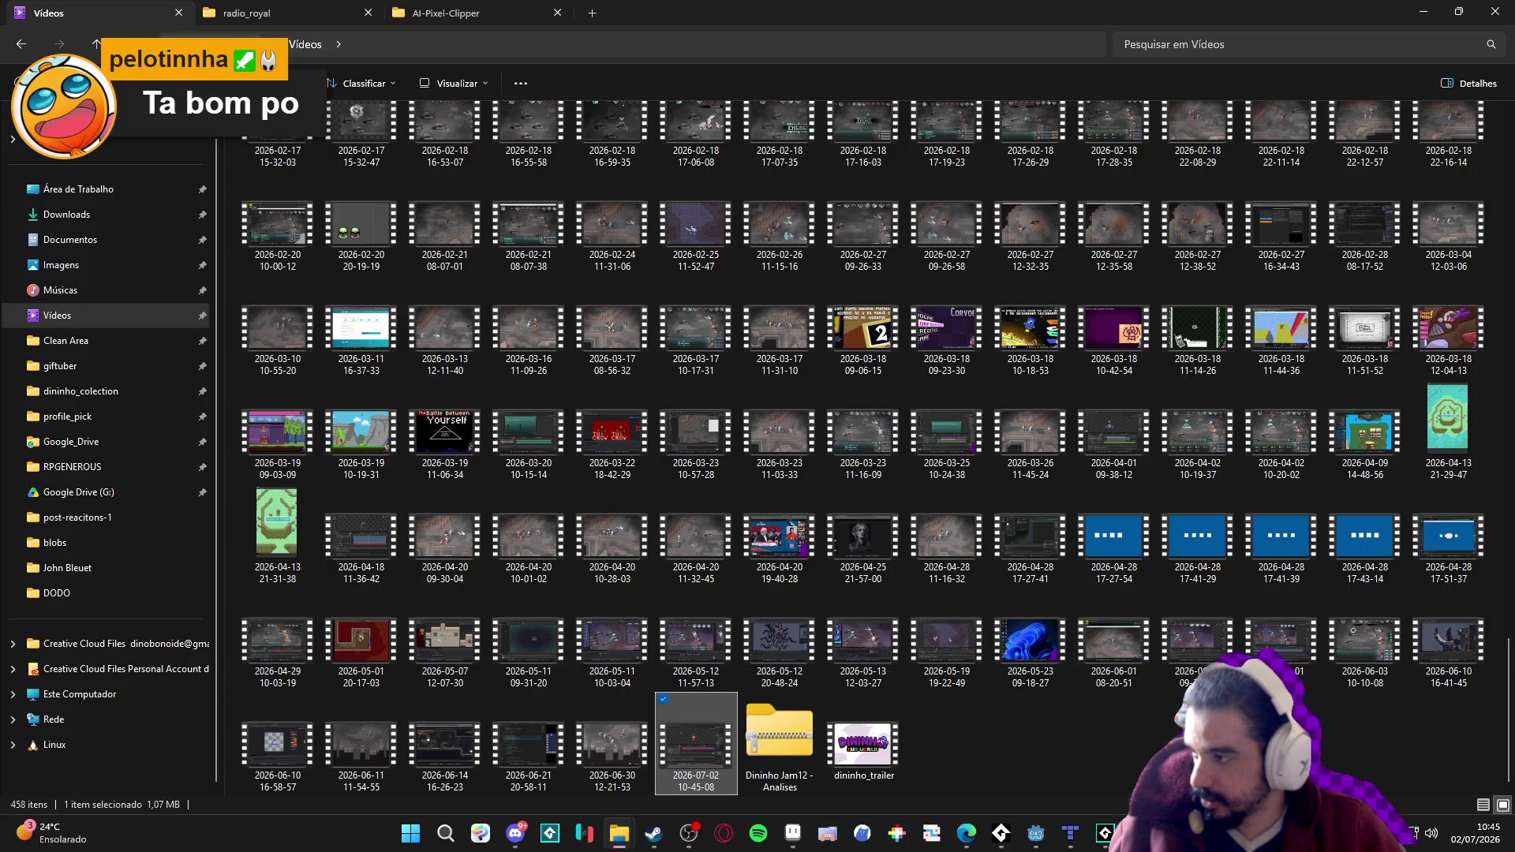
# Glance at Discord, then return to the Videos folder in File Explorer and minimize it.
pyautogui.click(515, 832)
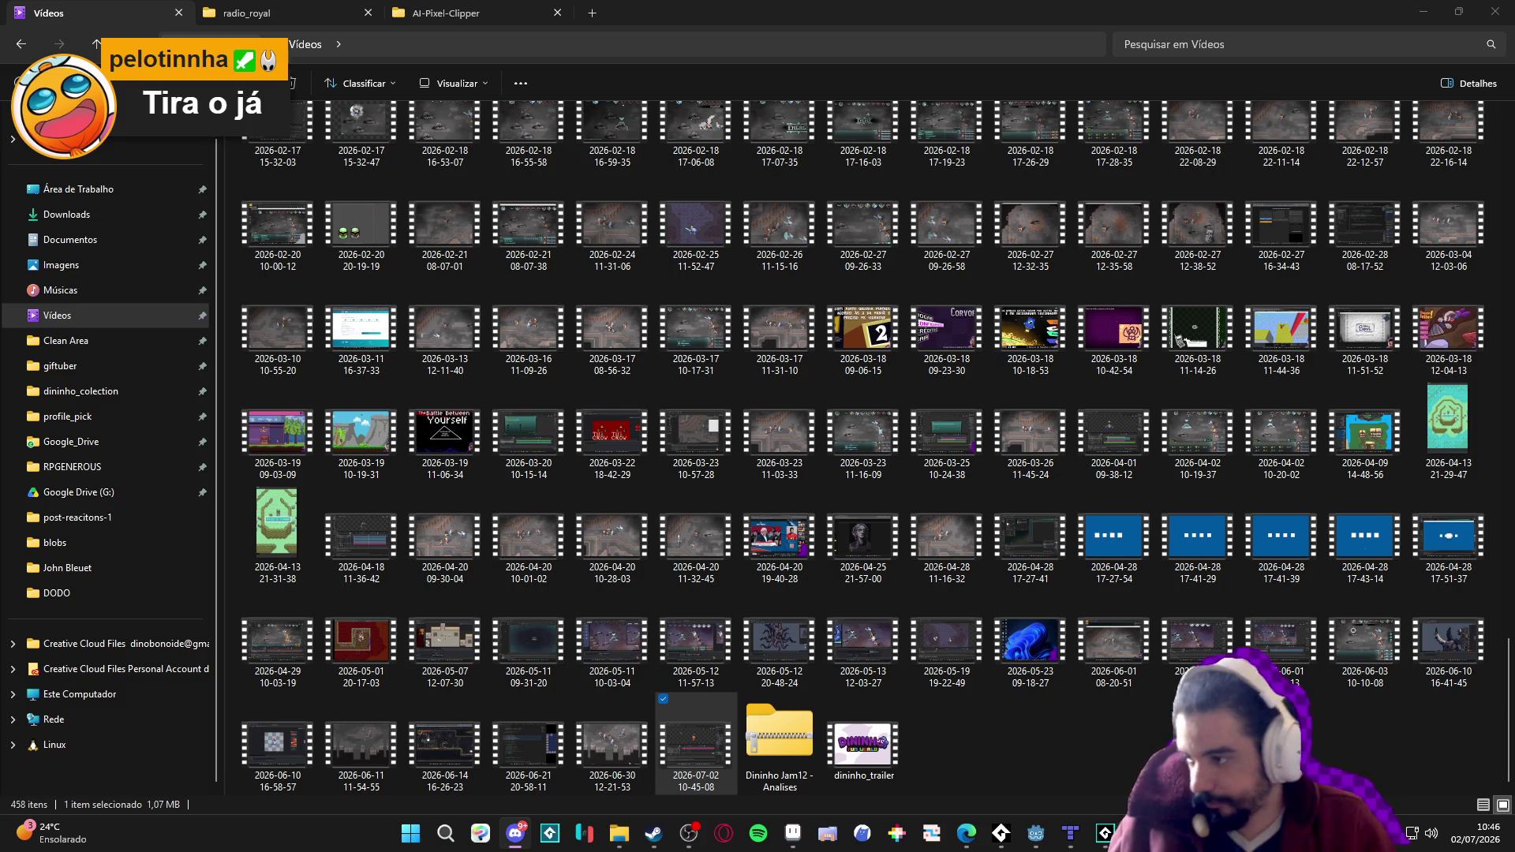
pyautogui.hotkey('alt', 'Tab')
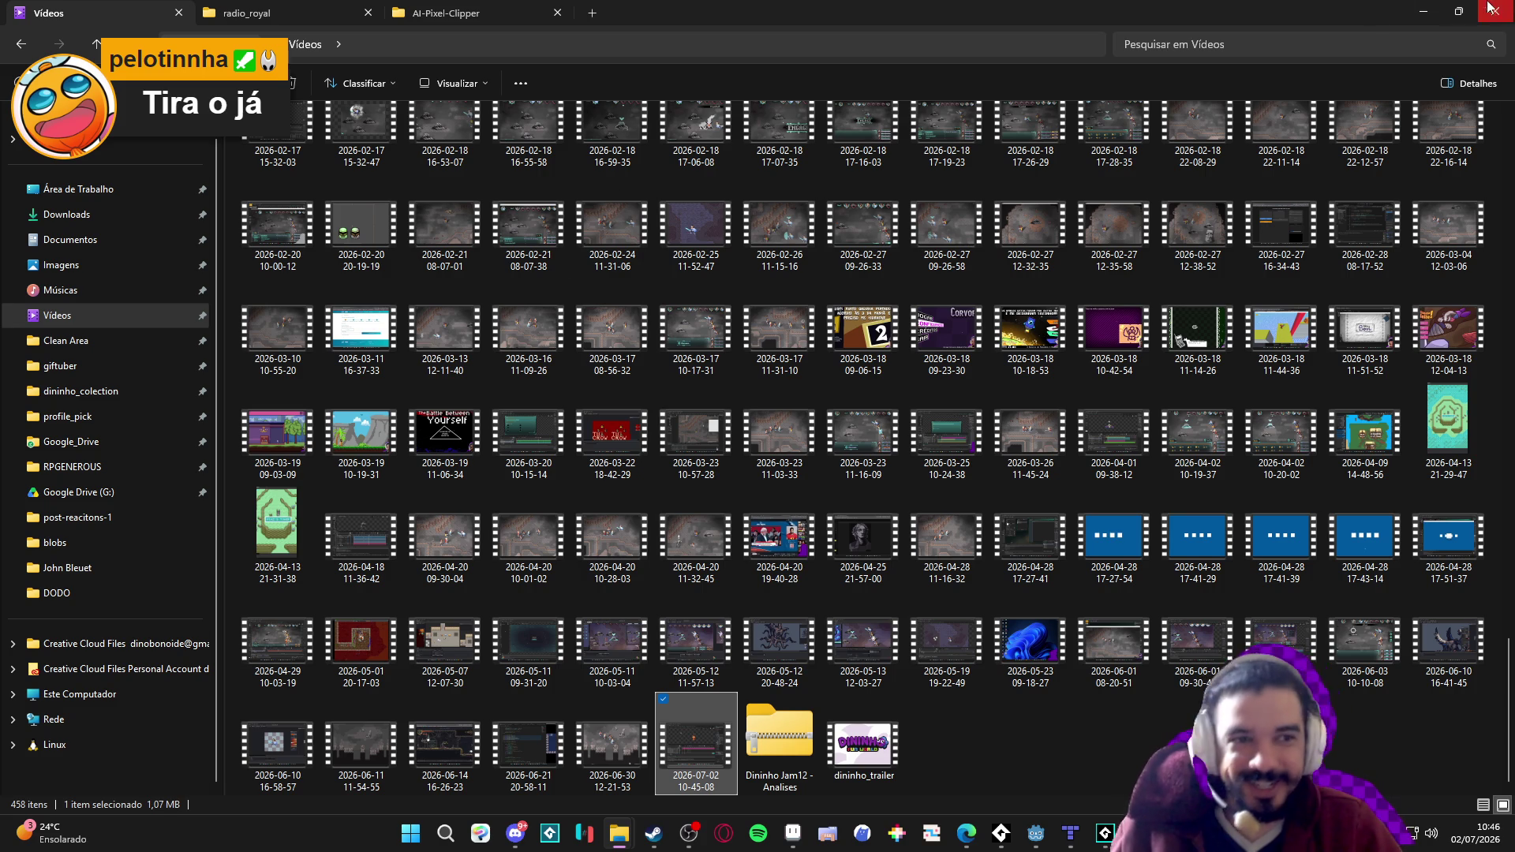
pyautogui.click(1423, 11)
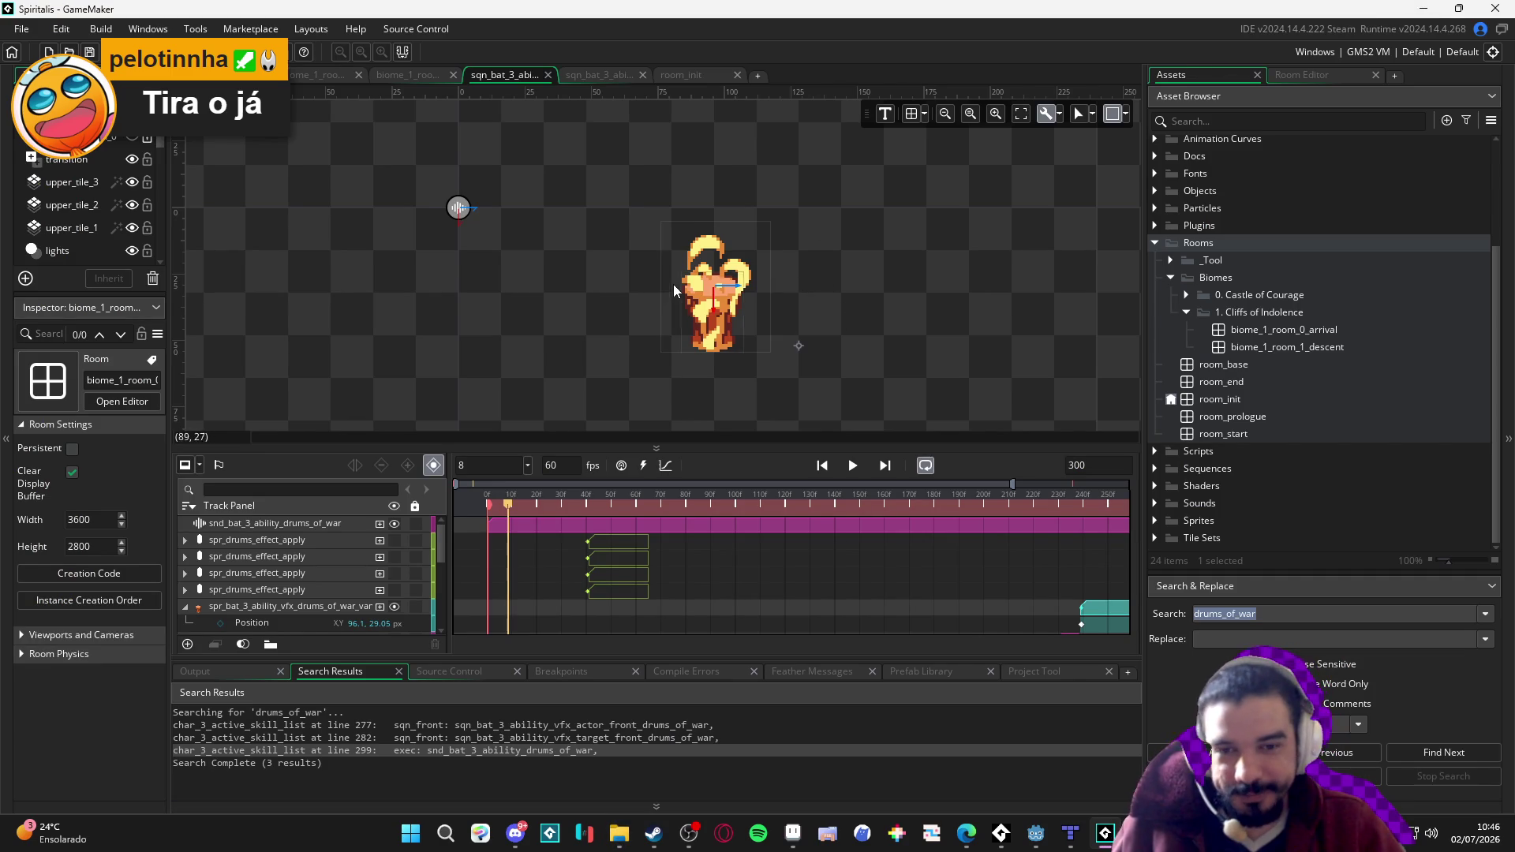
# Drag the timeline, assets and inspector splitters to enlarge the room canvas.
pyautogui.moveTo(746, 442); pyautogui.dragTo(745, 499)
pyautogui.moveTo(746, 658); pyautogui.dragTo(745, 686)
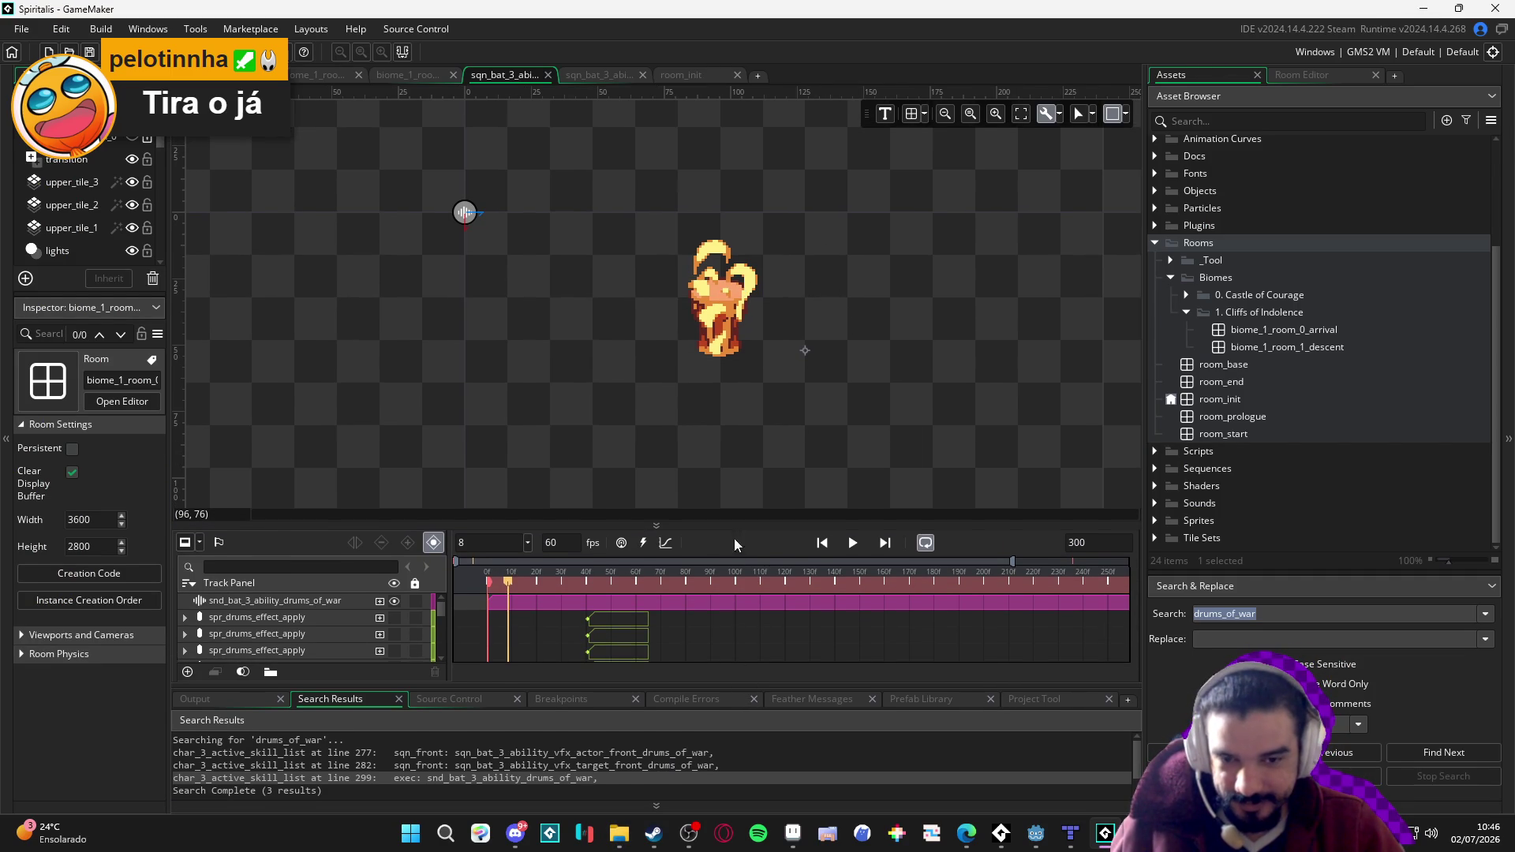
pyautogui.moveTo(1142, 468); pyautogui.dragTo(1279, 458)
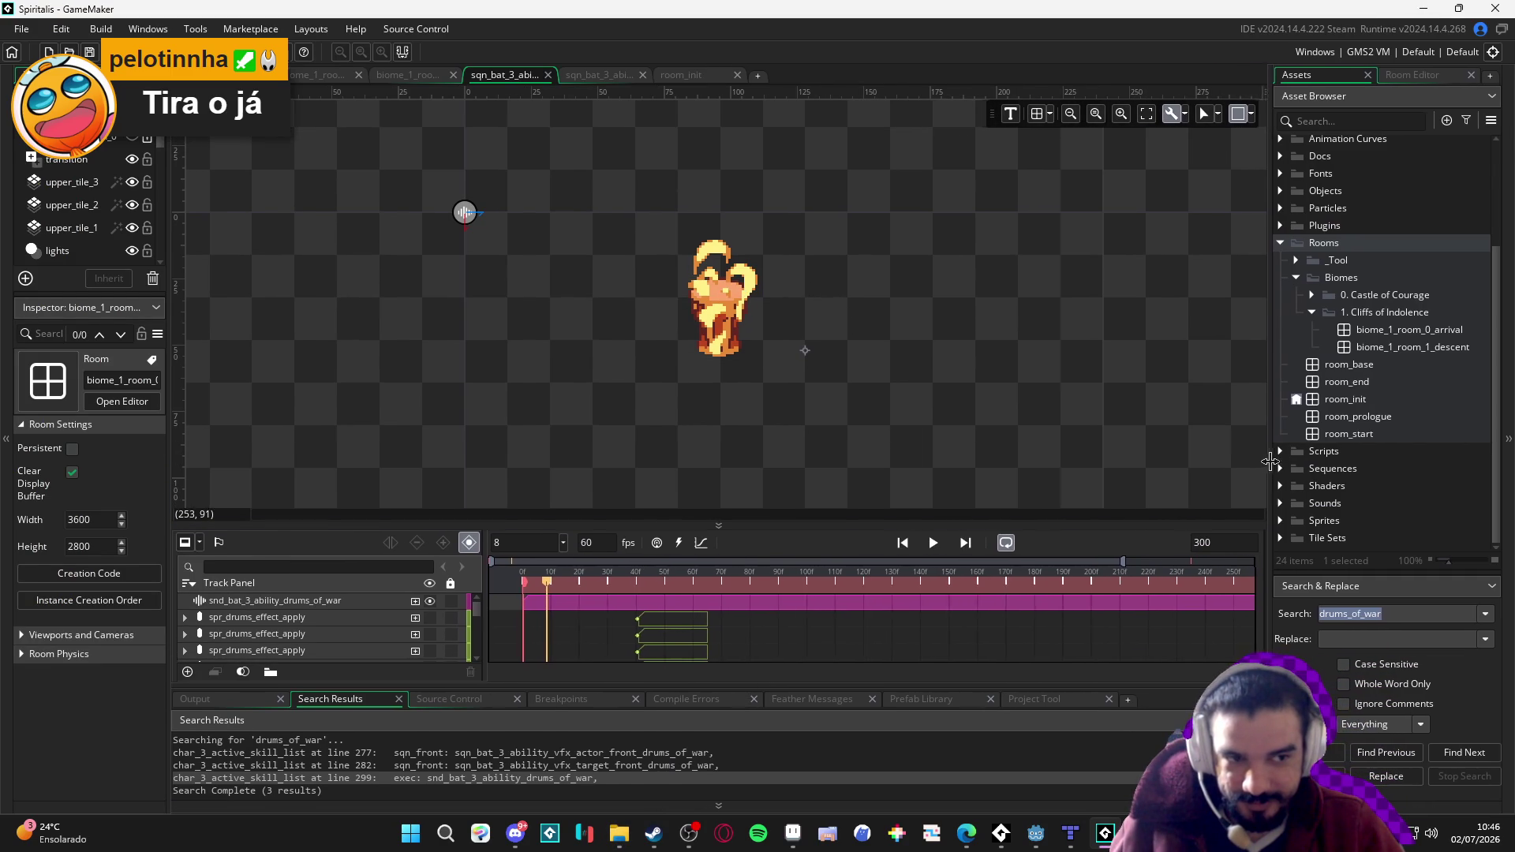
pyautogui.moveTo(170, 441); pyautogui.dragTo(217, 449)
# Recentre the bat sprite in the room view, then minimize GameMaker.
pyautogui.moveTo(755, 339)
pyautogui.mouseDown()
pyautogui.moveTo(704, 386)
pyautogui.moveTo(724, 388)
pyautogui.mouseUp()
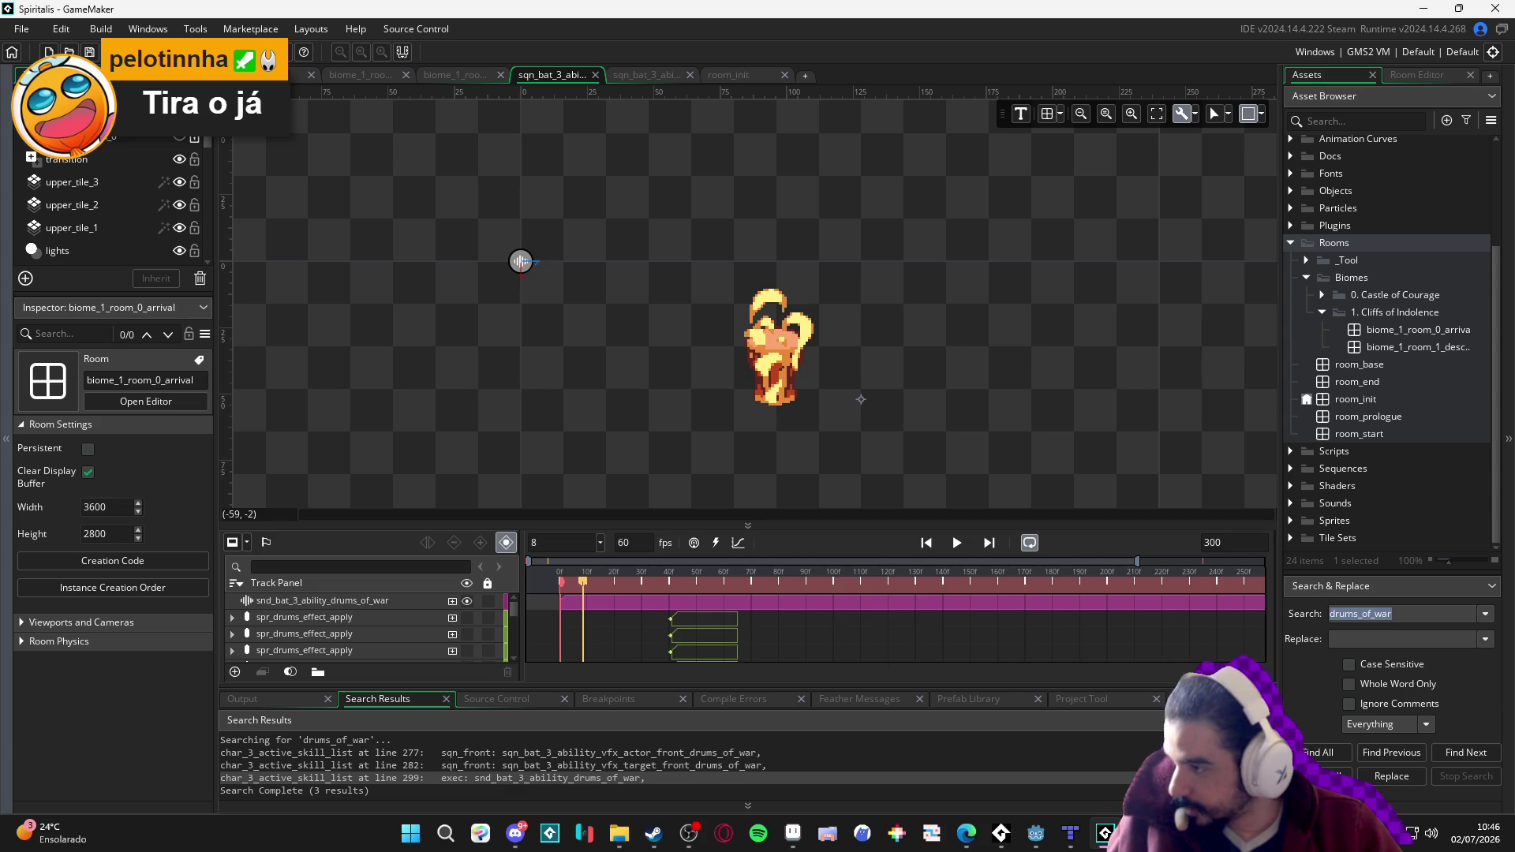
pyautogui.click(966, 833)
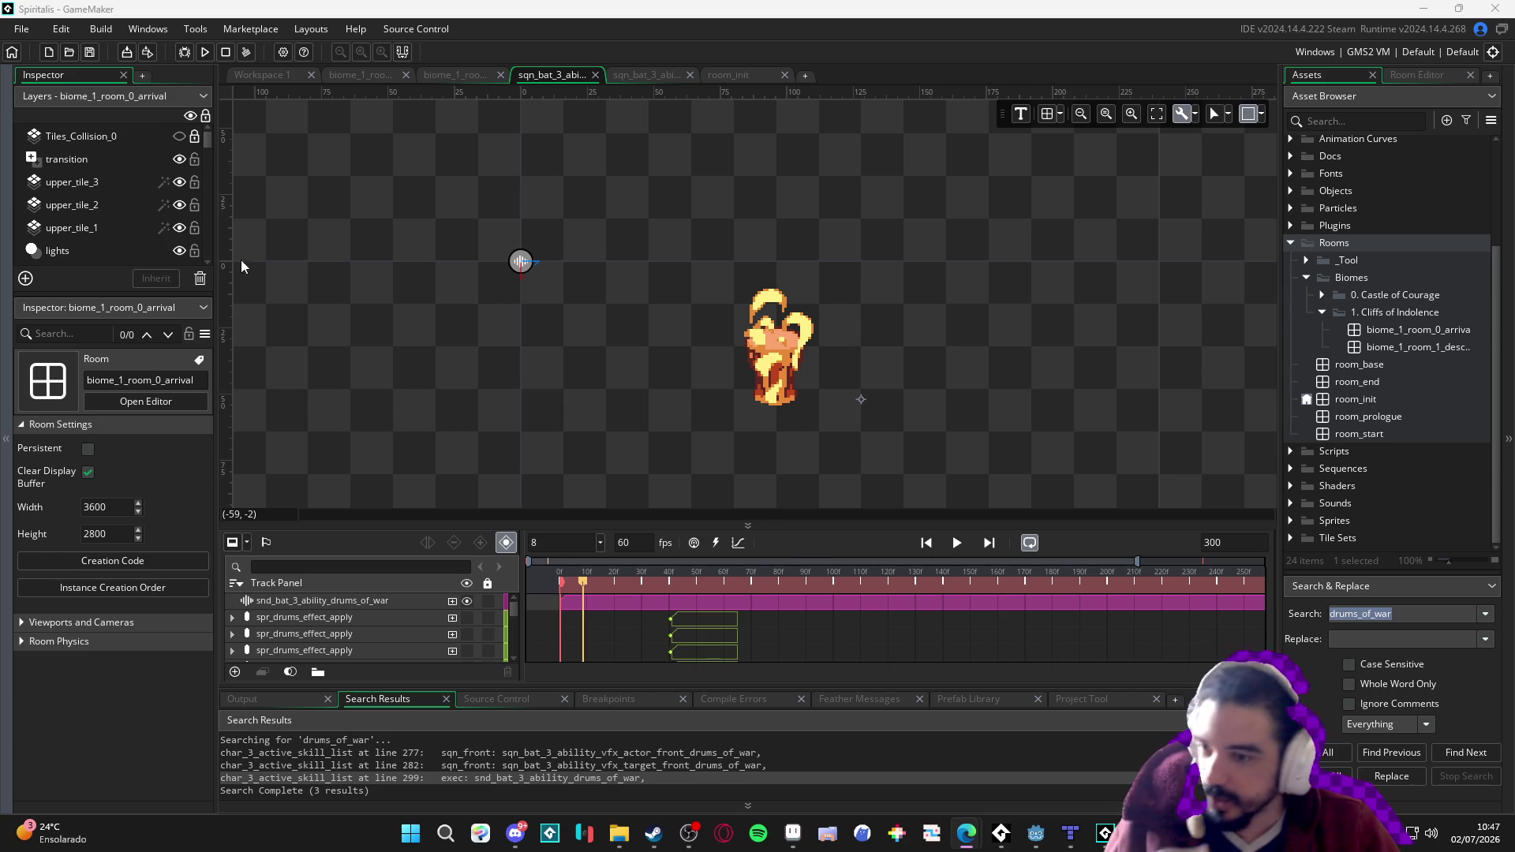
pyautogui.click(1422, 8)
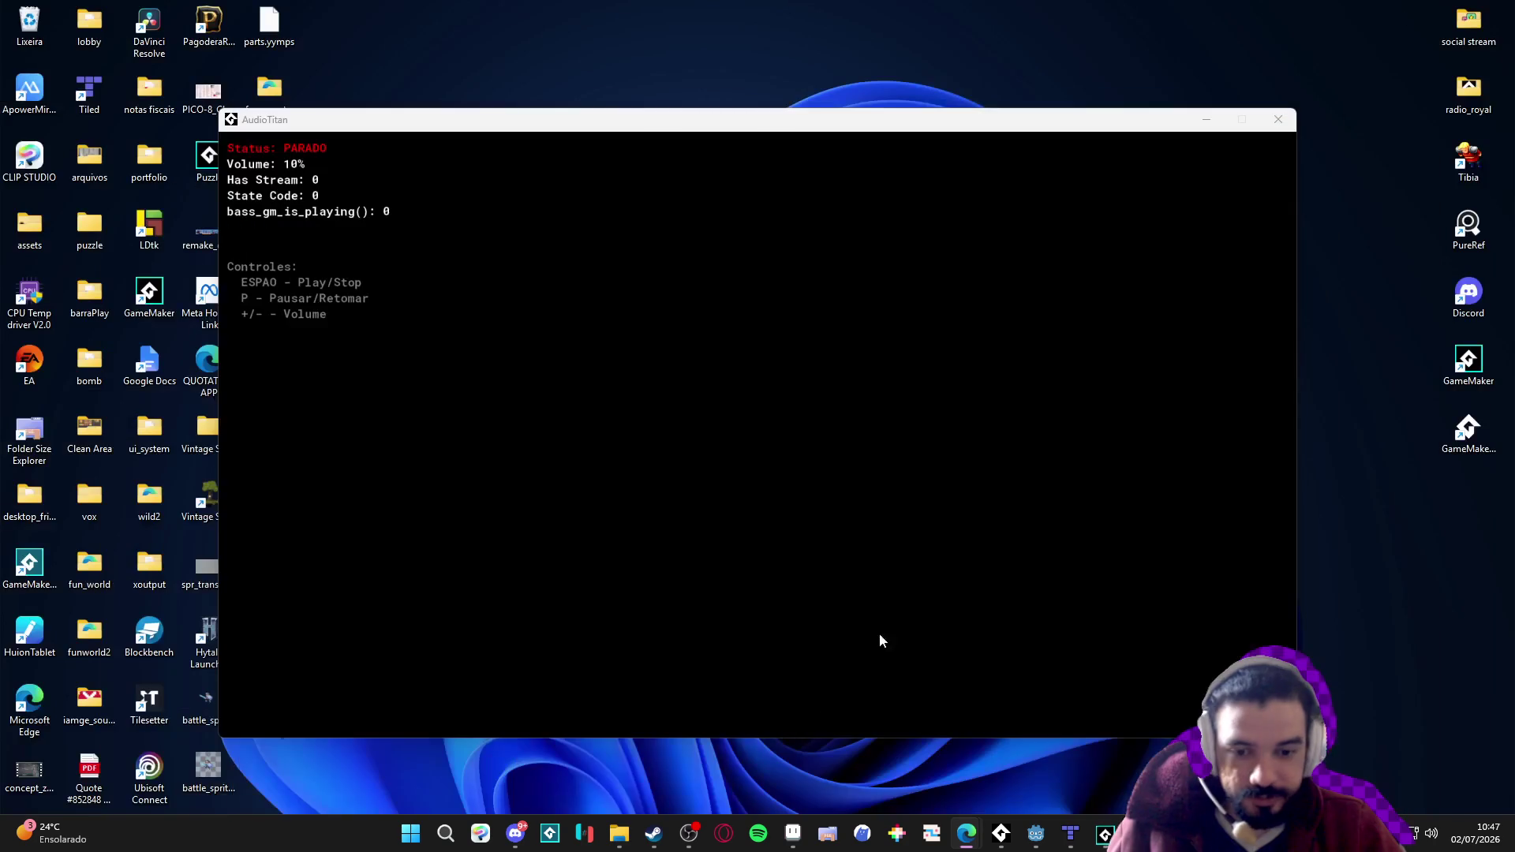
# Bring Aseprite forward on spr_blob_cliff_base.png and adjust the canvas zoom.
pyautogui.click(793, 843)
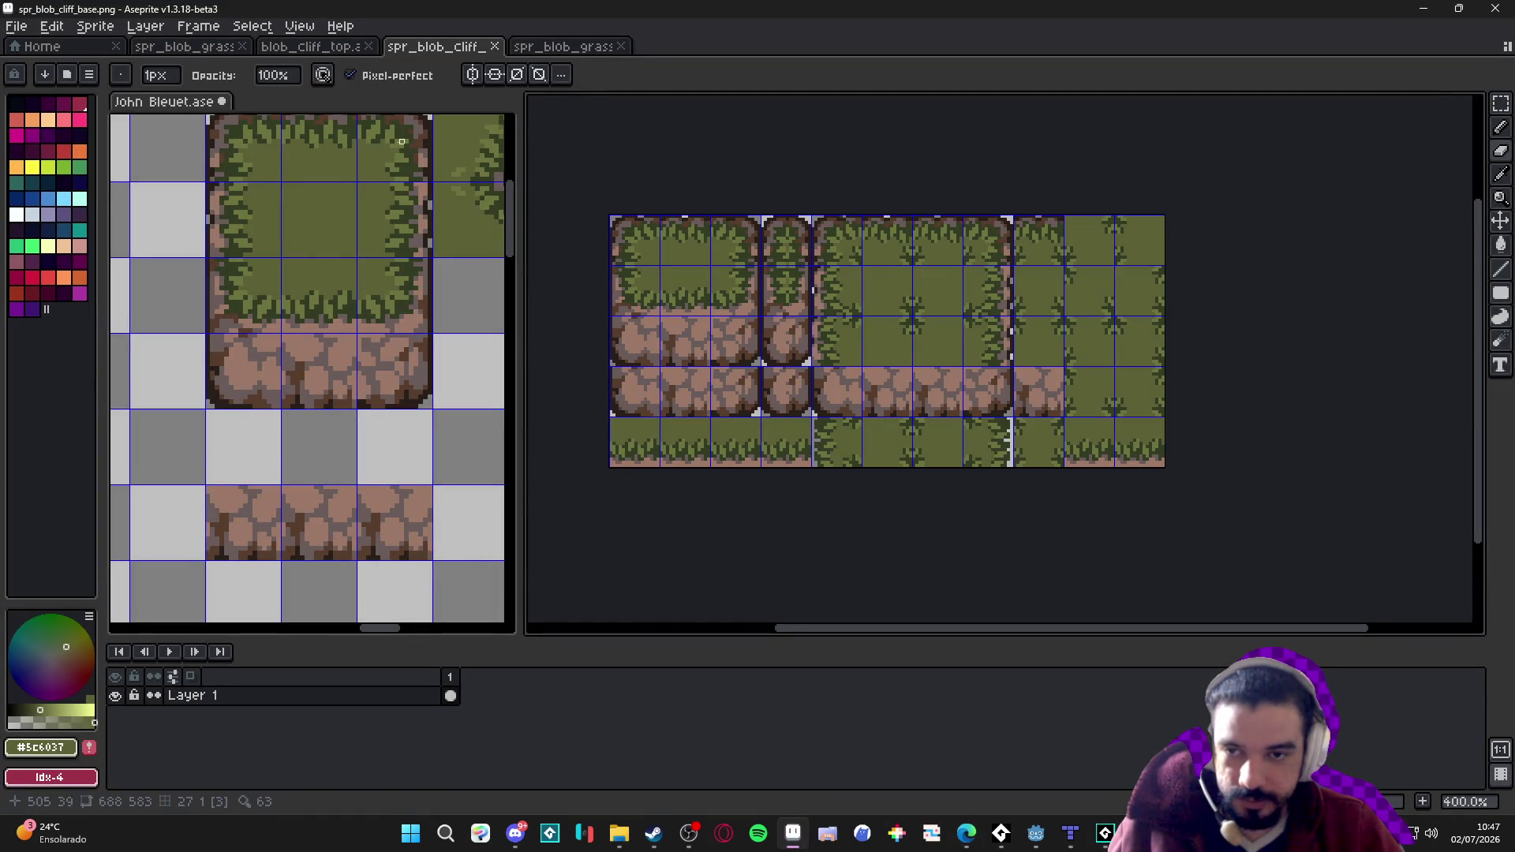
pyautogui.scroll(-1, 302, 317)
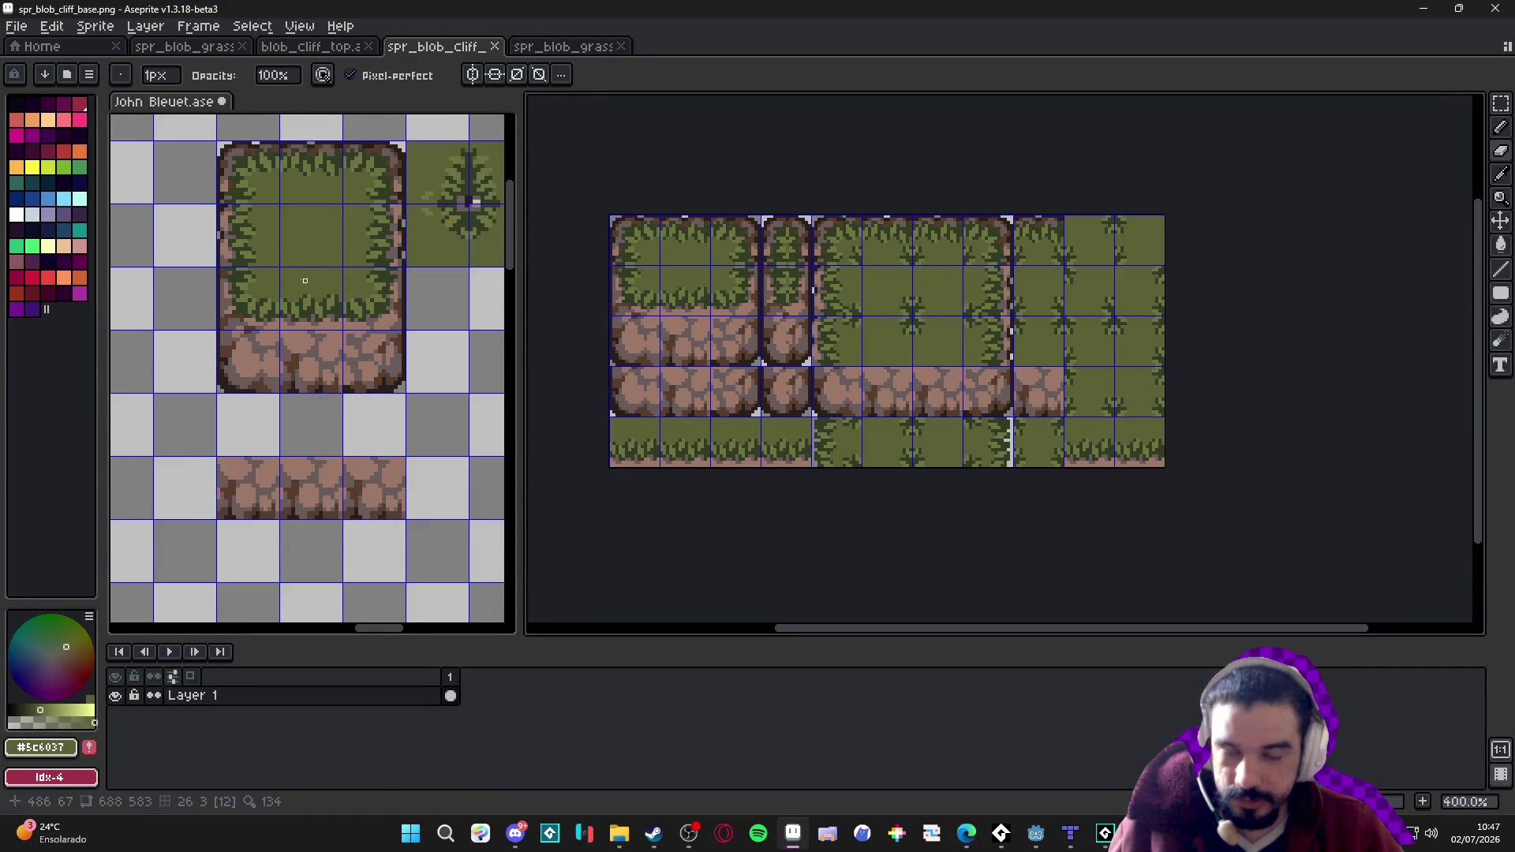
pyautogui.scroll(1, 897, 341)
pyautogui.scroll(-1, 228, 347)
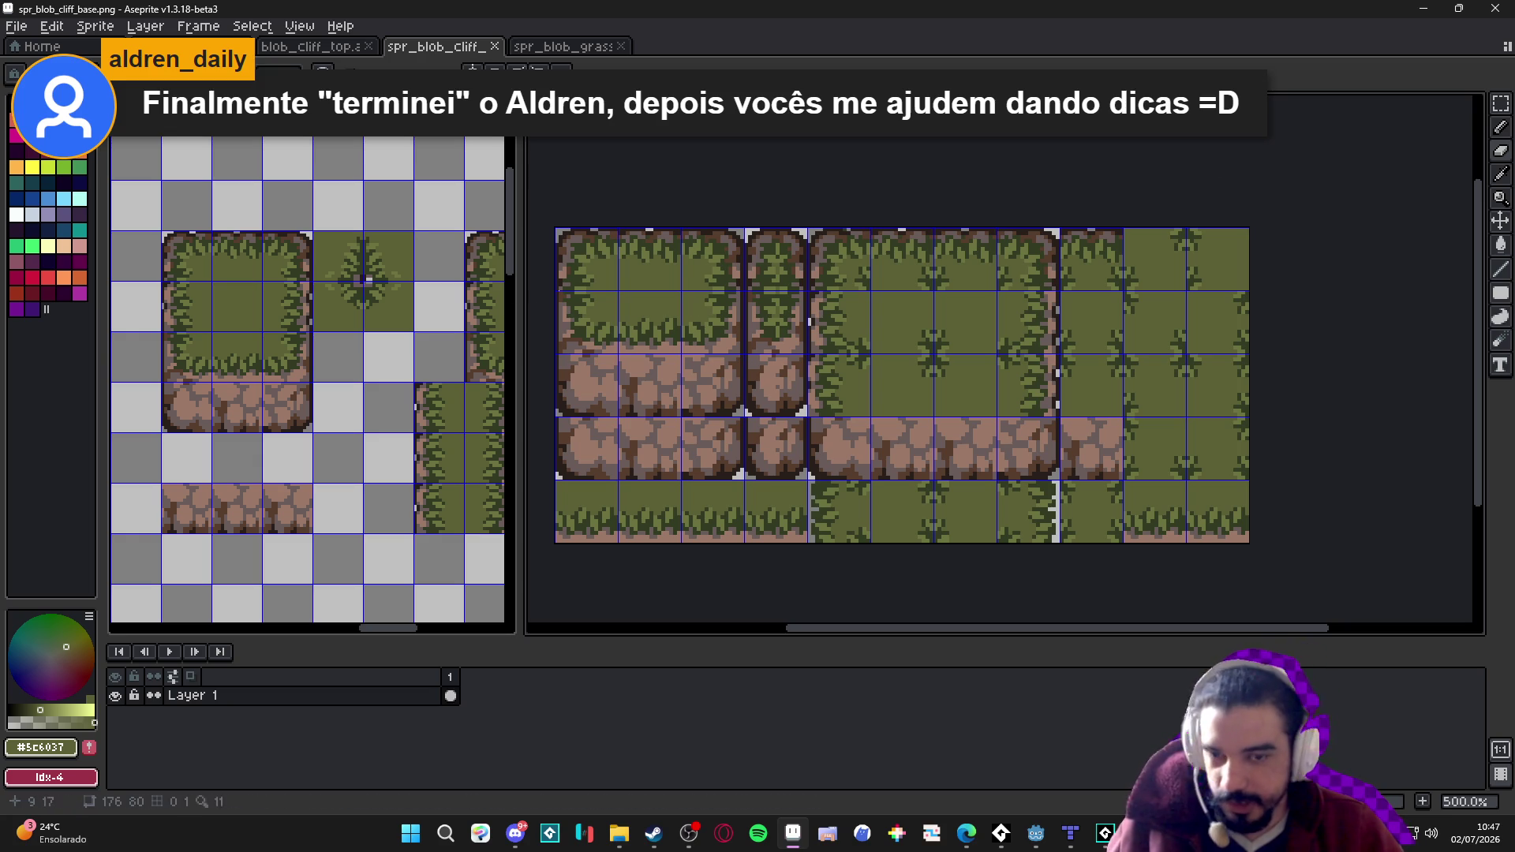
pyautogui.hotkey('alt', 'Tab')
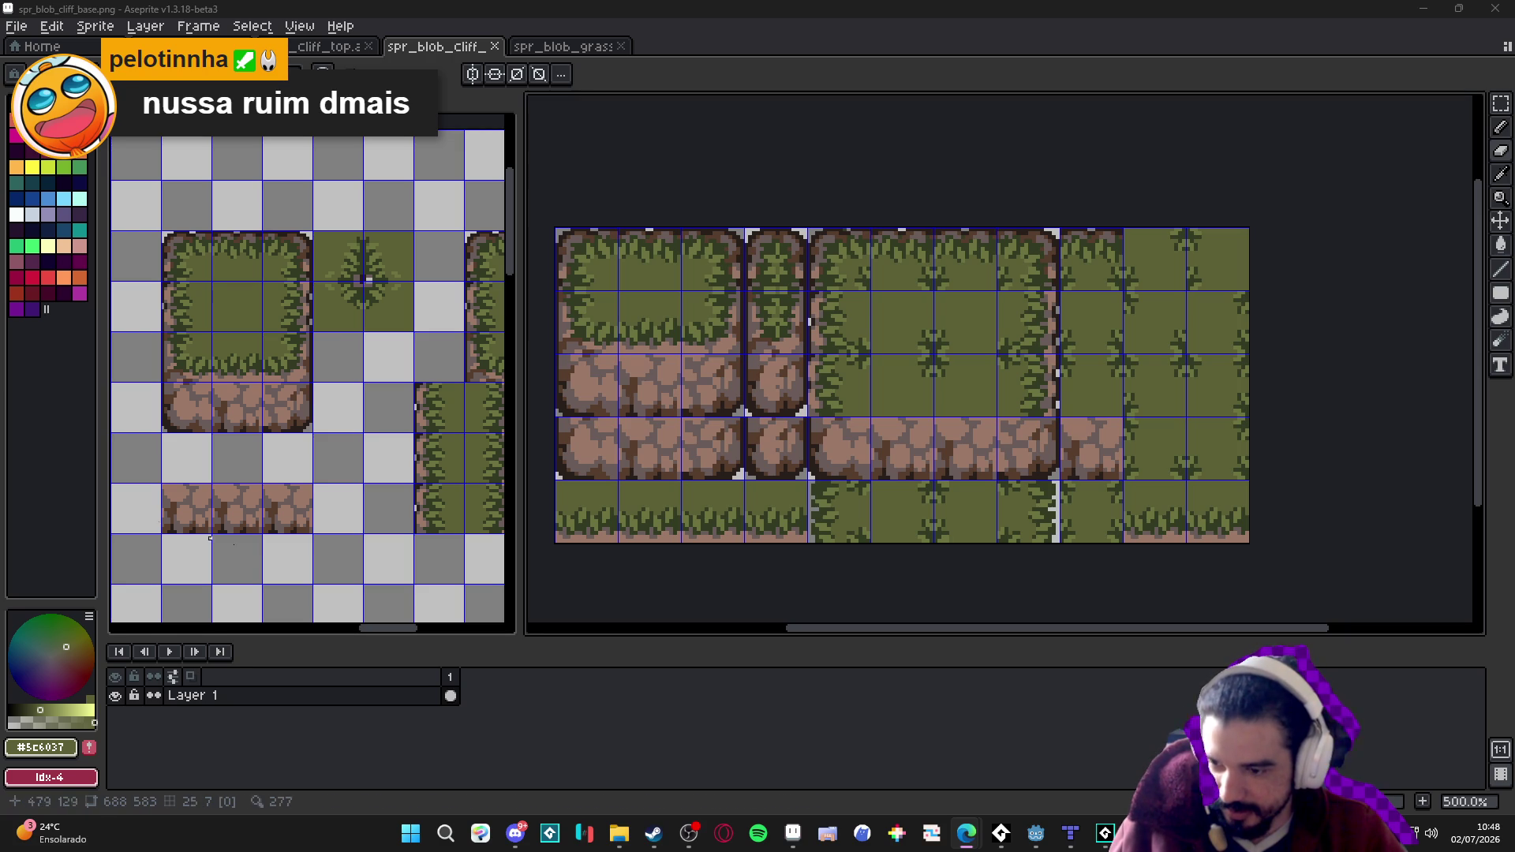
pyautogui.moveTo(511, 846)
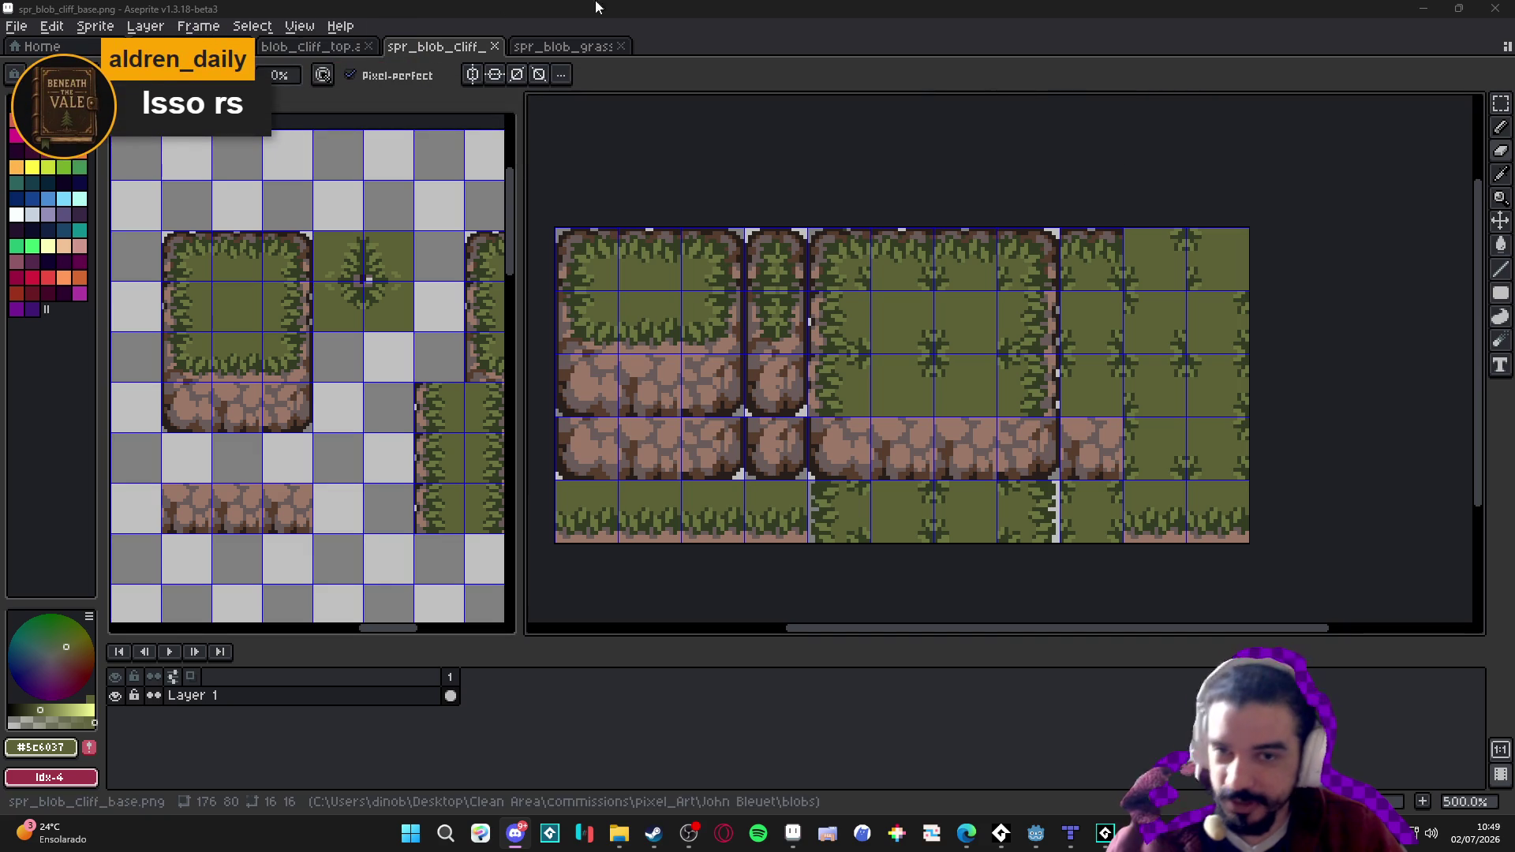
# Create a new 387×401 sprite and paste the Aldren character into it, shifted left.
pyautogui.click(16, 26)
pyautogui.click(32, 44)
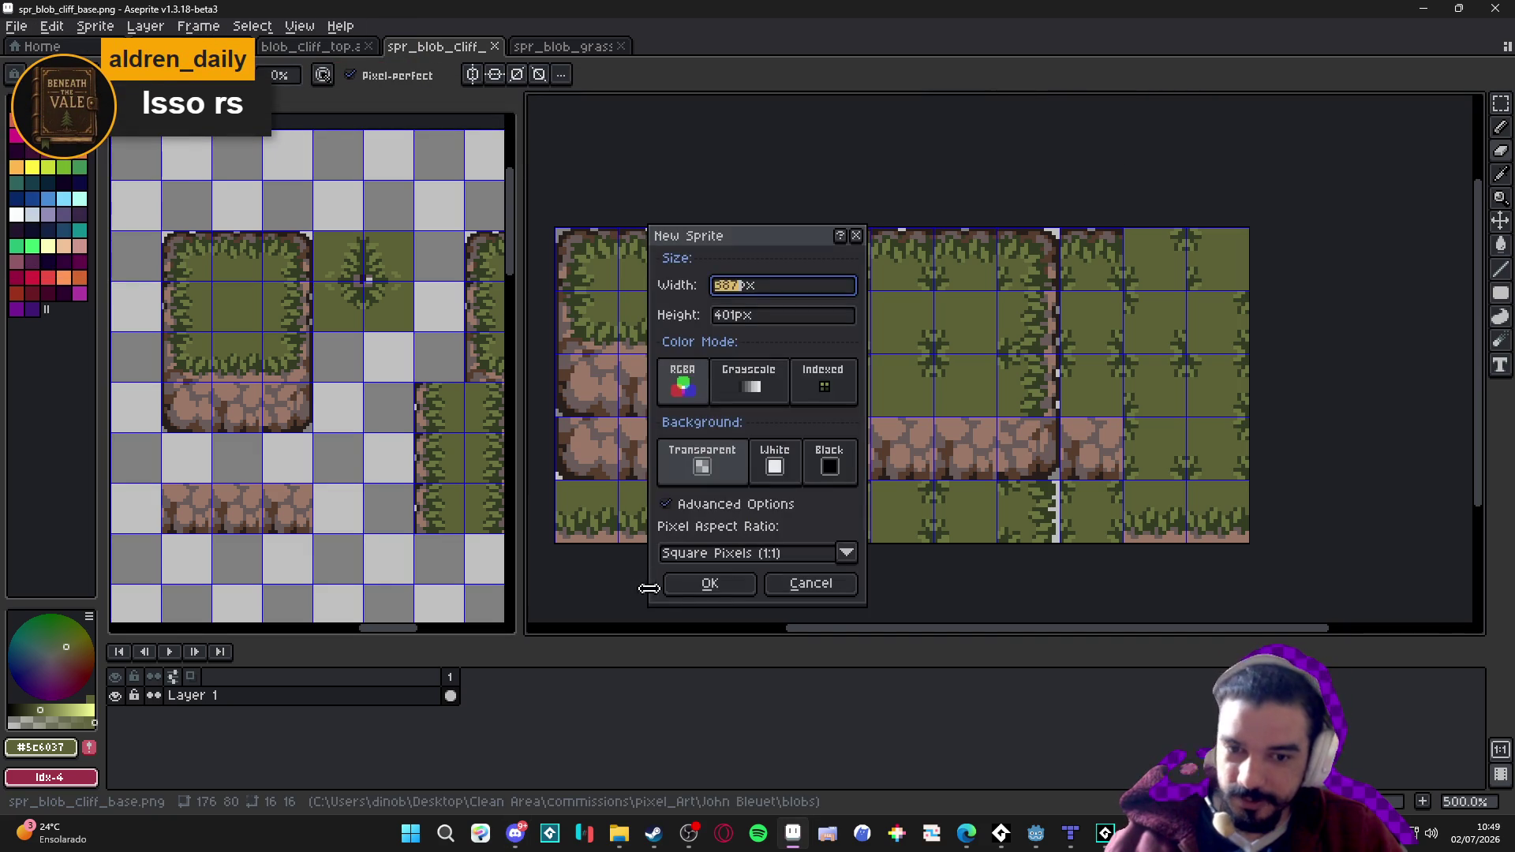
pyautogui.click(708, 588)
pyautogui.hotkey('ctrl', 'v')
pyautogui.moveTo(1031, 379); pyautogui.dragTo(981, 379)
pyautogui.scroll(10, 910, 341)
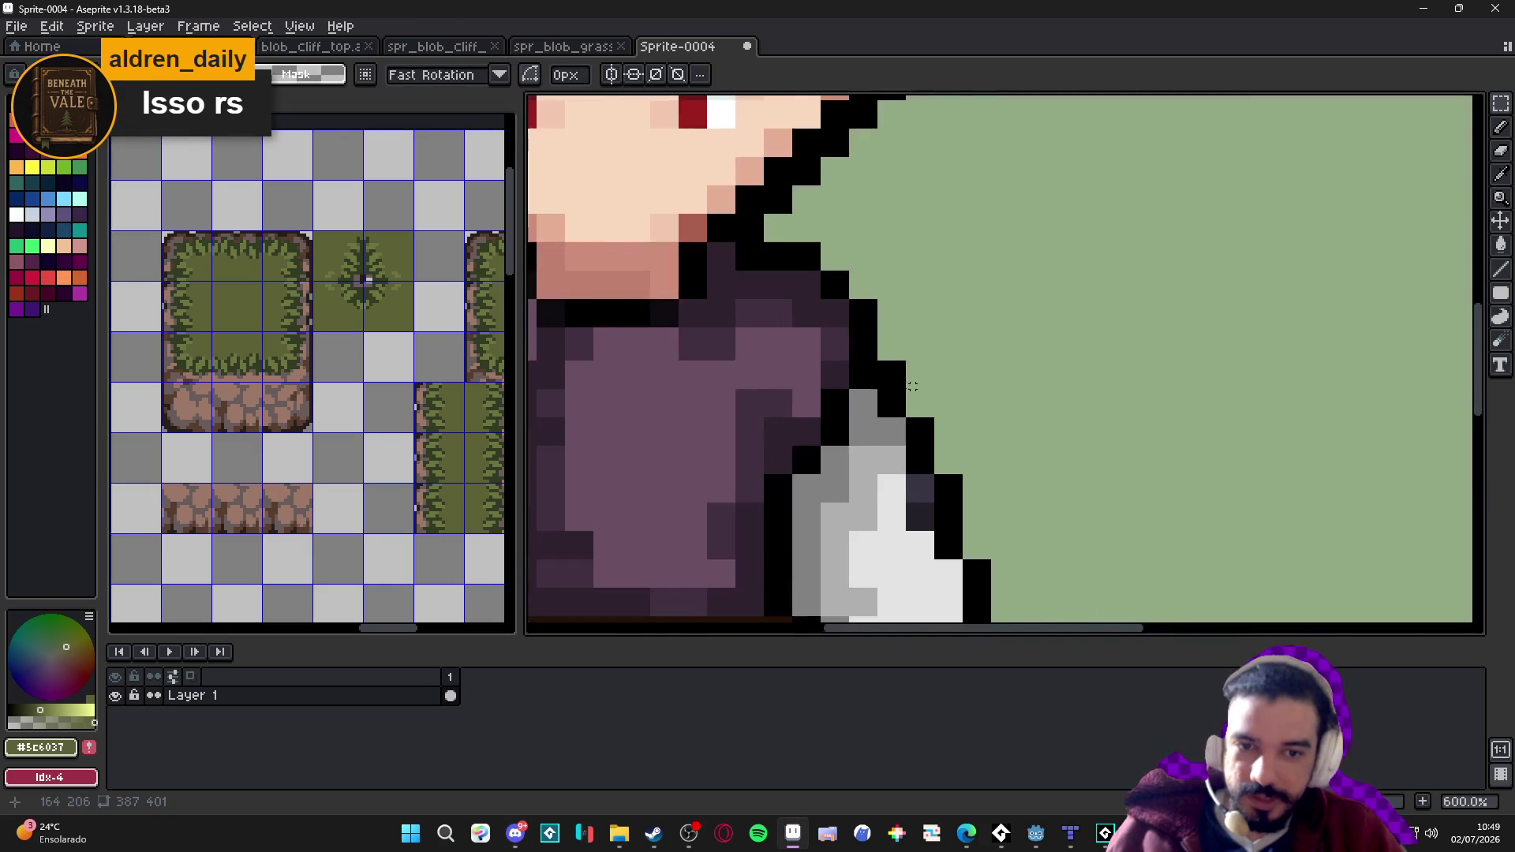
# Resize the sprite to 64 px wide (64×66) and centre it in the view.
pyautogui.moveTo(923, 316); pyautogui.dragTo(858, 383)
pyautogui.click(95, 26)
pyautogui.click(127, 114)
pyautogui.click(1114, 209)
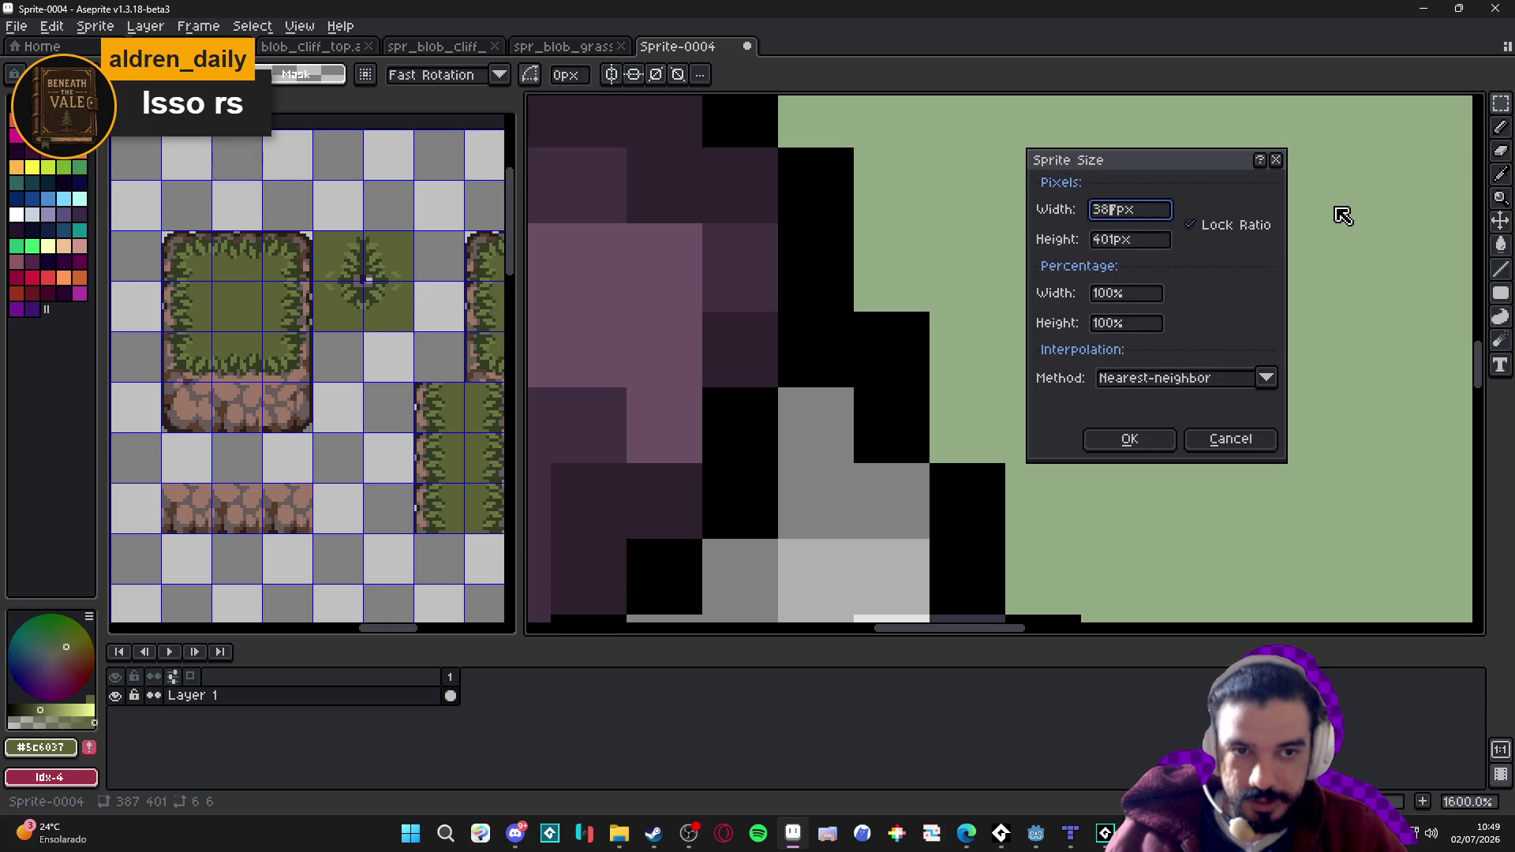
pyautogui.press('BackSpace')
pyautogui.press('BackSpace')
pyautogui.press('BackSpace')
pyautogui.write('64')
pyautogui.press('Return')
pyautogui.scroll(-4, 1112, 300)
pyautogui.scroll(1, 924, 246)
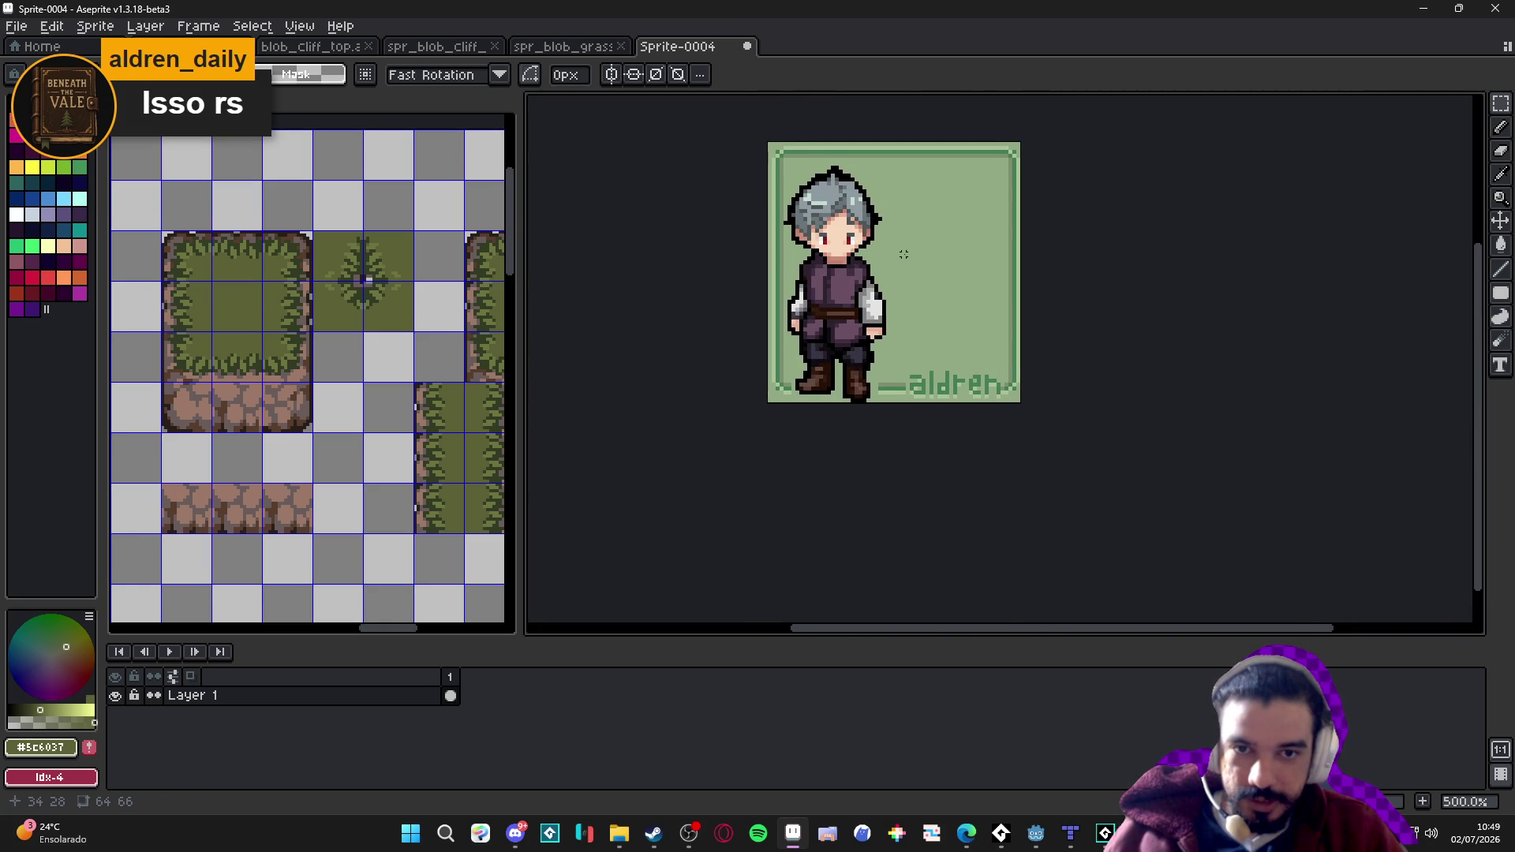
pyautogui.moveTo(903, 254); pyautogui.dragTo(930, 259)
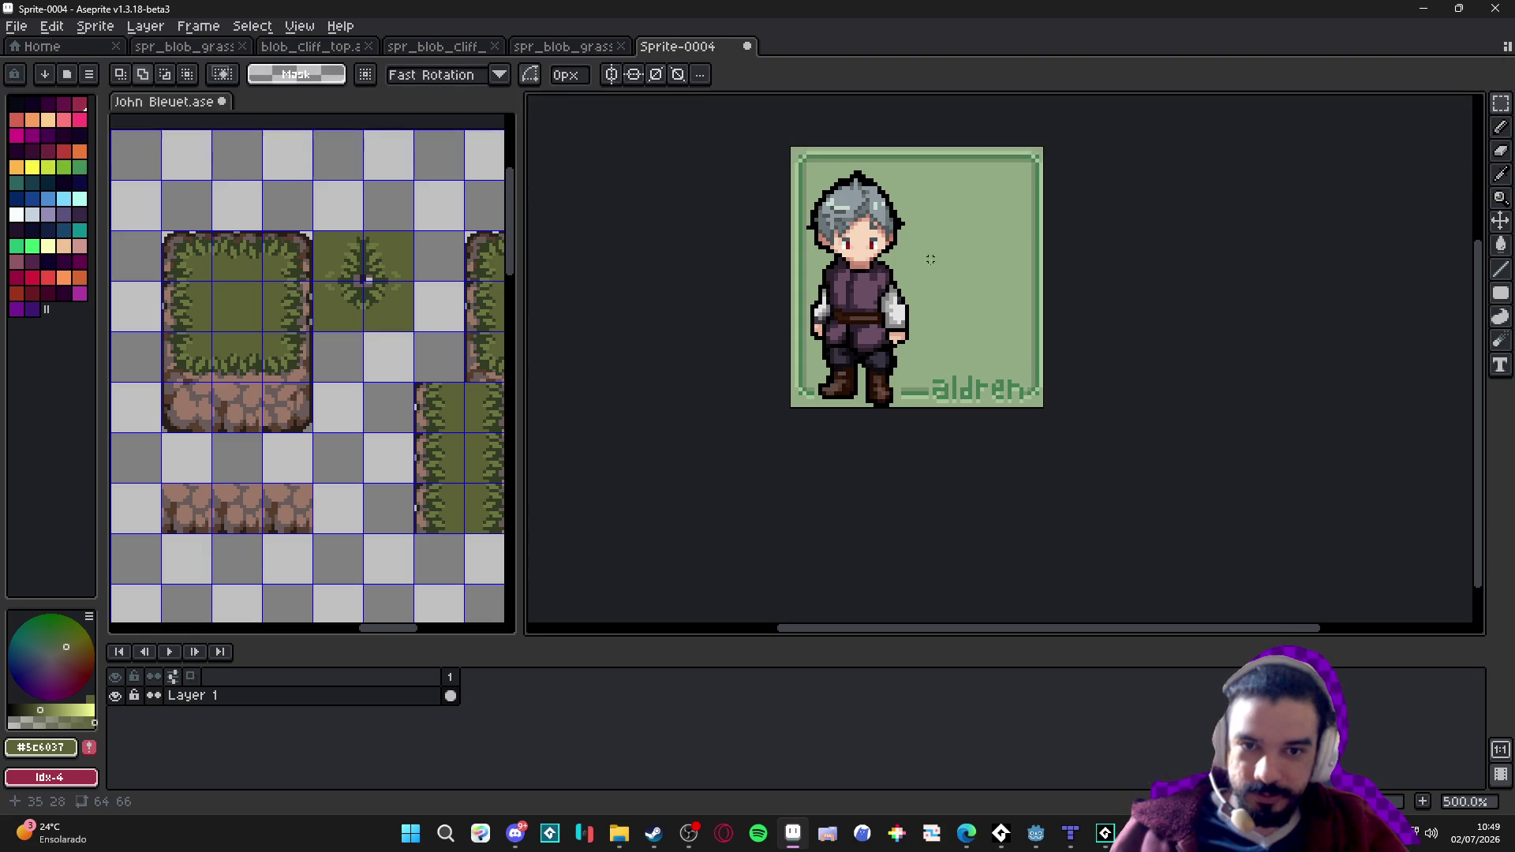
# Add a second animation frame to Sprite-0004 with Alt+N.
pyautogui.scroll(4, 934, 255)
pyautogui.scroll(-2, 1010, 319)
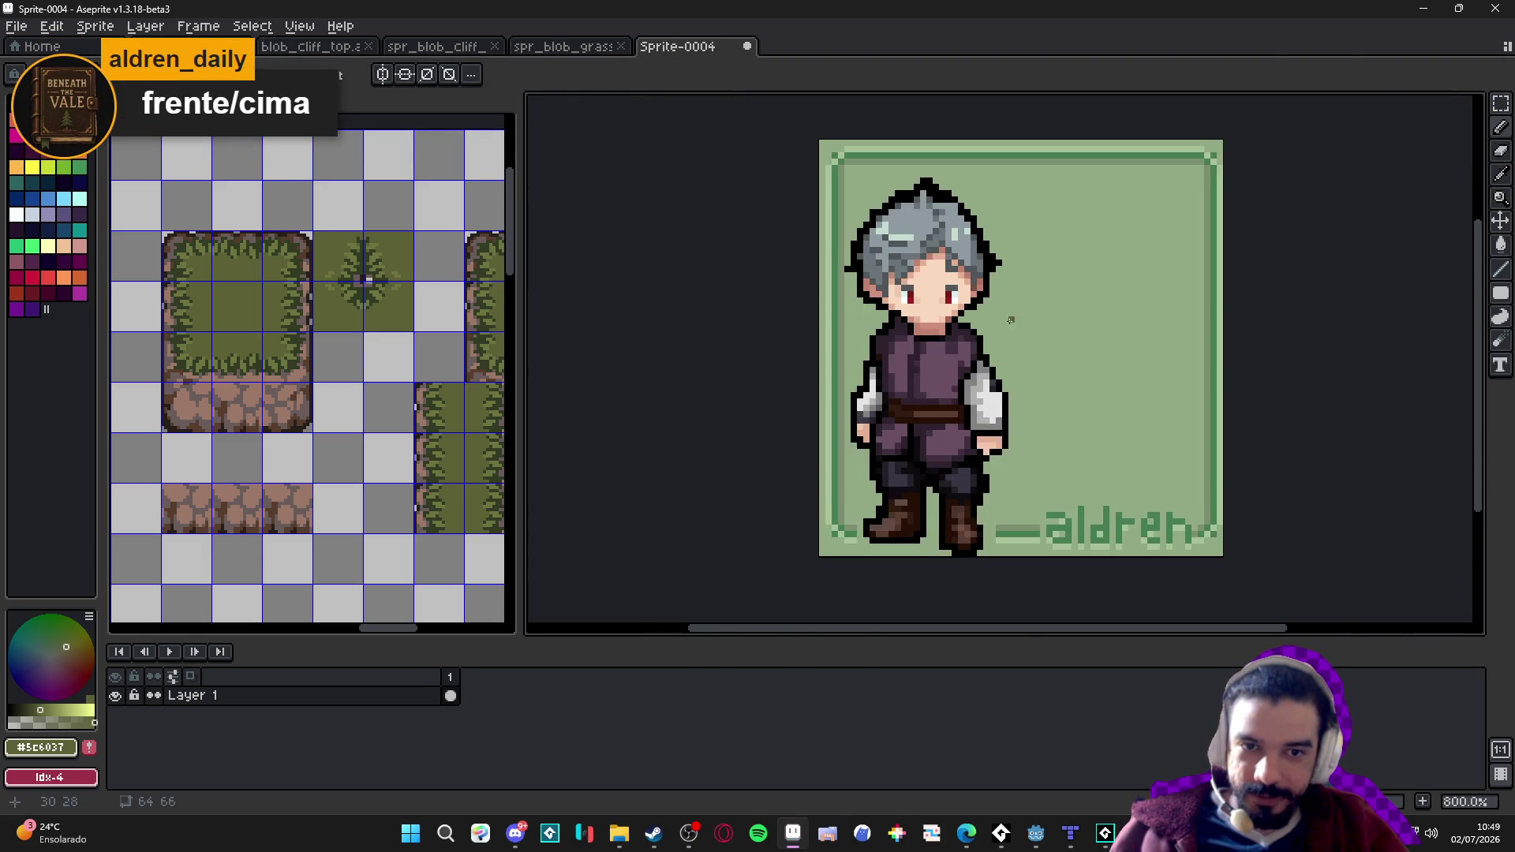
pyautogui.scroll(2, 998, 307)
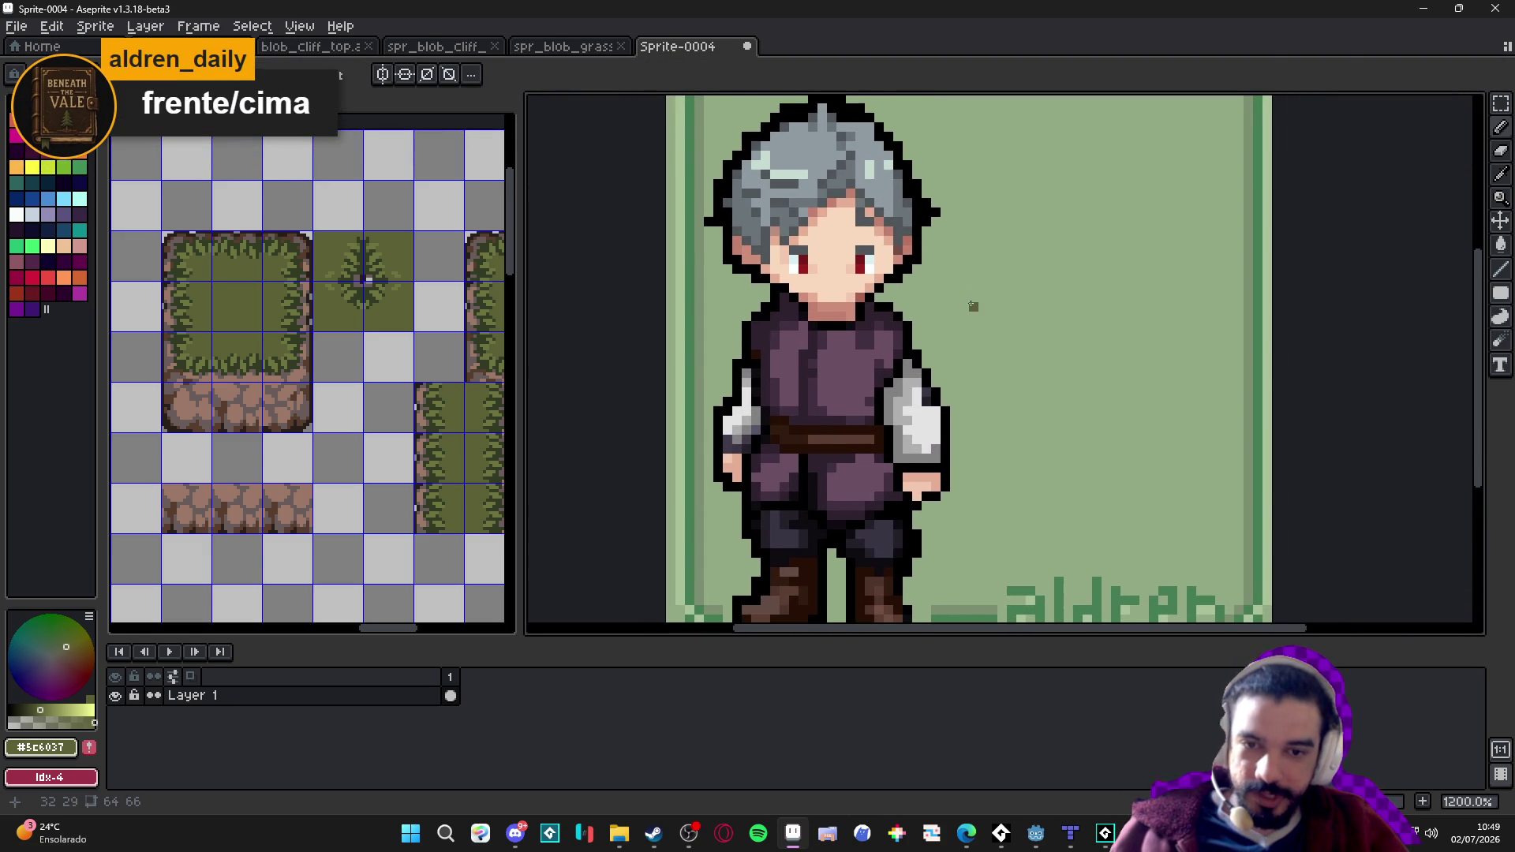
pyautogui.scroll(-1, 982, 297)
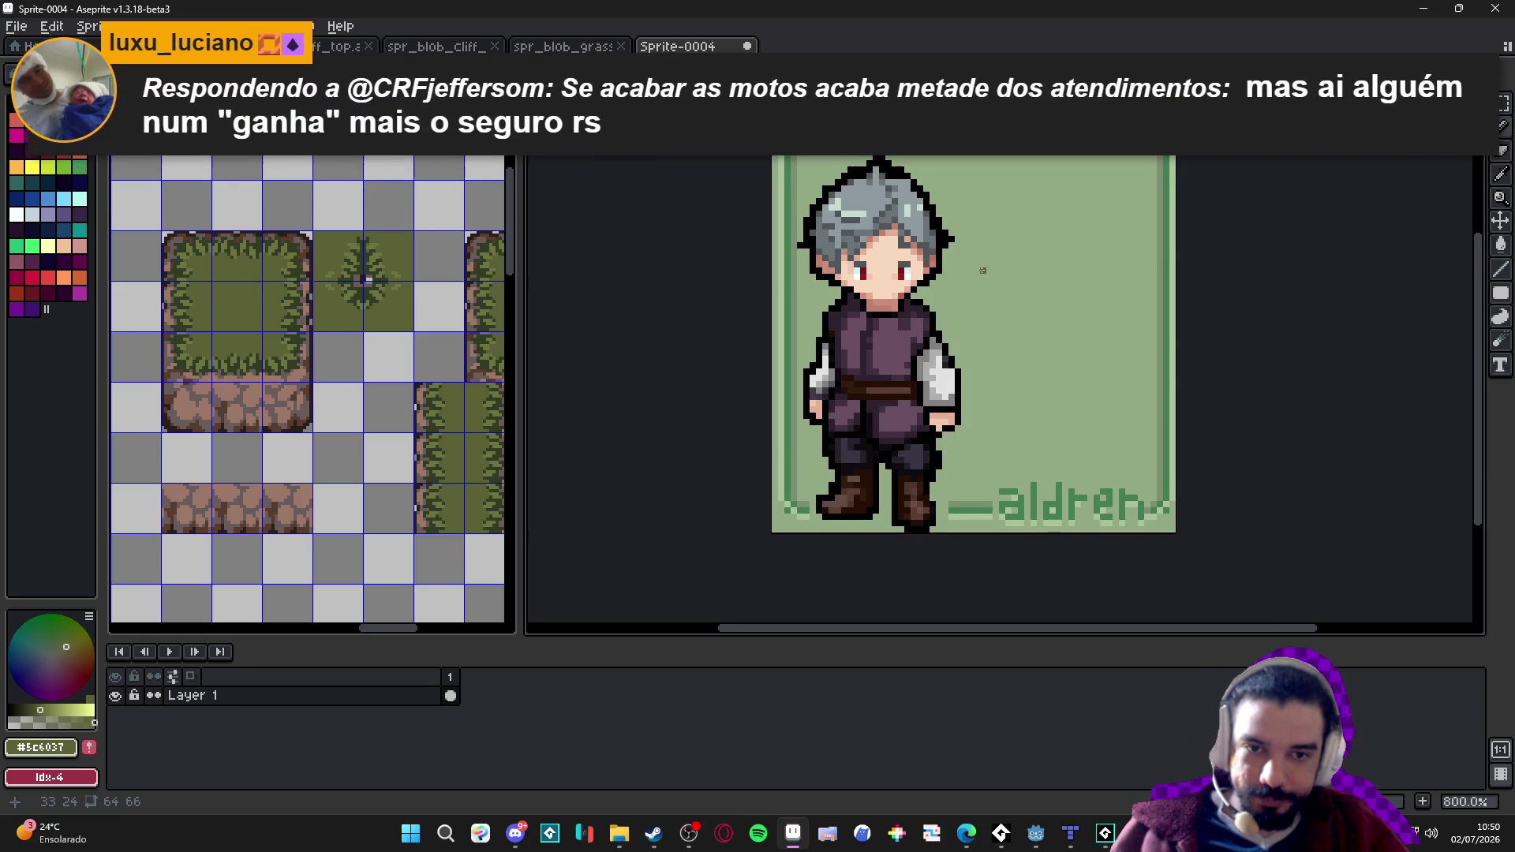
pyautogui.hotkey('alt', 'n')
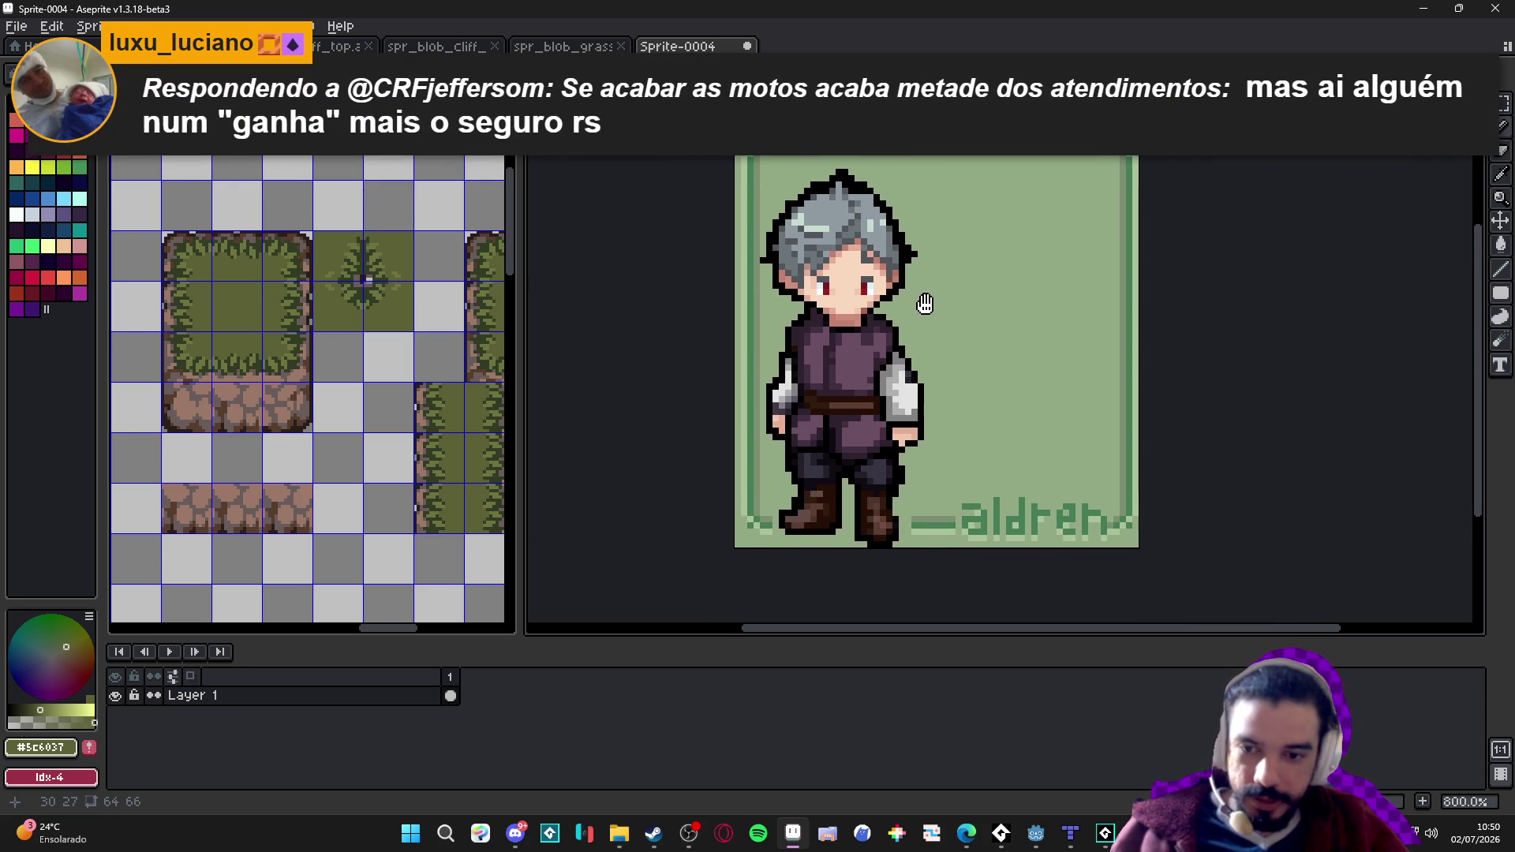
# Zoom in close on the character's face and torso.
pyautogui.moveTo(908, 351); pyautogui.dragTo(887, 356)
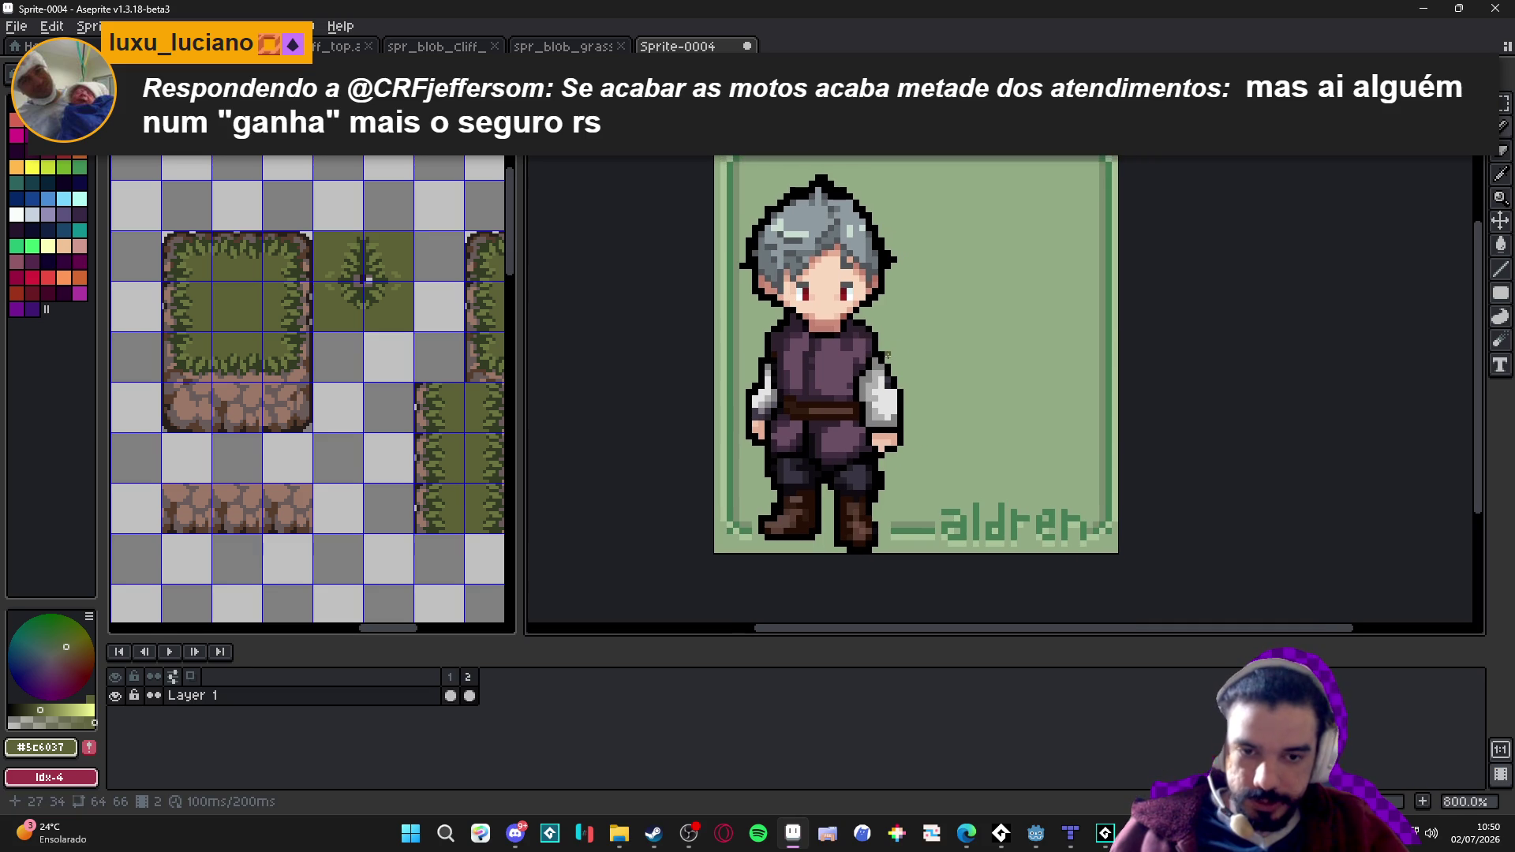
pyautogui.scroll(-1, 887, 385)
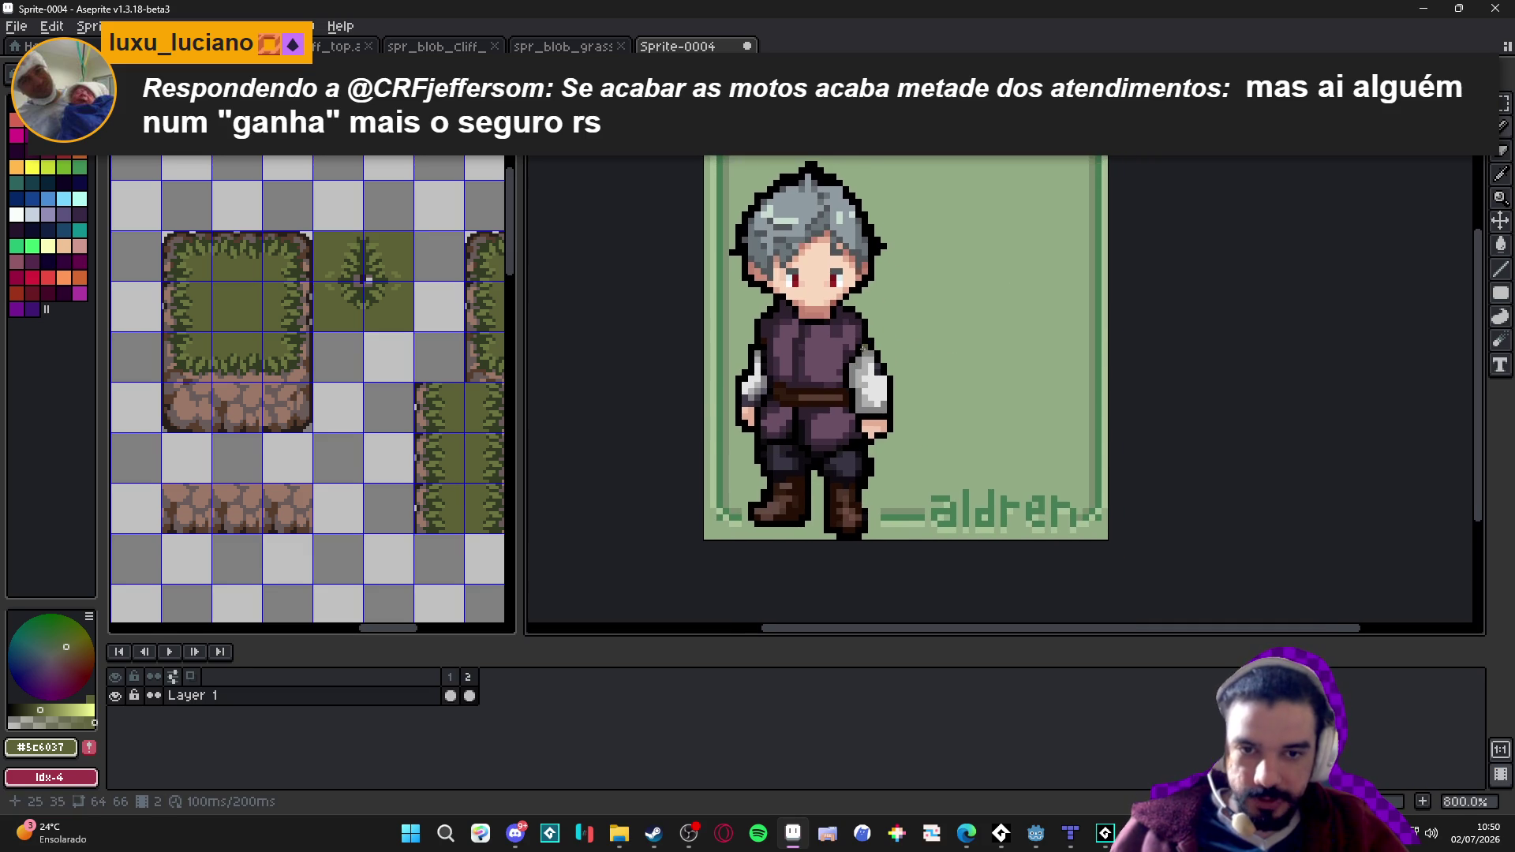
pyautogui.scroll(3, 884, 371)
pyautogui.scroll(-1, 876, 355)
pyautogui.moveTo(871, 348)
pyautogui.mouseDown()
pyautogui.moveTo(865, 368)
pyautogui.moveTo(779, 341)
pyautogui.mouseUp()
pyautogui.scroll(-2, 841, 331)
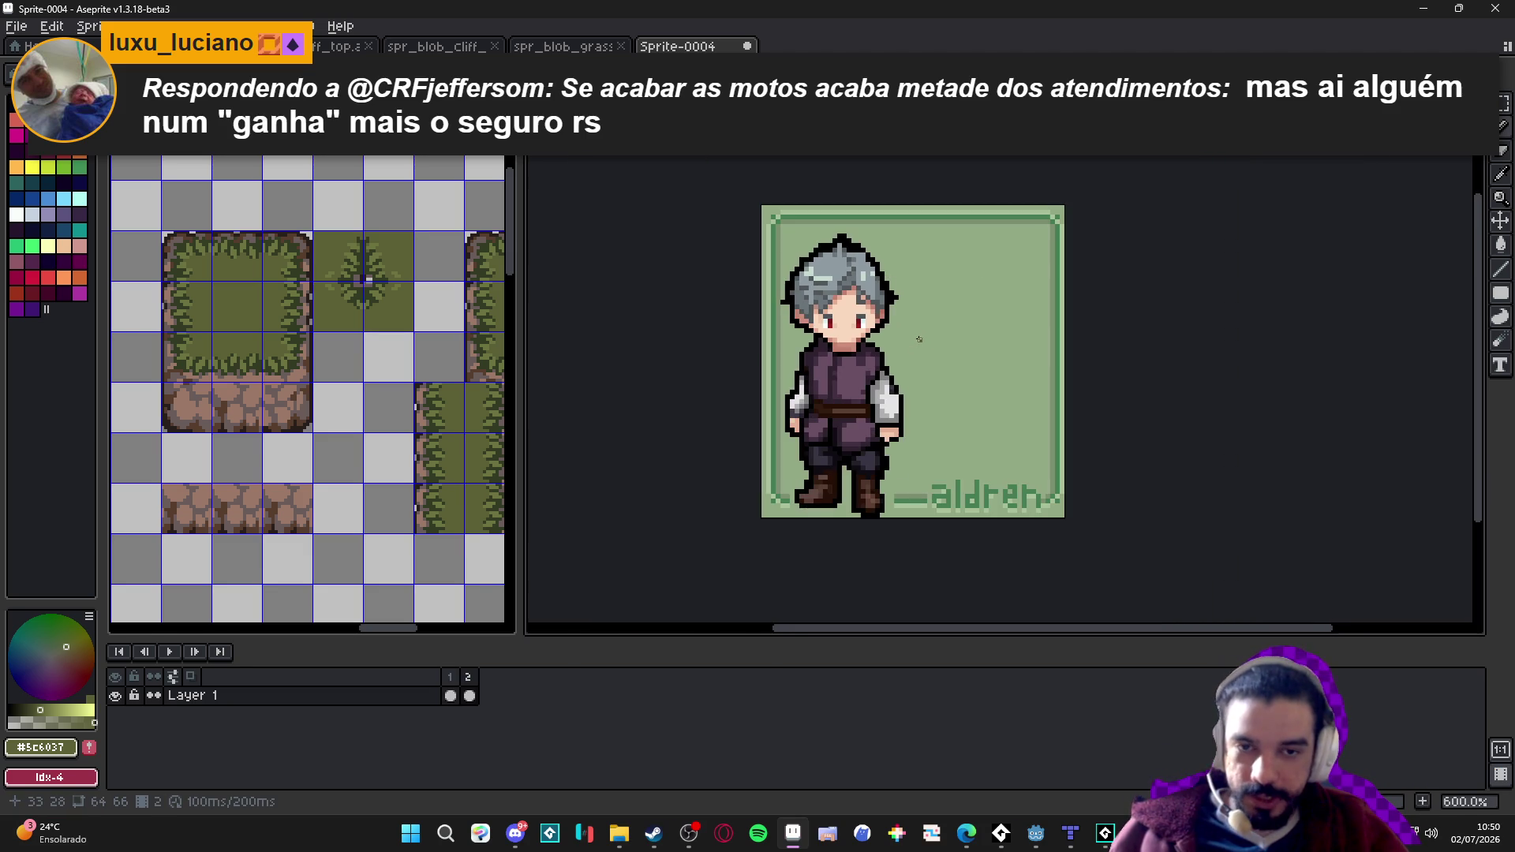
pyautogui.scroll(6, 837, 340)
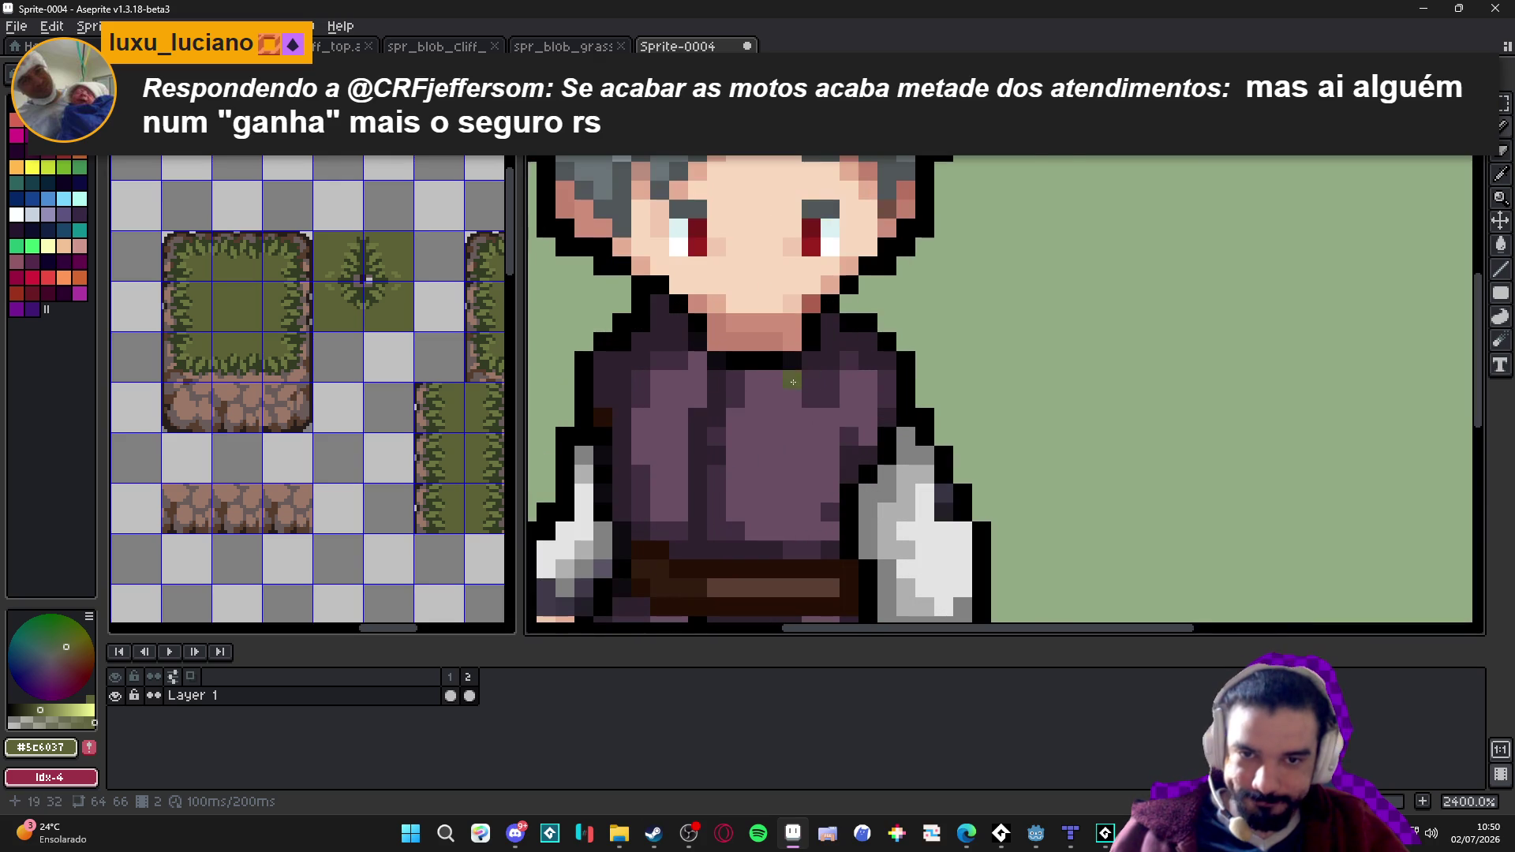
# Sample salmon, light and darker salmon skin tones and paint them as swatches beside the face.
pyautogui.keyDown('alt'); pyautogui.click(667, 298); pyautogui.keyUp('alt')
pyautogui.click(1063, 367)
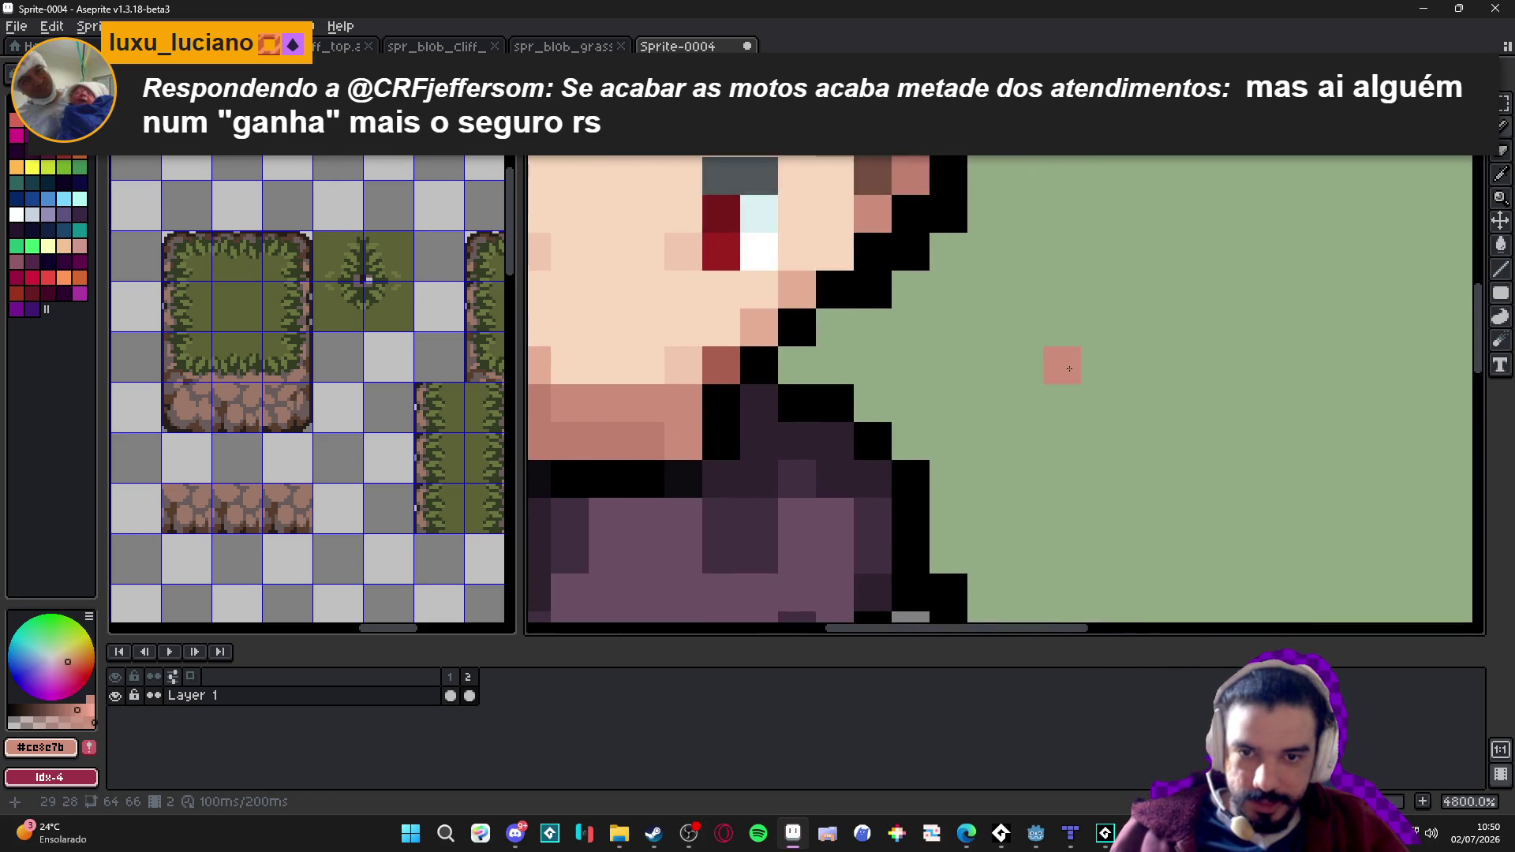
pyautogui.keyDown('alt'); pyautogui.click(612, 371); pyautogui.keyUp('alt')
pyautogui.click(1170, 367)
pyautogui.hscroll(2, 1089, 456)
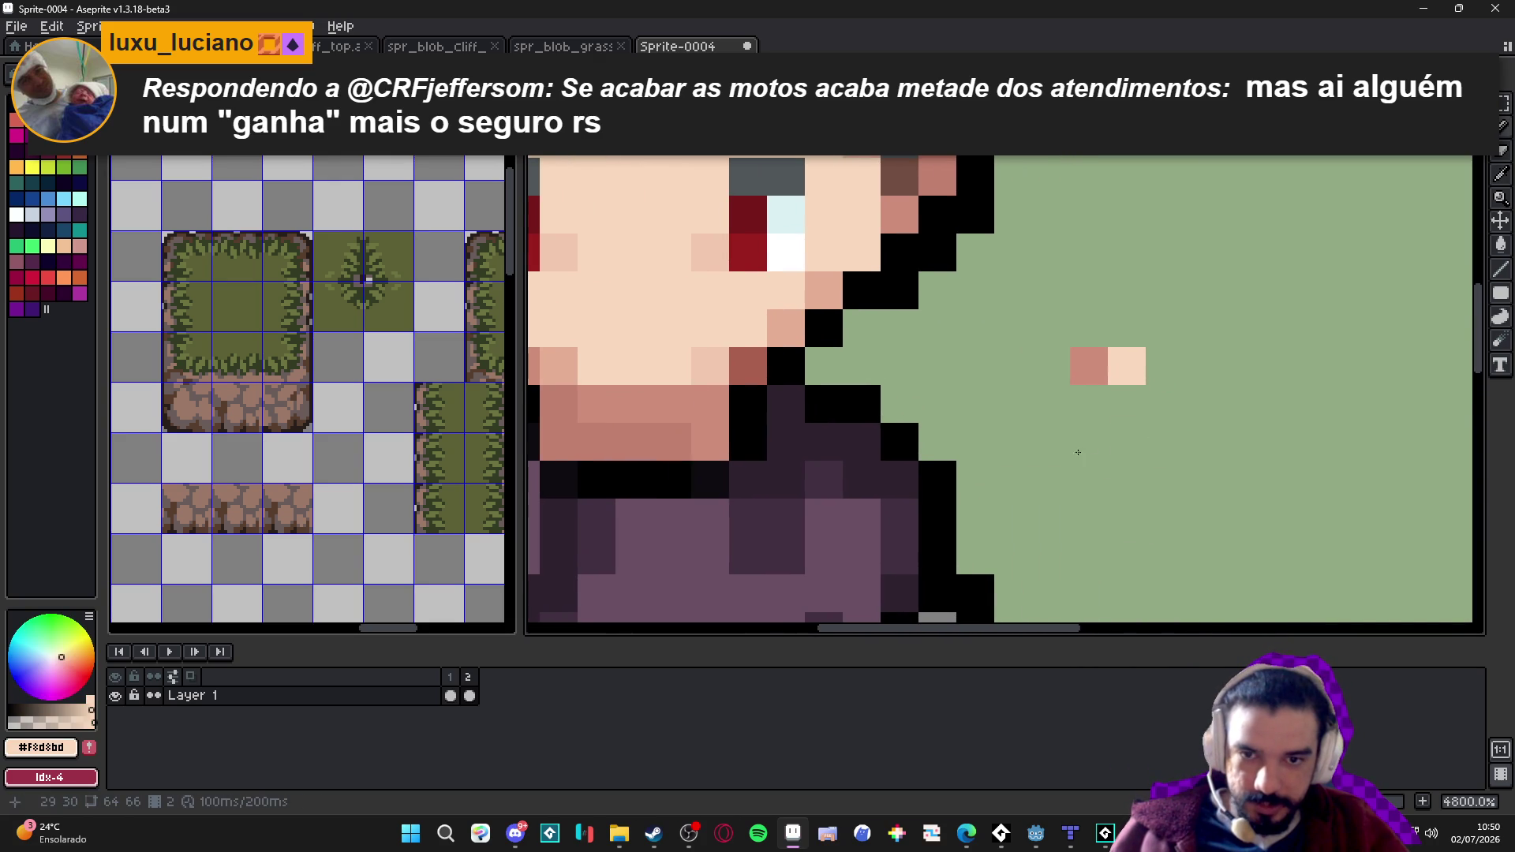
pyautogui.keyDown('alt'); pyautogui.click(612, 393); pyautogui.keyUp('alt')
pyautogui.click(1129, 401)
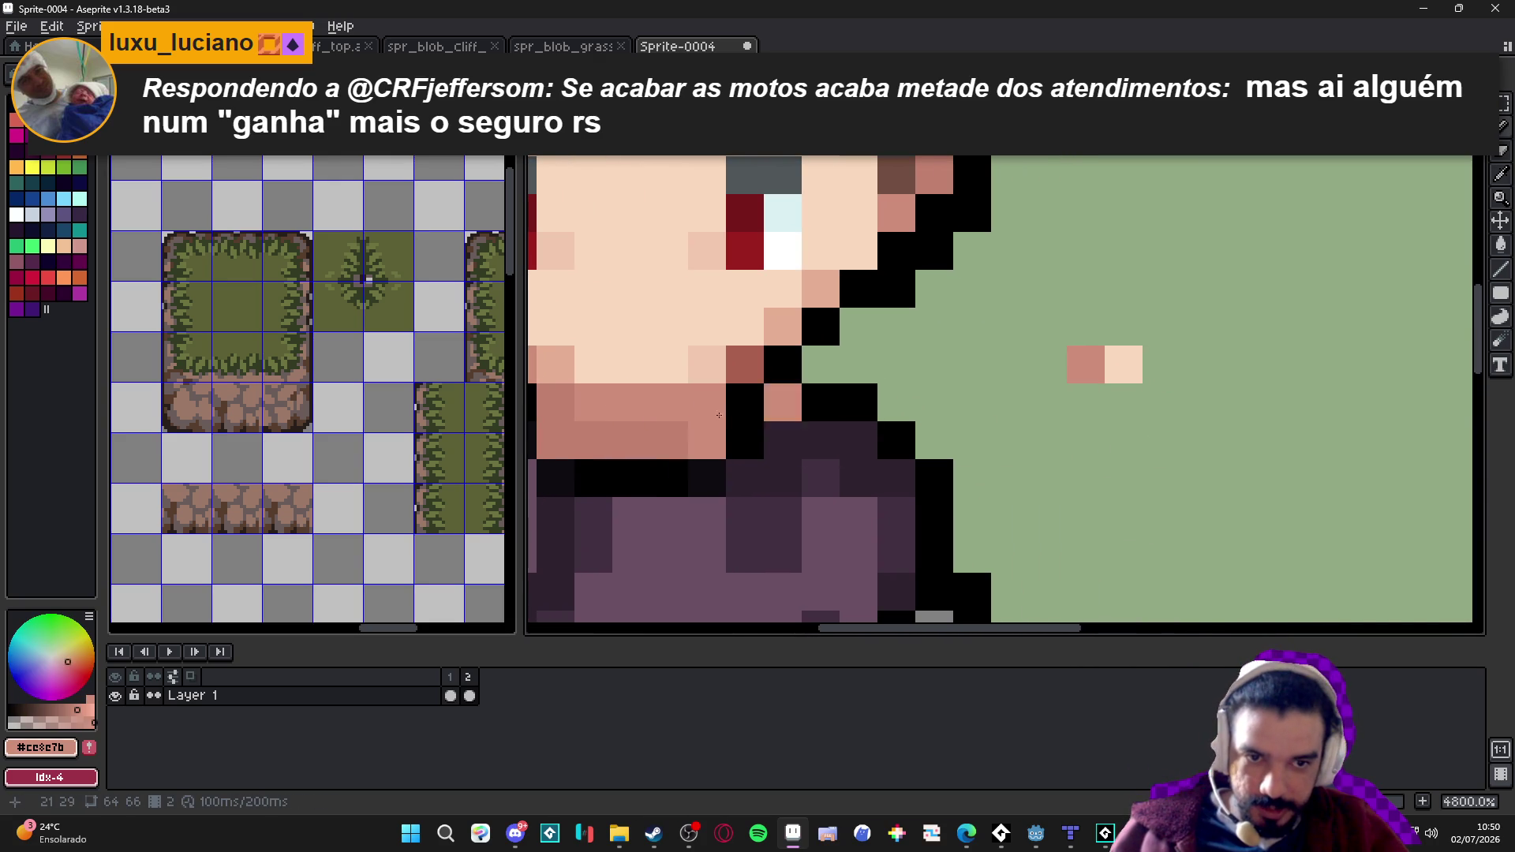
pyautogui.keyDown('alt'); pyautogui.click(594, 440); pyautogui.keyUp('alt')
pyautogui.click(1047, 365)
pyautogui.moveTo(1043, 394); pyautogui.dragTo(1114, 403)
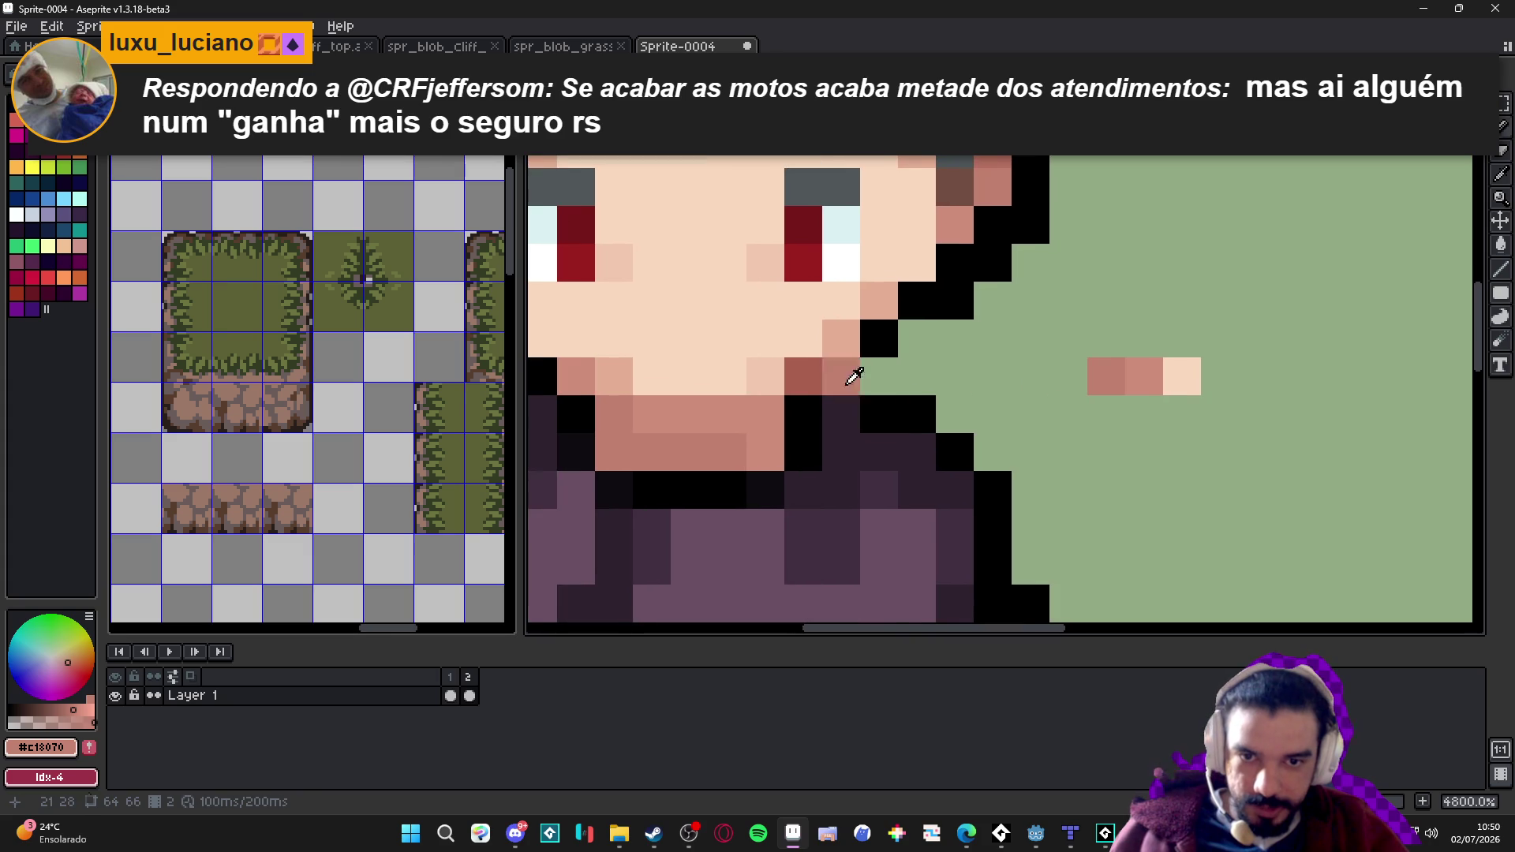
# Add the darkest shadow tone at the row's left end and a pale tone at its right end.
pyautogui.keyDown('alt'); pyautogui.click(816, 372); pyautogui.keyUp('alt')
pyautogui.click(1080, 372)
pyautogui.keyDown('alt'); pyautogui.click(1157, 373); pyautogui.keyUp('alt')
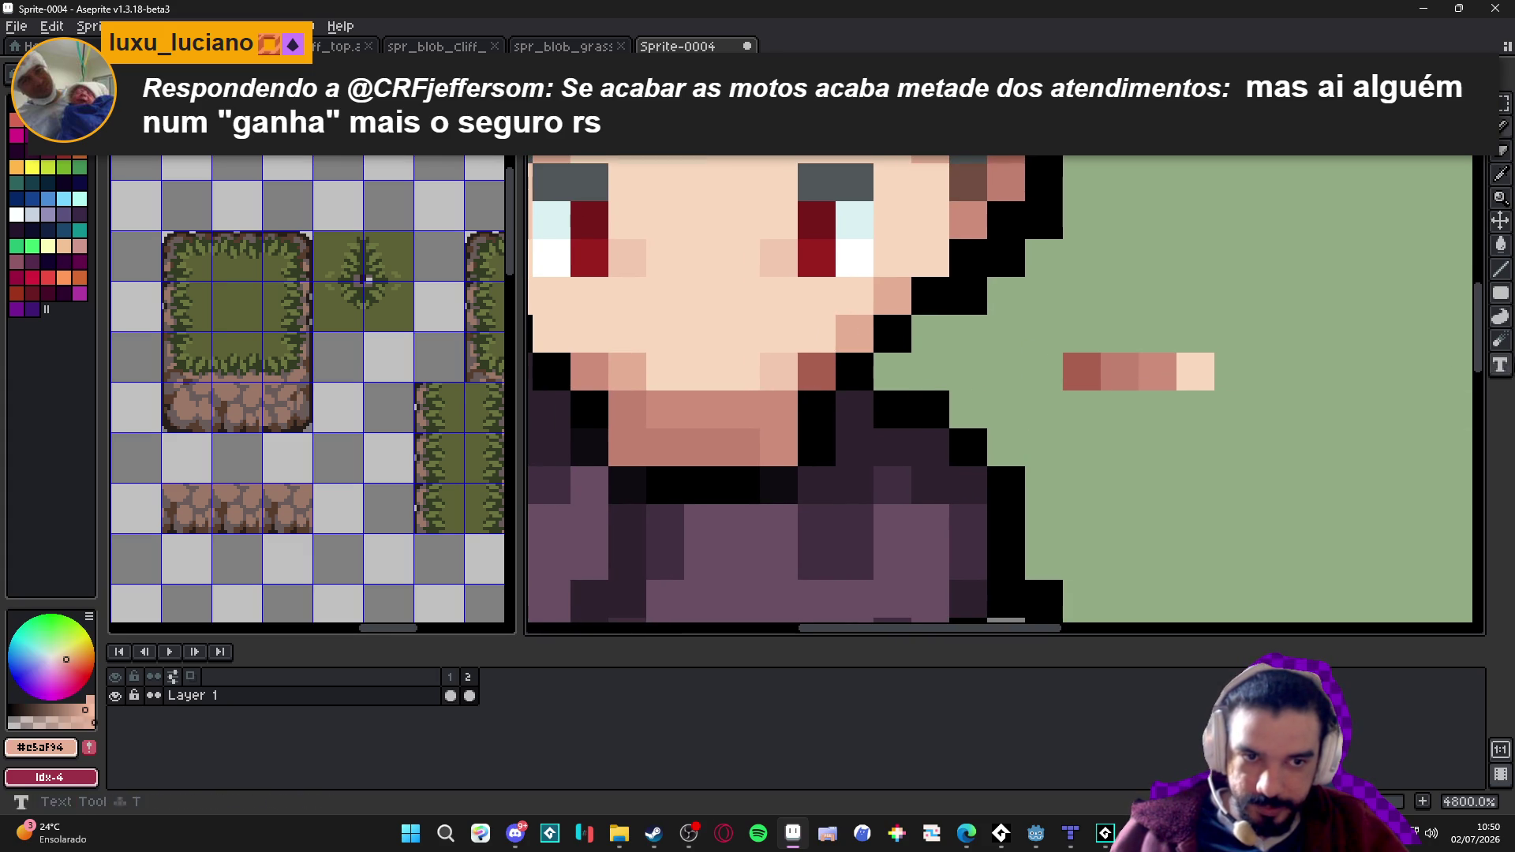
pyautogui.click(1149, 417)
pyautogui.click(1194, 335)
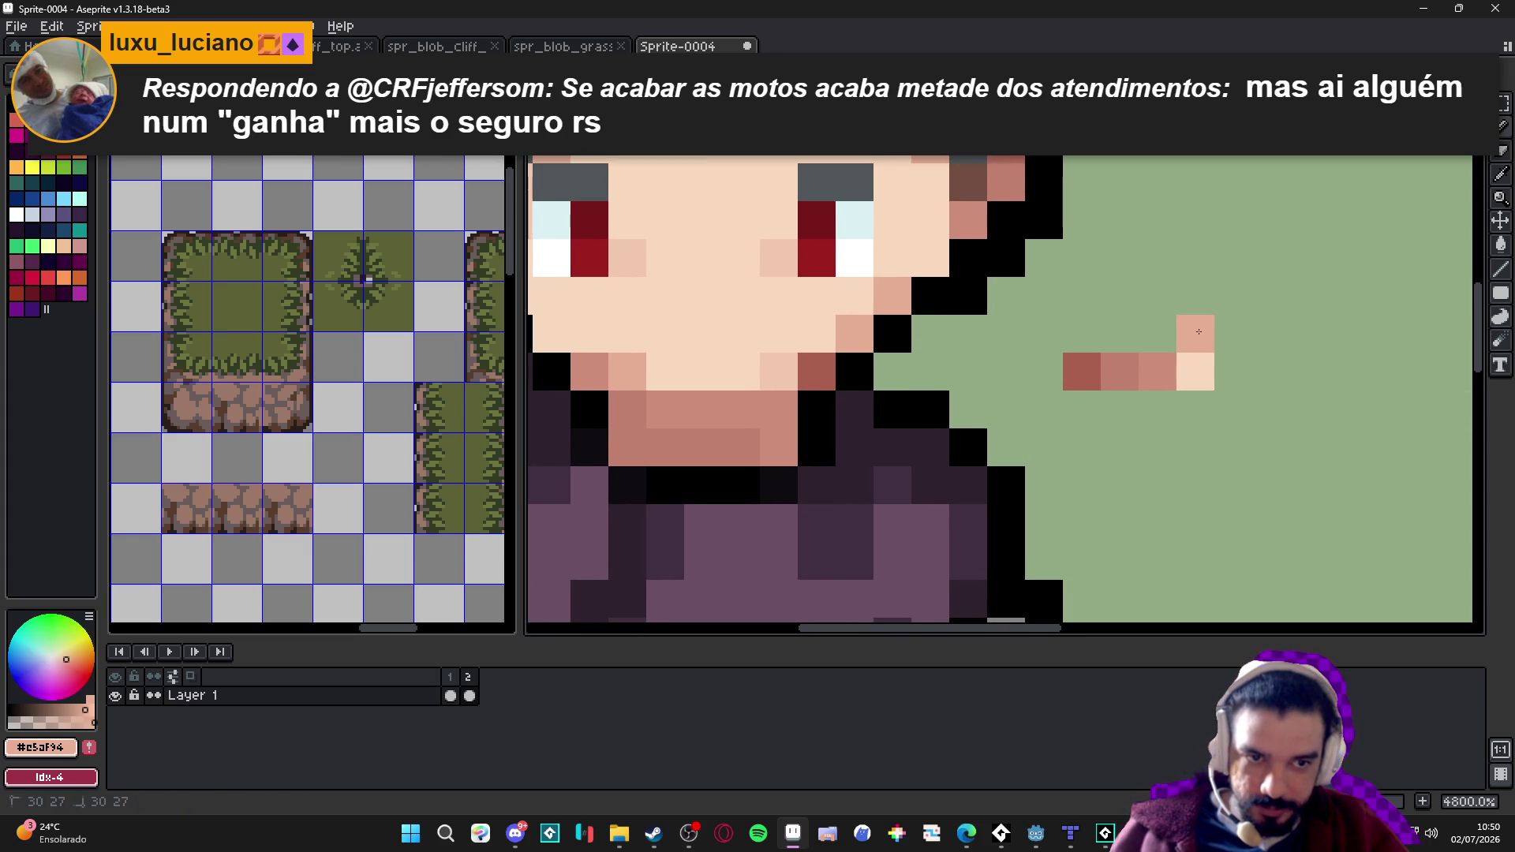
pyautogui.keyDown('alt'); pyautogui.click(1213, 376); pyautogui.keyUp('alt')
pyautogui.click(1233, 372)
pyautogui.keyDown('alt'); pyautogui.click(1157, 372); pyautogui.keyUp('alt')
pyautogui.click(1195, 372)
# Erase the stray pixel above the row and paint a pale cheek-tone pixel.
pyautogui.press('e')
pyautogui.click(1195, 334)
pyautogui.press('b')
pyautogui.keyDown('alt'); pyautogui.click(782, 259); pyautogui.keyUp('alt')
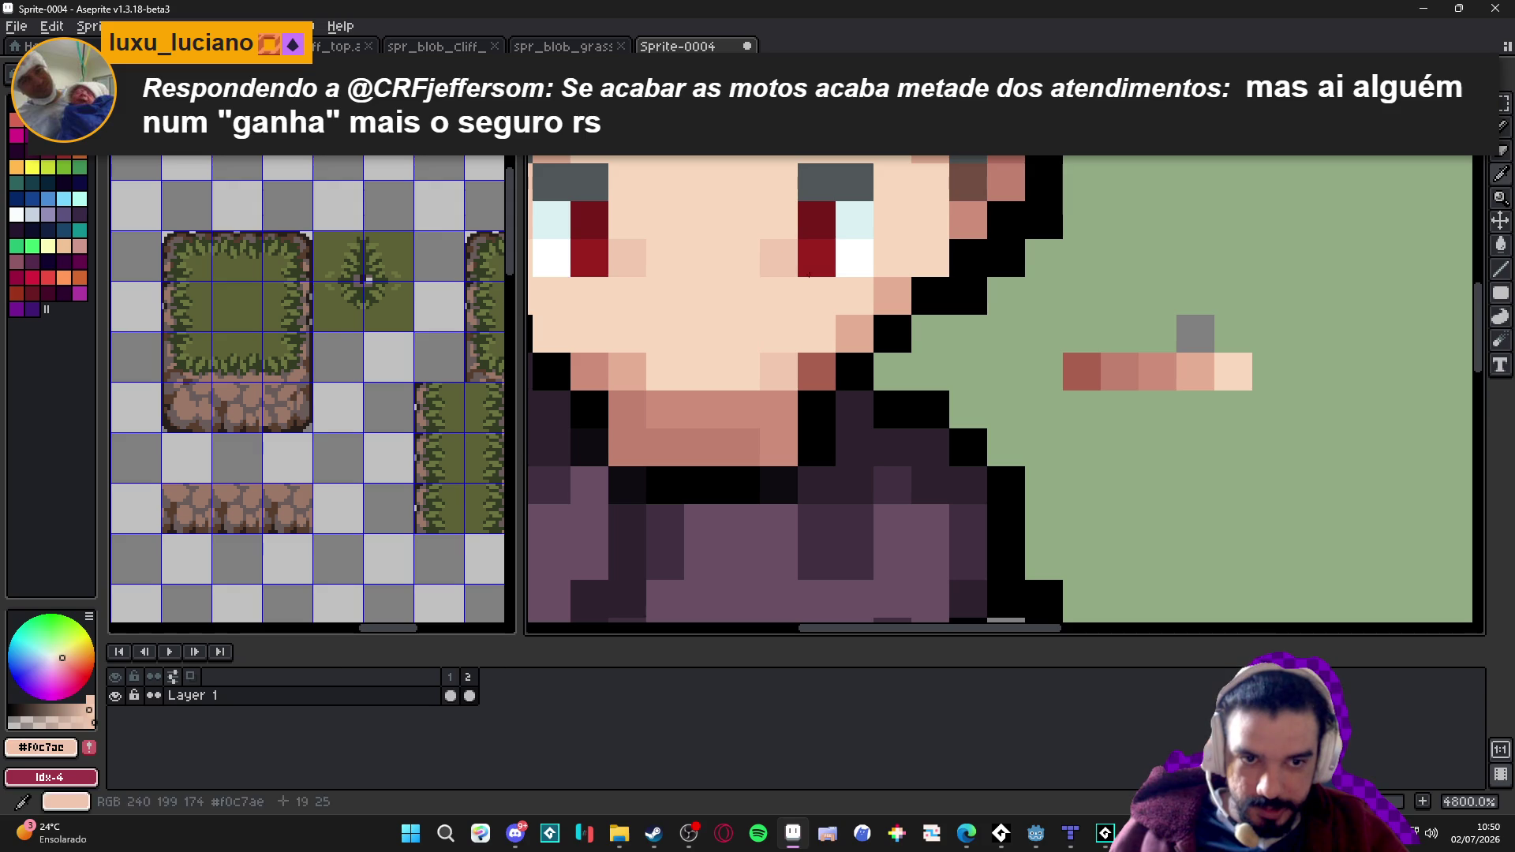
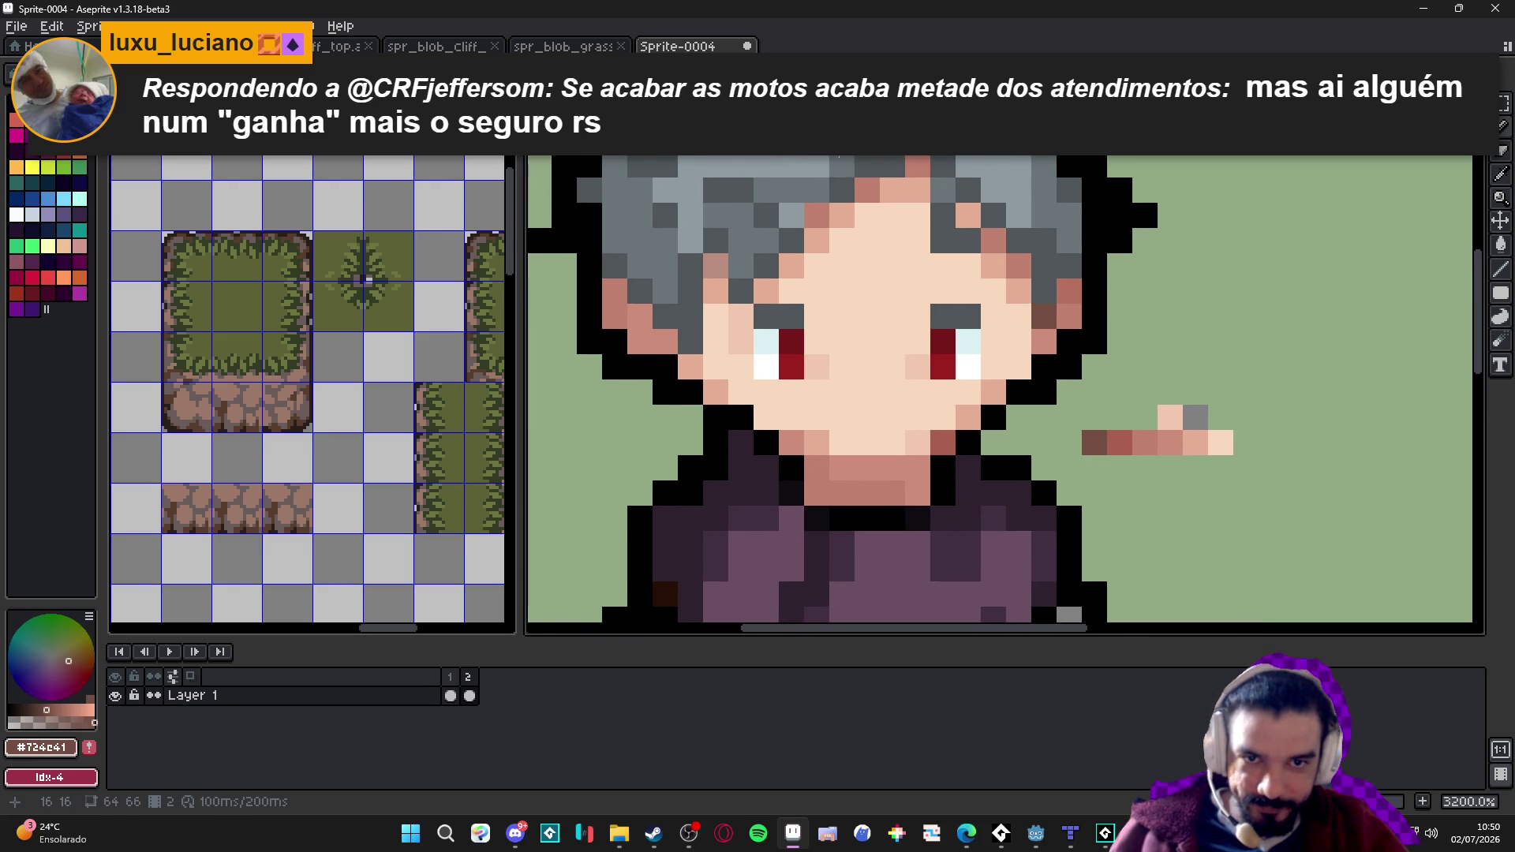
# Try a dark brown pixel on the hair by the left eye, then undo it.
pyautogui.scroll(1, 842, 301)
pyautogui.click(821, 322)
pyautogui.hotkey('ctrl', 'z')
pyautogui.scroll(1, 911, 358)
# Test the reddish skin shade below the sample row and pick the face's light skin tone.
pyautogui.scroll(-1, 845, 359)
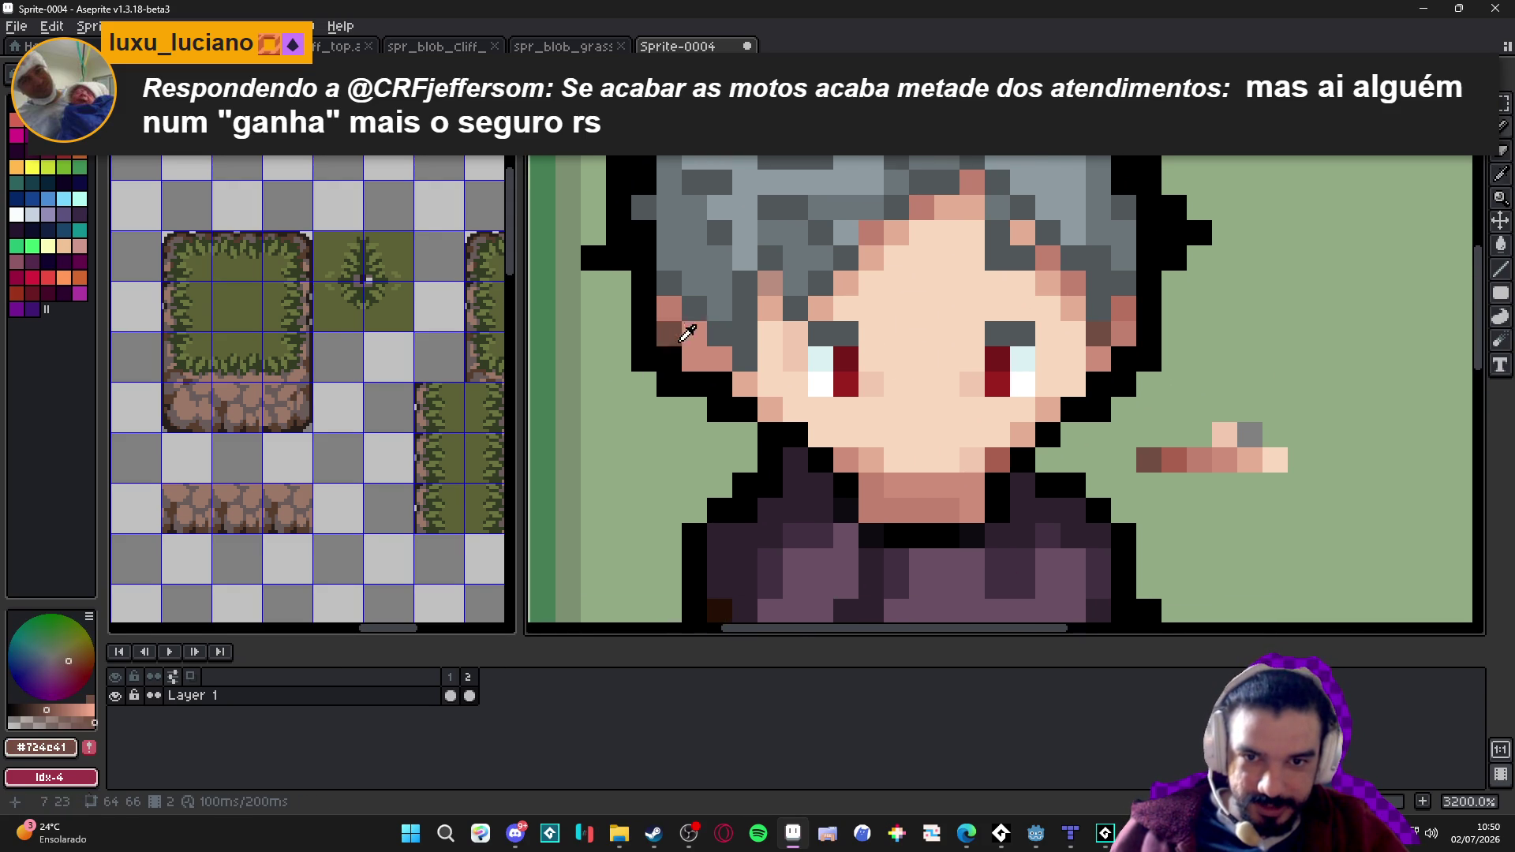
pyautogui.keyDown('alt'); pyautogui.click(1174, 460); pyautogui.keyUp('alt')
pyautogui.click(1166, 491)
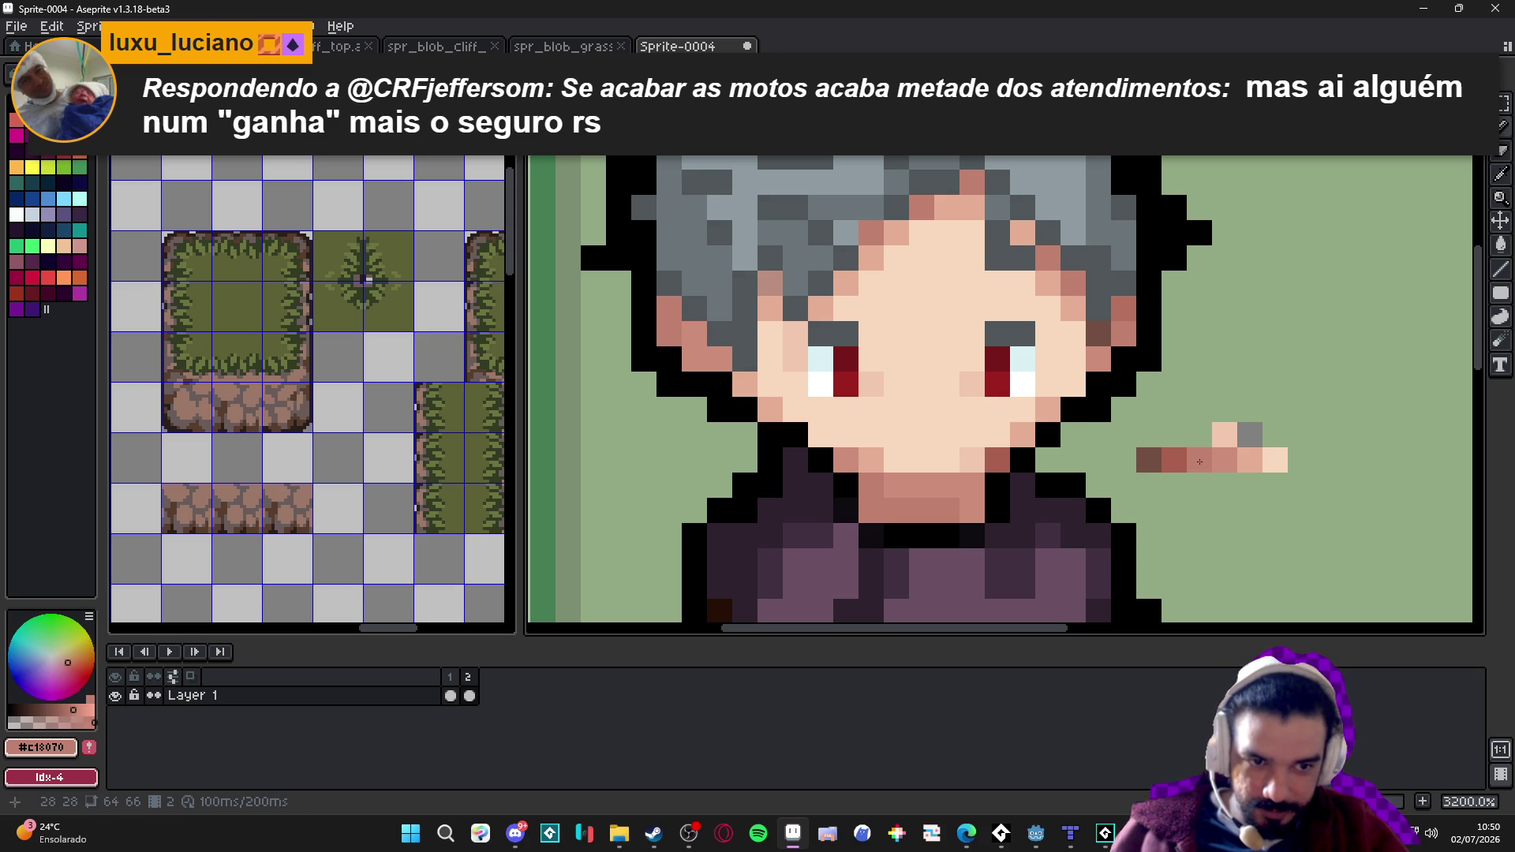
pyautogui.scroll(1, 1105, 457)
pyautogui.scroll(-1, 987, 430)
pyautogui.keyDown('alt'); pyautogui.click(860, 362); pyautogui.keyUp('alt')
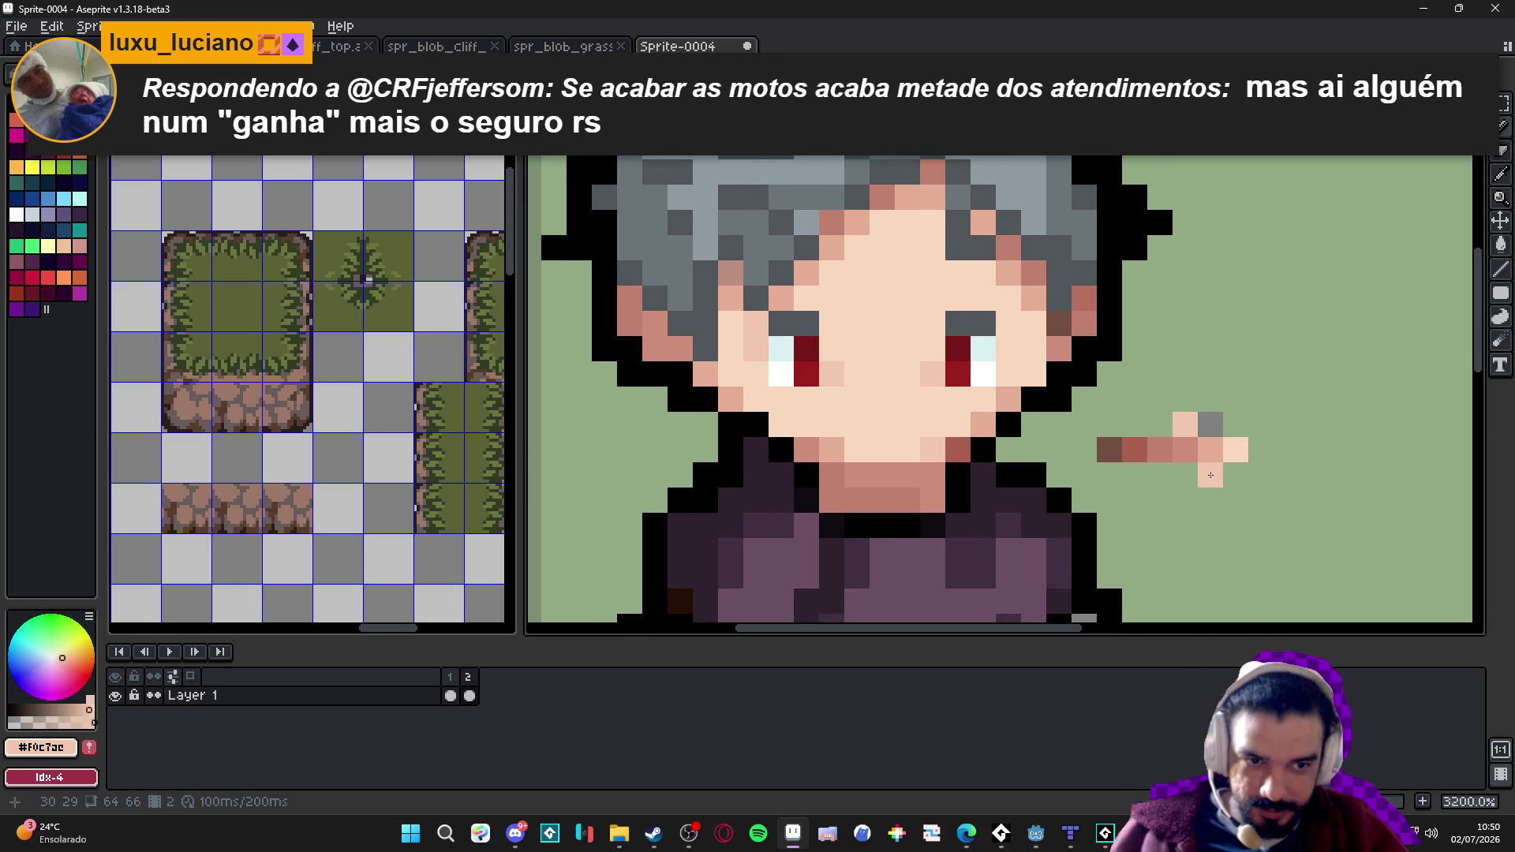
# Paint over the grey test pixels beside the sample row with the green background.
pyautogui.rightClick(1185, 424)
pyautogui.keyDown('alt'); pyautogui.click(1263, 426); pyautogui.keyUp('alt')
pyautogui.click(1210, 424)
pyautogui.click(1185, 425)
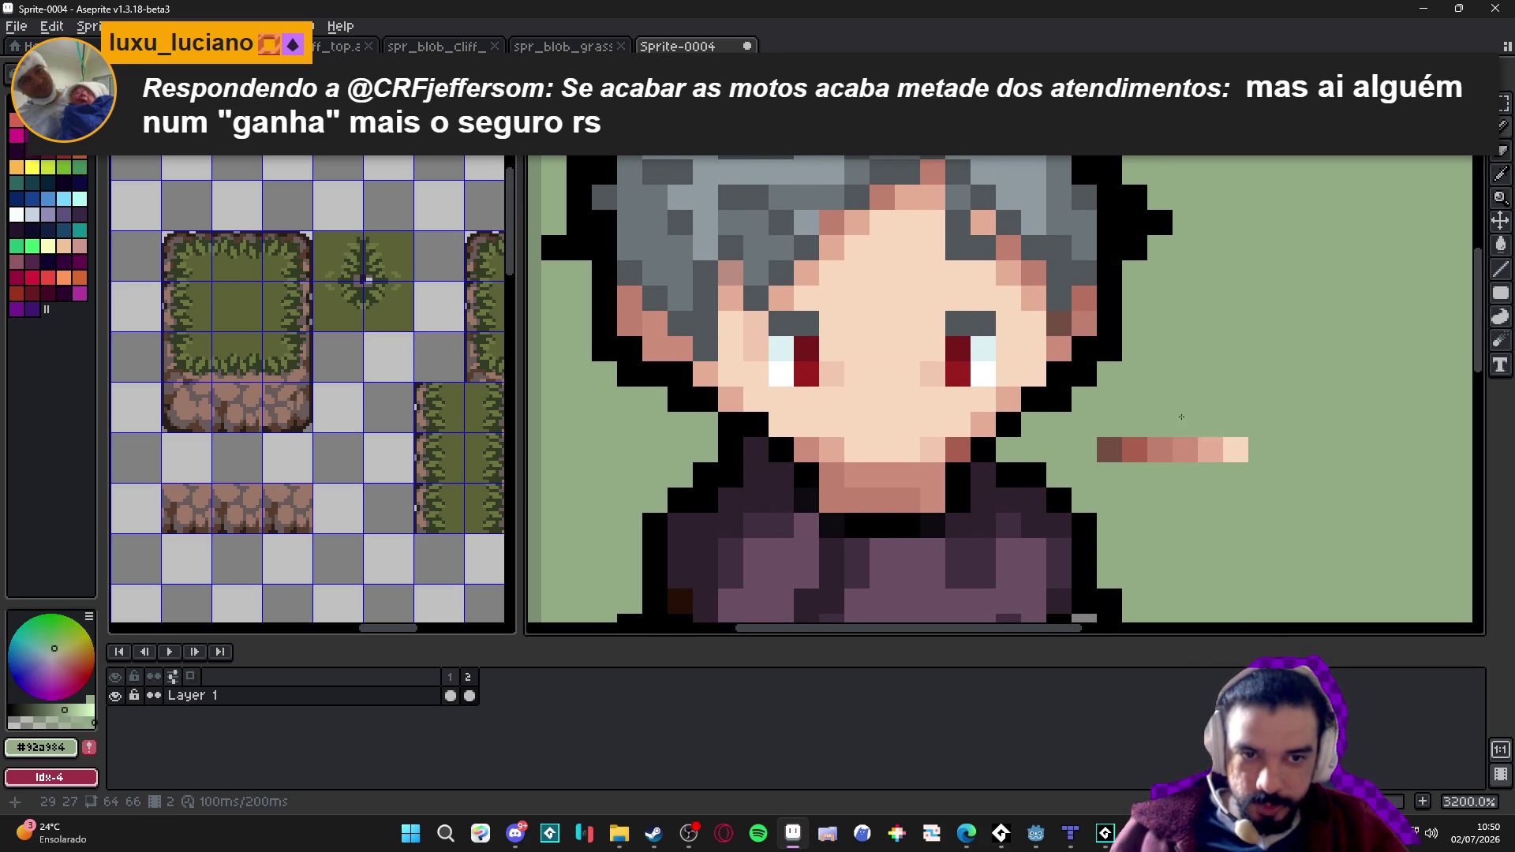
pyautogui.scroll(-2, 1150, 437)
pyautogui.scroll(3, 1151, 437)
pyautogui.scroll(-1, 1032, 490)
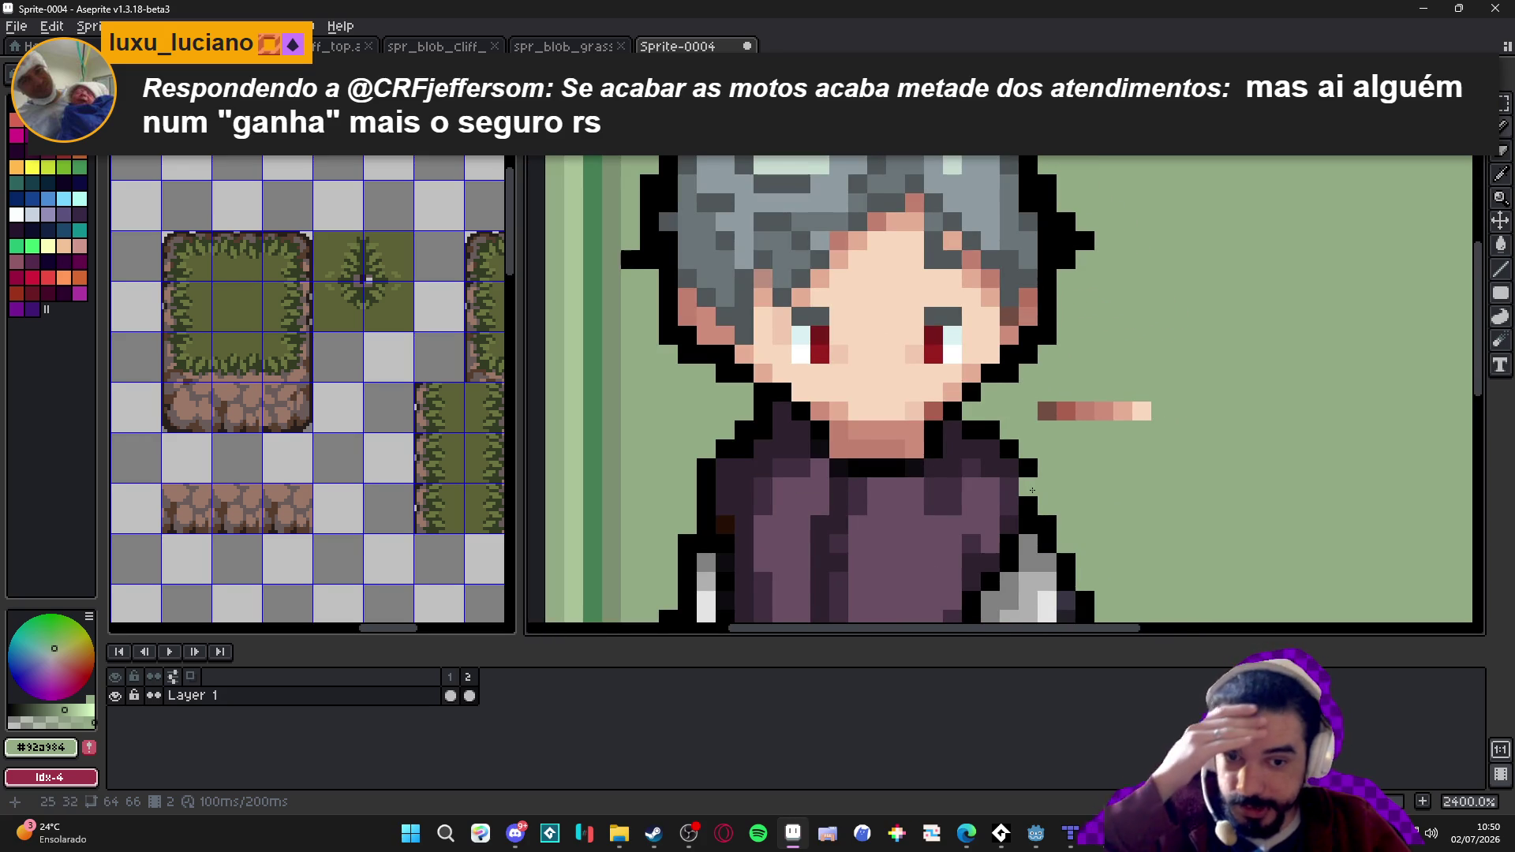
pyautogui.scroll(-1, 1032, 489)
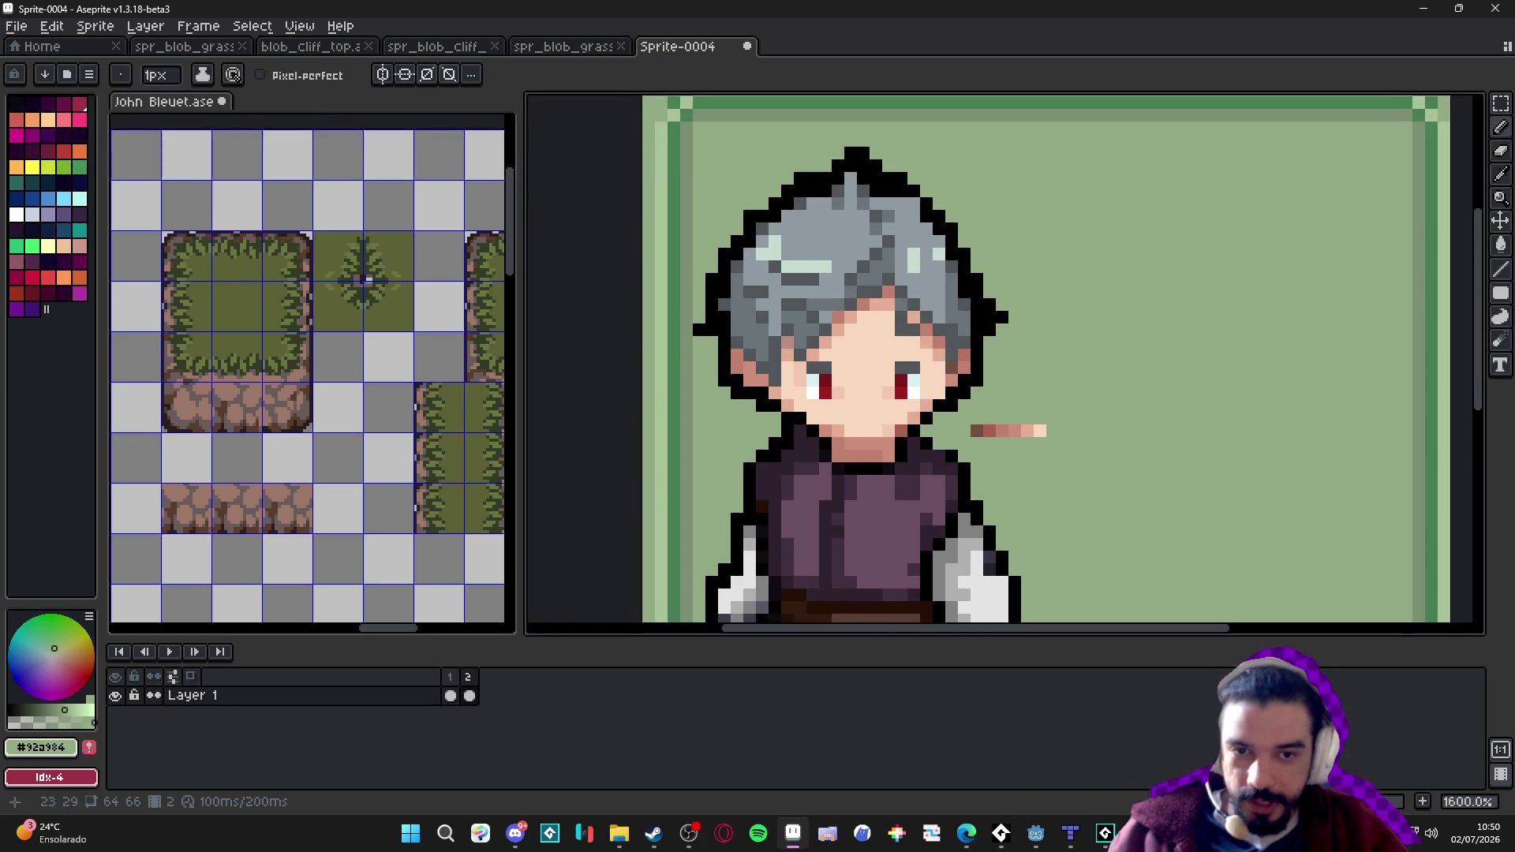
# Repaint the hairline pixels under the hair in the face's skin colour.
pyautogui.scroll(2, 863, 329)
pyautogui.click(900, 287)
pyautogui.scroll(-1, 900, 287)
pyautogui.scroll(1, 868, 299)
pyautogui.keyDown('alt'); pyautogui.click(868, 355); pyautogui.keyUp('alt')
pyautogui.moveTo(868, 288); pyautogui.dragTo(919, 289)
# Shade the light neck pixels with the darker neck skin tone.
pyautogui.scroll(-1, 836, 421)
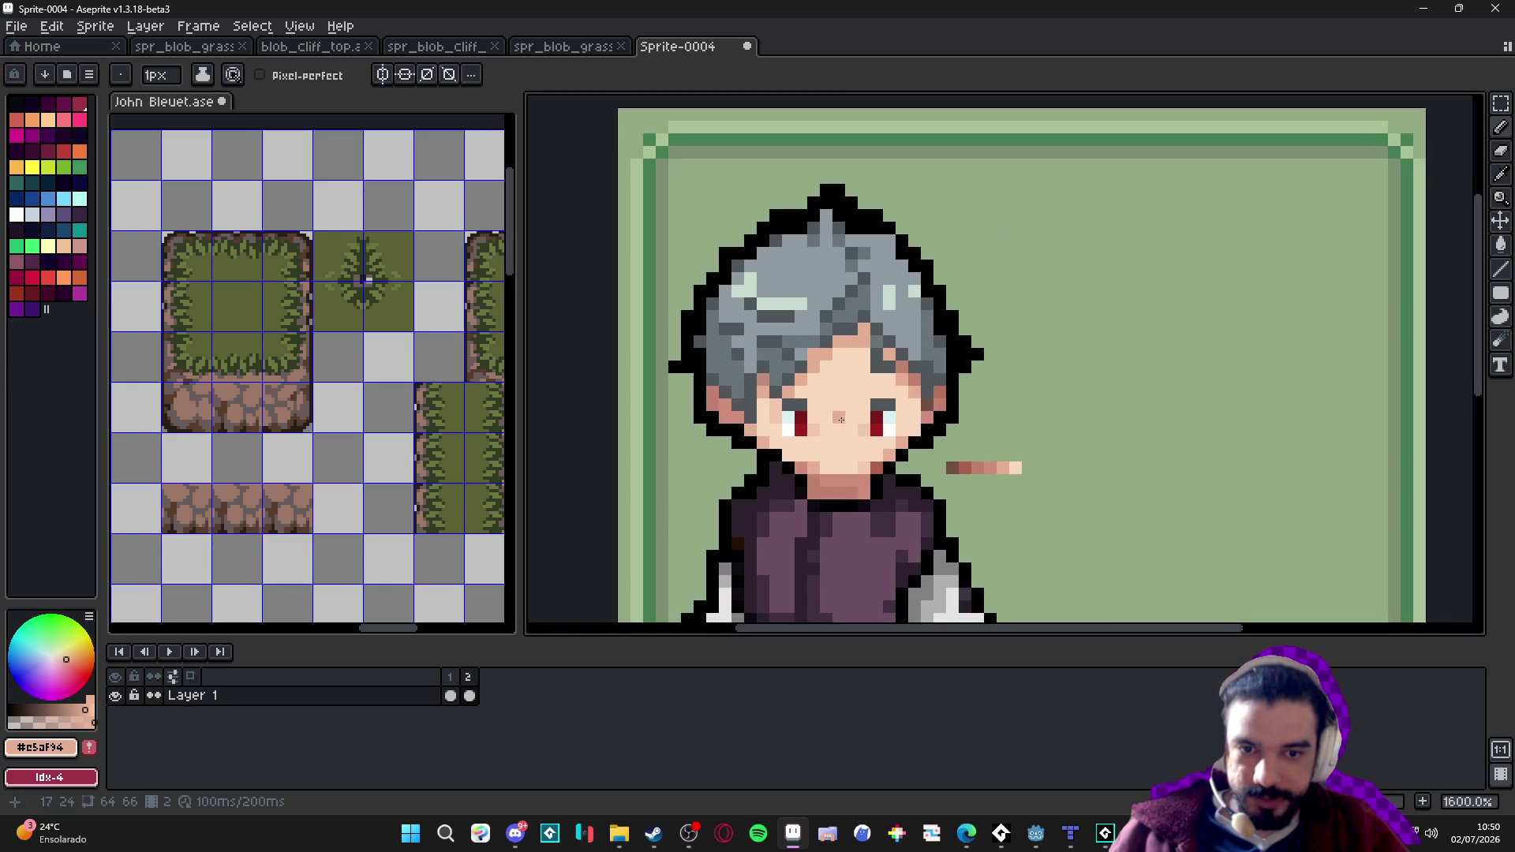
pyautogui.scroll(1, 833, 476)
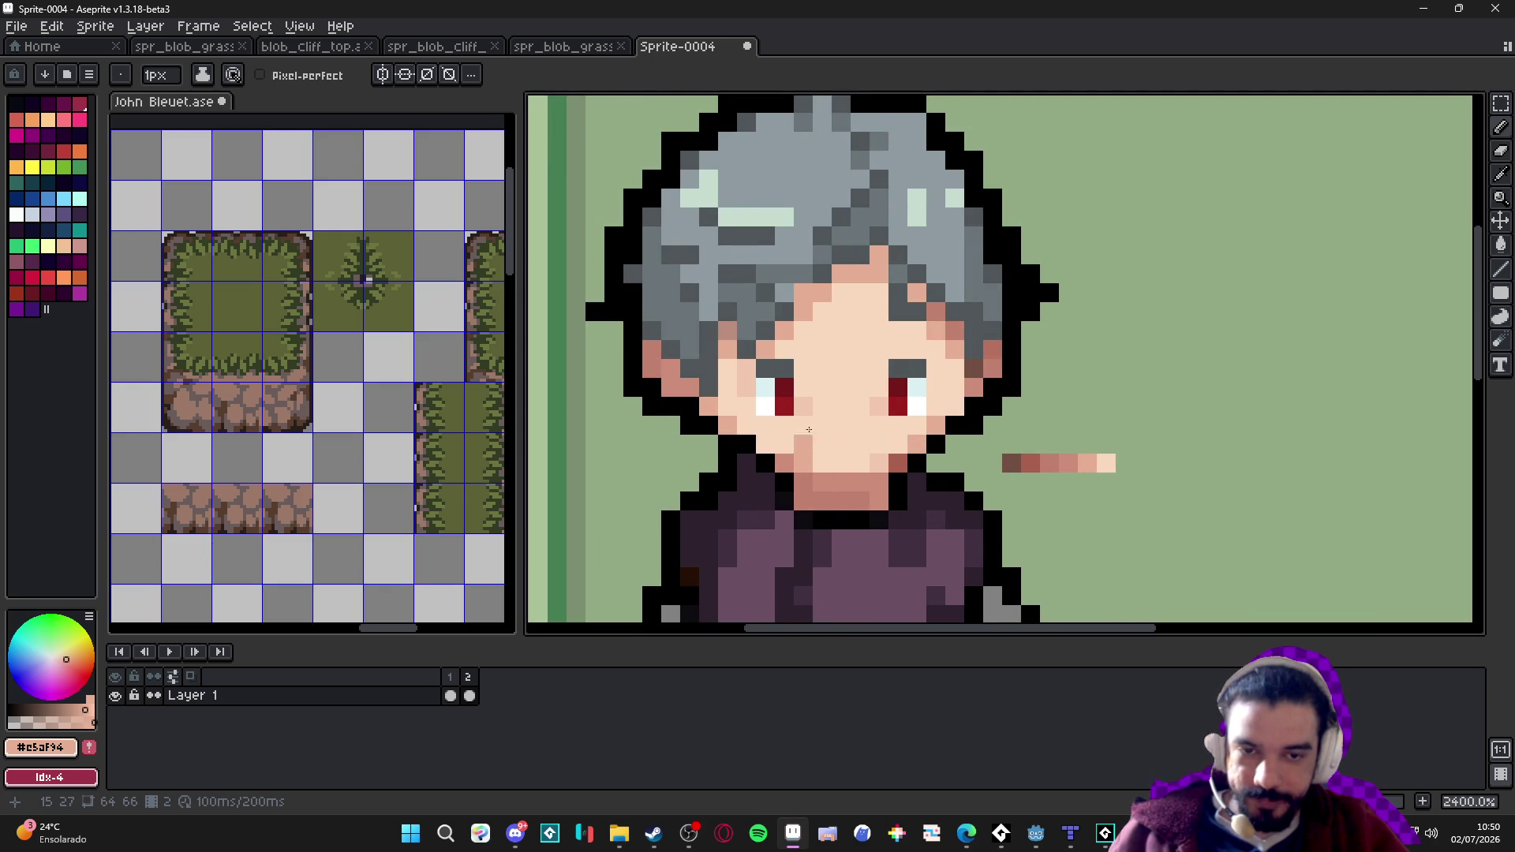
pyautogui.keyDown('alt'); pyautogui.click(842, 501); pyautogui.keyUp('alt')
pyautogui.moveTo(821, 481); pyautogui.dragTo(877, 498)
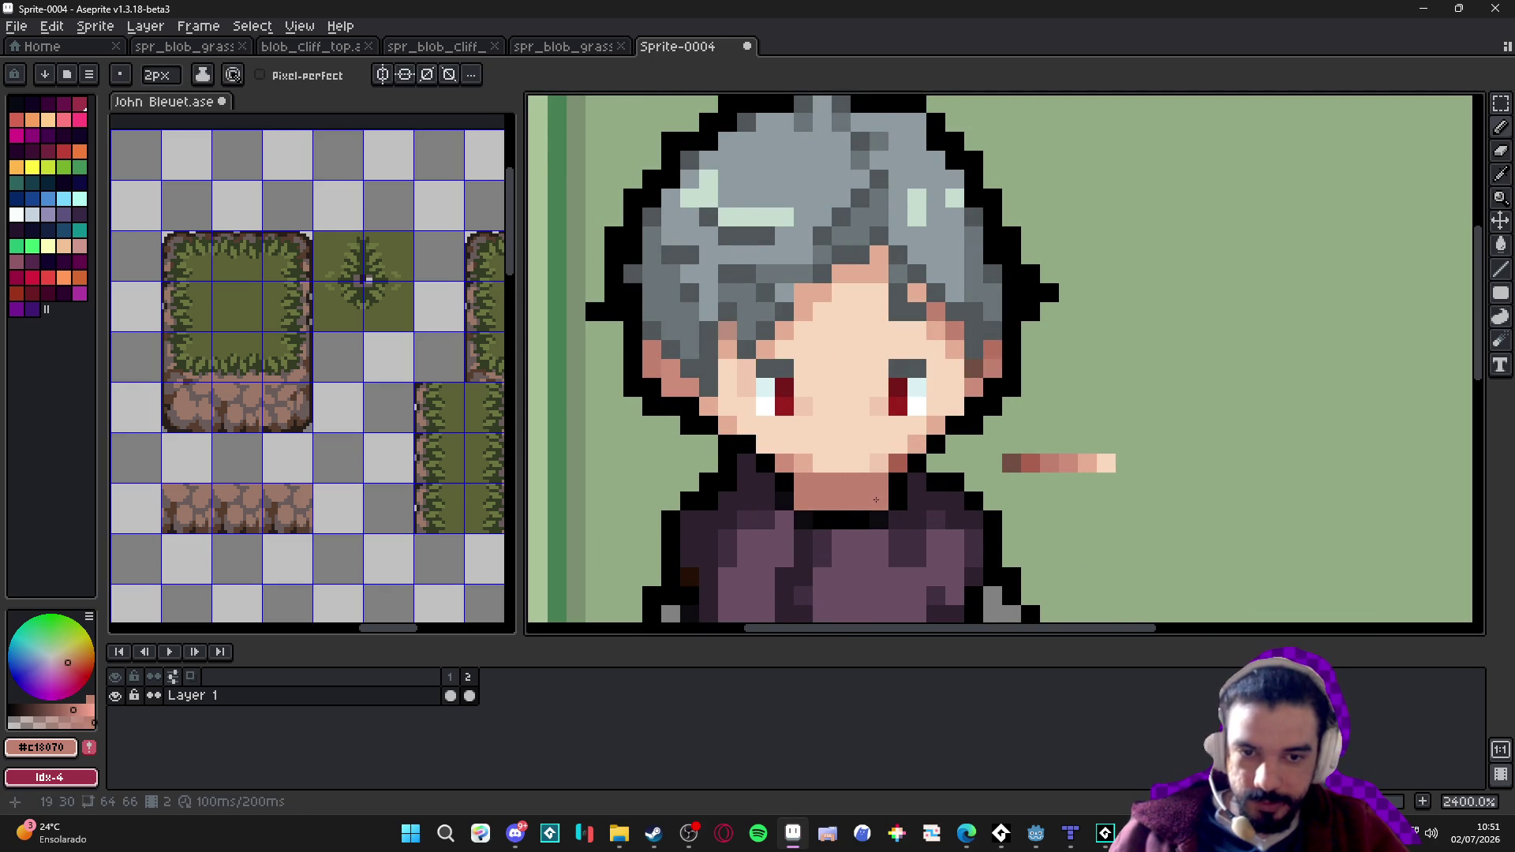
pyautogui.keyDown('alt'); pyautogui.click(864, 438); pyautogui.keyUp('alt')
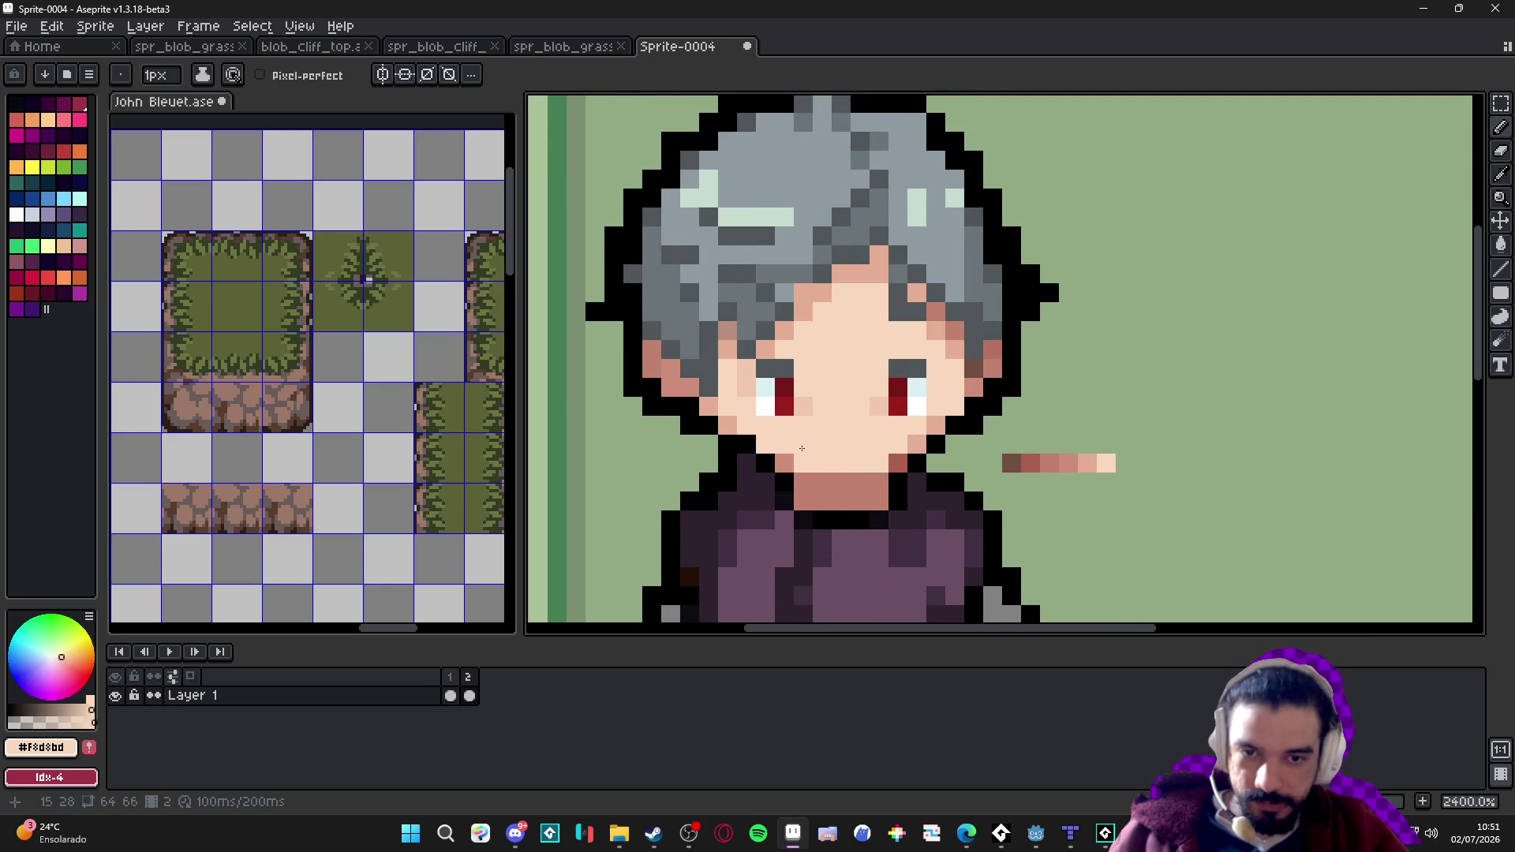
# With a 2px brush, paint a muted shadow band across the forehead.
pyautogui.keyDown('alt'); pyautogui.click(852, 273); pyautogui.keyUp('alt')
pyautogui.press('+')
pyautogui.moveTo(805, 379); pyautogui.dragTo(852, 388)
pyautogui.hotkey('ctrl', 'z')
pyautogui.moveTo(797, 340); pyautogui.dragTo(909, 349)
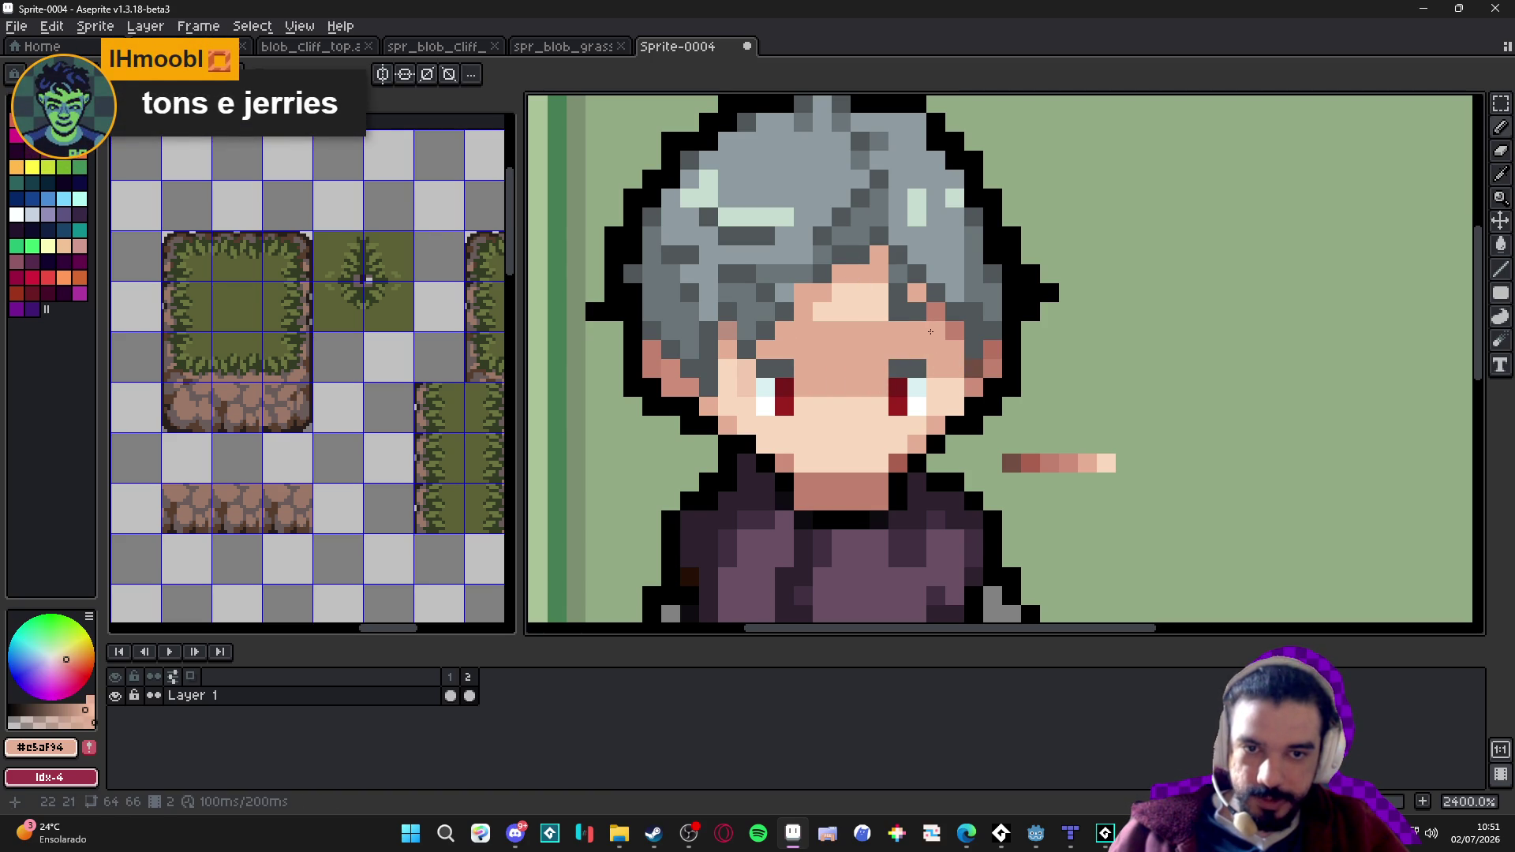
# Darken the upper-face highlight, shade the left cheek and pick the right cheek's blush colour.
pyautogui.click(831, 301)
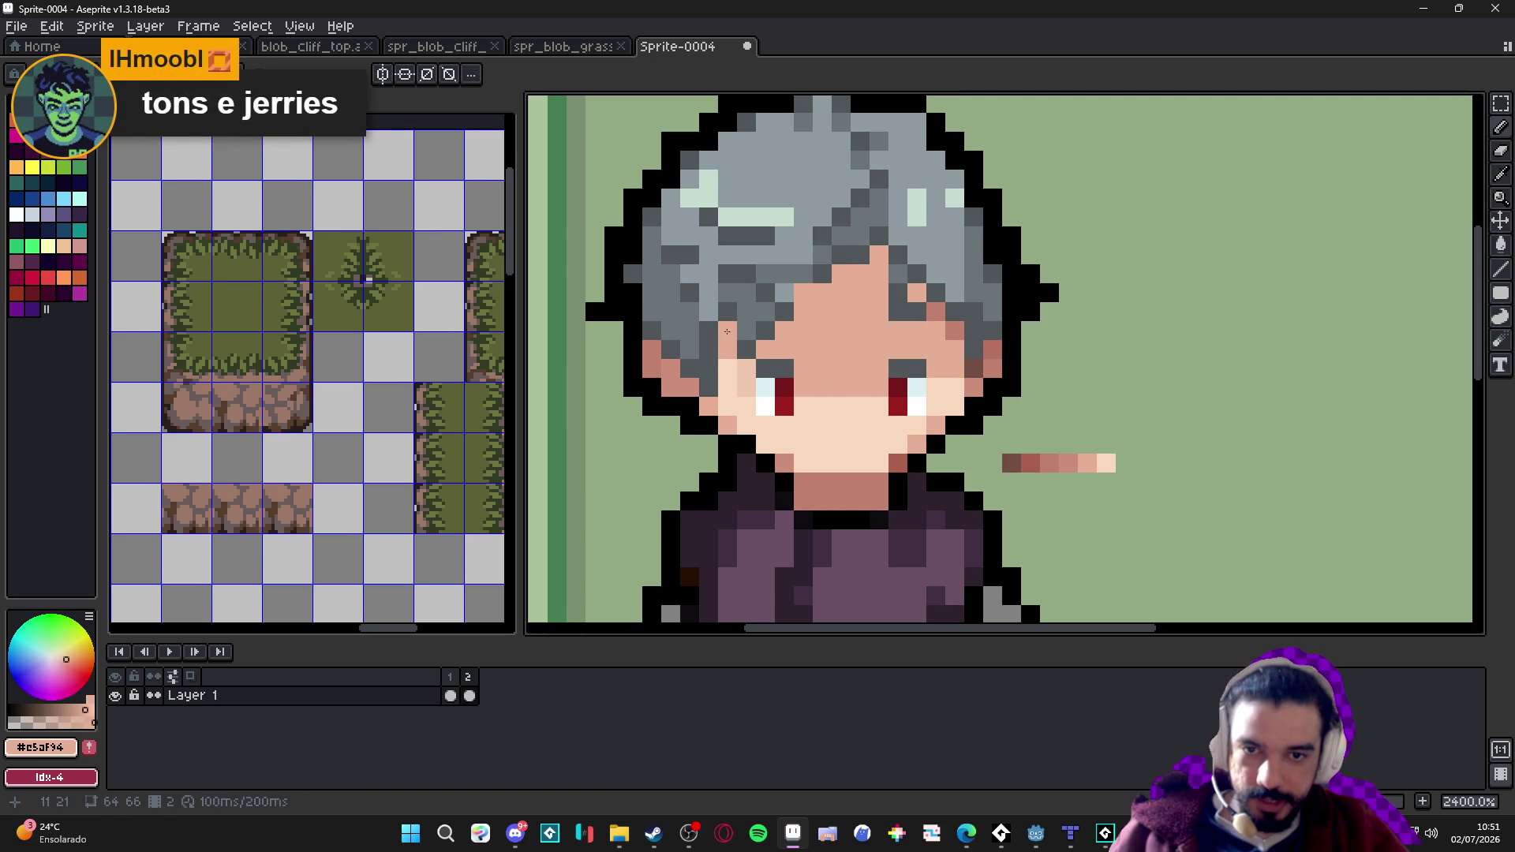
pyautogui.moveTo(708, 387)
pyautogui.mouseDown()
pyautogui.moveTo(745, 387)
pyautogui.moveTo(727, 368)
pyautogui.mouseUp()
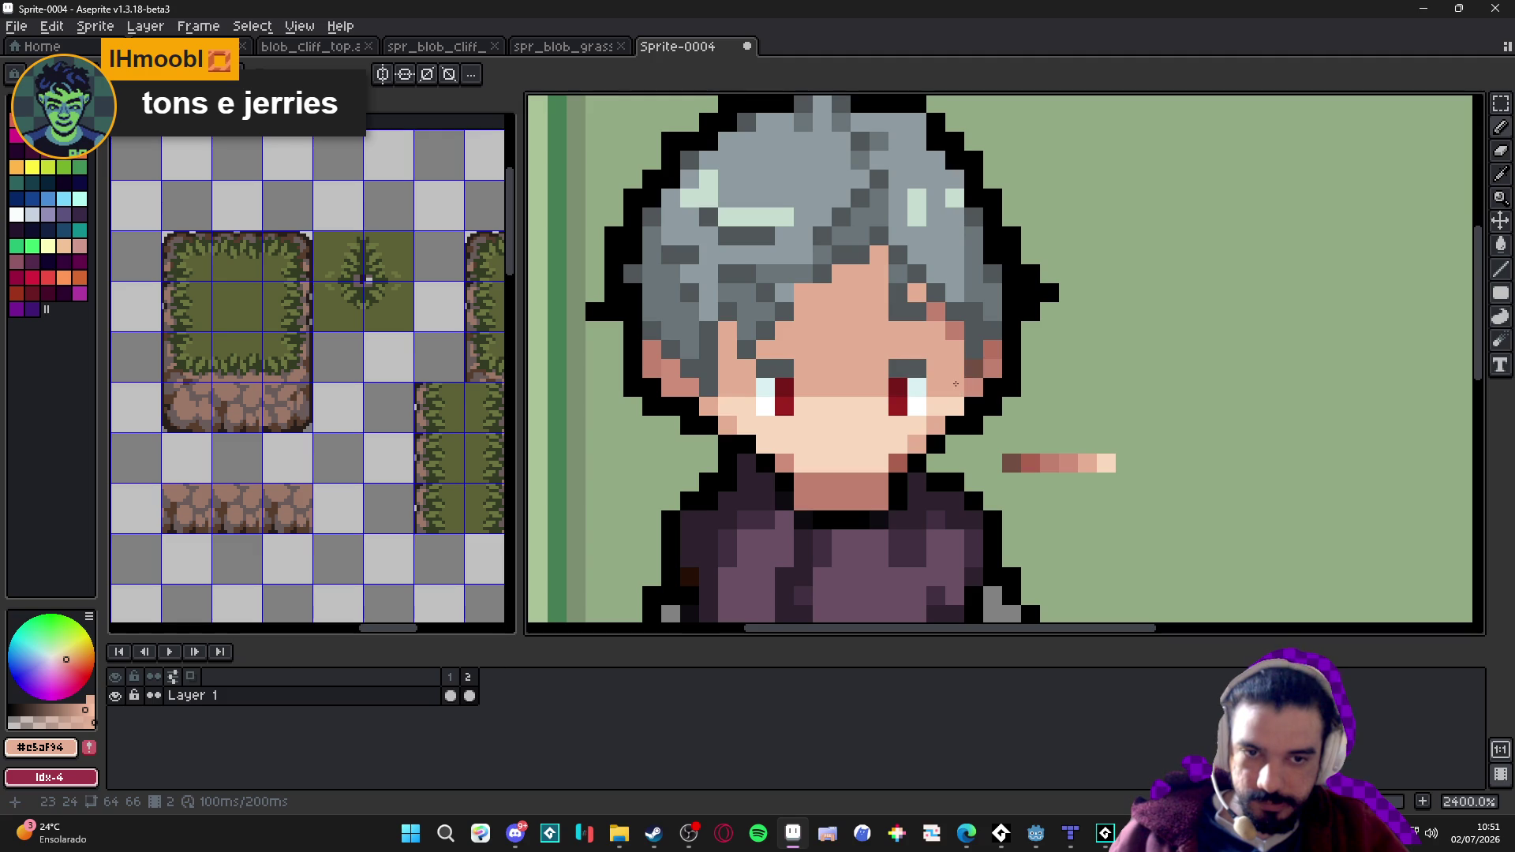
pyautogui.keyDown('alt'); pyautogui.click(993, 360); pyautogui.keyUp('alt')
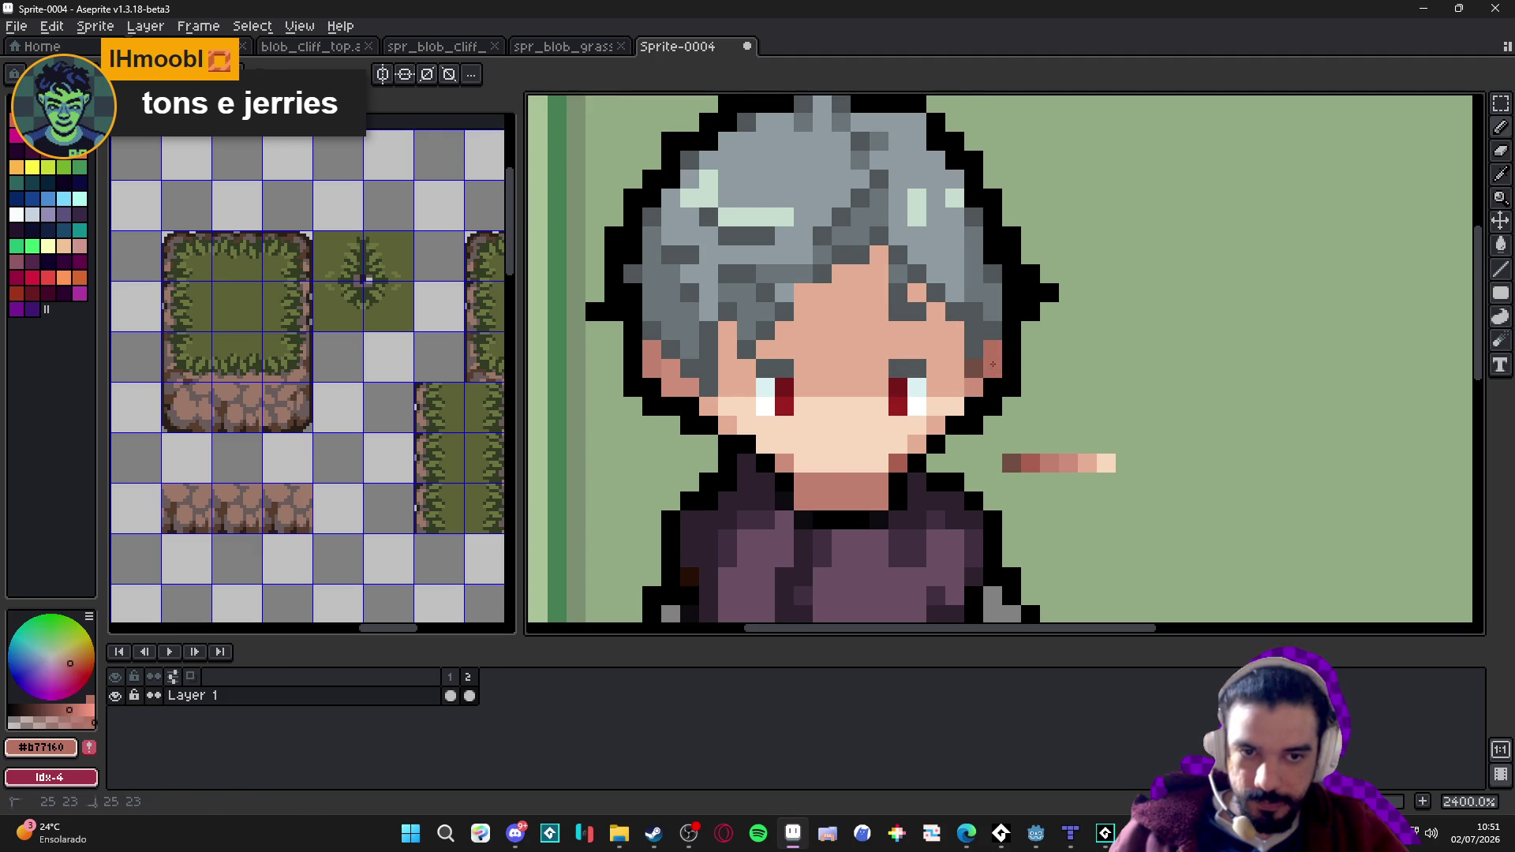
pyautogui.scroll(1, 1027, 366)
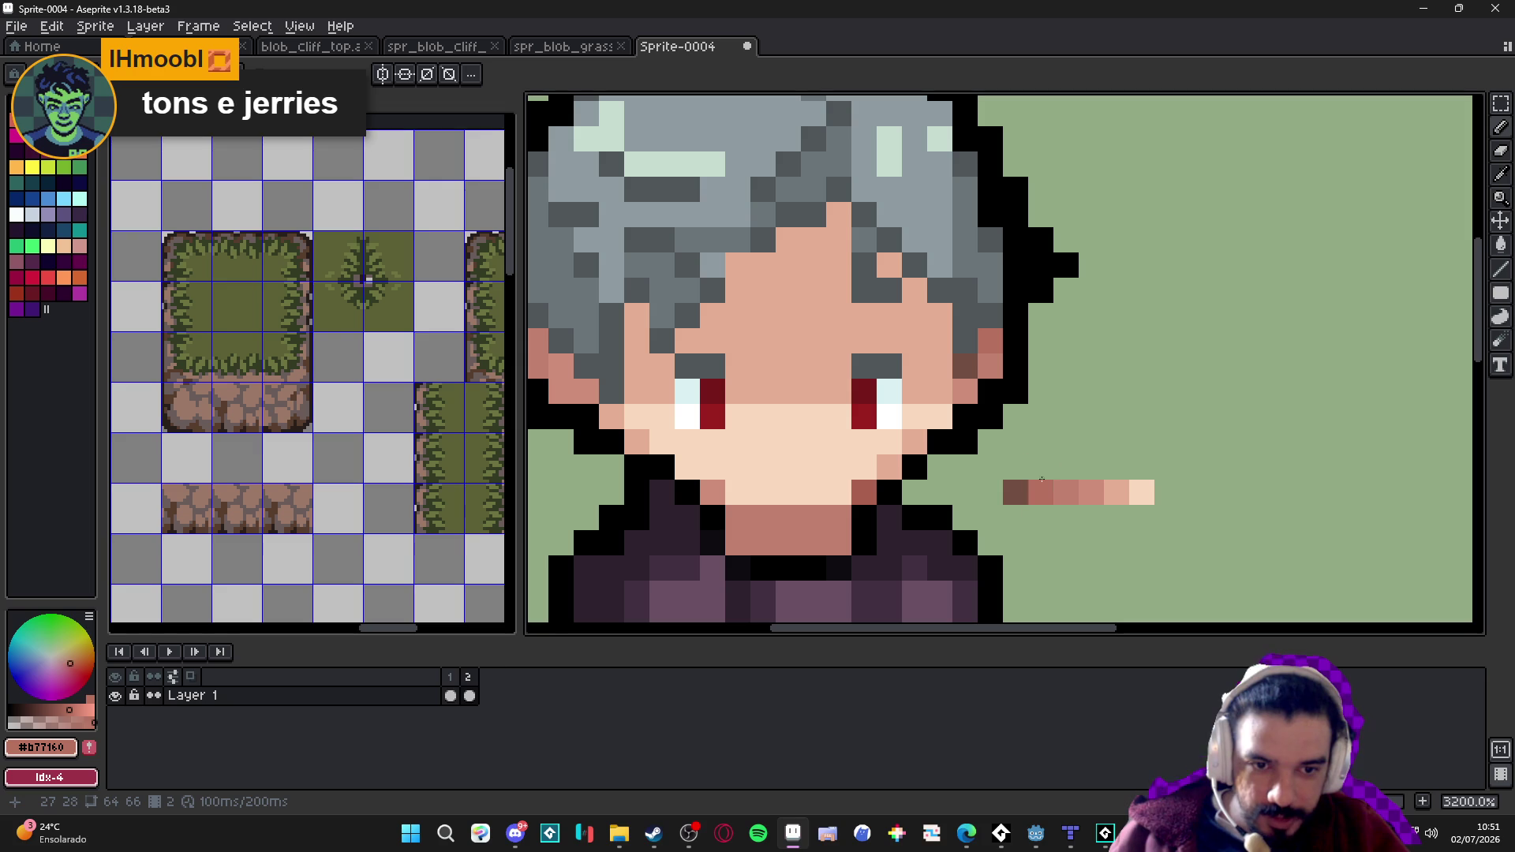
# Test the blush colour around the sample row, then undo the test pixels.
pyautogui.click(1040, 468)
pyautogui.press('m')
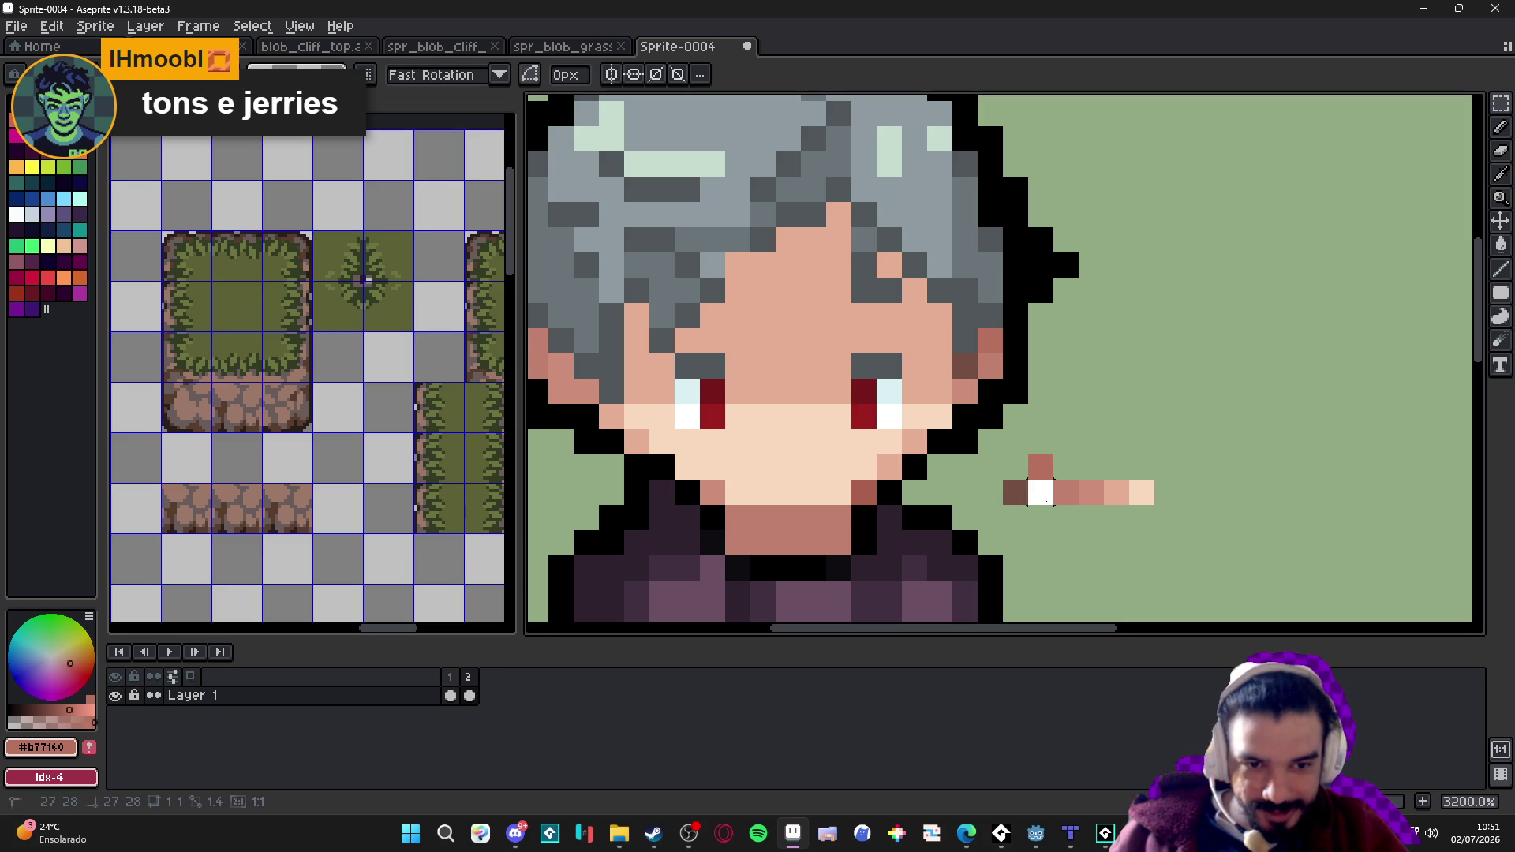
pyautogui.press('b')
pyautogui.click(990, 492)
pyautogui.click(1040, 516)
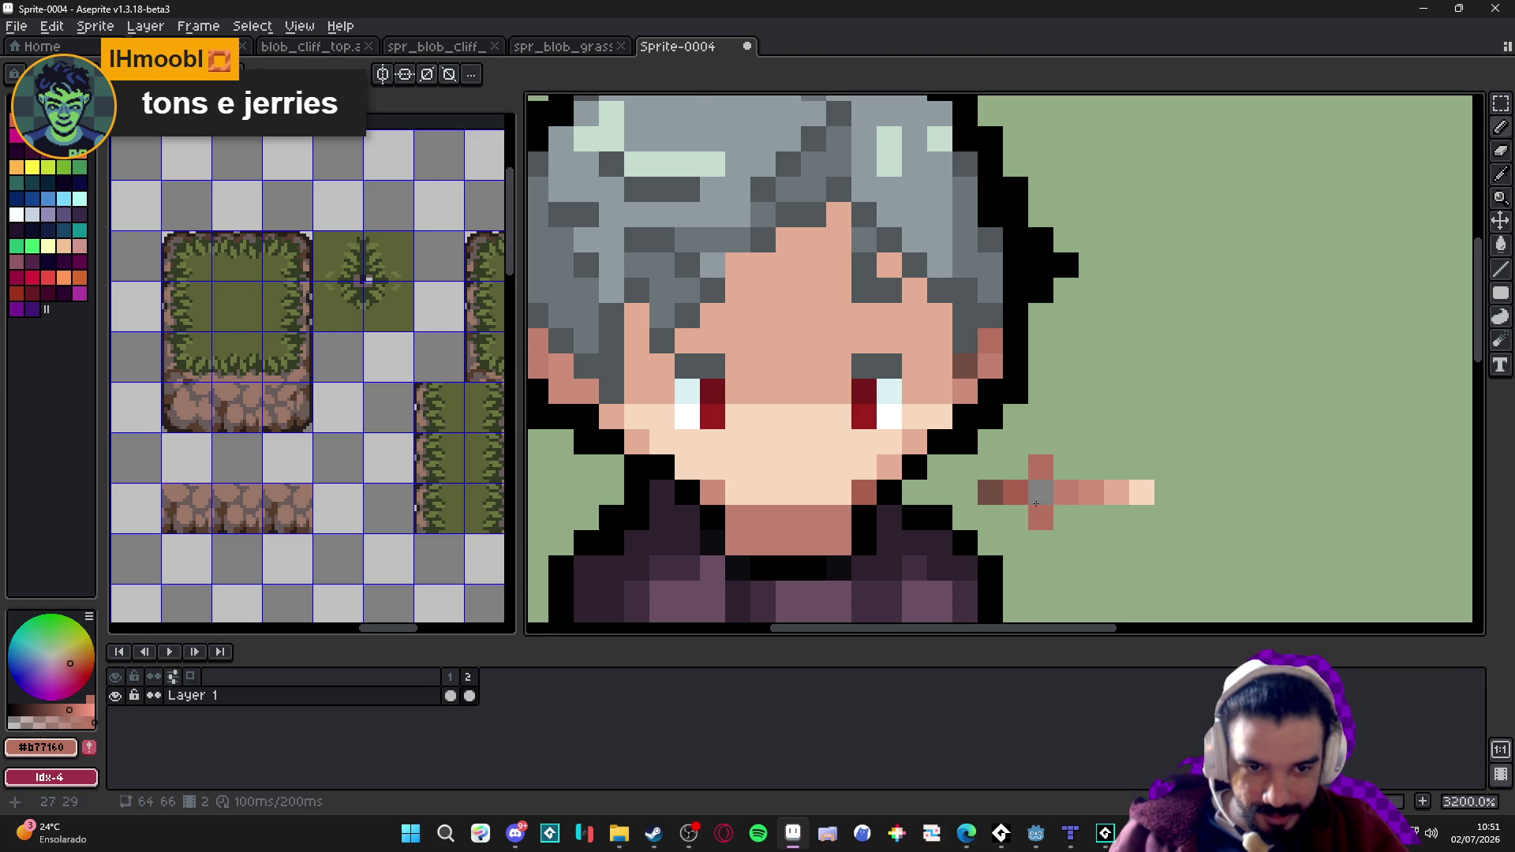
pyautogui.hotkey('ctrl', 'z')
pyautogui.hotkey('ctrl', 'z')
# Repaint the skin between the eyes in the pale skin tone #f8d8bd.
pyautogui.keyDown('alt'); pyautogui.click(1068, 456); pyautogui.keyUp('alt')
pyautogui.scroll(-1, 1026, 473)
pyautogui.moveTo(947, 505); pyautogui.dragTo(916, 526)
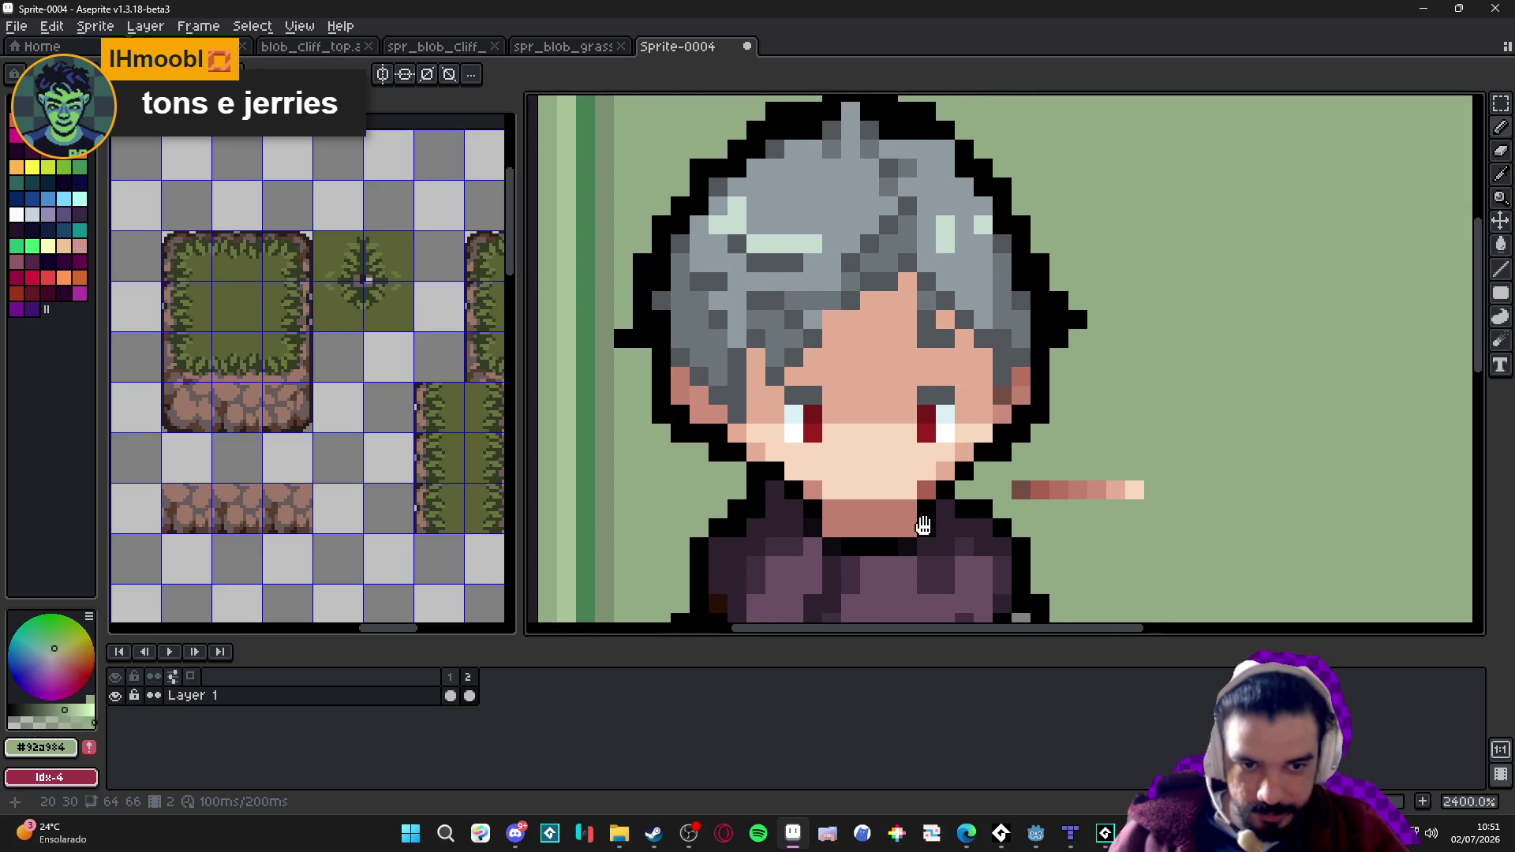
pyautogui.moveTo(833, 448); pyautogui.dragTo(869, 449)
pyautogui.click(869, 452)
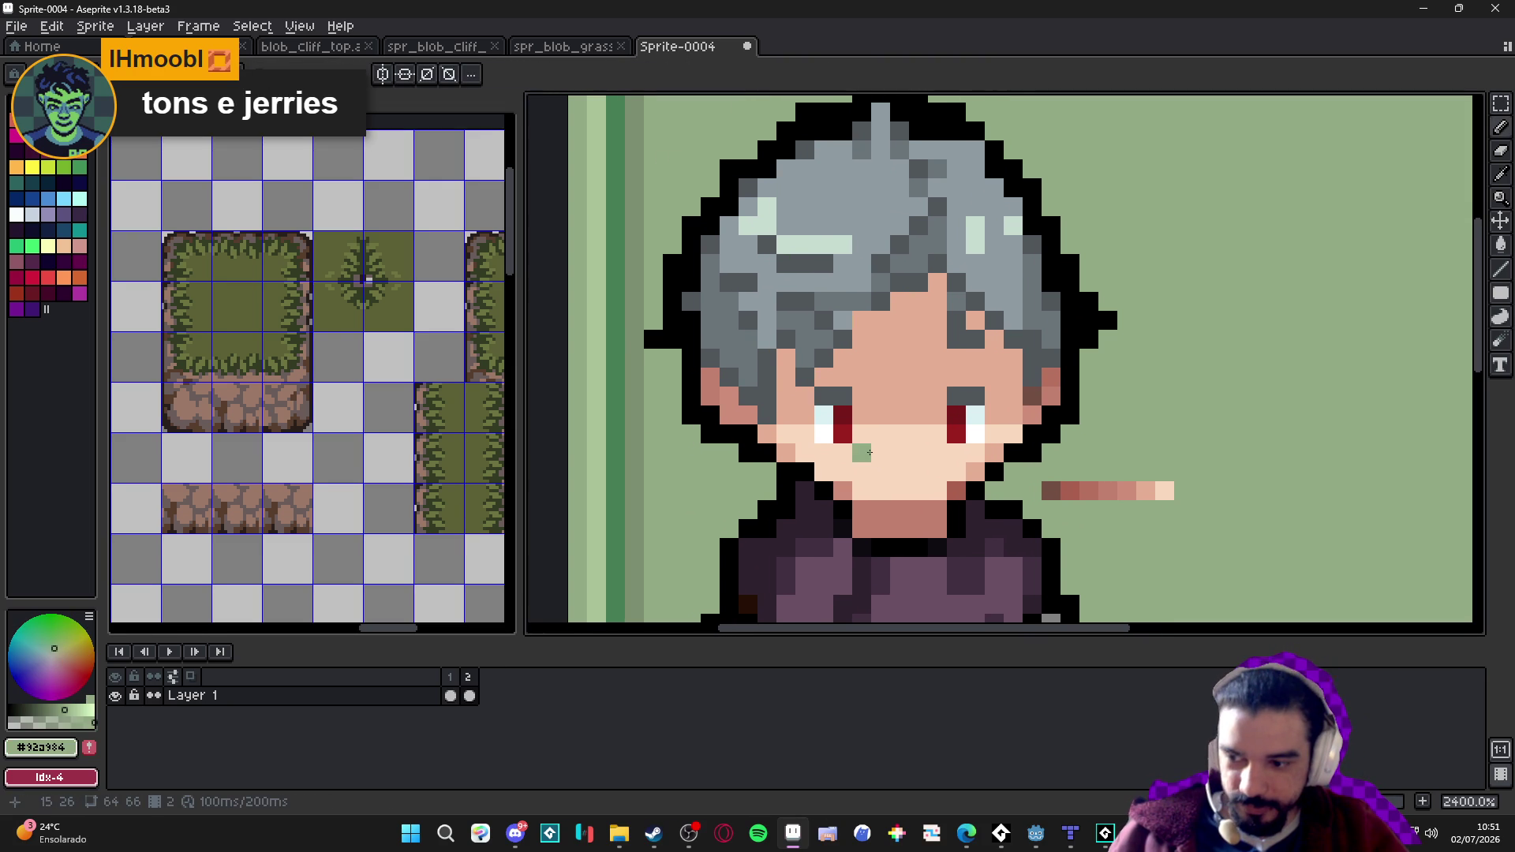
pyautogui.hotkey('ctrl', 'z')
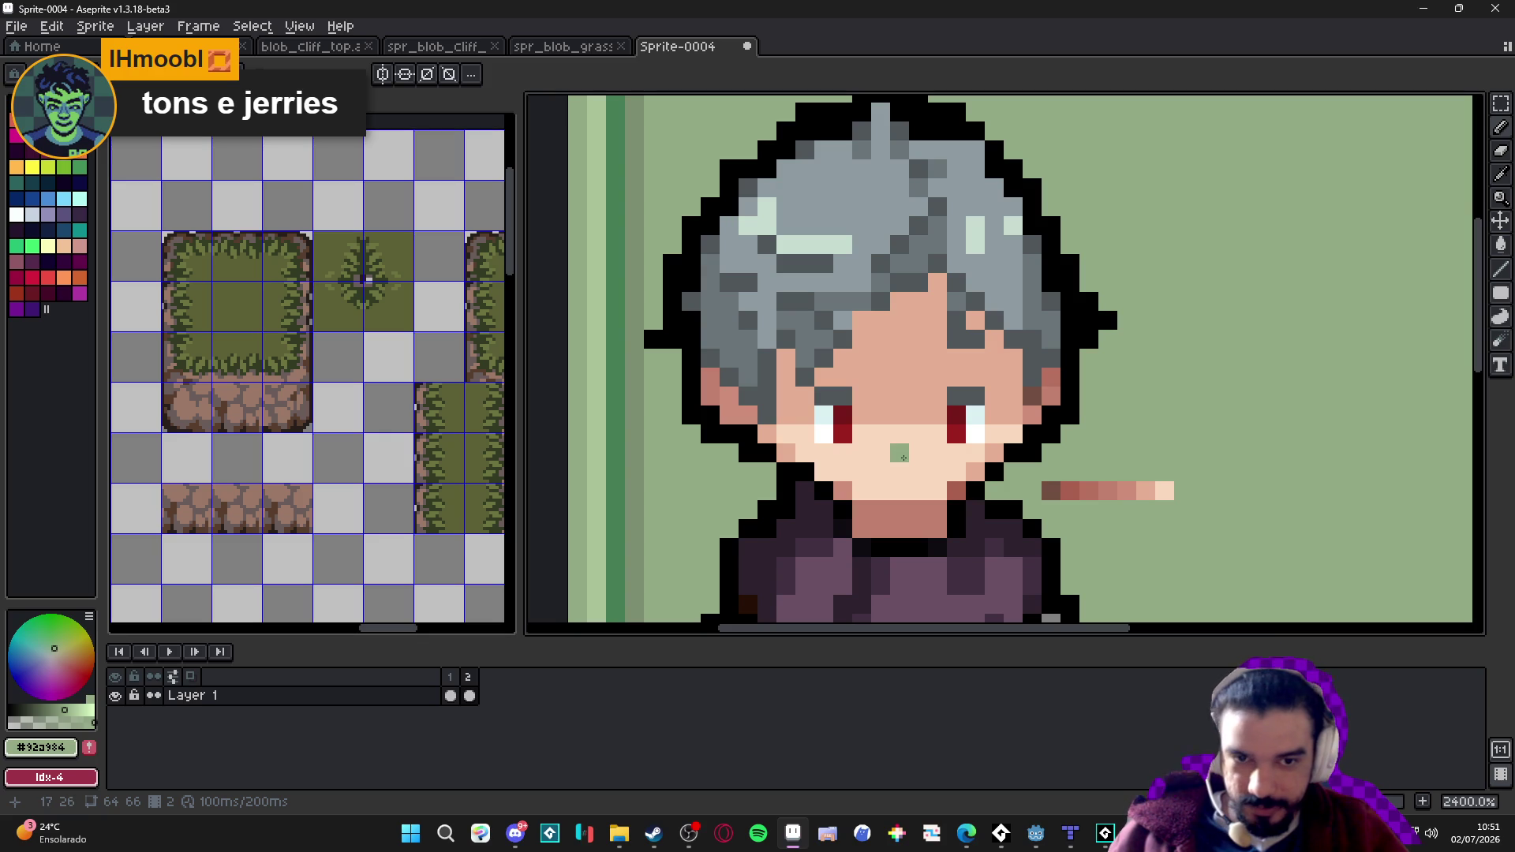
pyautogui.keyDown('alt'); pyautogui.click(879, 416); pyautogui.keyUp('alt')
pyautogui.moveTo(879, 417)
pyautogui.mouseDown()
pyautogui.moveTo(919, 416)
pyautogui.moveTo(894, 451)
pyautogui.mouseUp()
pyautogui.scroll(-1, 919, 416)
pyautogui.scroll(-1, 880, 484)
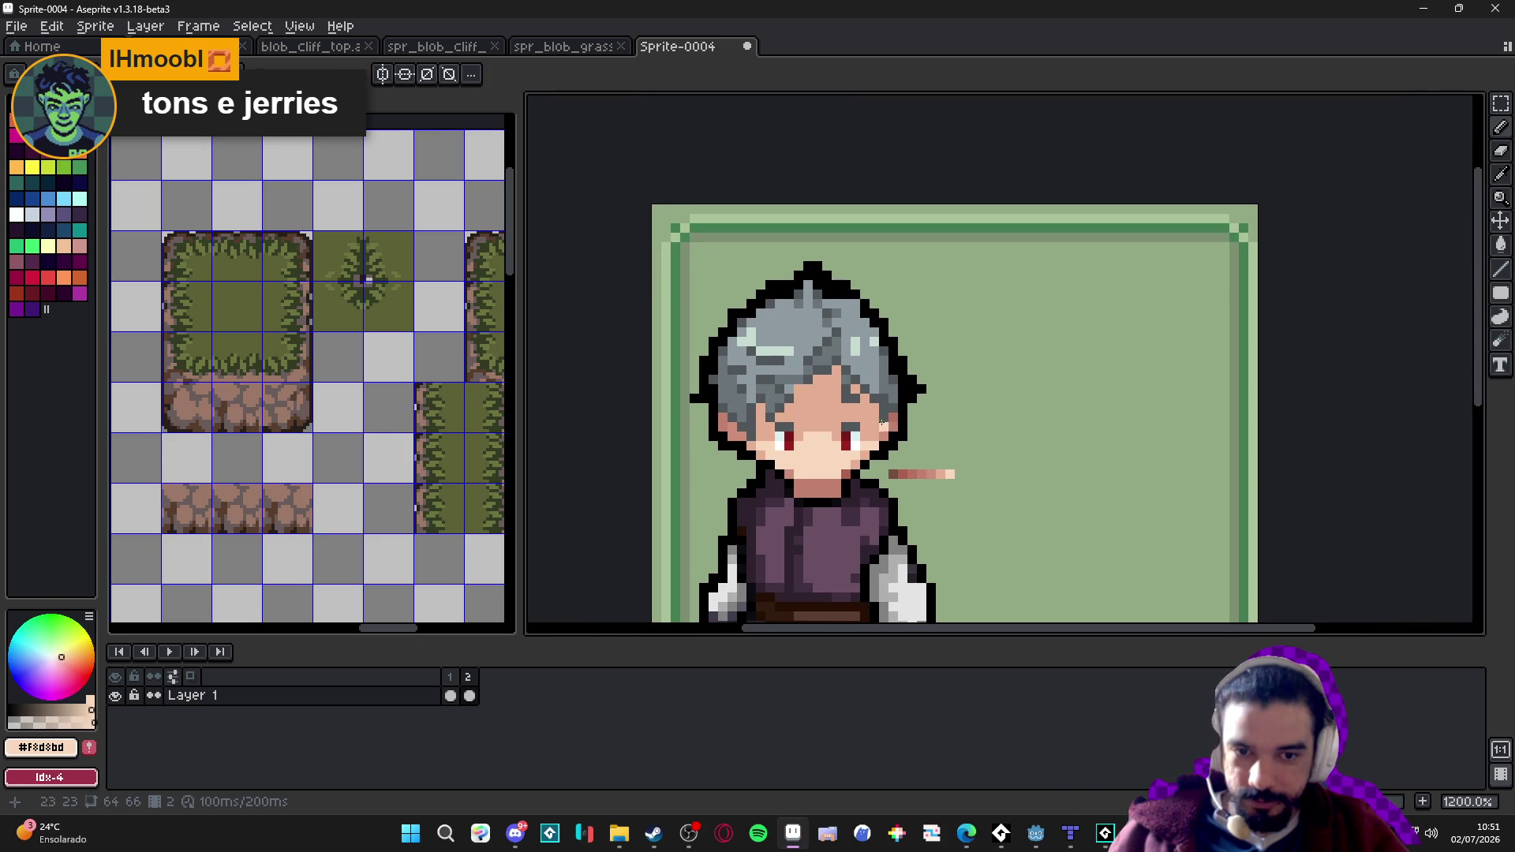
pyautogui.scroll(-1, 858, 483)
pyautogui.scroll(1, 864, 448)
pyautogui.scroll(-1, 850, 189)
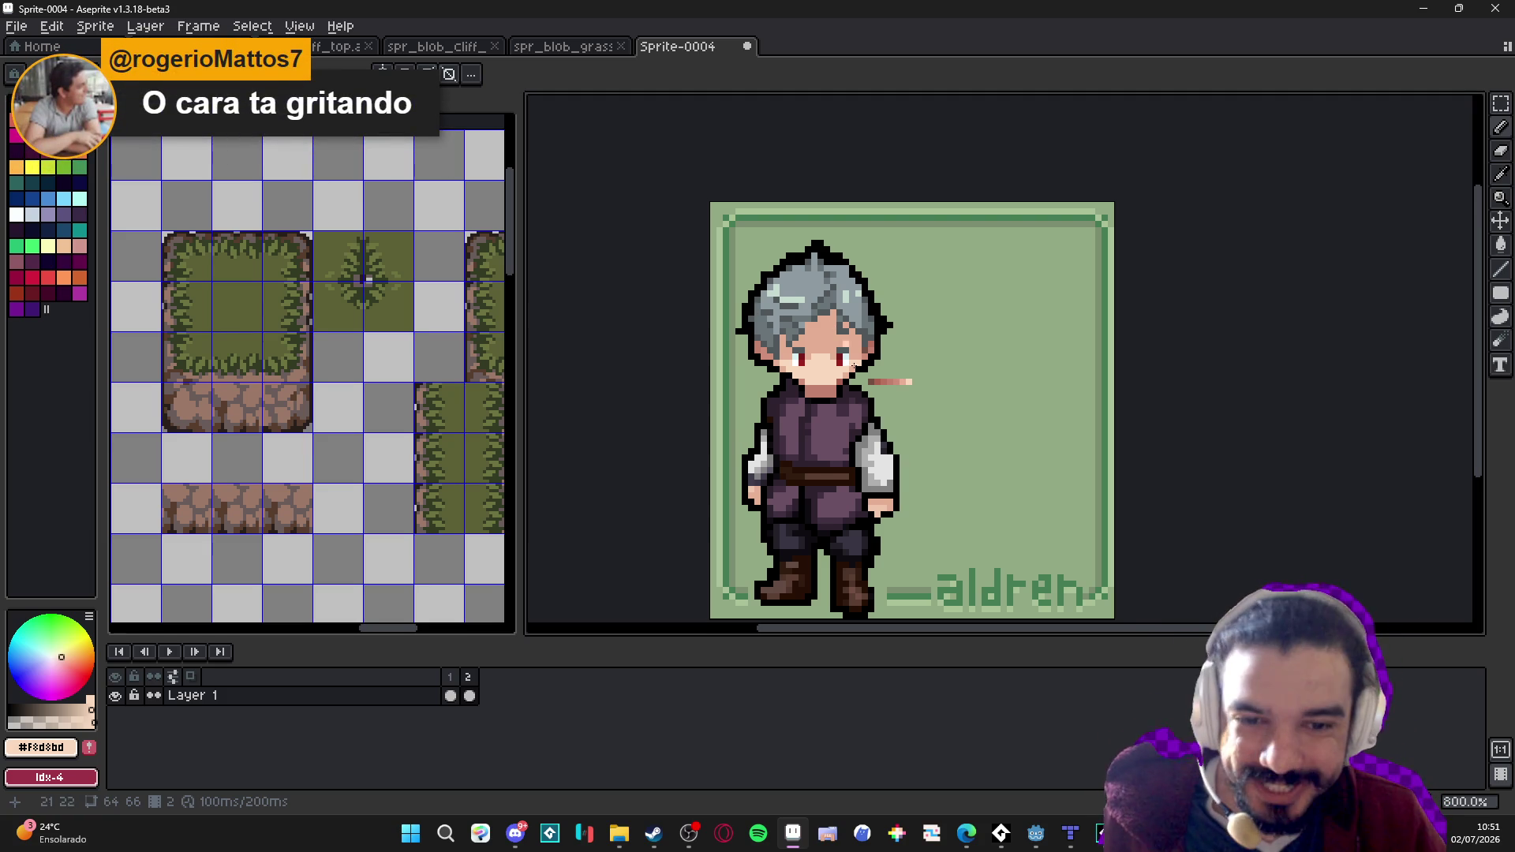
pyautogui.scroll(-2, 840, 341)
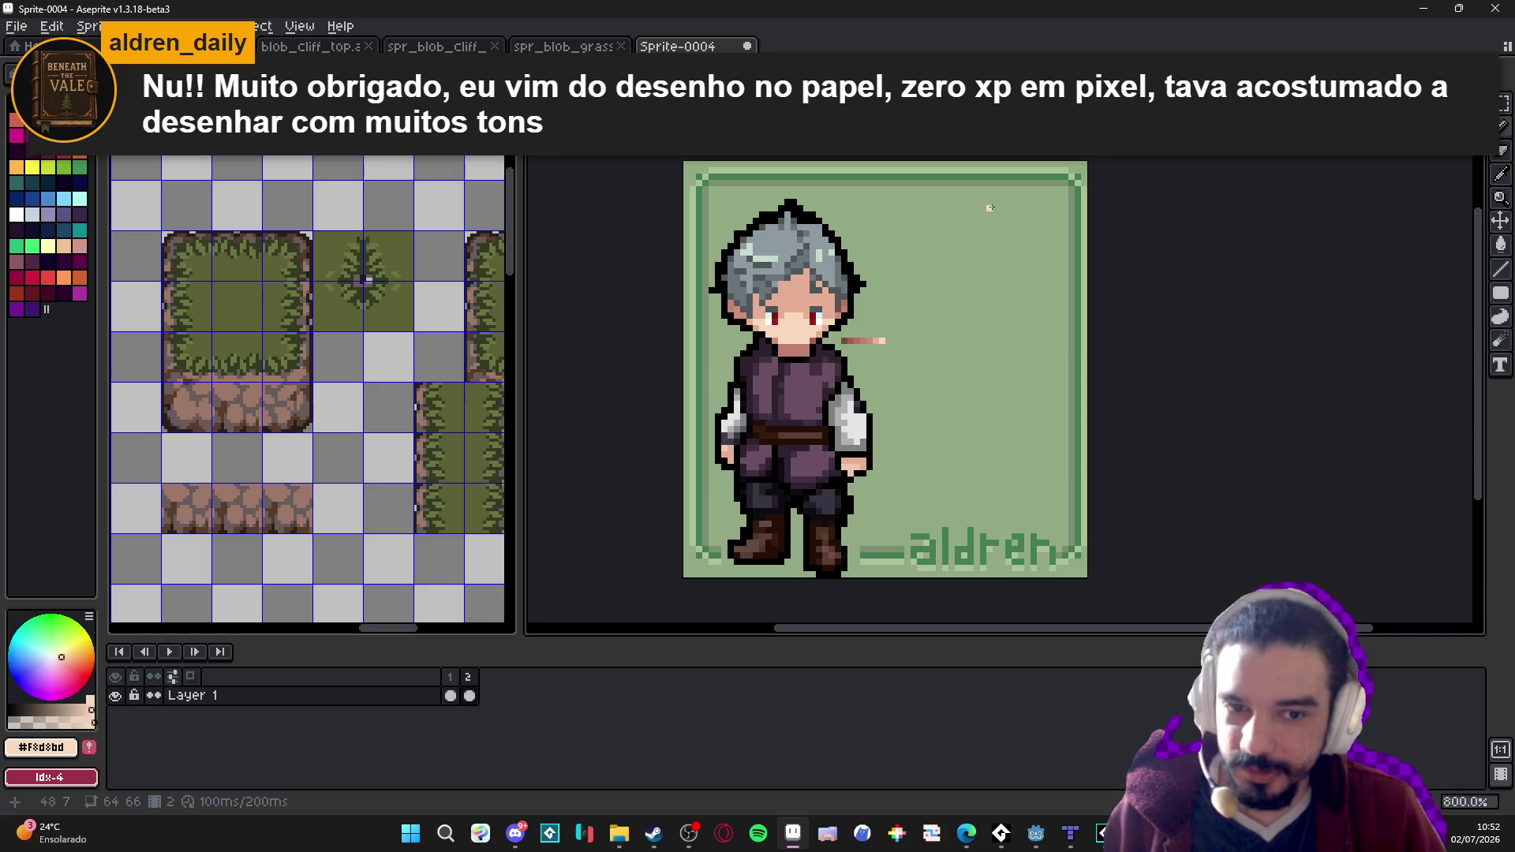
pyautogui.moveTo(888, 266); pyautogui.dragTo(872, 276)
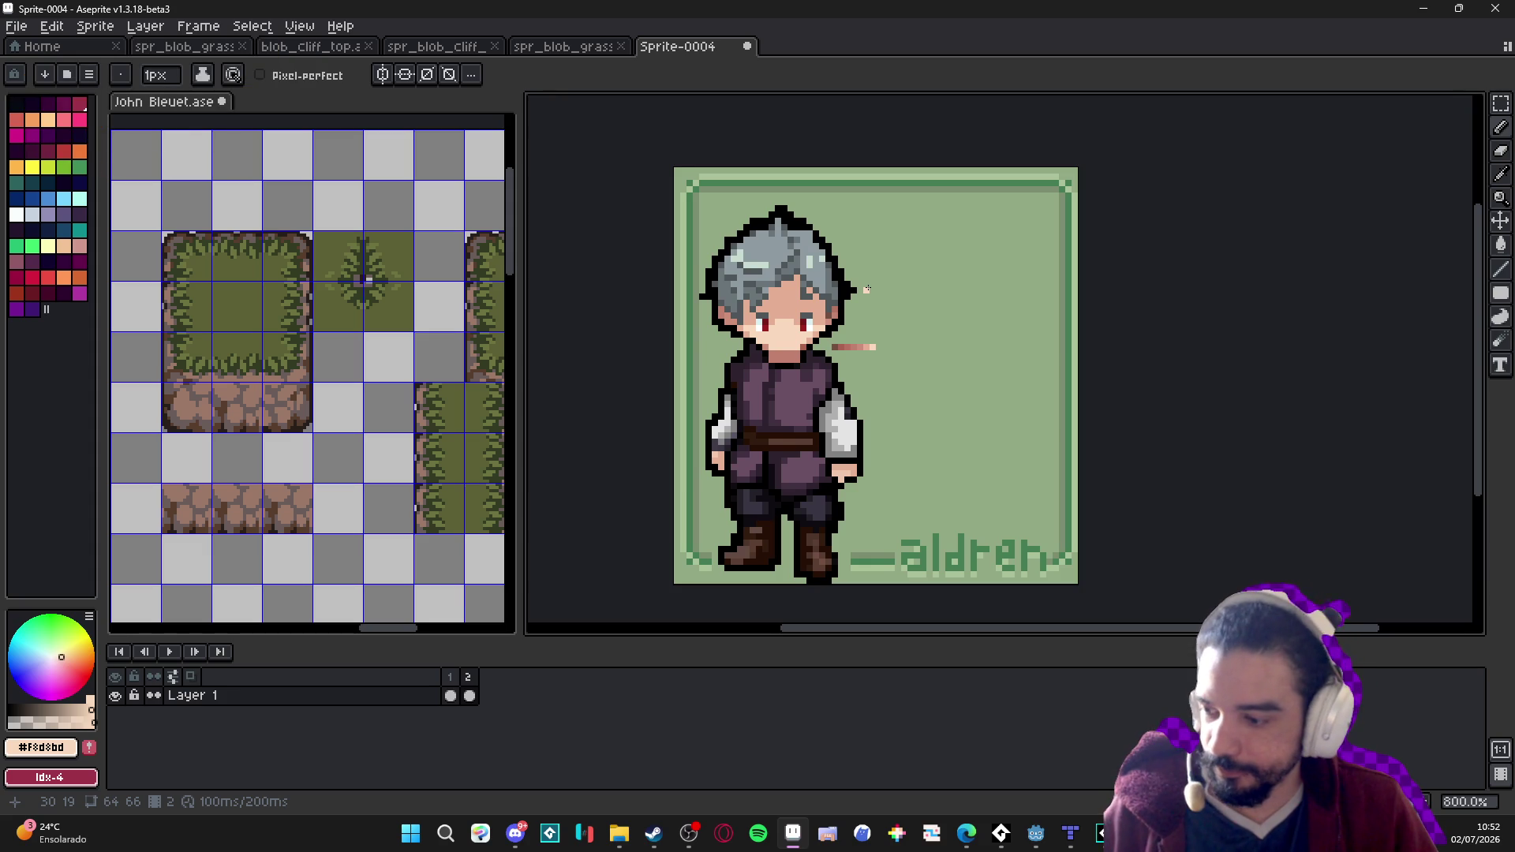
# Sample the muted skin shadow and pinkish skin shades from the face.
pyautogui.scroll(2, 866, 290)
pyautogui.scroll(-3, 866, 301)
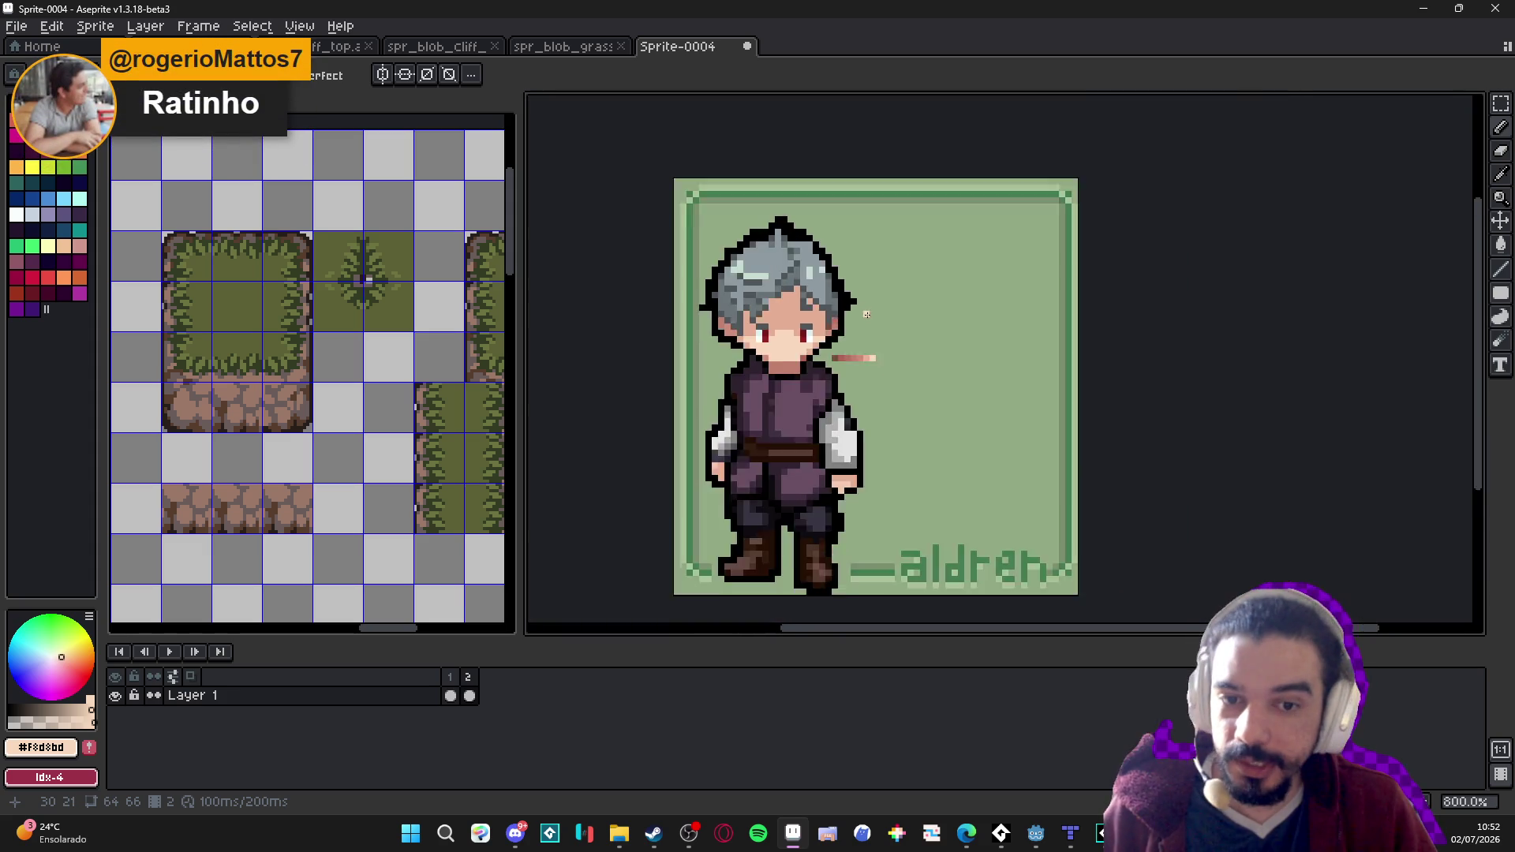
pyautogui.scroll(2, 866, 315)
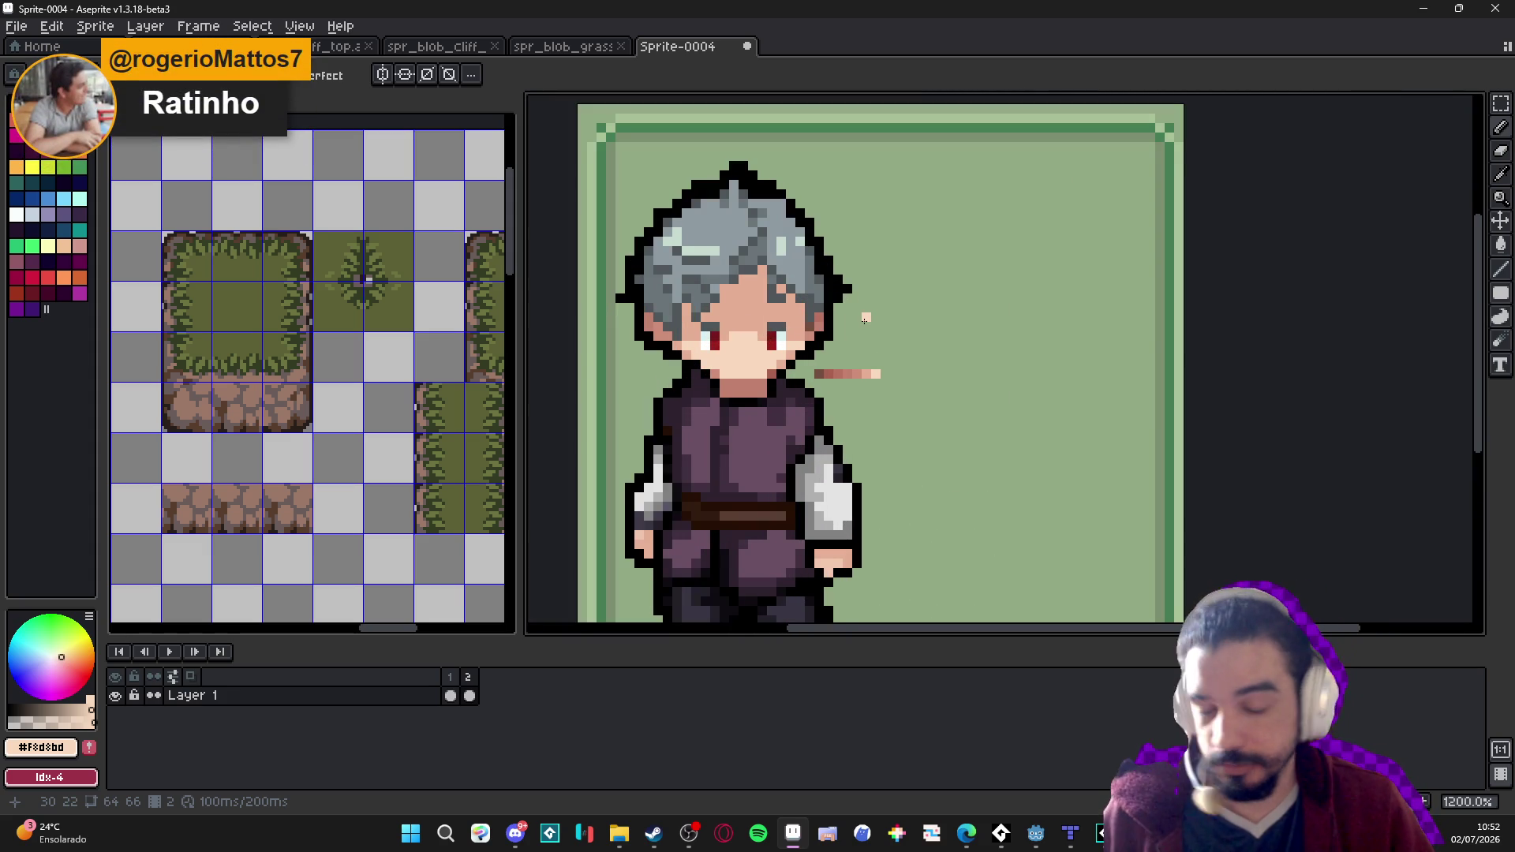
pyautogui.scroll(1, 830, 344)
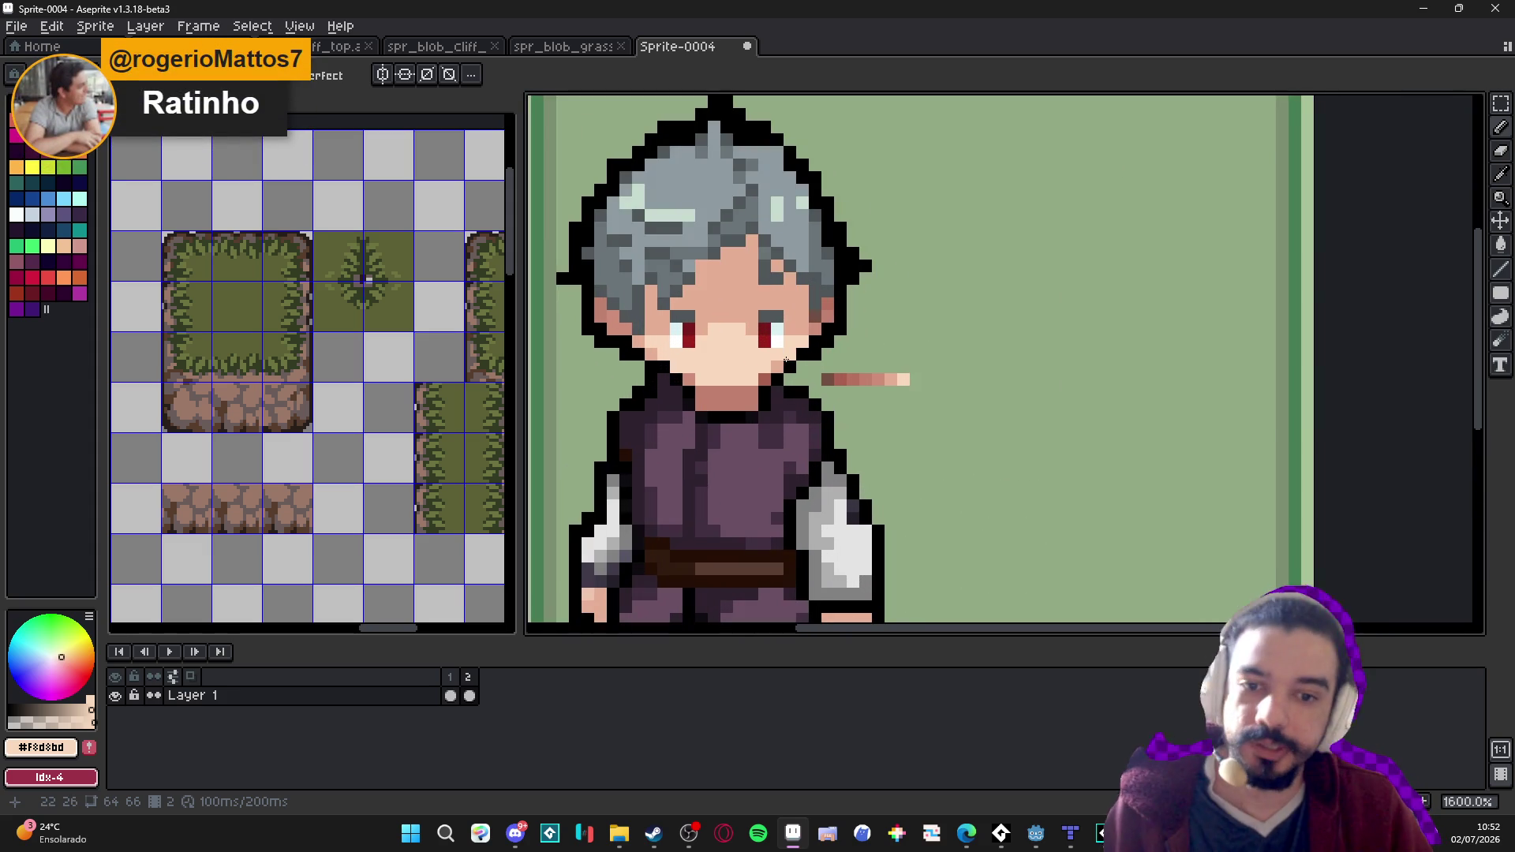
pyautogui.keyDown('alt'); pyautogui.click(771, 381); pyautogui.keyUp('alt')
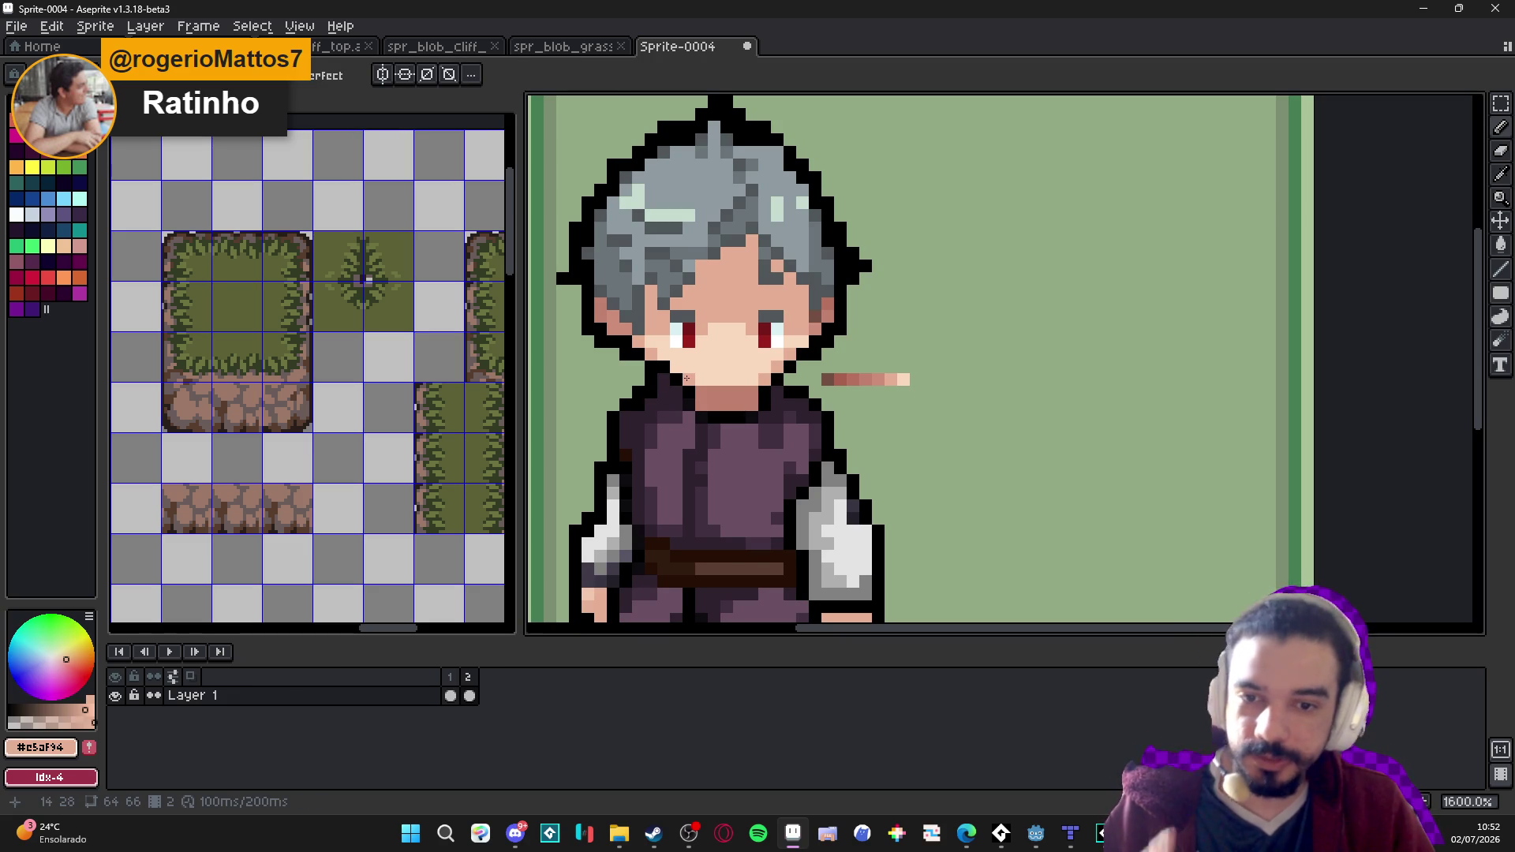
pyautogui.scroll(1, 826, 364)
pyautogui.keyDown('alt'); pyautogui.click(667, 334); pyautogui.keyUp('alt')
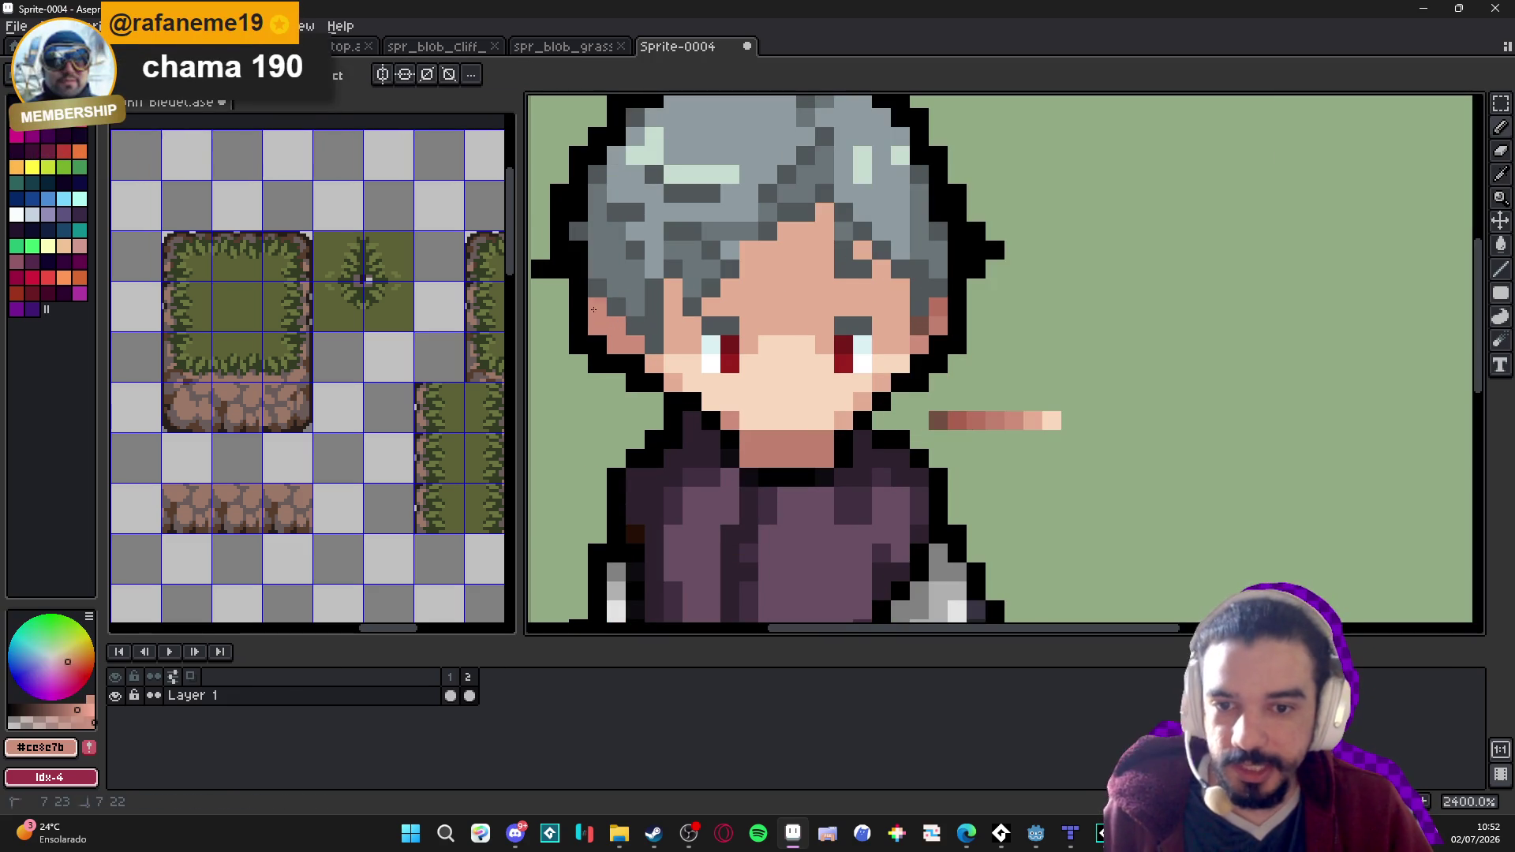
pyautogui.scroll(-2, 667, 334)
pyautogui.scroll(-1, 667, 334)
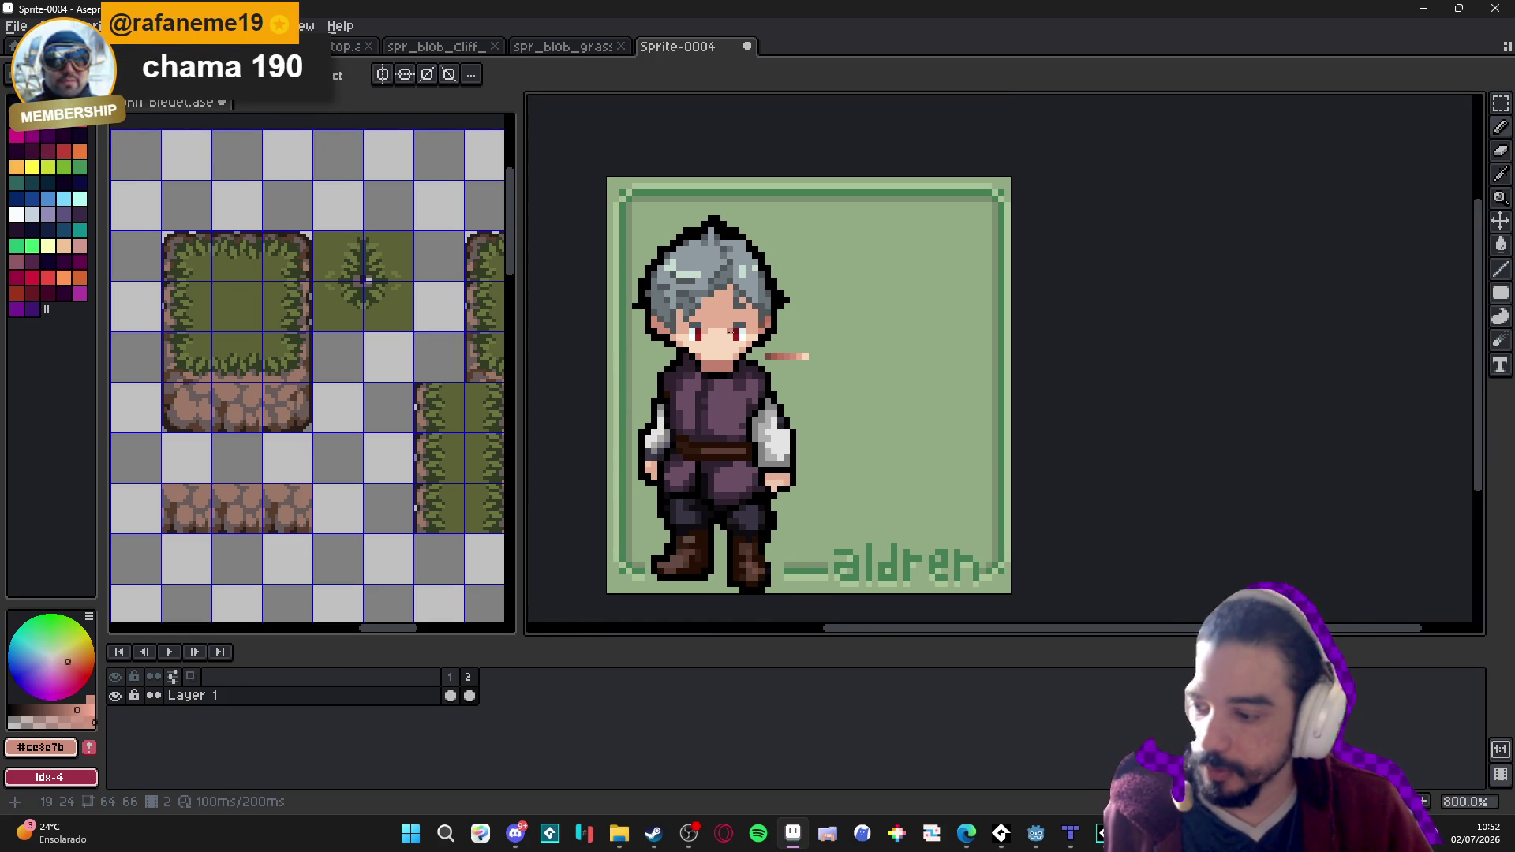
pyautogui.scroll(3, 760, 336)
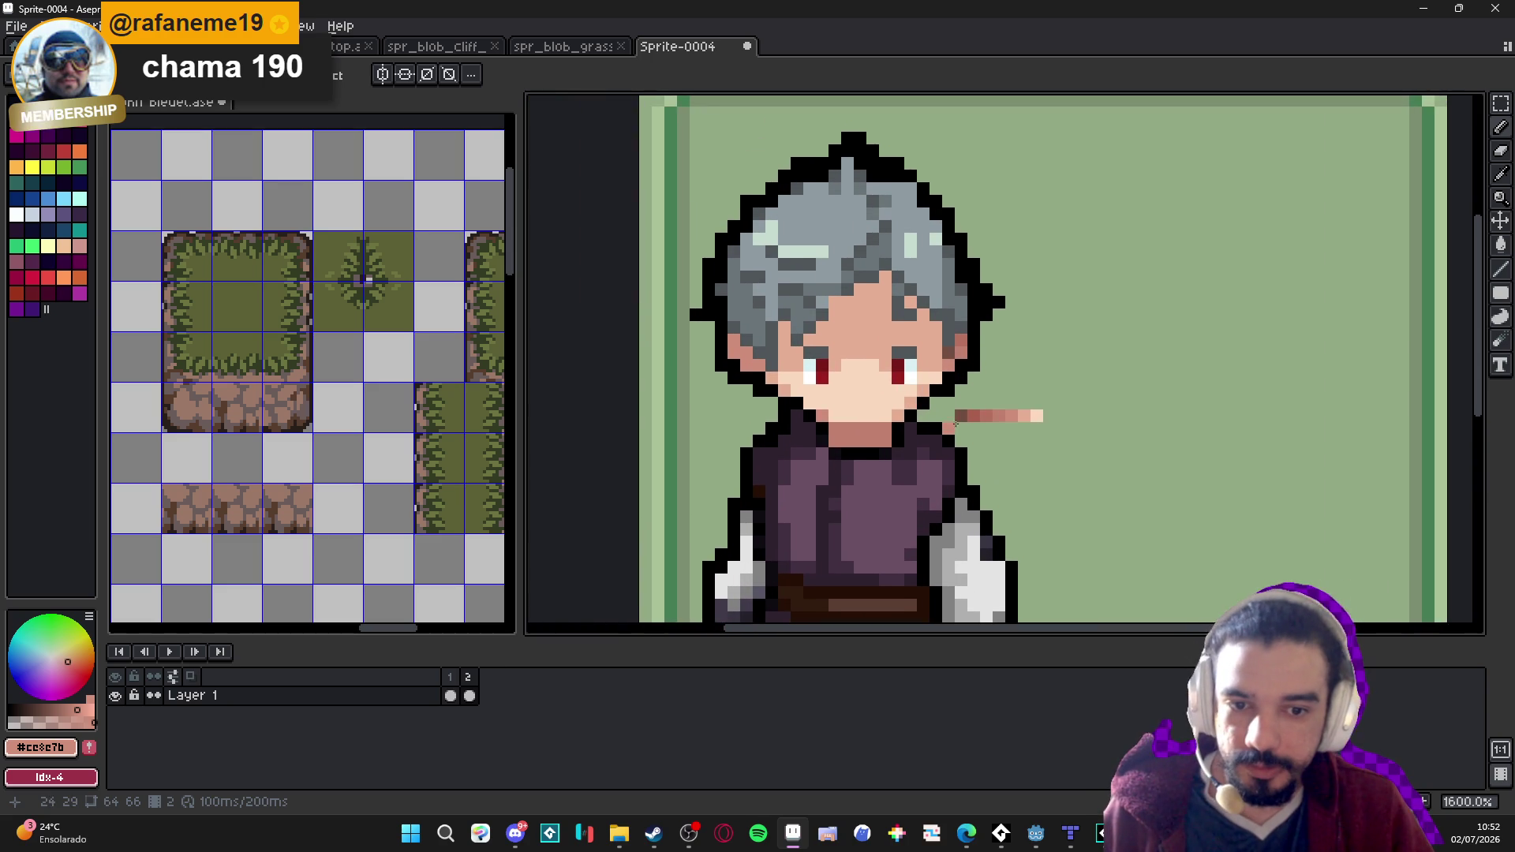
# Shade the left cheek with the darker skin tone from beside the ear, adding a pixel right of the face.
pyautogui.keyDown('alt'); pyautogui.click(894, 428); pyautogui.keyUp('alt')
pyautogui.scroll(-1, 849, 381)
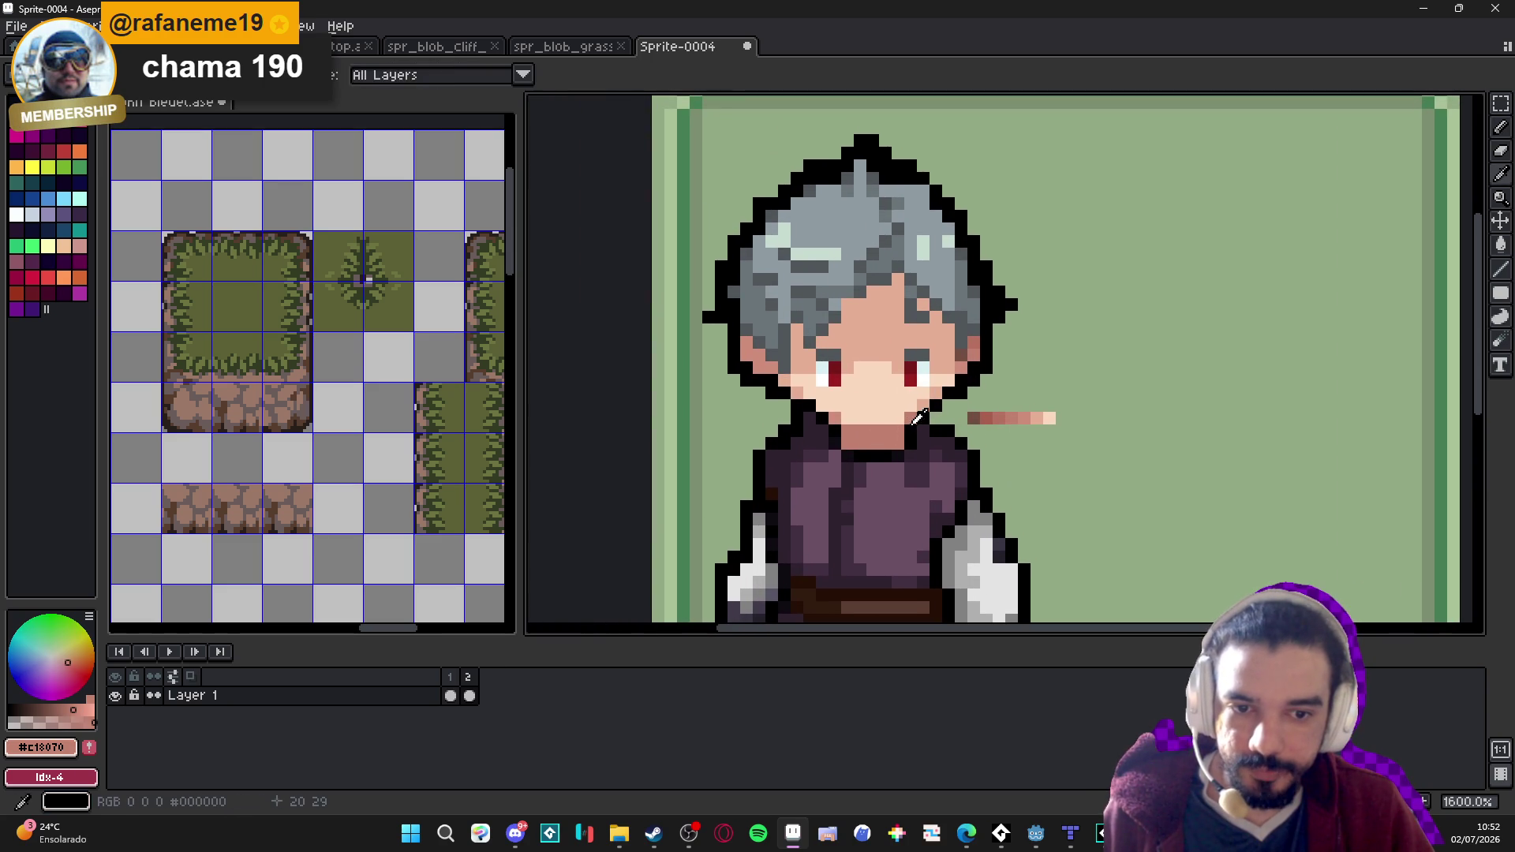
pyautogui.keyDown('alt'); pyautogui.click(900, 418); pyautogui.keyUp('alt')
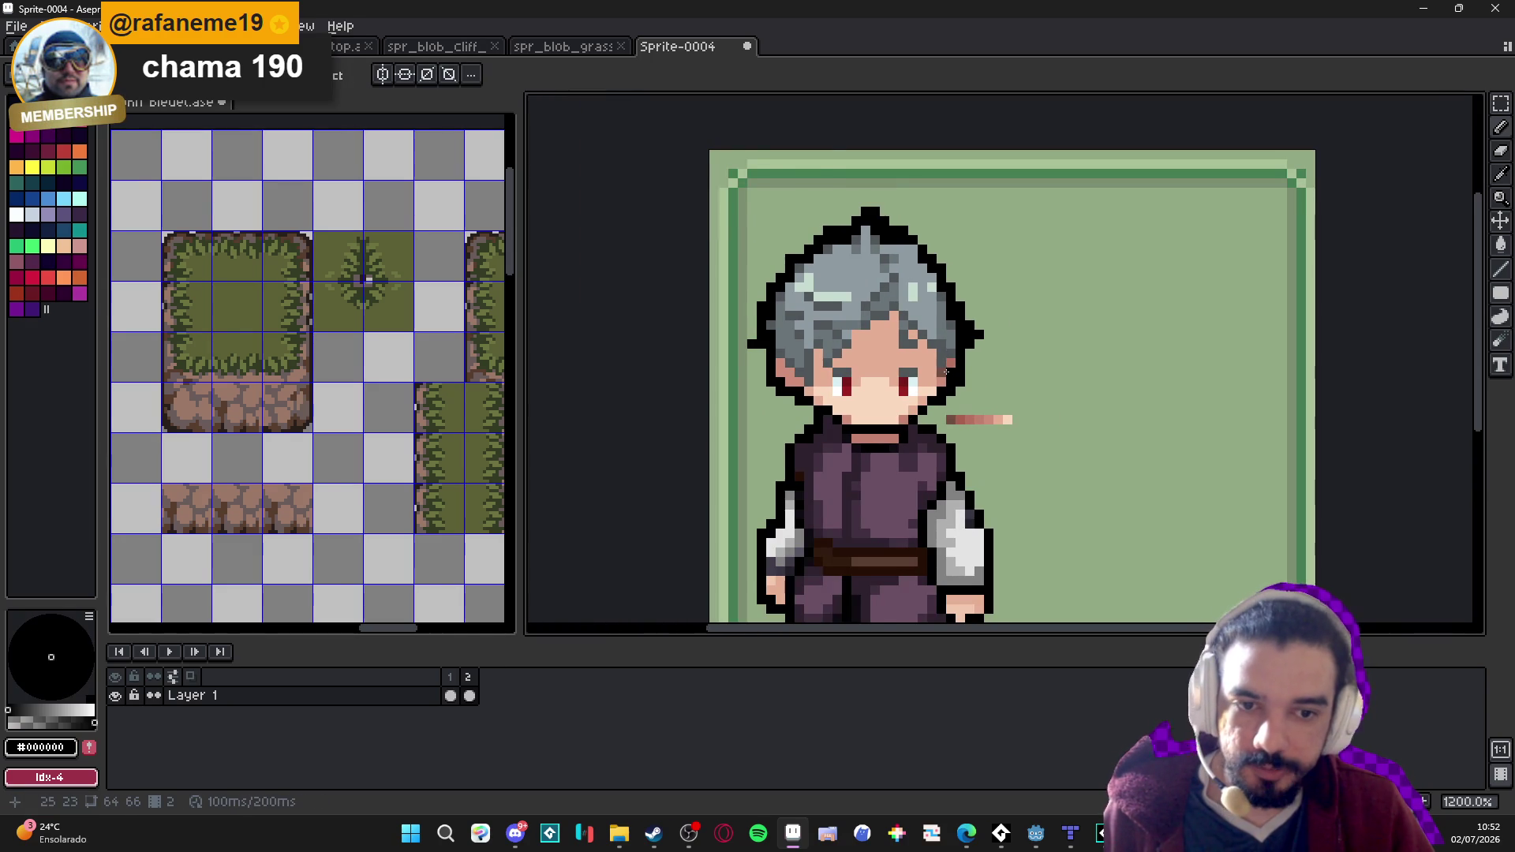
pyautogui.scroll(1, 932, 372)
pyautogui.keyDown('alt'); pyautogui.click(955, 369); pyautogui.keyUp('alt')
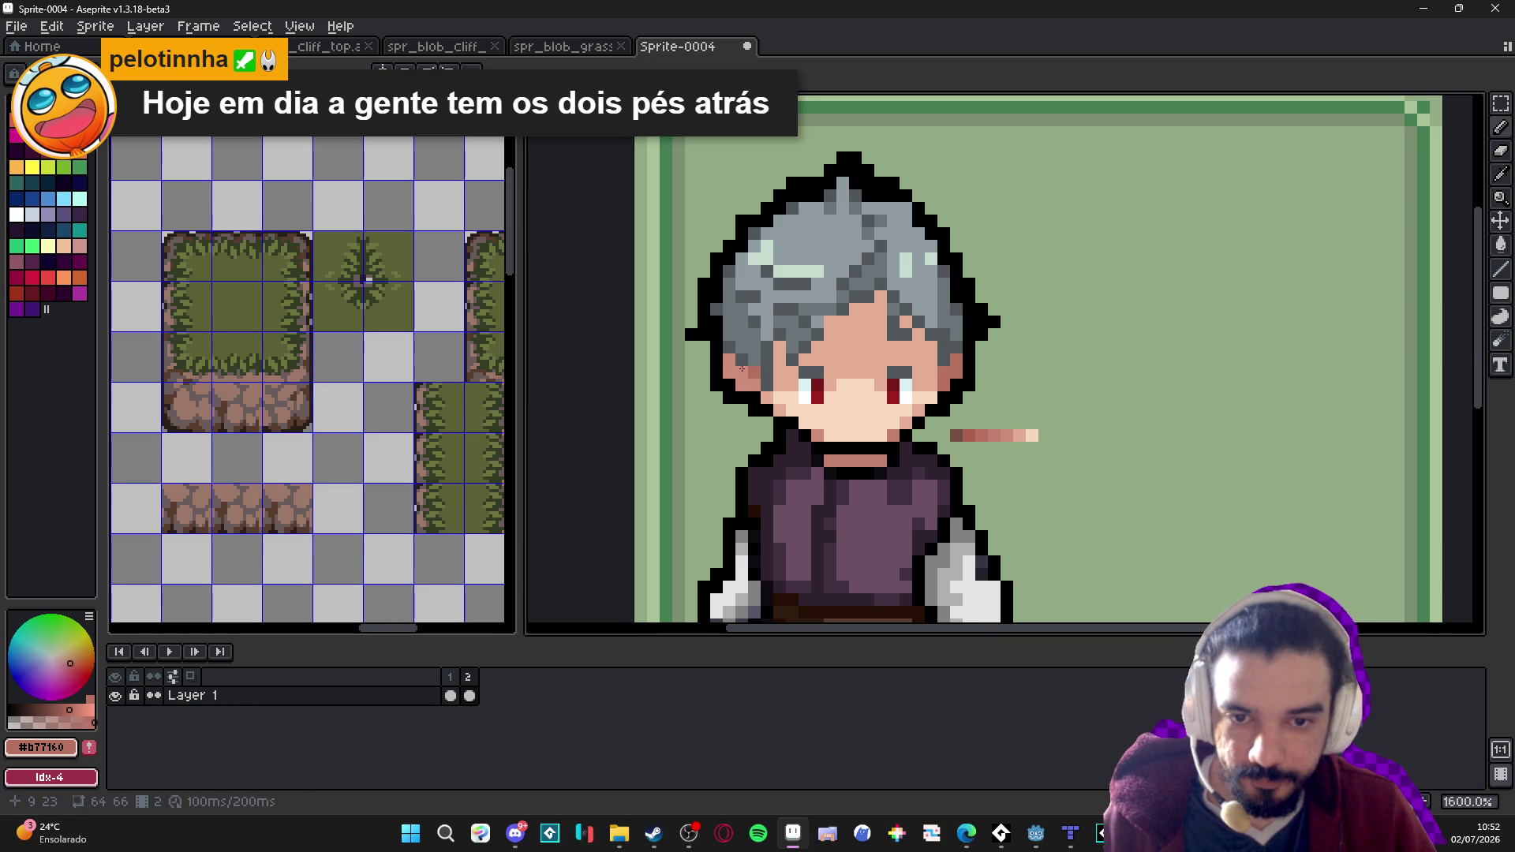
pyautogui.moveTo(740, 377); pyautogui.dragTo(729, 373)
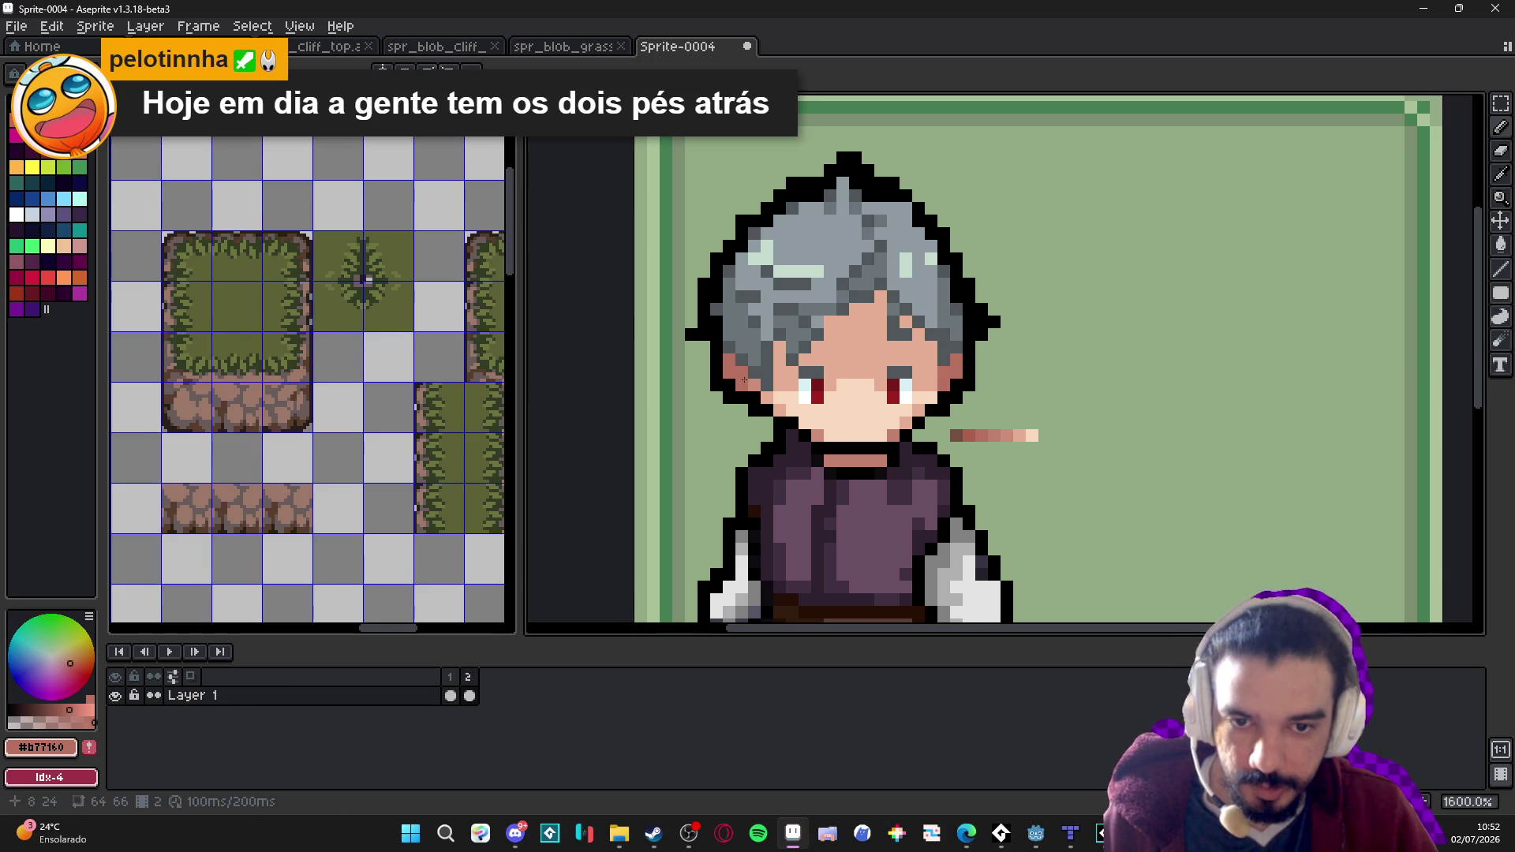
pyautogui.scroll(-1, 825, 403)
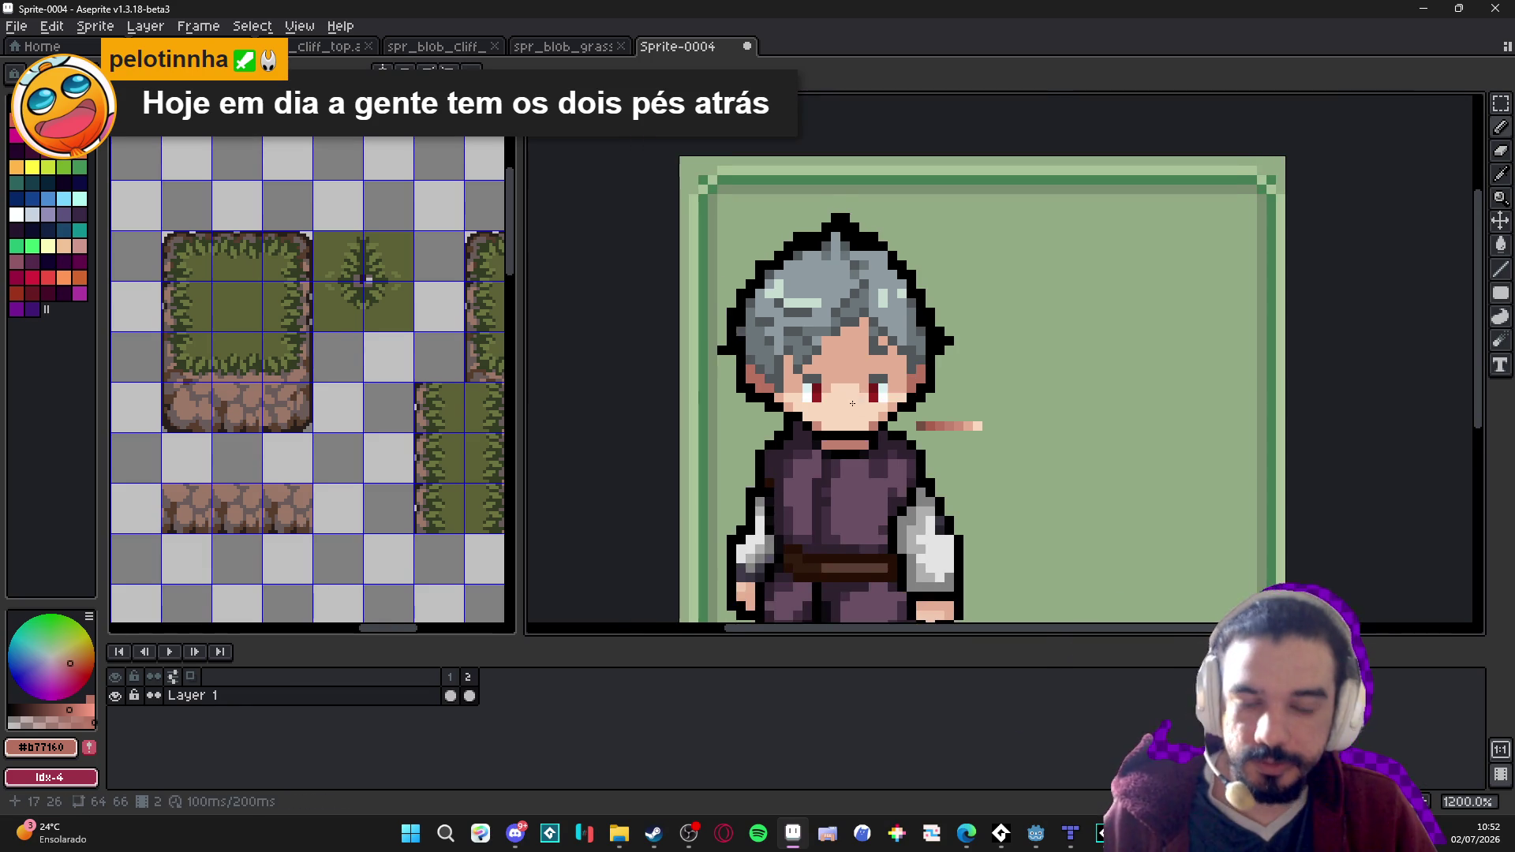
pyautogui.scroll(3, 934, 430)
pyautogui.click(987, 365)
# Add mid and lightest skin pixels beside the dark one to complete a three-shade swatch.
pyautogui.scroll(1, 987, 365)
pyautogui.keyDown('alt'); pyautogui.click(922, 338); pyautogui.keyUp('alt')
pyautogui.click(1011, 339)
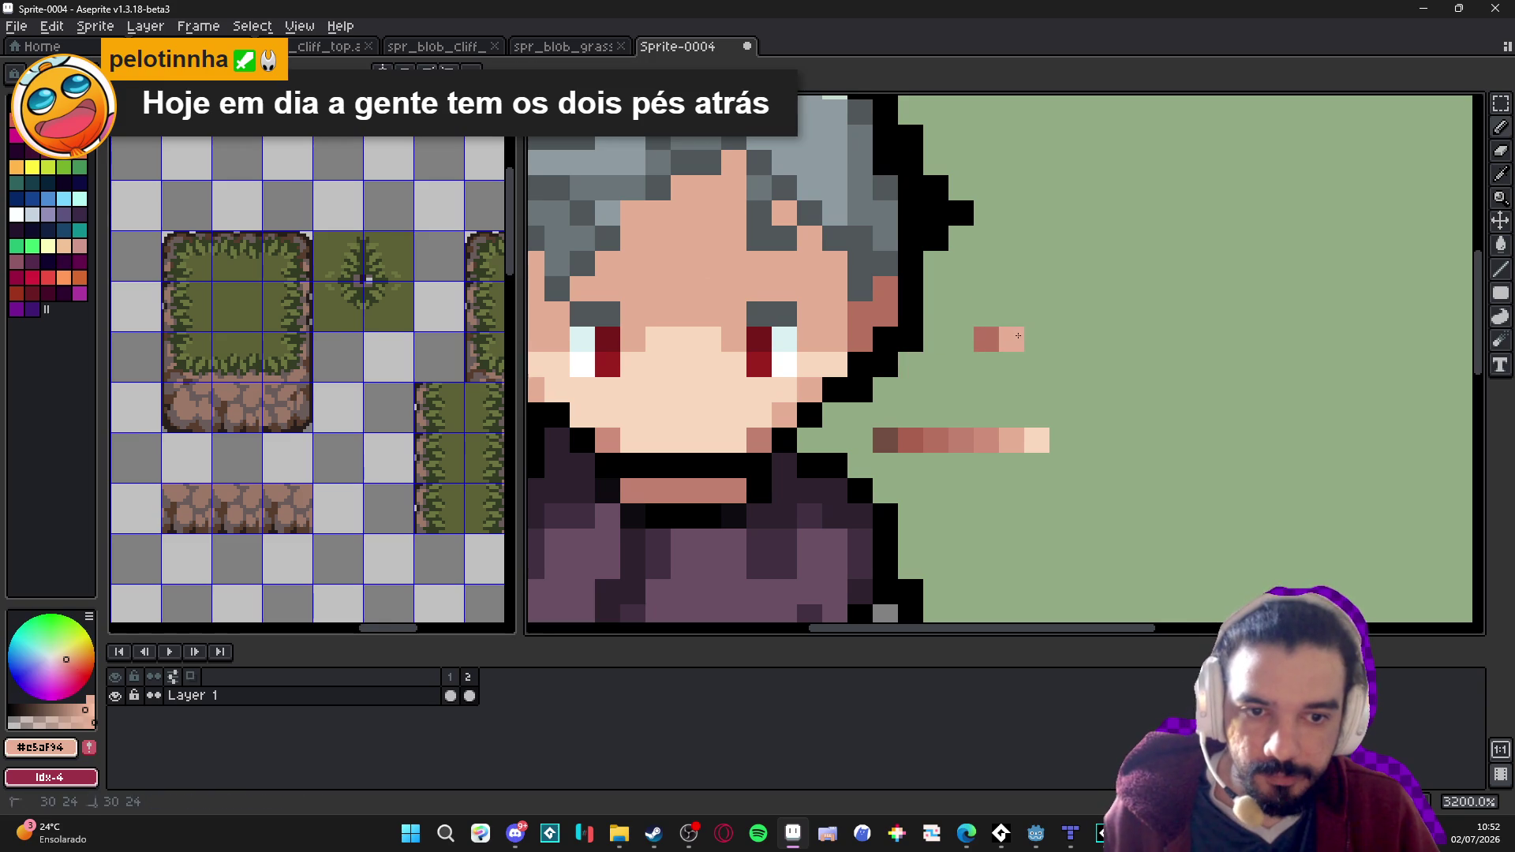
pyautogui.keyDown('alt'); pyautogui.click(727, 389); pyautogui.keyUp('alt')
pyautogui.click(1037, 340)
# Paint over the long skin strip below the swatch with the background green.
pyautogui.scroll(-2, 1065, 387)
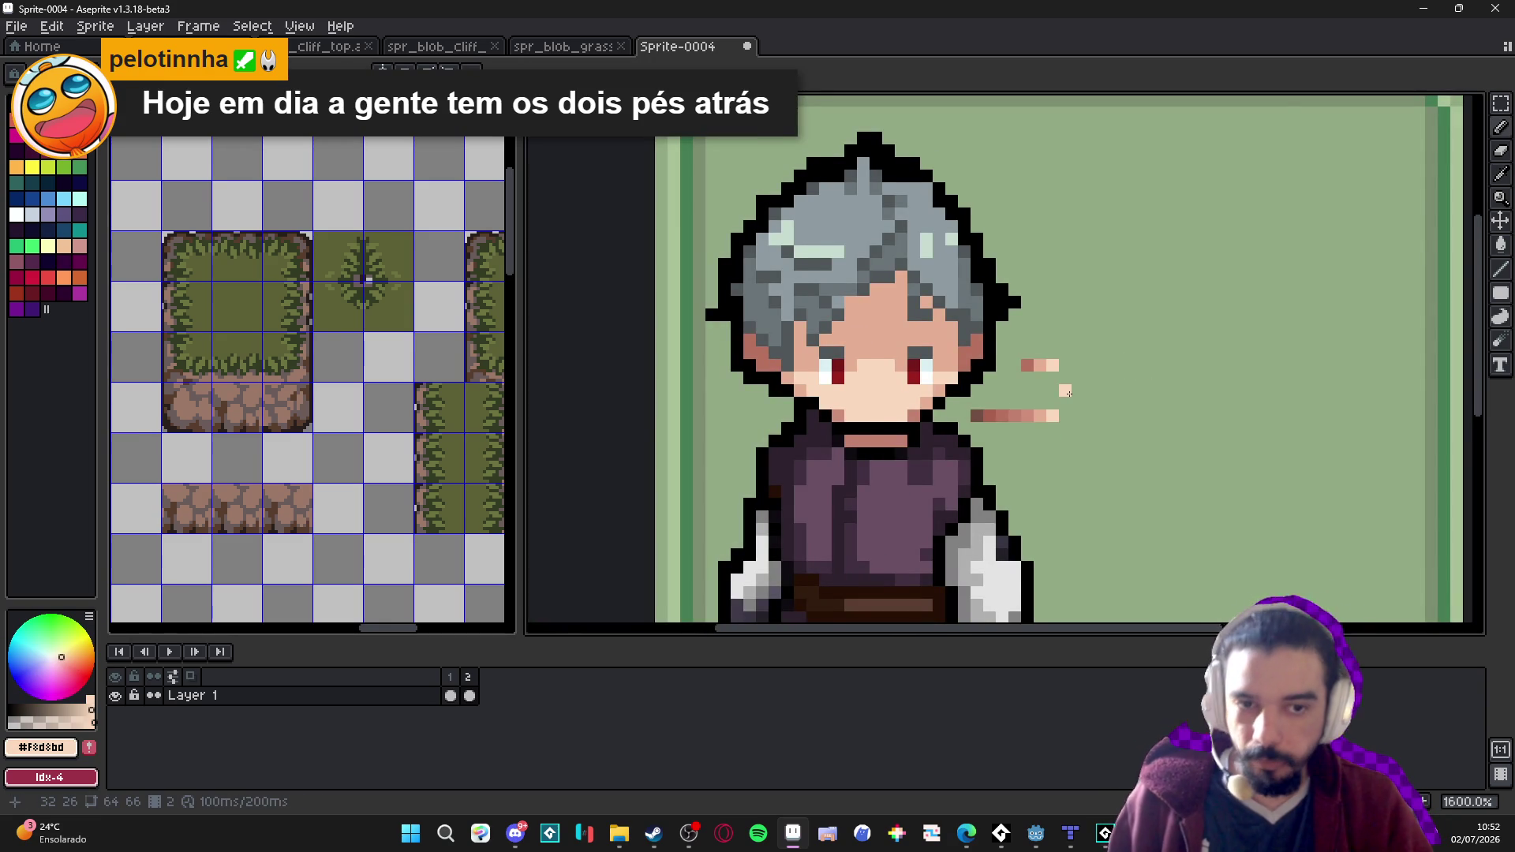
pyautogui.scroll(-1, 1069, 393)
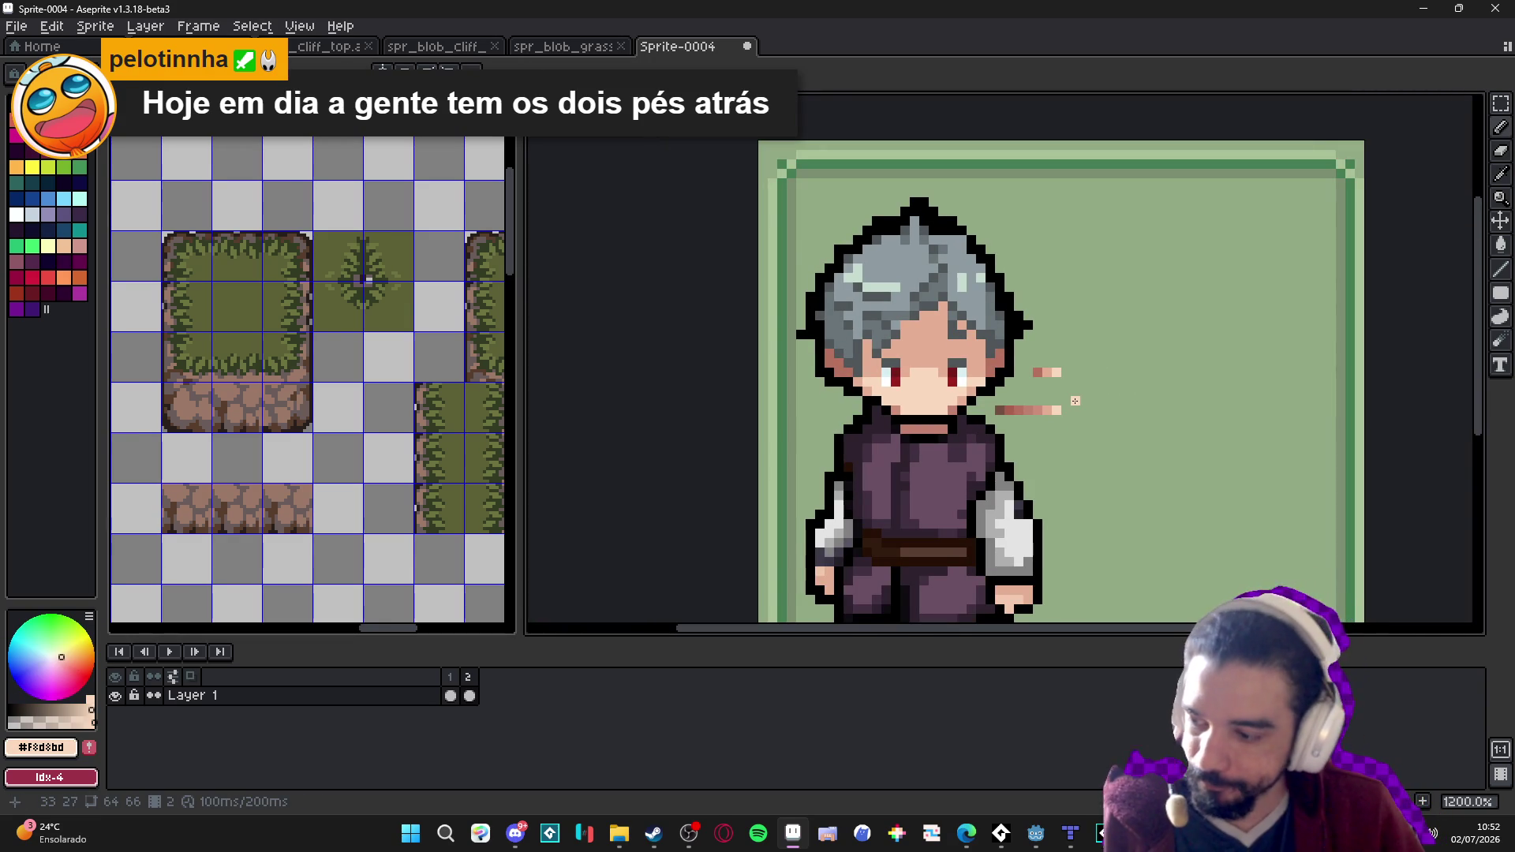
pyautogui.scroll(2, 1065, 429)
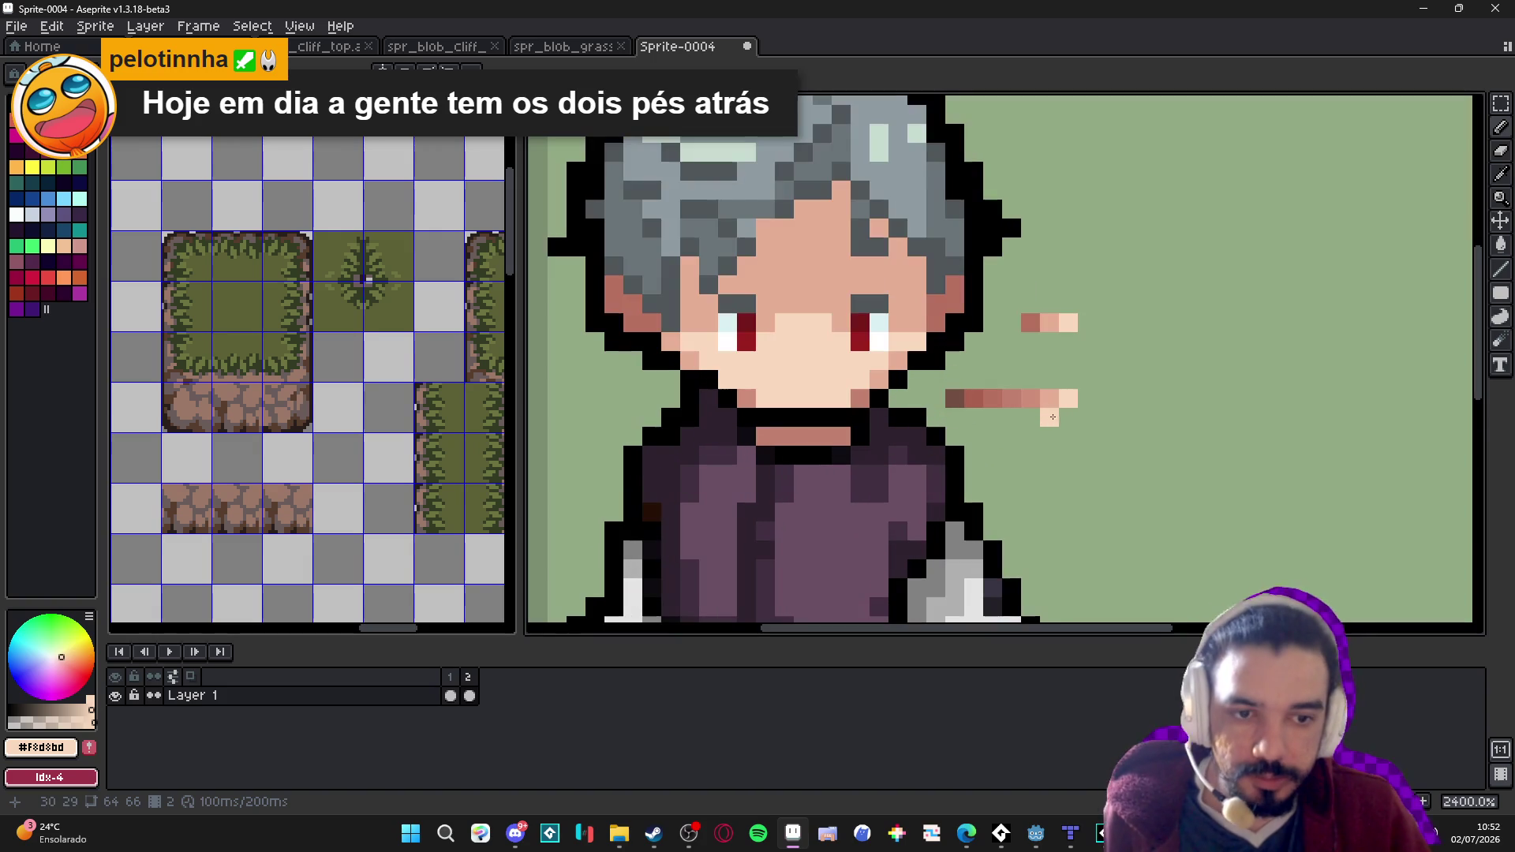
pyautogui.moveTo(1068, 399); pyautogui.dragTo(954, 399)
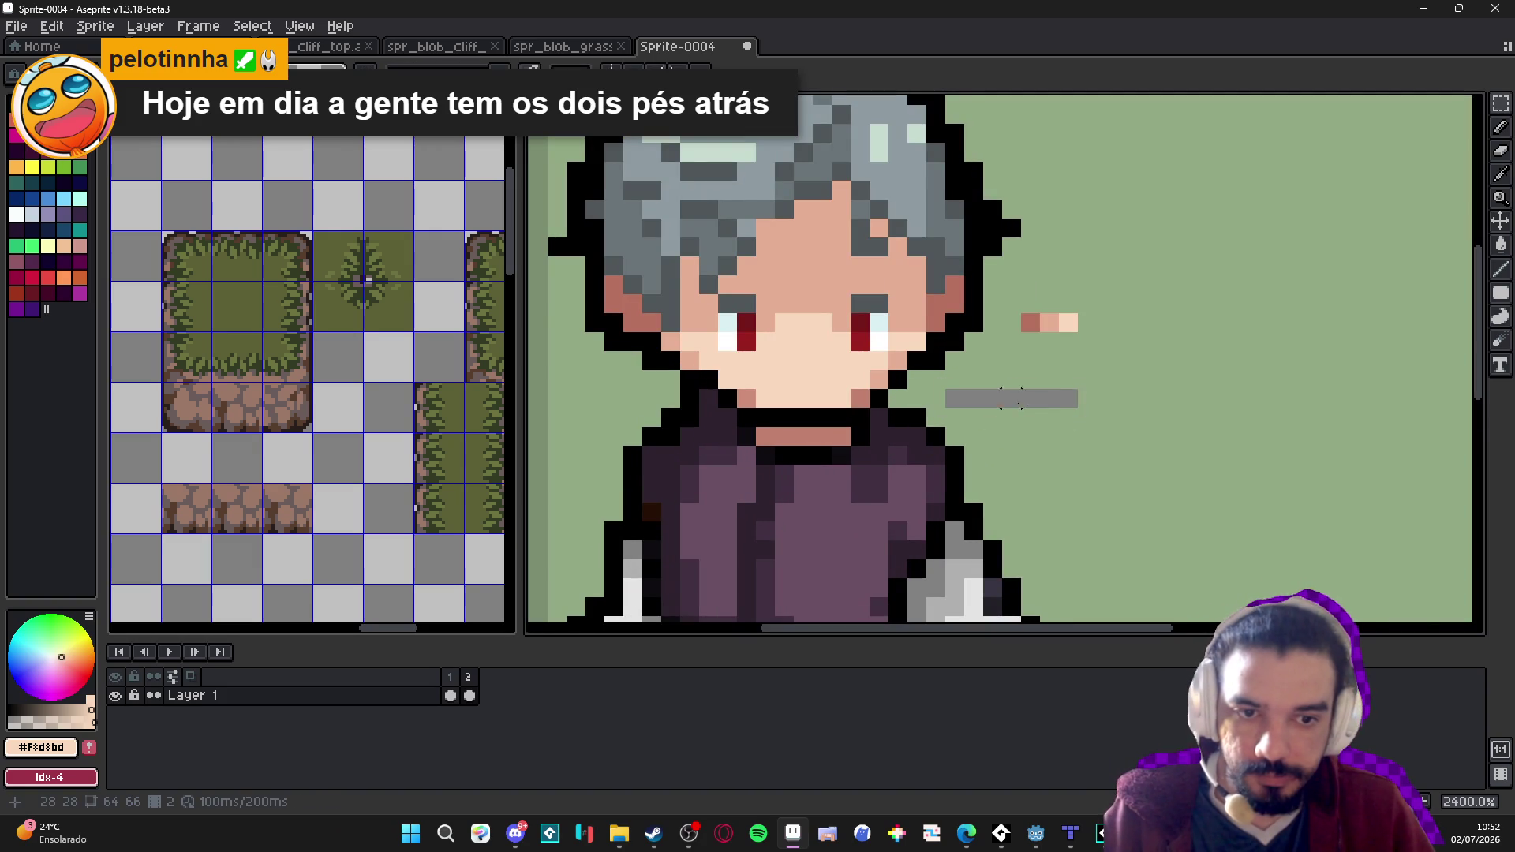
pyautogui.keyDown('alt'); pyautogui.click(1067, 398); pyautogui.keyUp('alt')
pyautogui.press('b')
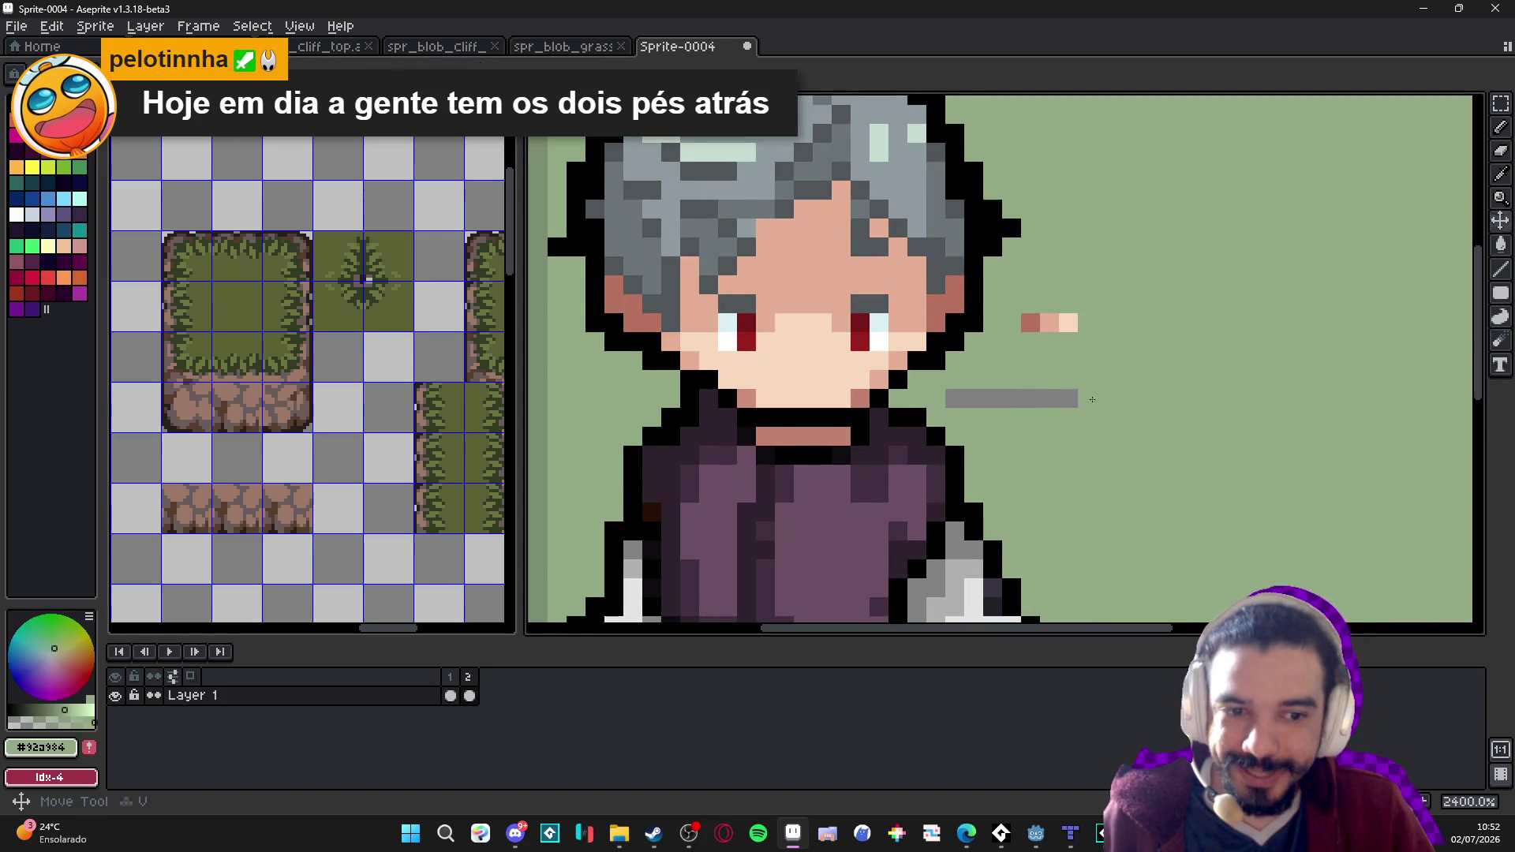
pyautogui.moveTo(1083, 398); pyautogui.dragTo(950, 398)
pyautogui.scroll(-3, 949, 398)
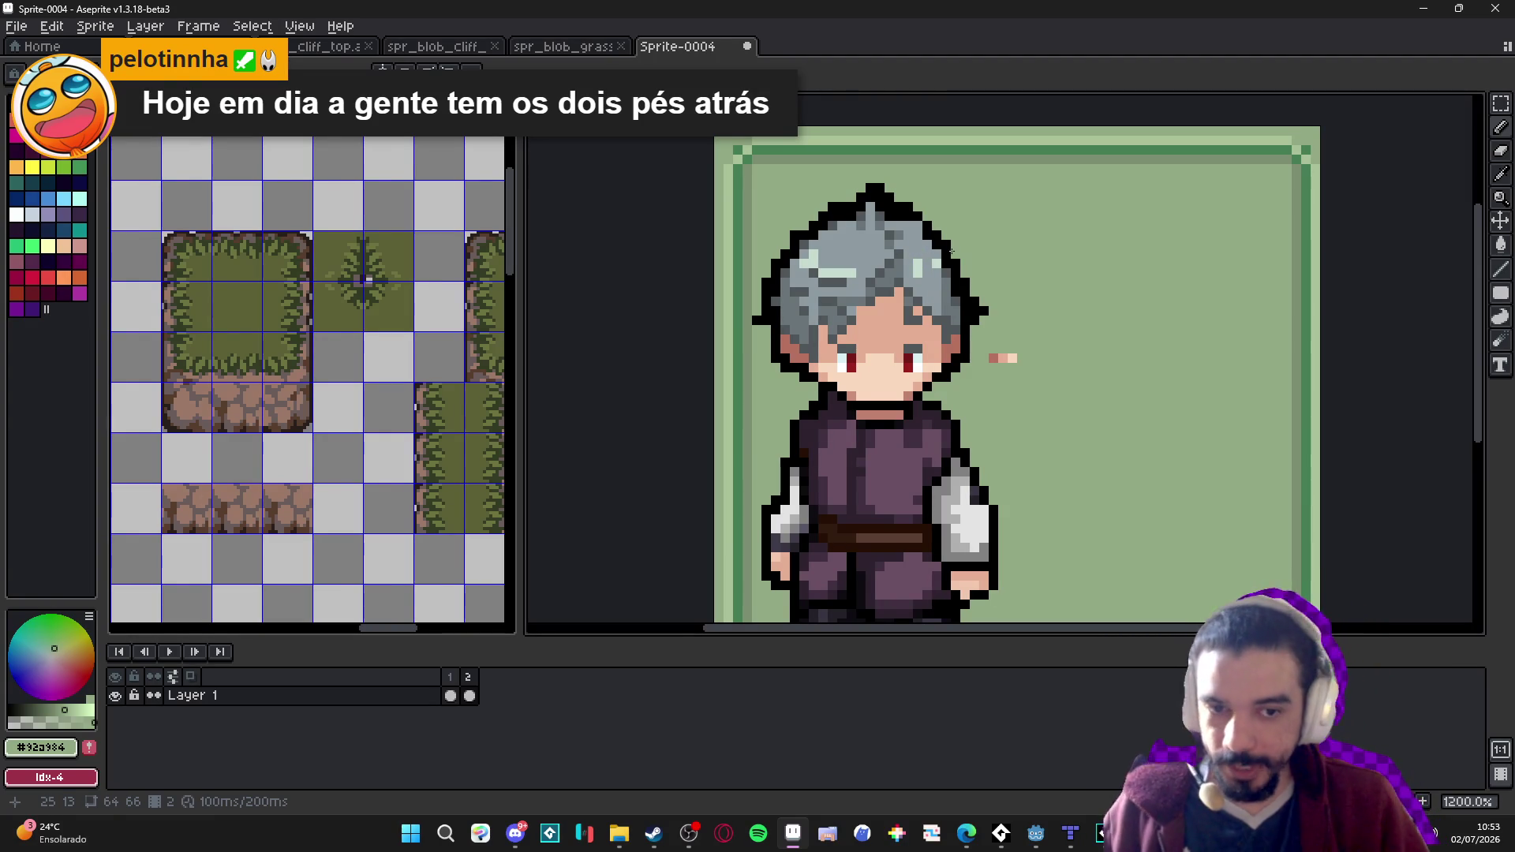
# Place two sleeve-grey pixels, light and darker, right of the character's body.
pyautogui.scroll(1, 874, 471)
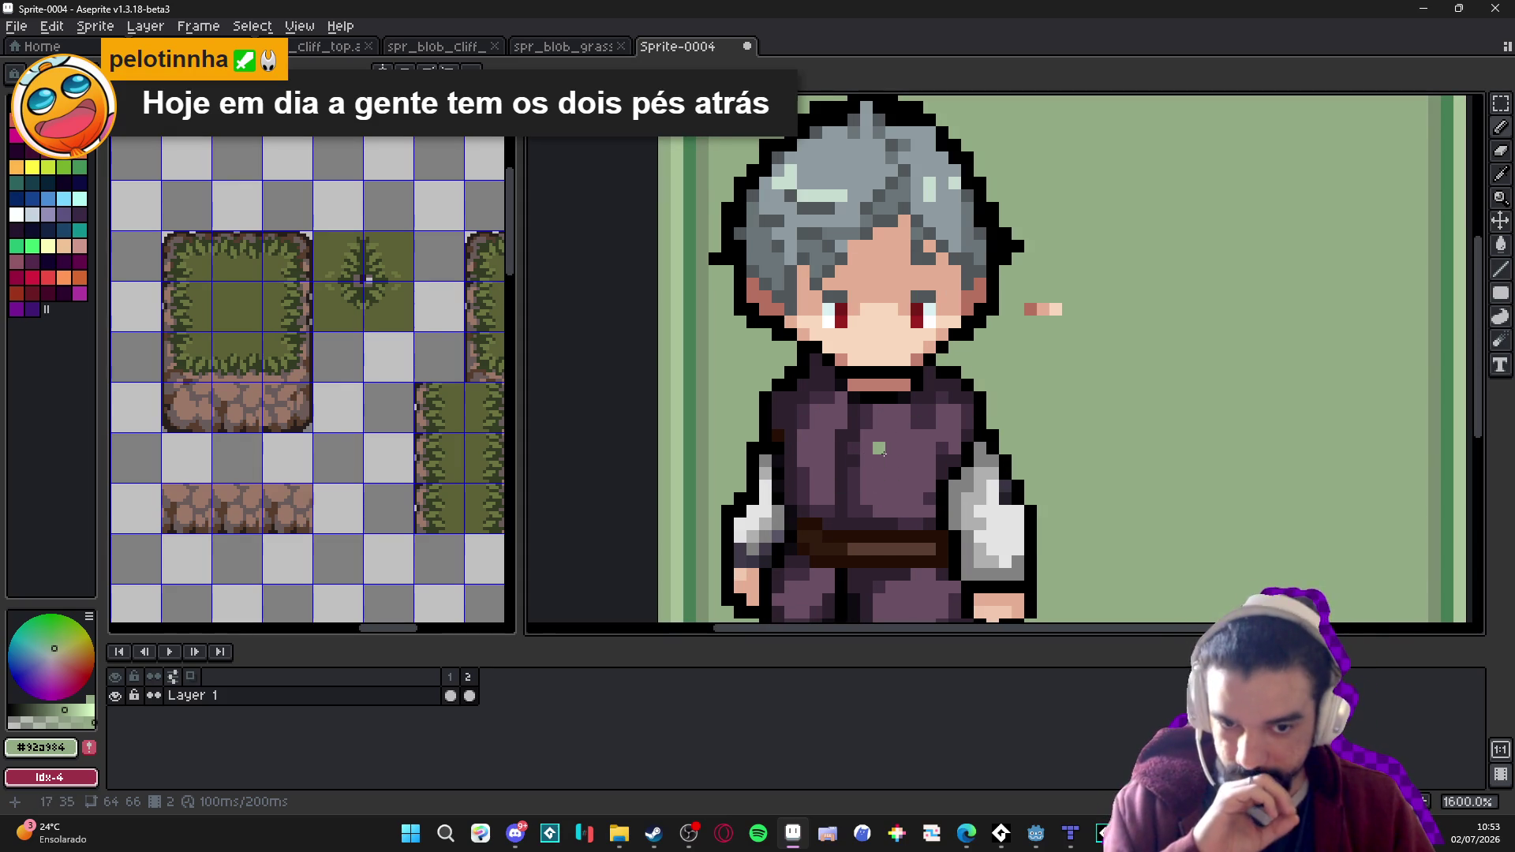
pyautogui.scroll(-1, 907, 434)
pyautogui.scroll(-3, 914, 426)
pyautogui.scroll(3, 956, 452)
pyautogui.scroll(1, 963, 462)
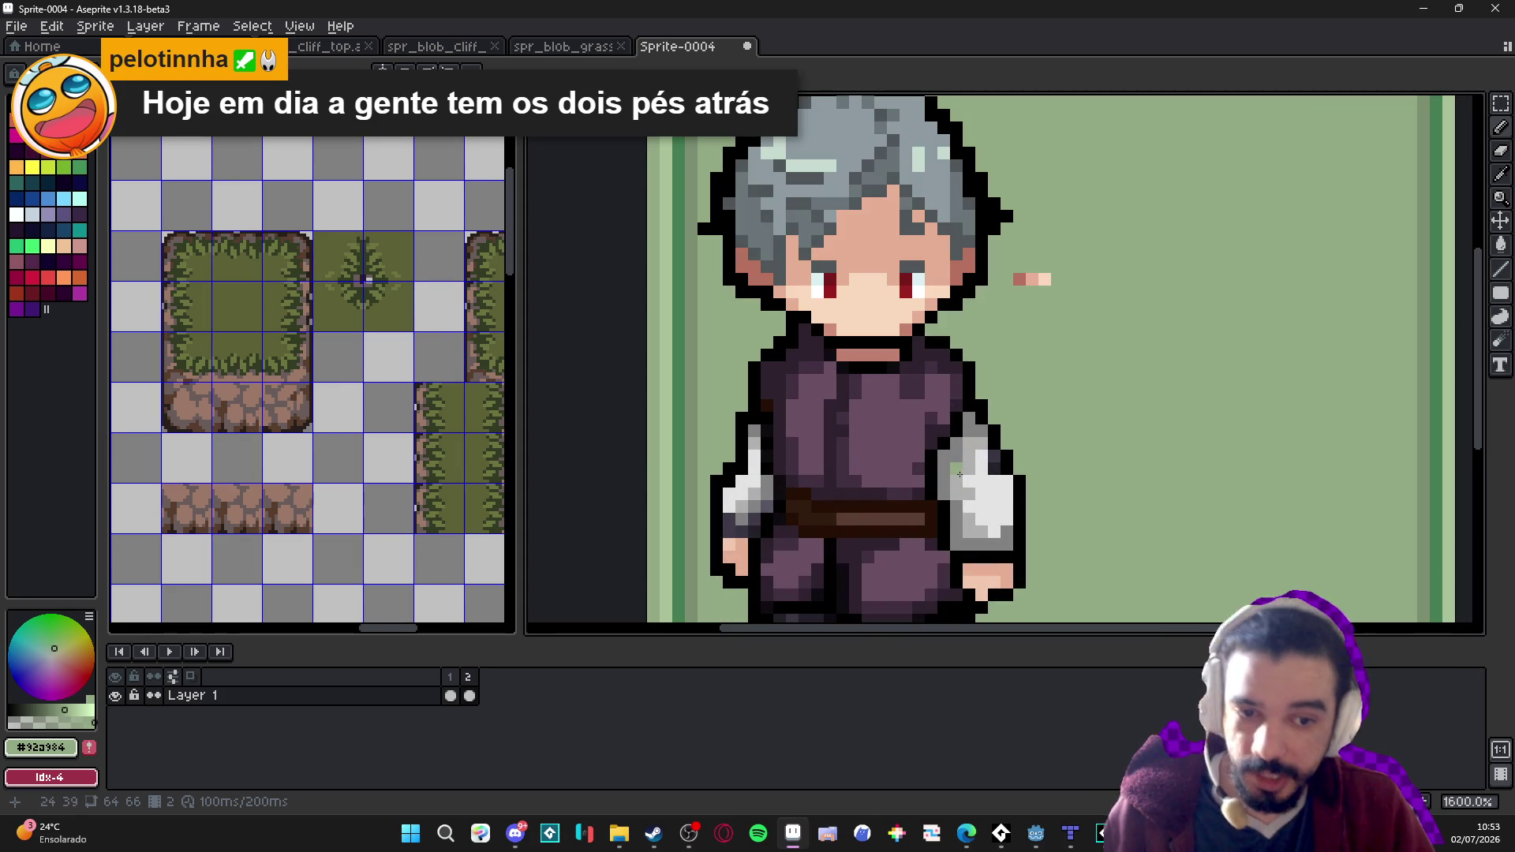
pyautogui.keyDown('alt'); pyautogui.click(962, 496); pyautogui.keyUp('alt')
pyautogui.click(1082, 431)
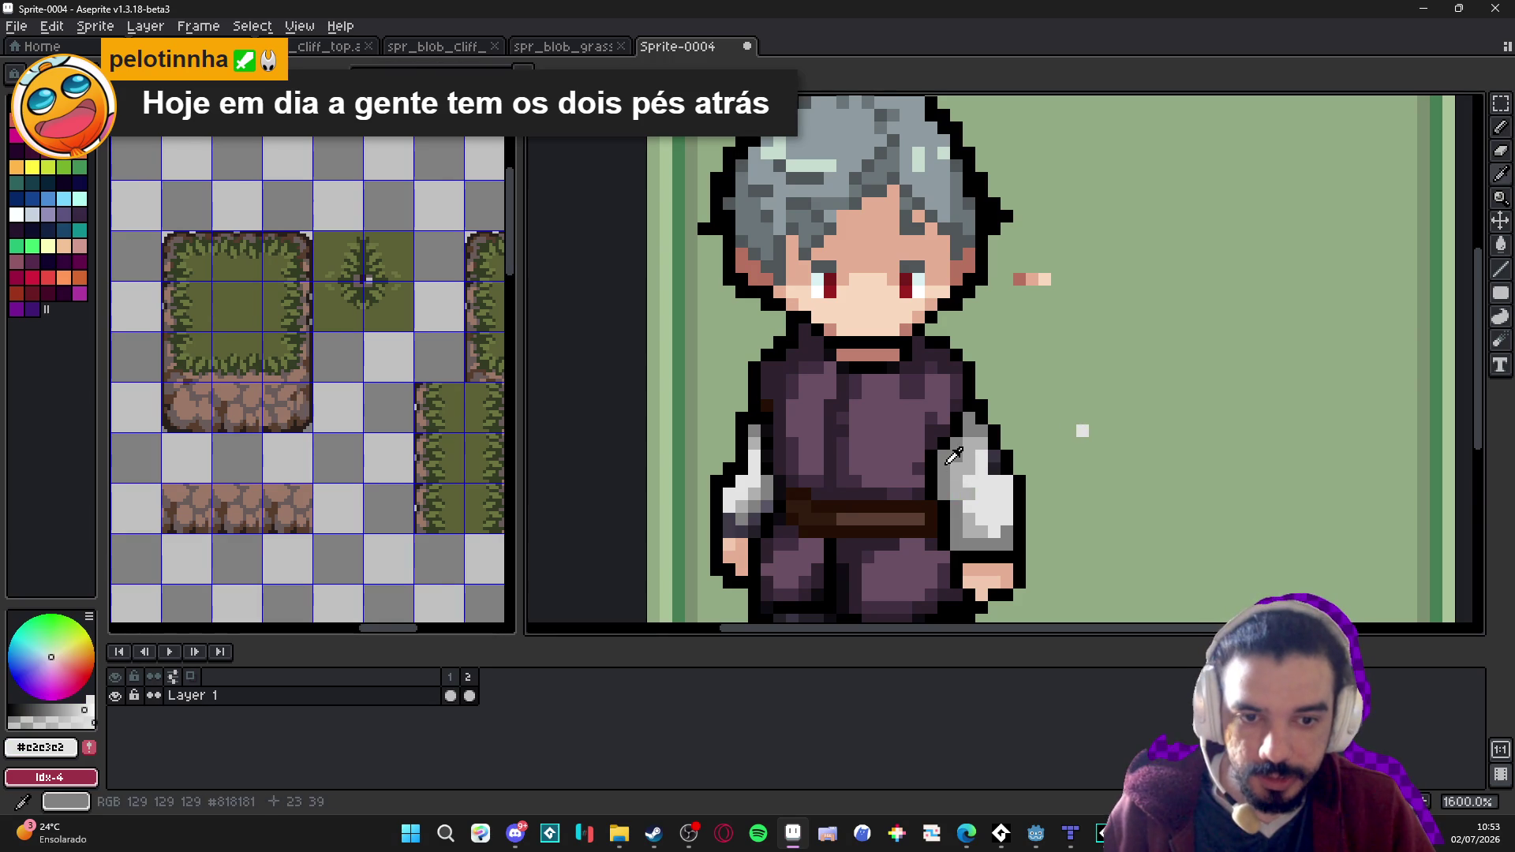
pyautogui.keyDown('alt'); pyautogui.click(1020, 480); pyautogui.keyUp('alt')
pyautogui.click(1107, 431)
# Sample the shirt purple, shirt shadow, boot brown and the hair's base grey.
pyautogui.keyDown('alt'); pyautogui.click(897, 442); pyautogui.keyUp('alt')
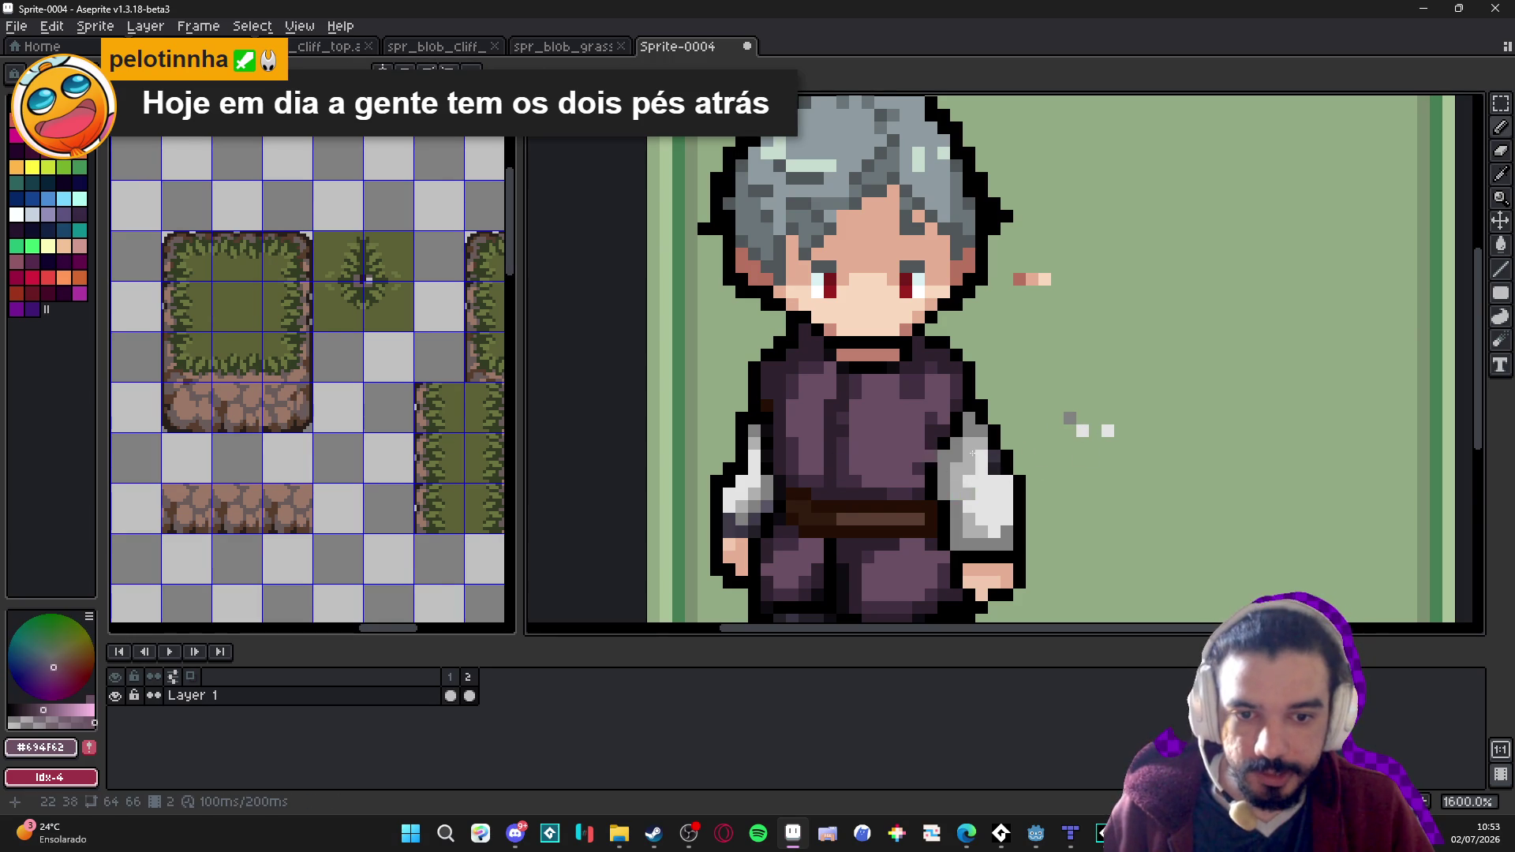
pyautogui.scroll(2, 868, 480)
pyautogui.keyDown('alt'); pyautogui.click(933, 467); pyautogui.keyUp('alt')
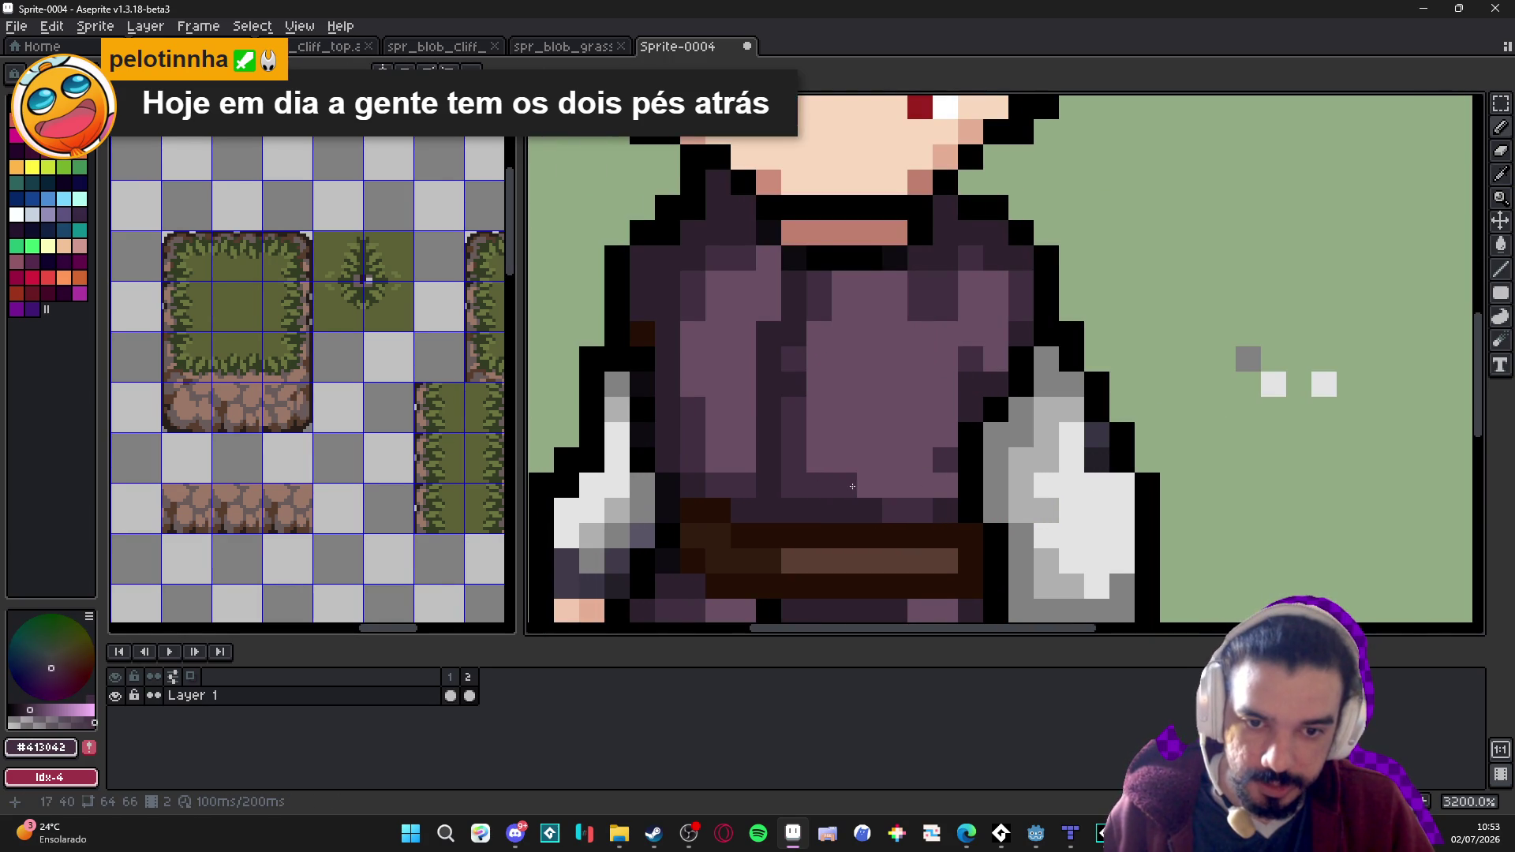
pyautogui.scroll(-2, 872, 508)
pyautogui.scroll(-2, 872, 508)
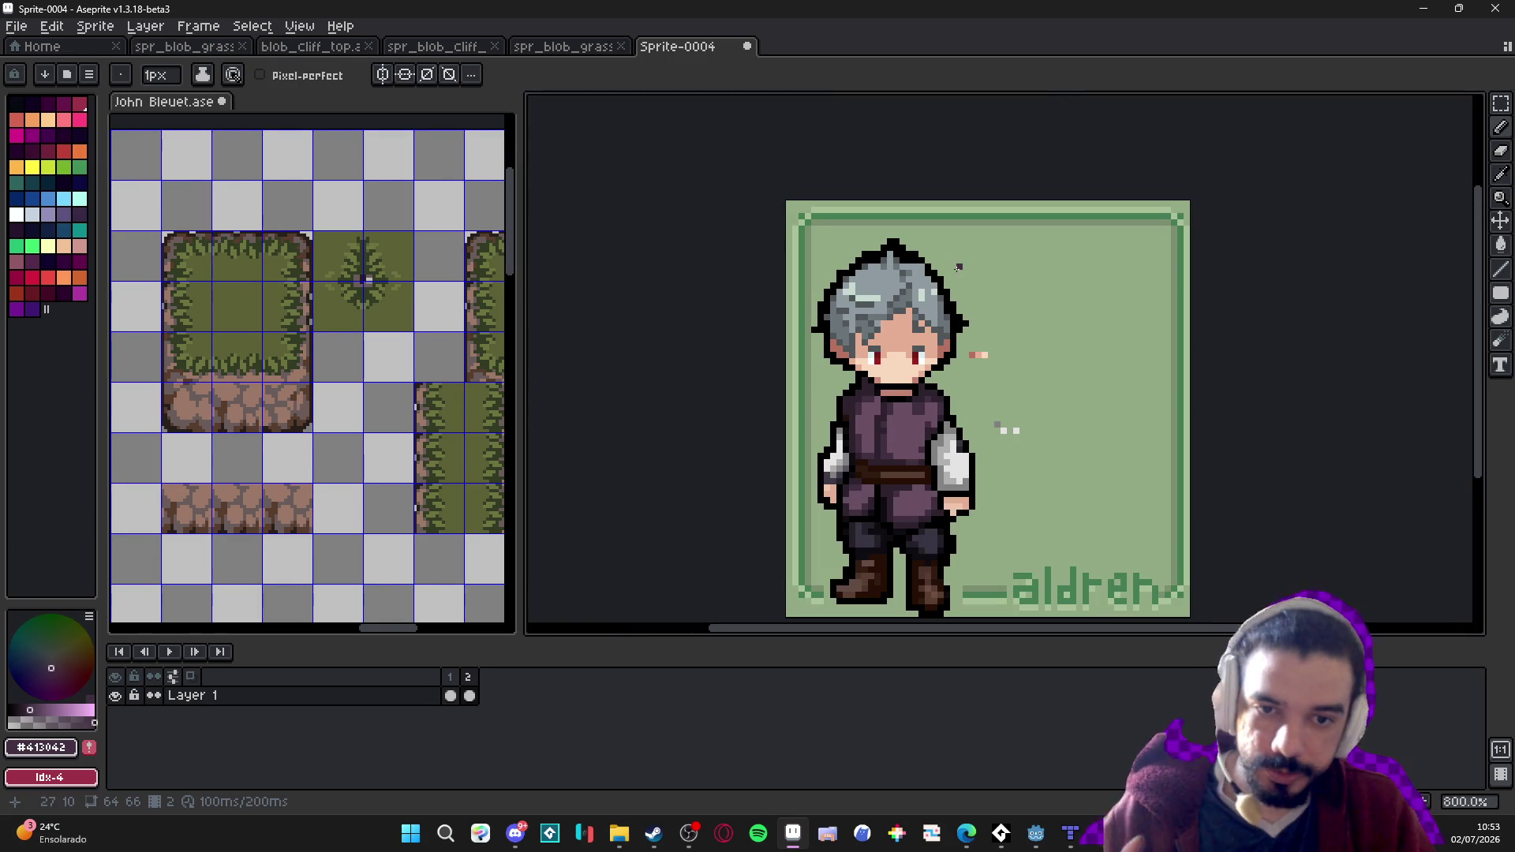
pyautogui.scroll(5, 860, 553)
pyautogui.keyDown('alt'); pyautogui.click(828, 341); pyautogui.keyUp('alt')
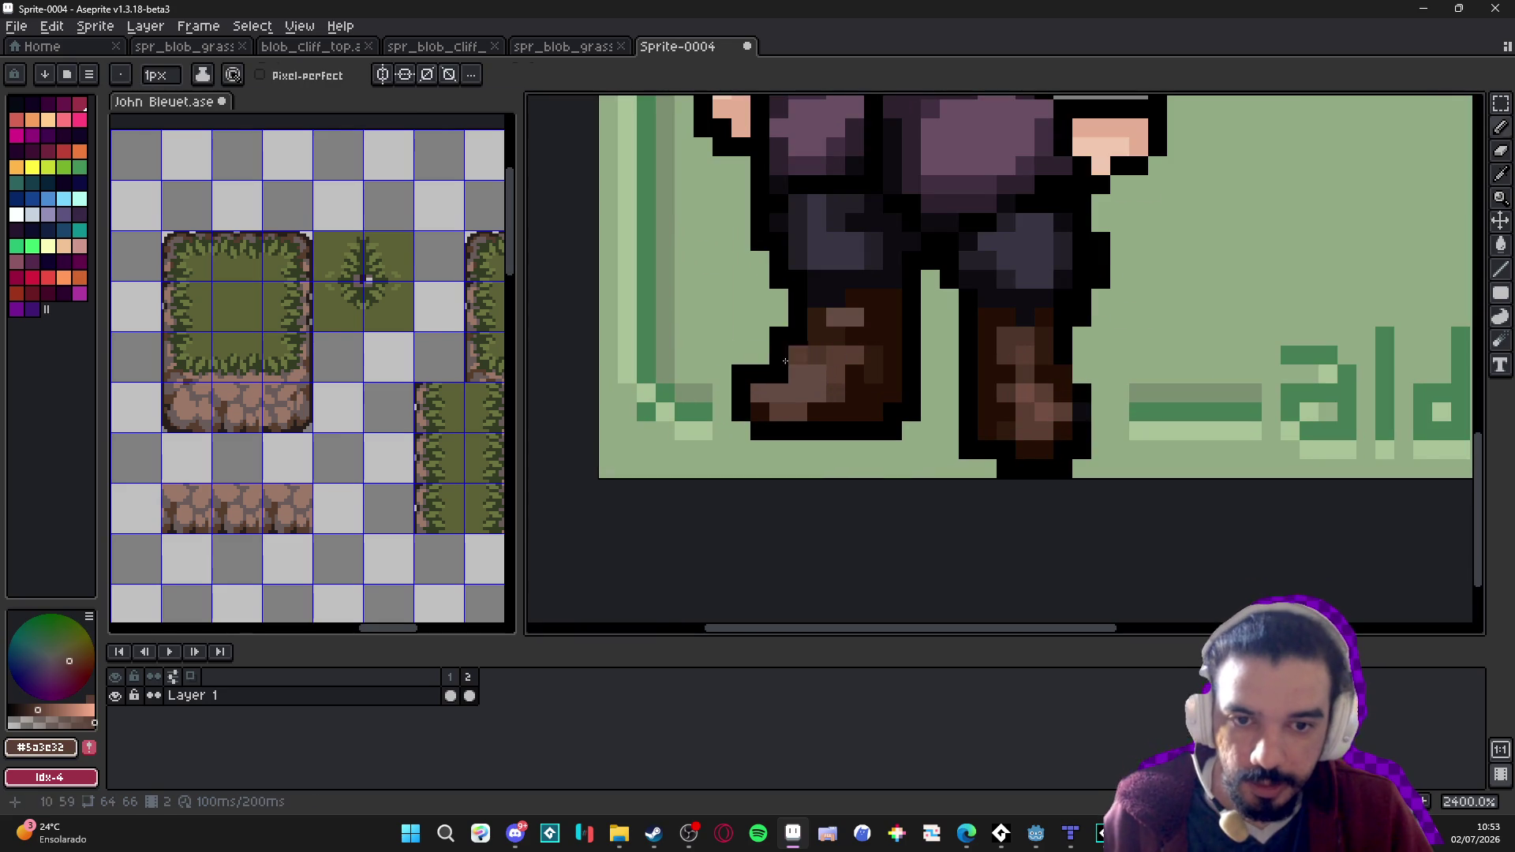
pyautogui.scroll(-5, 829, 342)
pyautogui.scroll(-1, 998, 331)
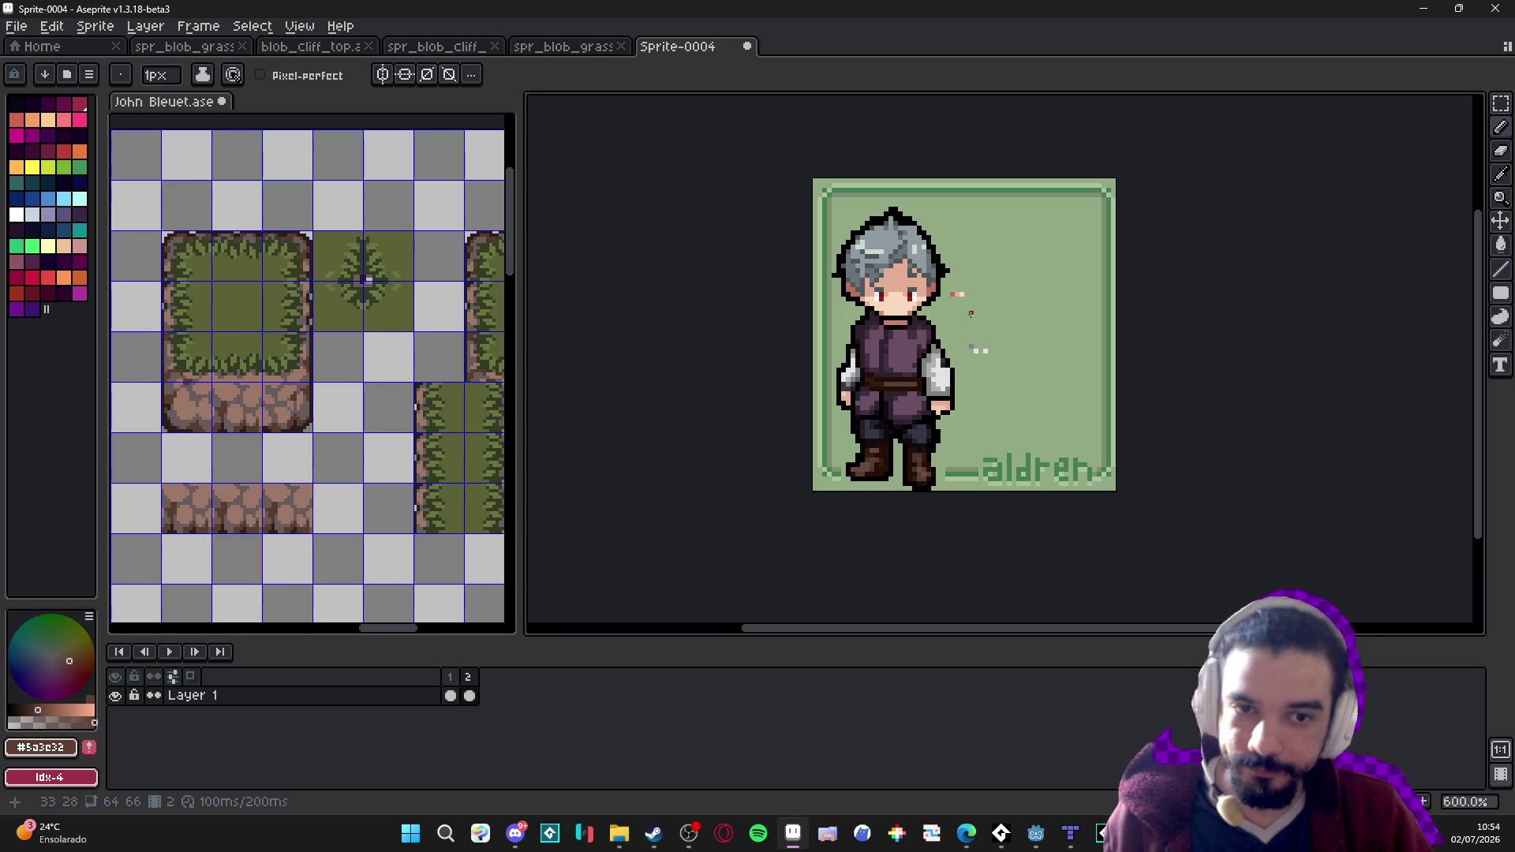
pyautogui.scroll(3, 970, 313)
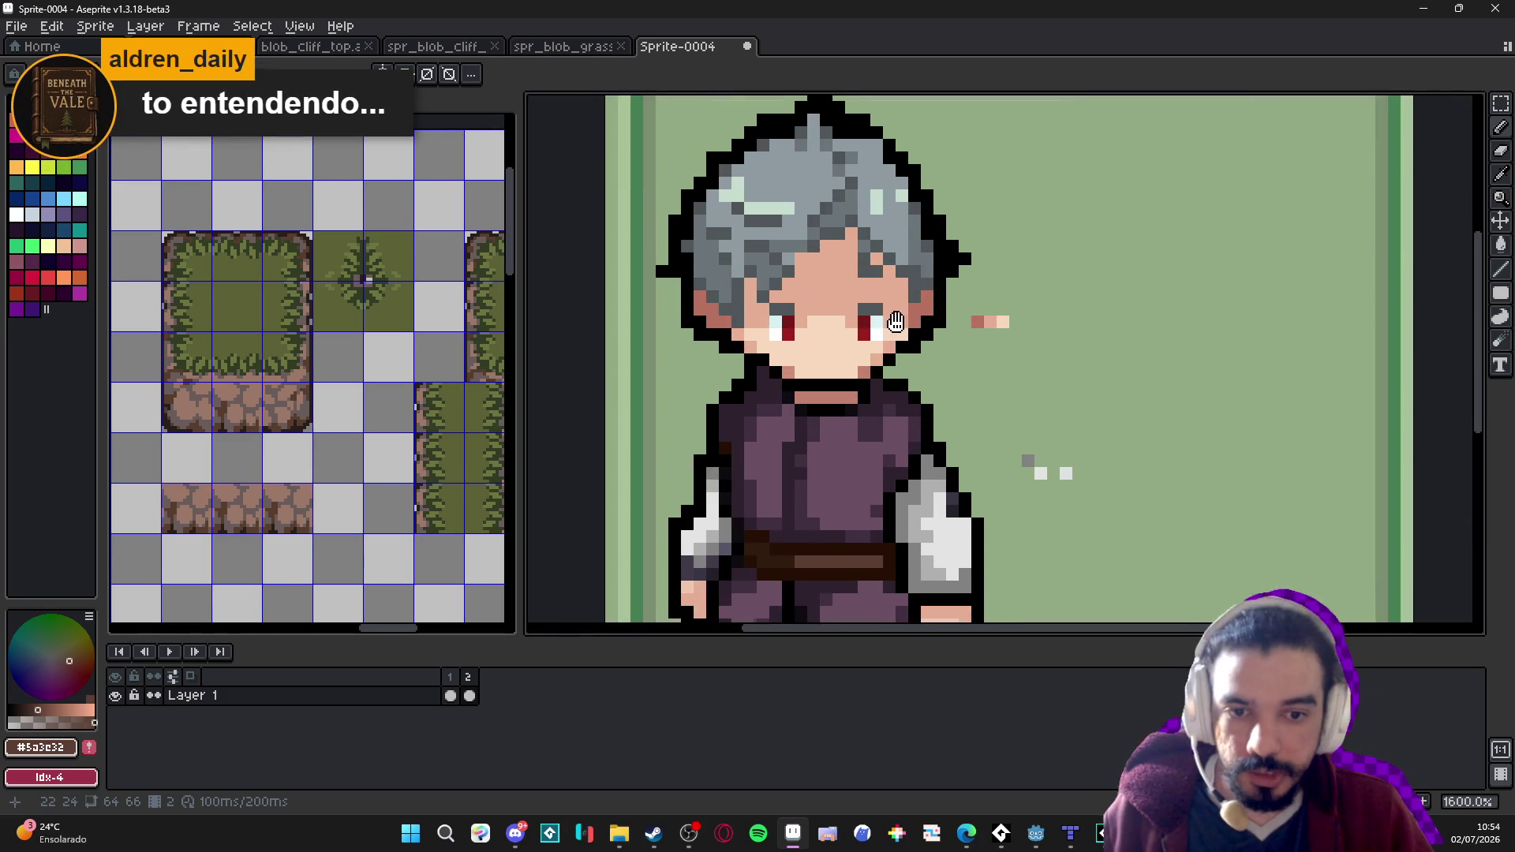
pyautogui.scroll(1, 848, 367)
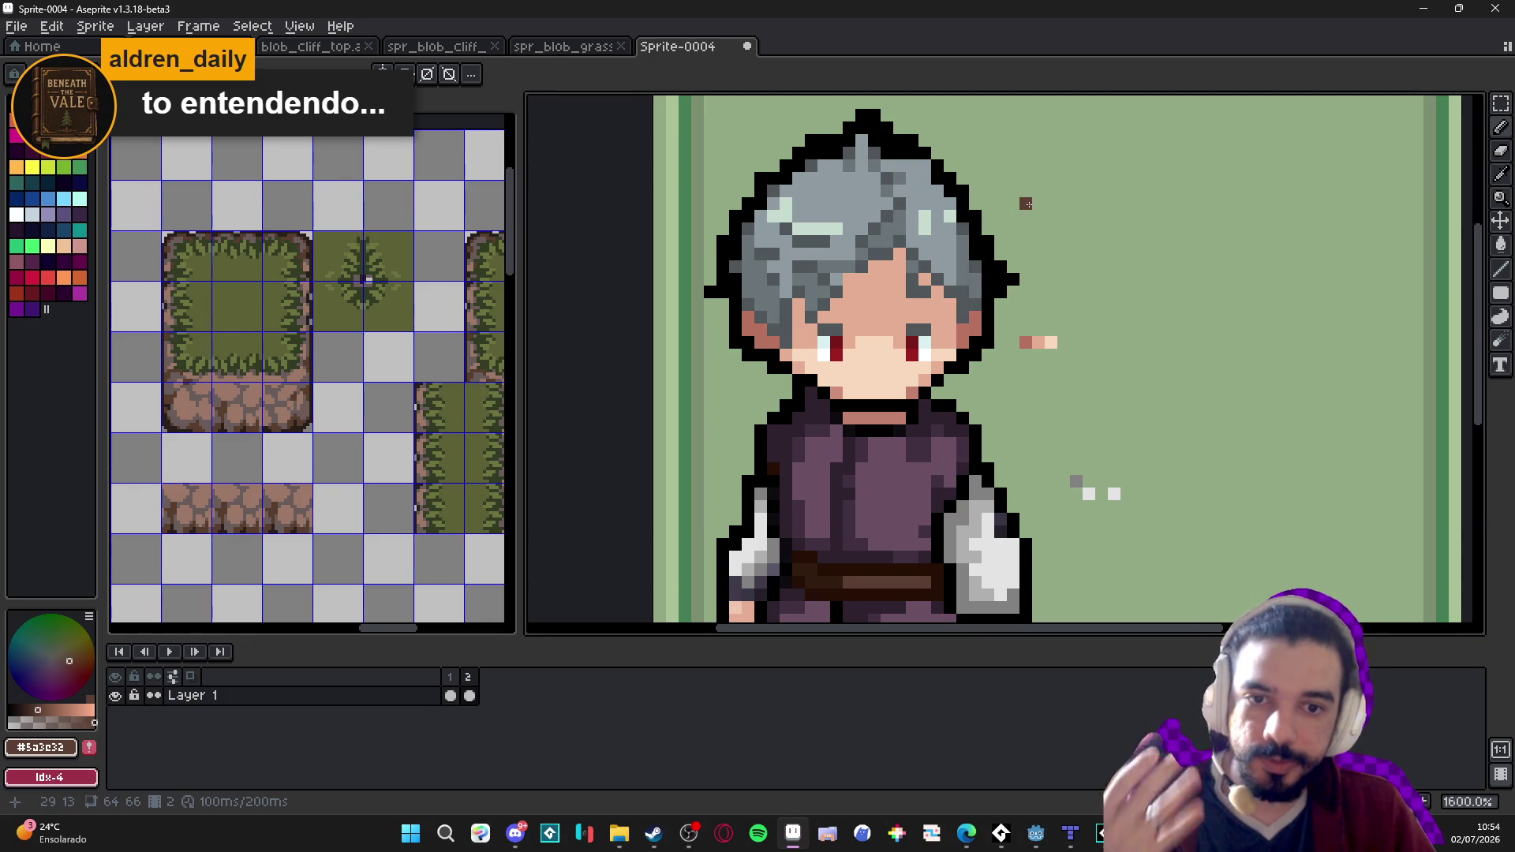
pyautogui.scroll(-3, 1026, 204)
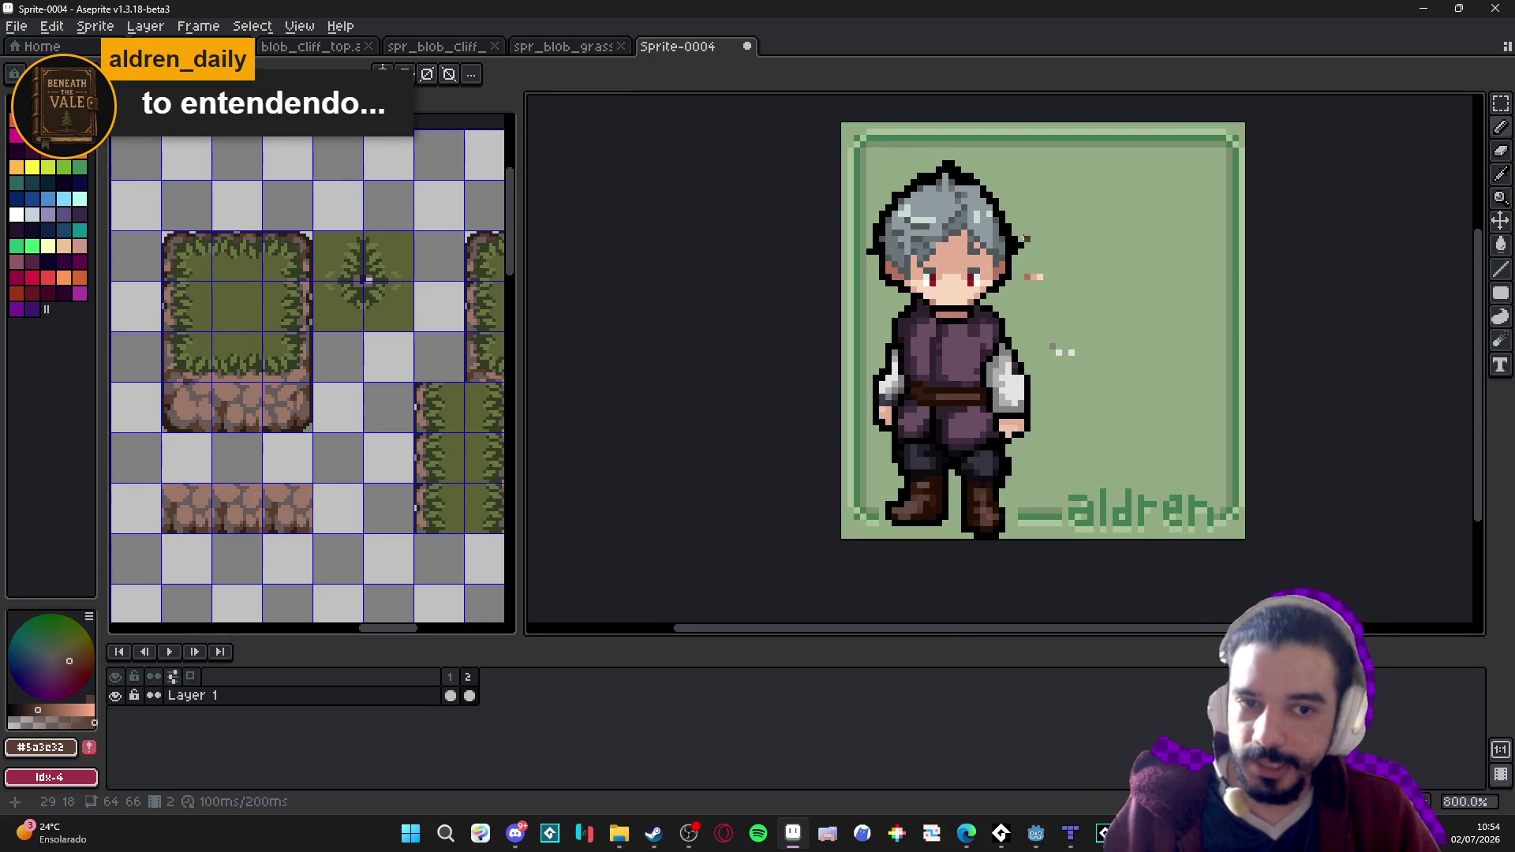
pyautogui.scroll(2, 934, 199)
pyautogui.keyDown('alt'); pyautogui.click(915, 234); pyautogui.keyUp('alt')
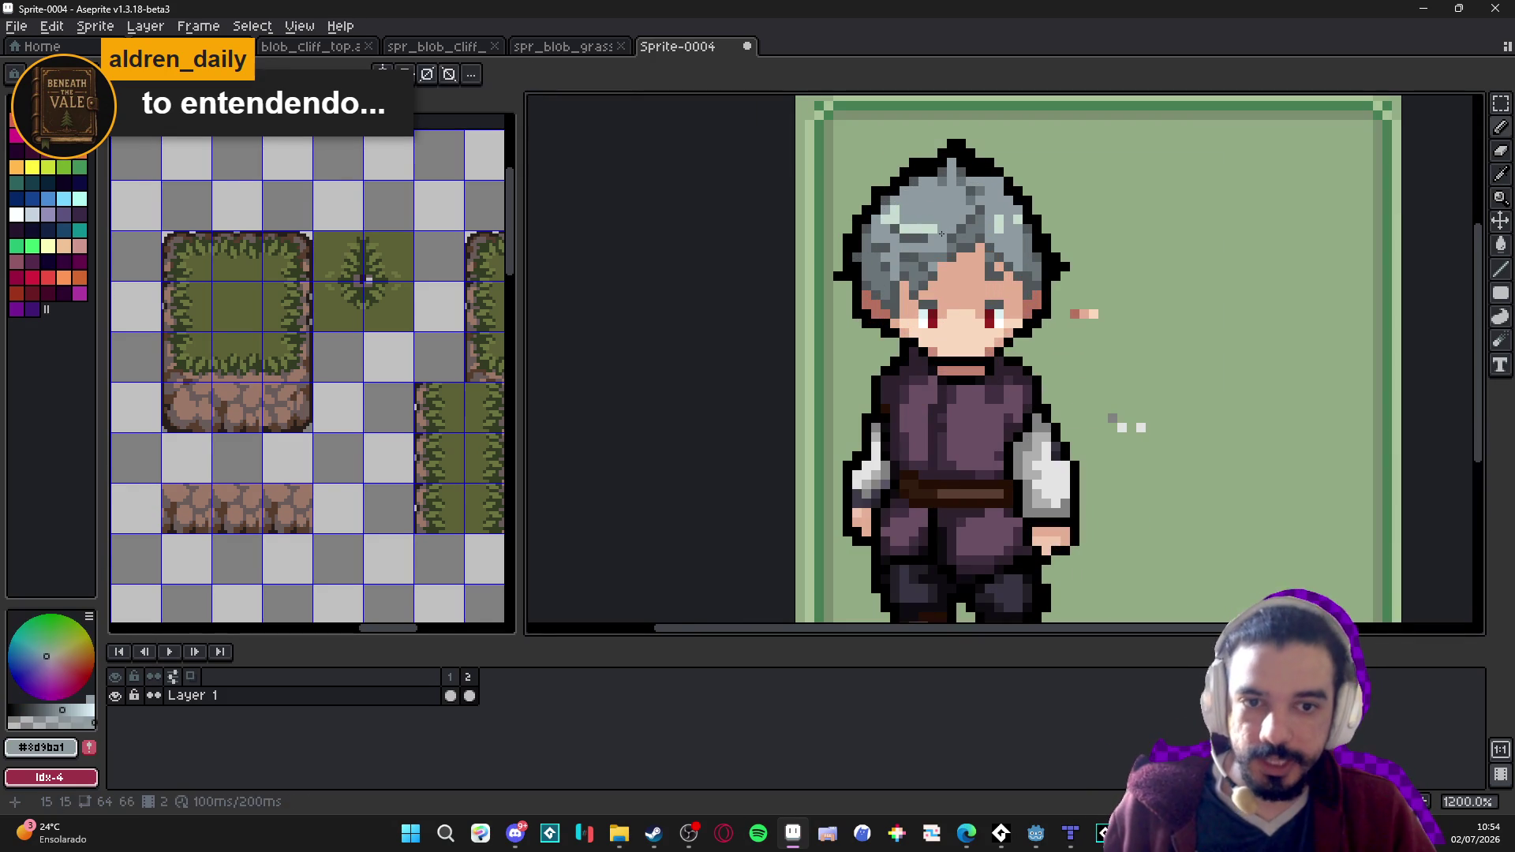
# Flatten the hair's highlights, shading and right-edge outline into the base grey.
pyautogui.click(890, 213)
pyautogui.click(971, 199)
pyautogui.click(952, 238)
pyautogui.moveTo(971, 220)
pyautogui.mouseDown()
pyautogui.moveTo(952, 248)
pyautogui.moveTo(890, 260)
pyautogui.mouseUp()
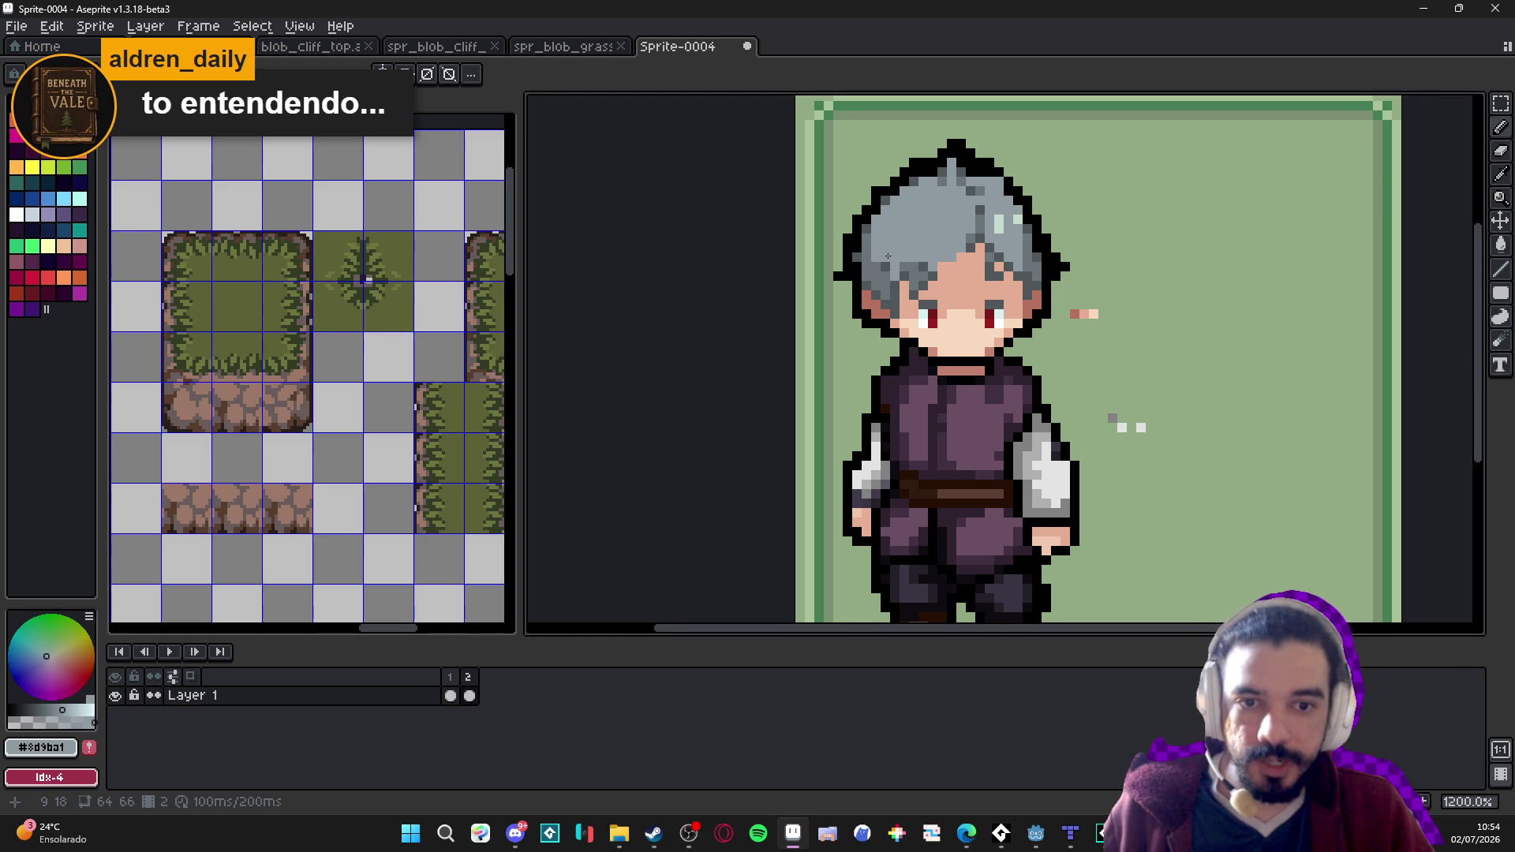
pyautogui.click(999, 225)
pyautogui.click(1017, 219)
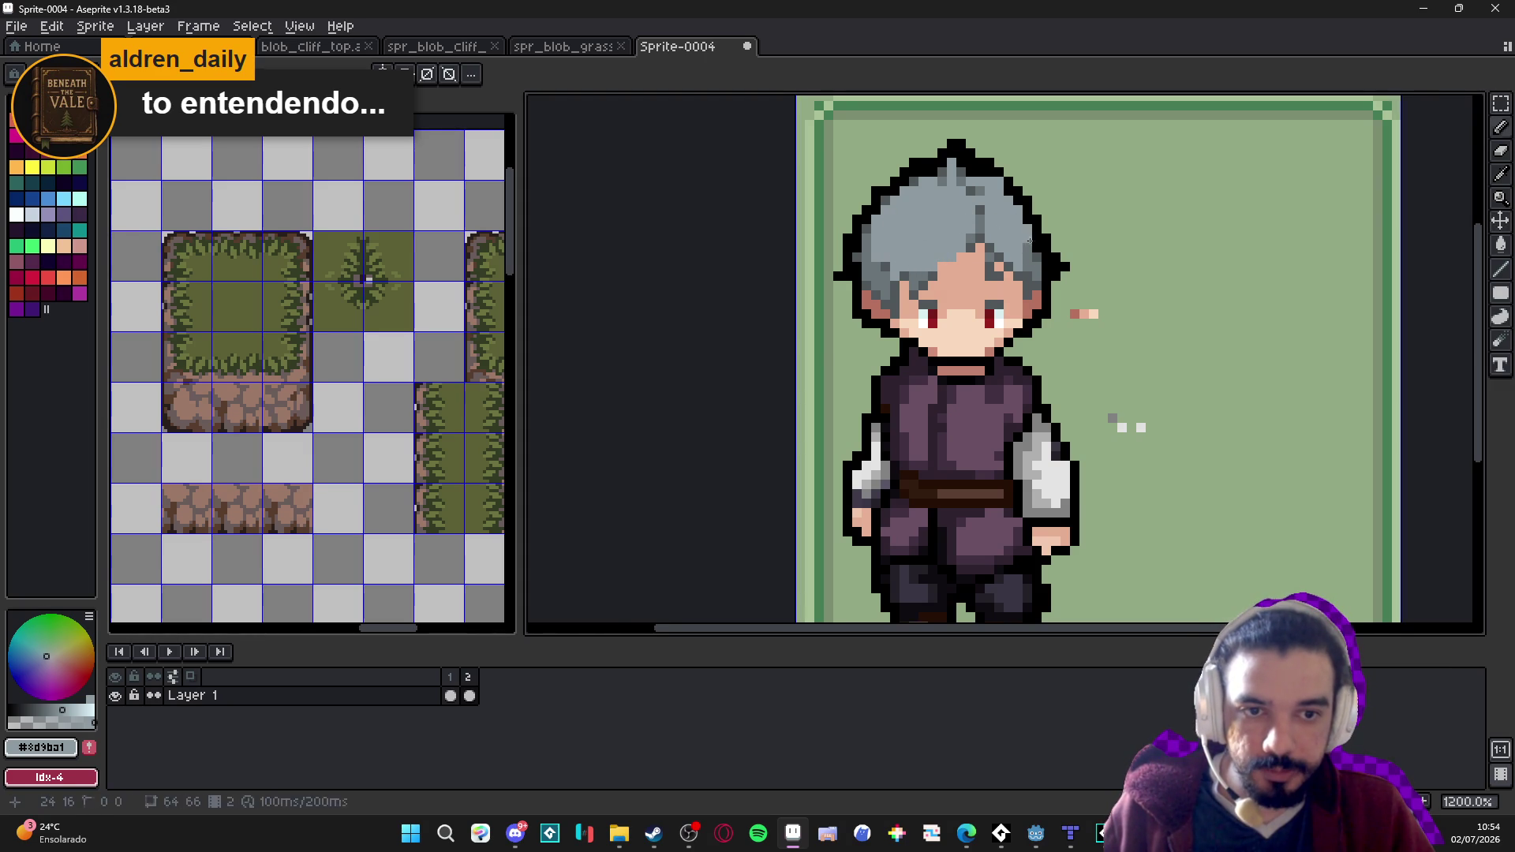
pyautogui.click(1037, 249)
pyautogui.click(1034, 233)
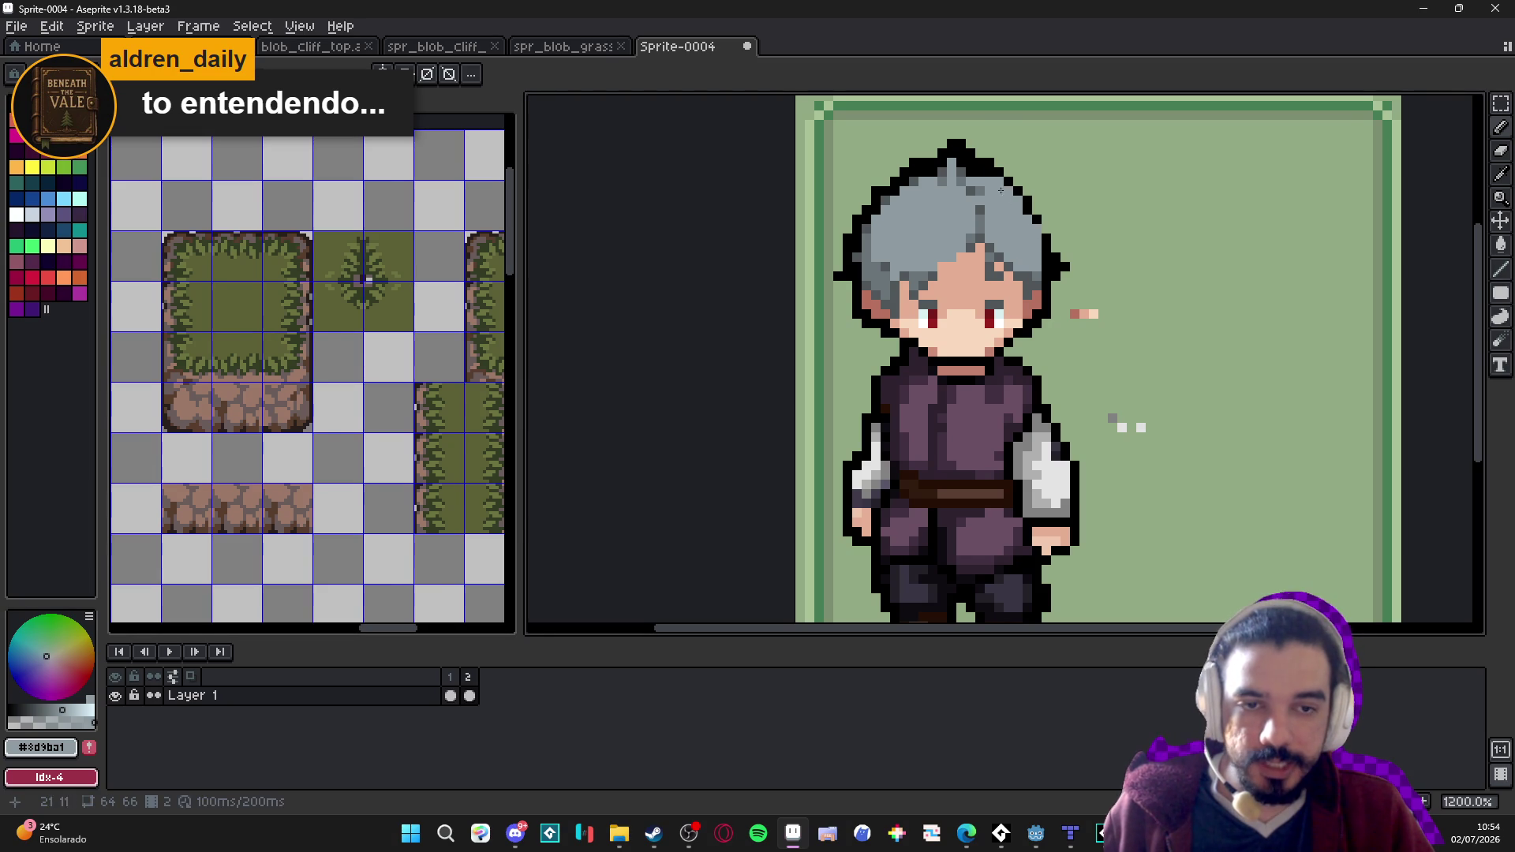
pyautogui.click(947, 164)
# Paint out the black outline spikes at the hair's top, right and left in background green.
pyautogui.keyDown('alt'); pyautogui.click(978, 150); pyautogui.keyUp('alt')
pyautogui.moveTo(950, 144); pyautogui.dragTo(999, 172)
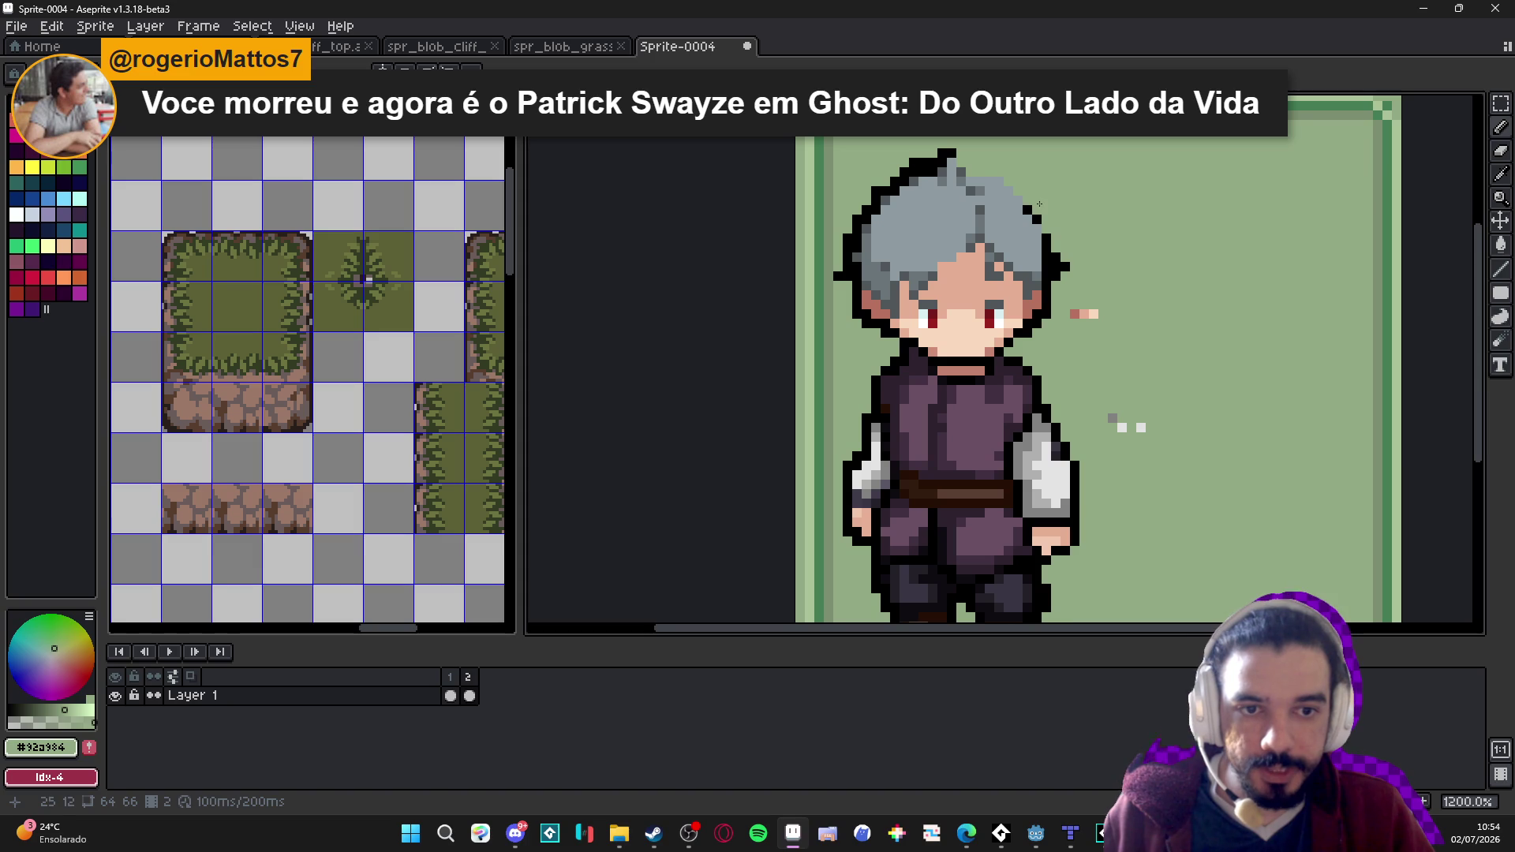
pyautogui.moveTo(1055, 256); pyautogui.dragTo(1065, 269)
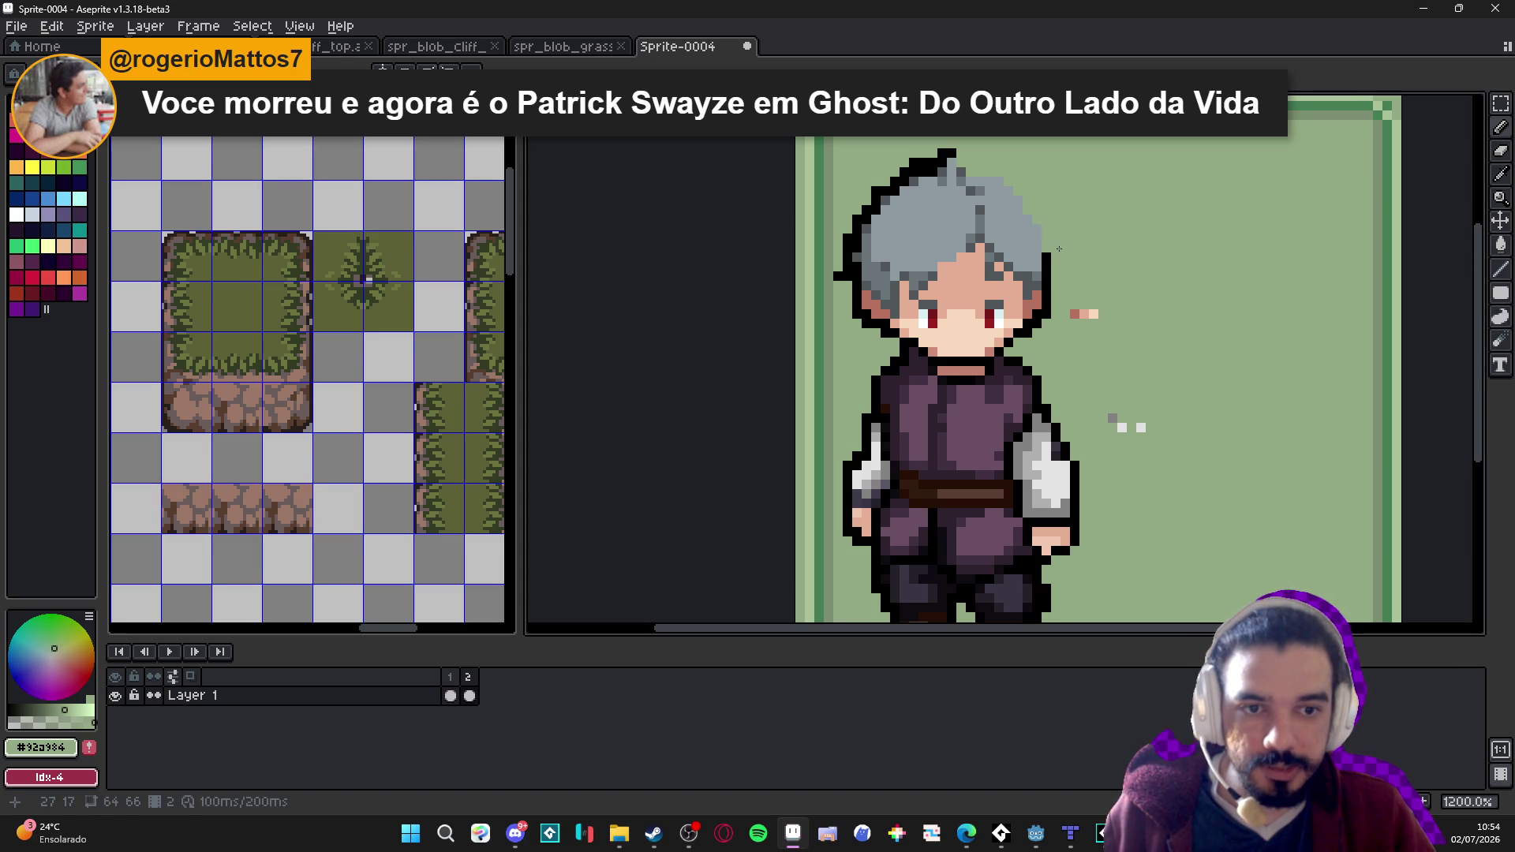
pyautogui.click(952, 153)
pyautogui.moveTo(939, 158); pyautogui.dragTo(895, 179)
pyautogui.click(871, 206)
pyautogui.click(866, 218)
pyautogui.moveTo(856, 227); pyautogui.dragTo(852, 245)
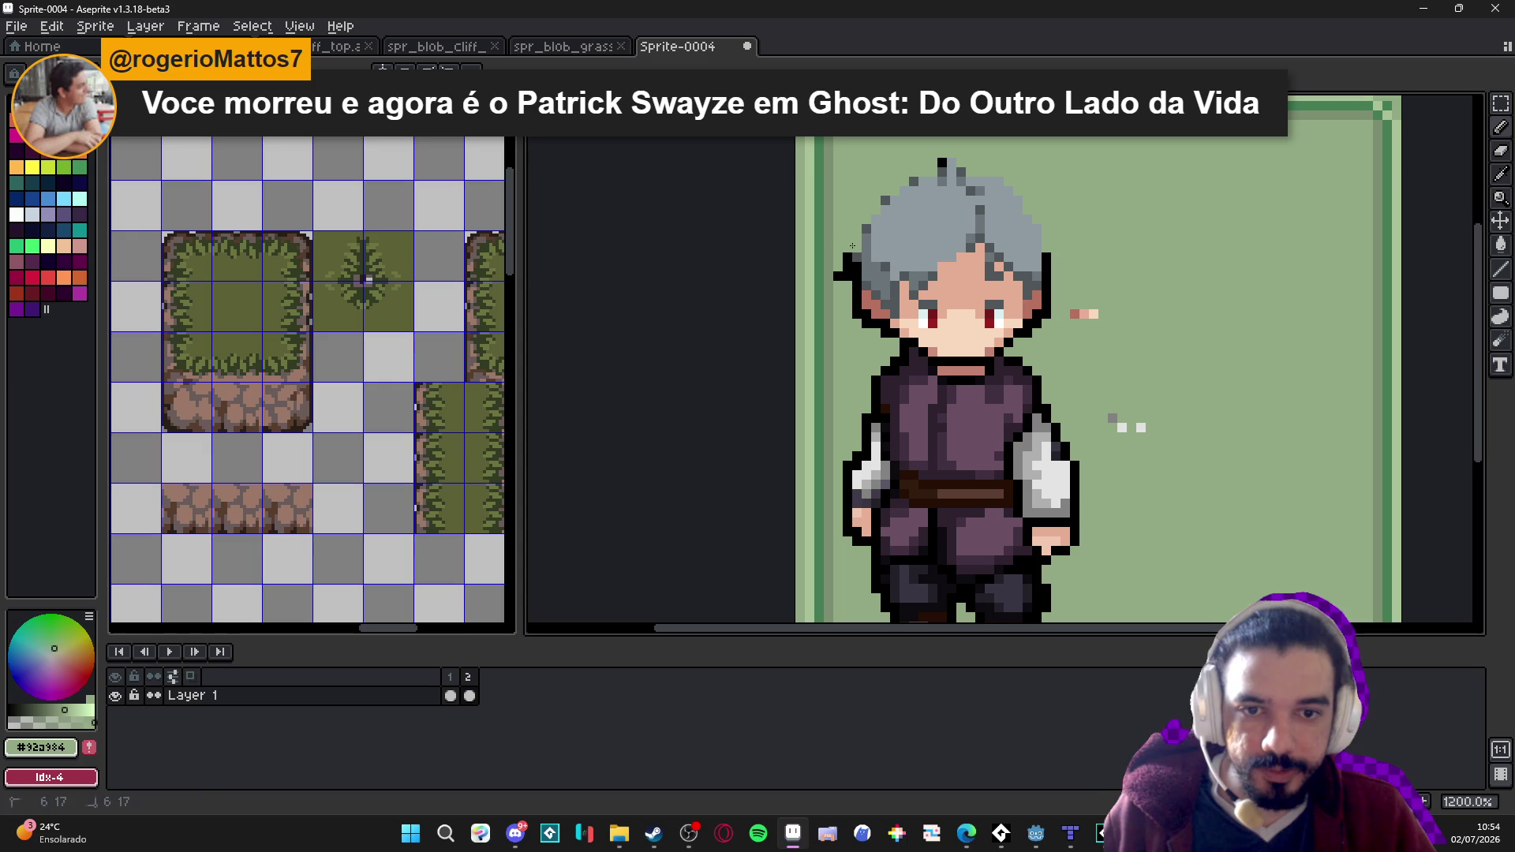
pyautogui.keyDown('alt'); pyautogui.click(907, 197); pyautogui.keyUp('alt')
pyautogui.click(942, 177)
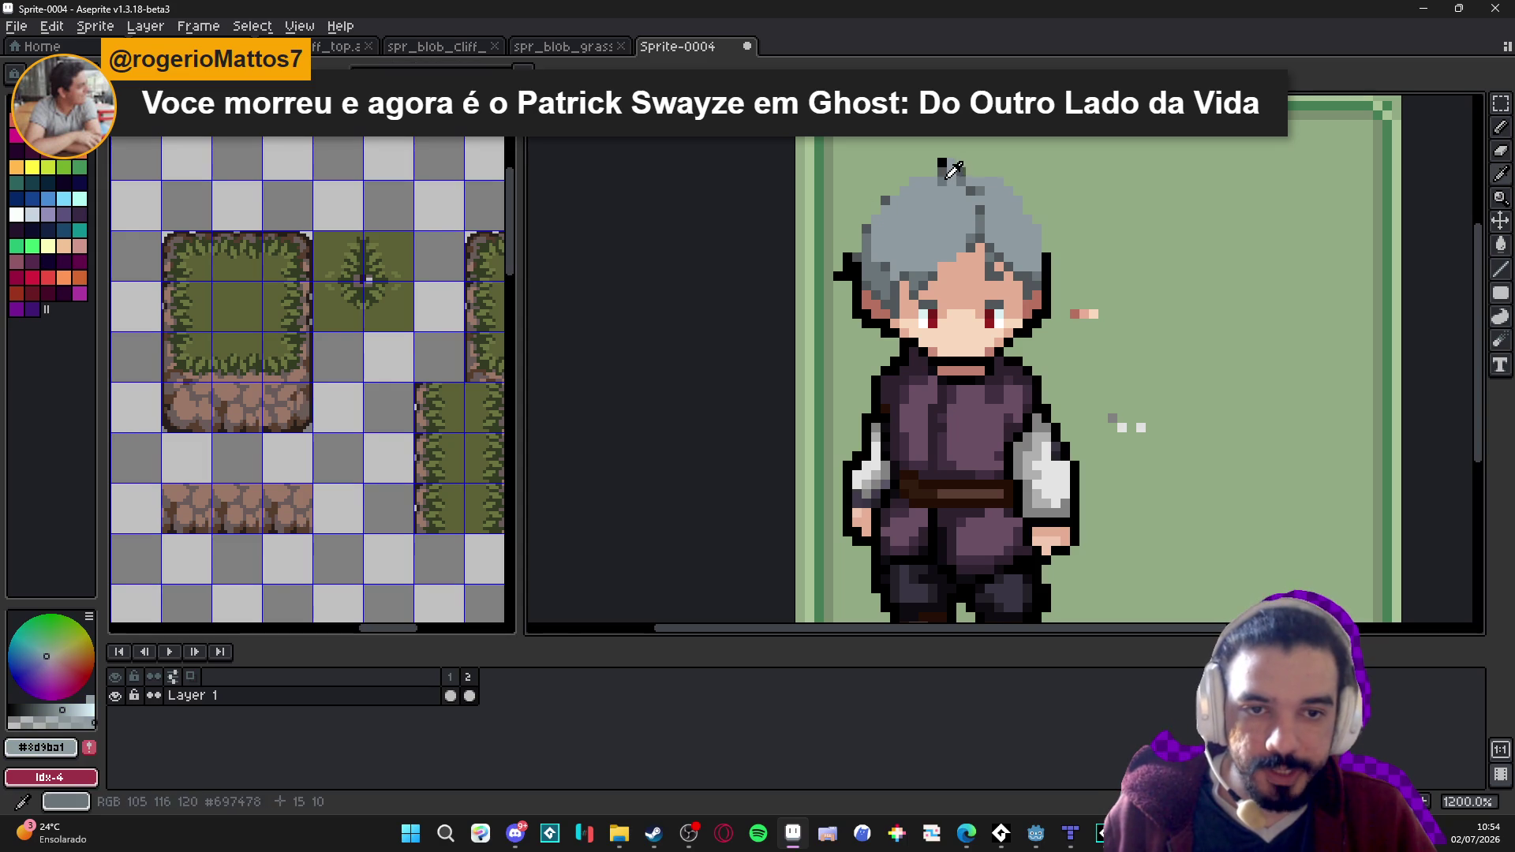
# Fill the light hair area with the darker grey and add grey pixels atop the hair.
pyautogui.keyDown('alt'); pyautogui.click(961, 175); pyautogui.keyUp('alt')
pyautogui.press('g')
pyautogui.click(970, 178)
pyautogui.press('b')
pyautogui.click(976, 165)
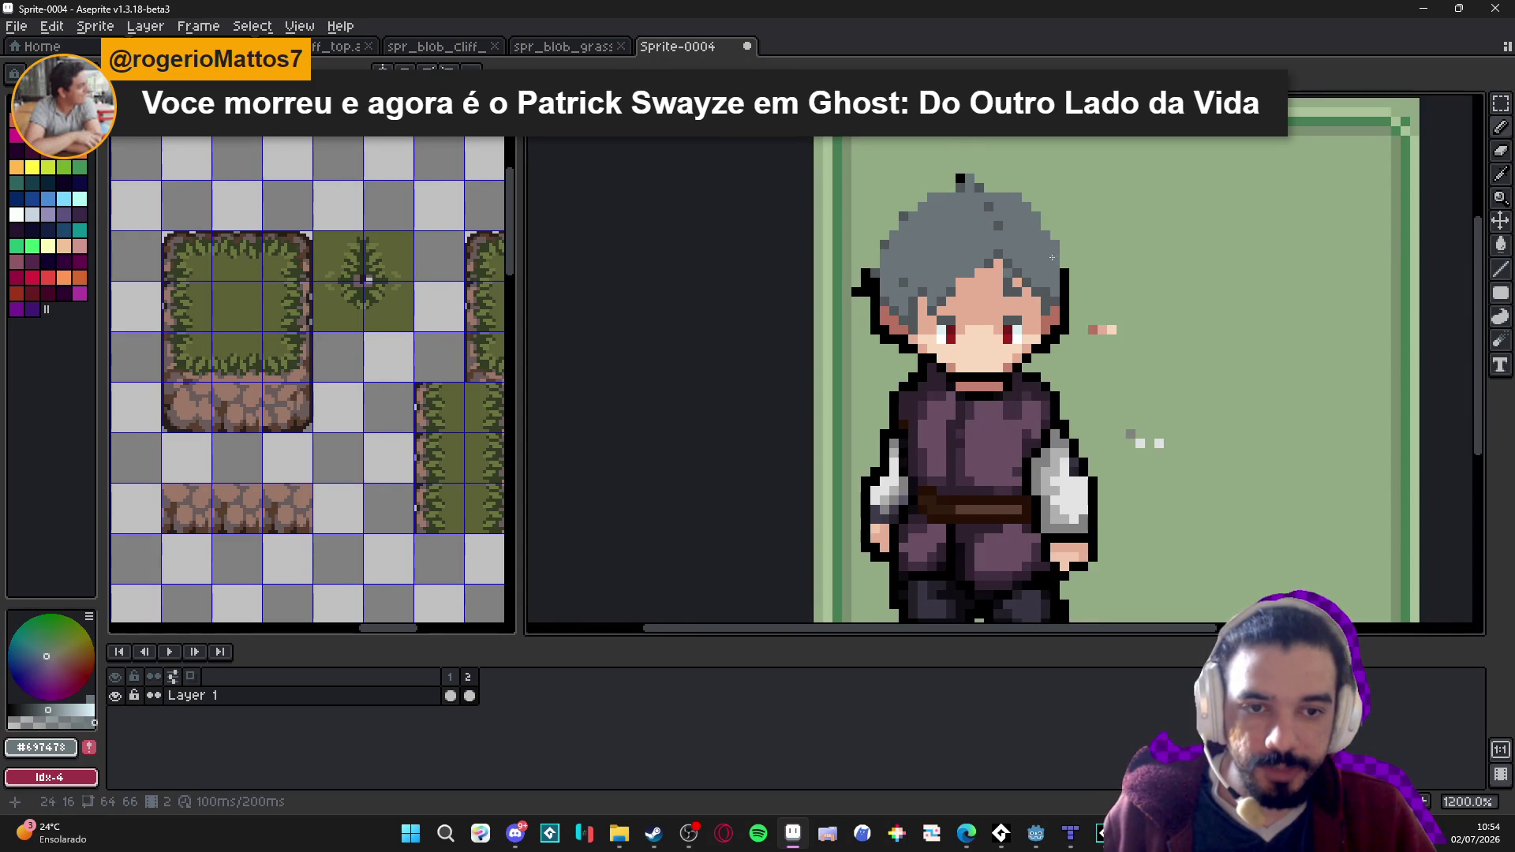
# Paint out stray black and grey pixels above the hair with background green, trimming its top.
pyautogui.scroll(1, 882, 168)
pyautogui.keyDown('alt'); pyautogui.click(882, 168); pyautogui.keyUp('alt')
pyautogui.click(902, 176)
pyautogui.moveTo(915, 183); pyautogui.dragTo(930, 190)
pyautogui.click(865, 203)
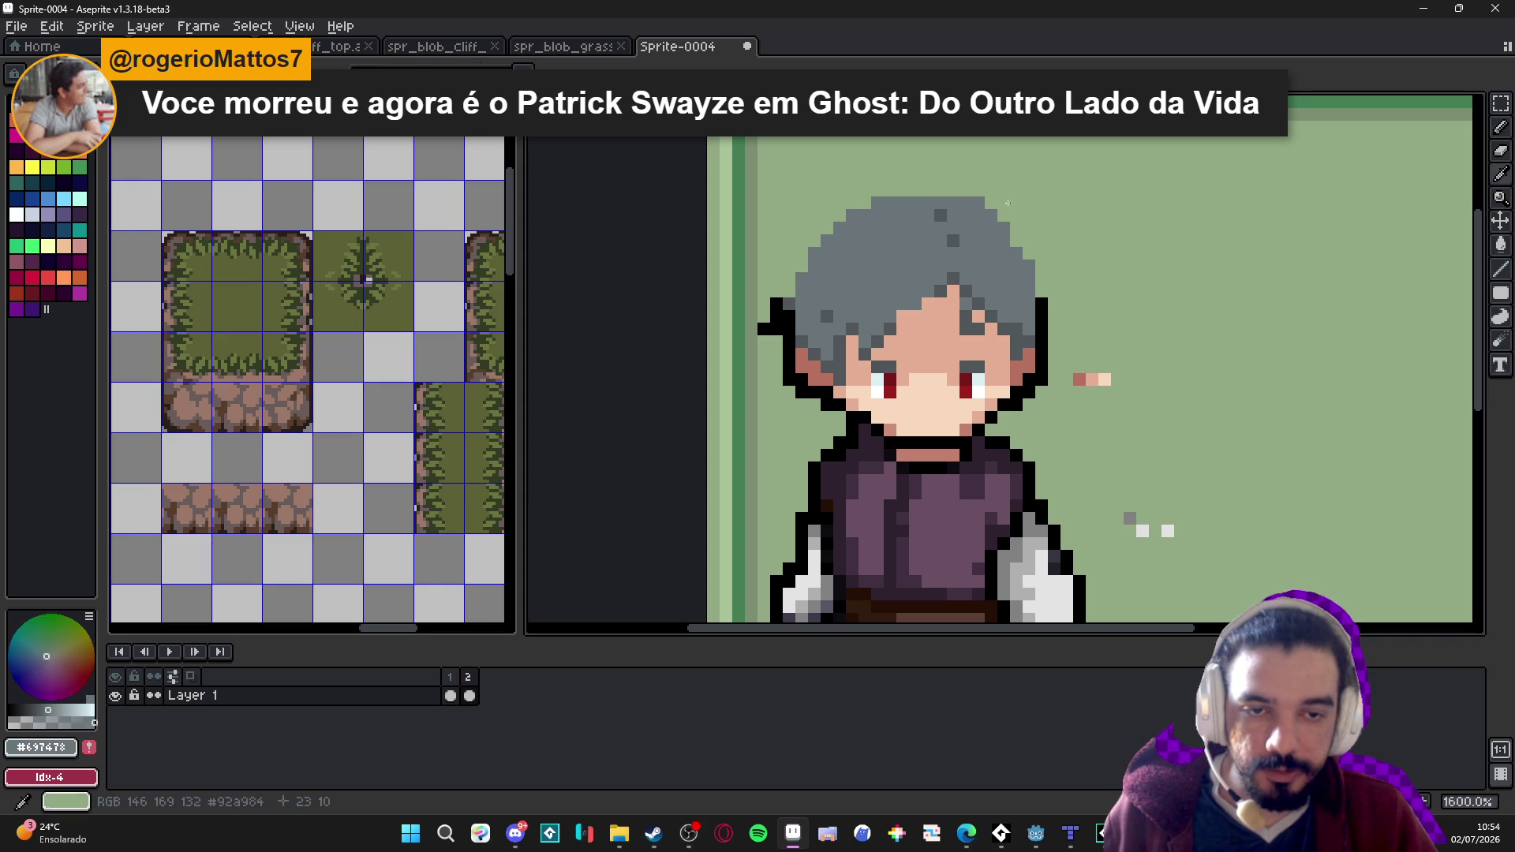
pyautogui.moveTo(928, 203); pyautogui.dragTo(943, 207)
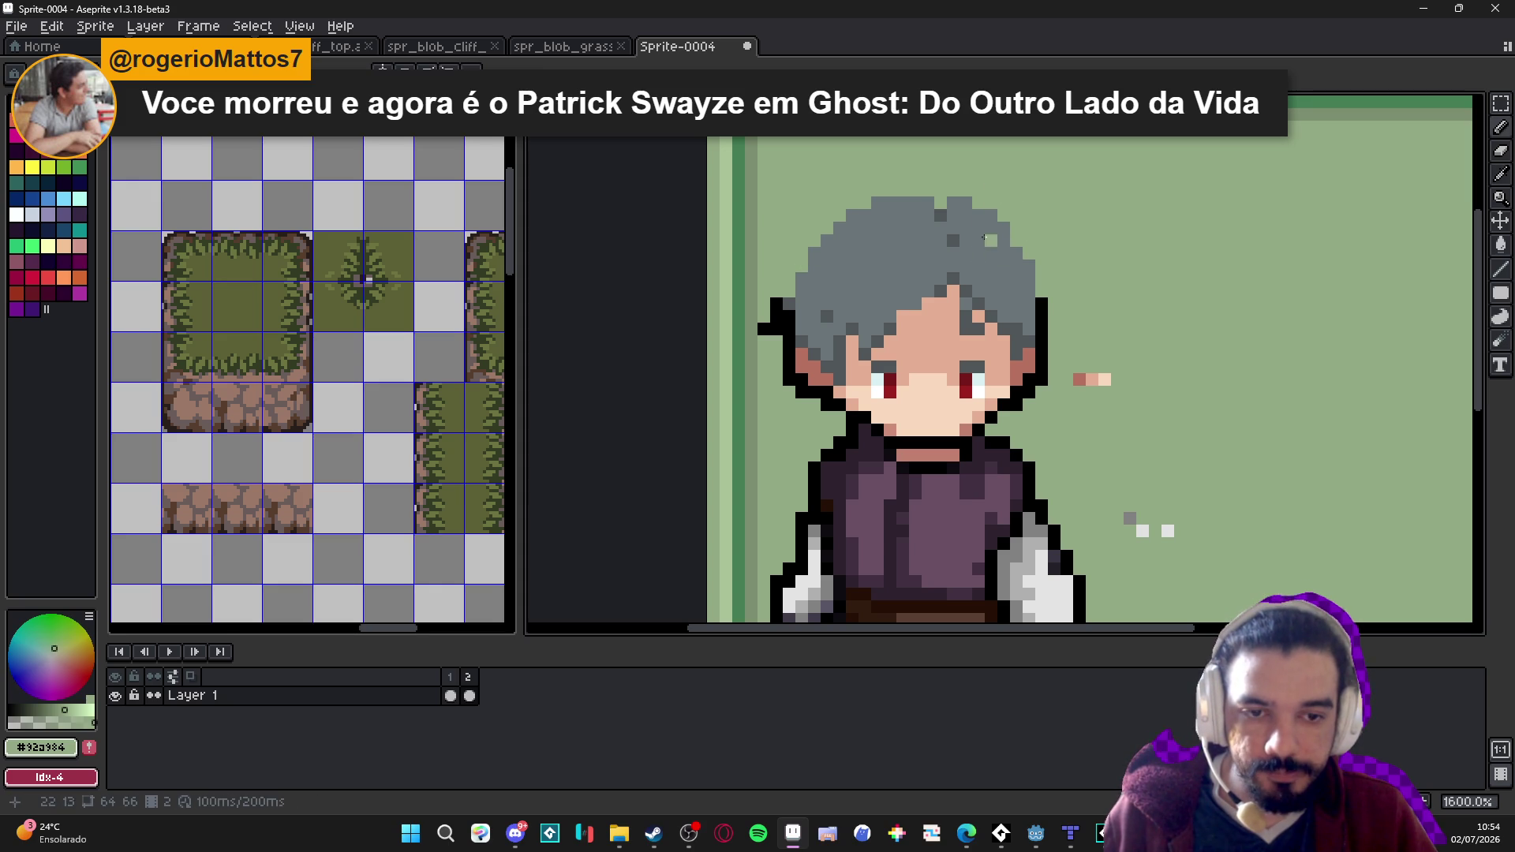
# Extend the grey hair down over the skin edge, resampling the hair grey and skin tones.
pyautogui.keyDown('alt'); pyautogui.click(1031, 333); pyautogui.keyUp('alt')
pyautogui.click(991, 312)
pyautogui.moveTo(971, 310); pyautogui.dragTo(977, 327)
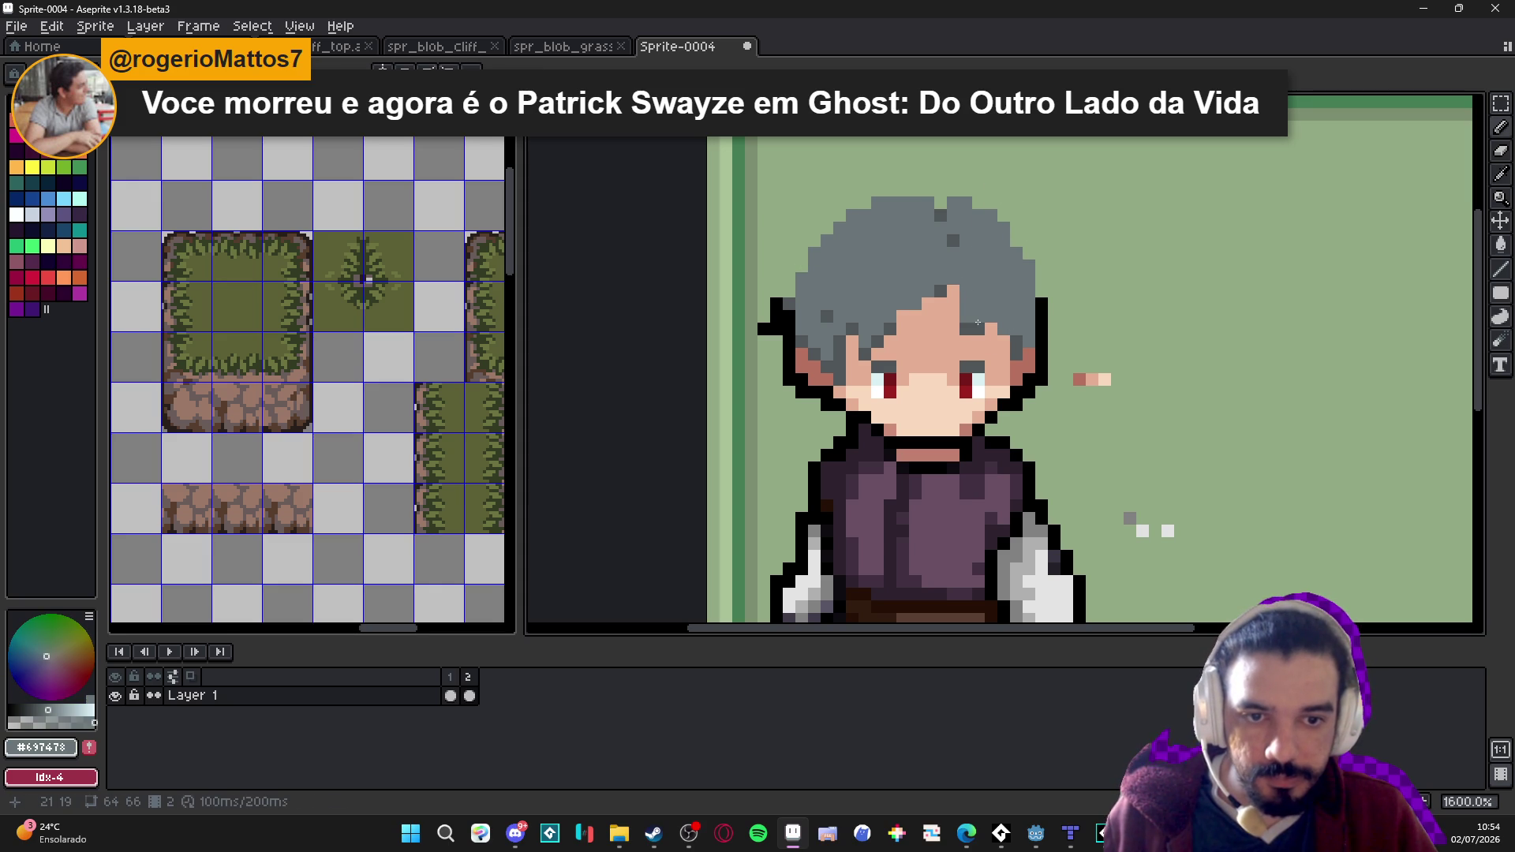
pyautogui.keyDown('alt'); pyautogui.click(978, 314); pyautogui.keyUp('alt')
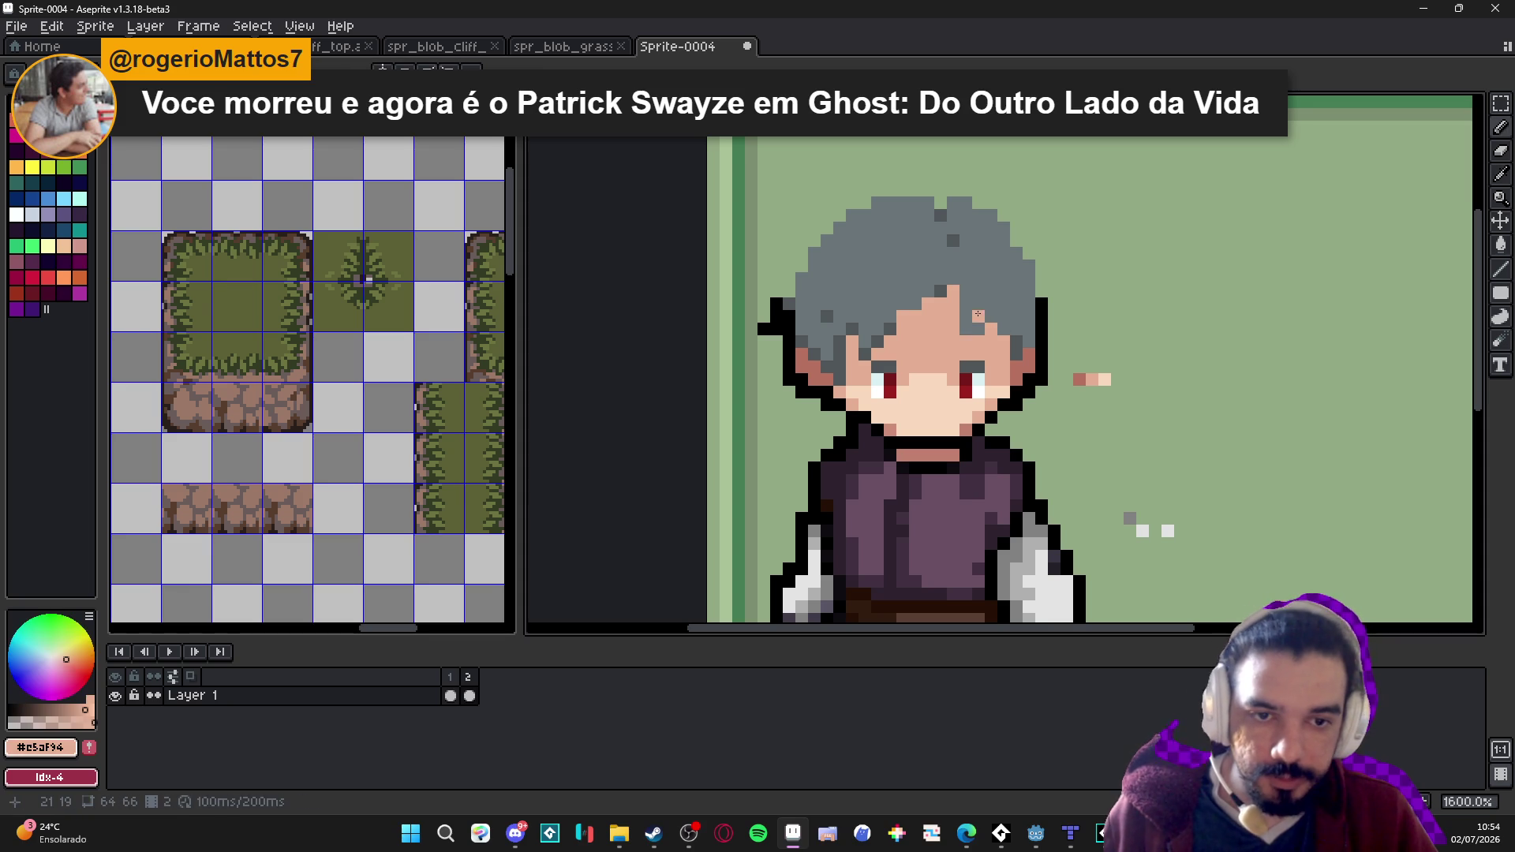
pyautogui.scroll(-3, 979, 312)
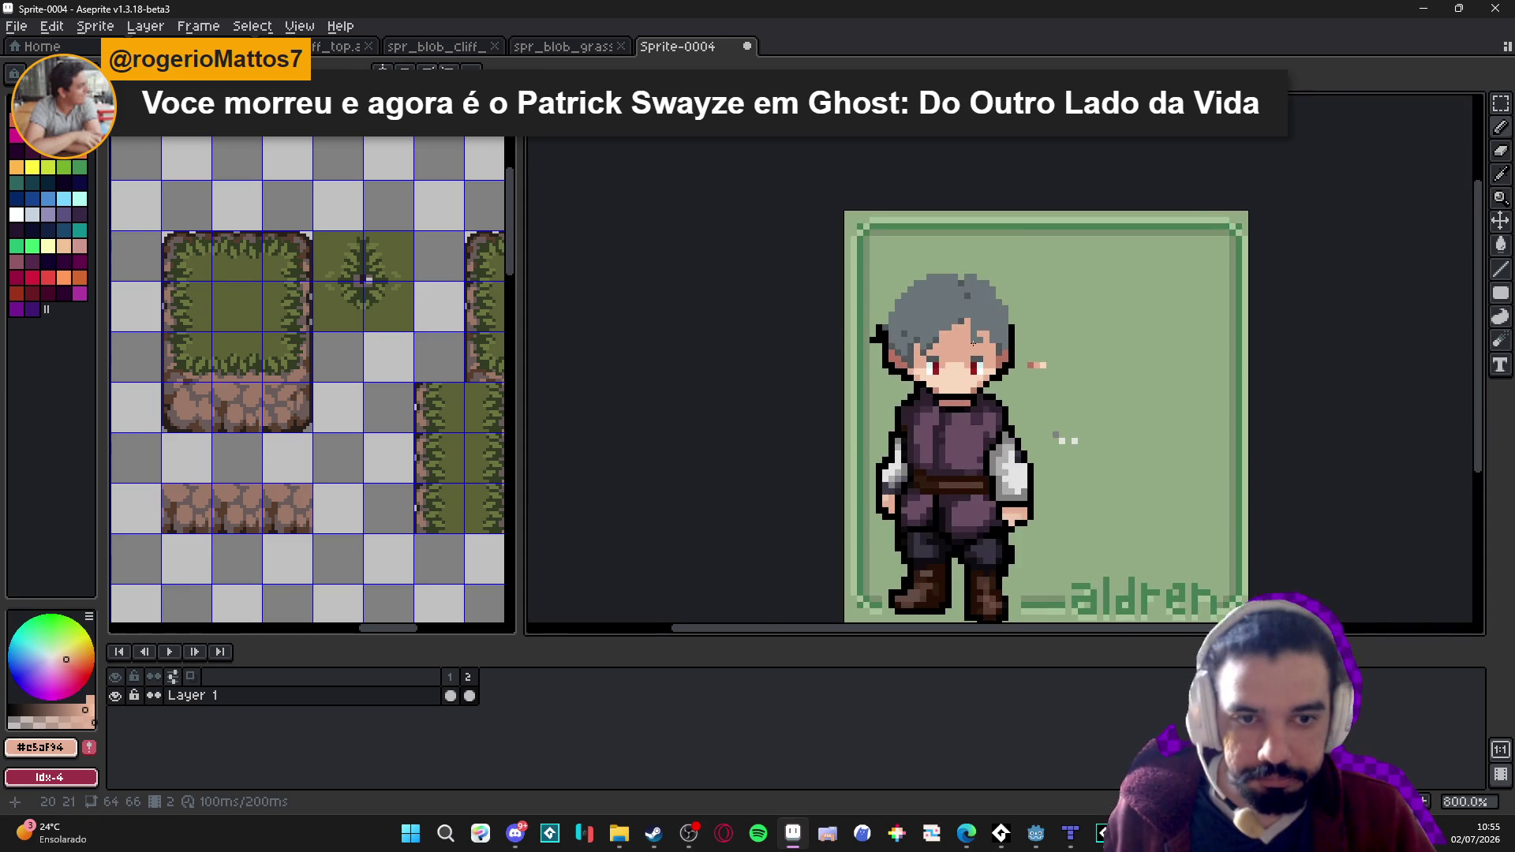
pyautogui.scroll(2, 974, 309)
pyautogui.keyDown('alt'); pyautogui.click(969, 312); pyautogui.keyUp('alt')
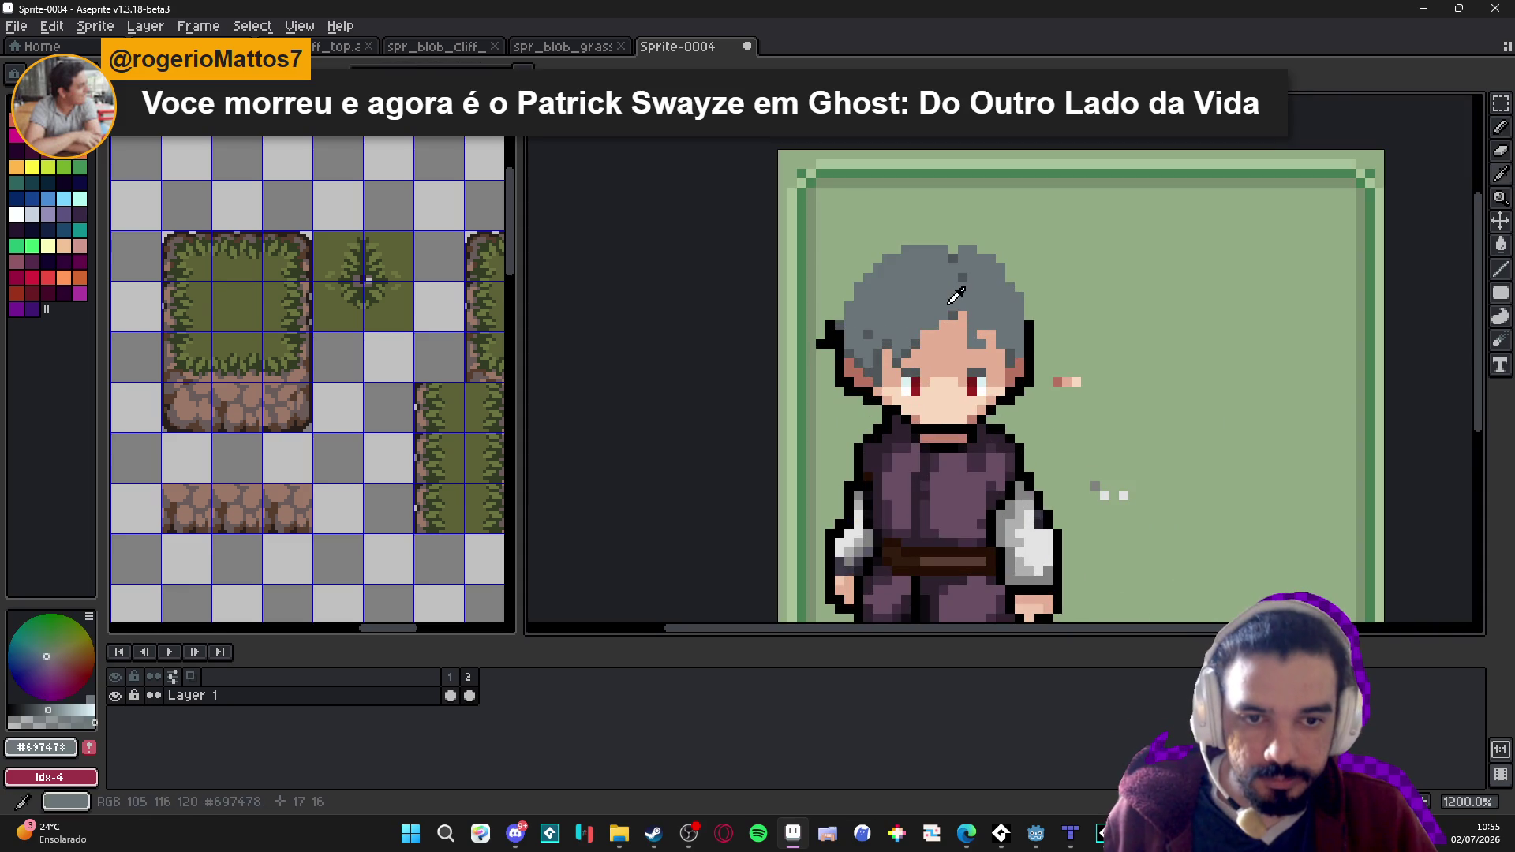
pyautogui.keyDown('alt'); pyautogui.click(917, 349); pyautogui.keyUp('alt')
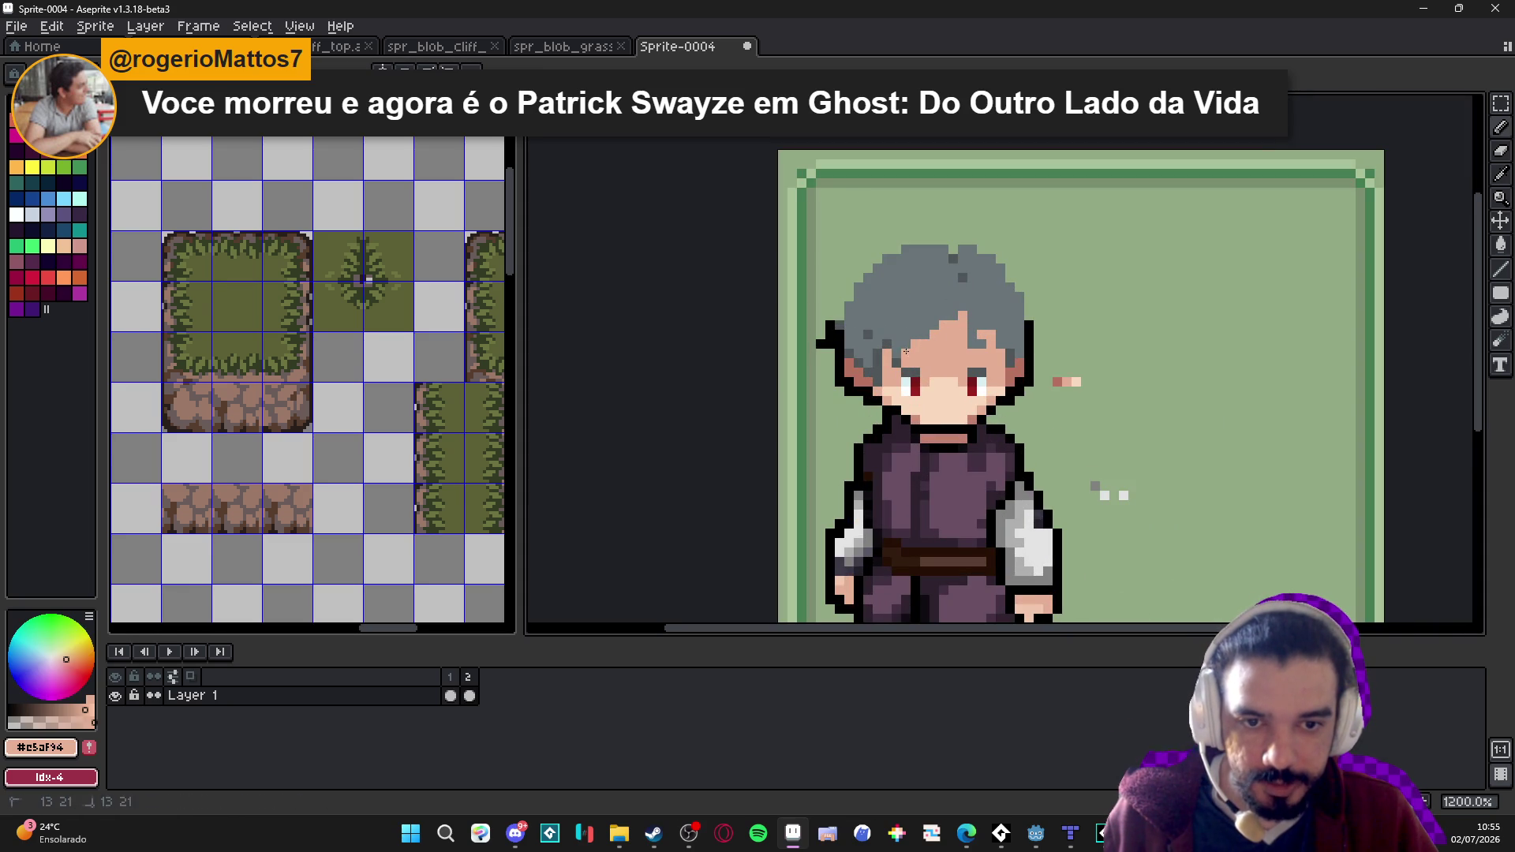
pyautogui.keyDown('alt'); pyautogui.click(891, 347); pyautogui.keyUp('alt')
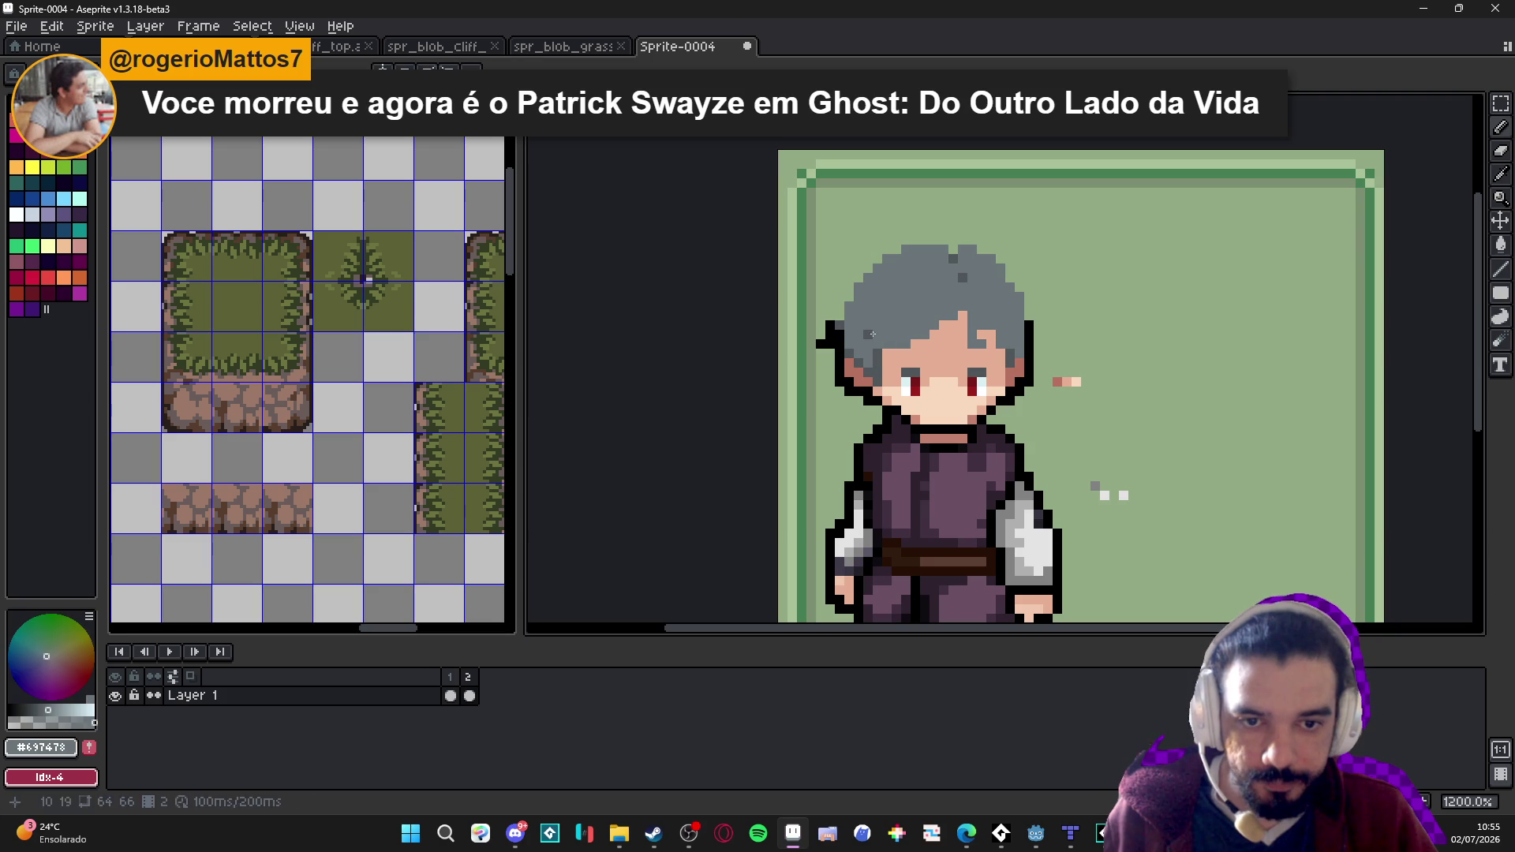
# Paint the outline left of the hair green and redraw its black pixels one step higher.
pyautogui.scroll(1, 867, 368)
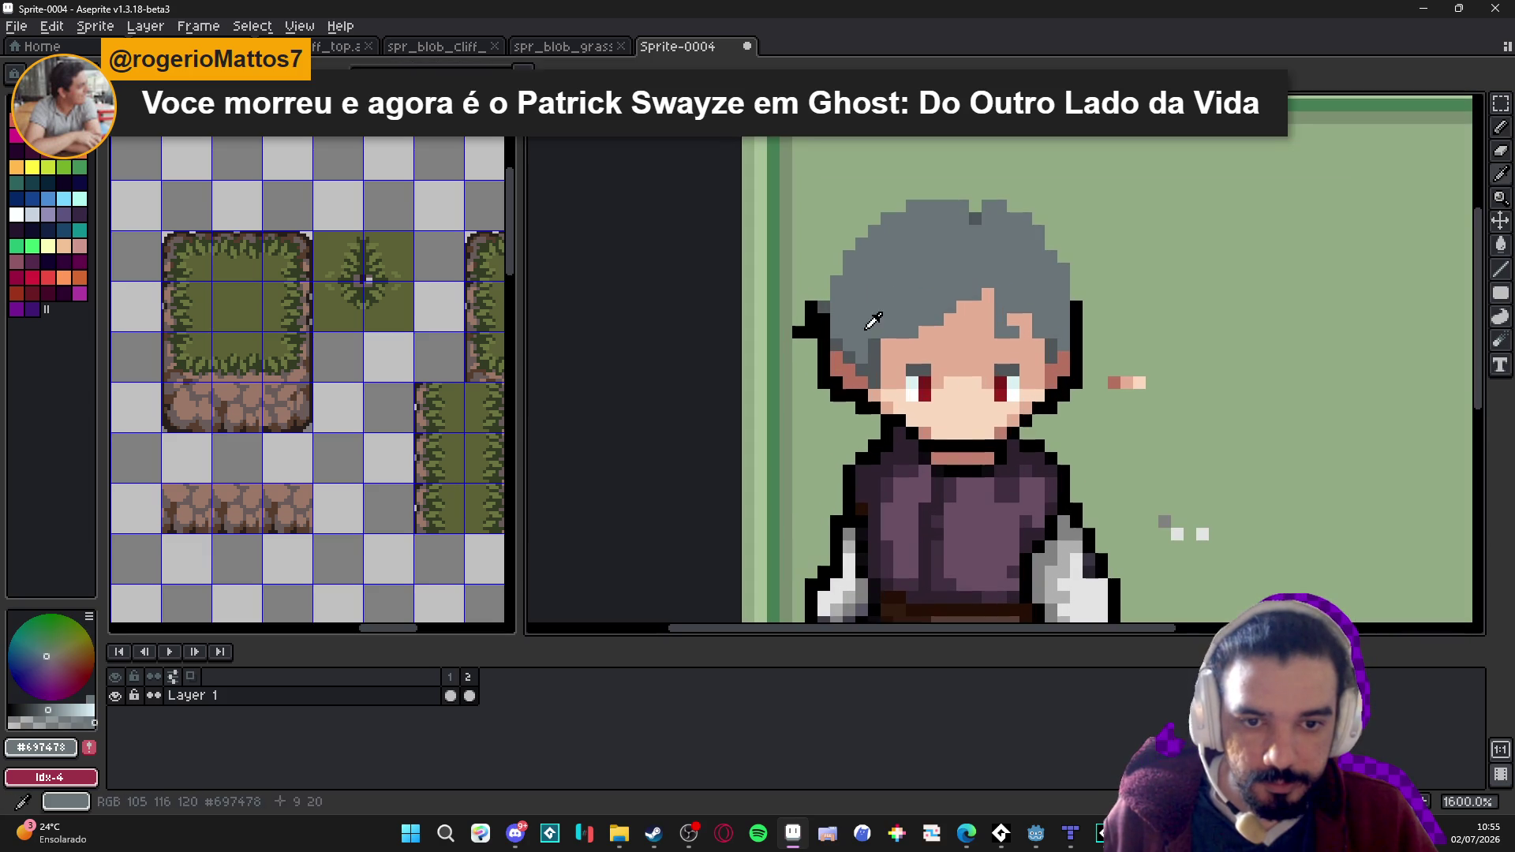
pyautogui.scroll(-1, 836, 351)
pyautogui.scroll(1, 824, 347)
pyautogui.keyDown('alt'); pyautogui.click(819, 343); pyautogui.keyUp('alt')
pyautogui.moveTo(823, 341)
pyautogui.mouseDown()
pyautogui.moveTo(824, 312)
pyautogui.moveTo(843, 318)
pyautogui.mouseUp()
pyautogui.keyDown('alt'); pyautogui.click(838, 272); pyautogui.keyUp('alt')
pyautogui.keyDown('alt'); pyautogui.click(844, 325); pyautogui.keyUp('alt')
pyautogui.click(841, 315)
pyautogui.keyDown('alt'); pyautogui.click(836, 303); pyautogui.keyUp('alt')
# Draw a black outline along the hair's top, right edge and top-left.
pyautogui.scroll(-2, 916, 347)
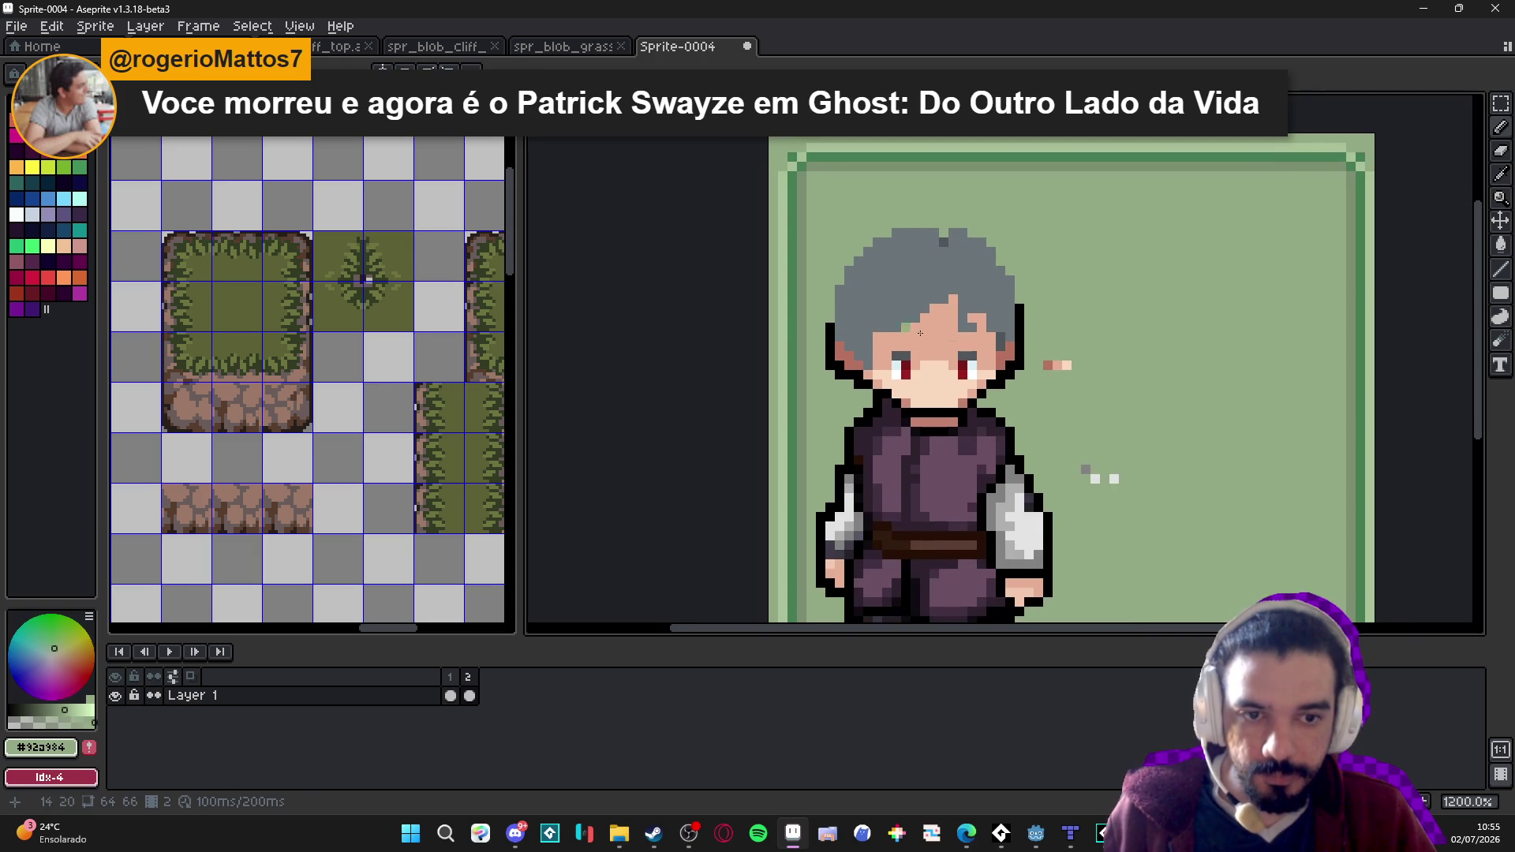
pyautogui.scroll(-1, 1035, 357)
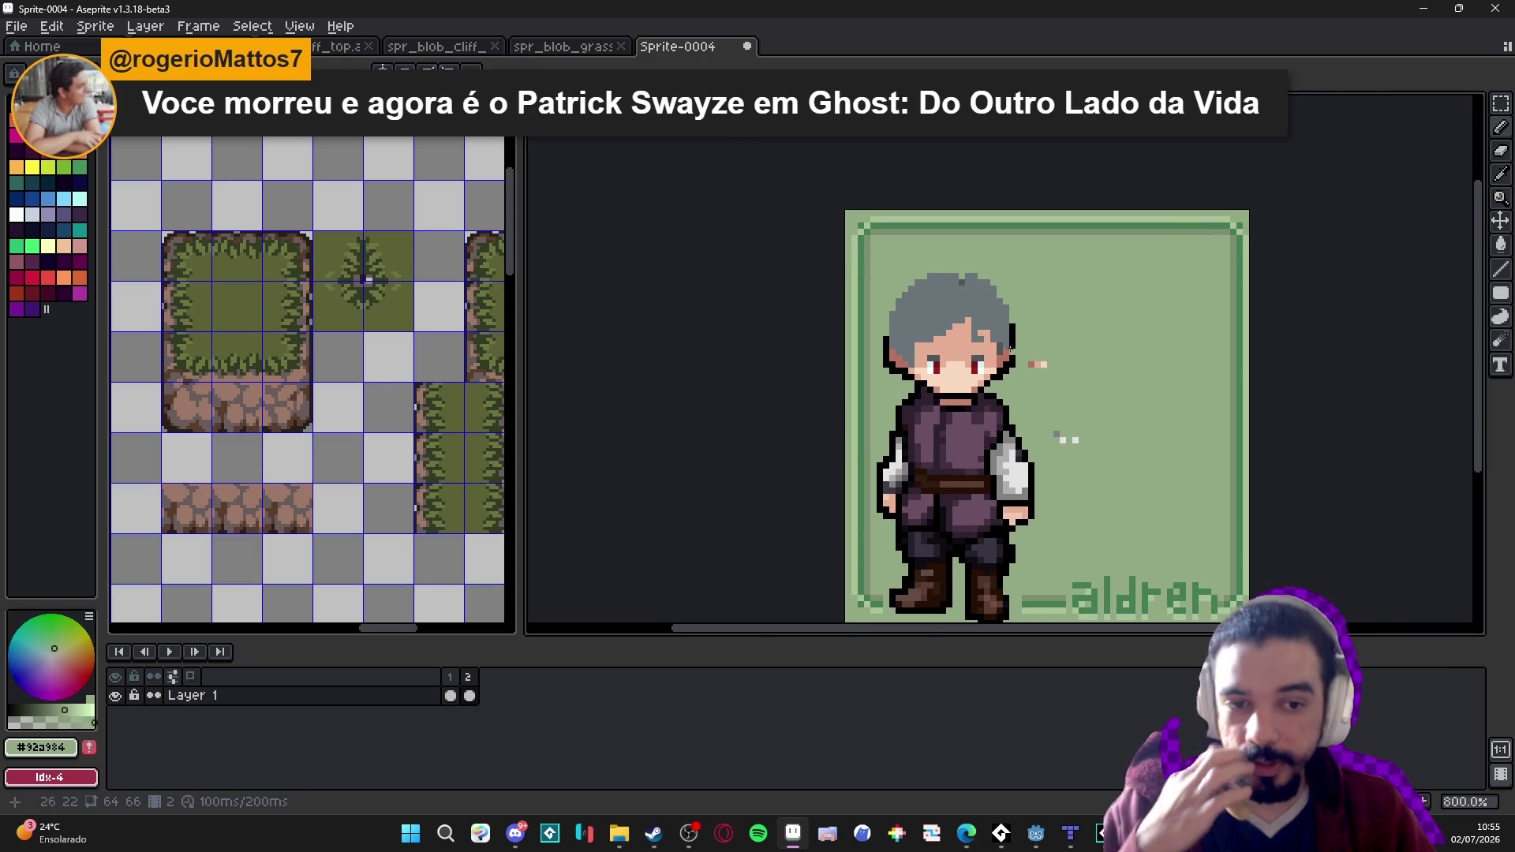
pyautogui.scroll(1, 1026, 328)
pyautogui.press('x')
pyautogui.scroll(1, 967, 278)
pyautogui.moveTo(915, 253)
pyautogui.mouseDown()
pyautogui.moveTo(935, 235)
pyautogui.moveTo(1002, 252)
pyautogui.moveTo(1067, 385)
pyautogui.moveTo(896, 234)
pyautogui.moveTo(817, 238)
pyautogui.moveTo(711, 321)
pyautogui.moveTo(688, 367)
pyautogui.moveTo(688, 423)
pyautogui.mouseUp()
pyautogui.hotkey('ctrl', 'z')
pyautogui.click(1010, 271)
pyautogui.click(1048, 328)
pyautogui.scroll(-3, 814, 314)
# Draw a trial black line to the right of the hair, then undo it.
pyautogui.scroll(-3, 889, 346)
pyautogui.scroll(4, 889, 339)
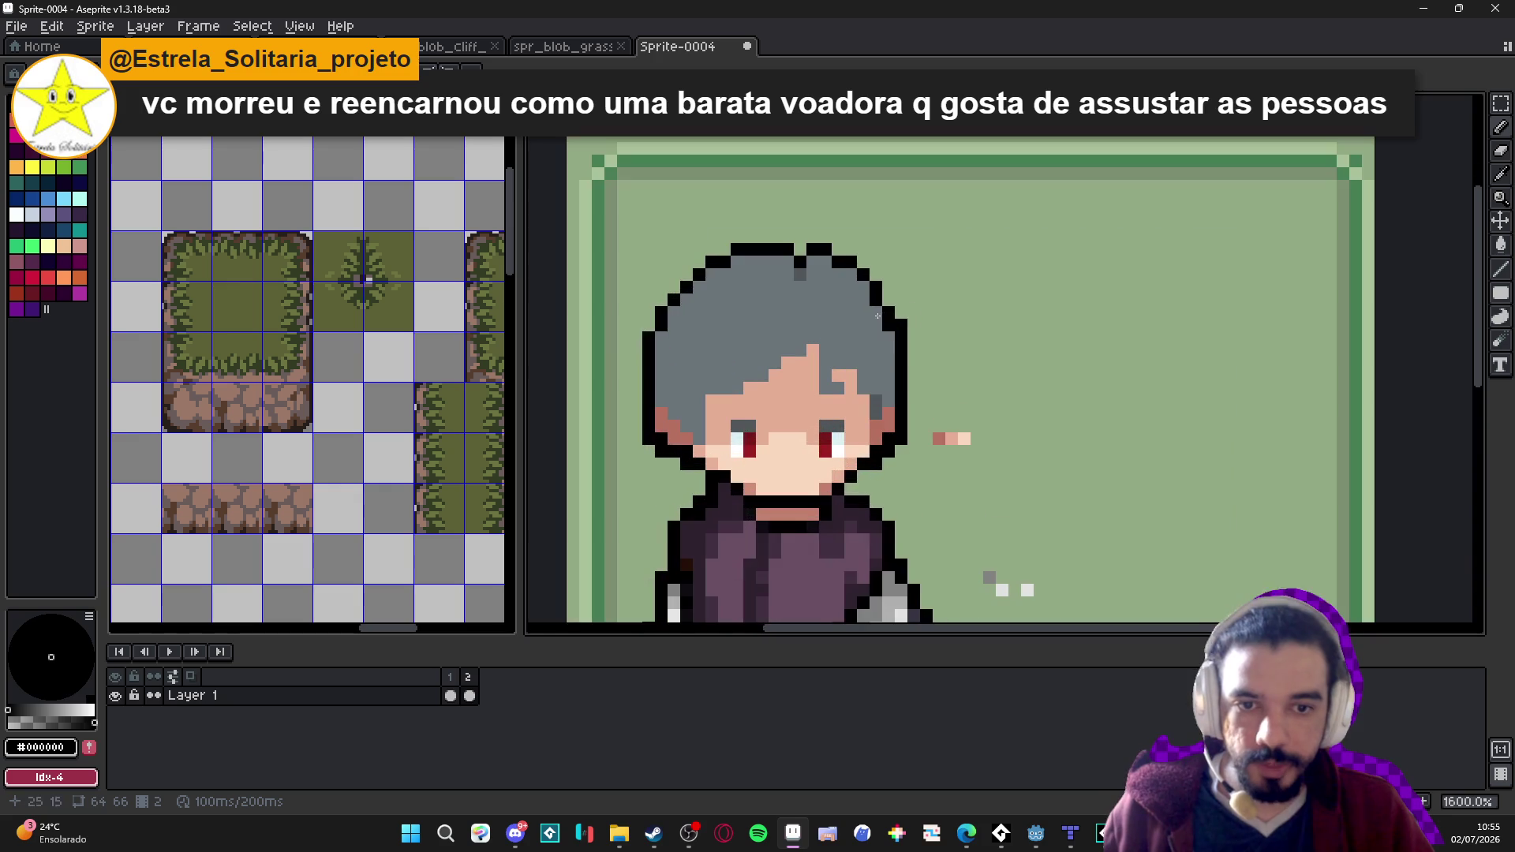
pyautogui.scroll(2, 890, 330)
pyautogui.moveTo(1007, 249)
pyautogui.mouseDown()
pyautogui.moveTo(1006, 231)
pyautogui.moveTo(1029, 288)
pyautogui.moveTo(1052, 299)
pyautogui.mouseUp()
pyautogui.hotkey('ctrl', 'z')
pyautogui.hotkey('ctrl', 'z')
pyautogui.hotkey('ctrl', 'z')
pyautogui.hotkey('ctrl', 'y')
pyautogui.hotkey('ctrl', 'y')
pyautogui.hotkey('ctrl', 'z')
pyautogui.hotkey('ctrl', 'z')
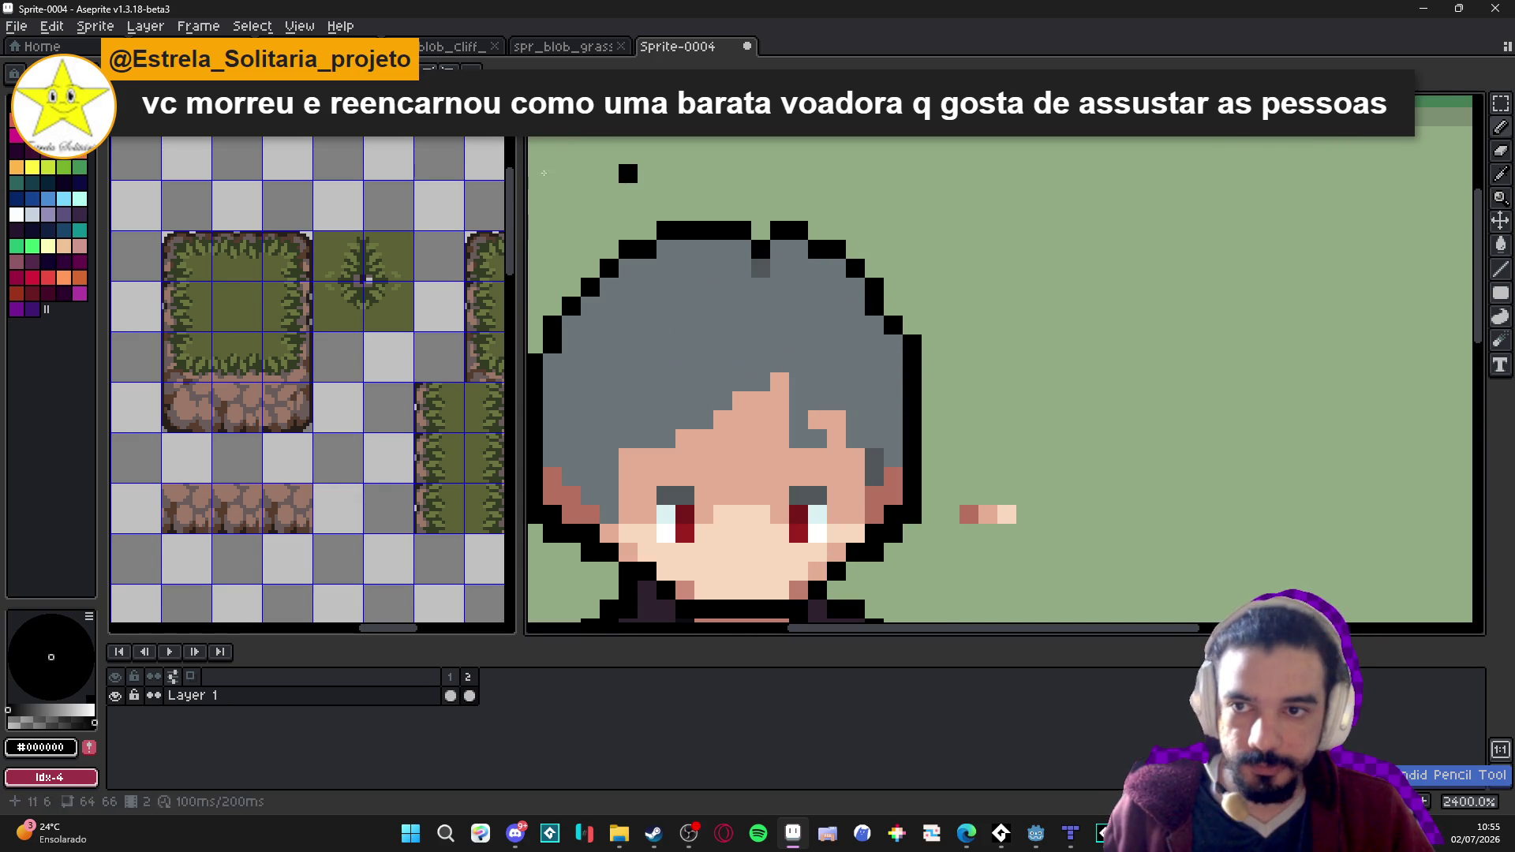
# Glance at the spr_blob_grass tileset, then return to the character sprite.
pyautogui.click(563, 47)
pyautogui.click(669, 49)
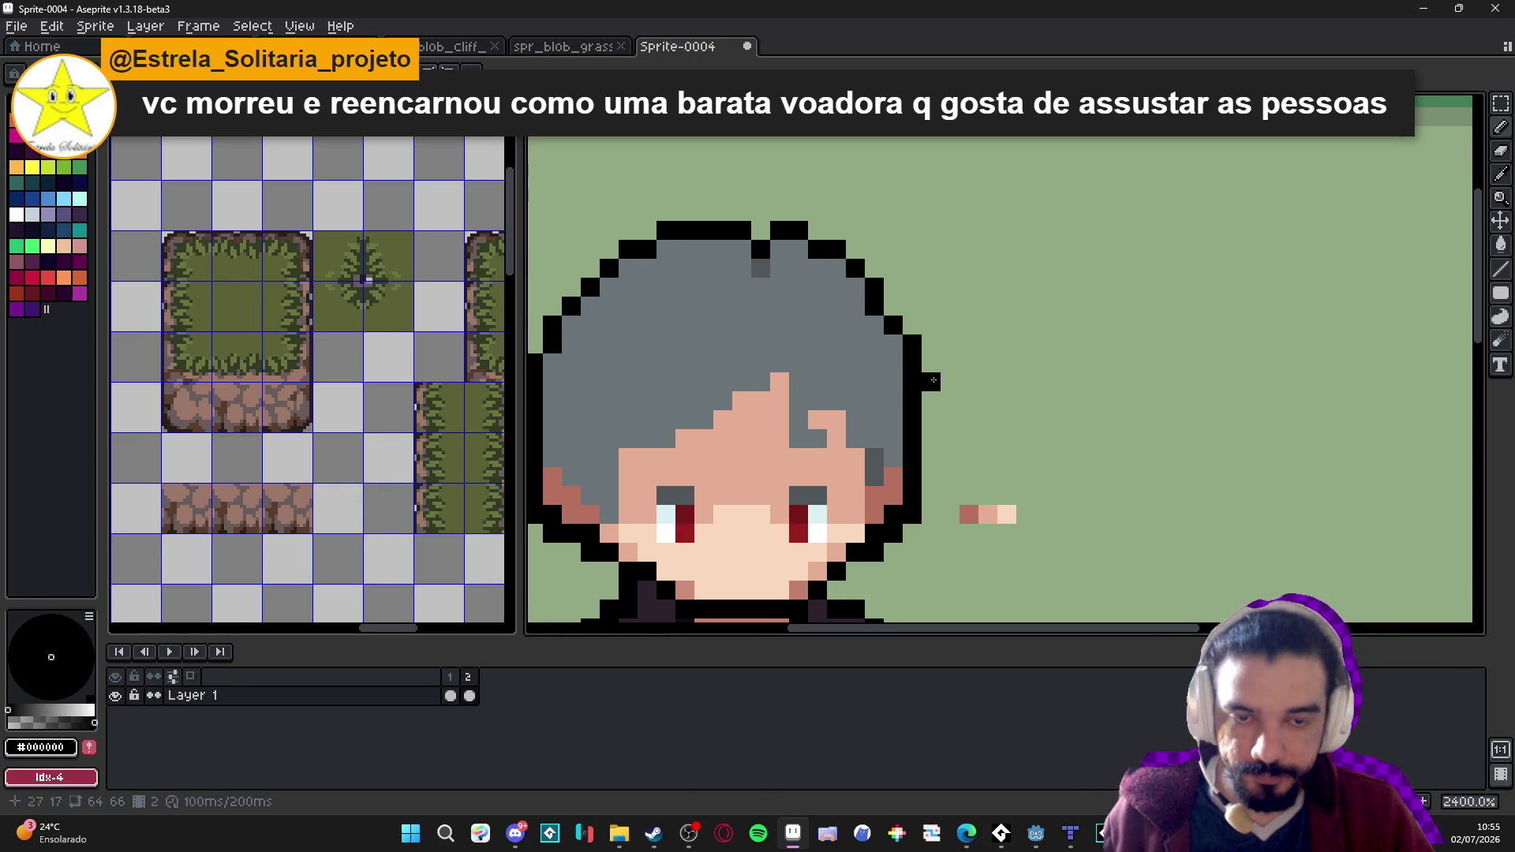
pyautogui.scroll(-3, 969, 364)
pyautogui.scroll(2, 938, 353)
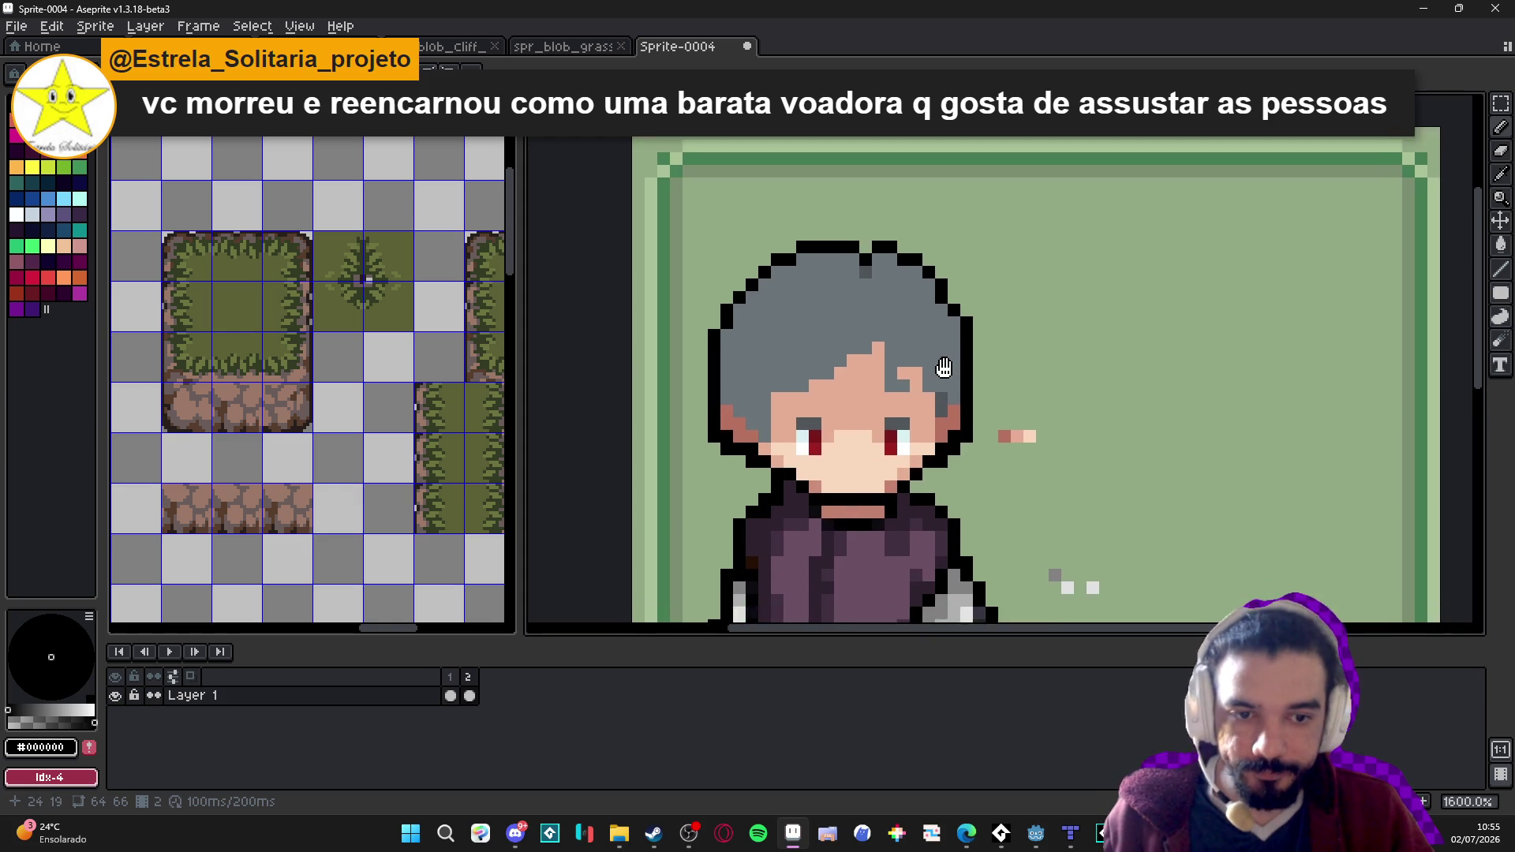
pyautogui.scroll(-2, 1009, 297)
pyautogui.scroll(2, 932, 261)
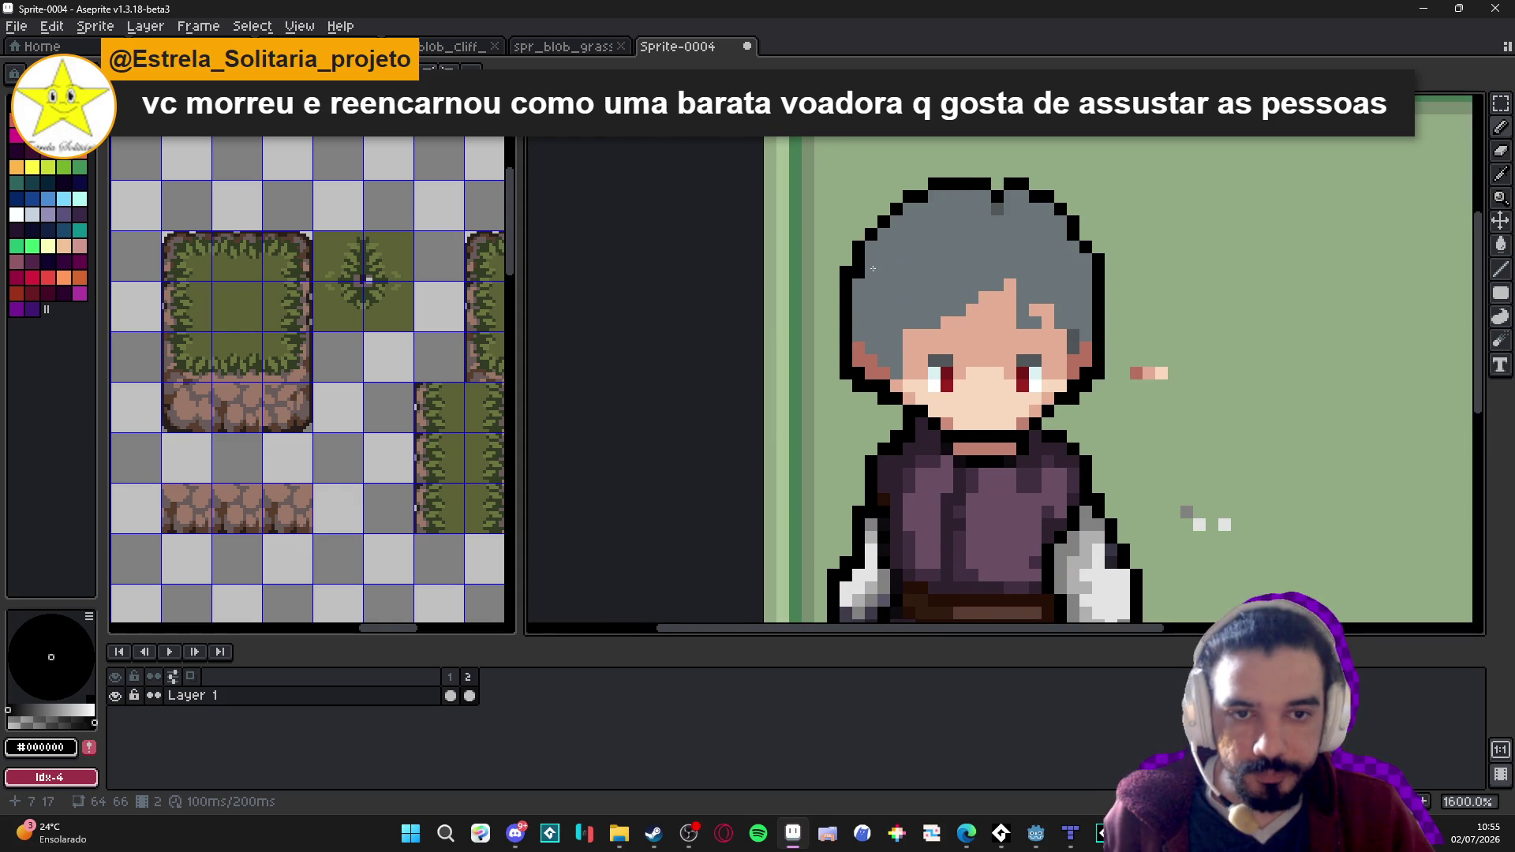
pyautogui.scroll(-1, 874, 272)
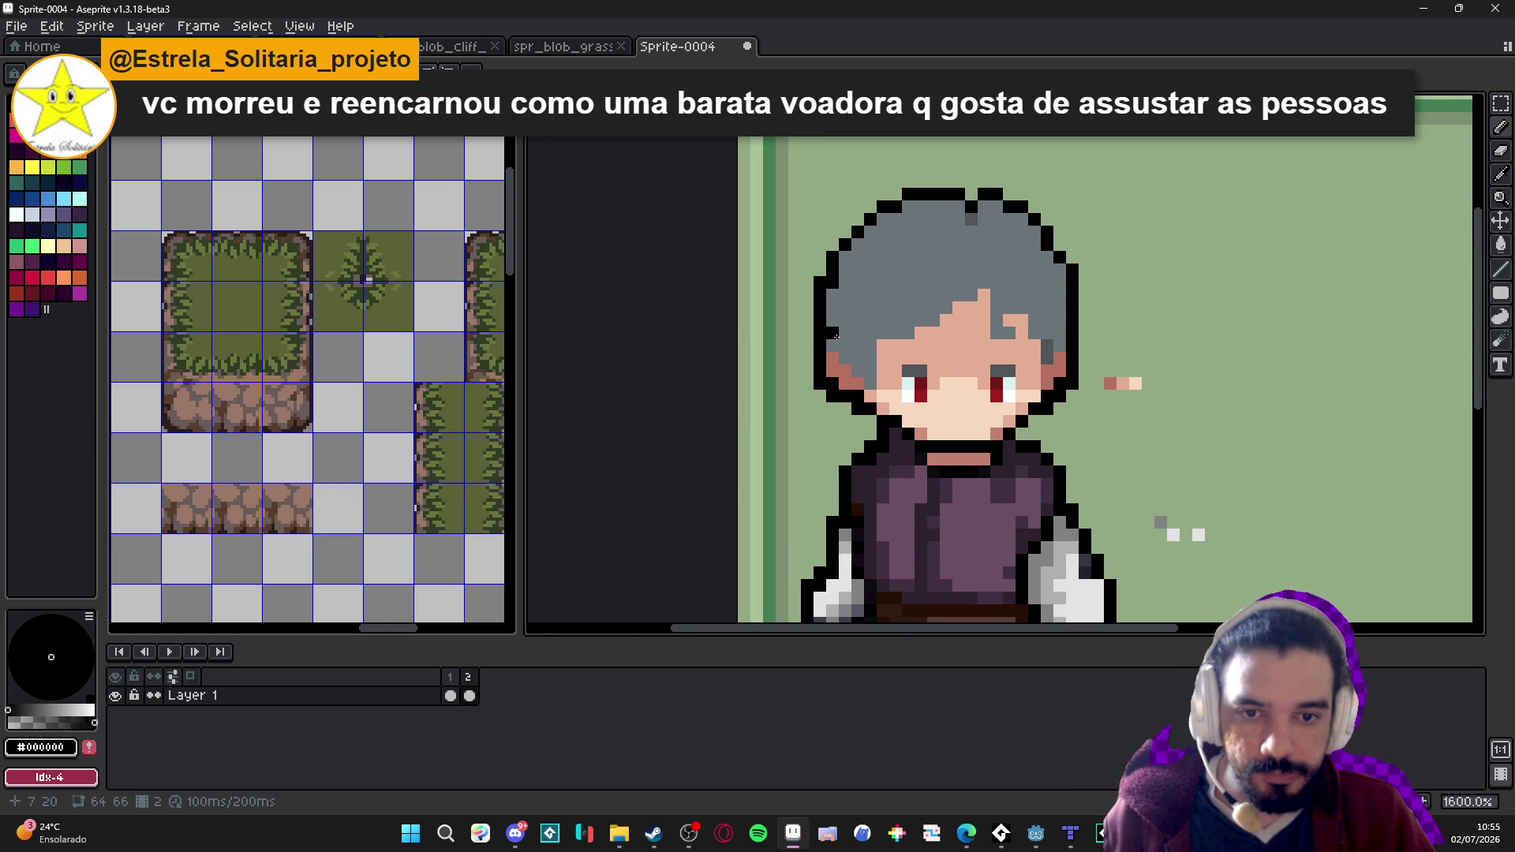
pyautogui.hscroll(1, 958, 345)
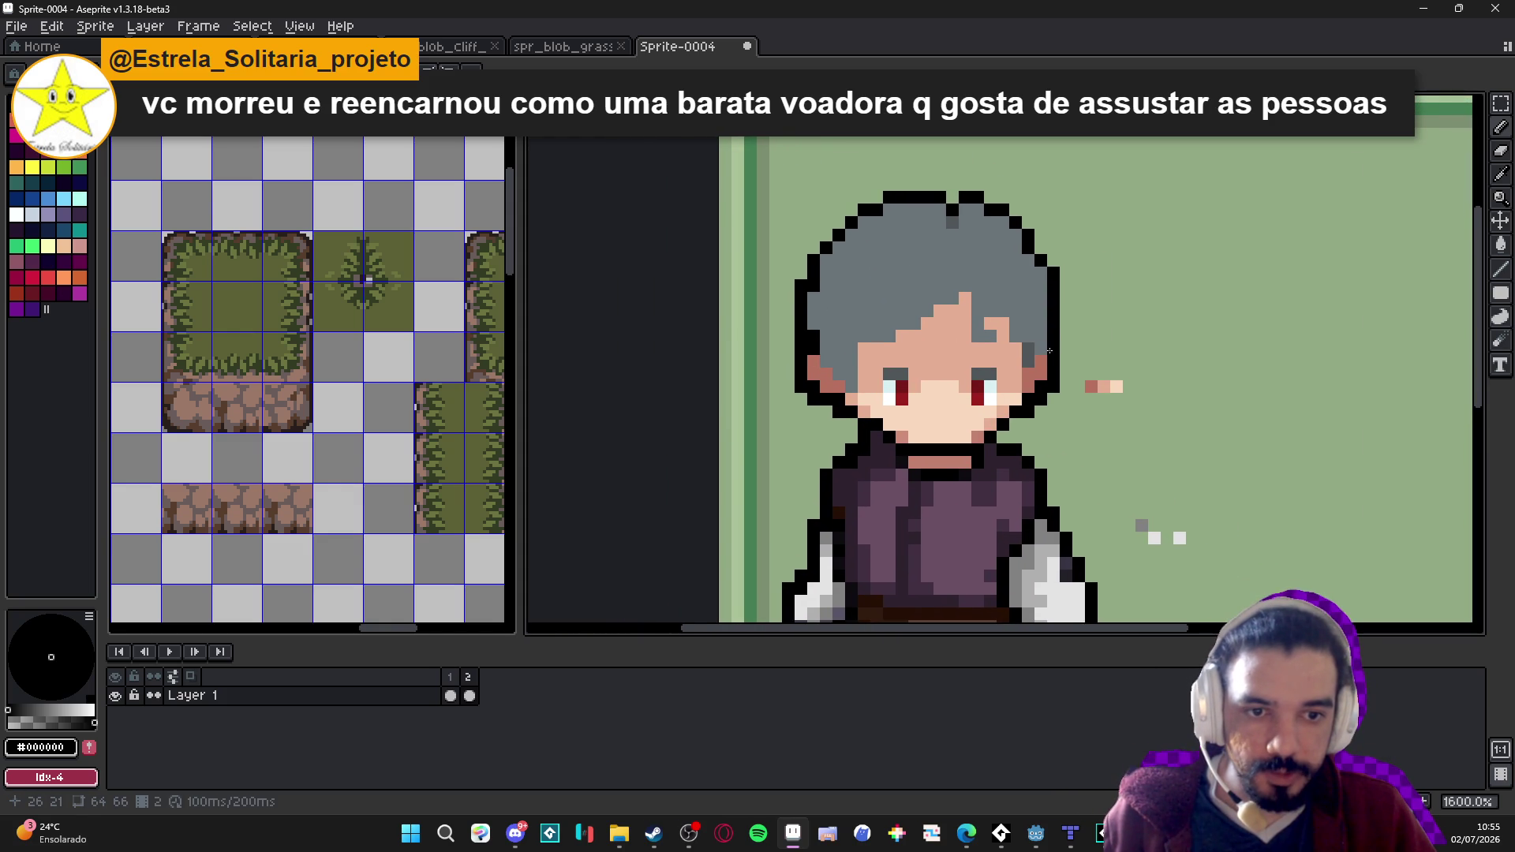
pyautogui.scroll(1, 1060, 287)
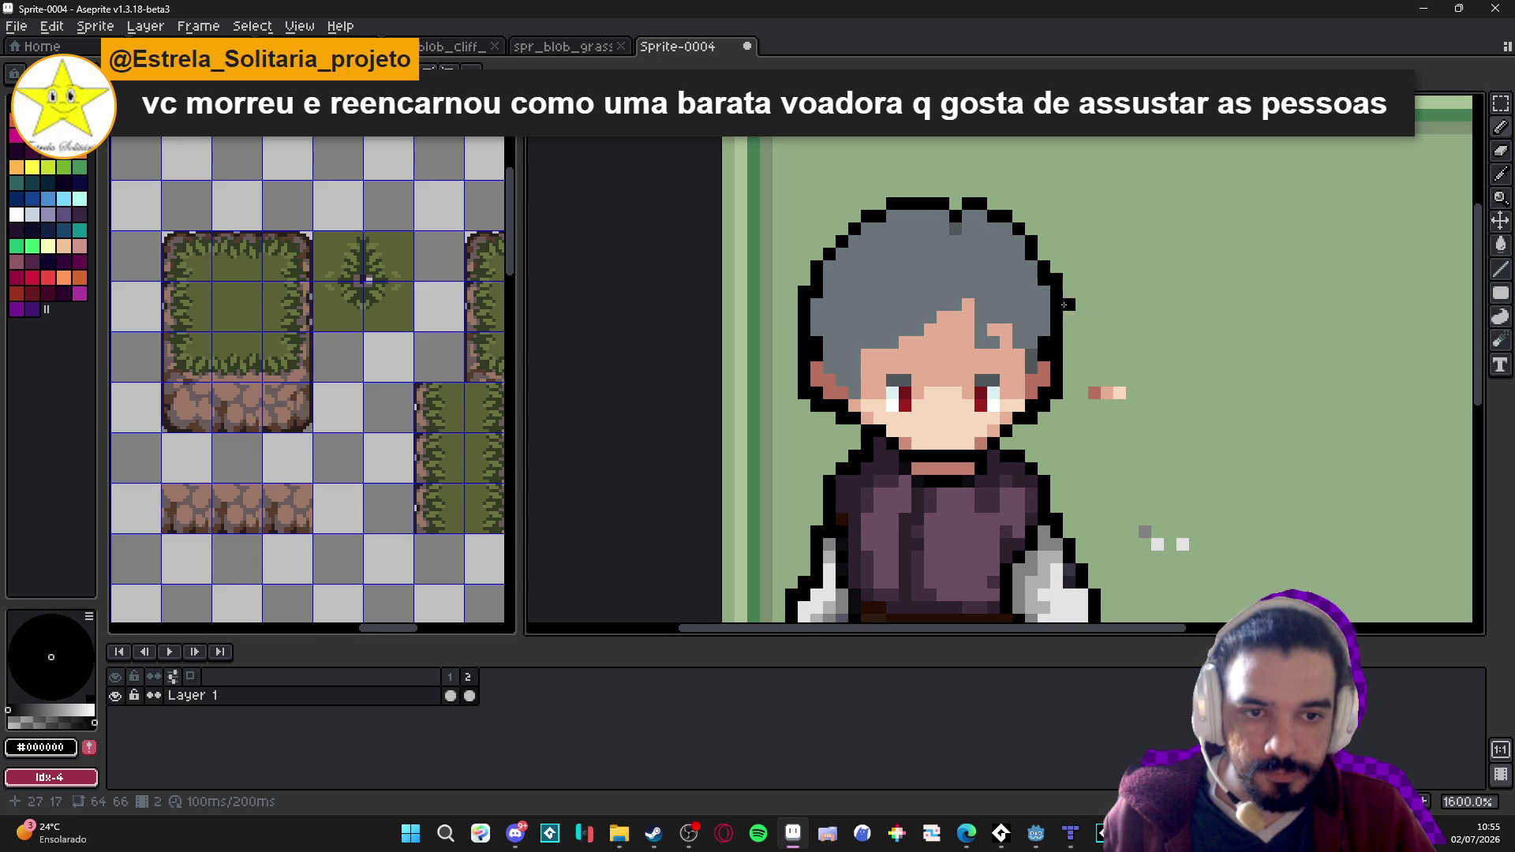
pyautogui.scroll(-1, 1065, 345)
# Paint the stray grey pixel beside the hair with the background green.
pyautogui.keyDown('alt'); pyautogui.click(1084, 275); pyautogui.keyUp('alt')
pyautogui.click(1060, 296)
pyautogui.scroll(-1, 986, 300)
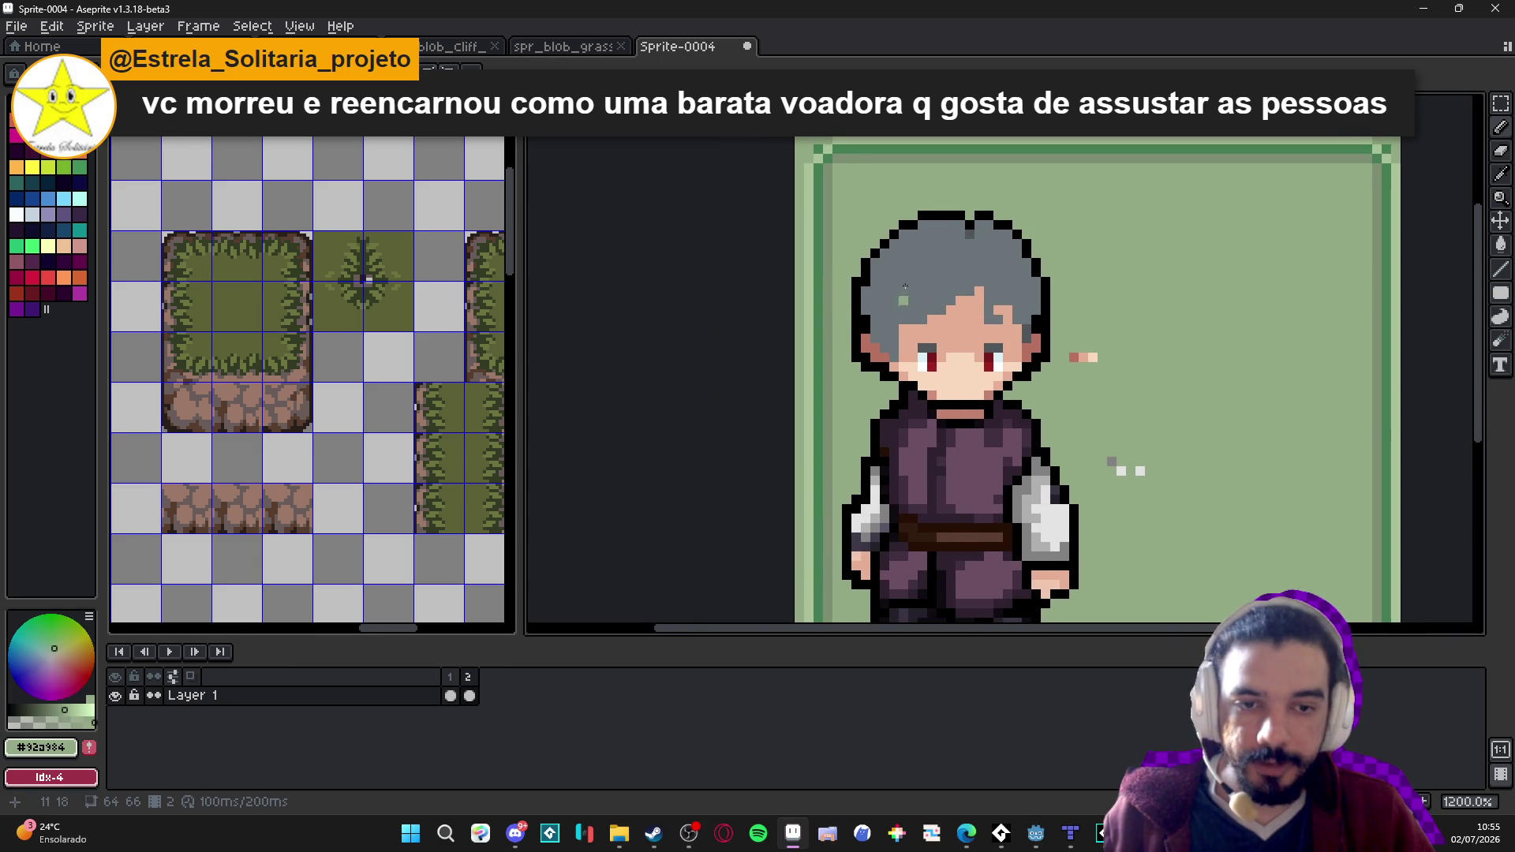
pyautogui.scroll(-1, 931, 300)
pyautogui.moveTo(981, 315); pyautogui.dragTo(893, 285)
pyautogui.scroll(1, 939, 294)
pyautogui.scroll(-1, 933, 292)
pyautogui.scroll(2, 988, 290)
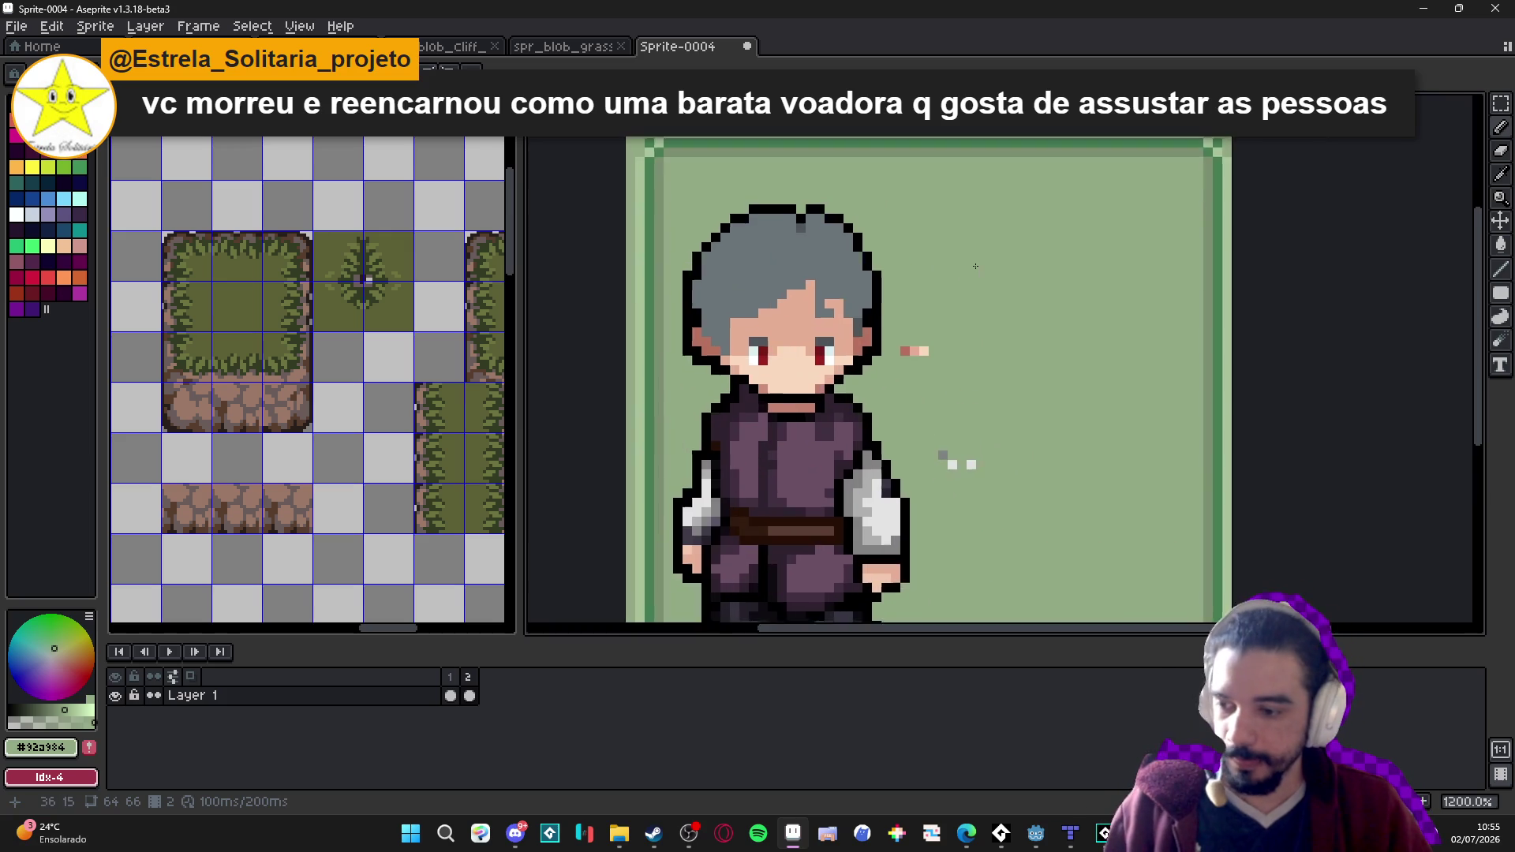
# Sketch a test black curve beside the hair and undo it.
pyautogui.keyDown('alt'); pyautogui.click(856, 298); pyautogui.keyUp('alt')
pyautogui.moveTo(992, 221); pyautogui.dragTo(1105, 357)
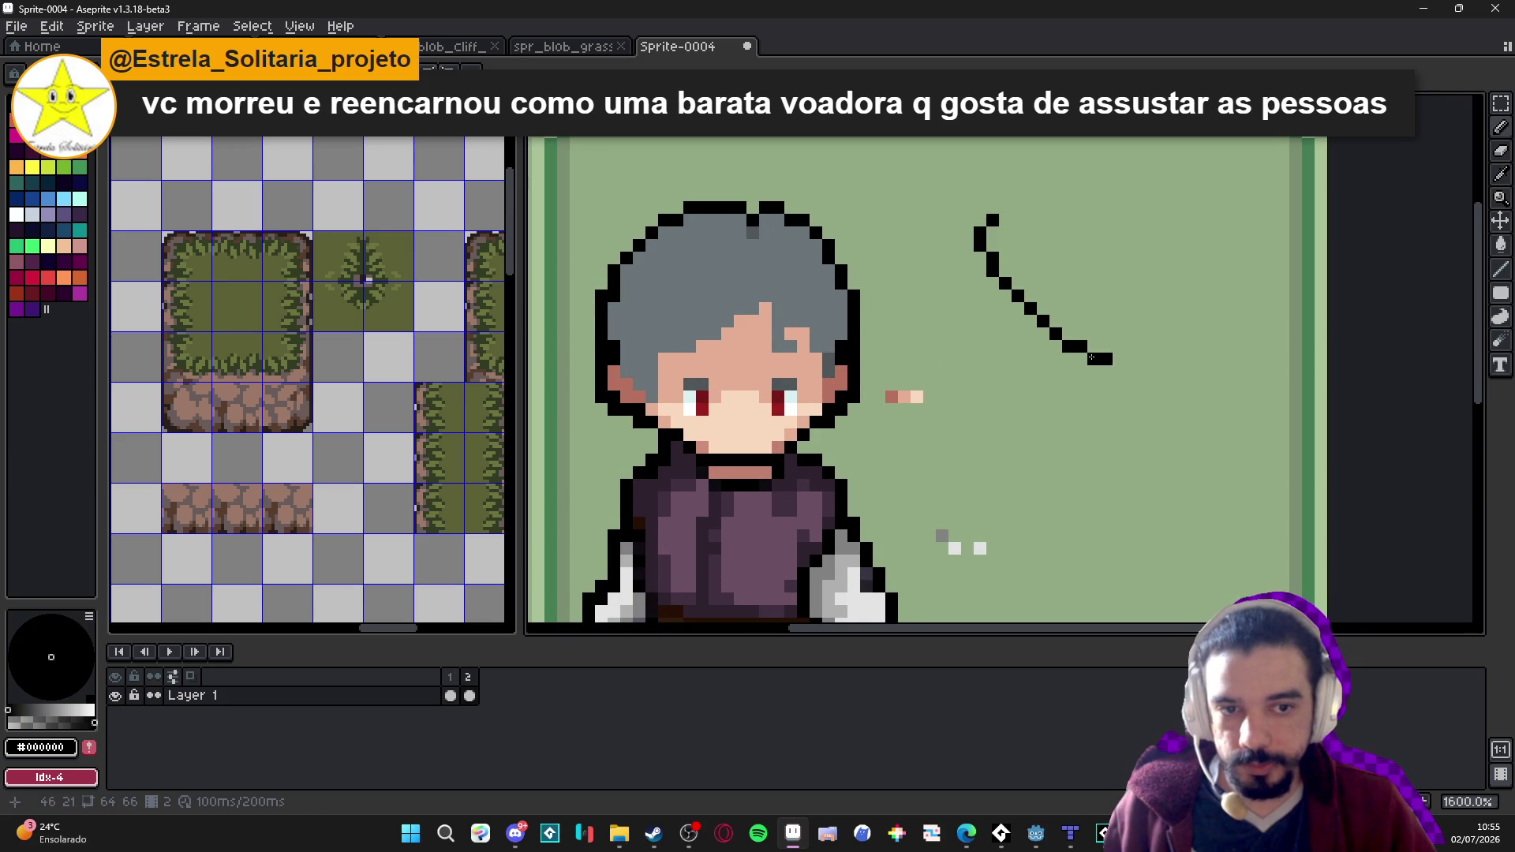
pyautogui.hotkey('ctrl', 'z')
pyautogui.scroll(-1, 1033, 340)
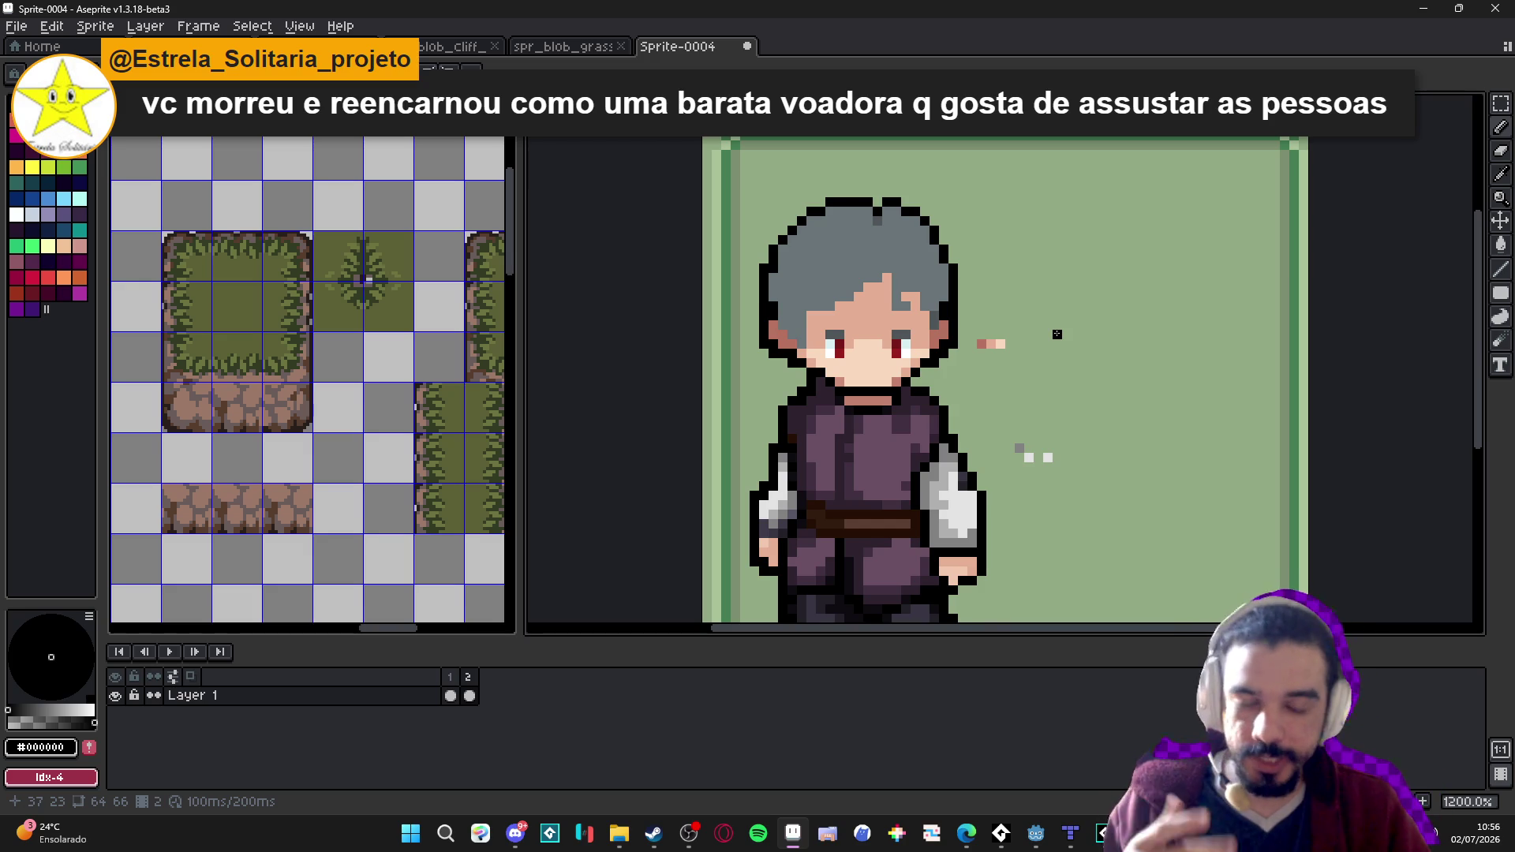
pyautogui.scroll(-2, 1058, 334)
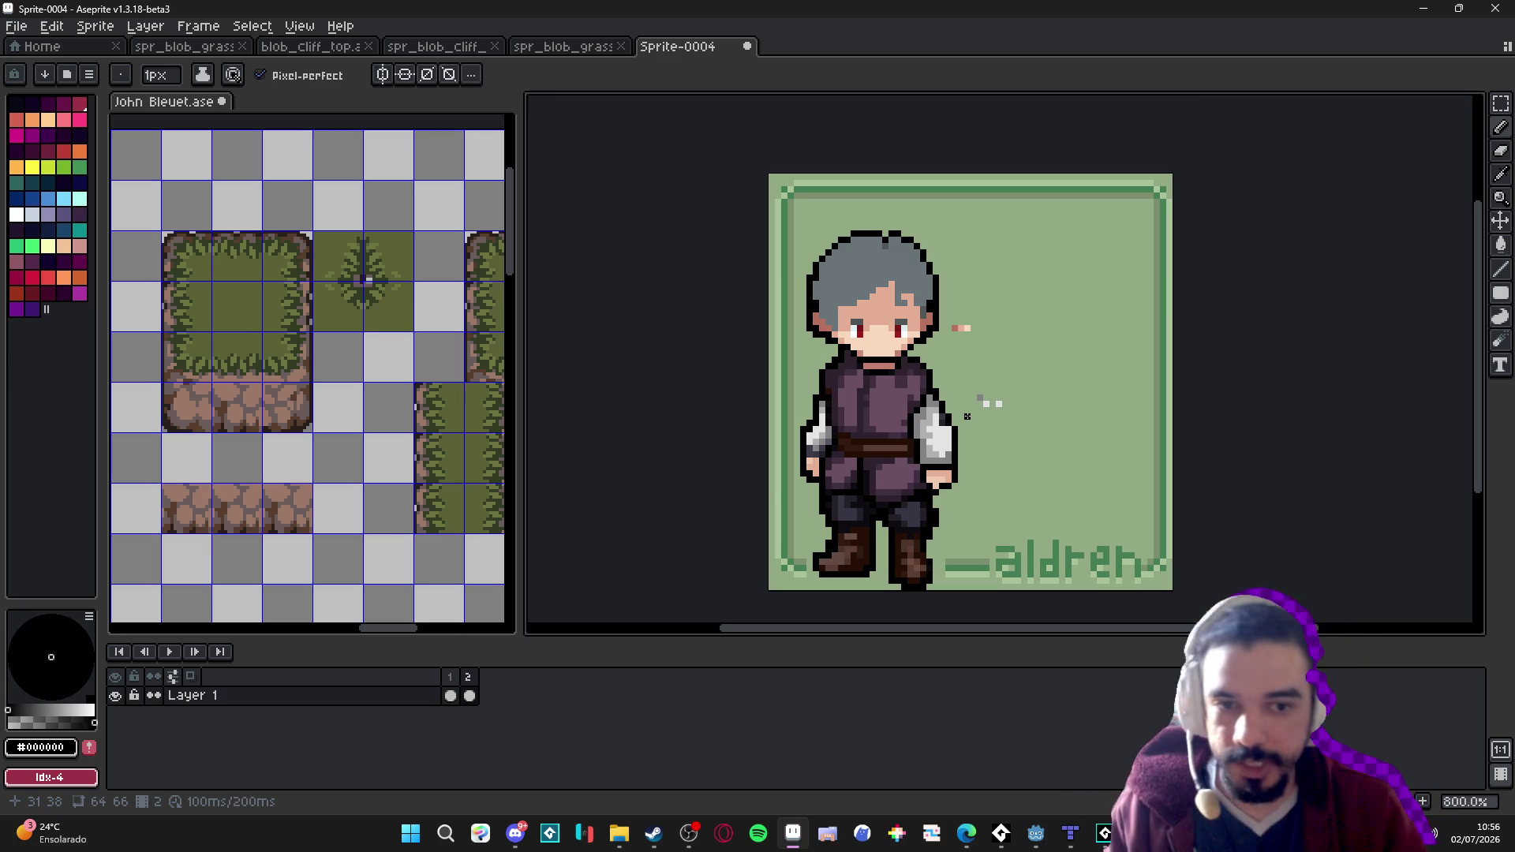
# Add black pixels at the hair's top-right and a short black line down-left through it.
pyautogui.scroll(1, 890, 284)
pyautogui.click(982, 219)
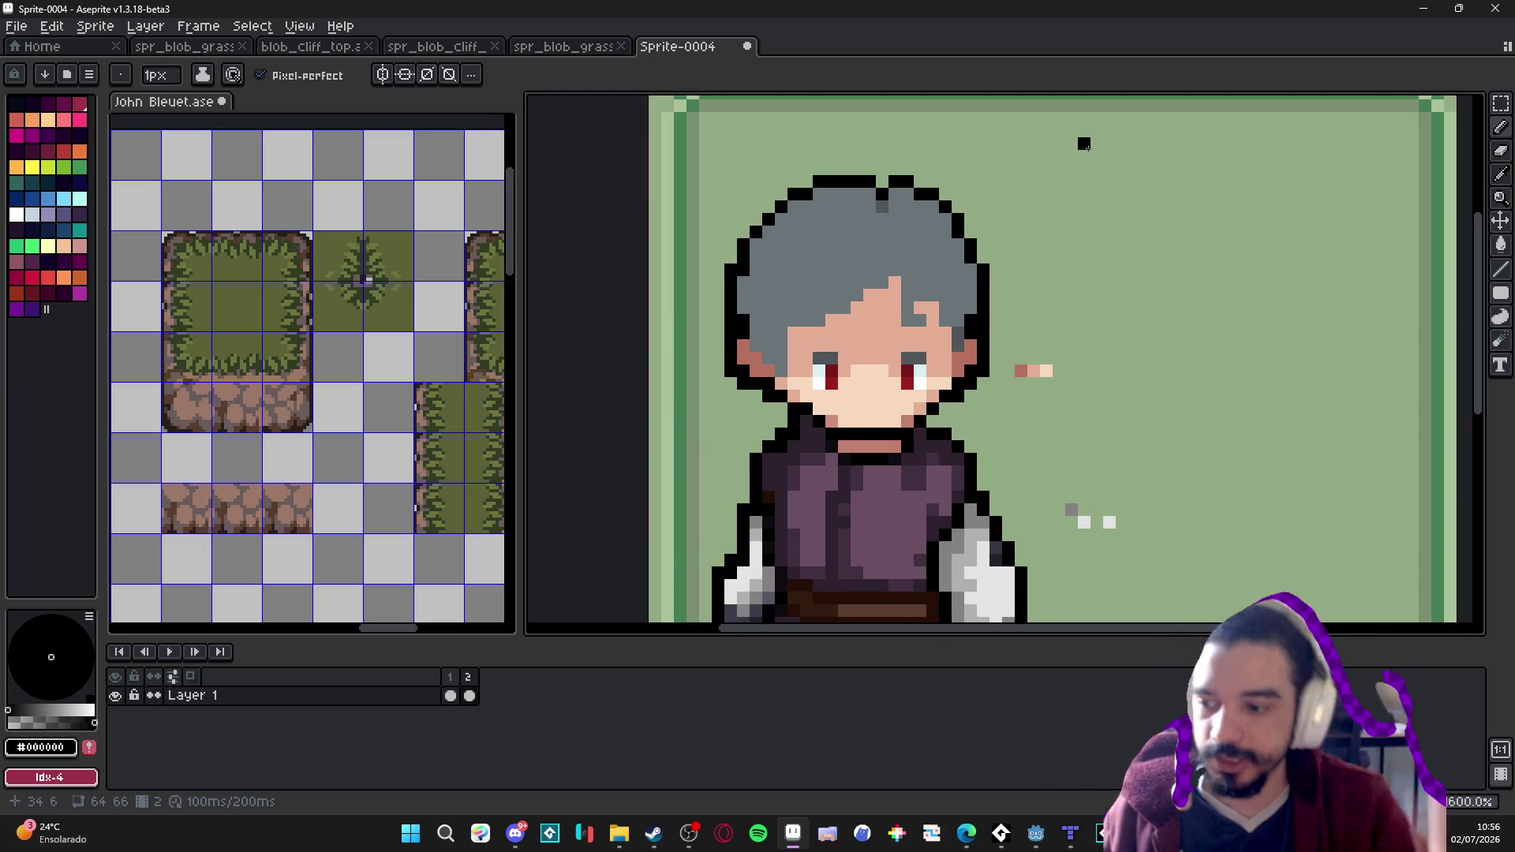
pyautogui.click(868, 293)
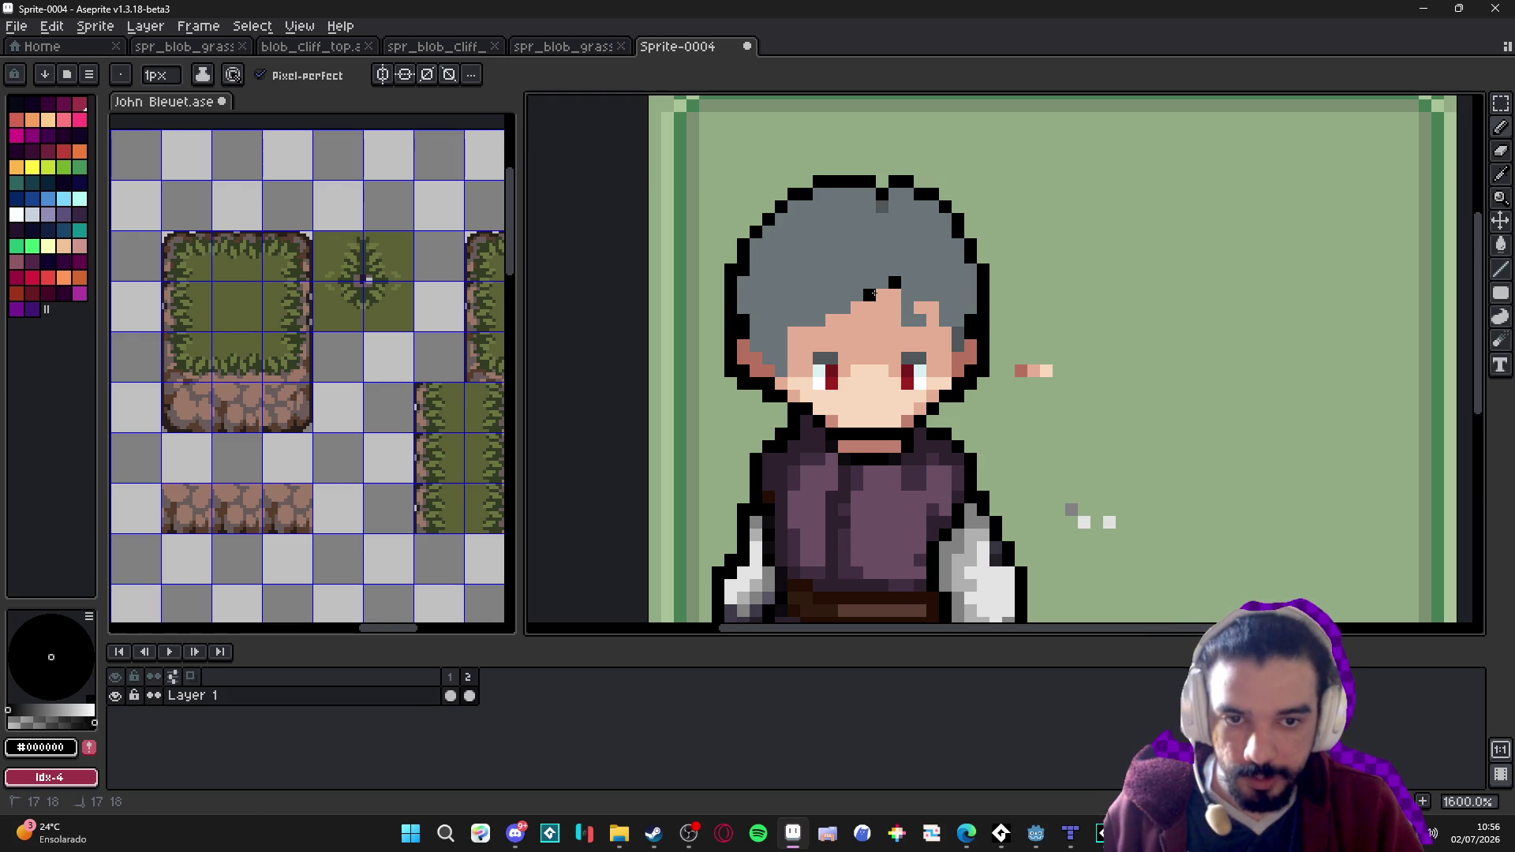
pyautogui.moveTo(882, 292); pyautogui.dragTo(855, 305)
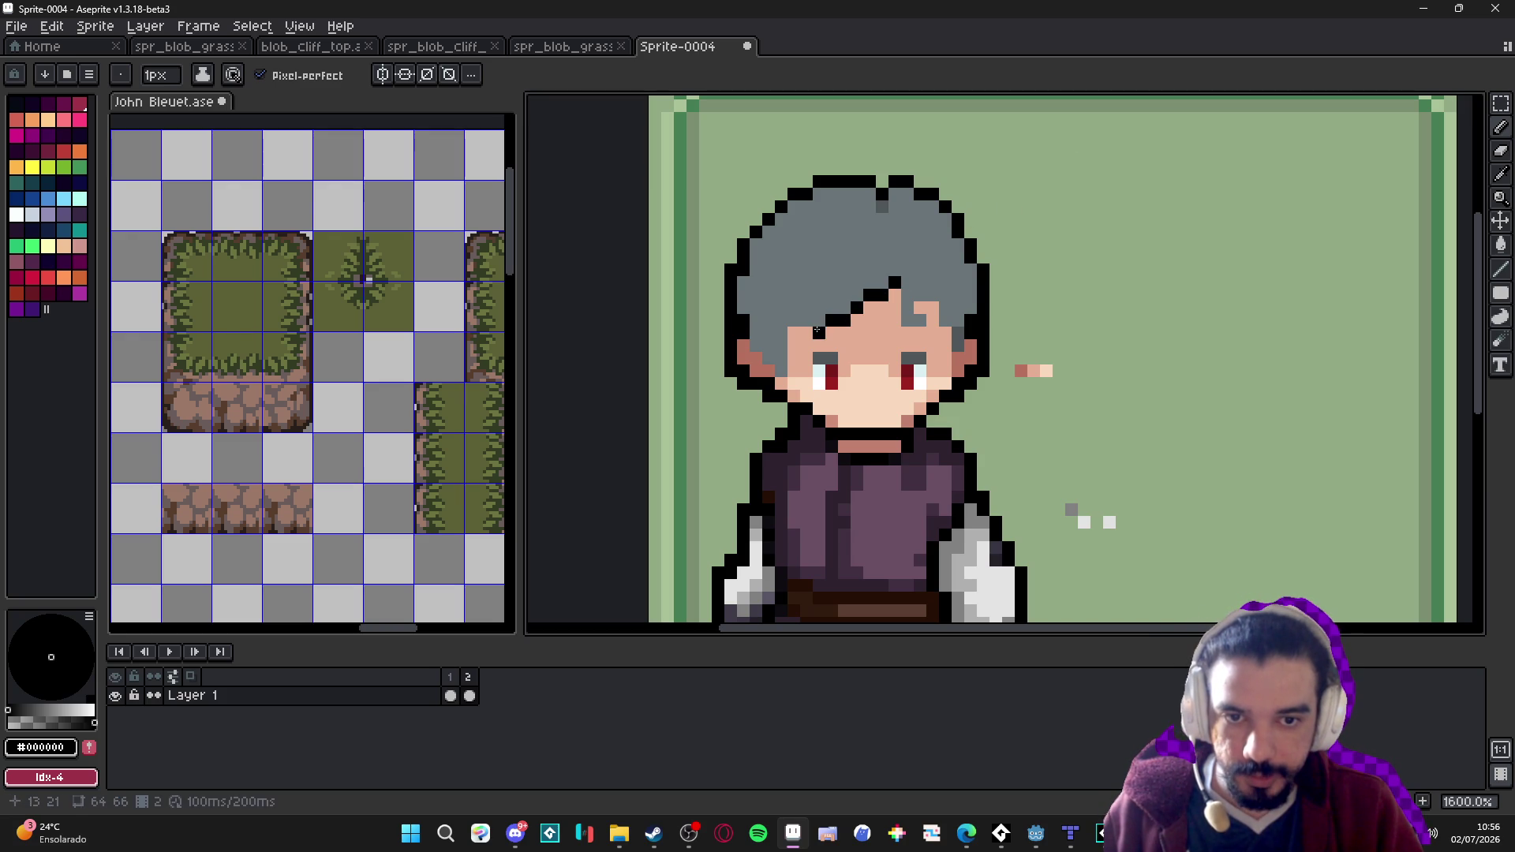
pyautogui.scroll(-3, 874, 376)
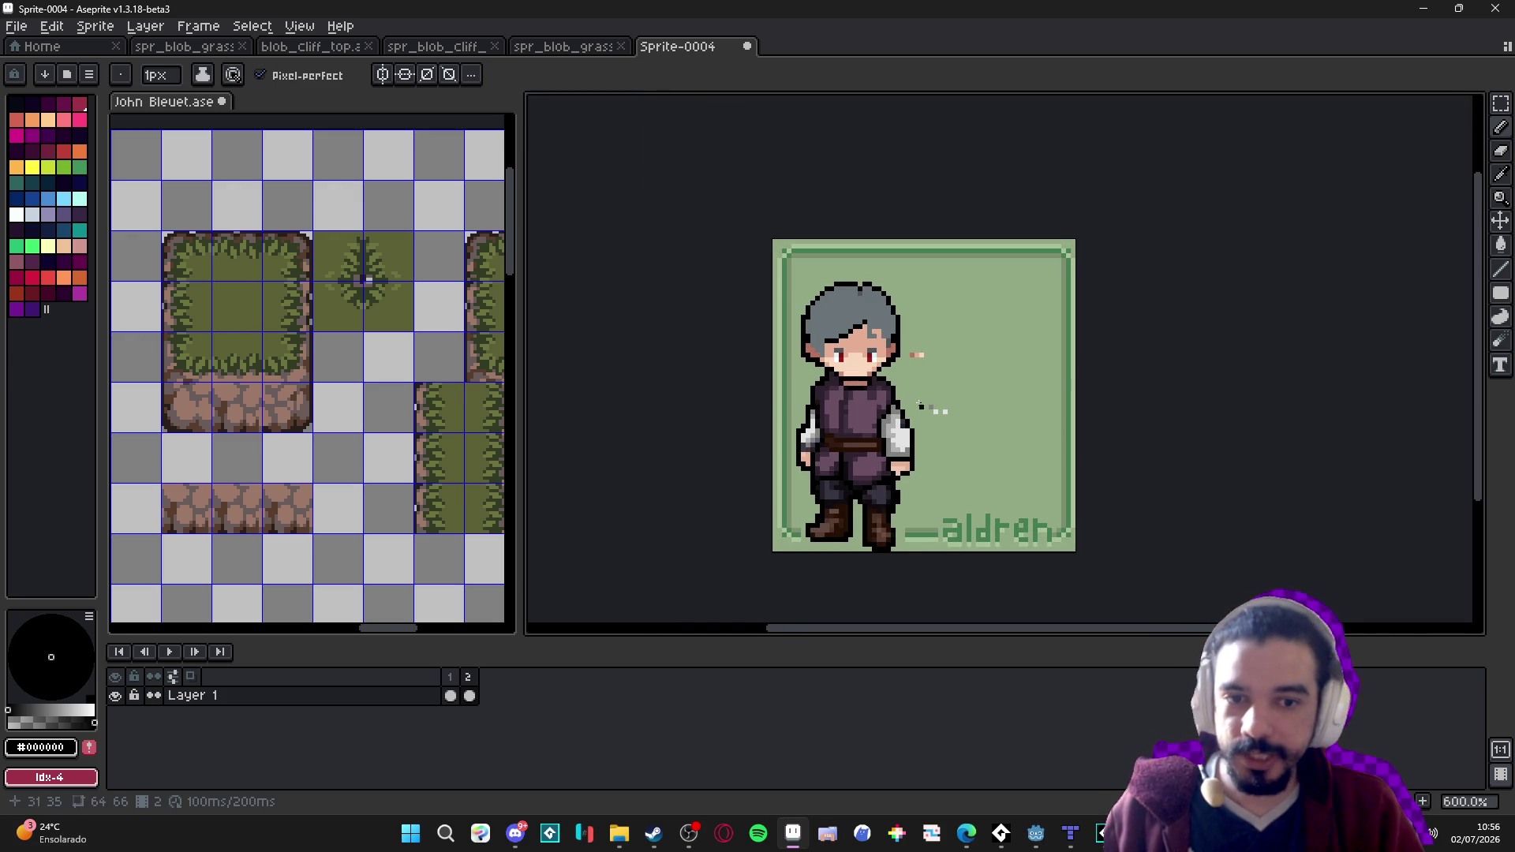
# Select the whole sprite and place a black pixel inside the grey hair.
pyautogui.hotkey('ctrl', 'a')
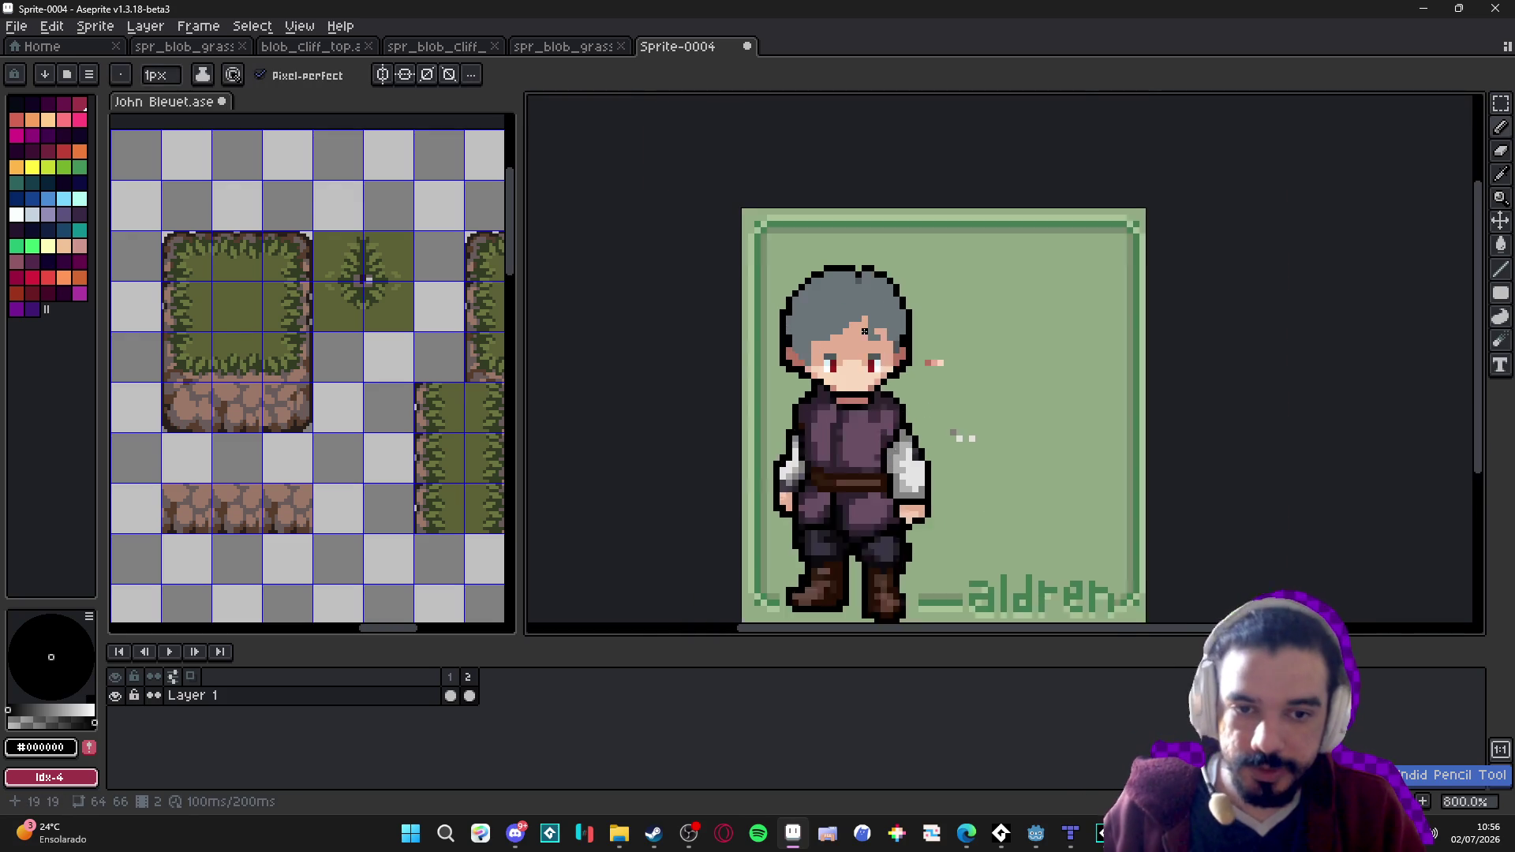
pyautogui.scroll(3, 880, 347)
pyautogui.scroll(-1, 879, 347)
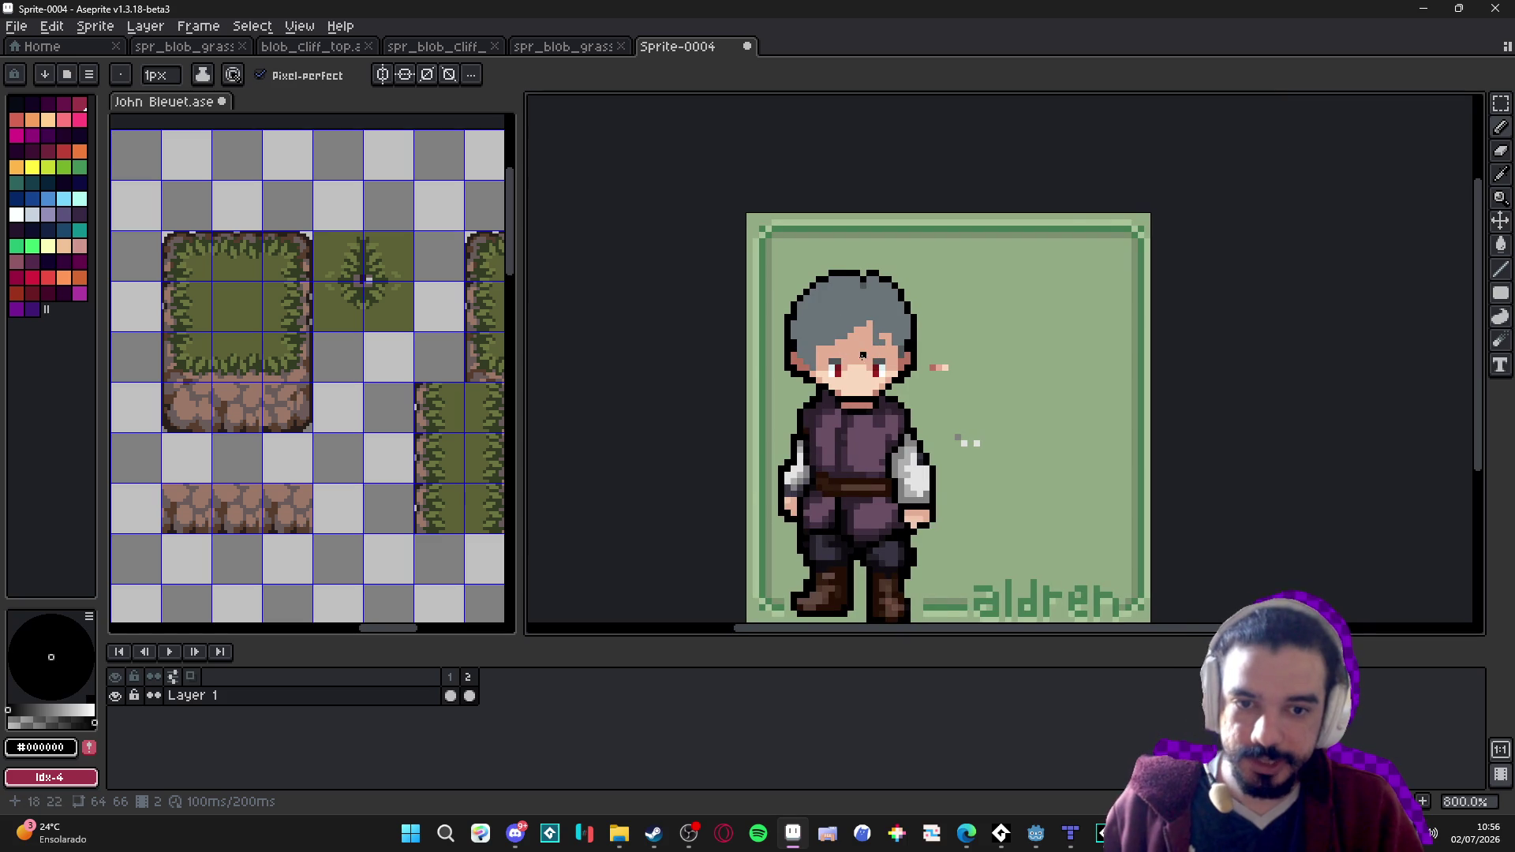
pyautogui.scroll(2, 864, 329)
pyautogui.scroll(1, 841, 324)
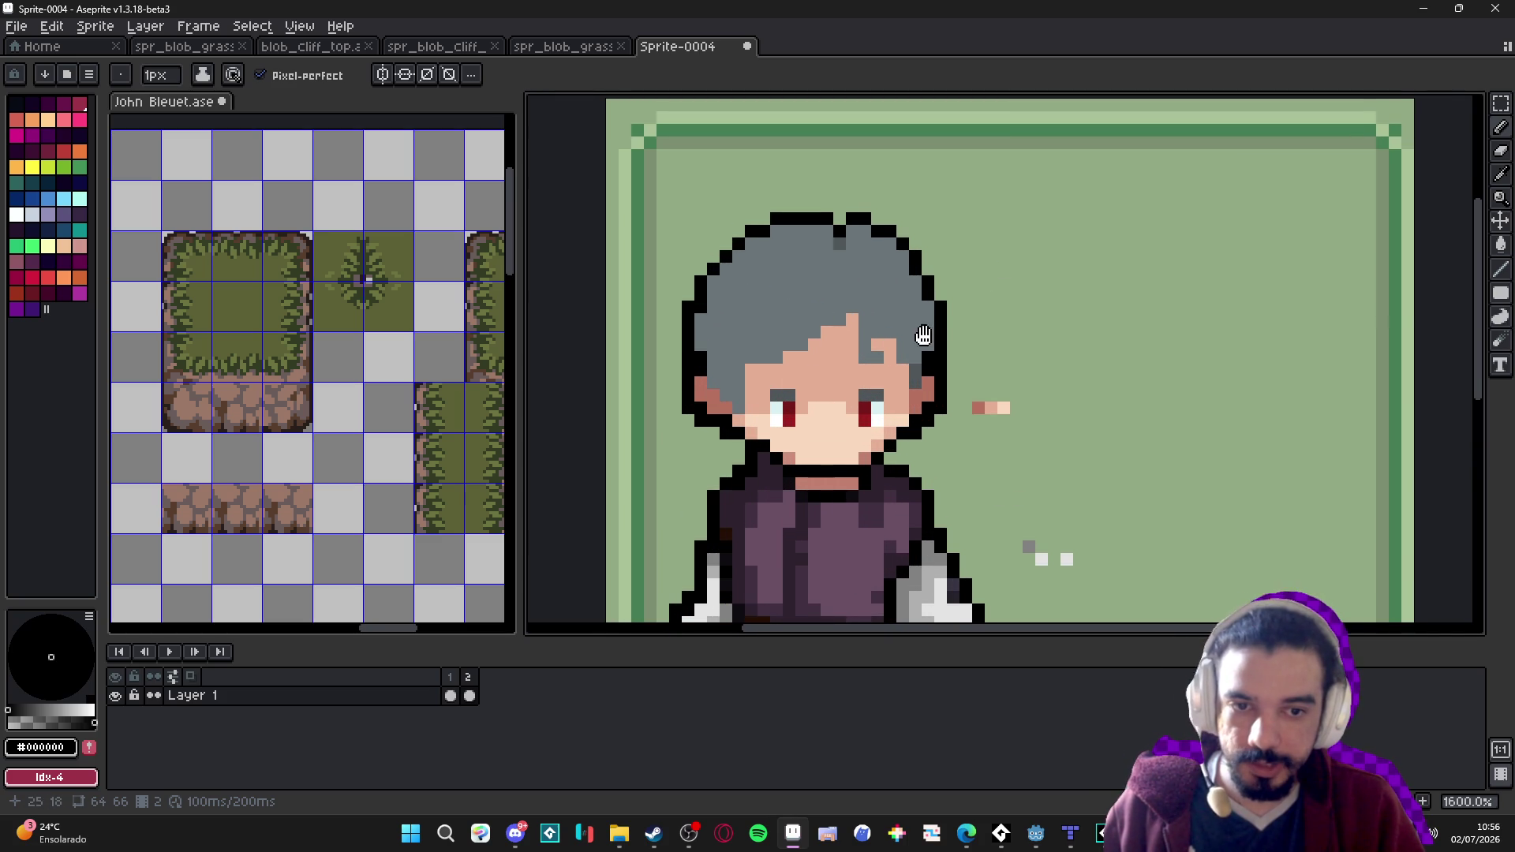
pyautogui.scroll(2, 924, 336)
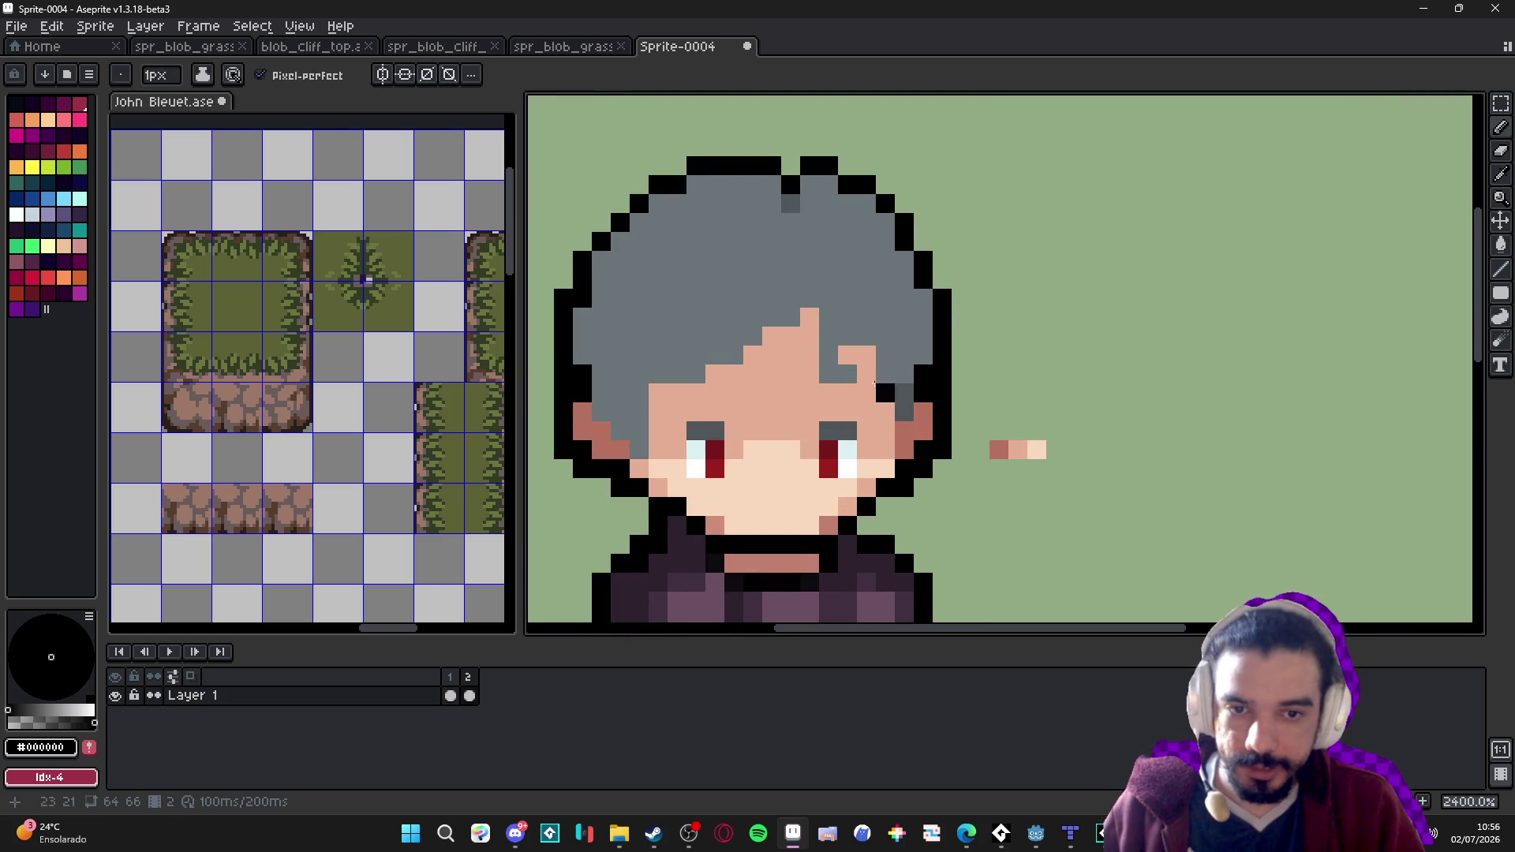
pyautogui.click(677, 356)
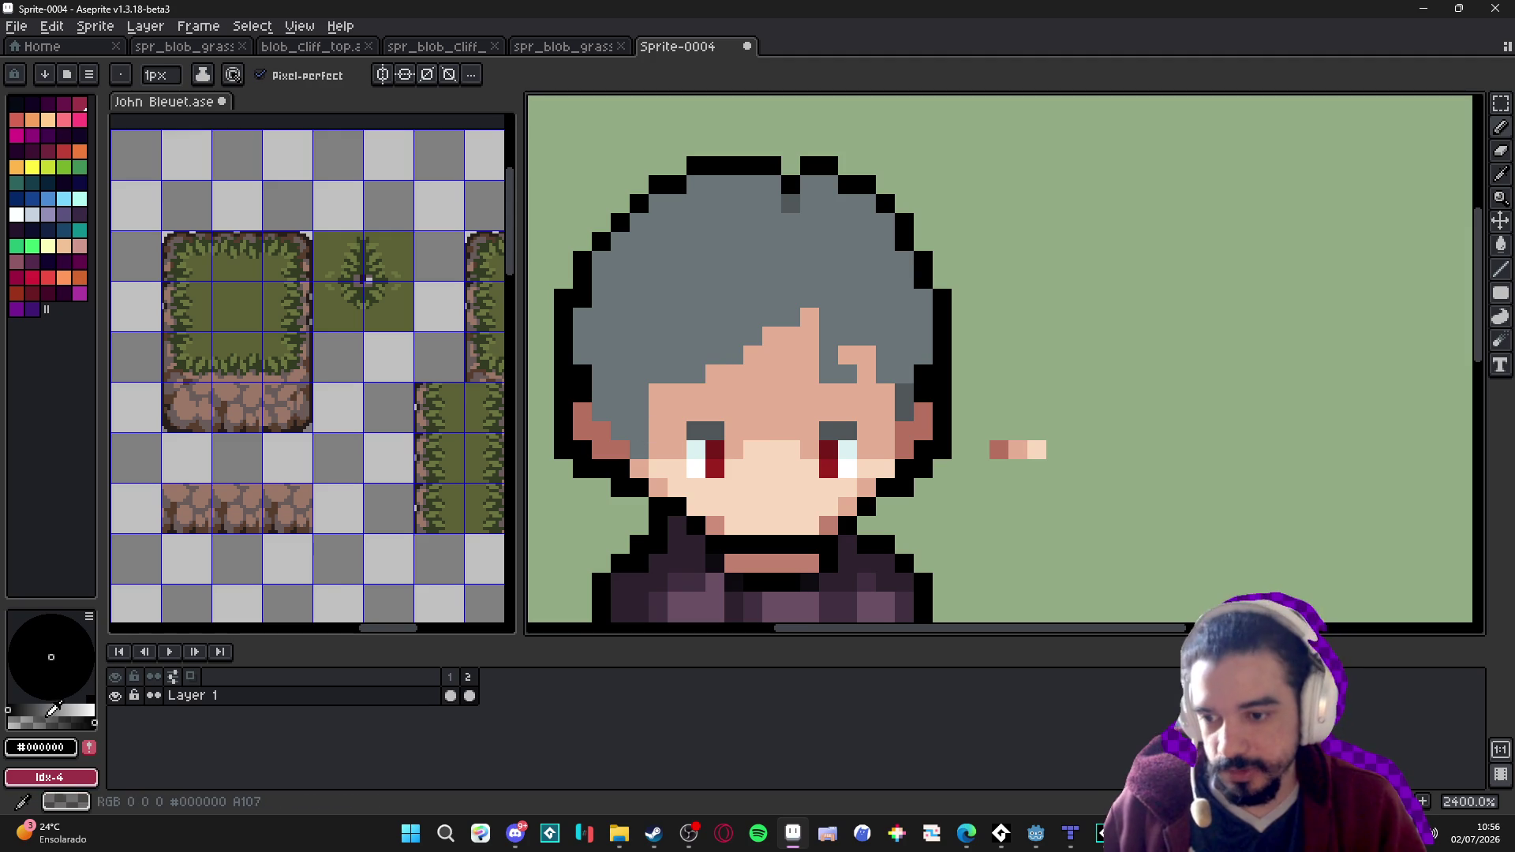
pyautogui.scroll(1, 847, 321)
pyautogui.scroll(-2, 848, 321)
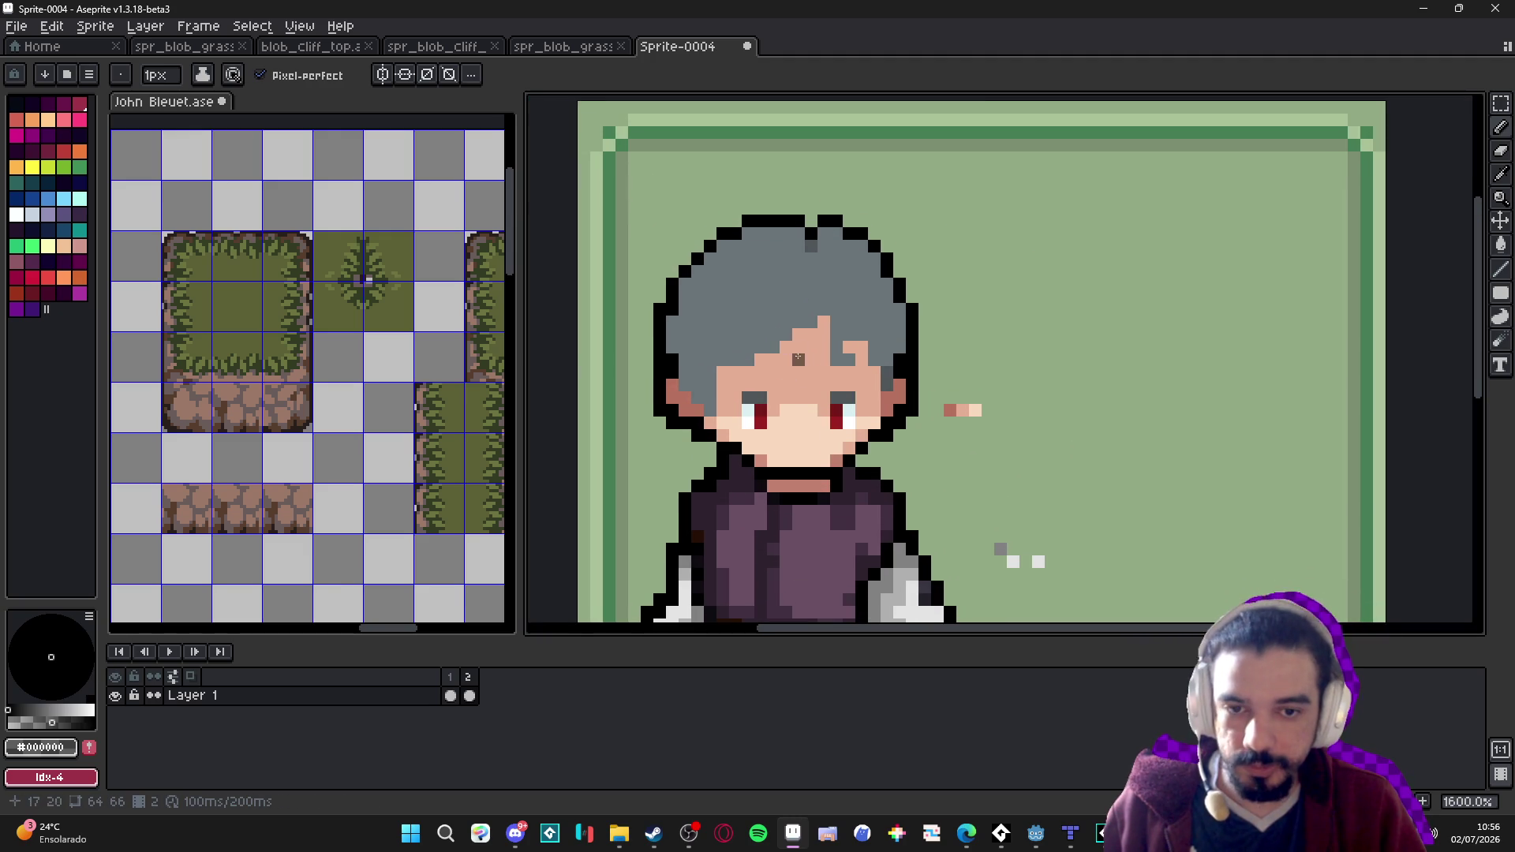
# Pick the dark grey hair shade from frame 1, comparing its hair with frame 2.
pyautogui.keyDown('alt'); pyautogui.click(789, 300); pyautogui.keyUp('alt')
pyautogui.click(64, 214)
pyautogui.scroll(-1, 782, 400)
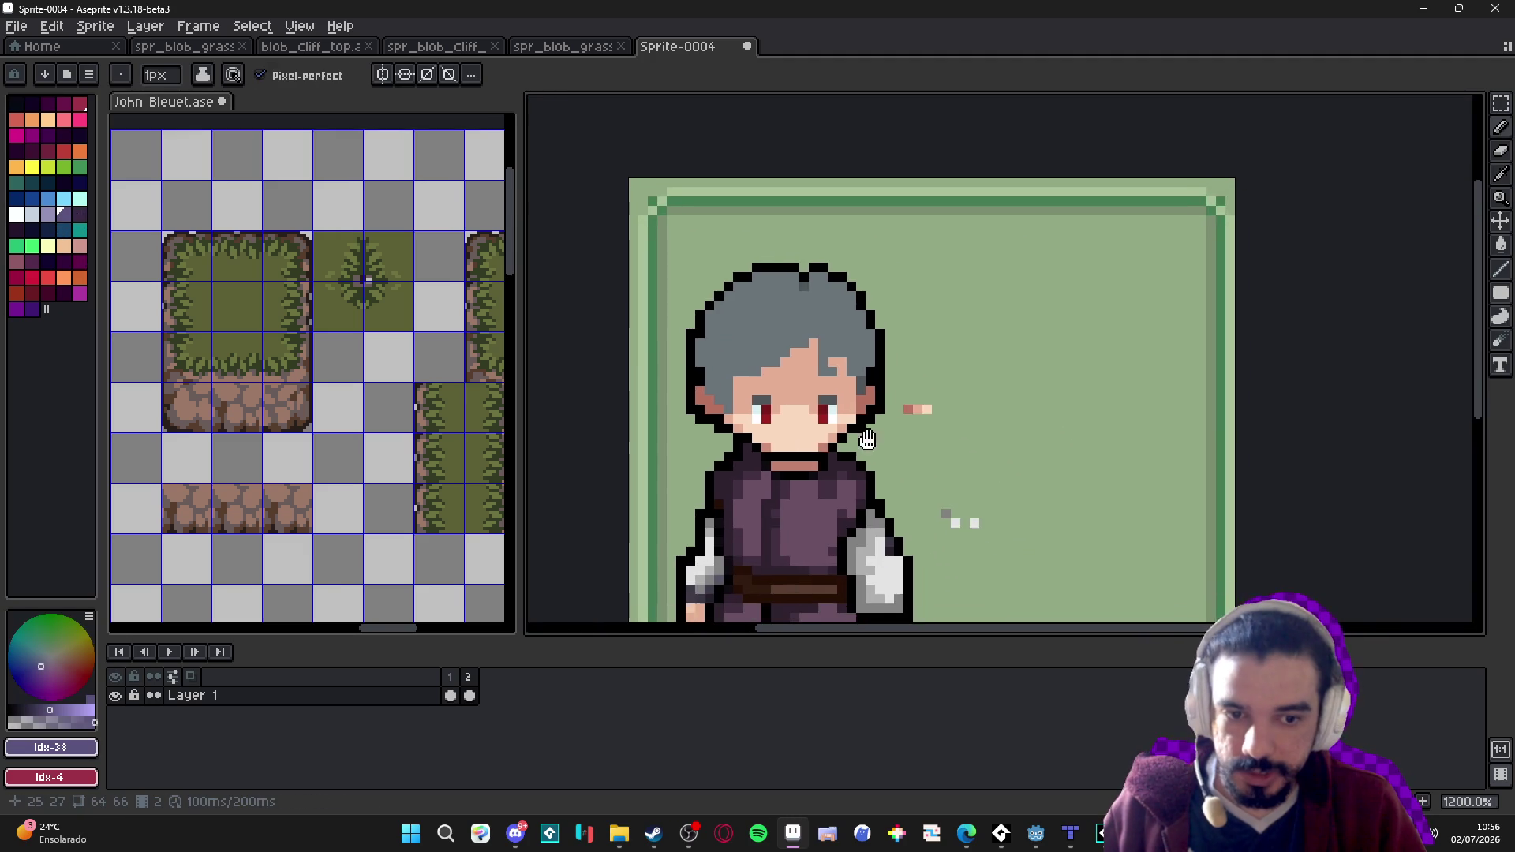
pyautogui.click(449, 695)
pyautogui.scroll(1, 813, 292)
pyautogui.press('alt')
pyautogui.keyDown('alt'); pyautogui.click(812, 292); pyautogui.keyUp('alt')
pyautogui.press('Right')
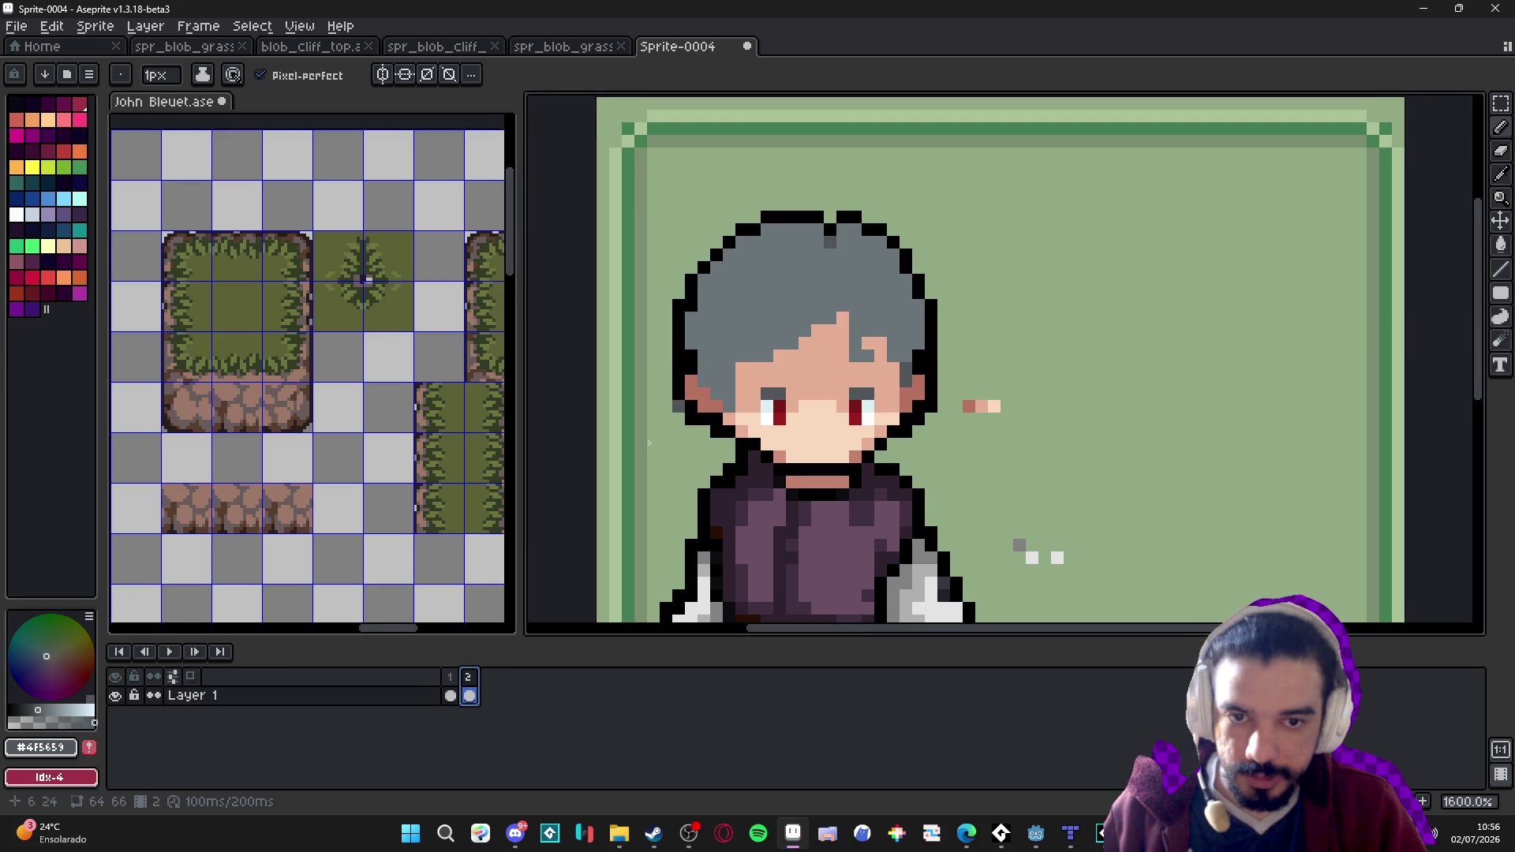
pyautogui.press('Left')
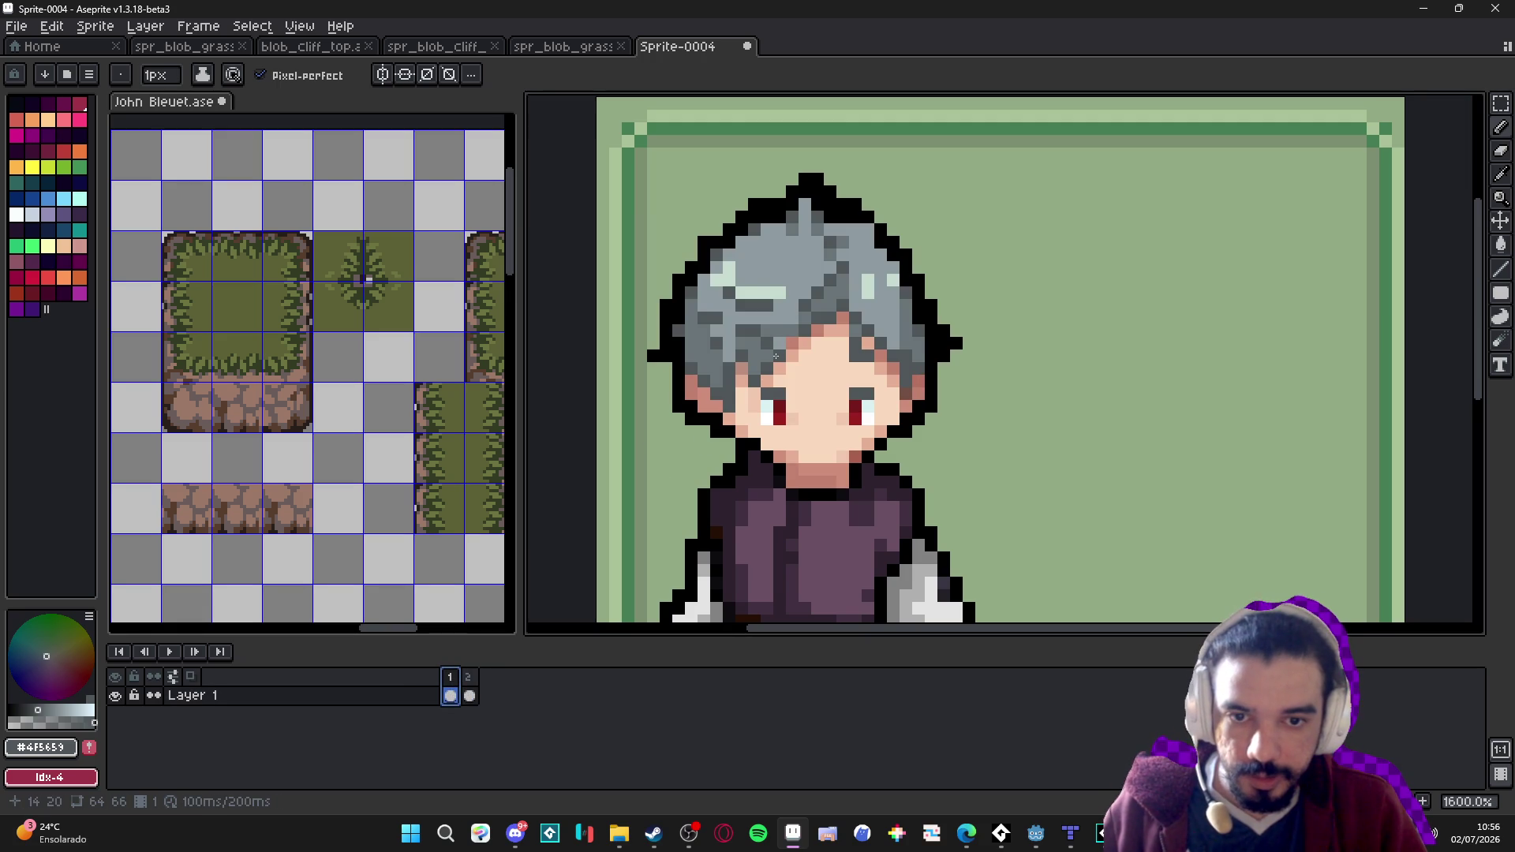
pyautogui.press('Right')
pyautogui.scroll(1, 852, 305)
# Paint dark grey strands through the hair on frame 2.
pyautogui.click(837, 324)
pyautogui.click(805, 348)
pyautogui.click(818, 342)
pyautogui.click(773, 361)
pyautogui.click(743, 380)
pyautogui.click(725, 400)
pyautogui.click(705, 399)
pyautogui.click(686, 399)
pyautogui.click(838, 343)
pyautogui.moveTo(840, 344)
pyautogui.mouseDown()
pyautogui.moveTo(838, 399)
pyautogui.moveTo(876, 399)
pyautogui.moveTo(894, 363)
pyautogui.moveTo(876, 363)
pyautogui.mouseUp()
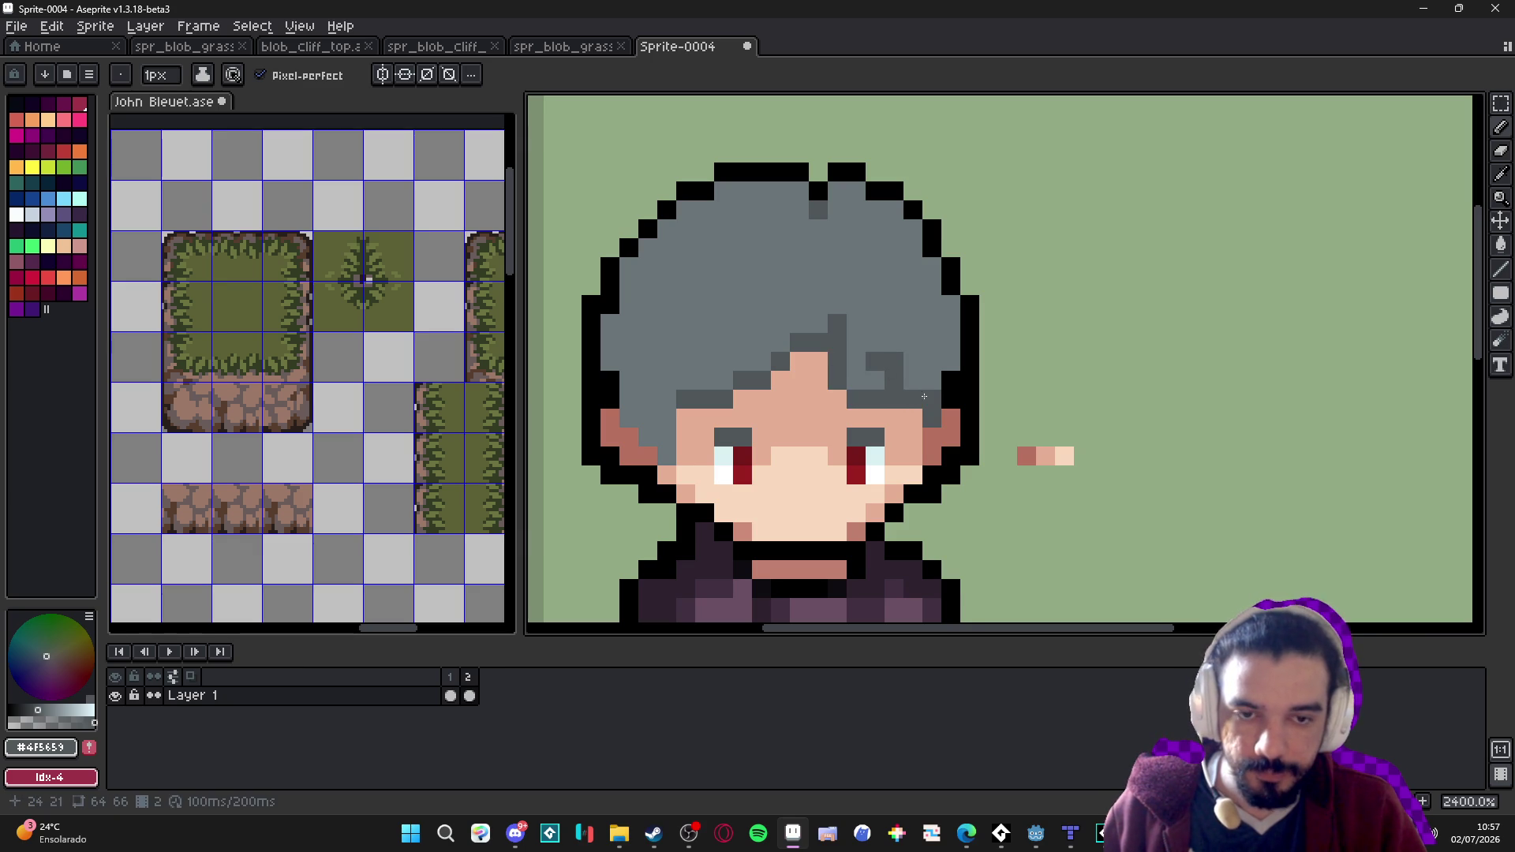
pyautogui.scroll(-5, 922, 397)
pyautogui.scroll(3, 868, 410)
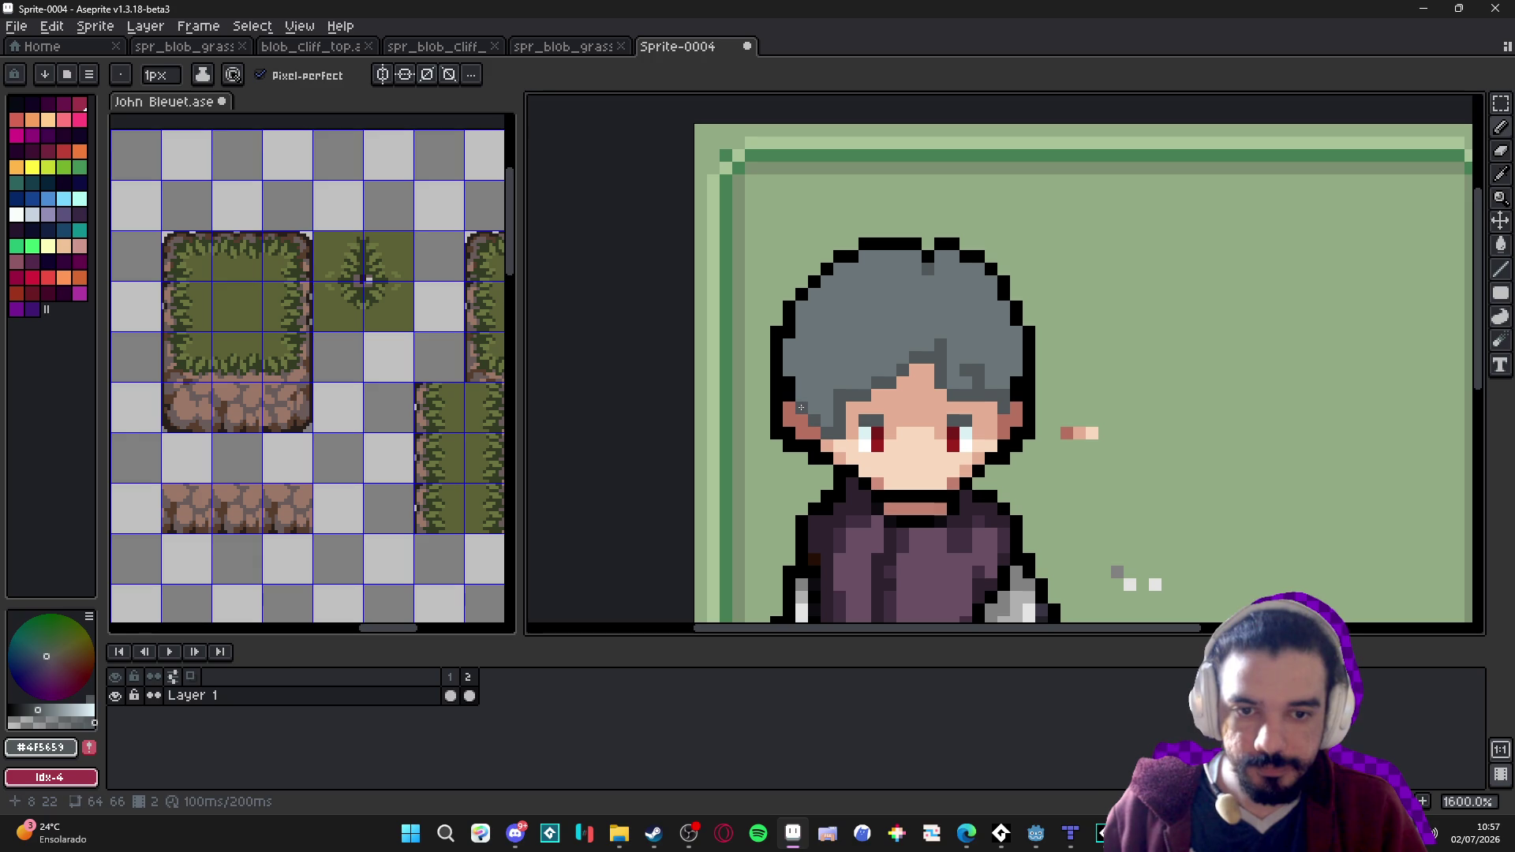
pyautogui.scroll(-1, 1017, 383)
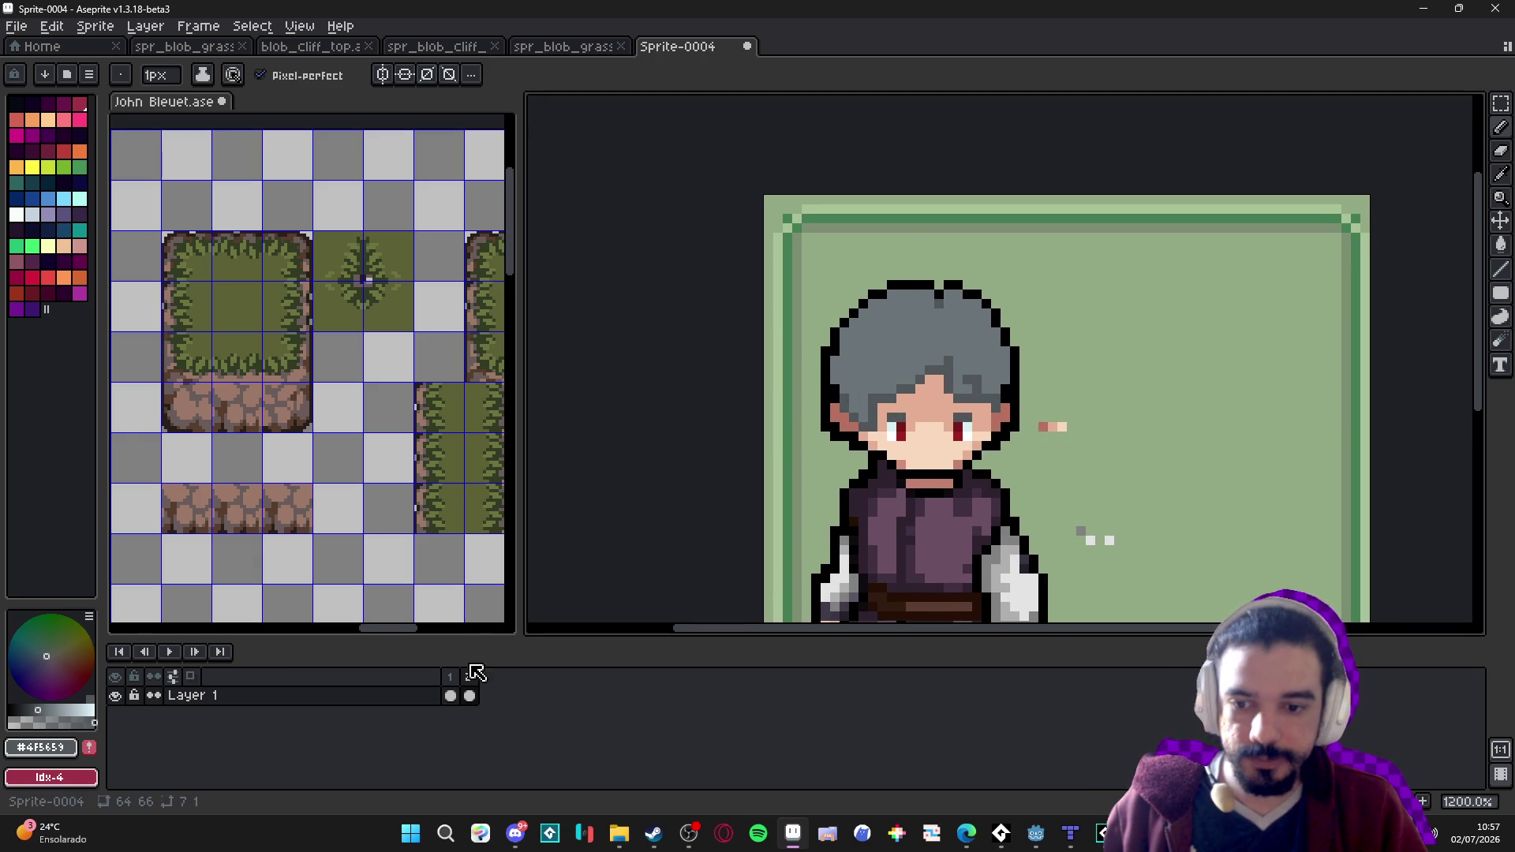
# Sample frame 1's mid grey and paint a light-grey diagonal highlight across frame 2's hair.
pyautogui.click(449, 695)
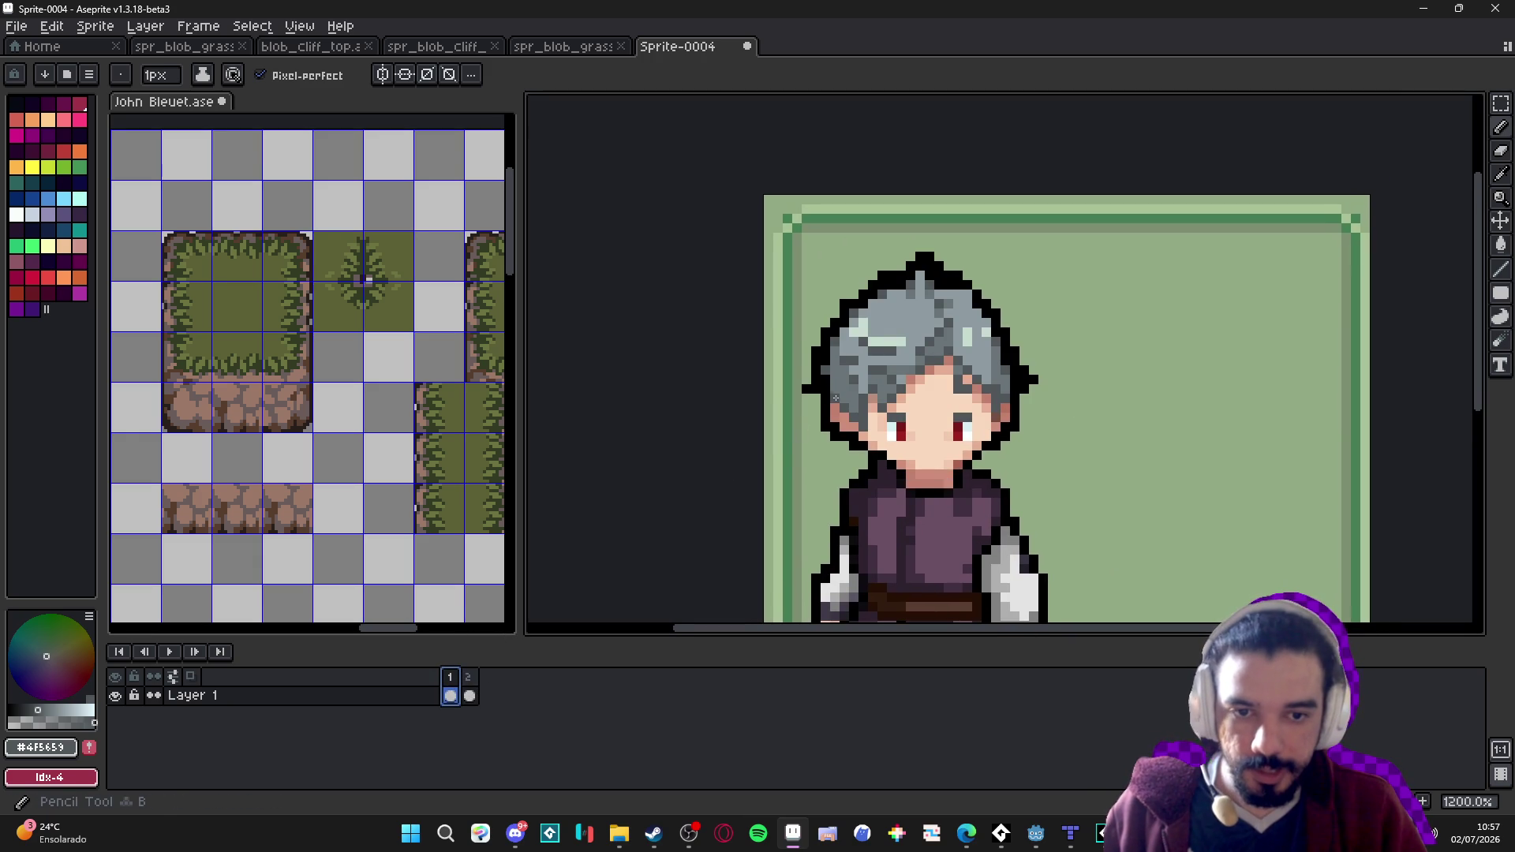
pyautogui.scroll(1, 845, 388)
pyautogui.keyDown('alt'); pyautogui.click(859, 386); pyautogui.keyUp('alt')
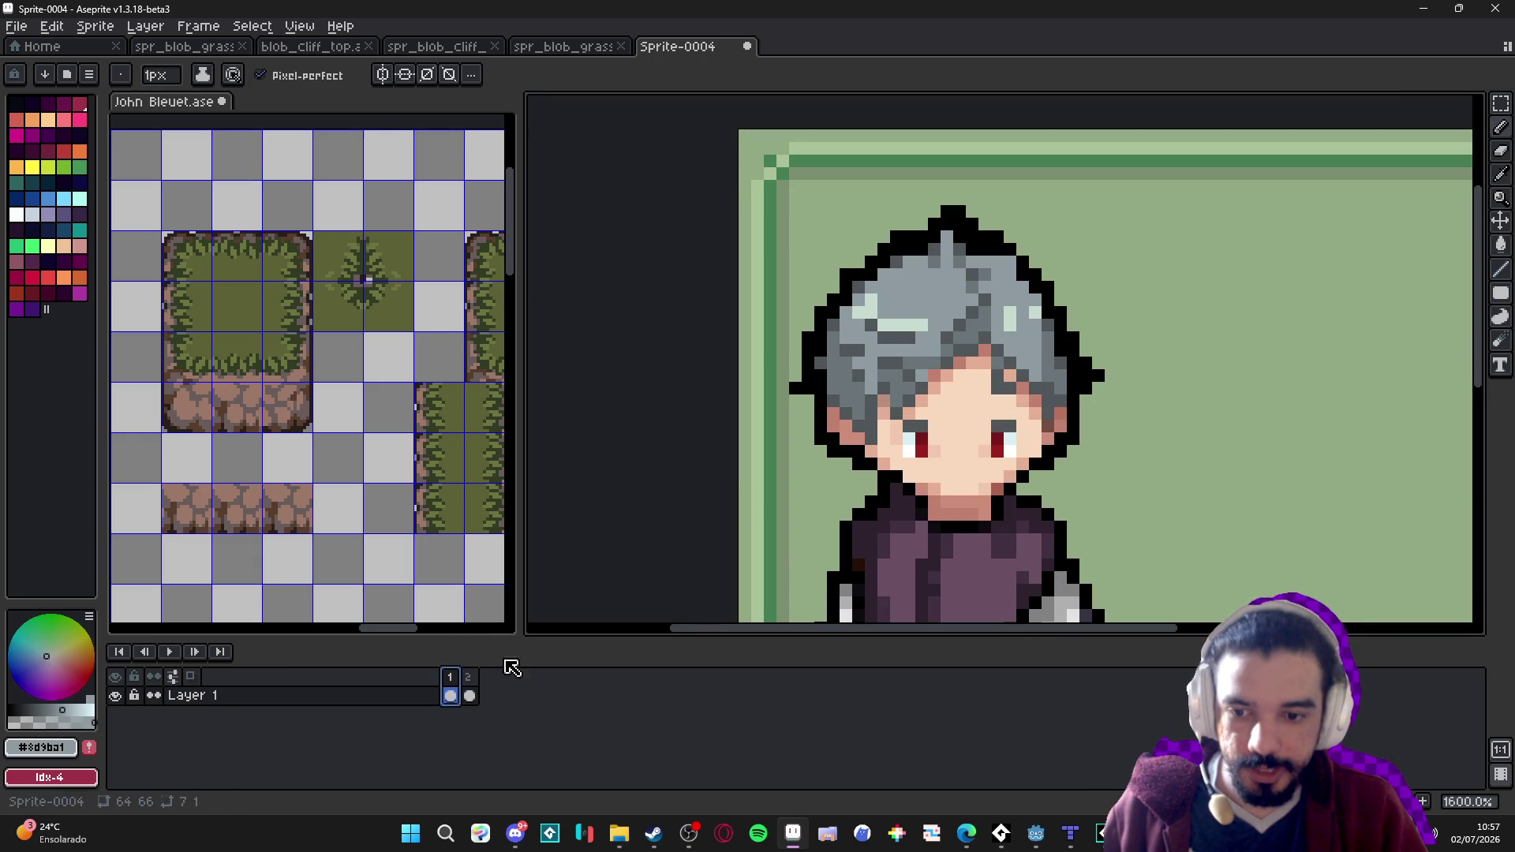
pyautogui.press('Right')
pyautogui.scroll(2, 982, 292)
pyautogui.press('v')
pyautogui.press('b')
pyautogui.moveTo(958, 260)
pyautogui.mouseDown()
pyautogui.moveTo(860, 339)
pyautogui.moveTo(866, 380)
pyautogui.moveTo(942, 303)
pyautogui.moveTo(967, 312)
pyautogui.moveTo(958, 371)
pyautogui.moveTo(1037, 316)
pyautogui.moveTo(1077, 339)
pyautogui.moveTo(1061, 359)
pyautogui.moveTo(1101, 373)
pyautogui.moveTo(1108, 394)
pyautogui.mouseUp()
# Shrink the pencil to 1px and add light-grey highlight pixels to the hair.
pyautogui.press('-')
pyautogui.click(1058, 414)
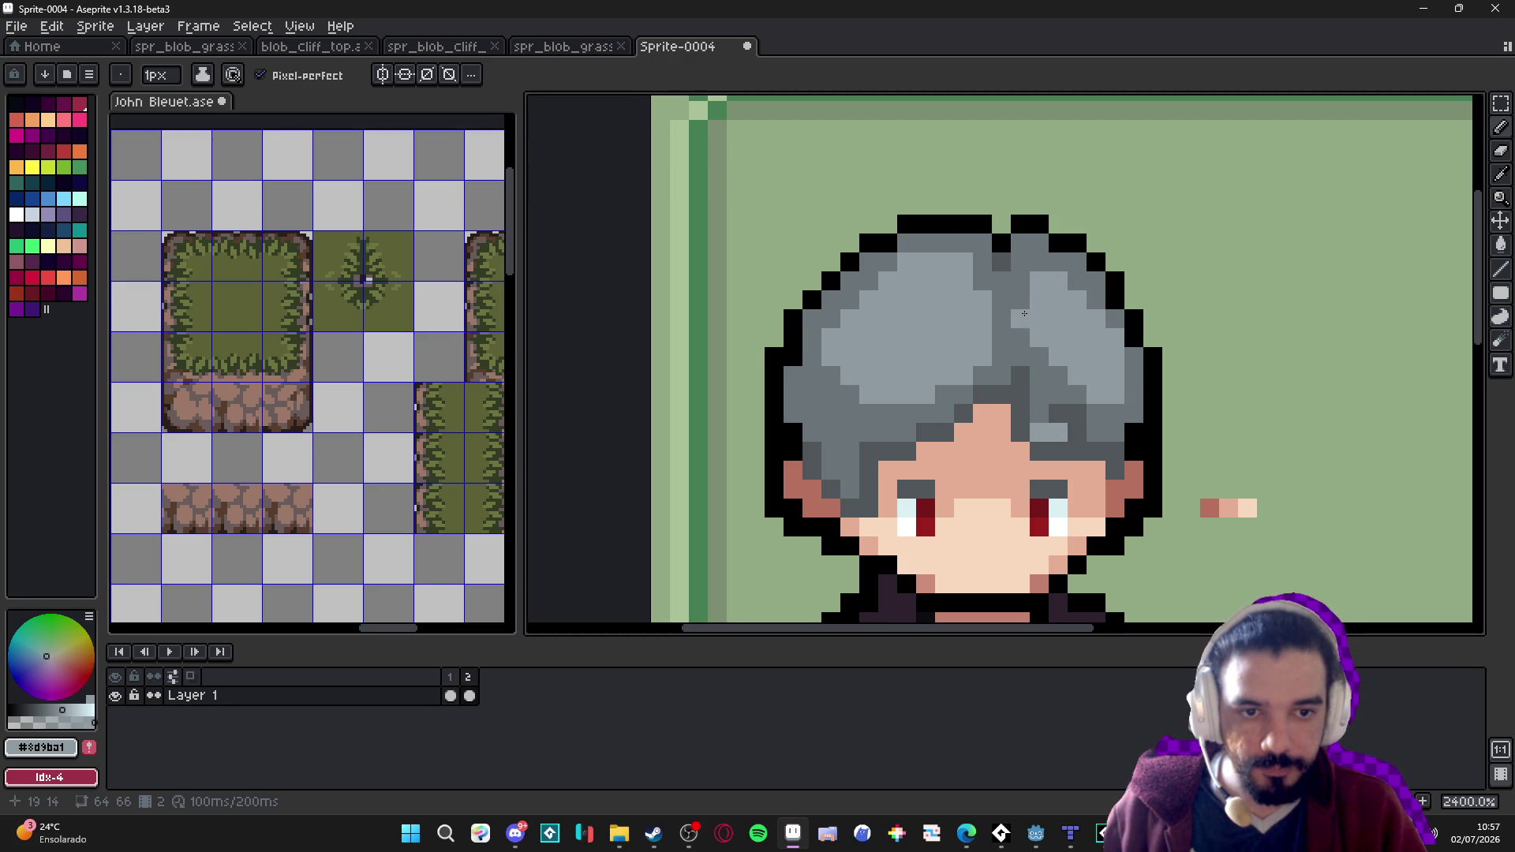
pyautogui.scroll(-2, 1055, 328)
pyautogui.scroll(-2, 923, 303)
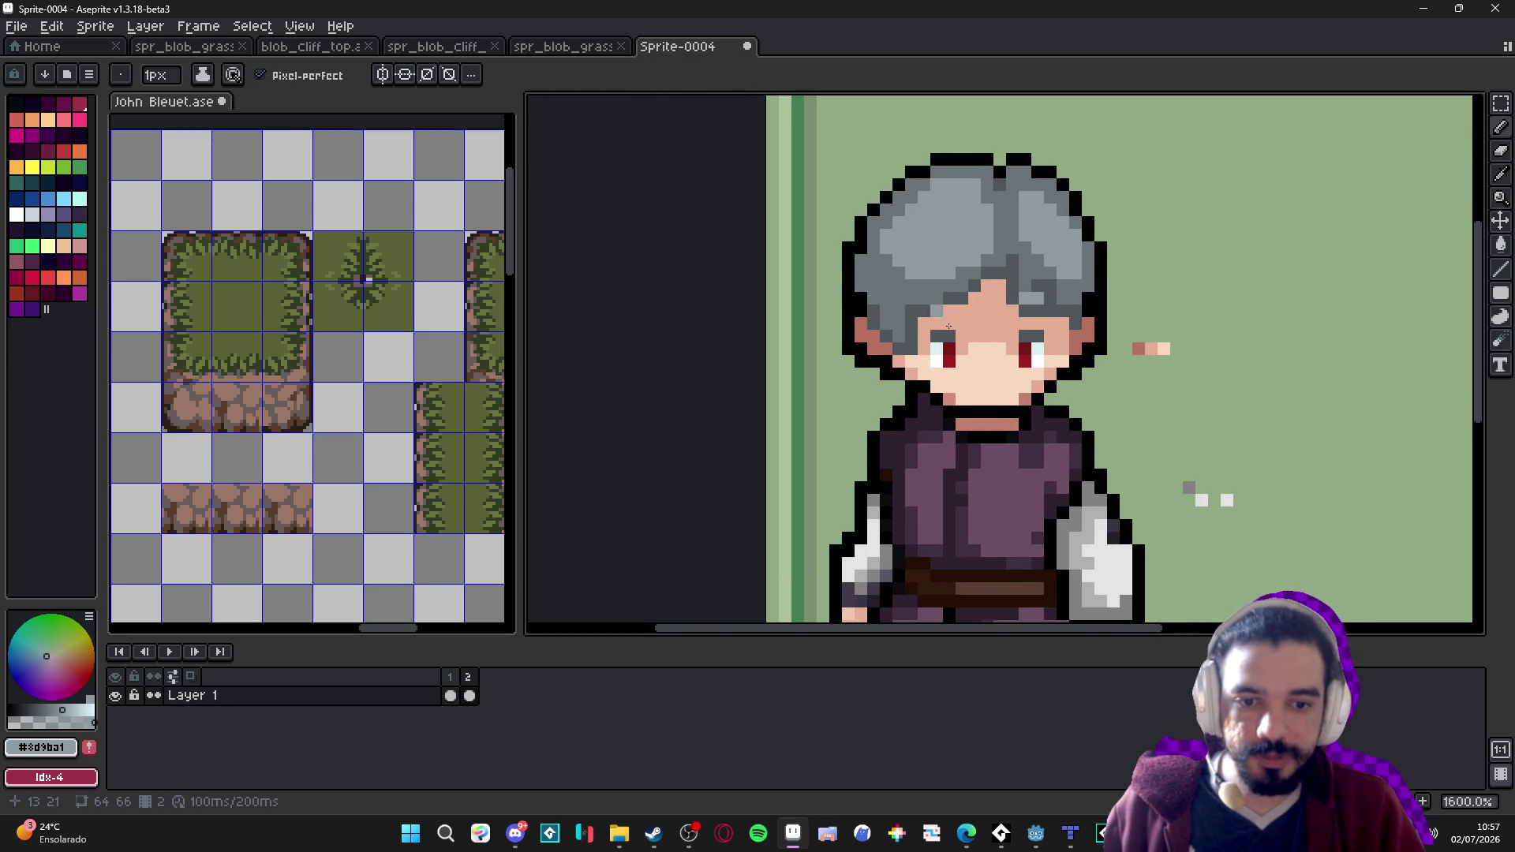
pyautogui.scroll(1, 930, 490)
# Sample the robe purples and repaint two dark robe pixels with the lighter purple.
pyautogui.keyDown('alt'); pyautogui.click(889, 433); pyautogui.keyUp('alt')
pyautogui.scroll(-1, 884, 434)
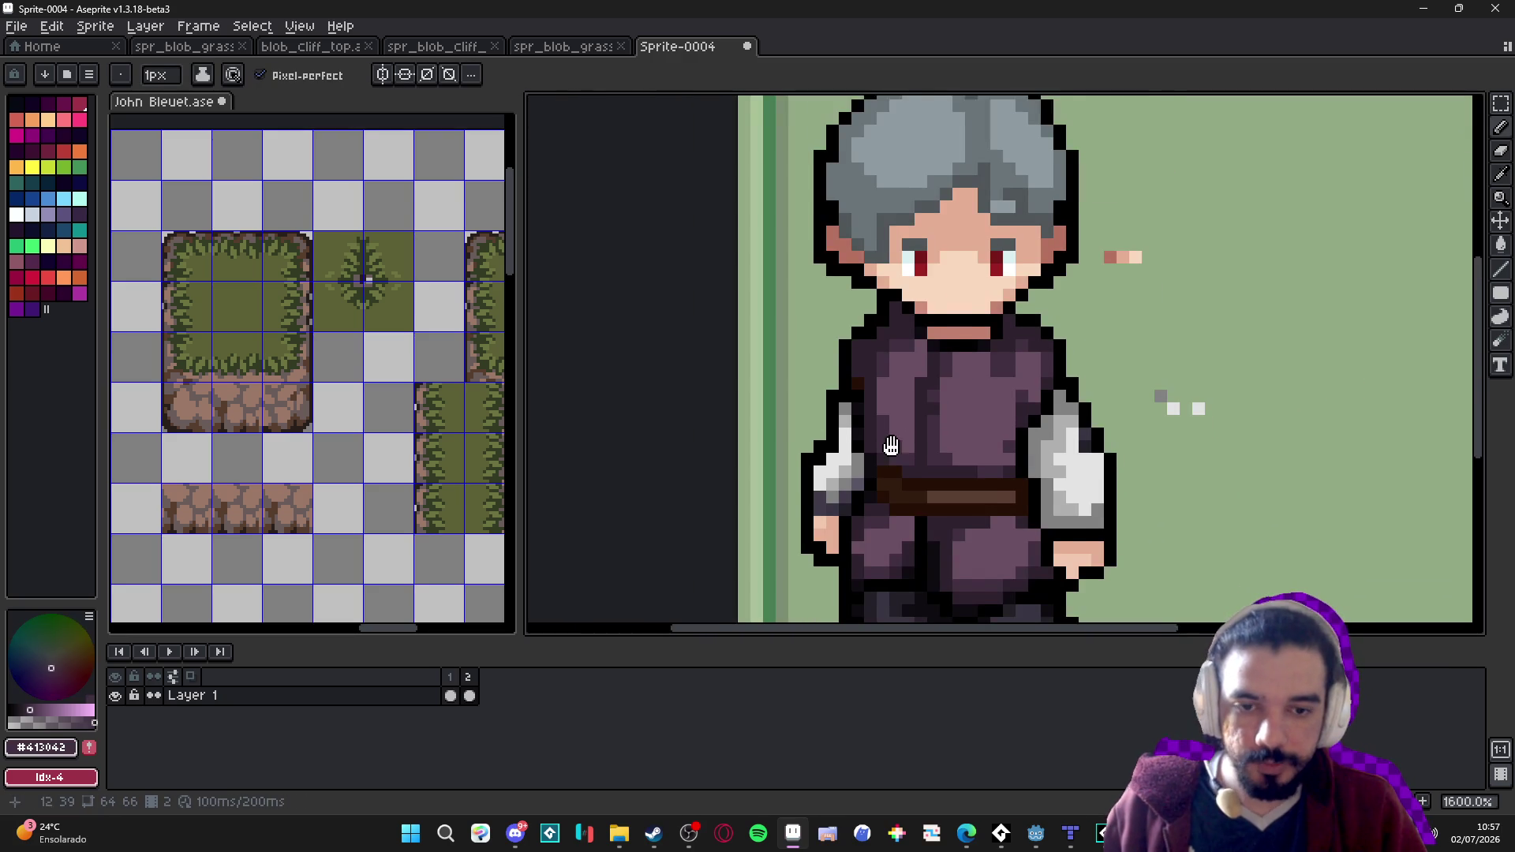
pyautogui.scroll(-2, 876, 433)
pyautogui.scroll(3, 897, 453)
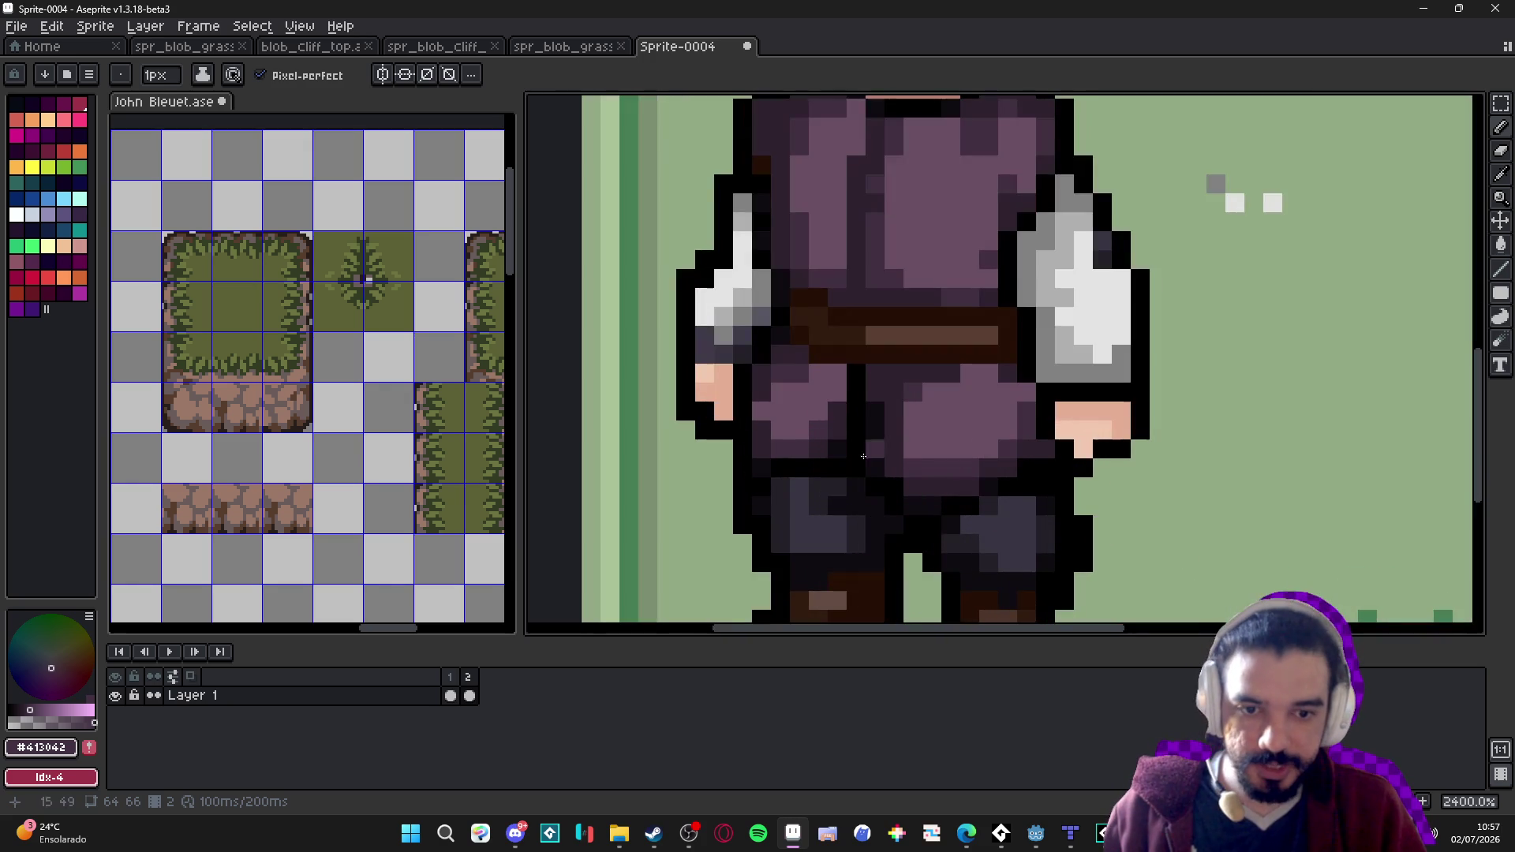
pyautogui.scroll(-3, 944, 461)
pyautogui.scroll(4, 938, 450)
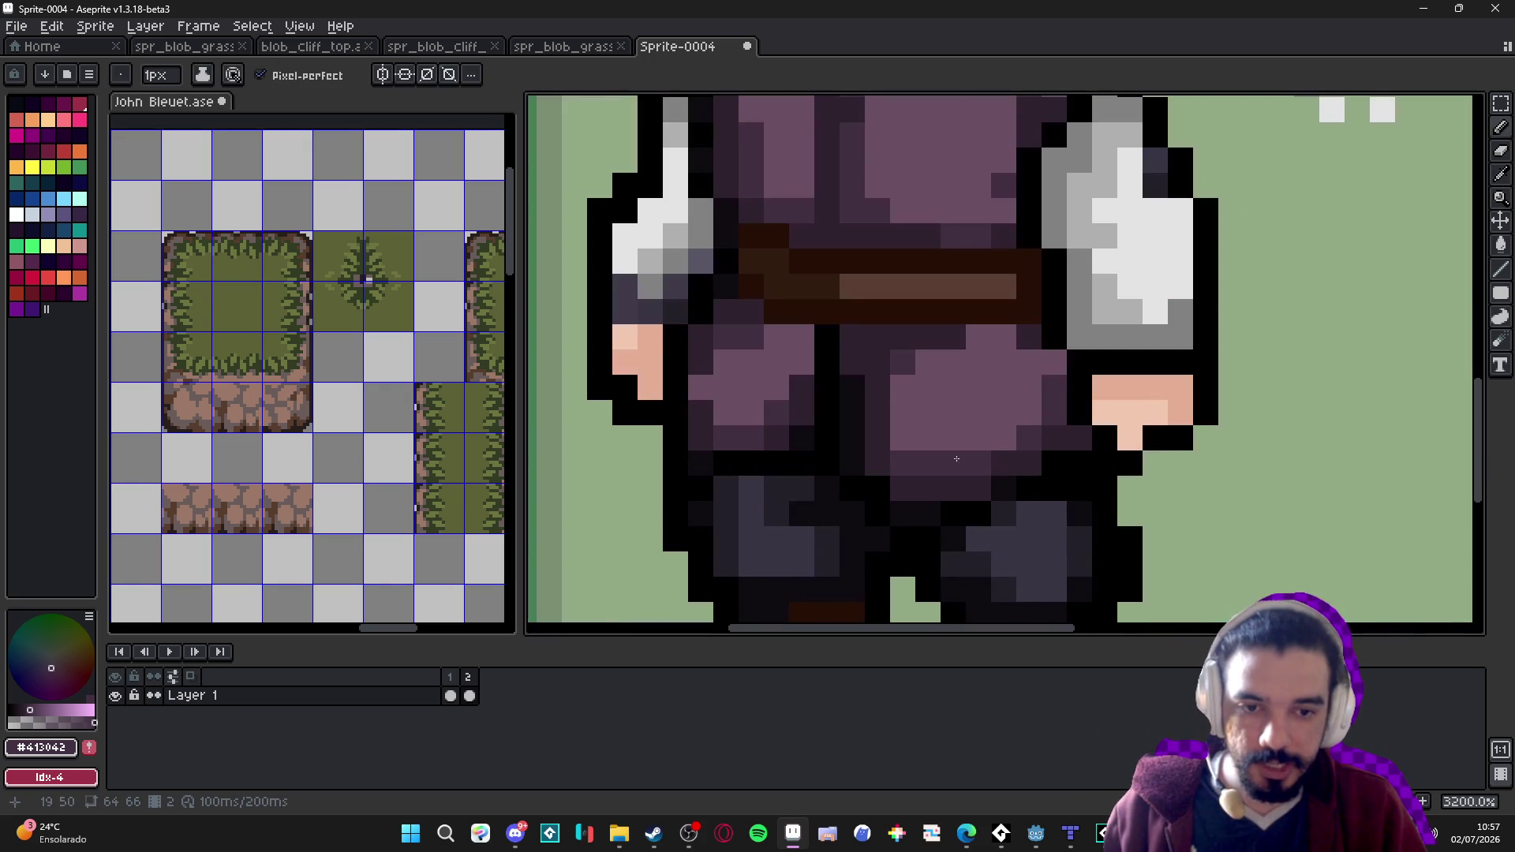
pyautogui.keyDown('alt'); pyautogui.click(934, 442); pyautogui.keyUp('alt')
pyautogui.click(953, 463)
pyautogui.click(1057, 416)
pyautogui.keyDown('alt'); pyautogui.click(954, 484); pyautogui.keyUp('alt')
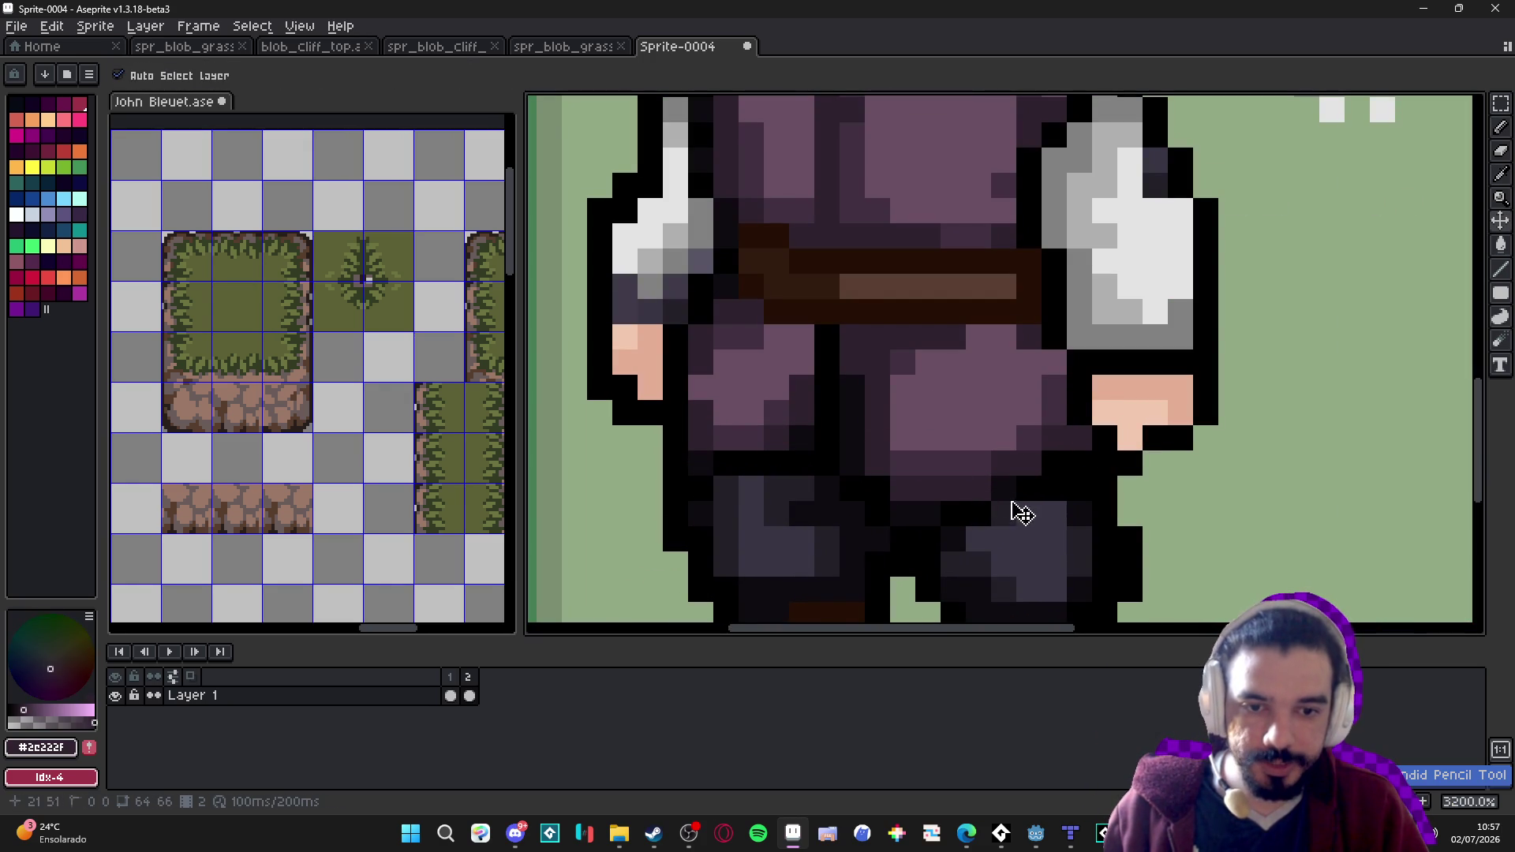
# Add a light-grey pixel to the hair and resample the mid and light hair greys.
pyautogui.scroll(-1, 1003, 453)
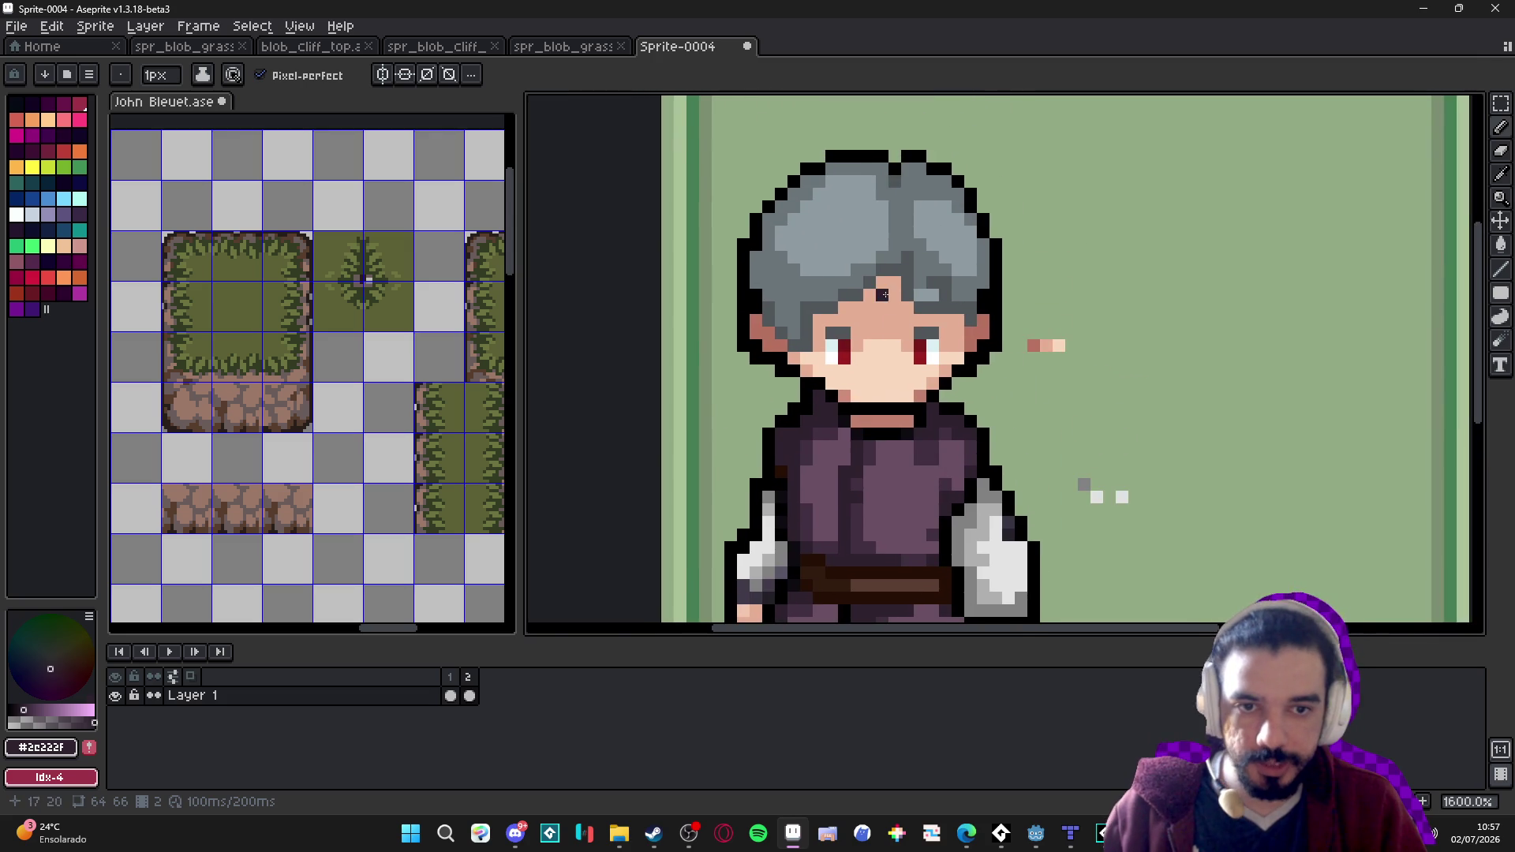
pyautogui.scroll(1, 931, 237)
pyautogui.keyDown('alt'); pyautogui.click(825, 224); pyautogui.keyUp('alt')
pyautogui.click(737, 241)
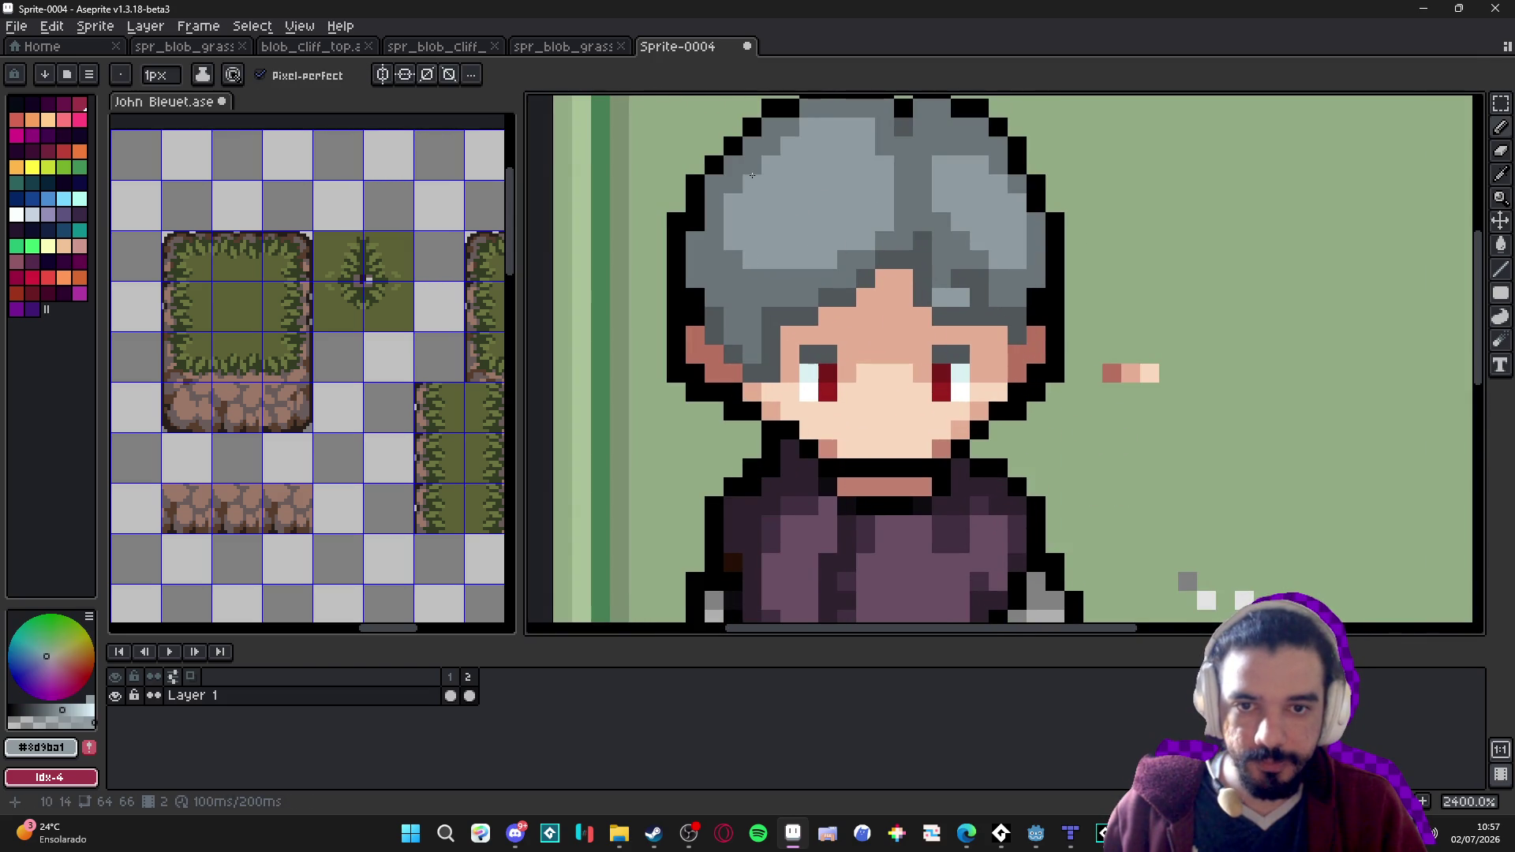
pyautogui.scroll(-1, 798, 332)
pyautogui.keyDown('alt'); pyautogui.click(802, 311); pyautogui.keyUp('alt')
pyautogui.keyDown('alt'); pyautogui.click(802, 311); pyautogui.keyUp('alt')
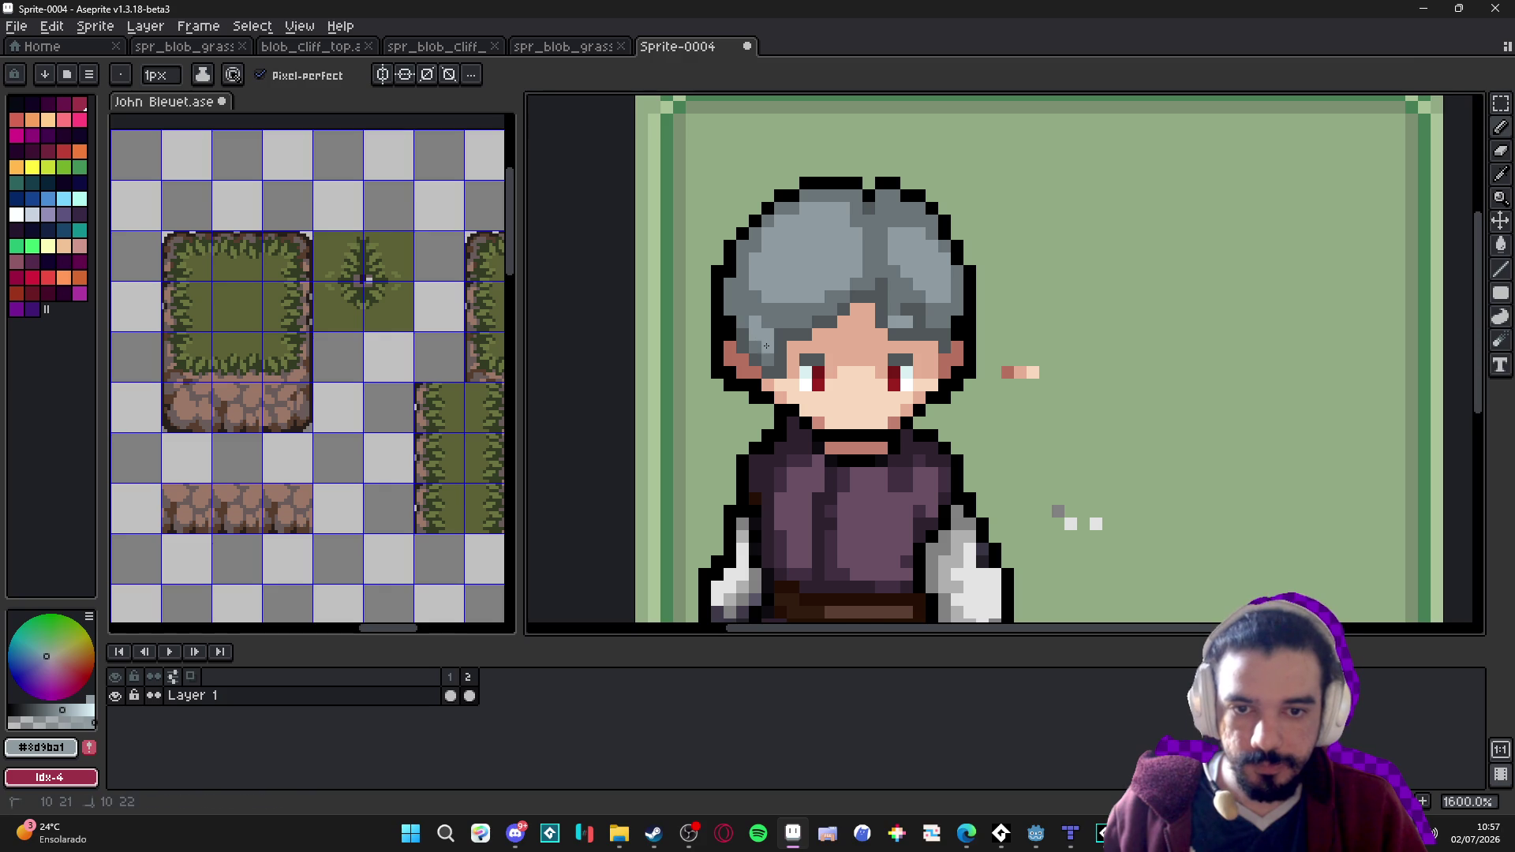
pyautogui.scroll(-2, 761, 338)
pyautogui.scroll(1, 821, 348)
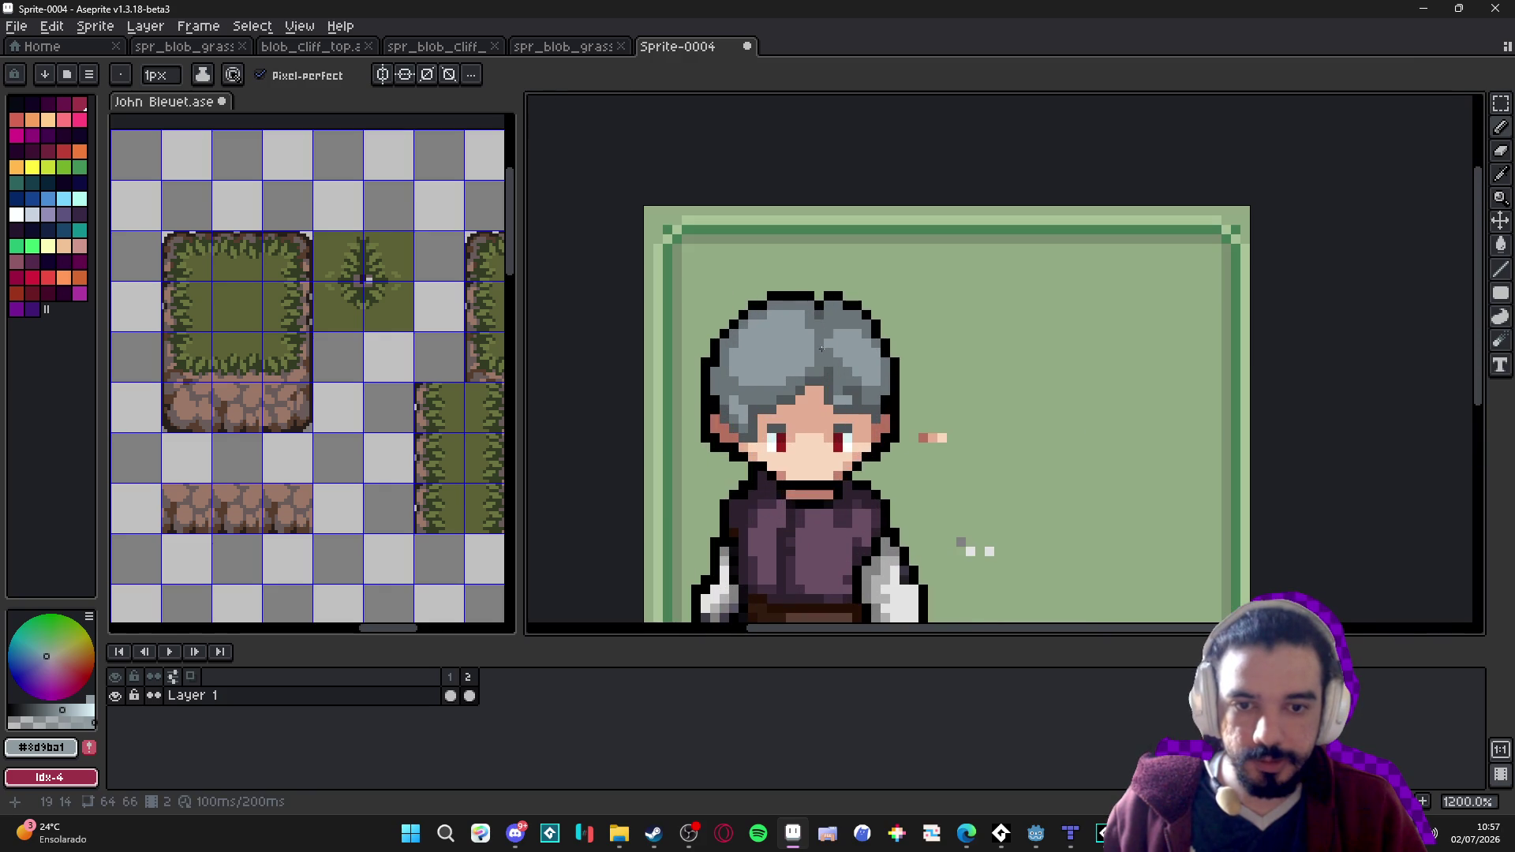
# Compare with frame 1, then add black outline pixels and a short black streak across the hair on frame 2.
pyautogui.click(450, 695)
pyautogui.keyDown('alt'); pyautogui.click(741, 341); pyautogui.keyUp('alt')
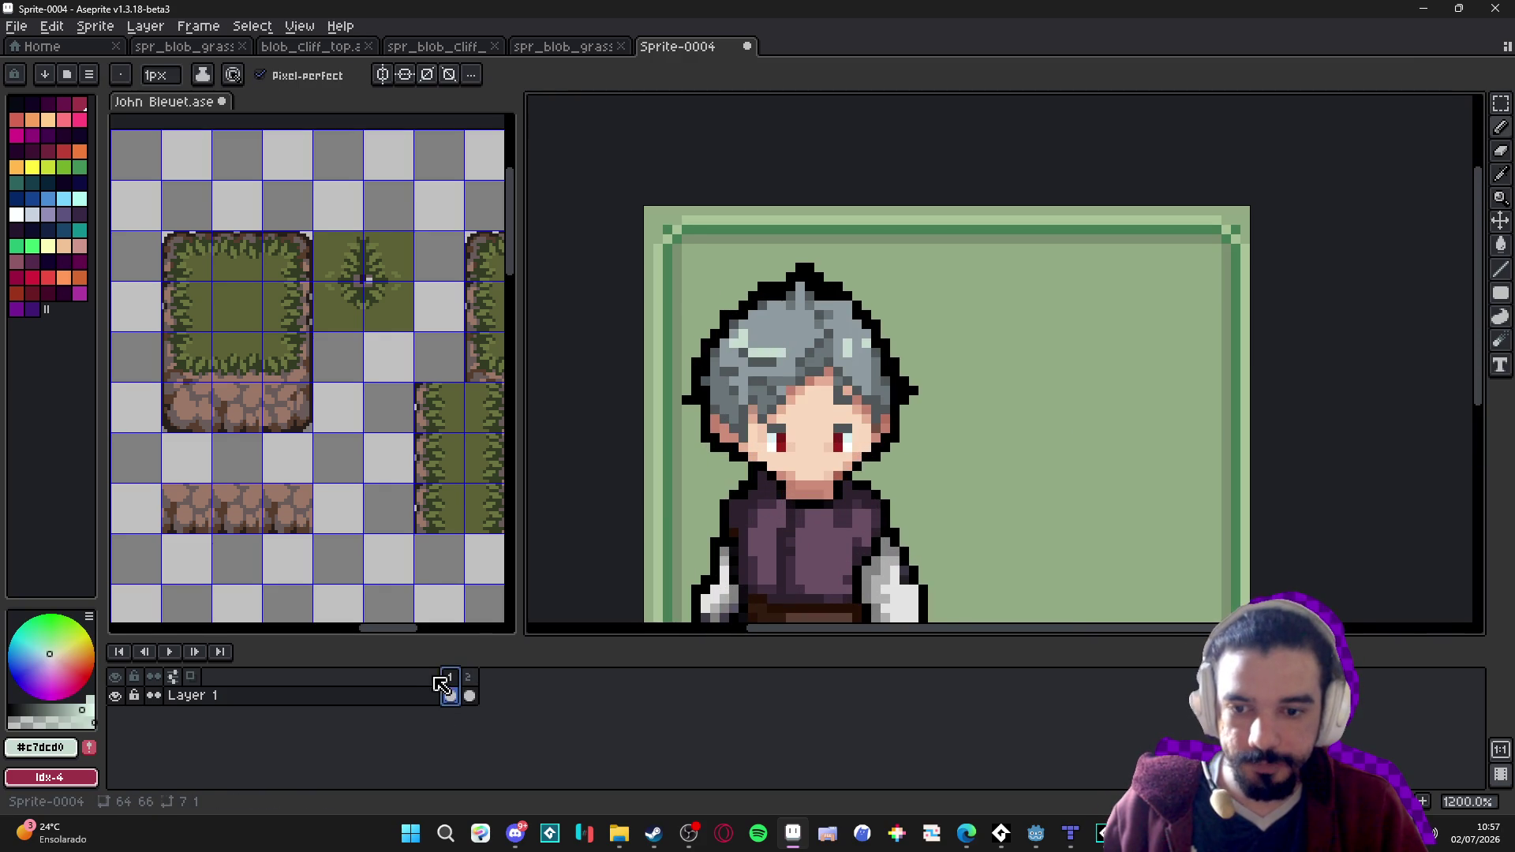
pyautogui.click(468, 695)
pyautogui.scroll(1, 743, 343)
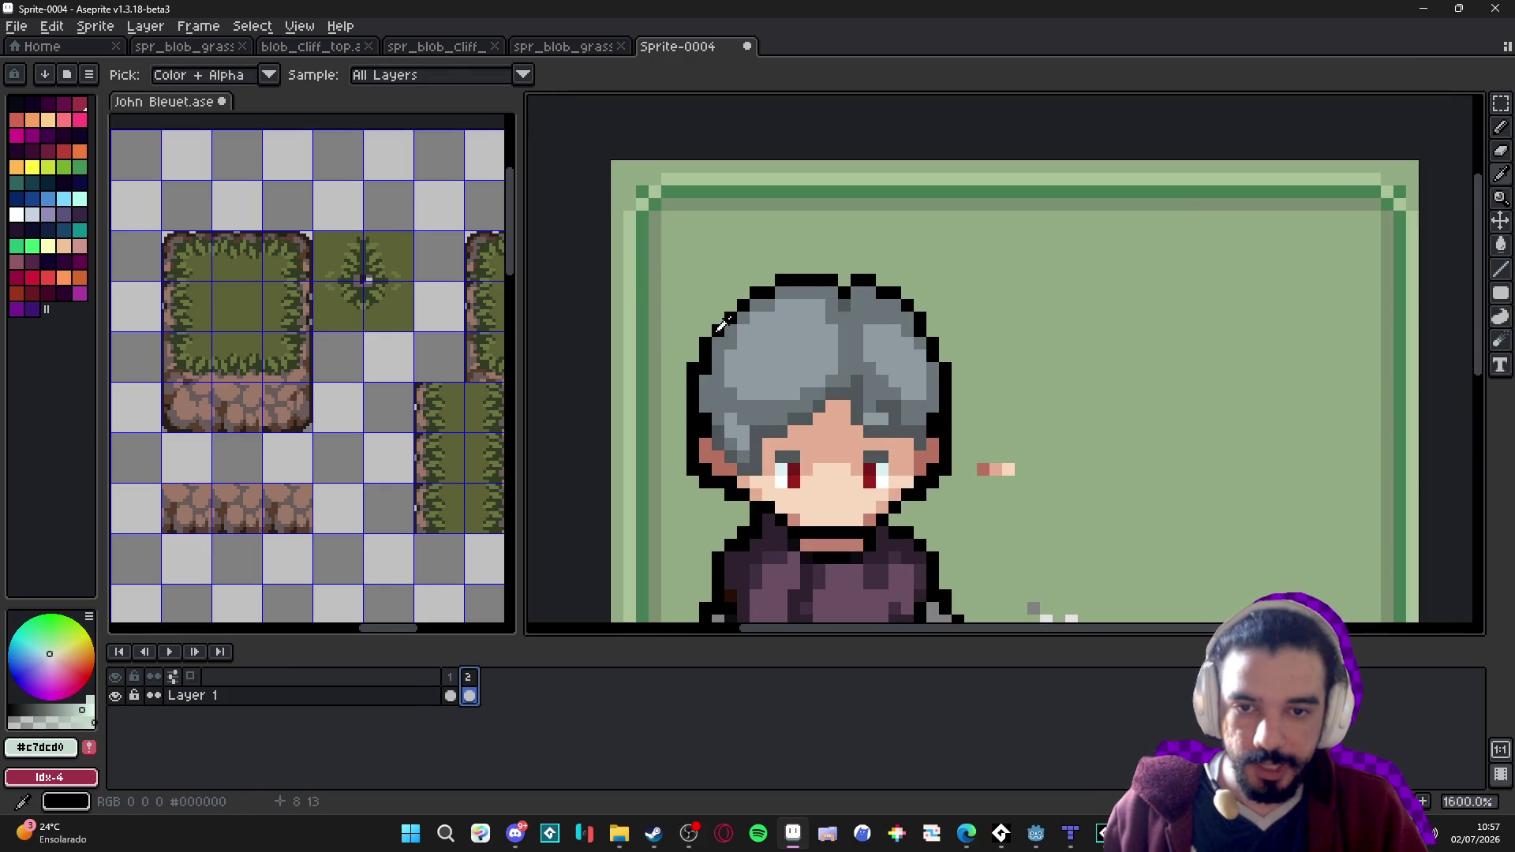
pyautogui.keyDown('alt'); pyautogui.click(720, 331); pyautogui.keyUp('alt')
pyautogui.click(693, 331)
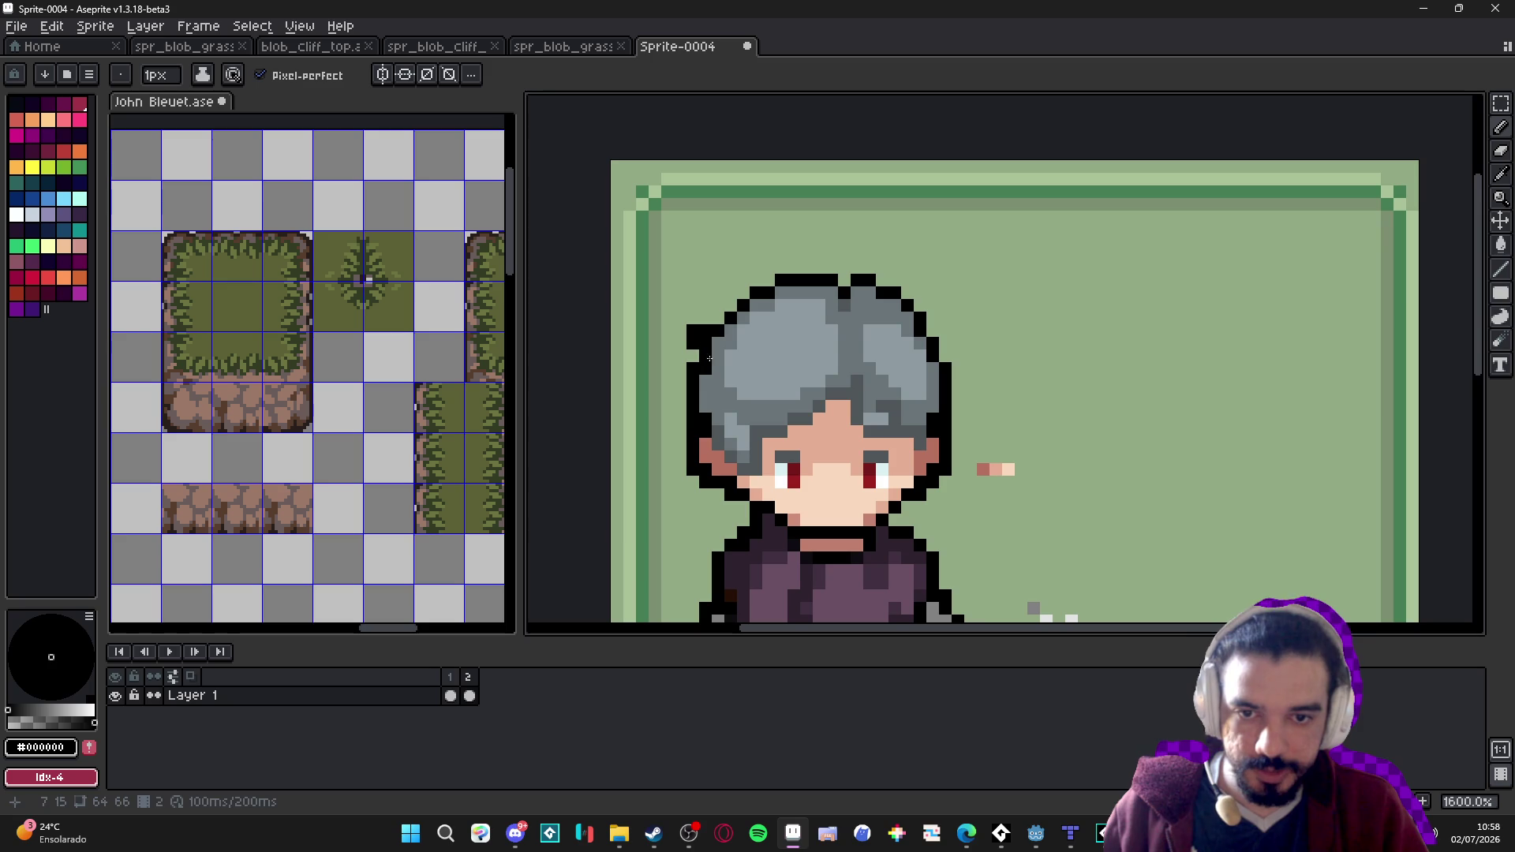
pyautogui.click(724, 380)
pyautogui.keyDown('alt'); pyautogui.click(731, 357); pyautogui.keyUp('alt')
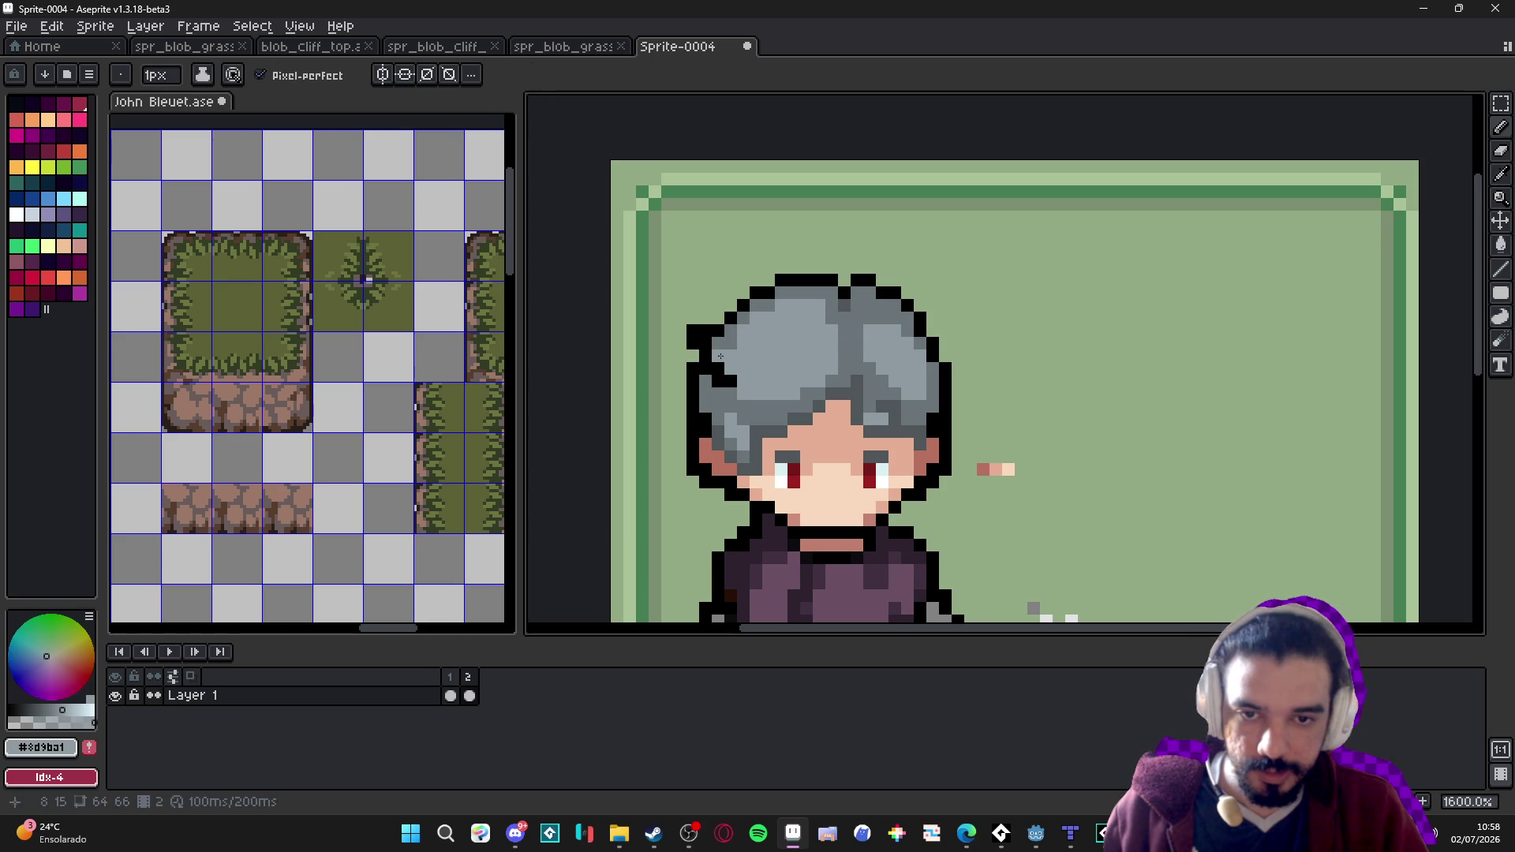
pyautogui.keyDown('alt'); pyautogui.click(730, 382); pyautogui.keyUp('alt')
pyautogui.click(742, 392)
pyautogui.moveTo(748, 392); pyautogui.dragTo(773, 393)
# Shade hair pixels beside the black streak with a slightly brightened dark grey.
pyautogui.scroll(-1, 819, 392)
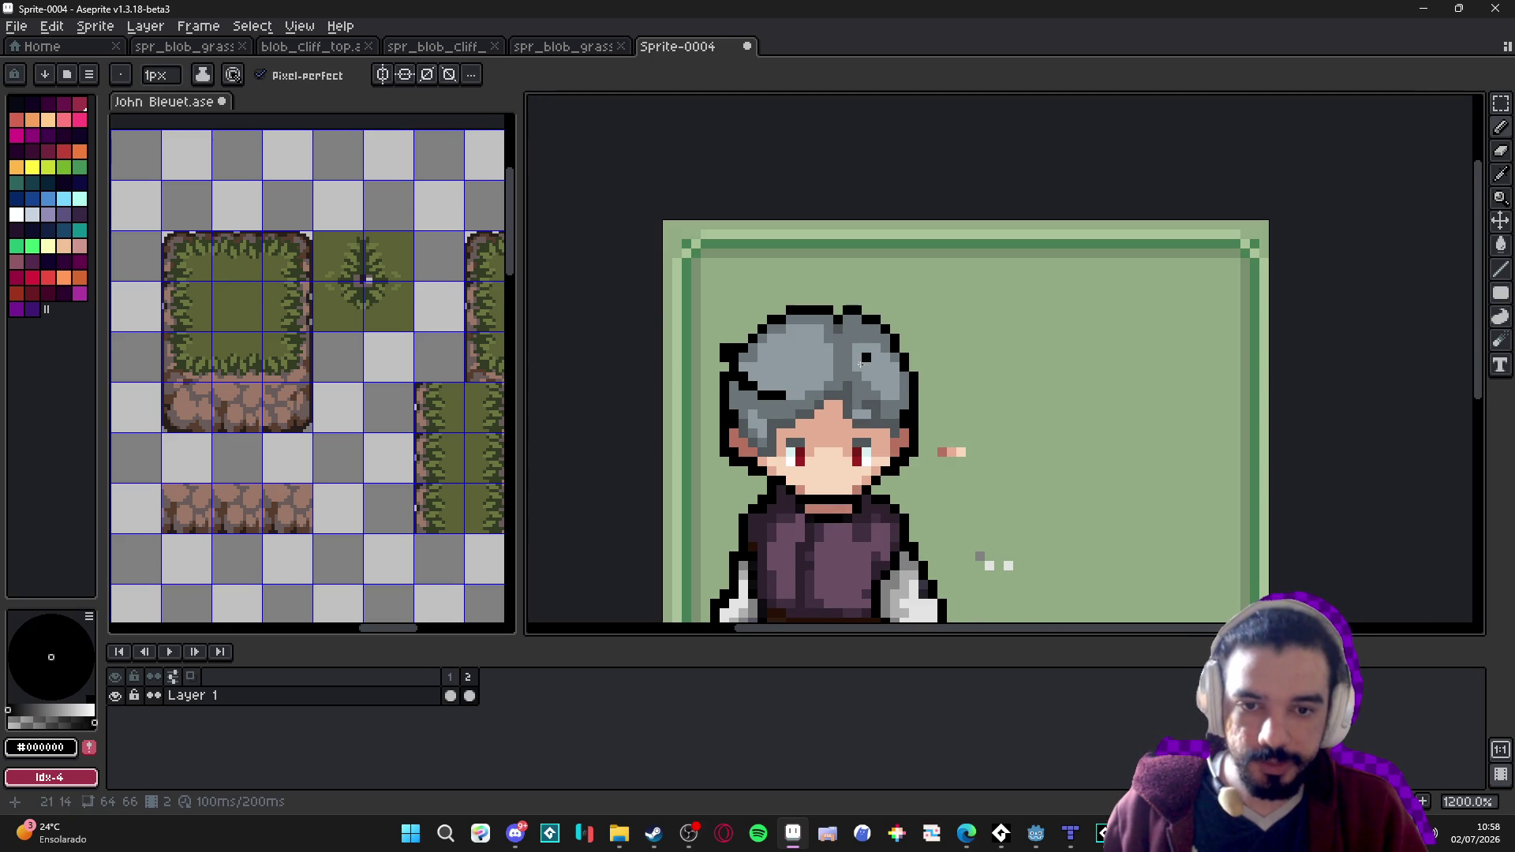
pyautogui.scroll(1, 854, 395)
pyautogui.keyDown('alt'); pyautogui.click(776, 393); pyautogui.keyUp('alt')
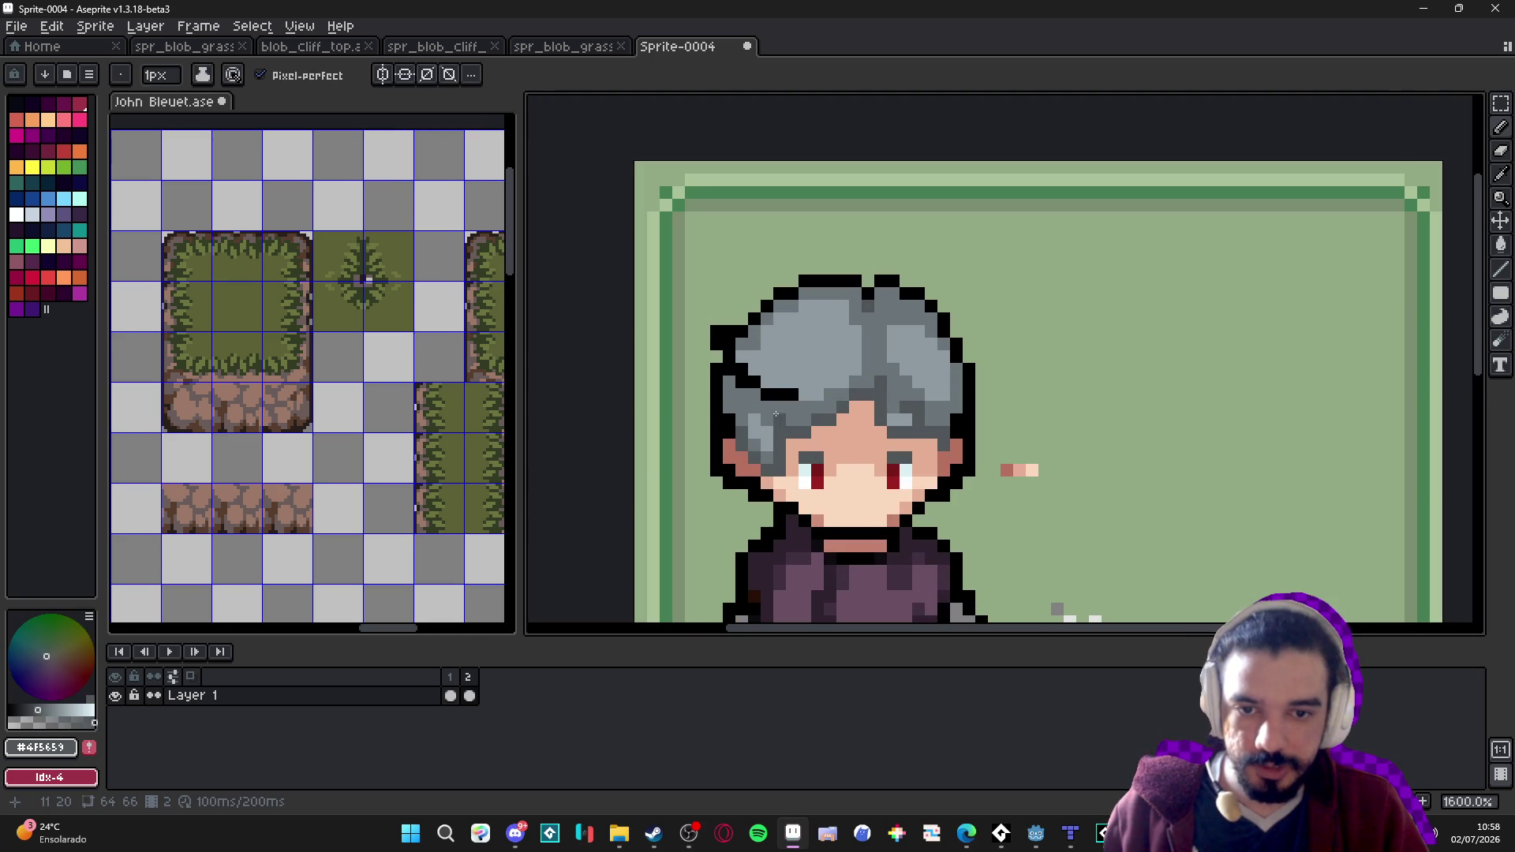
pyautogui.click(770, 396)
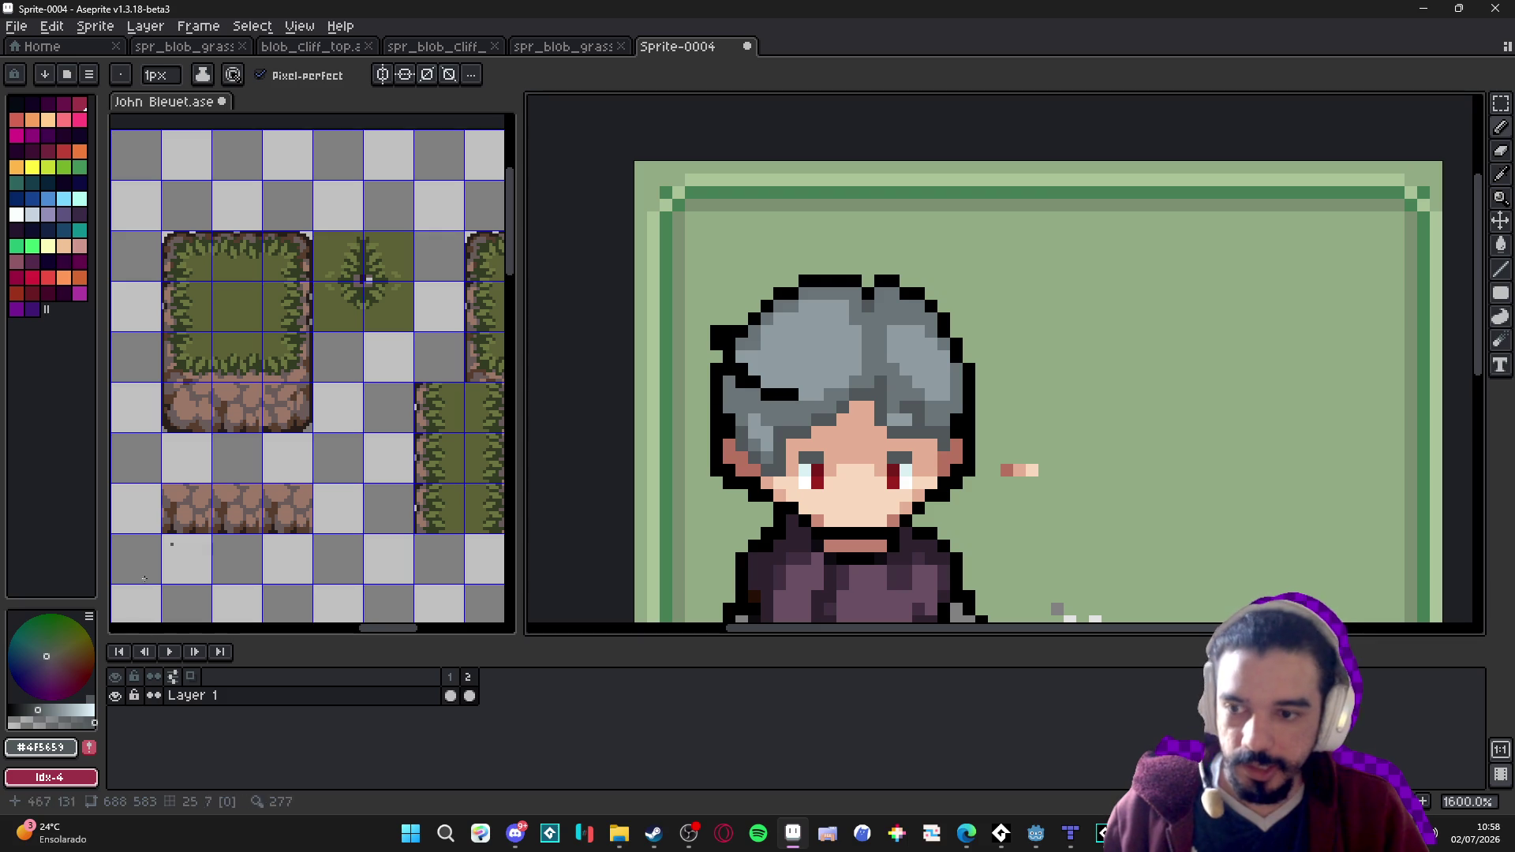
pyautogui.click(30, 709)
pyautogui.click(815, 394)
pyautogui.click(768, 394)
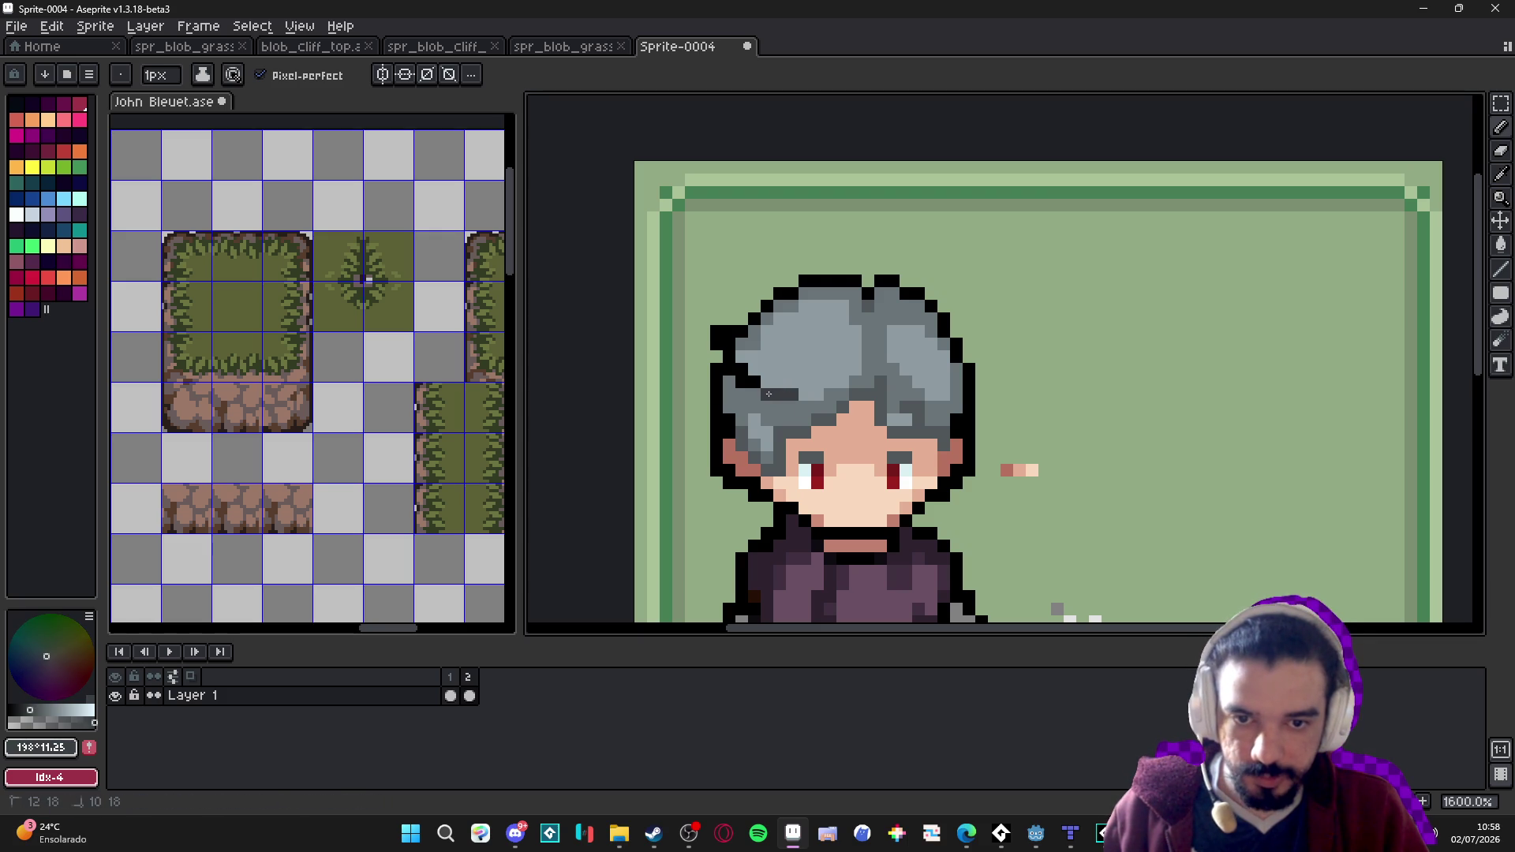
pyautogui.keyDown('alt'); pyautogui.click(747, 382); pyautogui.keyUp('alt')
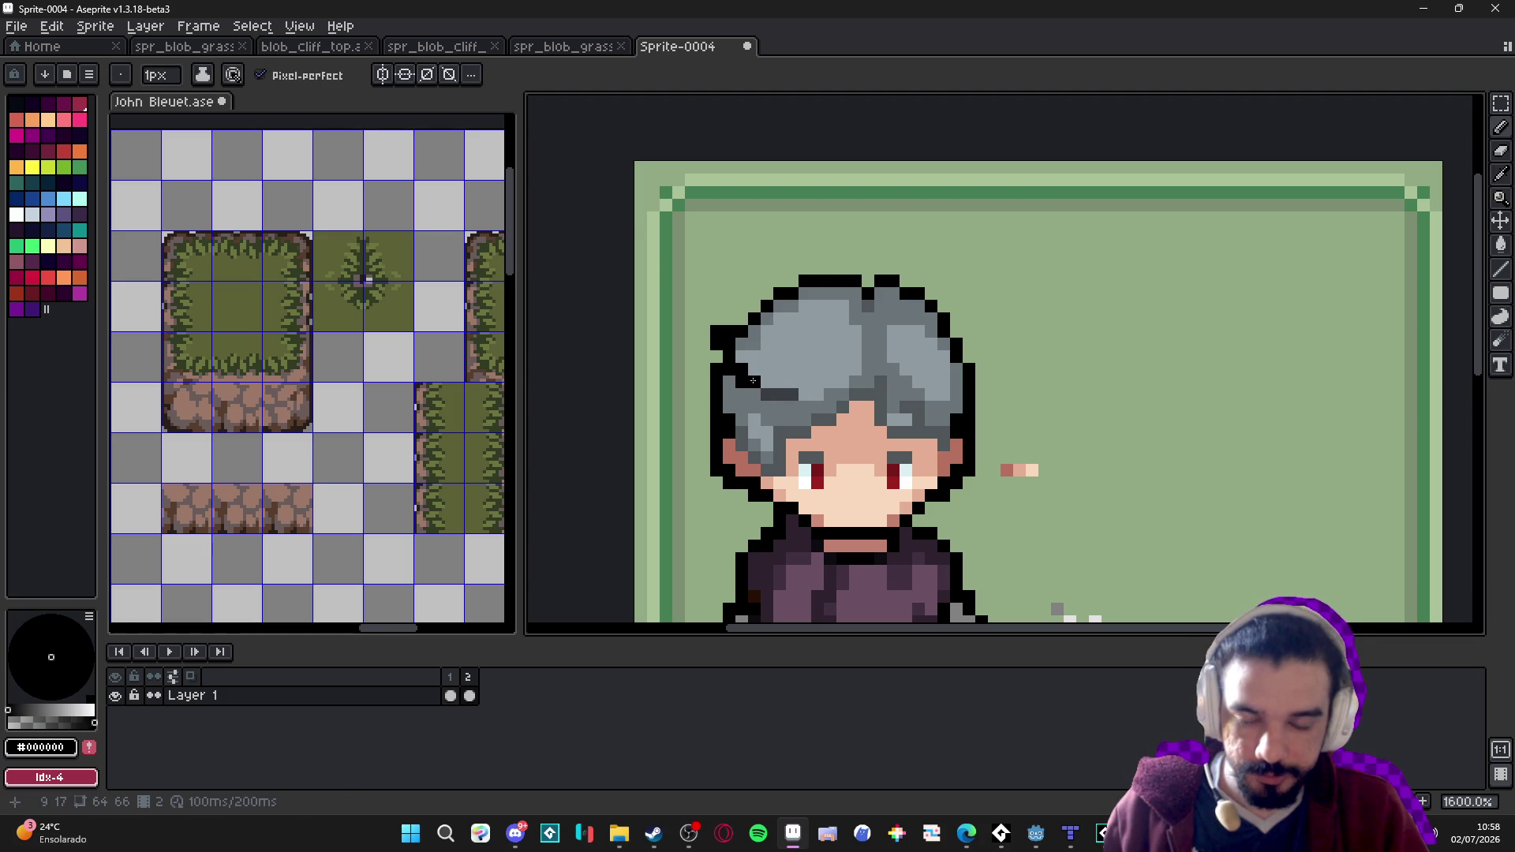
pyautogui.scroll(-2, 747, 382)
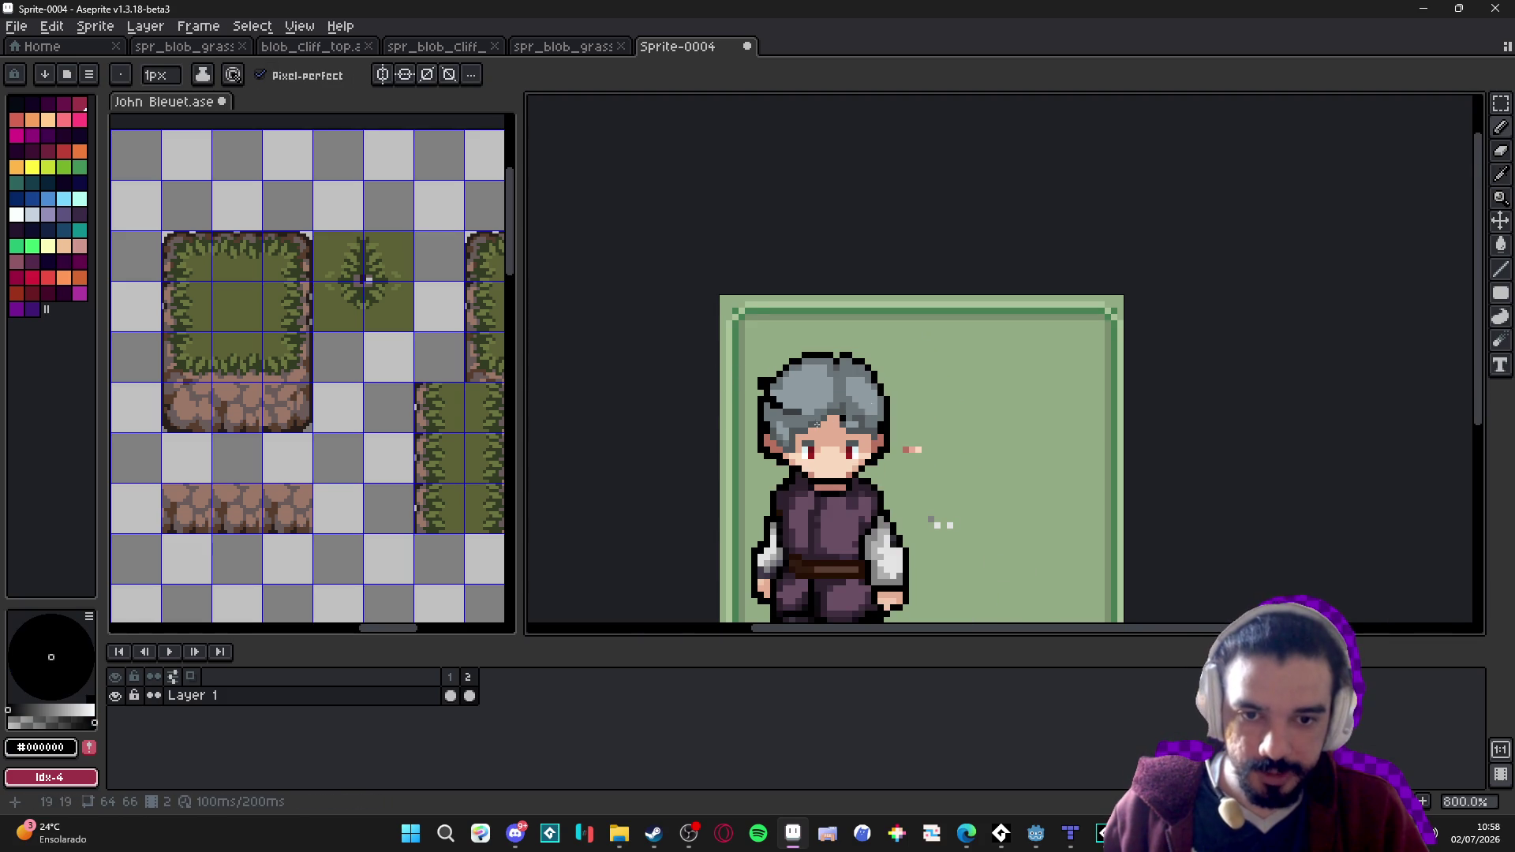
pyautogui.scroll(3, 871, 405)
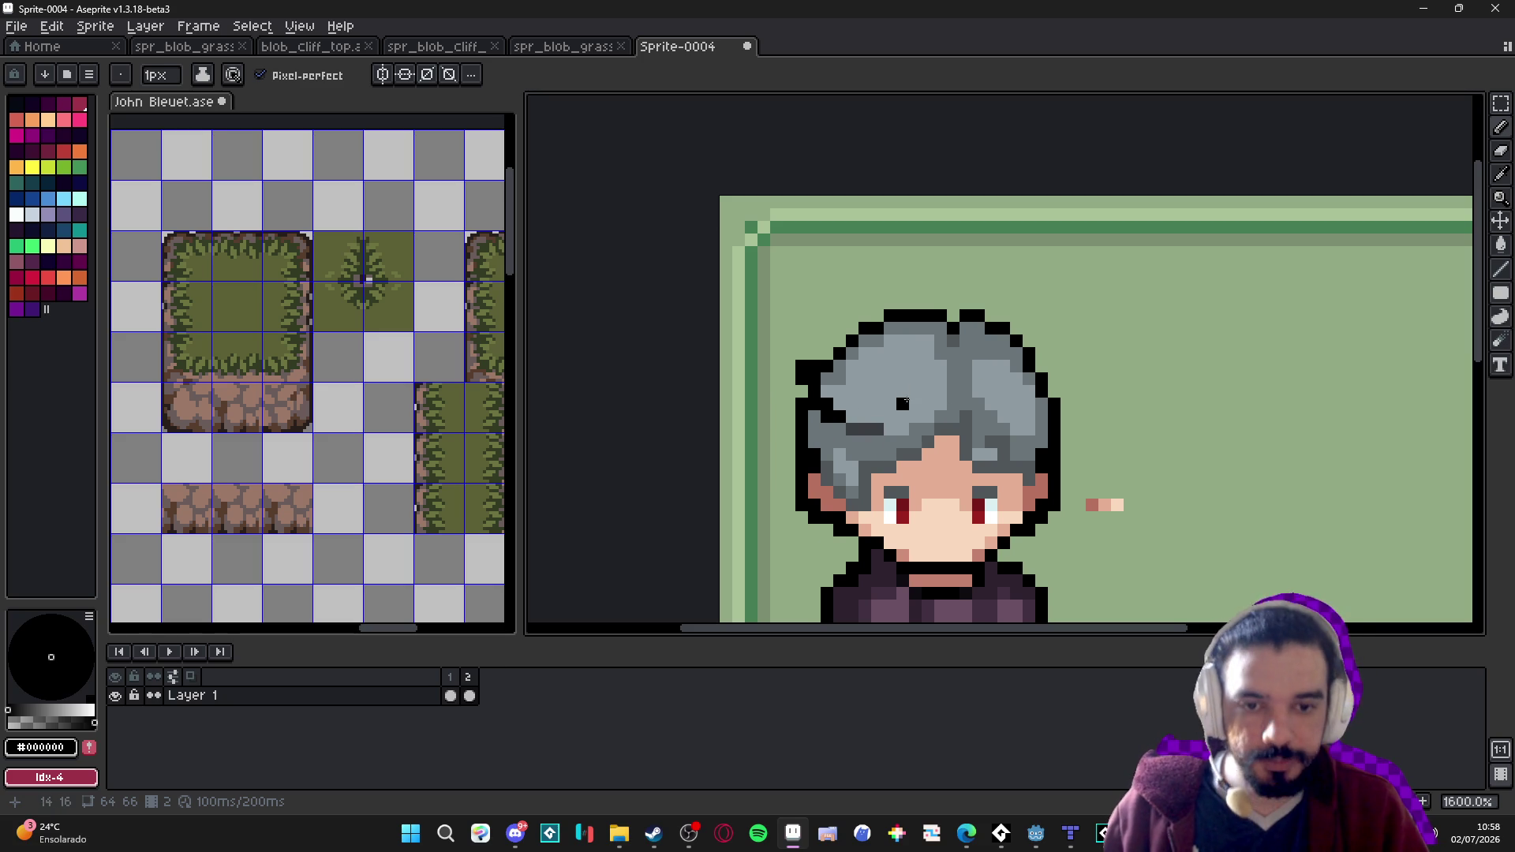
pyautogui.scroll(-4, 905, 403)
pyautogui.scroll(1, 926, 428)
pyautogui.scroll(1, 926, 428)
# Sample frame 1's pale highlight and paint a 1-pixel highlight streak across the upper-left hair of frame 2.
pyautogui.click(450, 695)
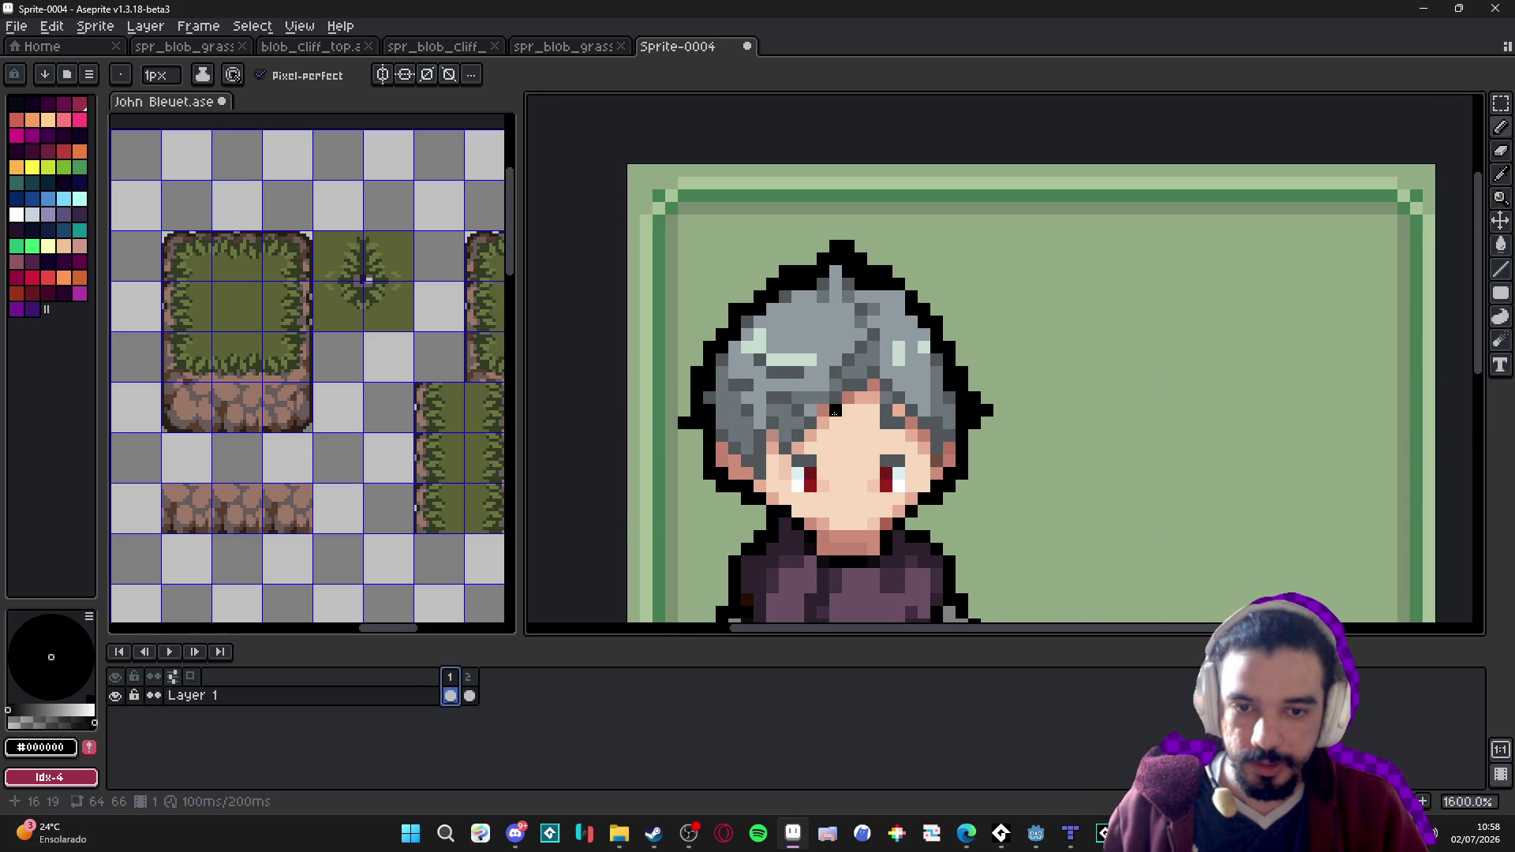
pyautogui.keyDown('alt'); pyautogui.click(791, 360); pyautogui.keyUp('alt')
pyautogui.click(469, 695)
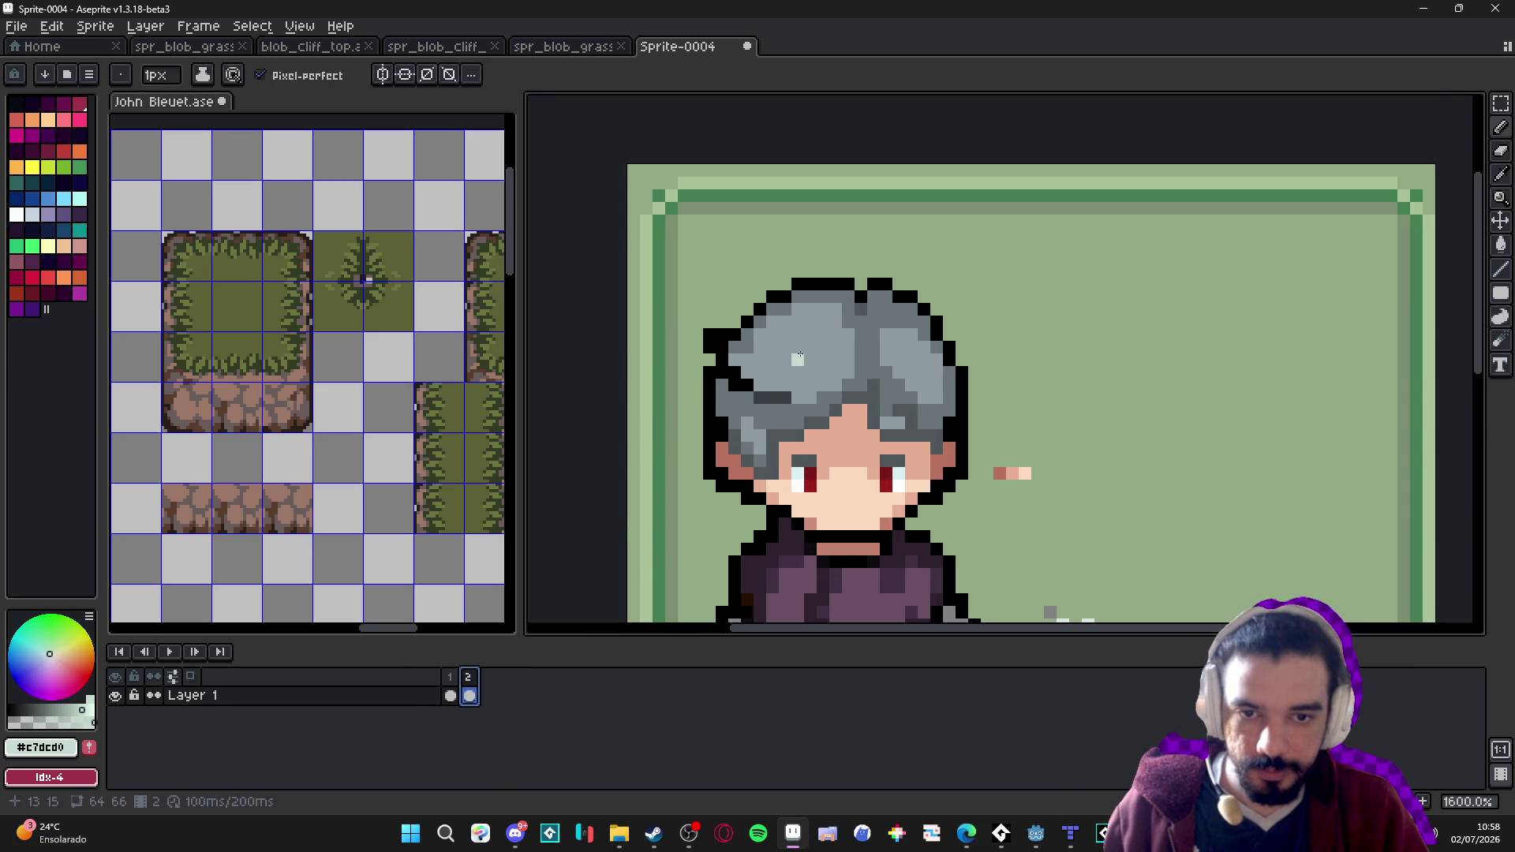
pyautogui.scroll(1, 798, 382)
pyautogui.press('+')
pyautogui.press('-')
pyautogui.moveTo(717, 359); pyautogui.dragTo(765, 359)
pyautogui.click(755, 339)
pyautogui.click(774, 339)
pyautogui.click(793, 339)
# Eyedrop the mid-grey and light highlight hair colours, then preview the whole sprite with F7.
pyautogui.scroll(-1, 789, 347)
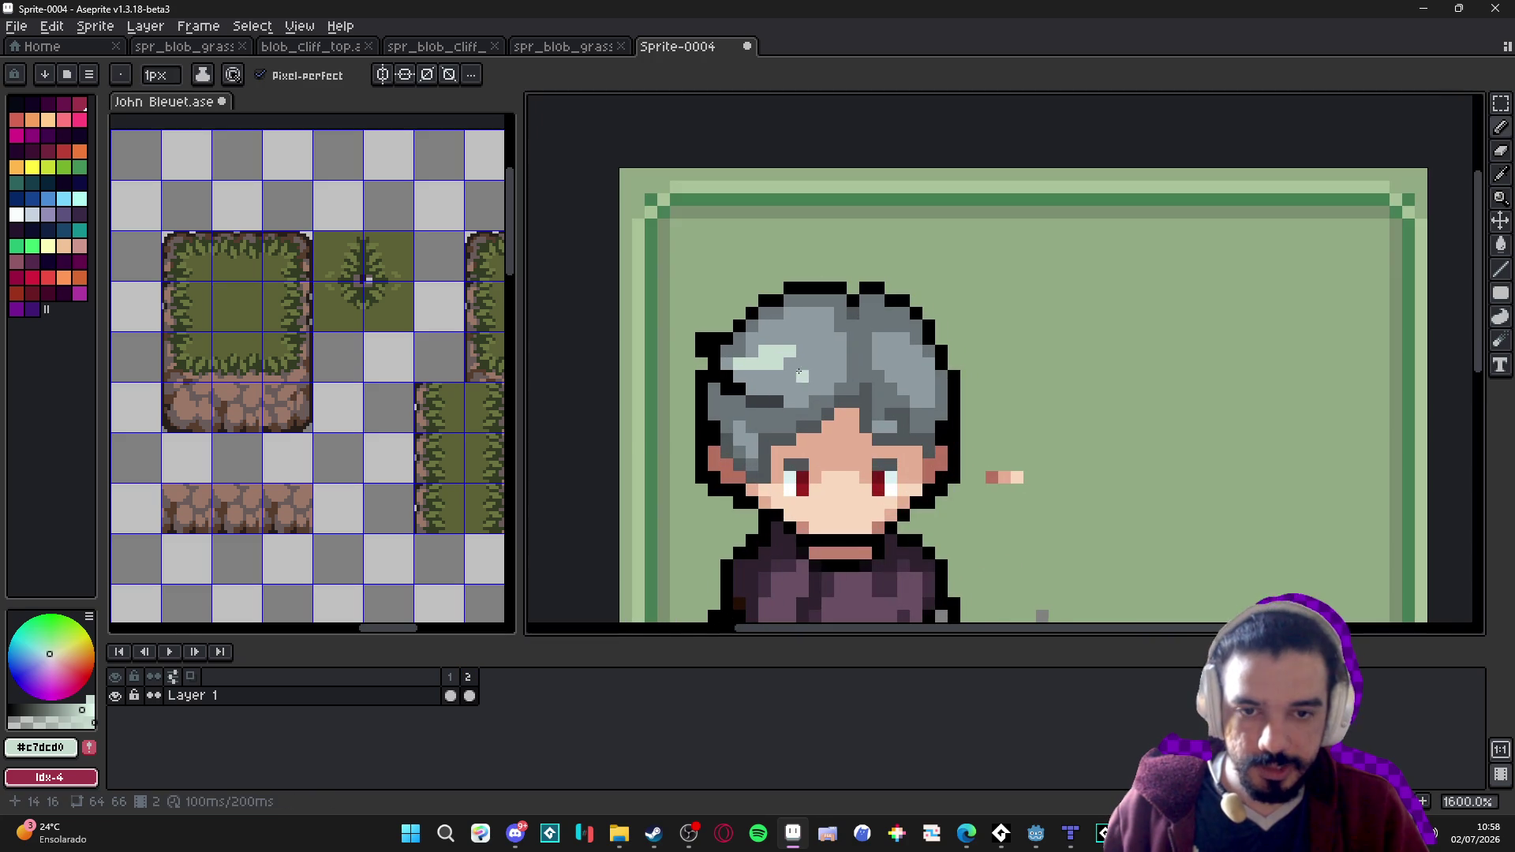
pyautogui.keyDown('alt'); pyautogui.click(784, 363); pyautogui.keyUp('alt')
pyautogui.scroll(-3, 798, 353)
pyautogui.scroll(4, 752, 331)
pyautogui.keyDown('alt'); pyautogui.click(752, 332); pyautogui.keyUp('alt')
pyautogui.scroll(-1, 752, 331)
pyautogui.press('F7')
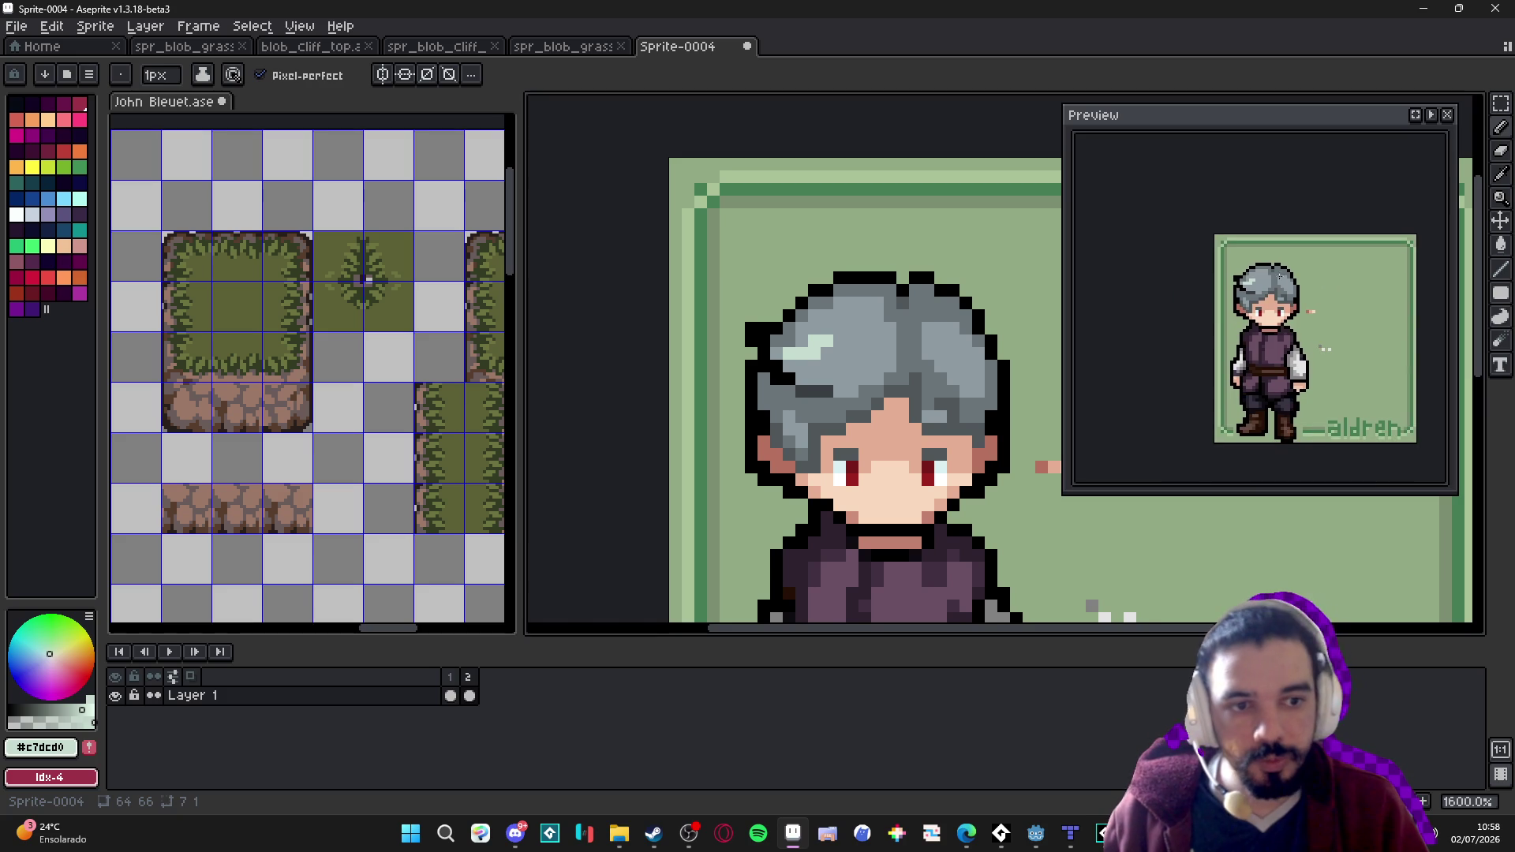
# Add light highlight pixels to the hair, including a small highlight on its right side.
pyautogui.click(888, 376)
pyautogui.moveTo(888, 376); pyautogui.dragTo(851, 350)
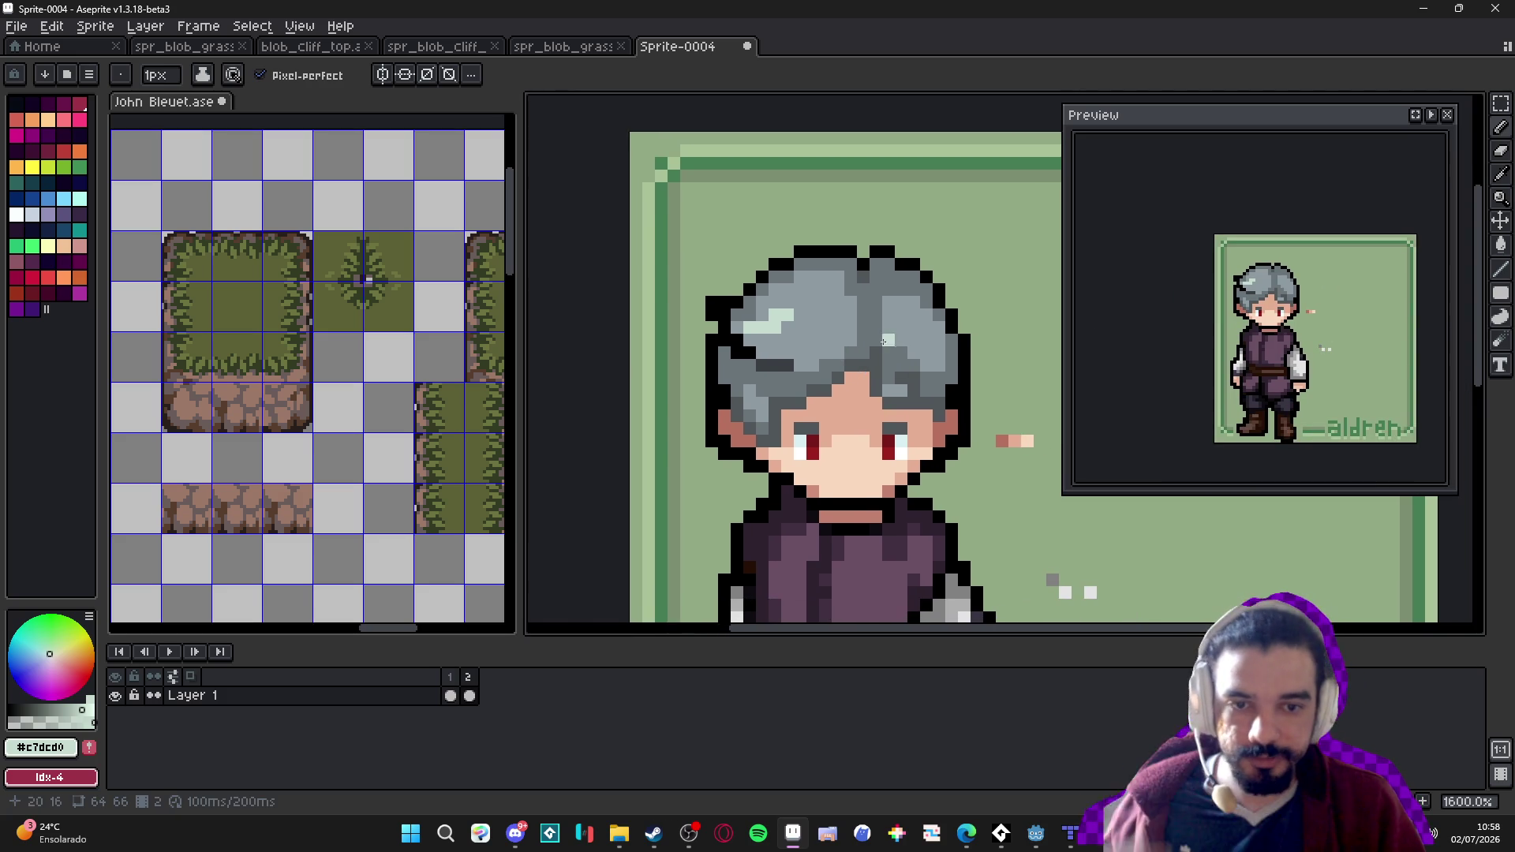
pyautogui.scroll(1, 889, 340)
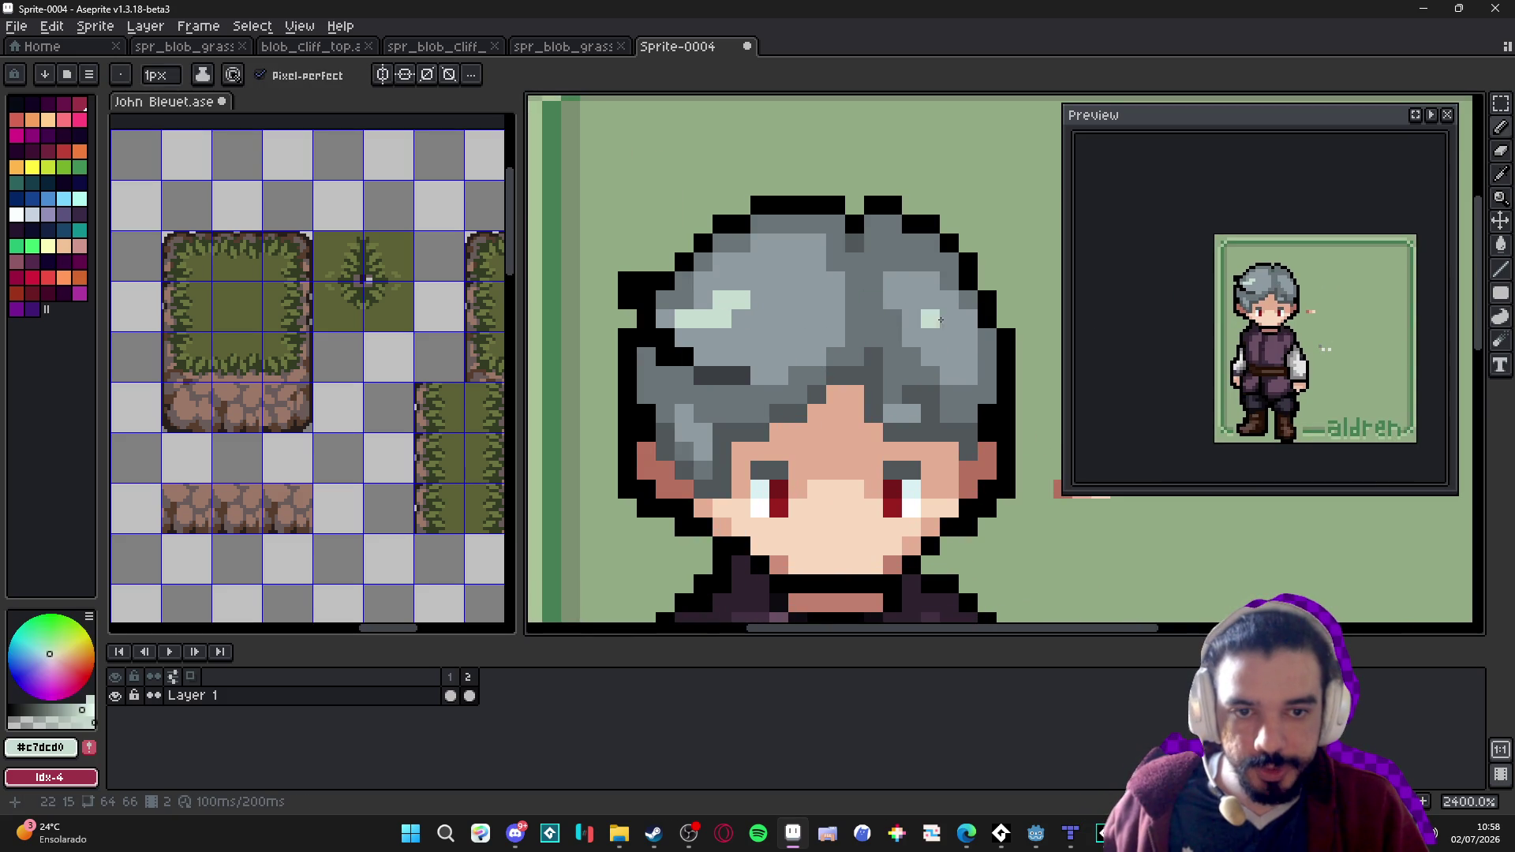
pyautogui.moveTo(931, 320); pyautogui.dragTo(950, 304)
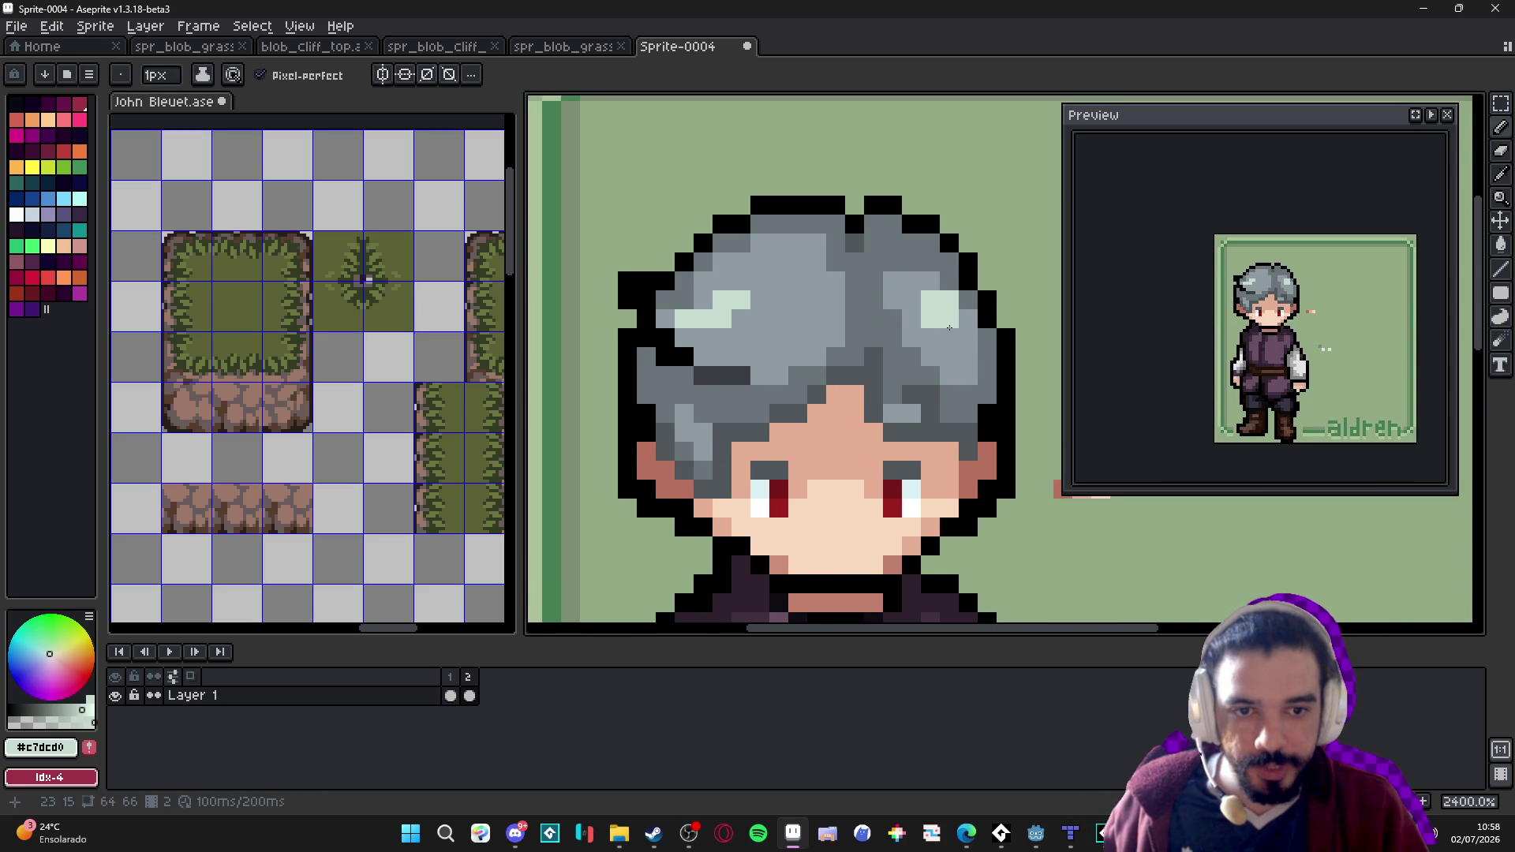
pyautogui.scroll(-2, 935, 318)
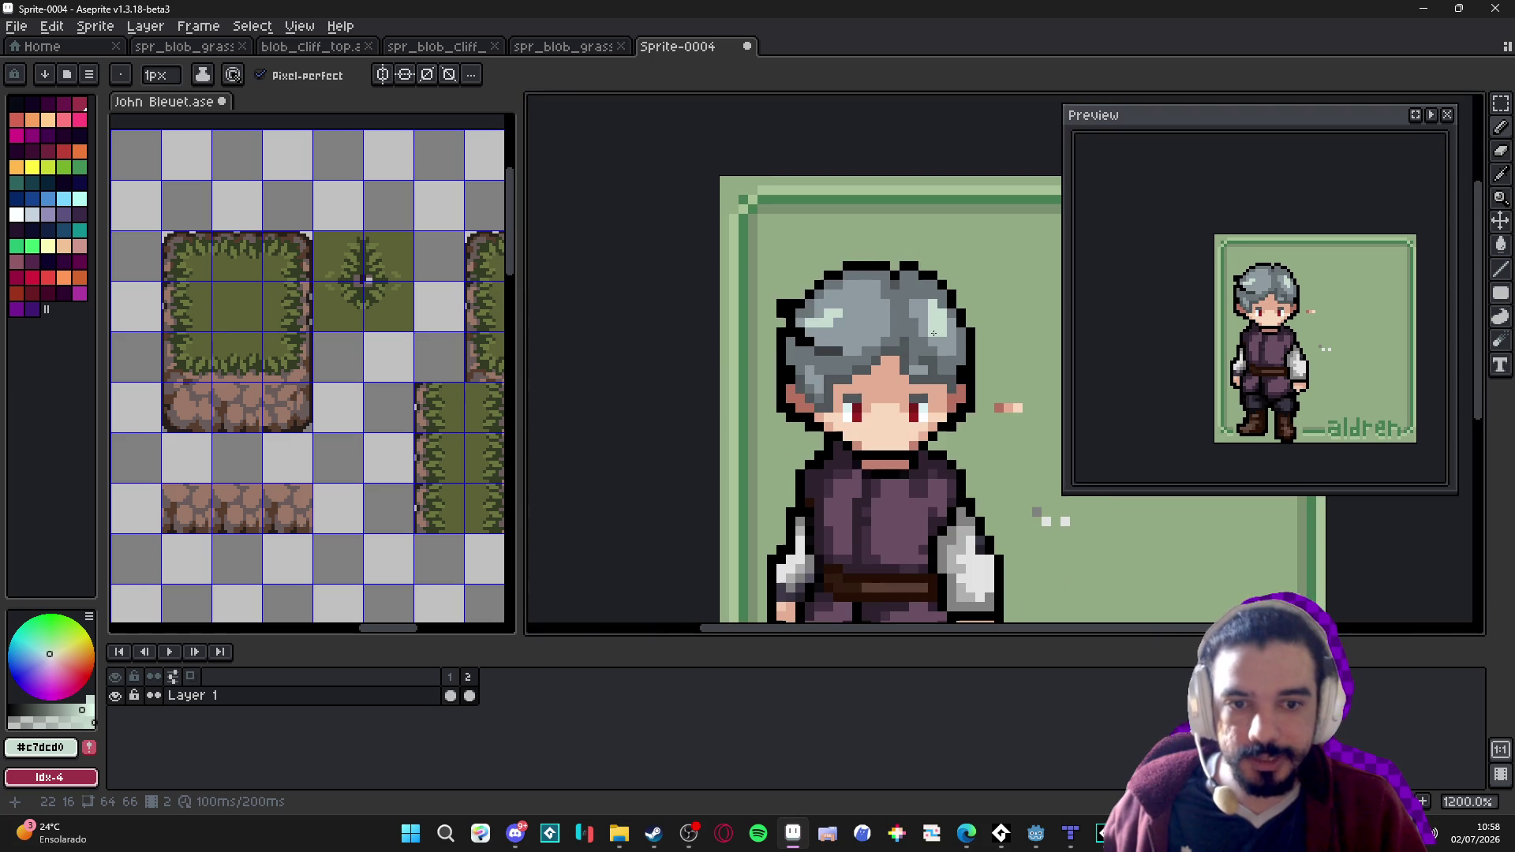
pyautogui.scroll(1, 959, 380)
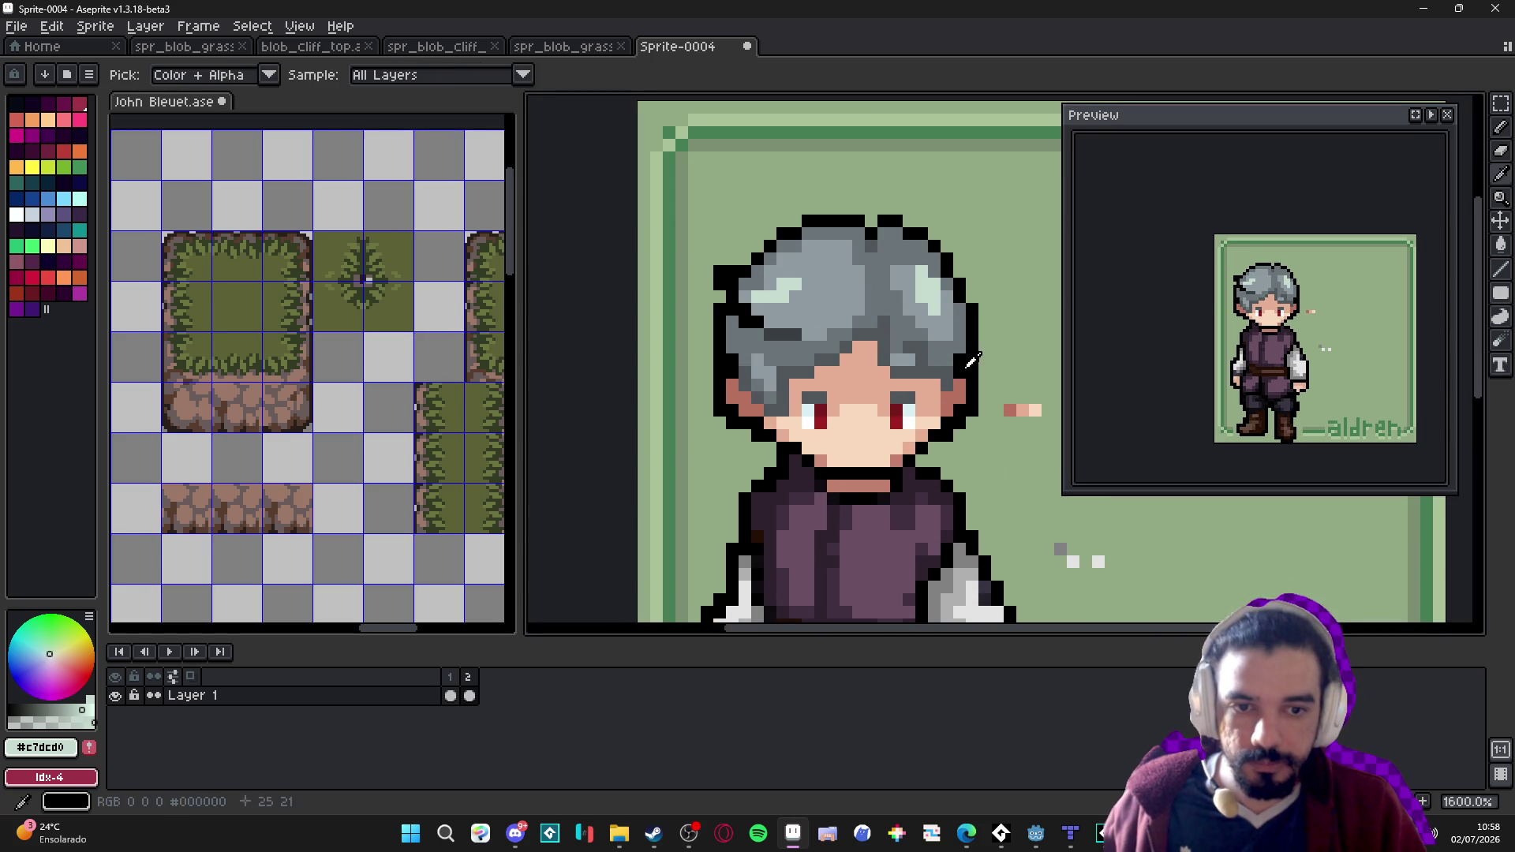
# Draw black strand pixels through the hair beside the eye and right eyebrow, undoing one misplaced pixel.
pyautogui.keyDown('alt'); pyautogui.click(968, 355); pyautogui.keyUp('alt')
pyautogui.click(909, 348)
pyautogui.moveTo(913, 348); pyautogui.dragTo(927, 359)
pyautogui.click(897, 371)
pyautogui.click(921, 371)
pyautogui.scroll(-1, 907, 370)
pyautogui.hotkey('ctrl', 'z')
pyautogui.scroll(1, 902, 365)
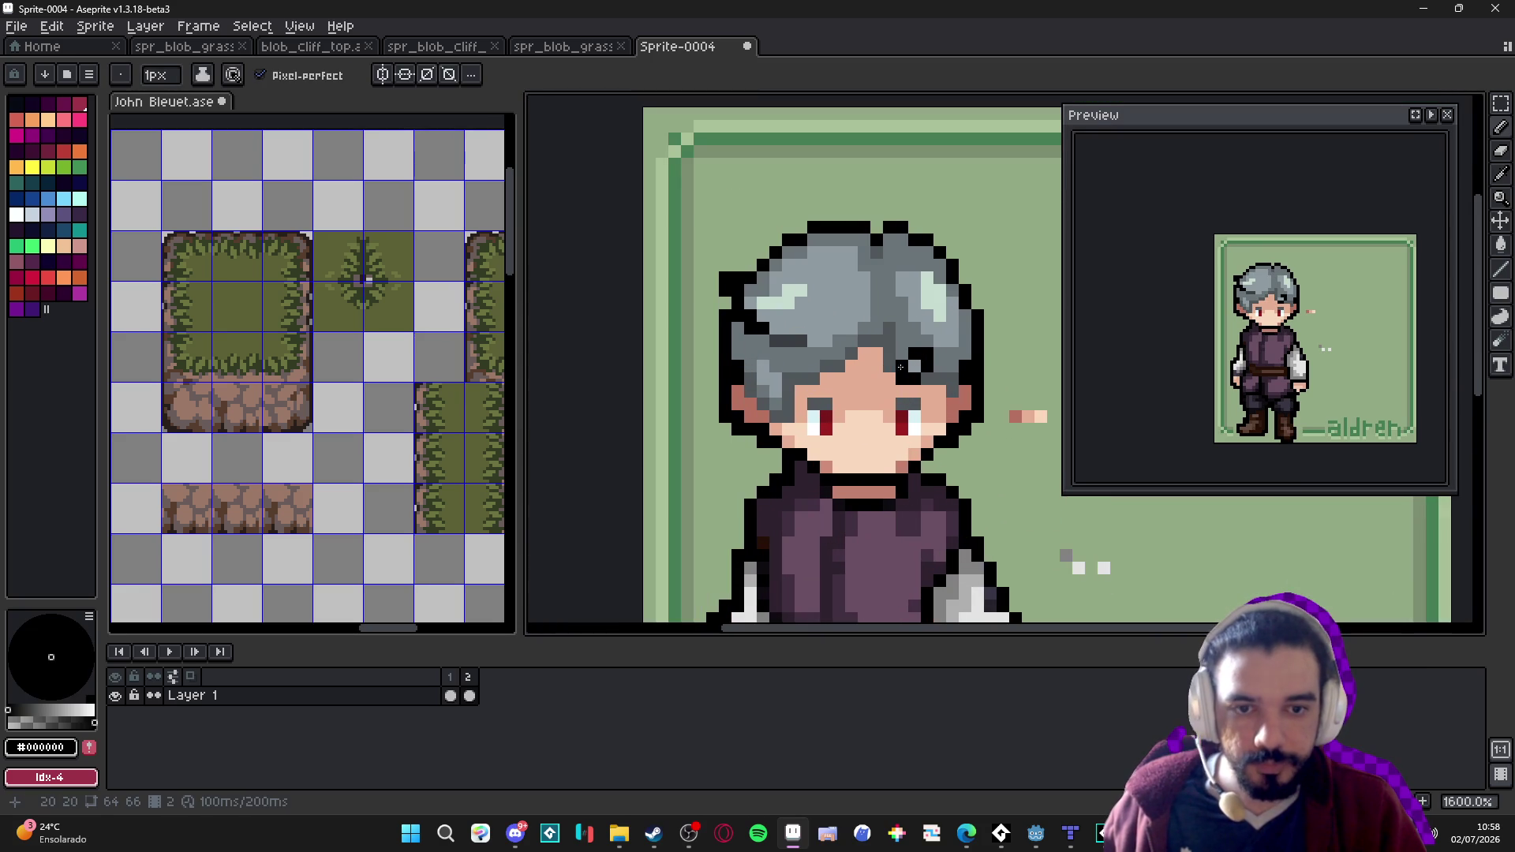
pyautogui.click(864, 352)
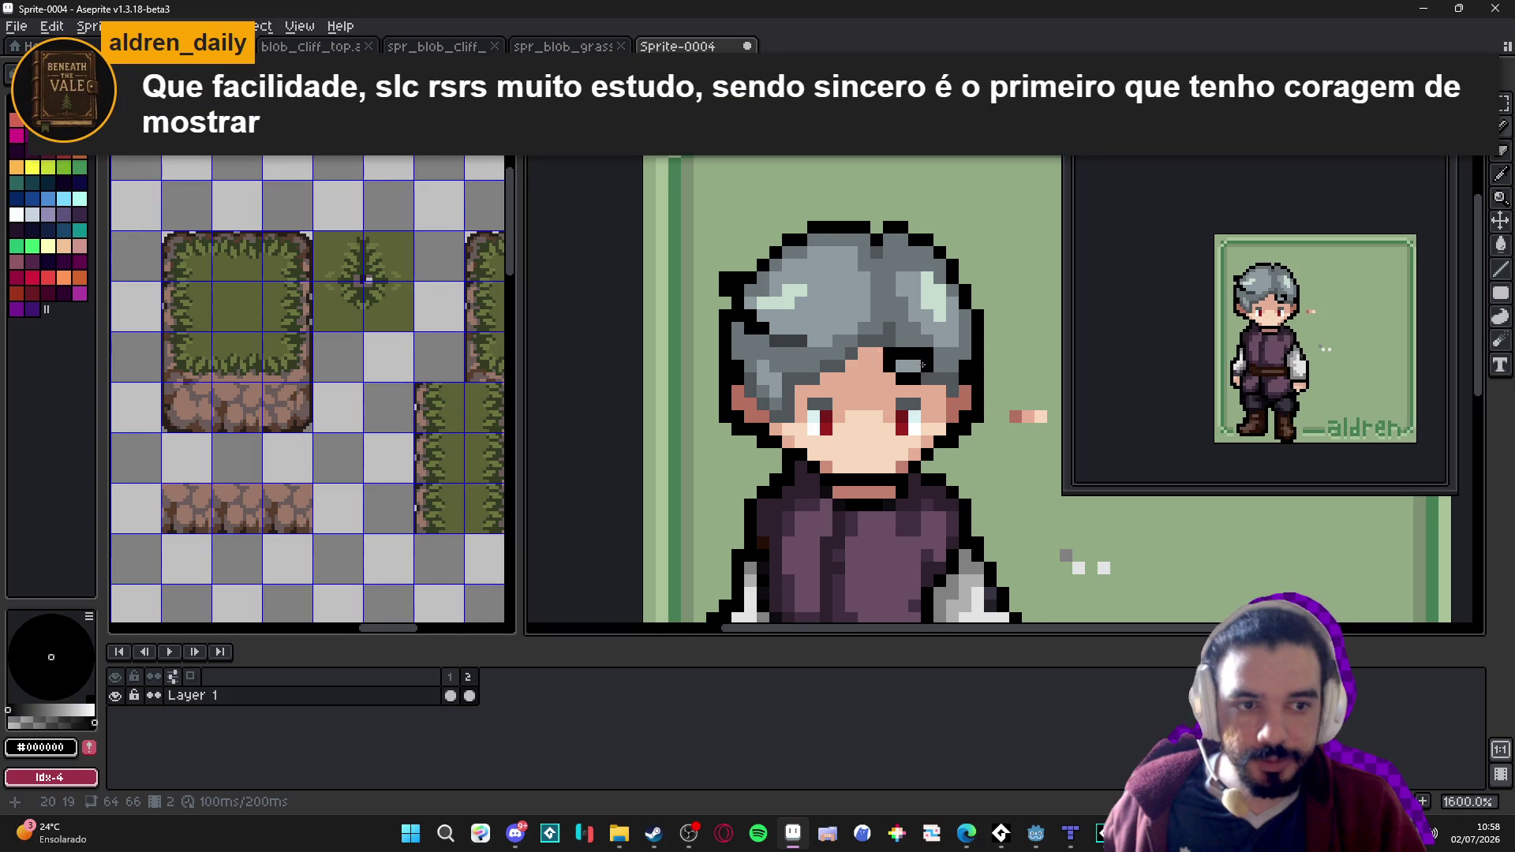
pyautogui.scroll(1, 953, 383)
pyautogui.scroll(-1, 939, 399)
pyautogui.click(933, 406)
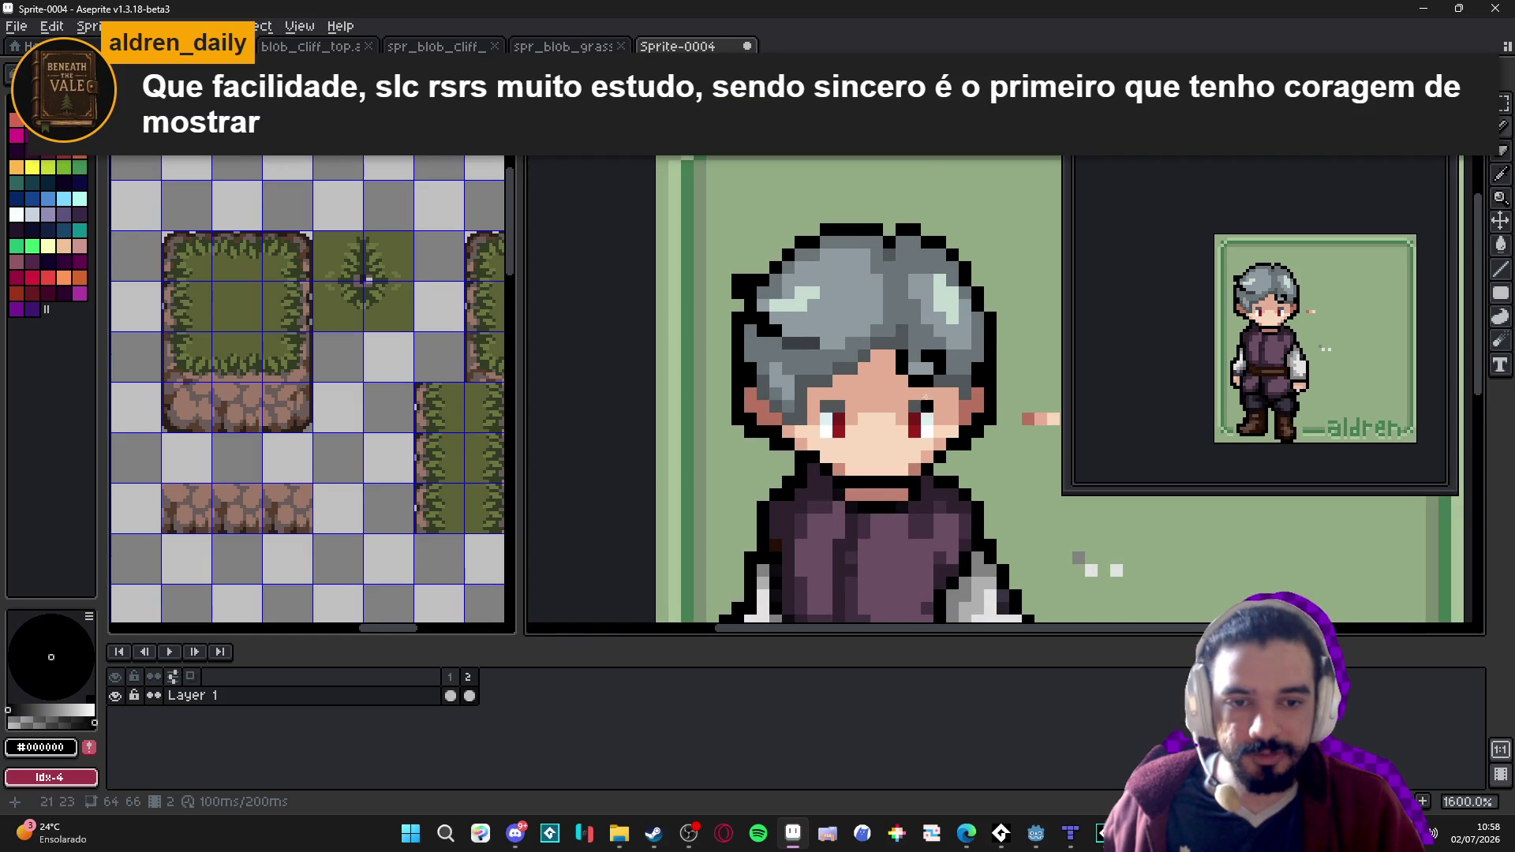
pyautogui.click(954, 346)
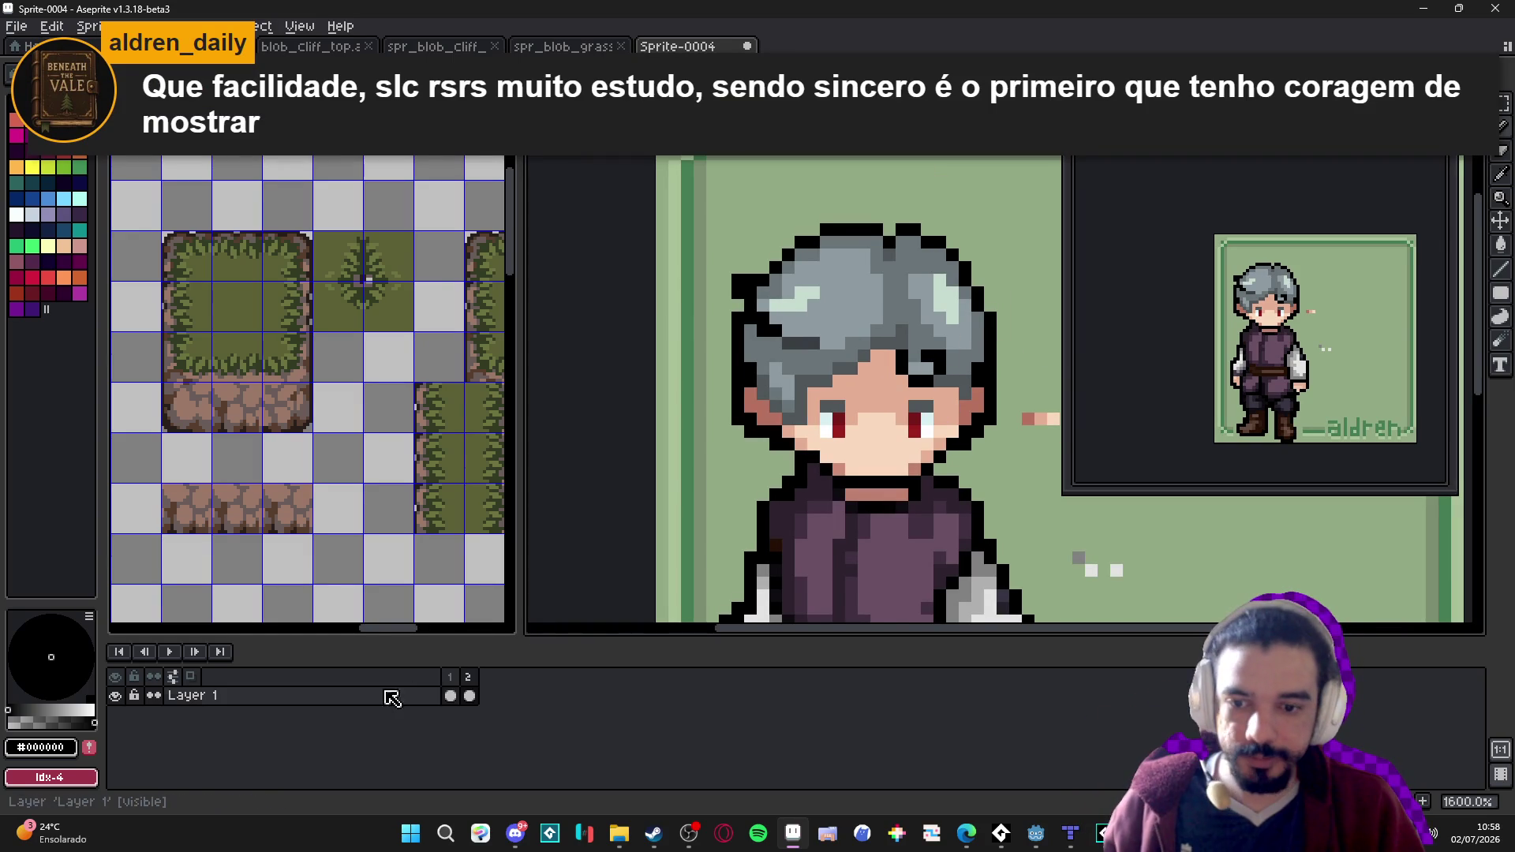
# Compare against frame 1, then sample the grey hair colour on frame 2 and recentre the character.
pyautogui.click(450, 693)
pyautogui.scroll(-3, 710, 442)
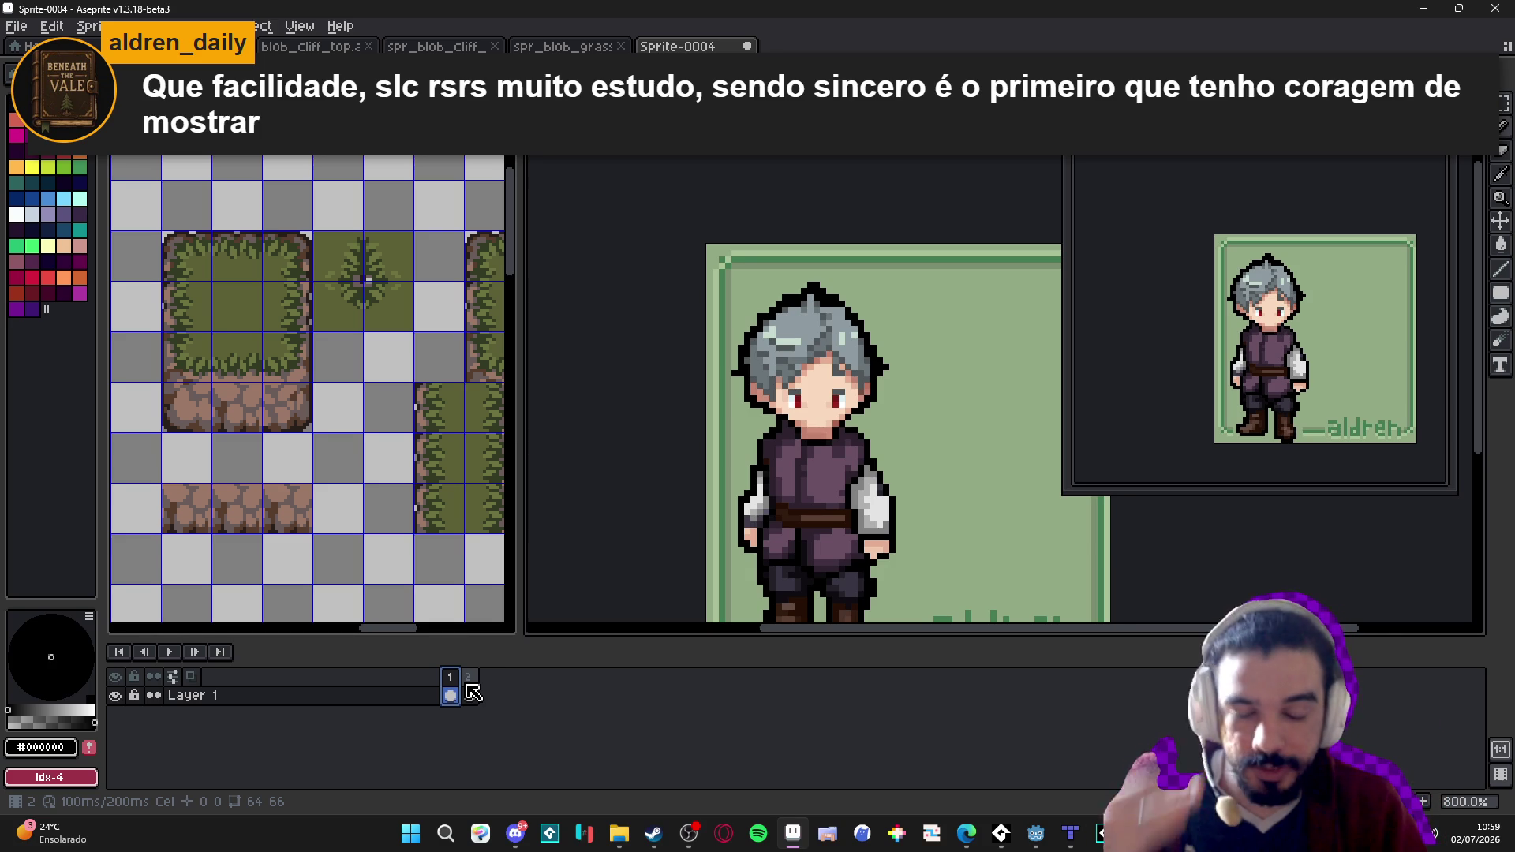
pyautogui.click(471, 694)
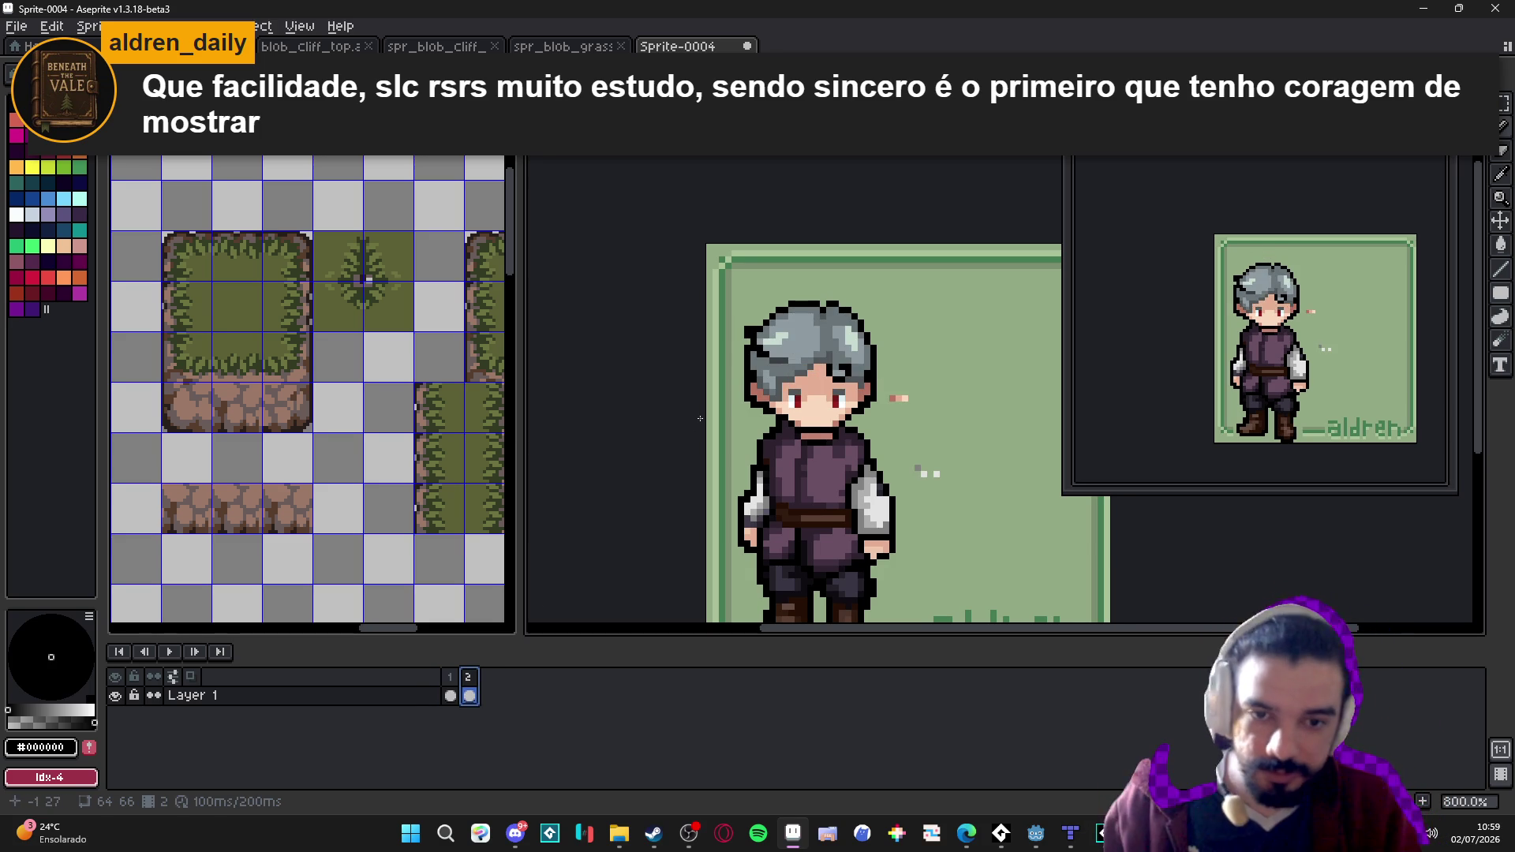
pyautogui.scroll(3, 816, 336)
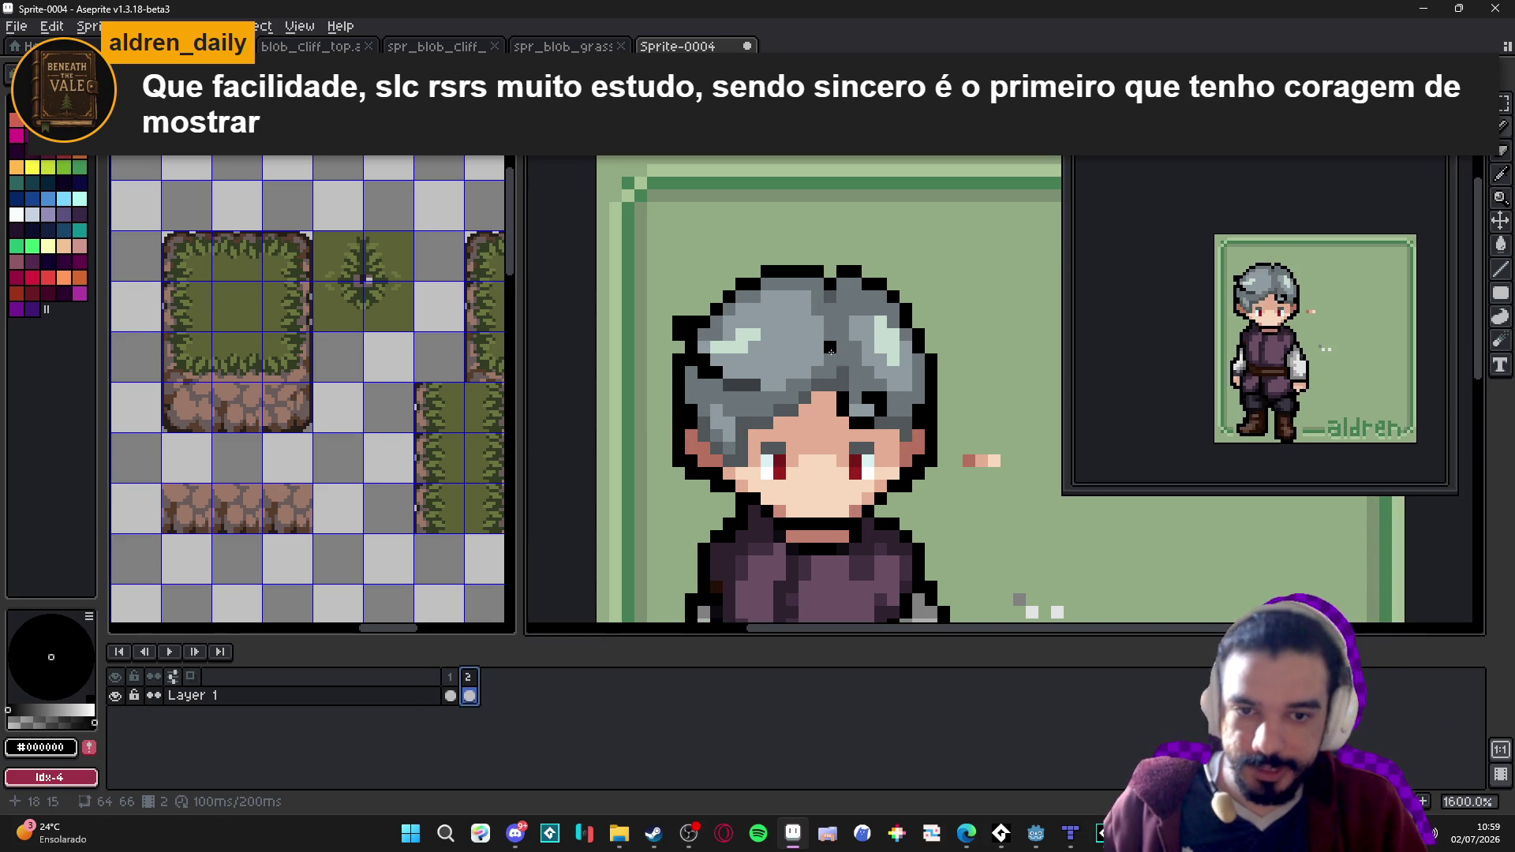
pyautogui.keyDown('alt'); pyautogui.click(816, 347); pyautogui.keyUp('alt')
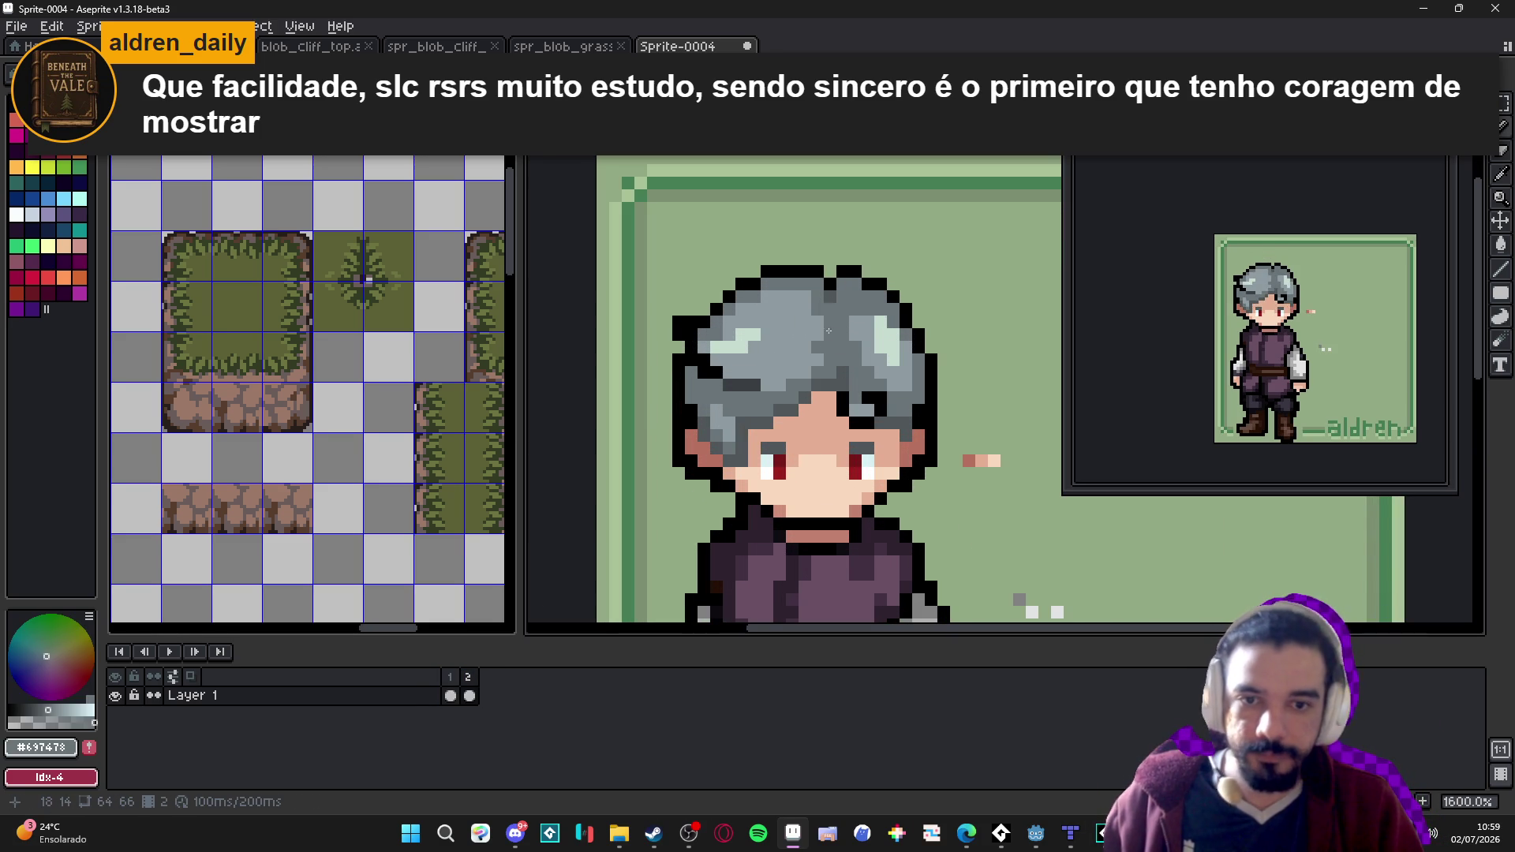
pyautogui.scroll(-3, 810, 319)
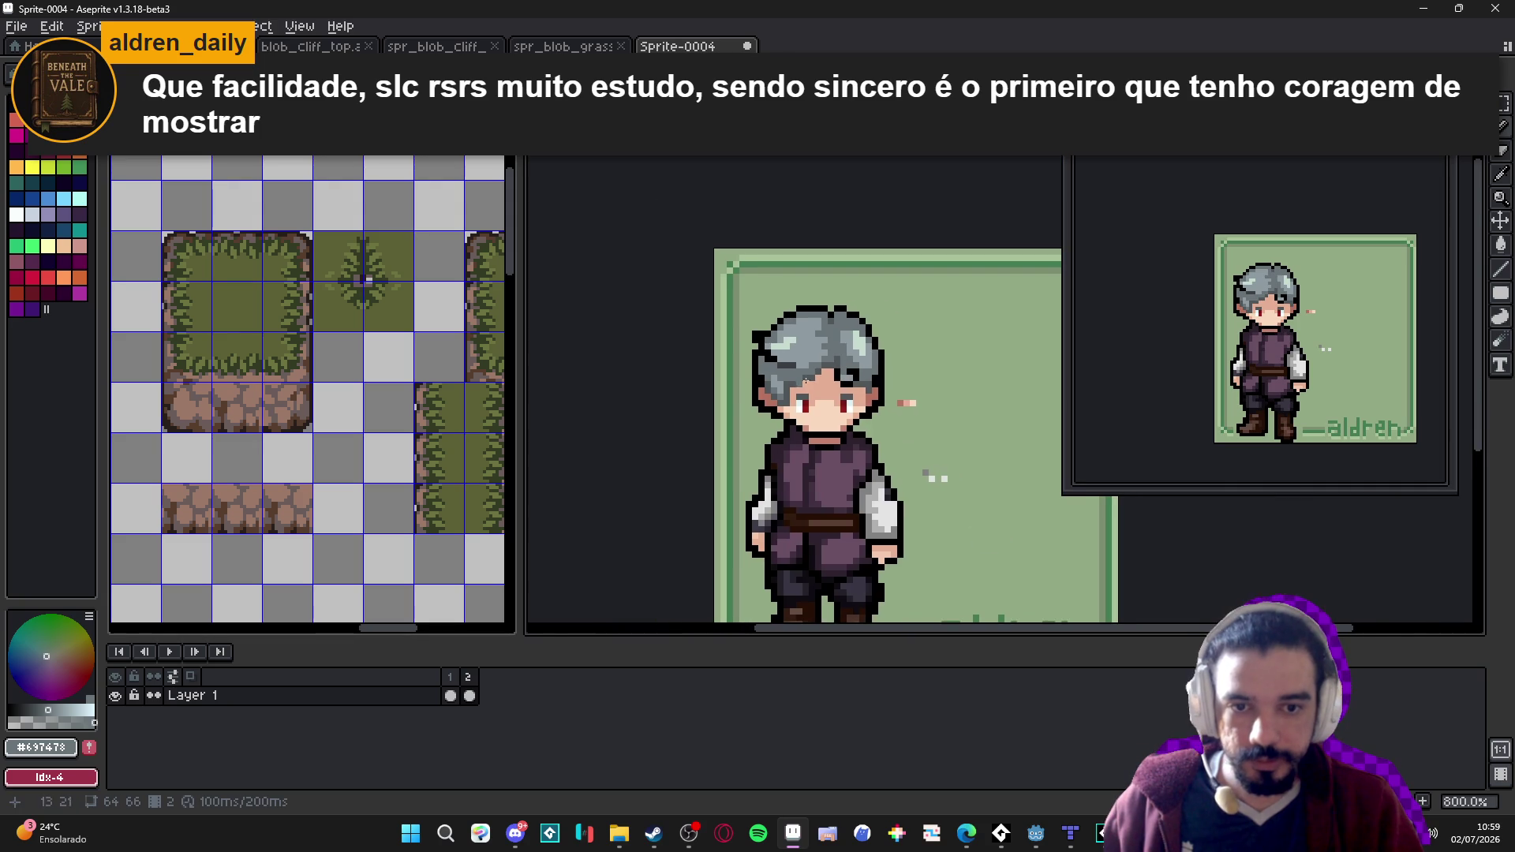
pyautogui.moveTo(836, 400); pyautogui.dragTo(840, 376)
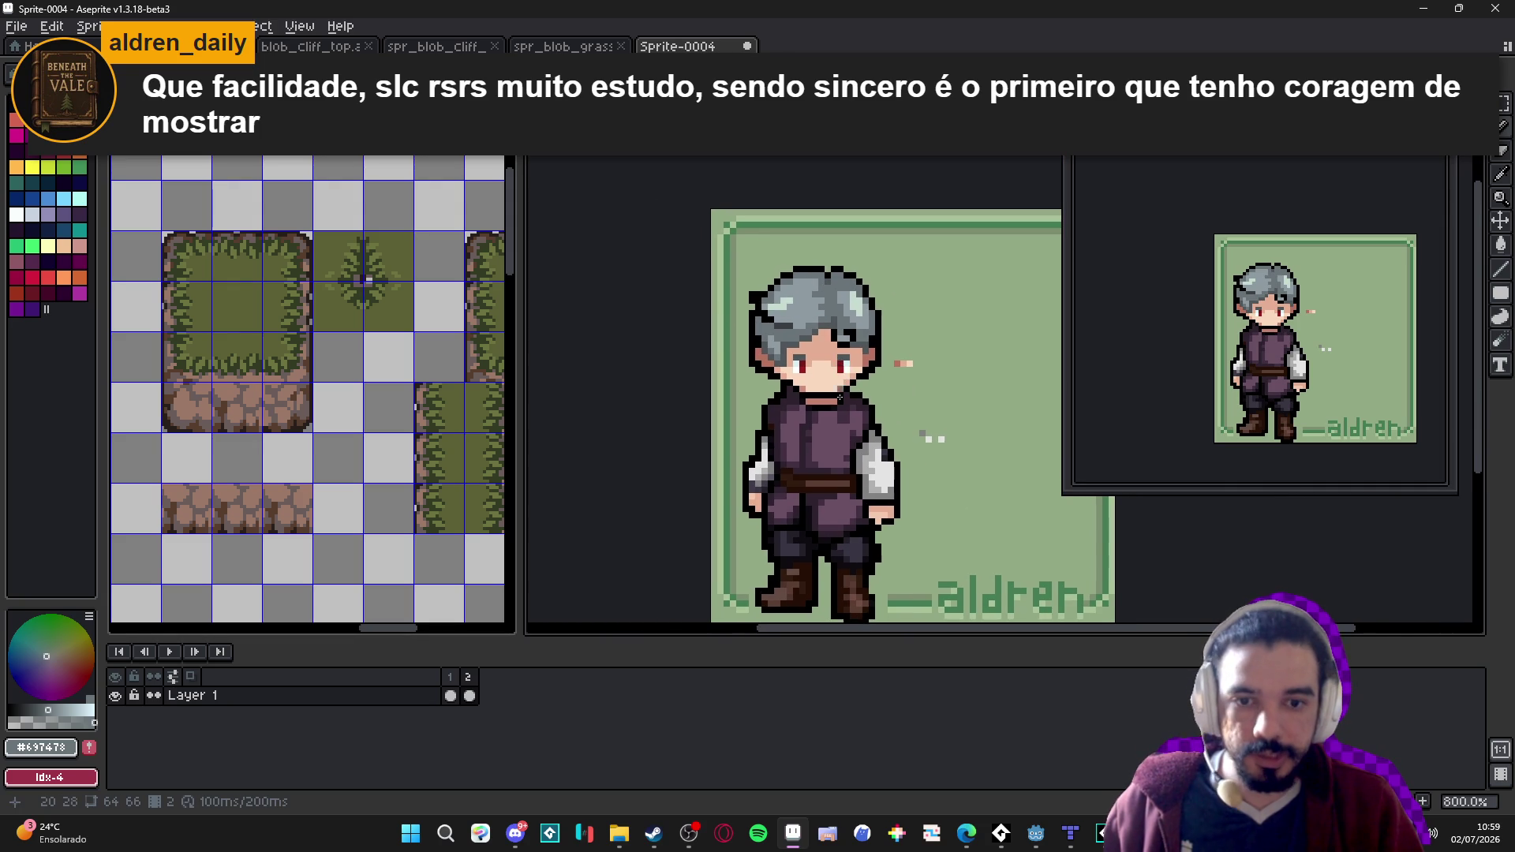
pyautogui.scroll(1, 859, 360)
# Paint brown skin-shadow pixels under the hair fringe, beside the eyes and for the nose.
pyautogui.keyDown('alt'); pyautogui.click(858, 360); pyautogui.keyUp('alt')
pyautogui.scroll(1, 828, 339)
pyautogui.click(791, 315)
pyautogui.click(789, 325)
pyautogui.click(755, 324)
pyautogui.click(677, 363)
pyautogui.click(886, 362)
pyautogui.click(711, 337)
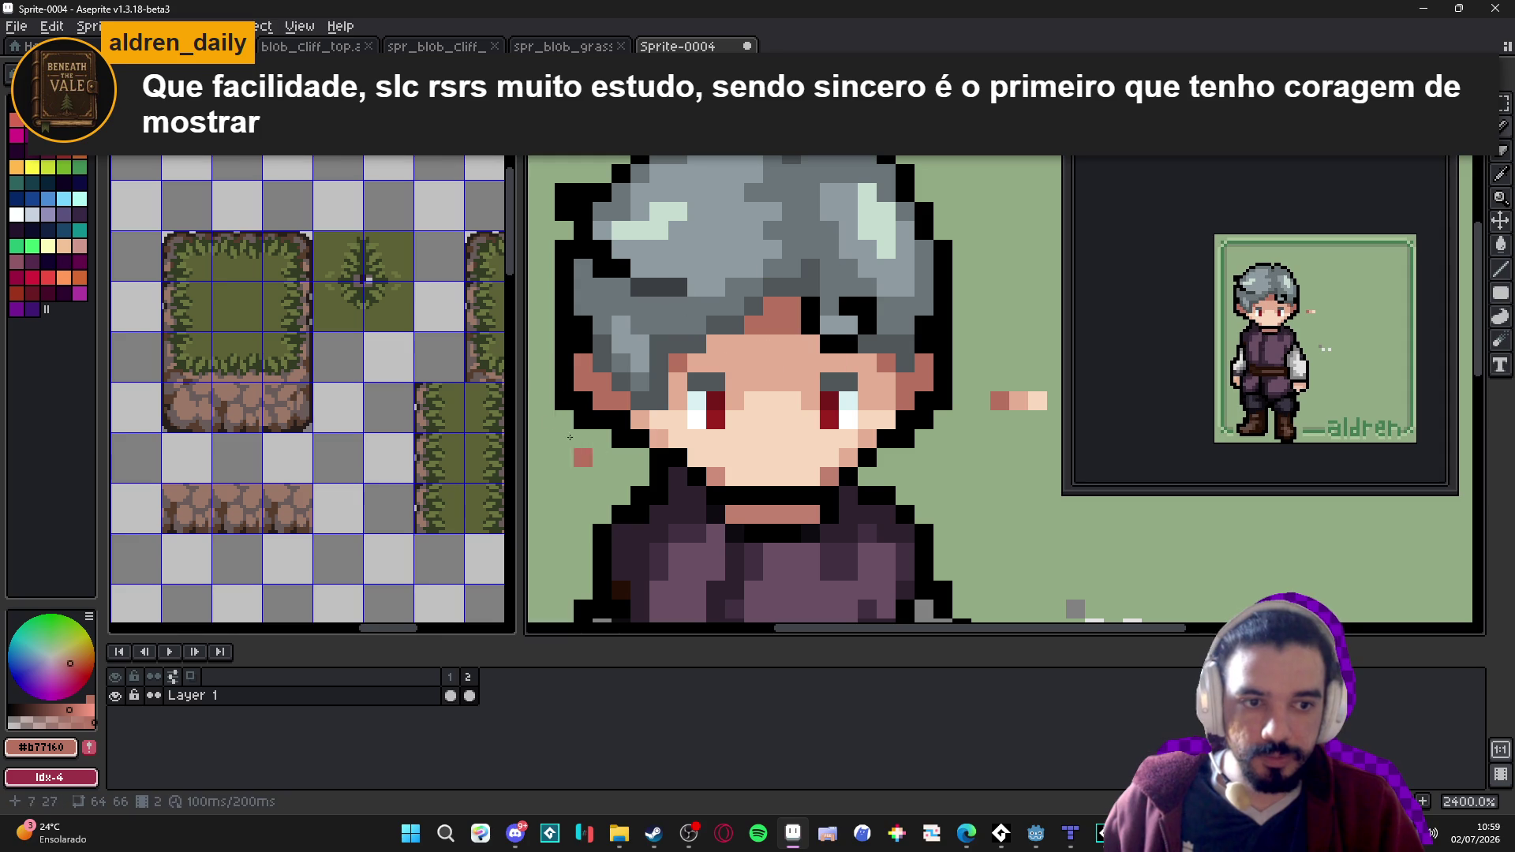
pyautogui.scroll(-2, 884, 347)
pyautogui.click(759, 351)
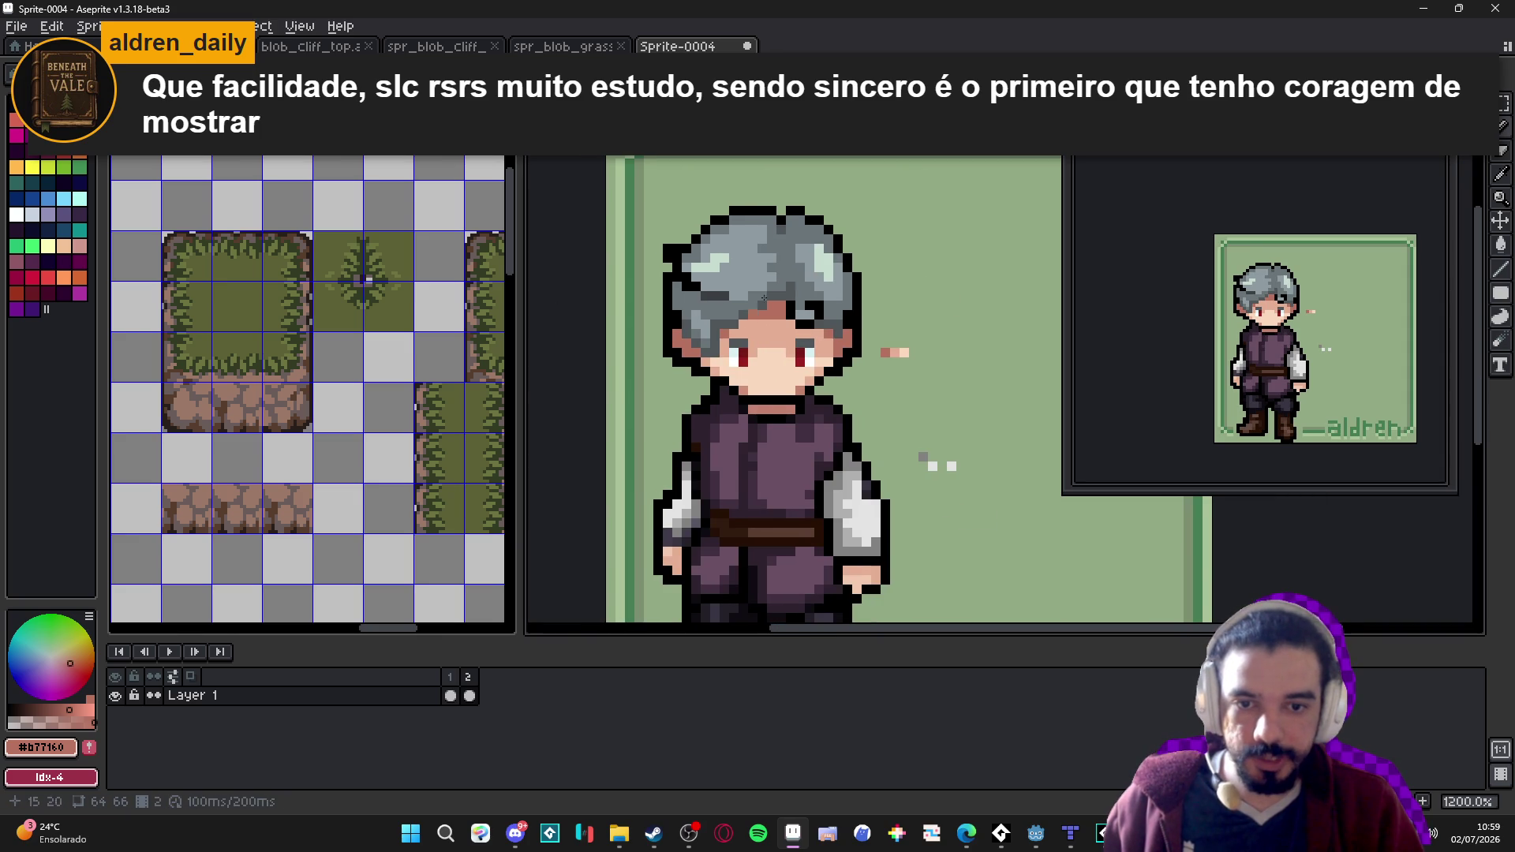
pyautogui.scroll(-2, 800, 372)
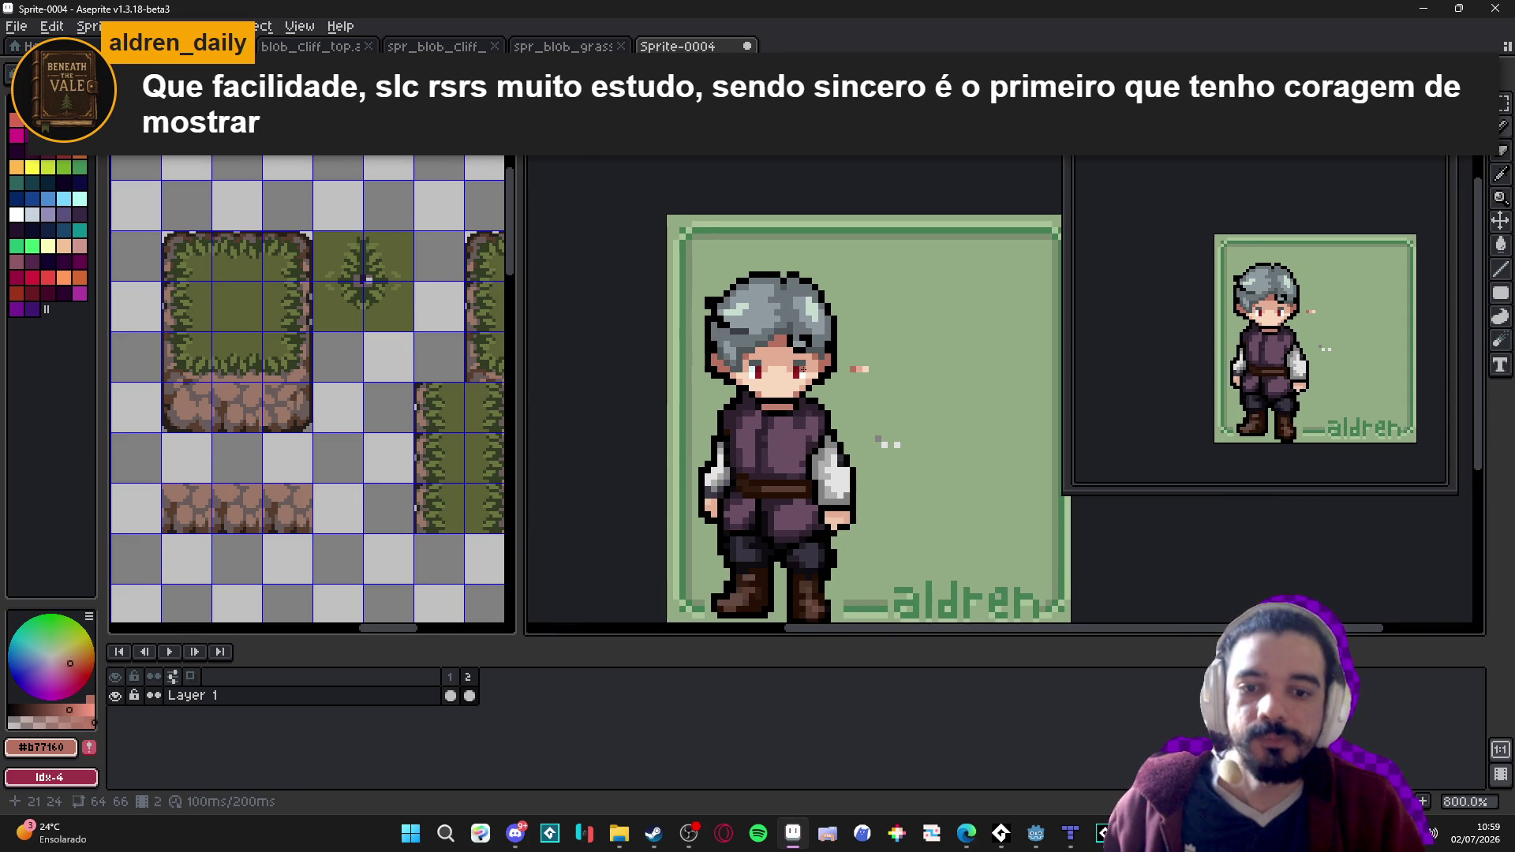
# On frame 1, try a black pixel beside the spiky hair, then undo it.
pyautogui.click(451, 695)
pyautogui.click(470, 695)
pyautogui.click(451, 695)
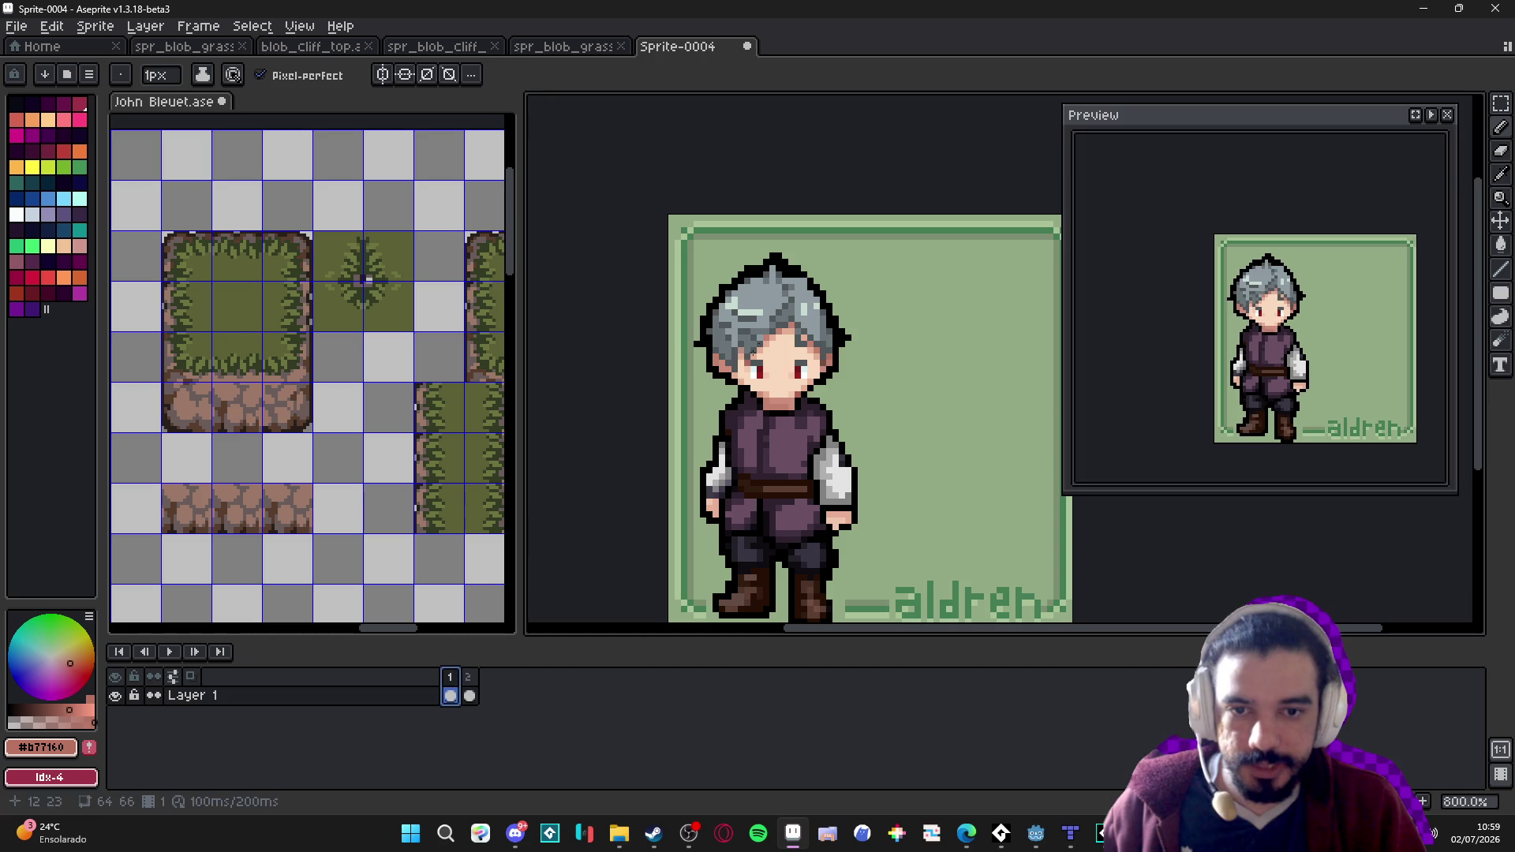
pyautogui.scroll(3, 714, 359)
pyautogui.keyDown('alt'); pyautogui.click(714, 357); pyautogui.keyUp('alt')
pyautogui.hscroll(2, 714, 356)
pyautogui.click(964, 260)
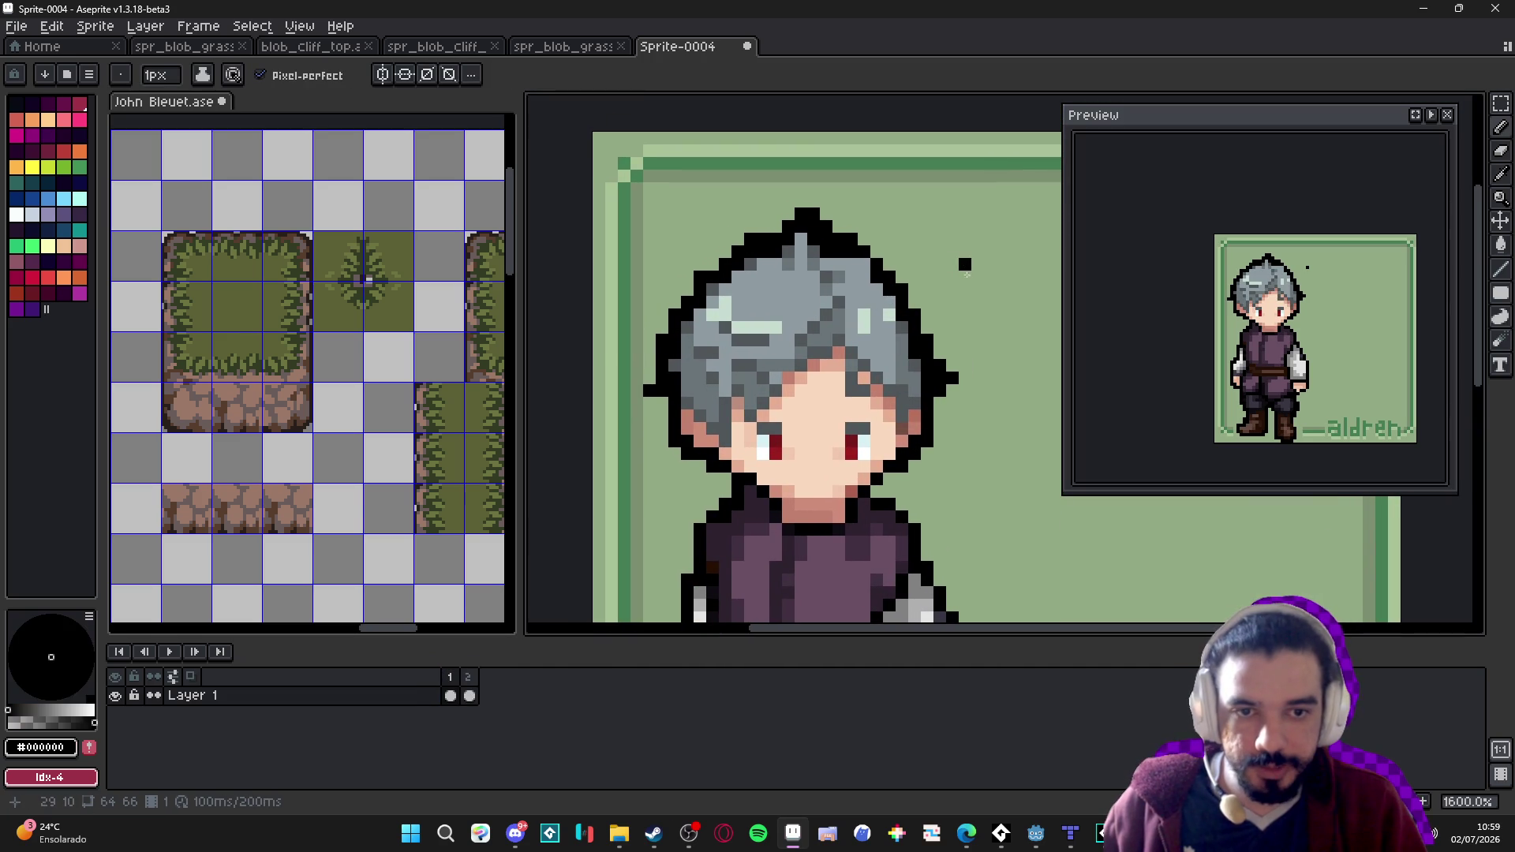
pyautogui.hscroll(3, 868, 394)
pyautogui.scroll(-4, 822, 542)
pyautogui.scroll(4, 800, 427)
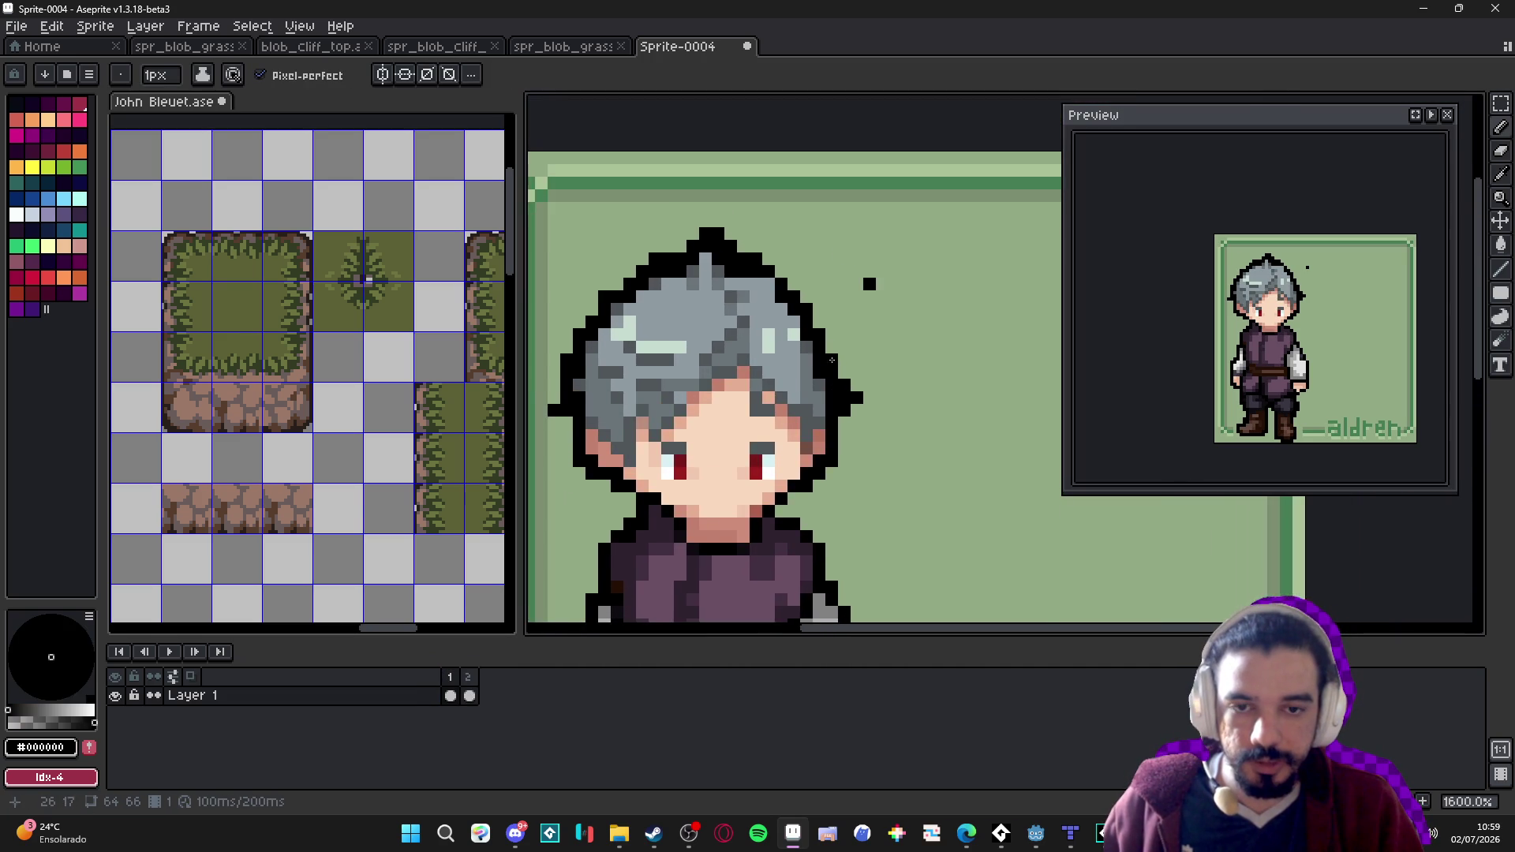
pyautogui.scroll(-2, 800, 428)
pyautogui.hscroll(-2, 800, 428)
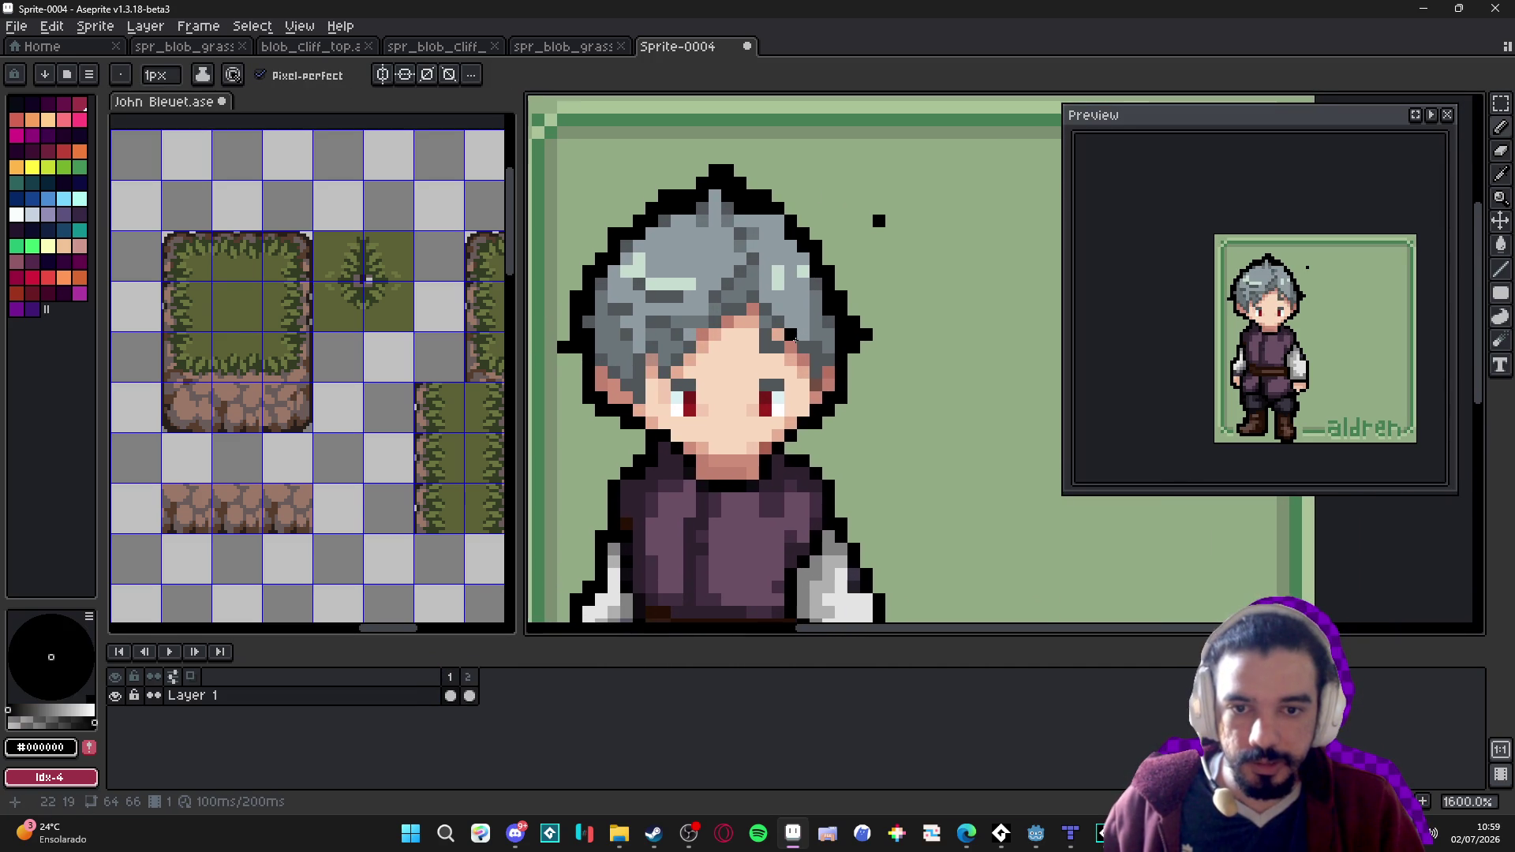
pyautogui.hotkey('ctrl', 'z')
# Step between the two frames and undo the last pencil stroke on frame 2.
pyautogui.press('Right')
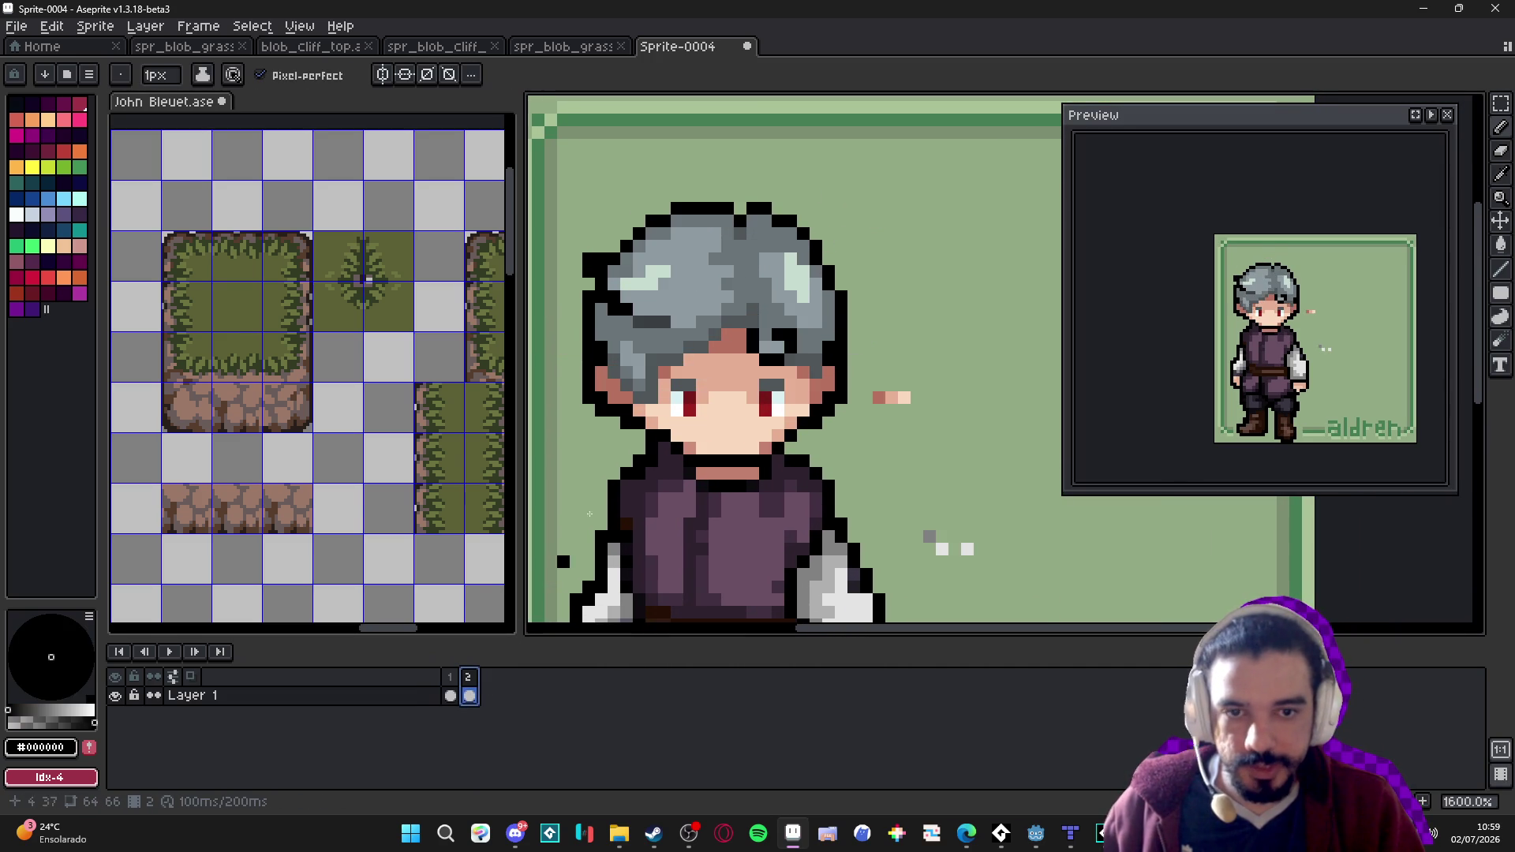
pyautogui.scroll(3, 823, 288)
pyautogui.press('Left')
pyautogui.scroll(-3, 818, 347)
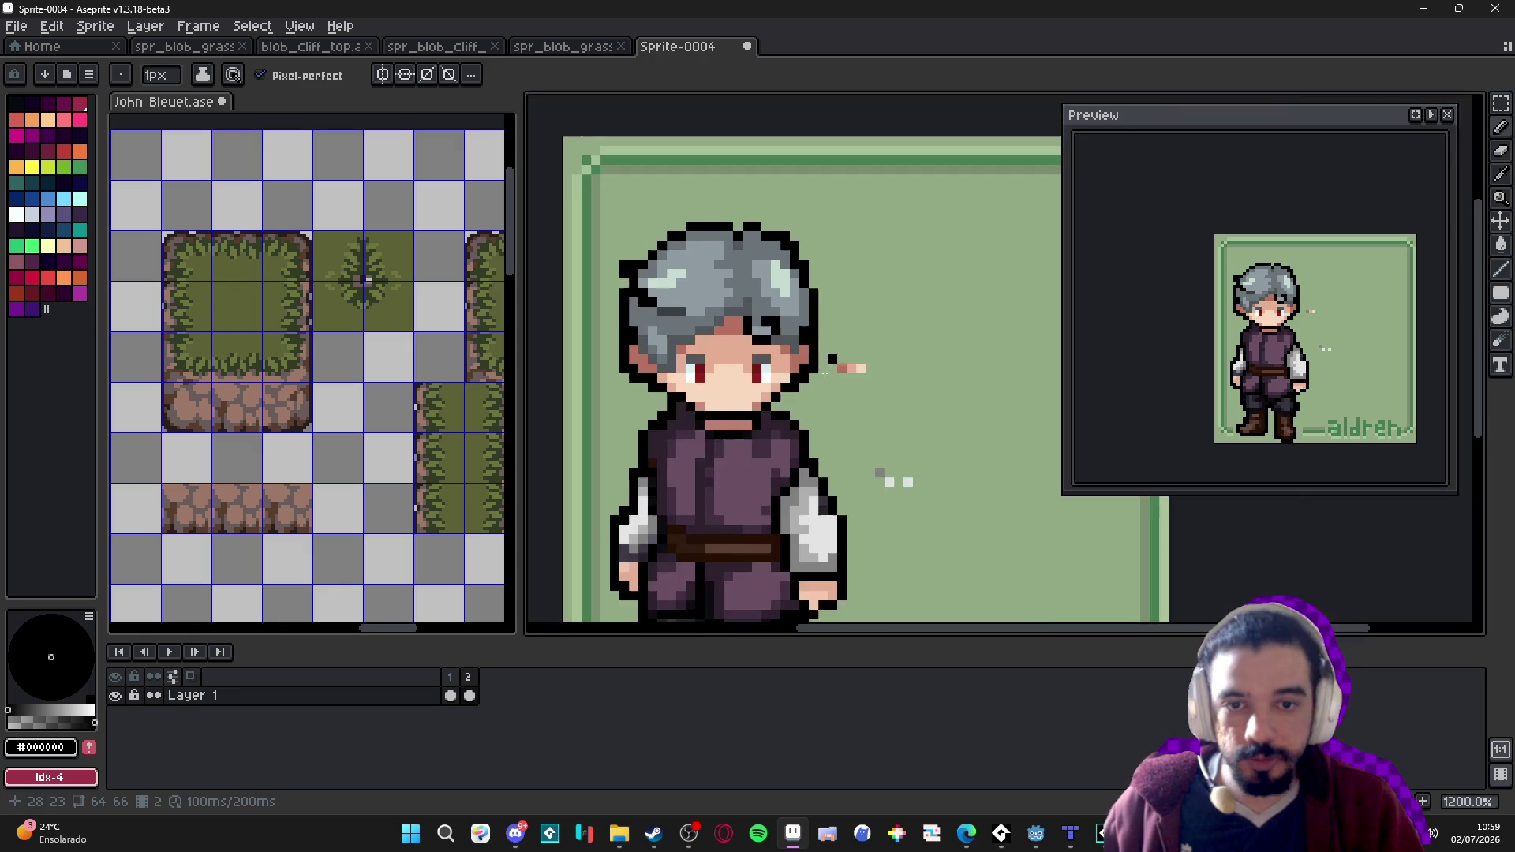
pyautogui.press('Right')
pyautogui.hotkey('ctrl', 'z')
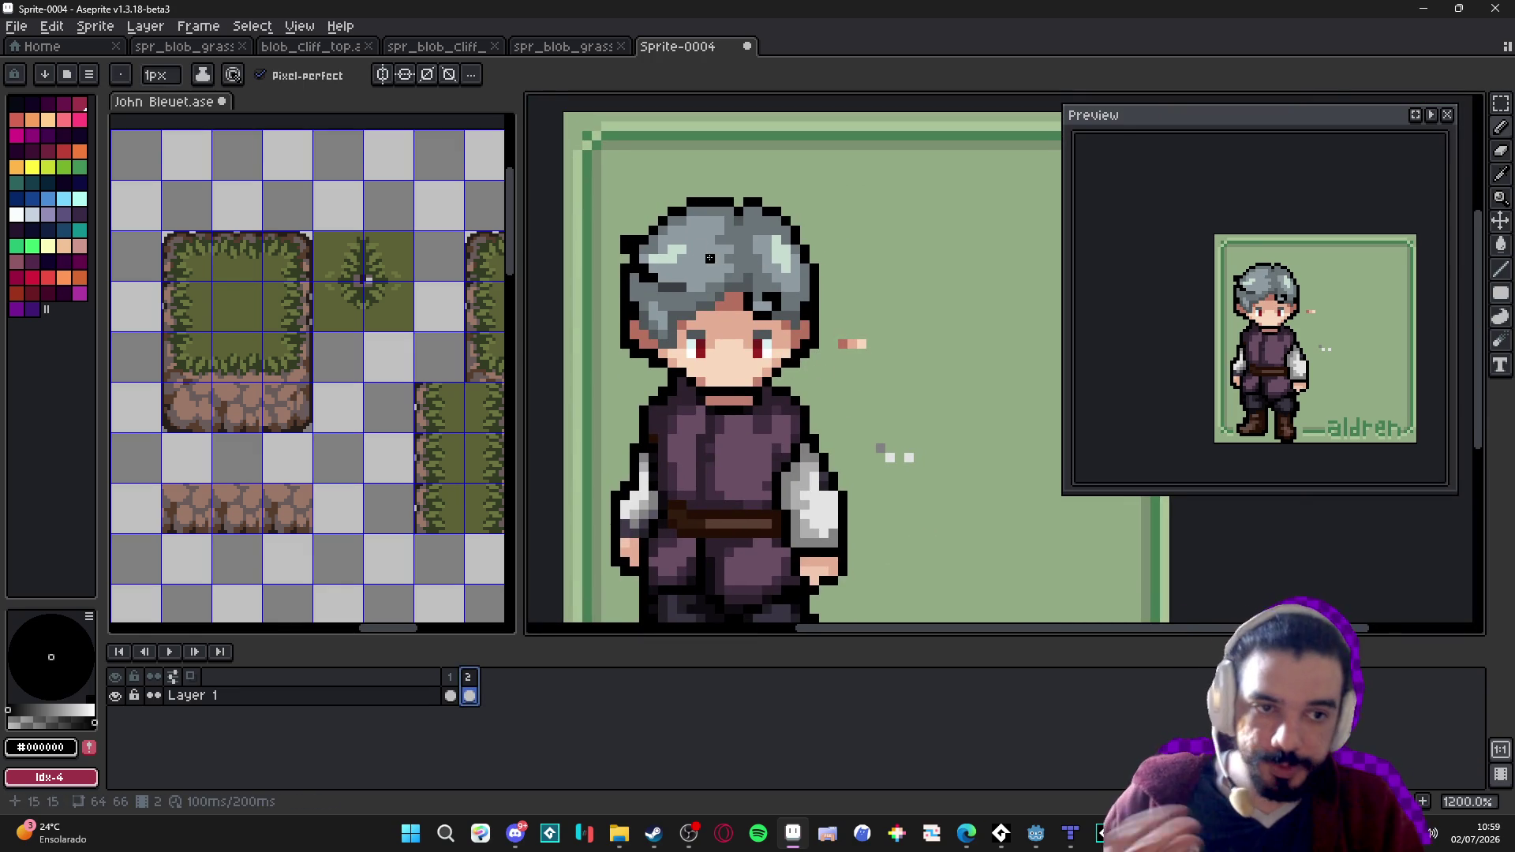
pyautogui.scroll(2, 719, 258)
pyautogui.scroll(-2, 763, 279)
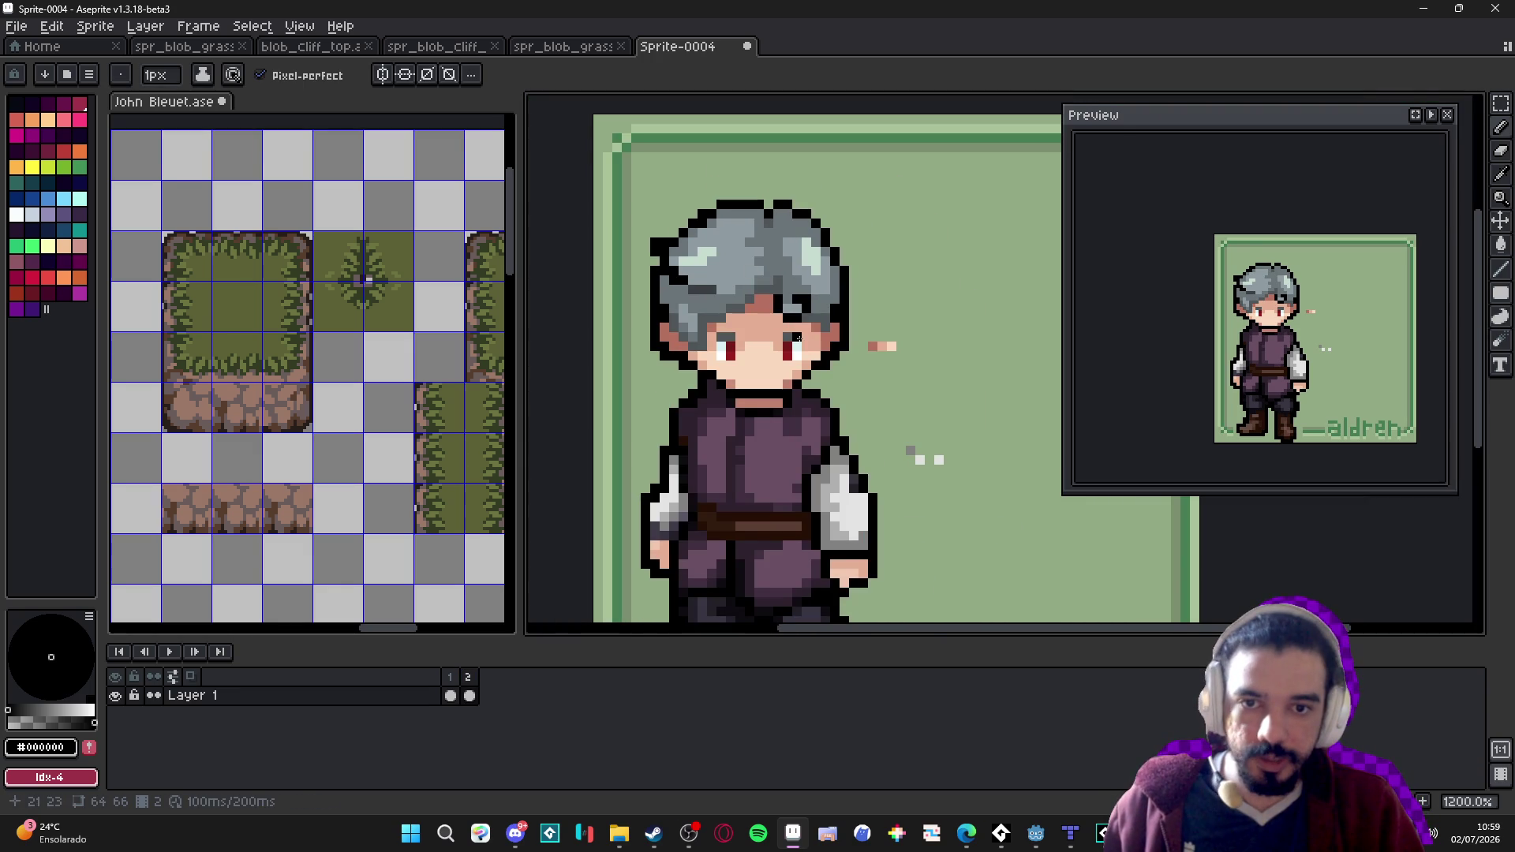
# Return to the pencil and eyedrop the green background, black outline and grey hair colours.
pyautogui.press('e')
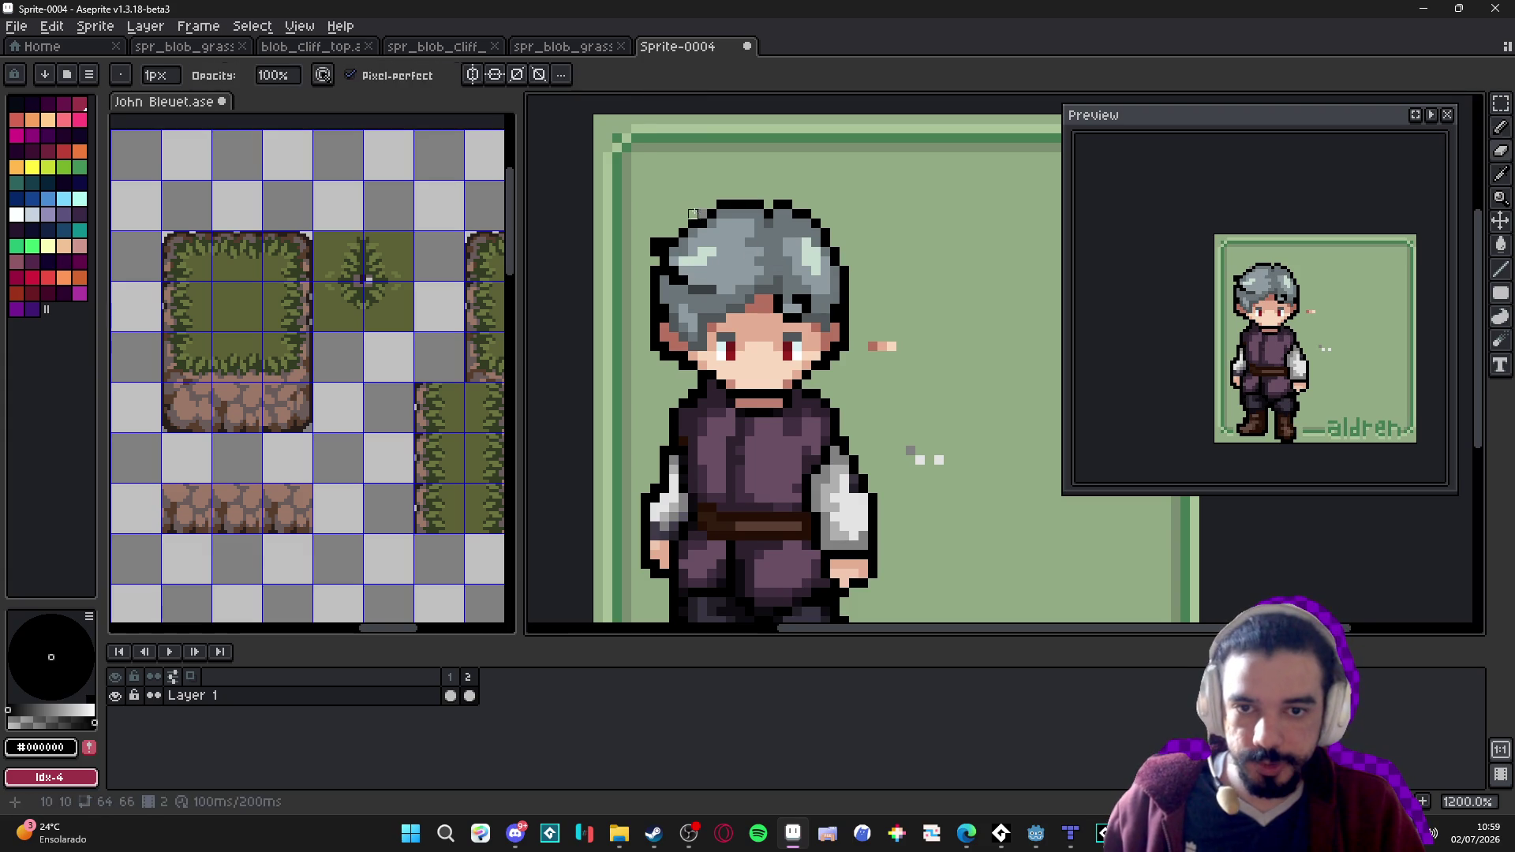
pyautogui.press('b')
pyautogui.keyDown('alt'); pyautogui.click(692, 204); pyautogui.keyUp('alt')
pyautogui.scroll(-1, 841, 309)
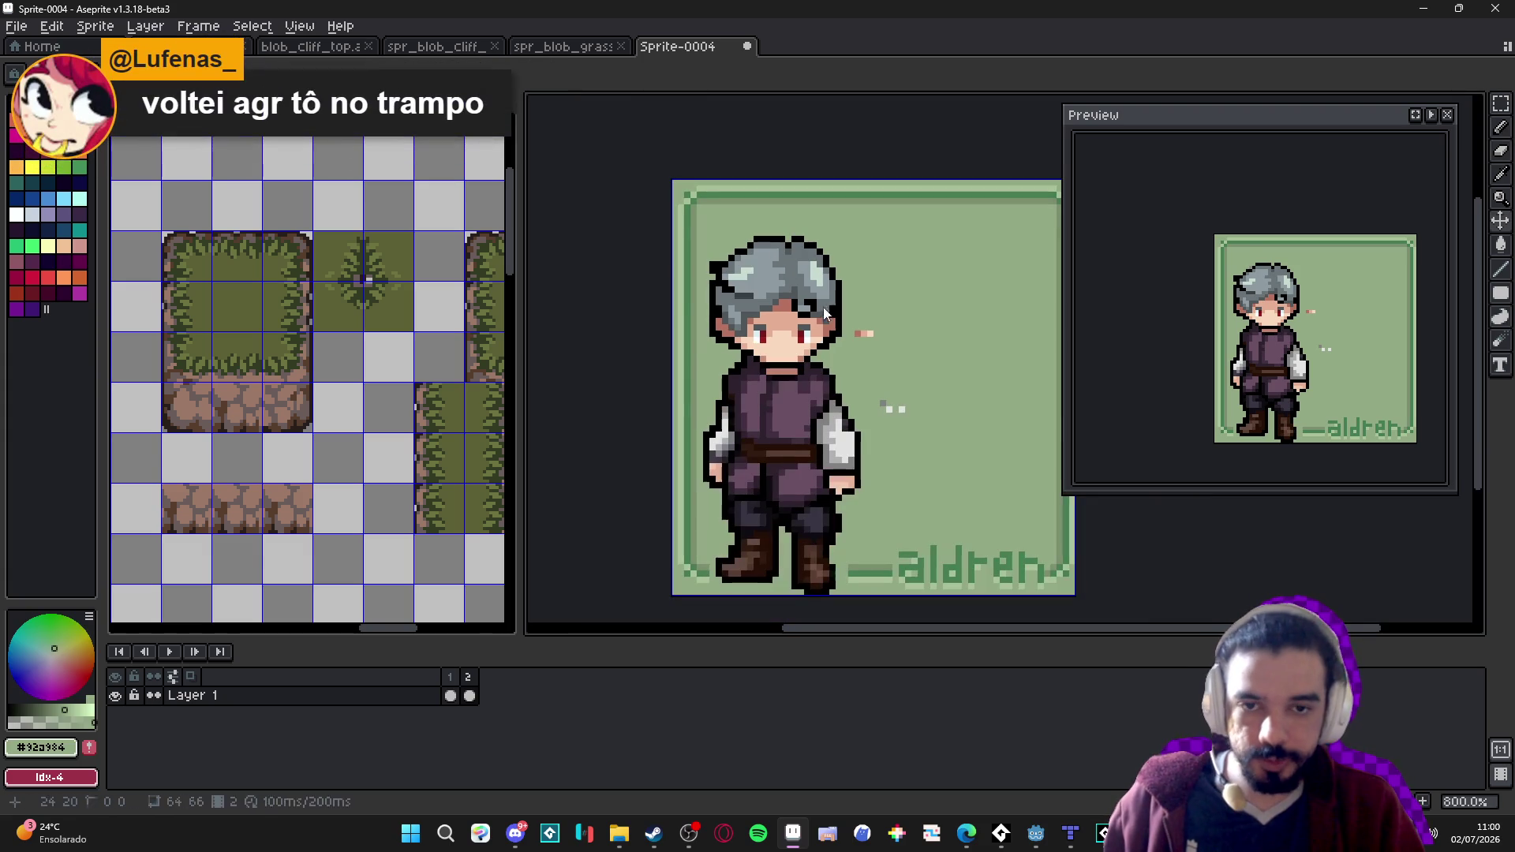
pyautogui.scroll(2, 733, 260)
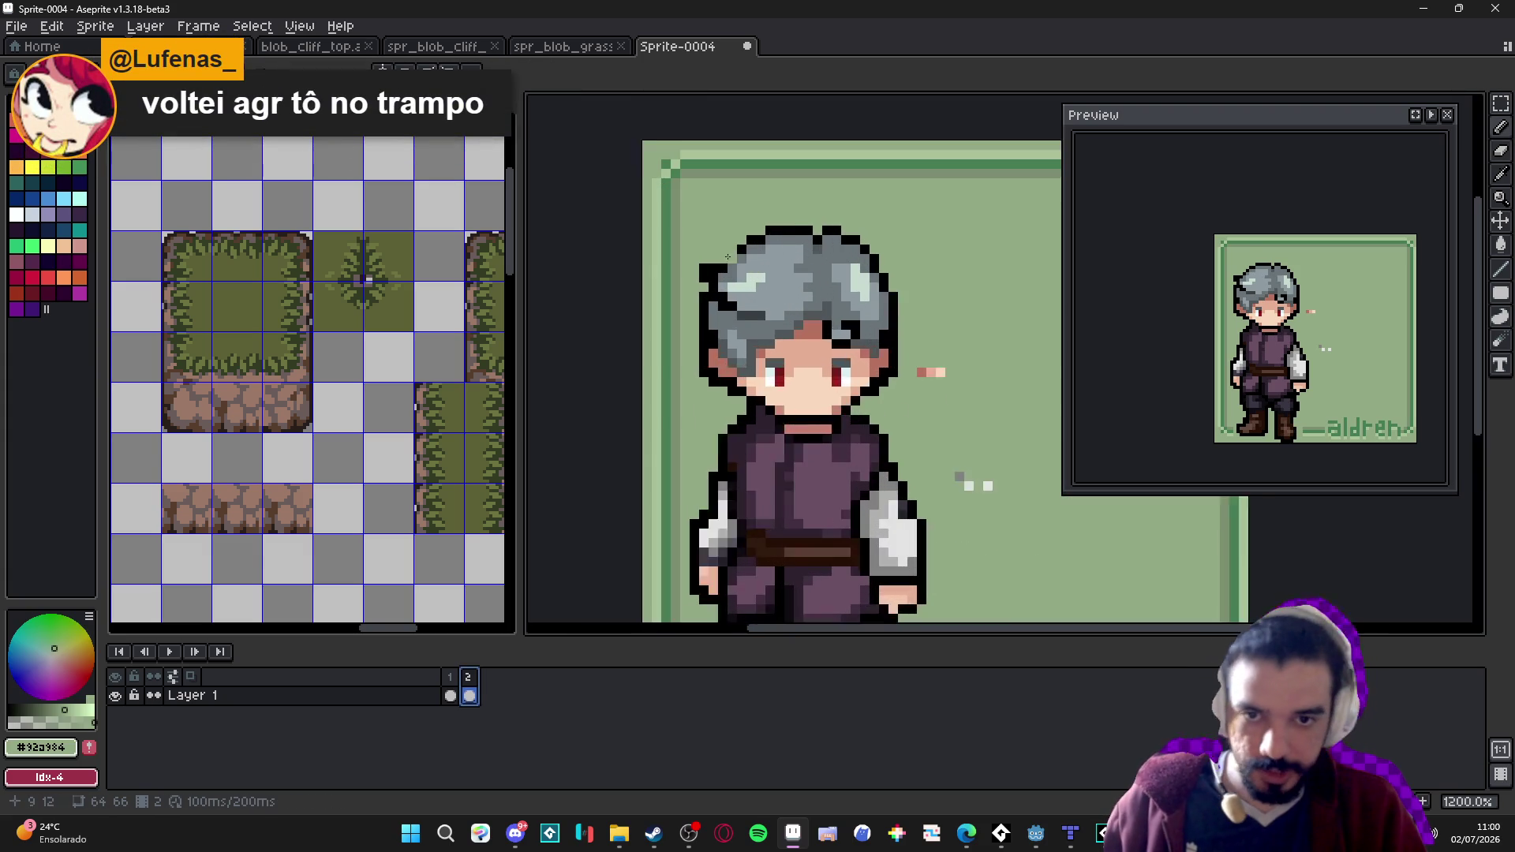
pyautogui.keyDown('alt'); pyautogui.click(702, 263); pyautogui.keyUp('alt')
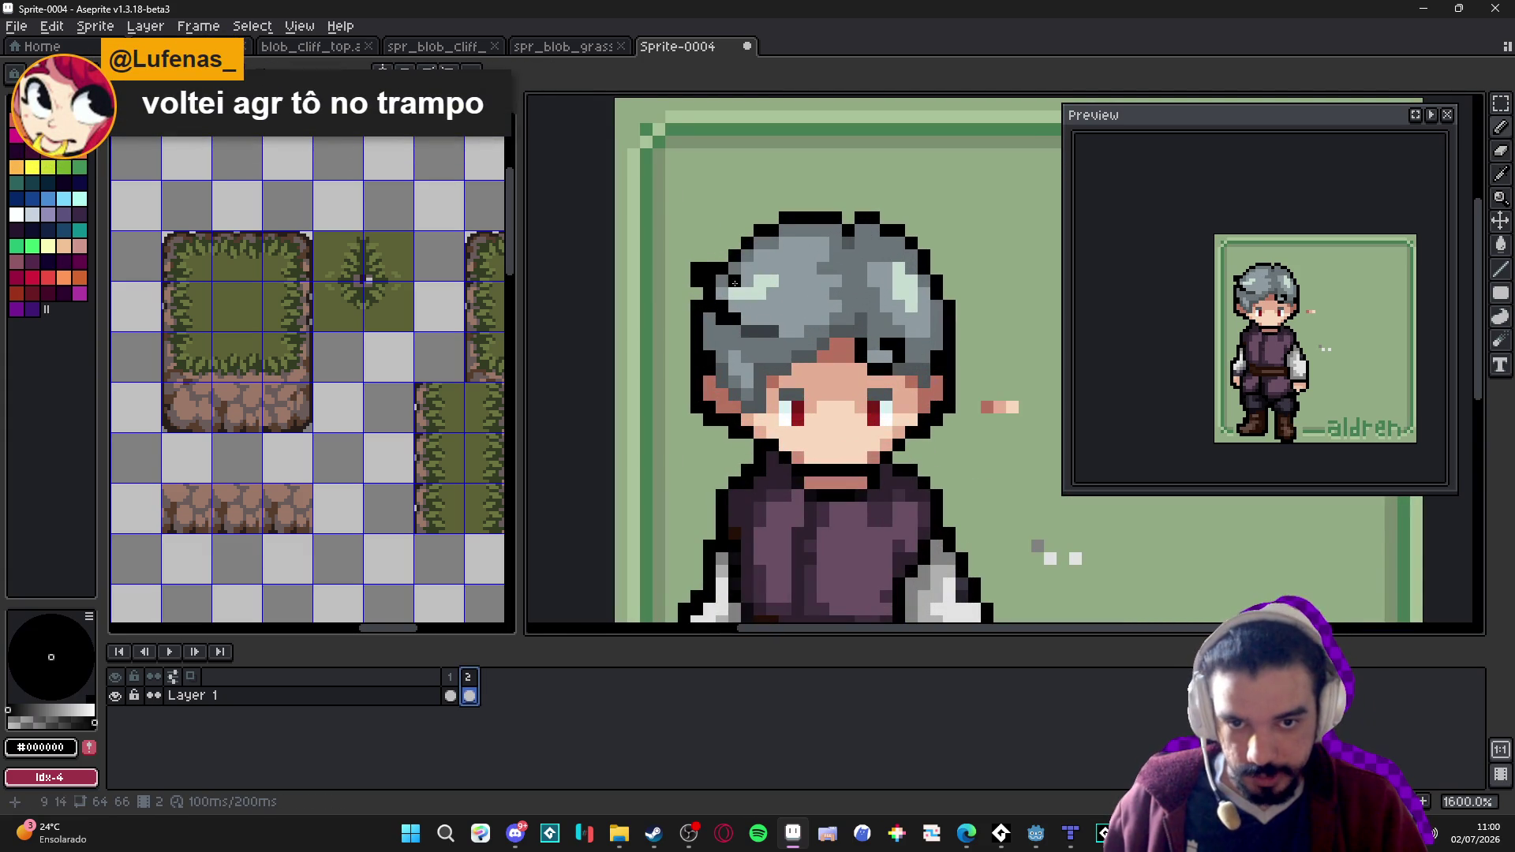
pyautogui.keyDown('alt'); pyautogui.click(735, 283); pyautogui.keyUp('alt')
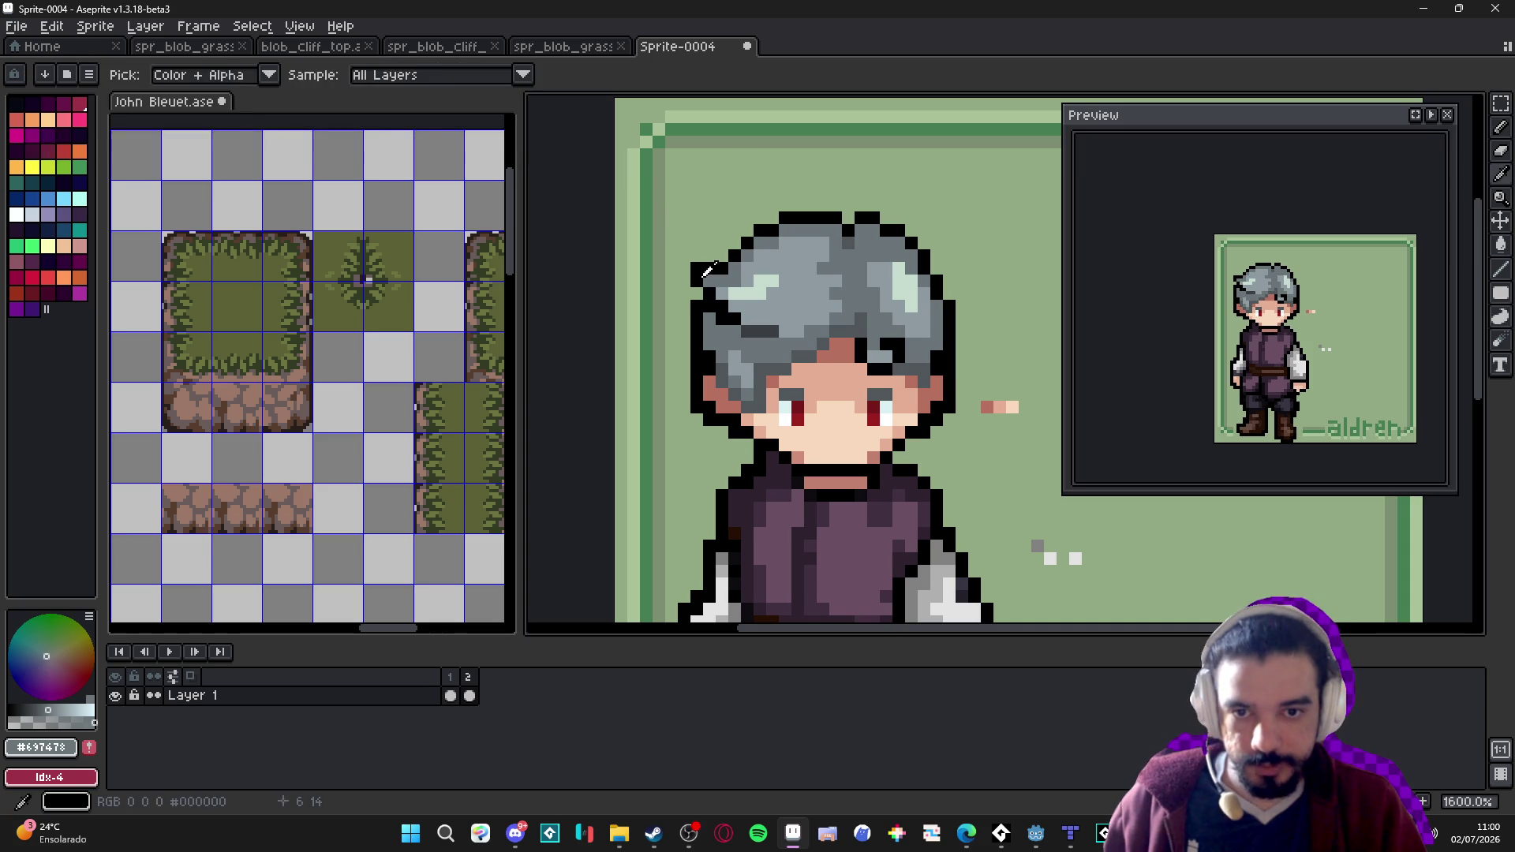
pyautogui.keyDown('alt'); pyautogui.click(705, 271); pyautogui.keyUp('alt')
pyautogui.moveTo(706, 271); pyautogui.dragTo(515, 277)
pyautogui.moveTo(985, 398)
pyautogui.mouseDown()
pyautogui.moveTo(943, 410)
pyautogui.moveTo(933, 232)
pyautogui.moveTo(1107, 273)
pyautogui.mouseUp()
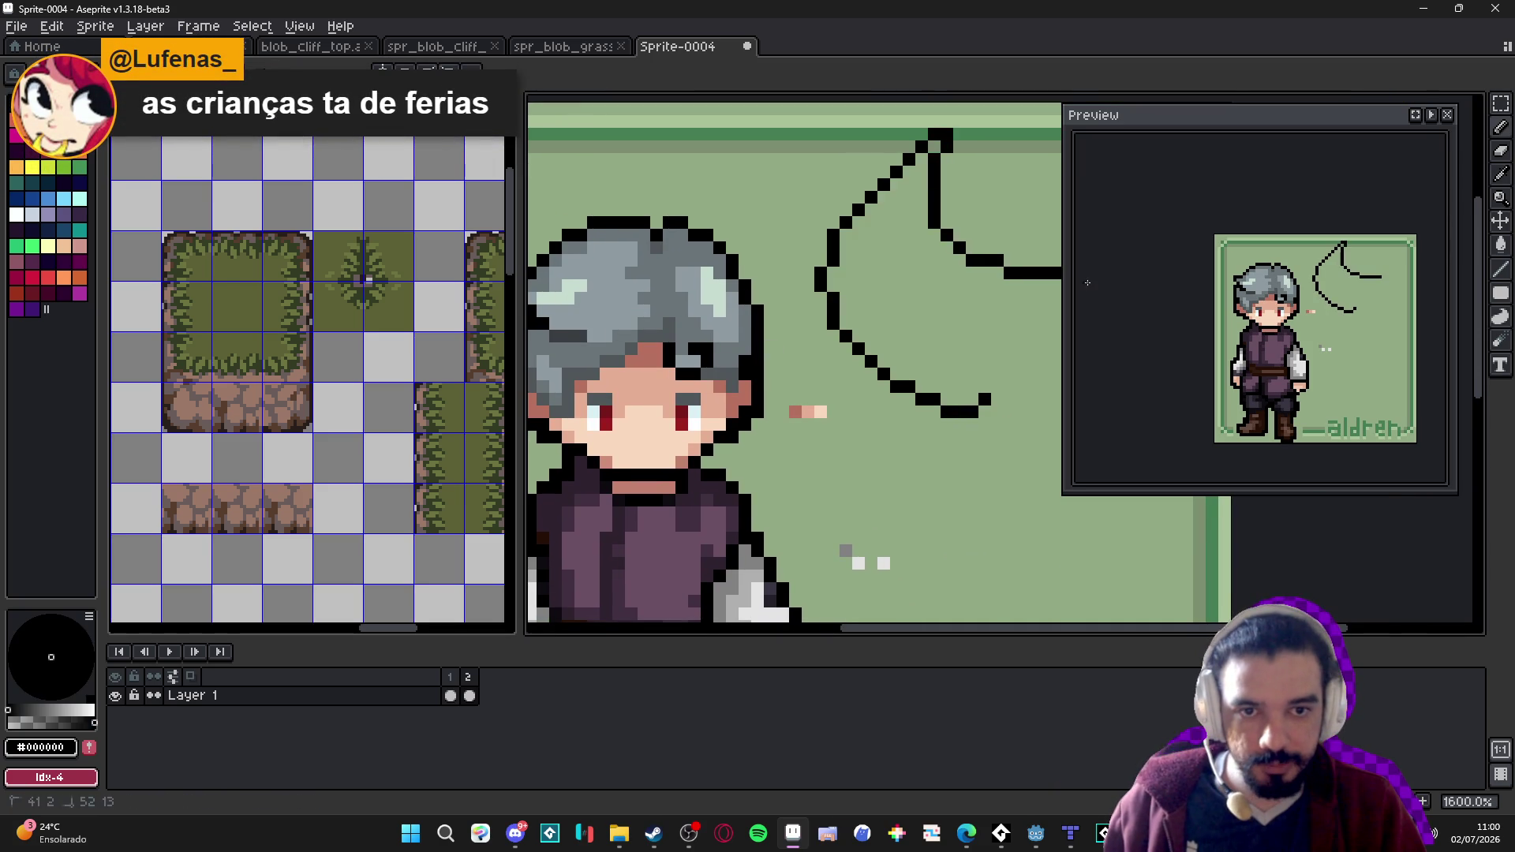
pyautogui.hotkey('ctrl', 'z')
pyautogui.scroll(2, 671, 363)
pyautogui.keyDown('alt'); pyautogui.click(672, 363); pyautogui.keyUp('alt')
pyautogui.keyDown('alt'); pyautogui.click(672, 377); pyautogui.keyUp('alt')
pyautogui.scroll(-4, 667, 438)
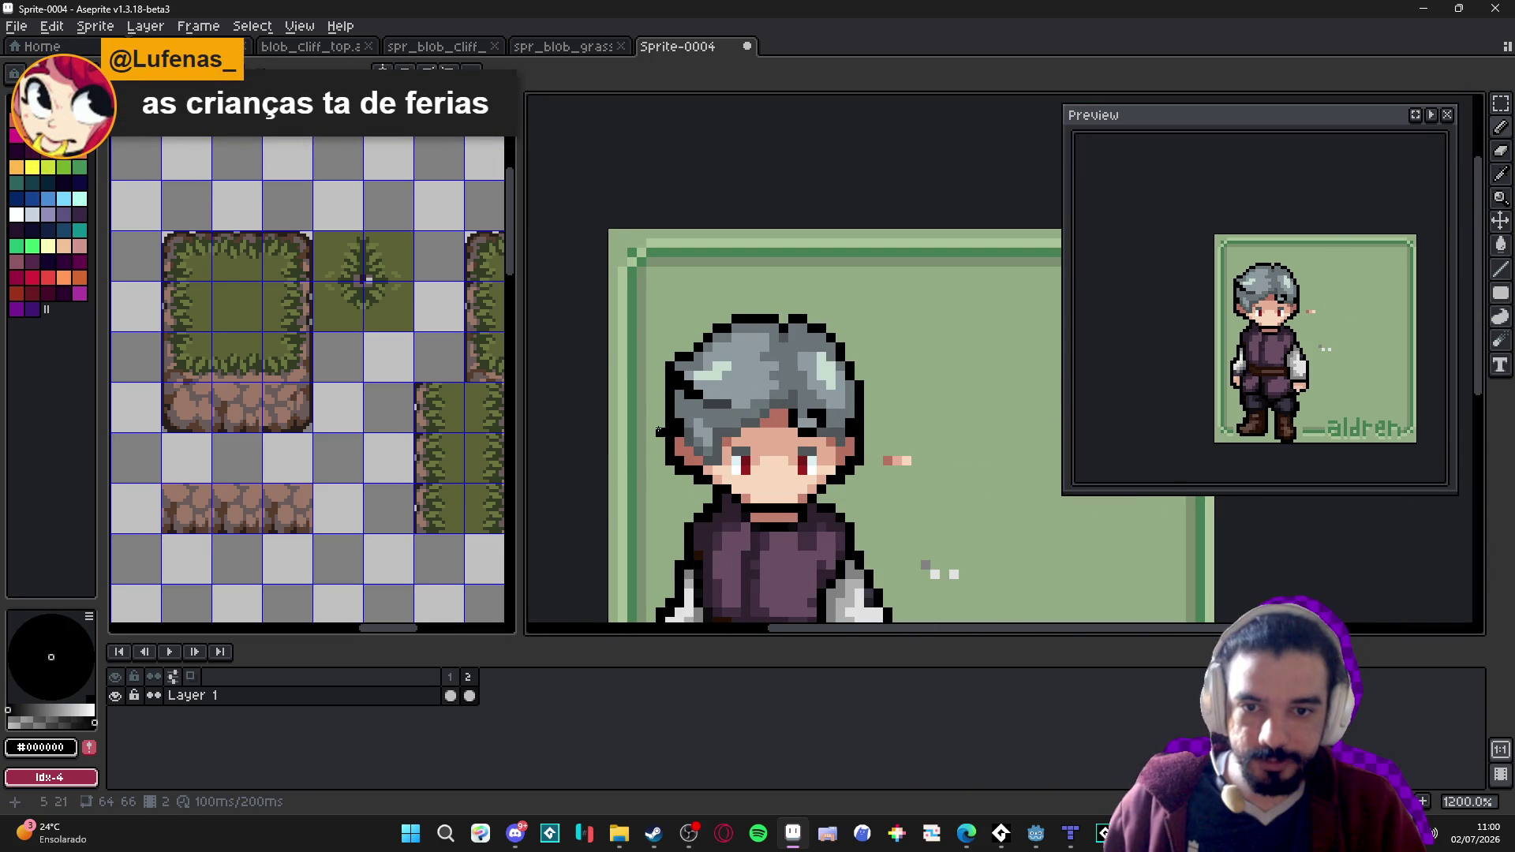
pyautogui.scroll(1, 688, 365)
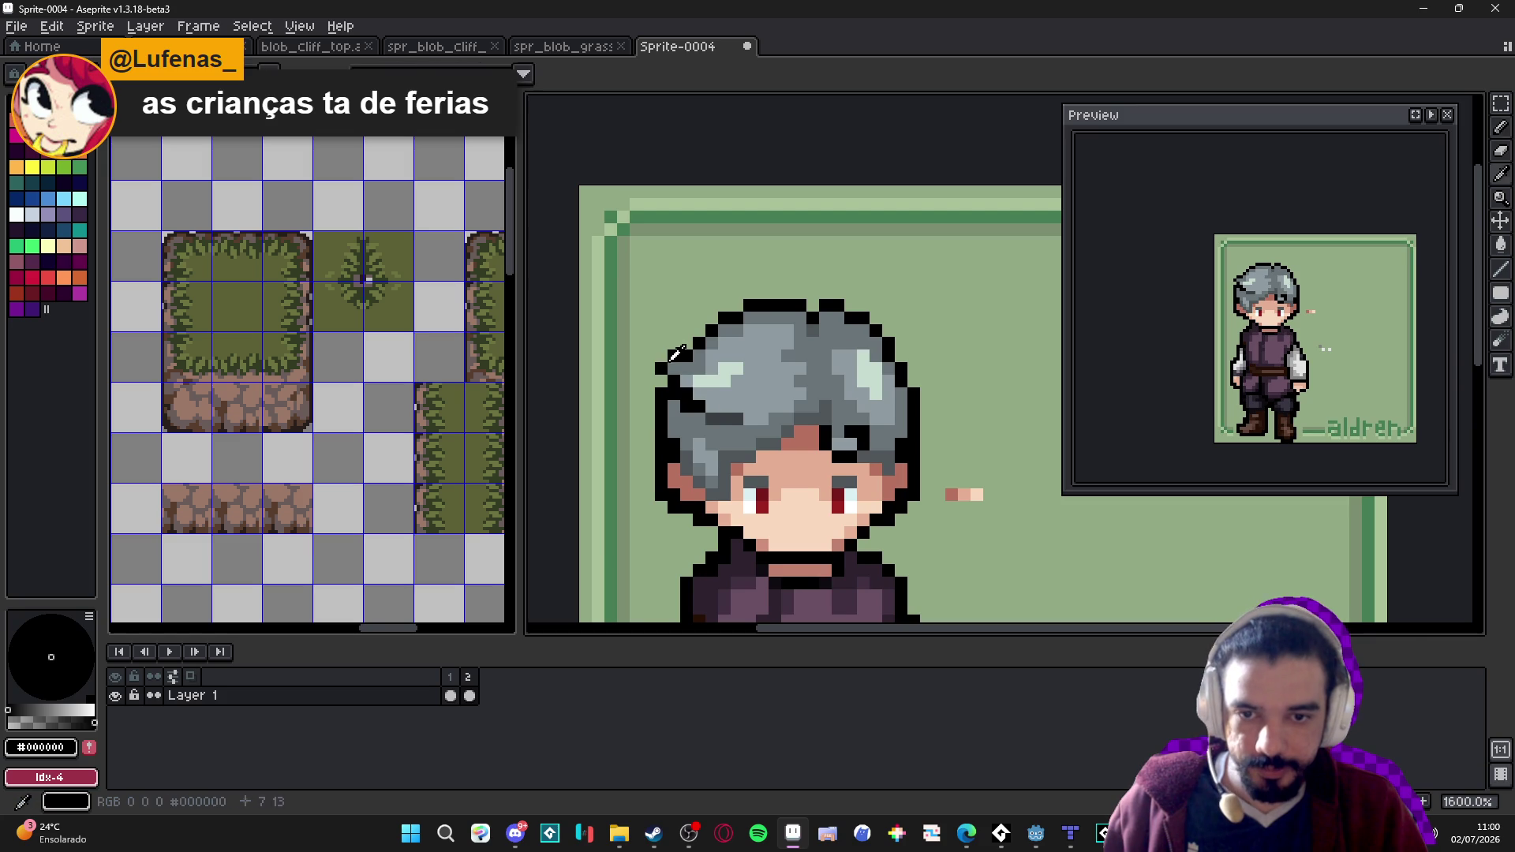
pyautogui.scroll(-3, 789, 378)
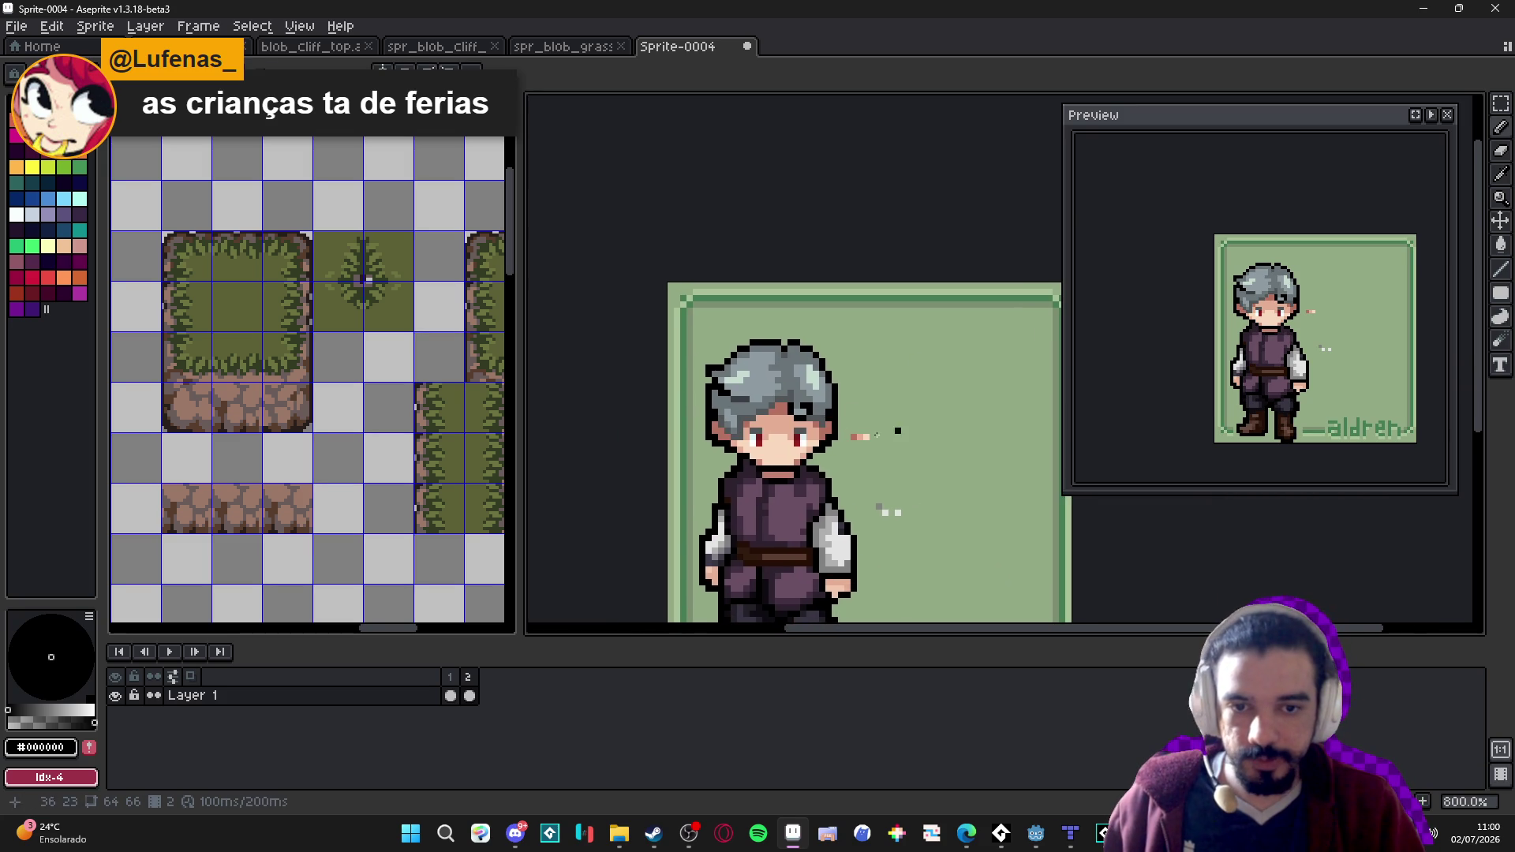
pyautogui.scroll(1, 809, 380)
pyautogui.keyDown('alt'); pyautogui.click(801, 379); pyautogui.keyUp('alt')
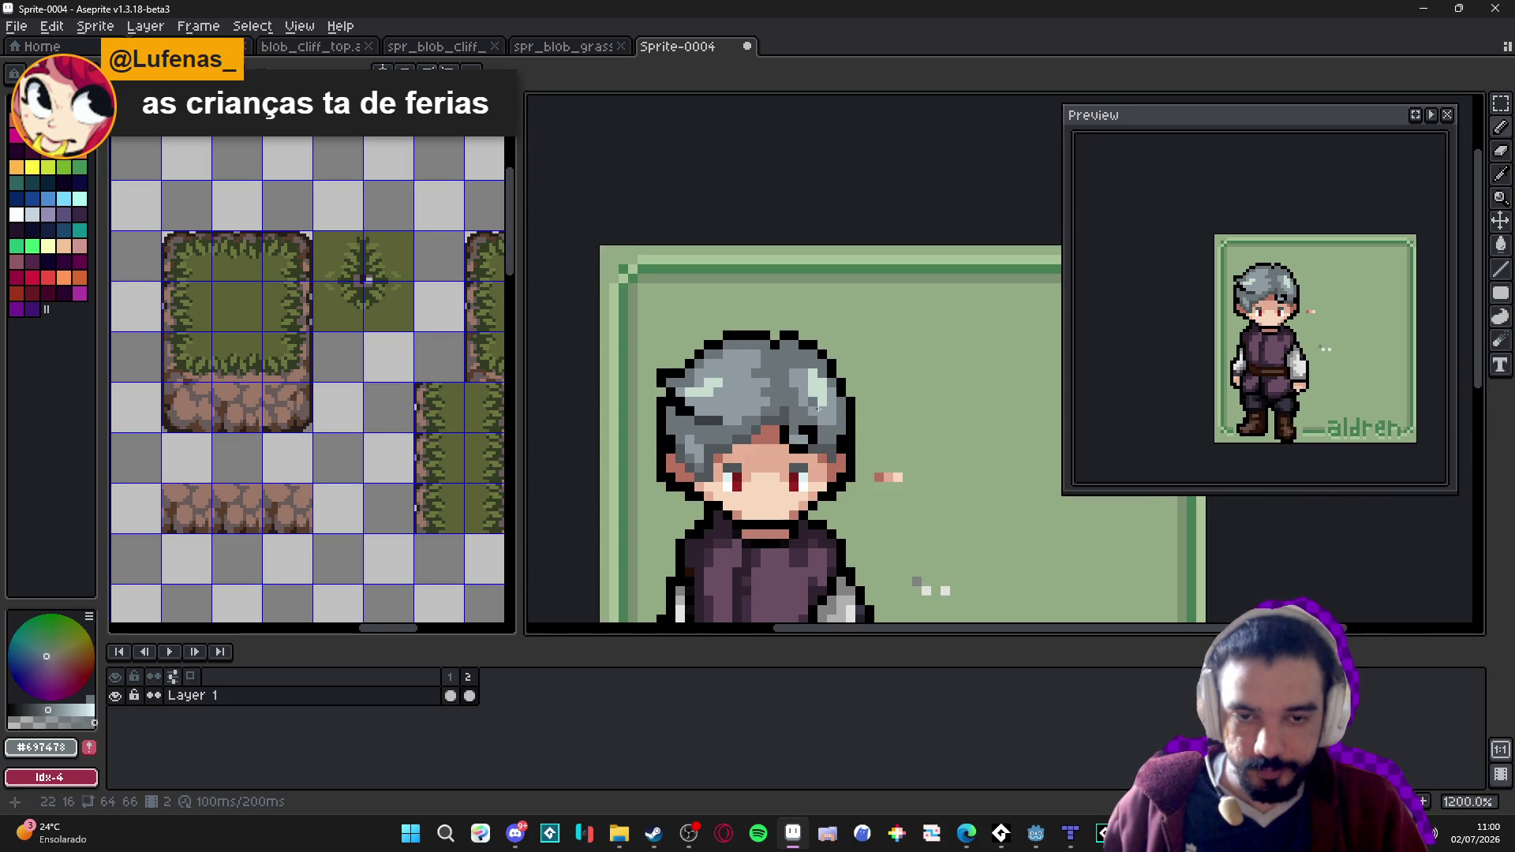
pyautogui.scroll(-1, 823, 363)
pyautogui.scroll(1, 771, 334)
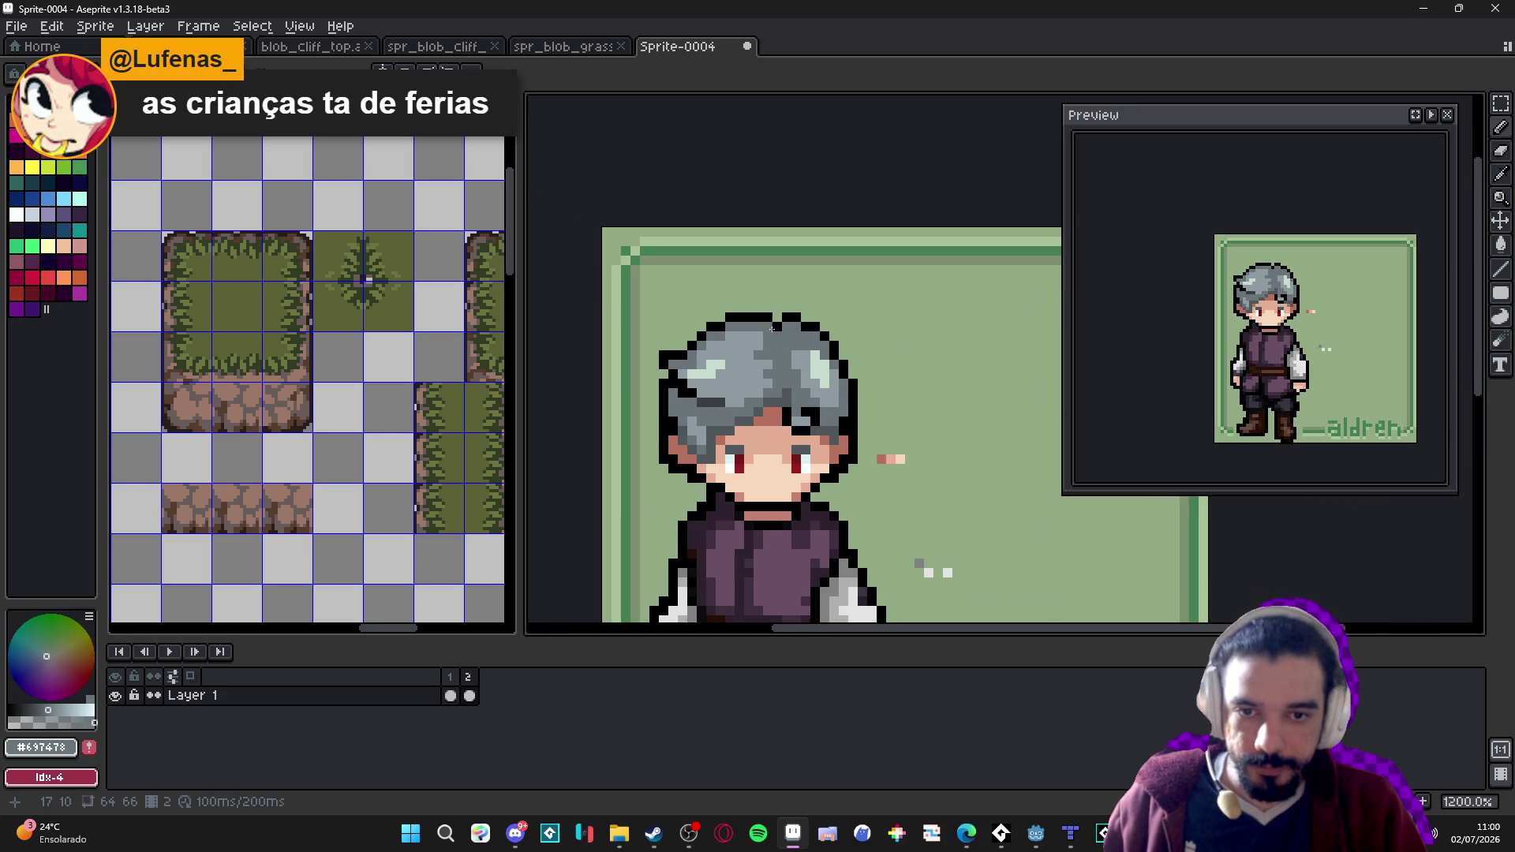
pyautogui.scroll(3, 772, 329)
pyautogui.keyDown('alt'); pyautogui.click(777, 320); pyautogui.keyUp('alt')
pyautogui.scroll(-3, 789, 315)
pyautogui.scroll(2, 794, 313)
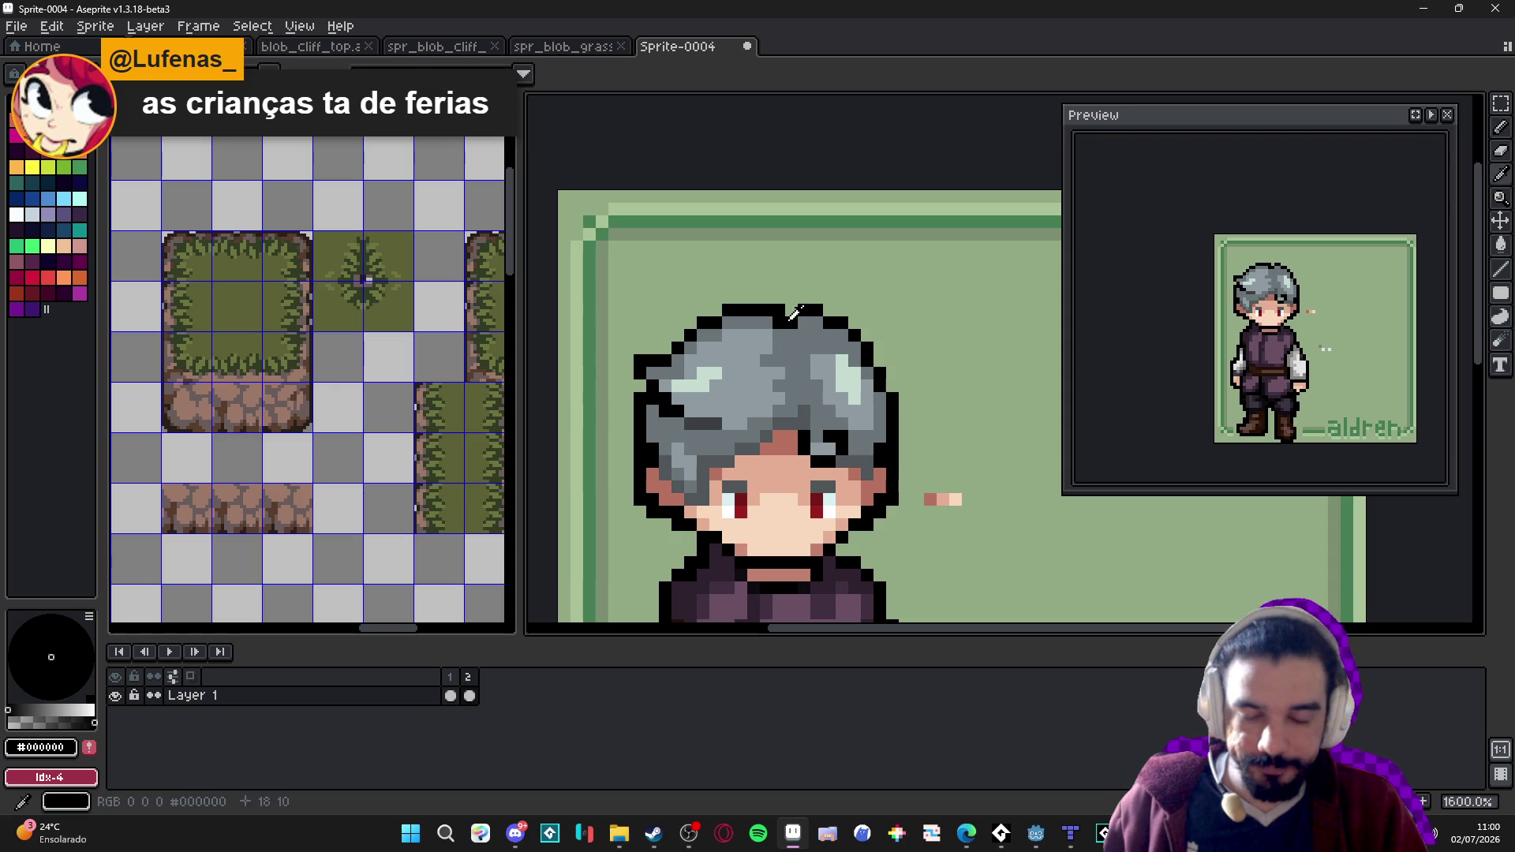
pyautogui.click(789, 324)
pyautogui.click(891, 313)
pyautogui.scroll(-2, 891, 439)
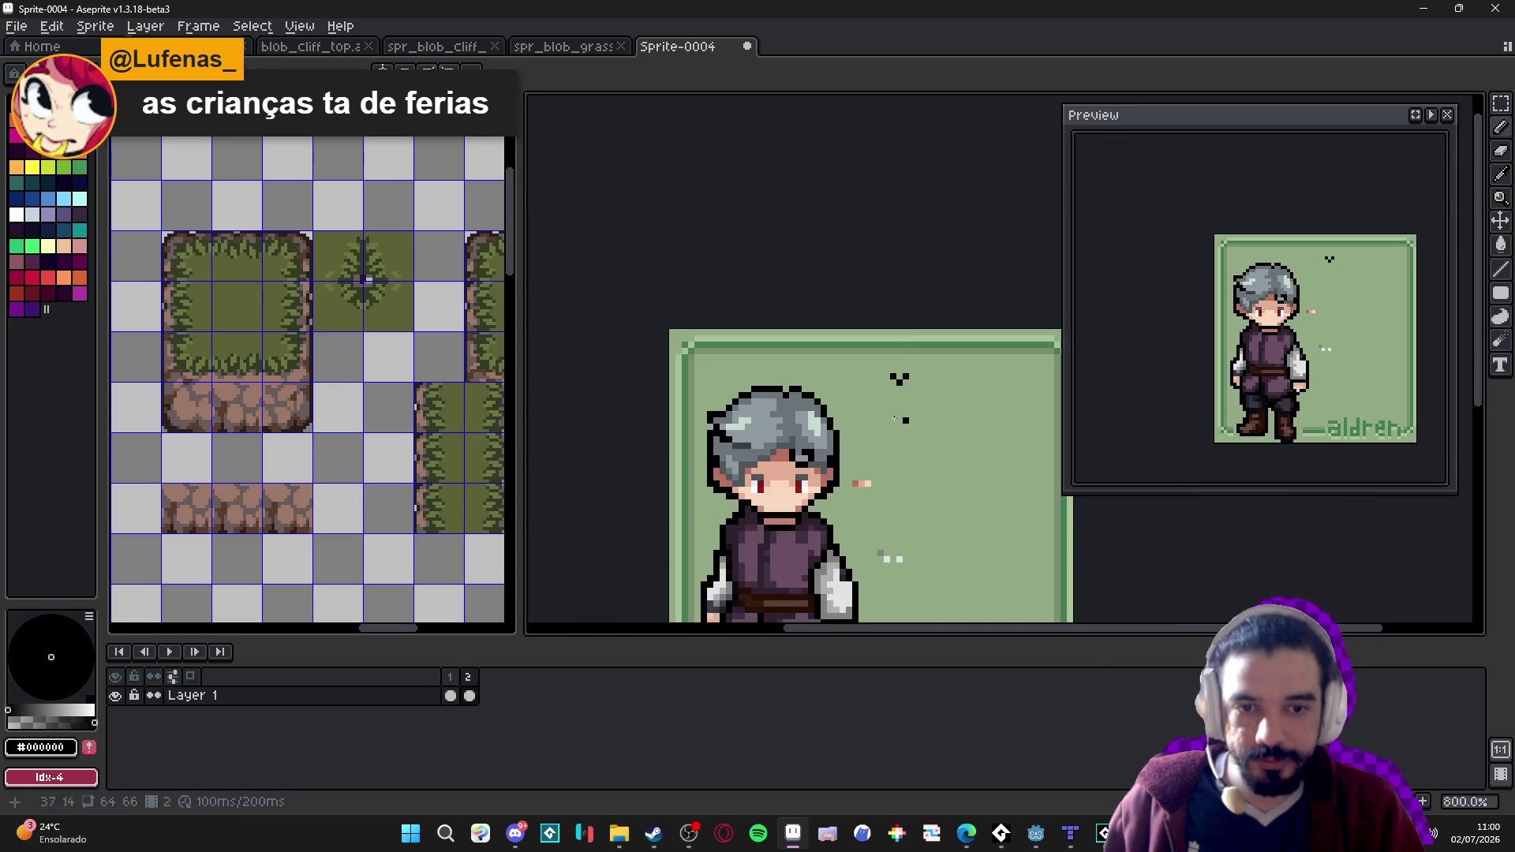
pyautogui.scroll(2, 907, 418)
pyautogui.click(908, 406)
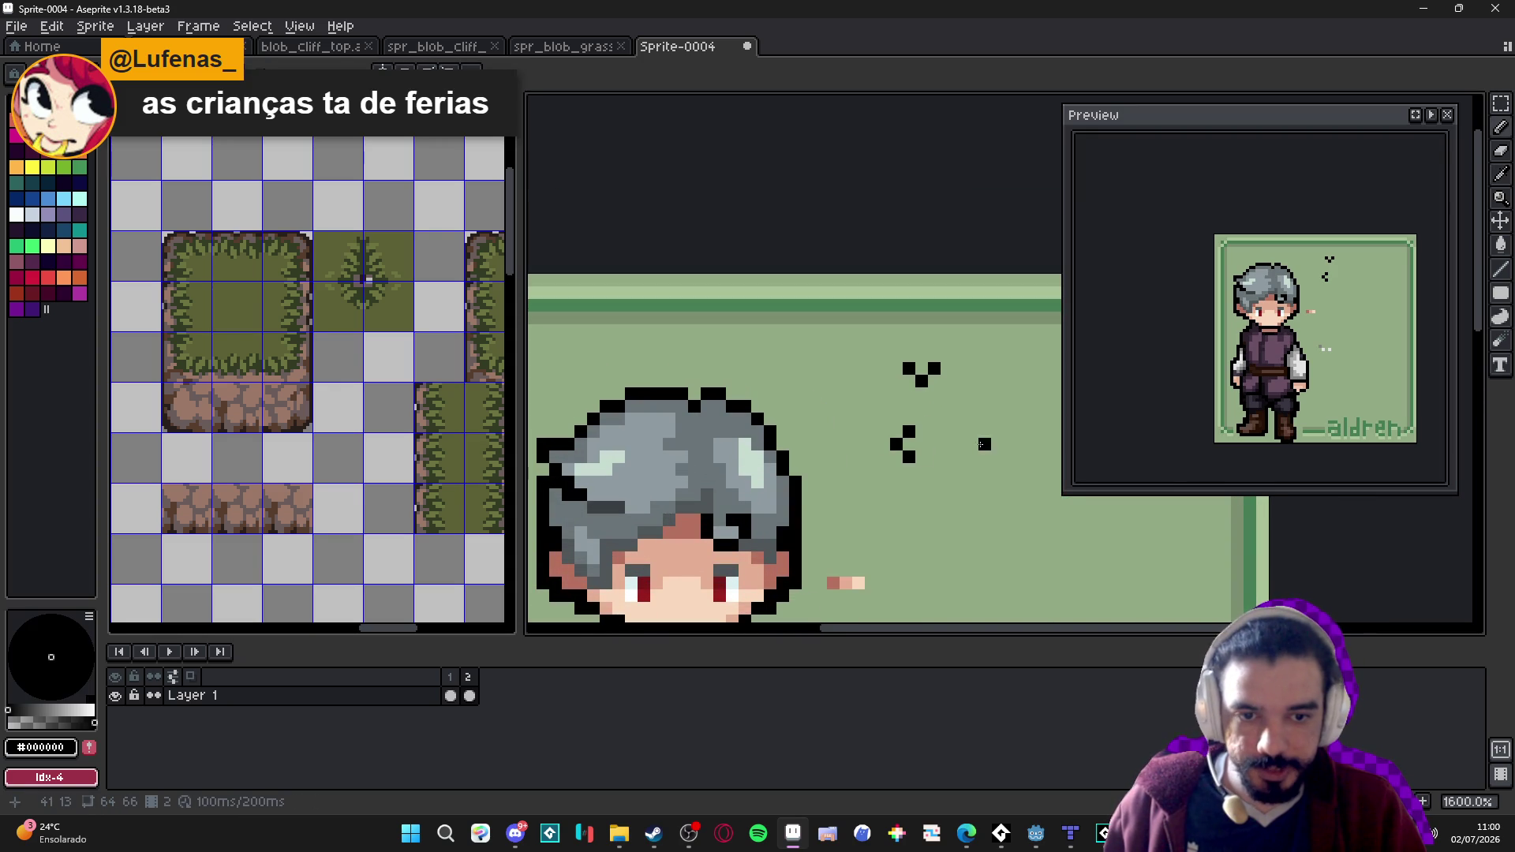
pyautogui.moveTo(984, 448); pyautogui.dragTo(947, 413)
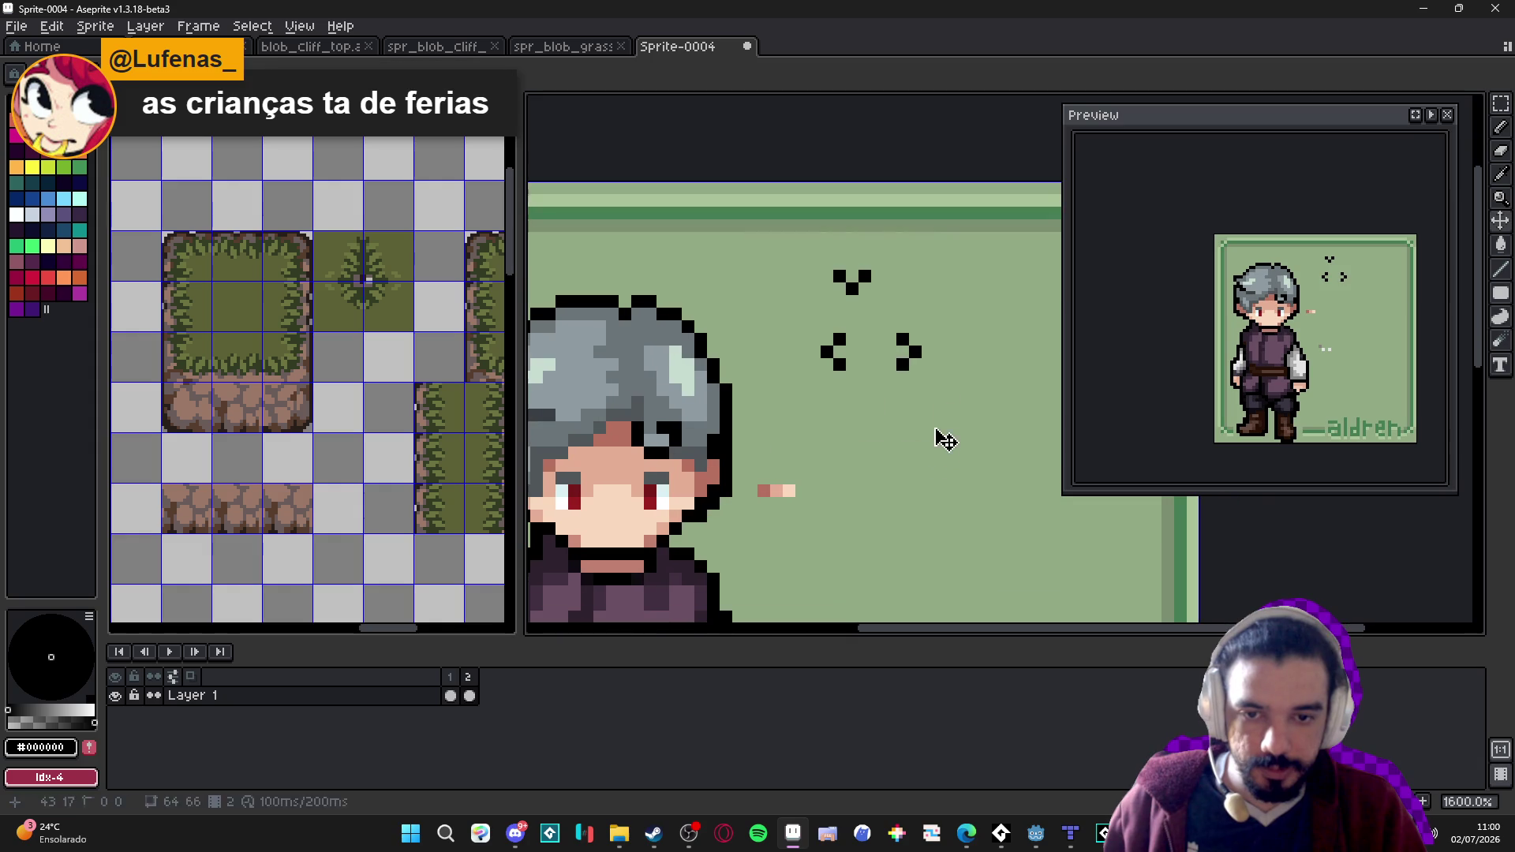
pyautogui.hotkey('ctrl', 'z')
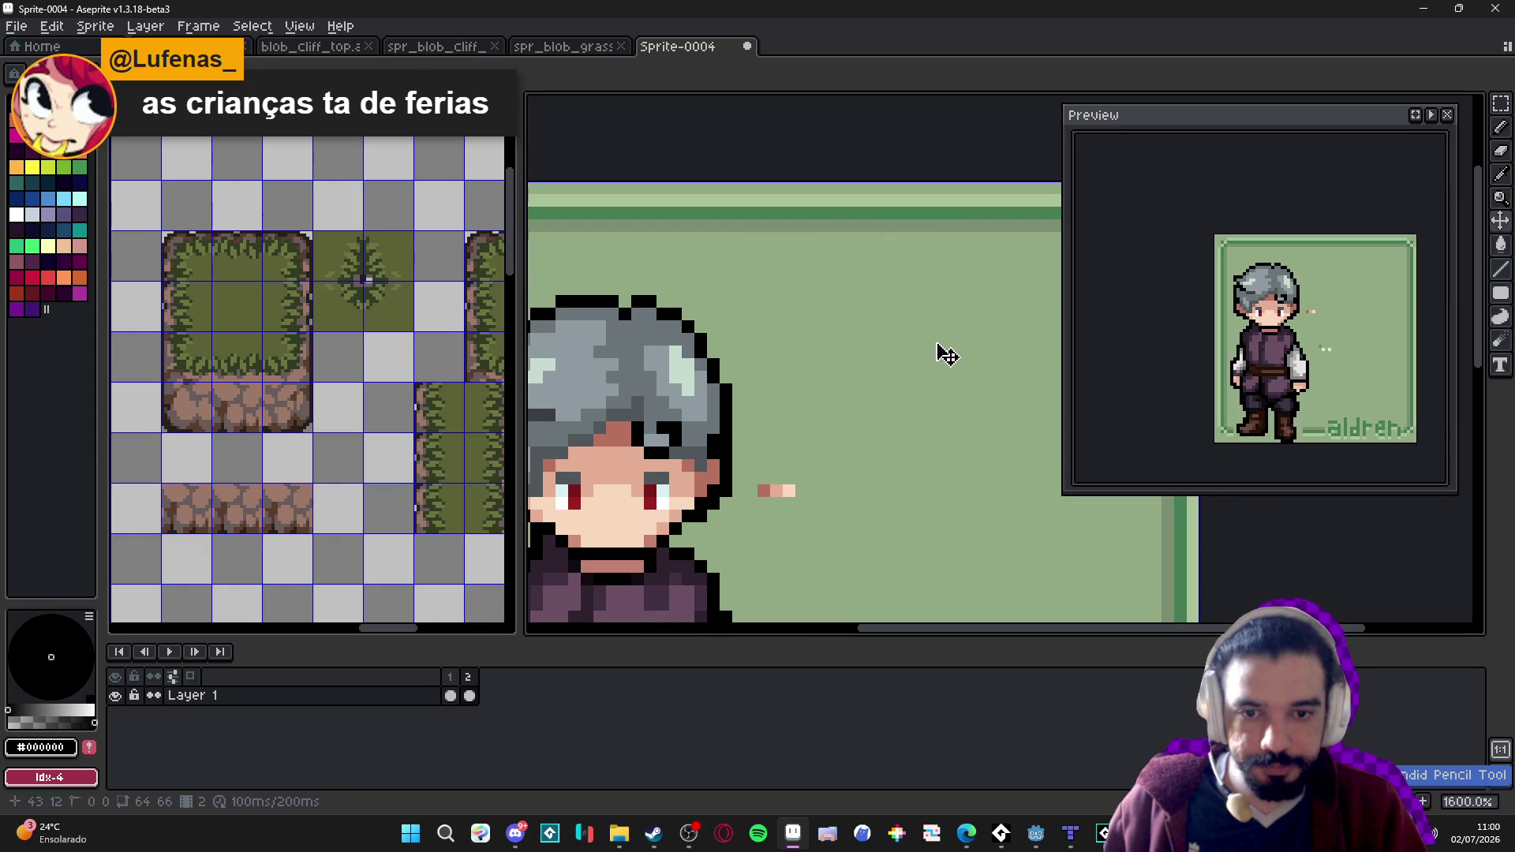
pyautogui.hotkey('ctrl', 'y')
pyautogui.scroll(-3, 947, 356)
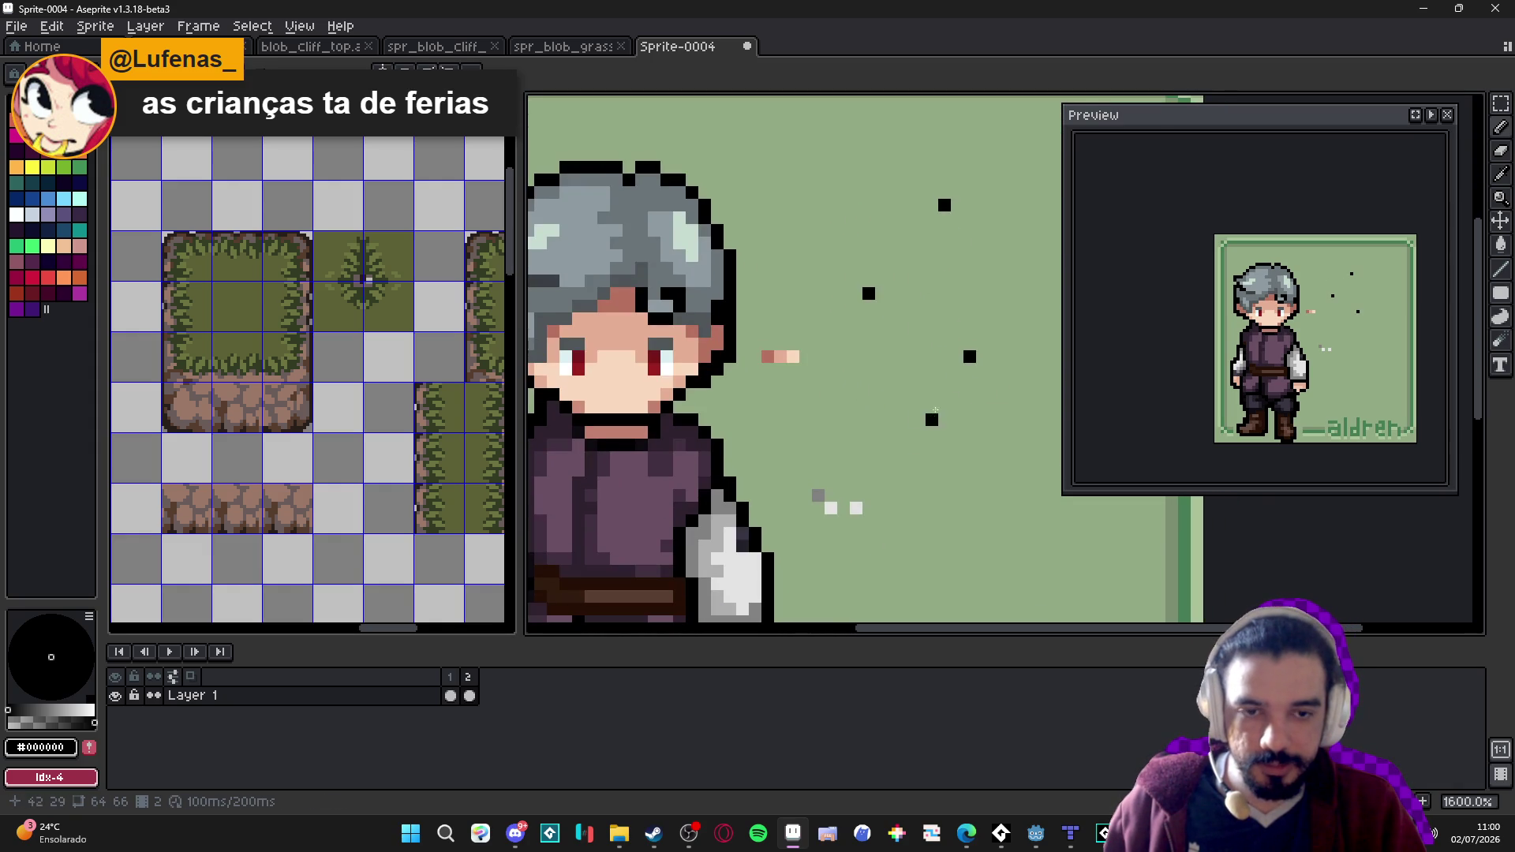
pyautogui.hotkey('ctrl', 'z')
pyautogui.hotkey('ctrl', 'z')
pyautogui.hotkey('ctrl', 'z')
pyautogui.moveTo(957, 212); pyautogui.dragTo(914, 303)
pyautogui.moveTo(914, 303)
pyautogui.mouseDown()
pyautogui.moveTo(890, 415)
pyautogui.moveTo(920, 433)
pyautogui.mouseUp()
pyautogui.hotkey('ctrl', 'z')
pyautogui.scroll(-3, 781, 352)
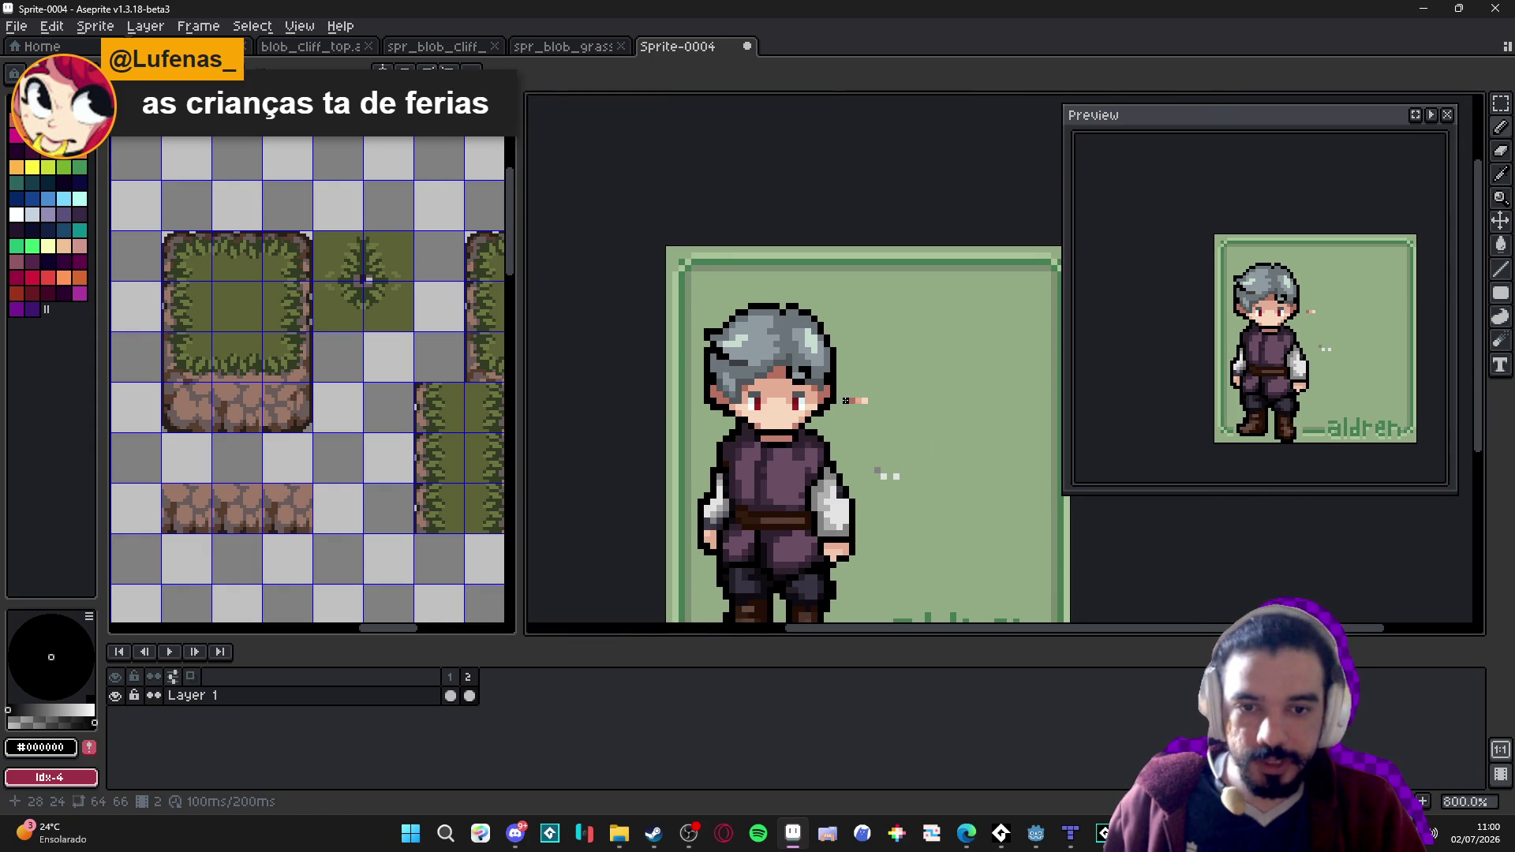
pyautogui.scroll(1, 834, 399)
pyautogui.scroll(-1, 798, 381)
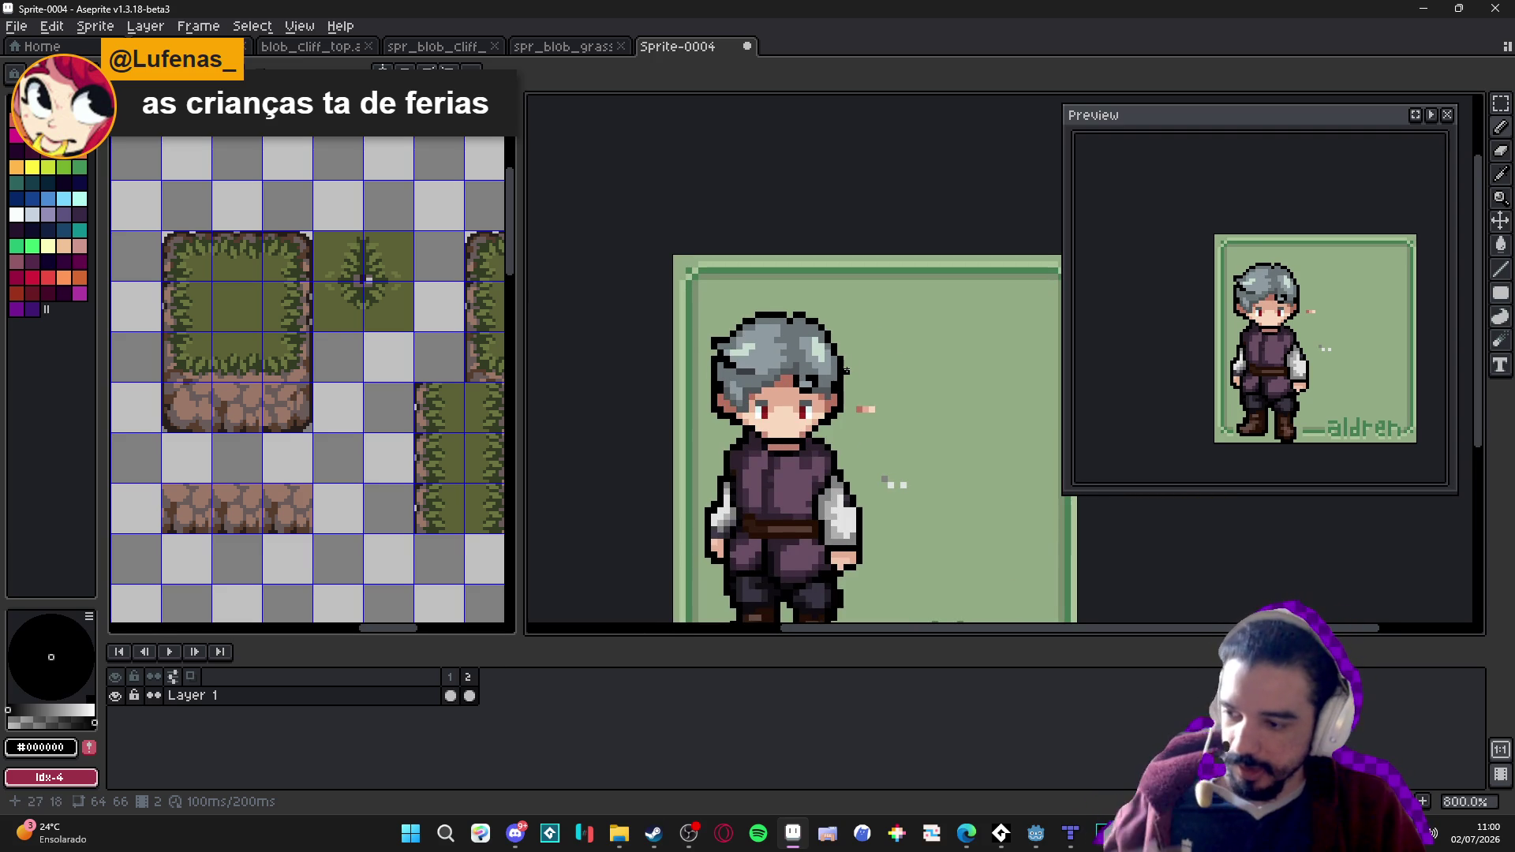
pyautogui.moveTo(846, 370); pyautogui.dragTo(792, 291)
pyautogui.scroll(1, 791, 292)
pyautogui.scroll(-1, 766, 346)
pyautogui.moveTo(765, 346); pyautogui.dragTo(766, 348)
pyautogui.hotkey('ctrl', 's')
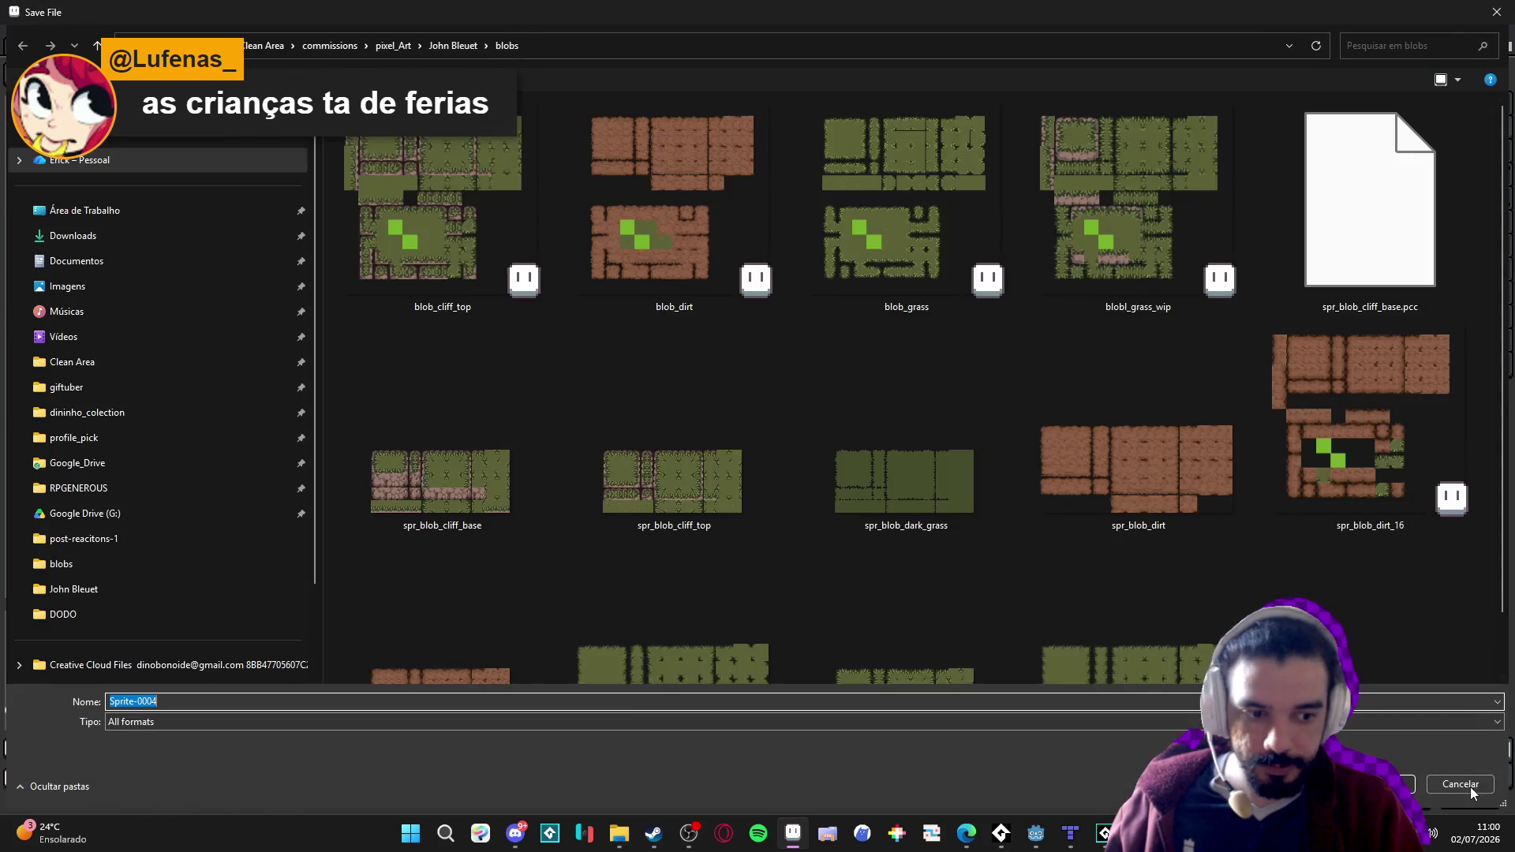
pyautogui.press('Escape')
pyautogui.moveTo(808, 457)
pyautogui.mouseDown()
pyautogui.moveTo(827, 459)
pyautogui.moveTo(806, 454)
pyautogui.mouseUp()
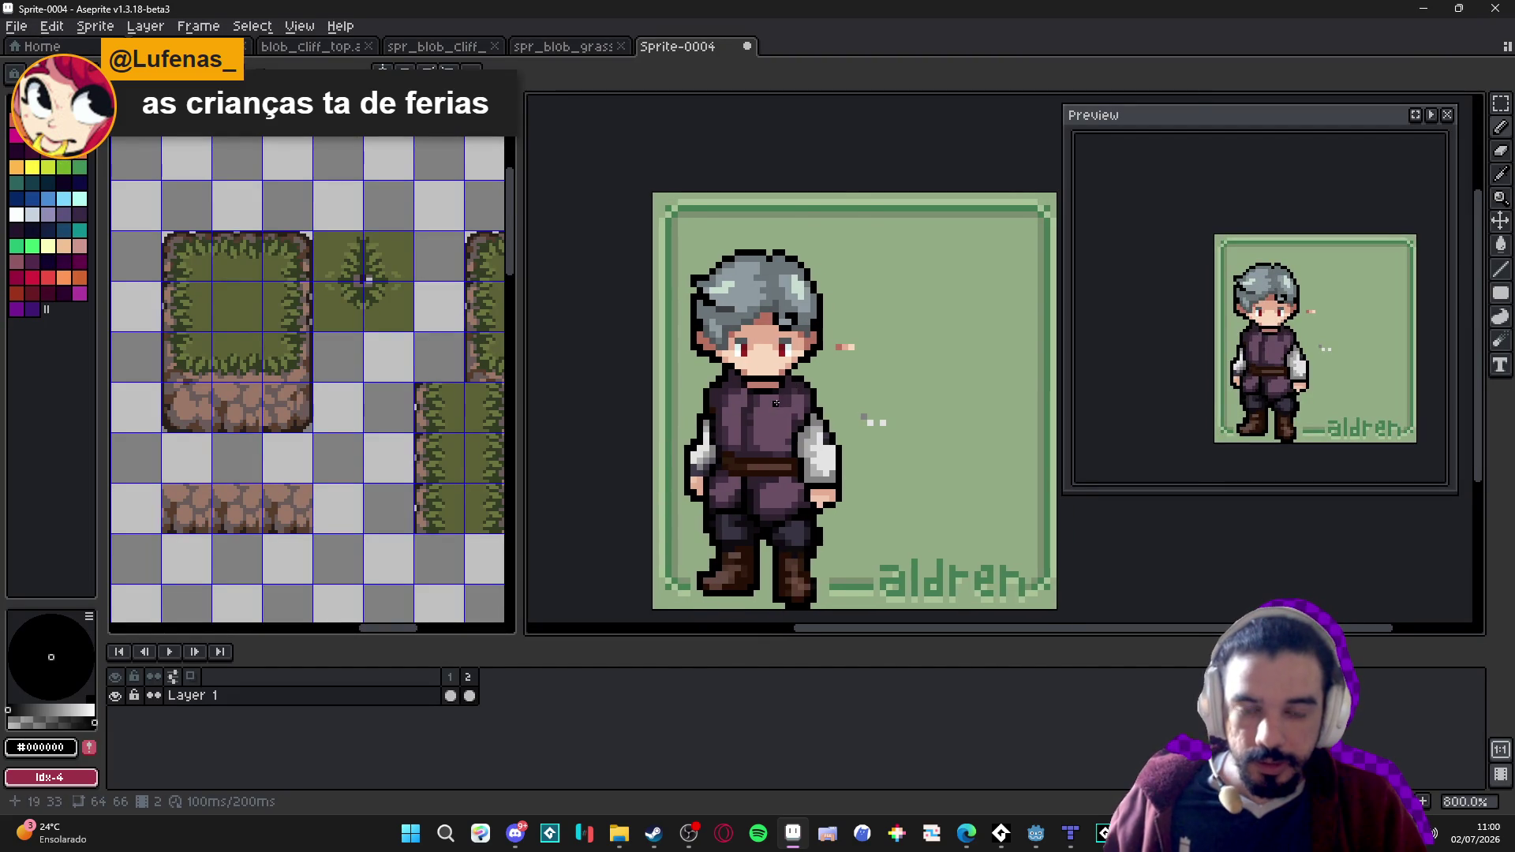
pyautogui.scroll(1, 776, 403)
pyautogui.scroll(-1, 807, 371)
pyautogui.scroll(1, 806, 371)
pyautogui.scroll(-1, 923, 377)
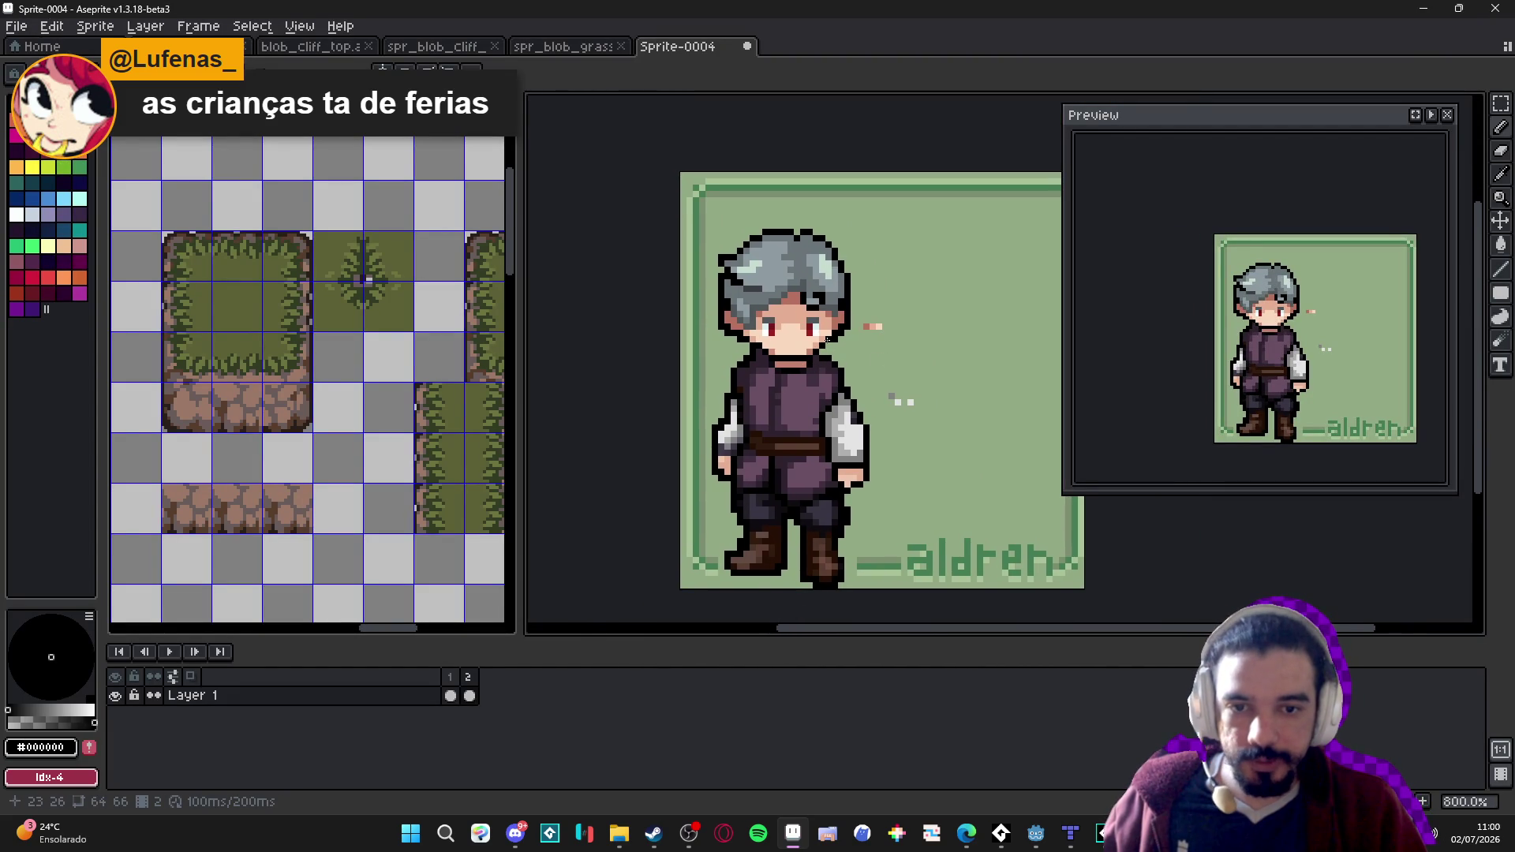
pyautogui.scroll(1, 780, 284)
pyautogui.press('e')
pyautogui.keyDown('alt'); pyautogui.click(651, 385); pyautogui.keyUp('alt')
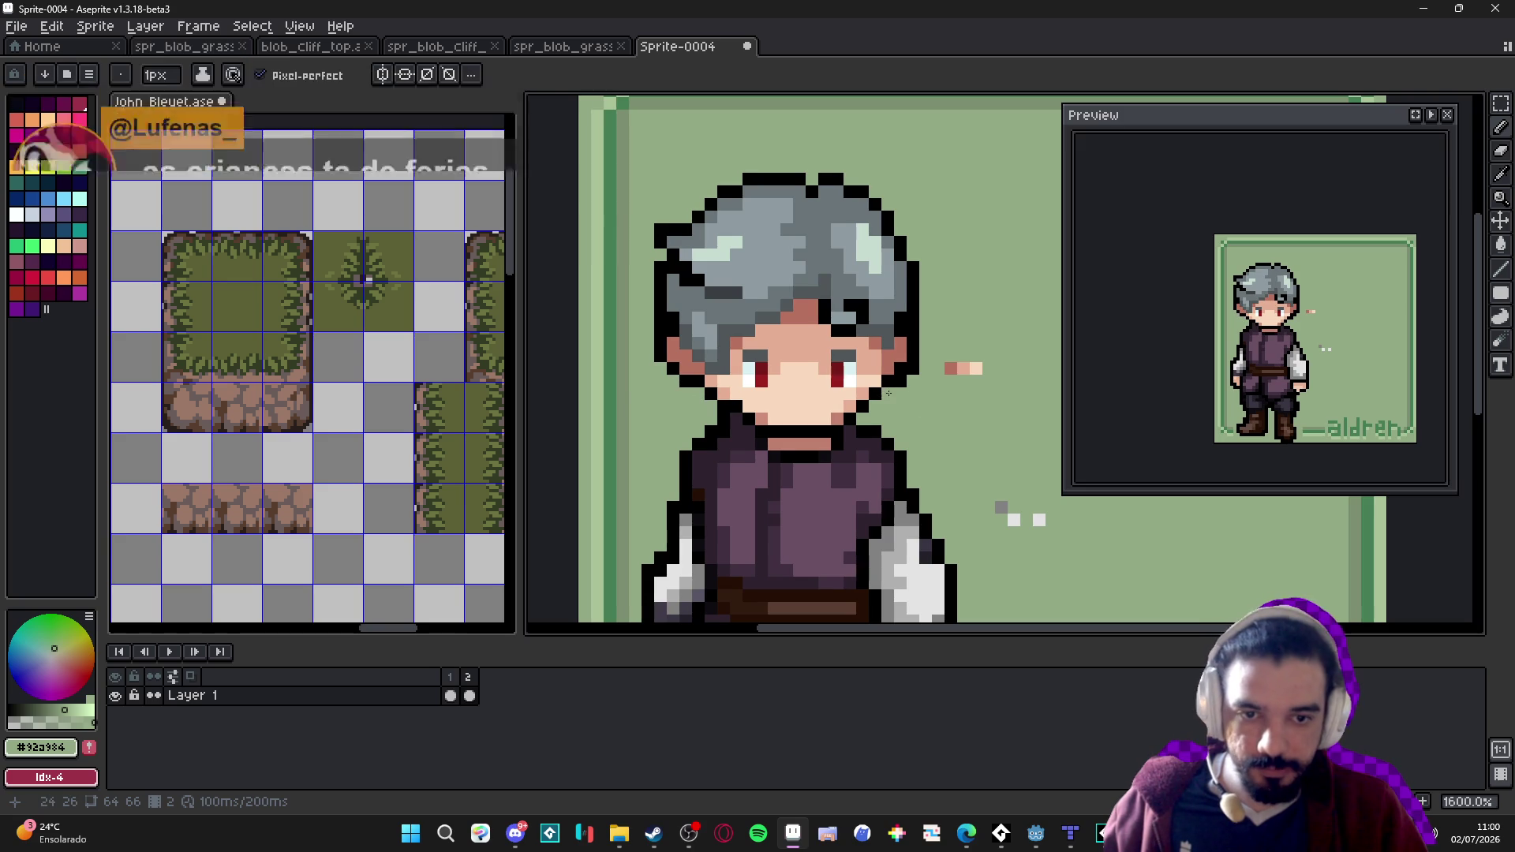
pyautogui.scroll(-2, 908, 378)
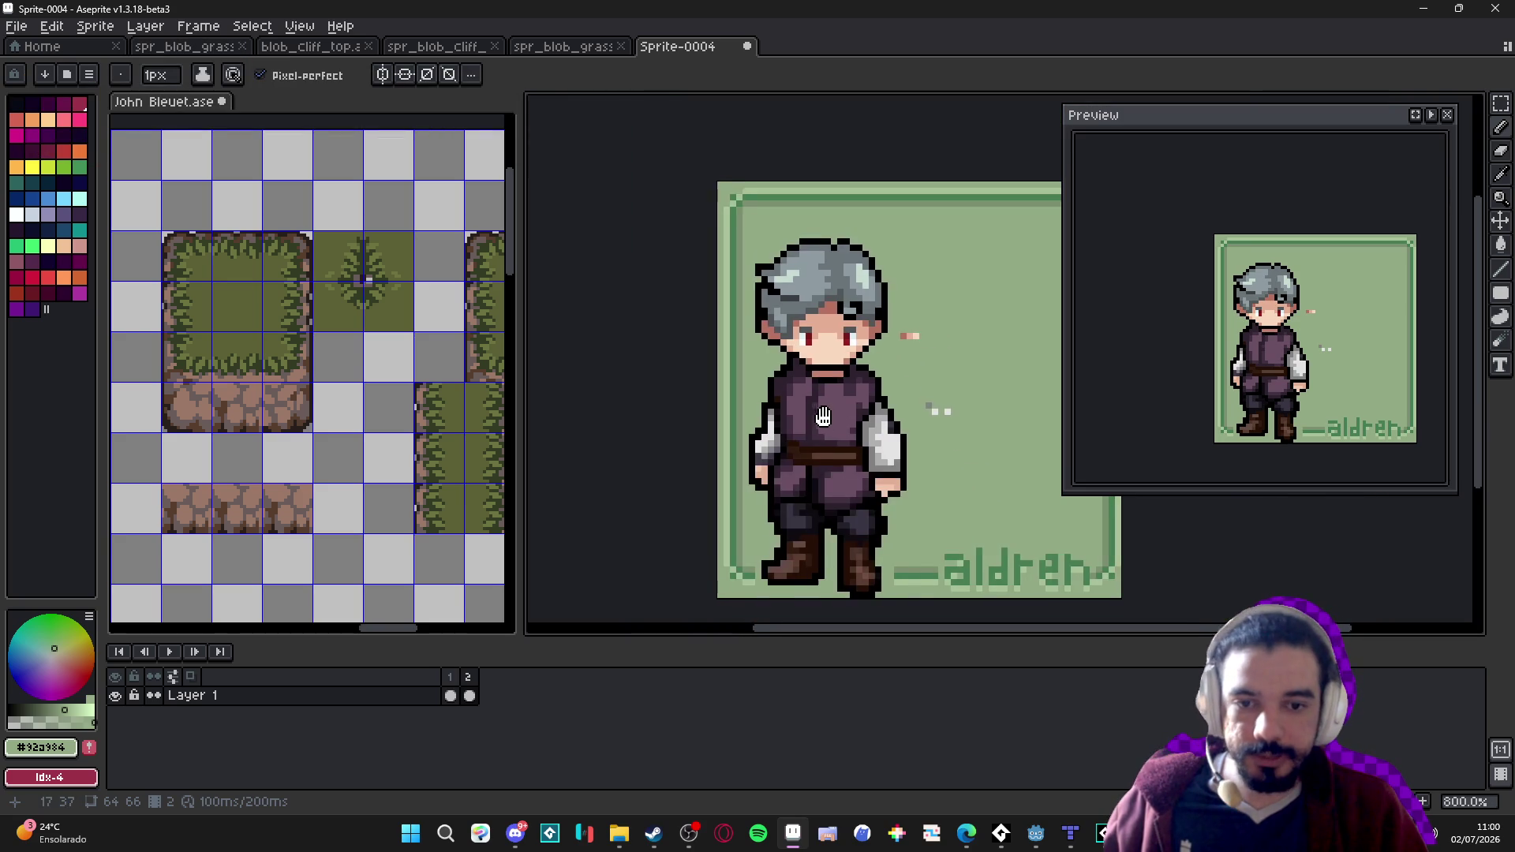
pyautogui.scroll(2, 797, 417)
pyautogui.scroll(1, 800, 414)
pyautogui.keyDown('alt'); pyautogui.click(796, 413); pyautogui.keyUp('alt')
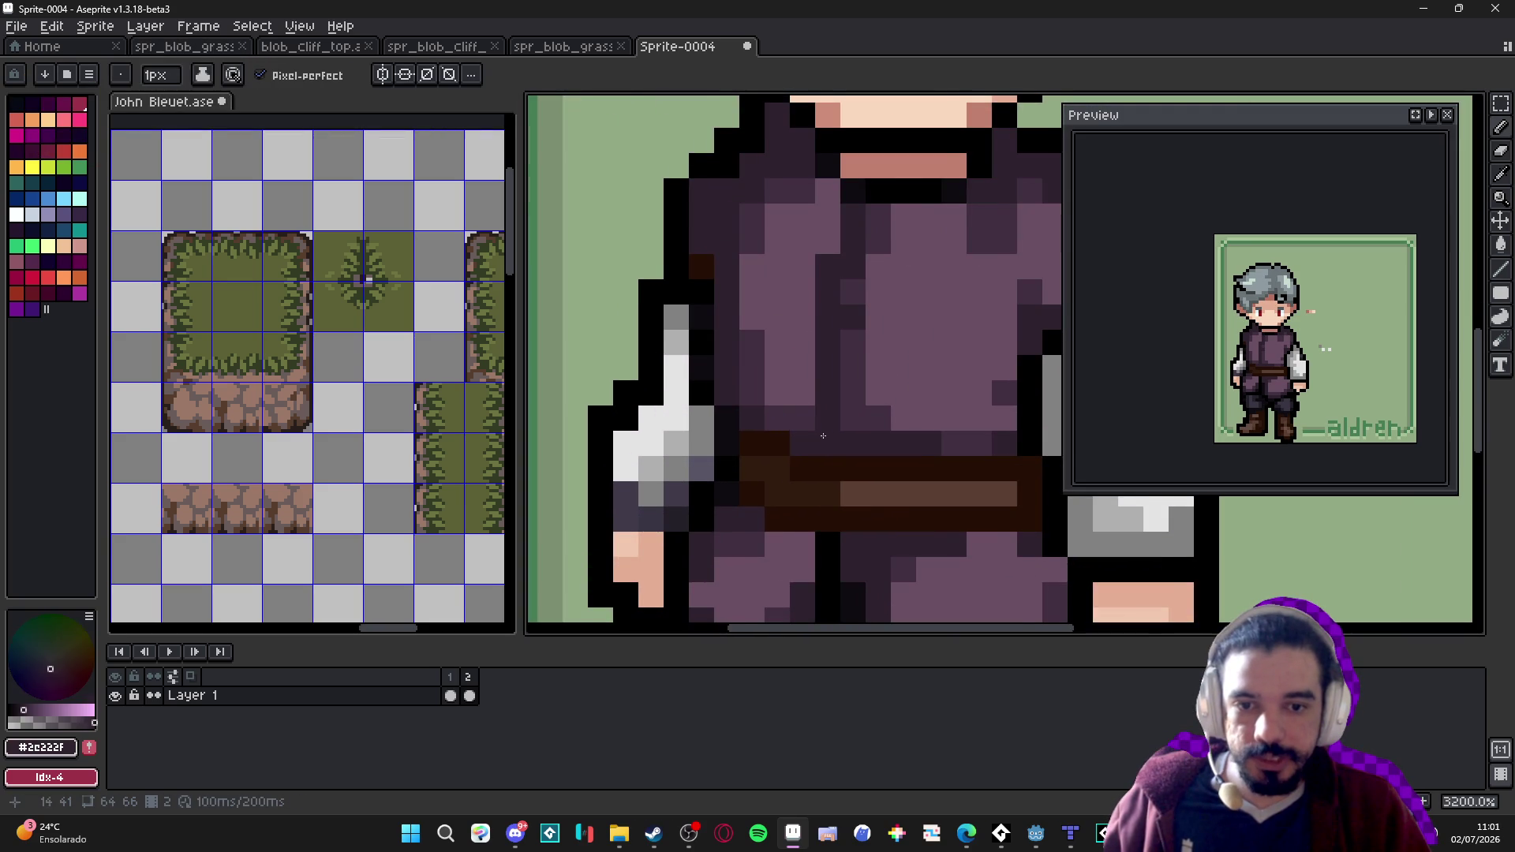
# Try dark and purple blocks beside the torso, shrink the brush to 1 px, then undo them.
pyautogui.scroll(1, 773, 391)
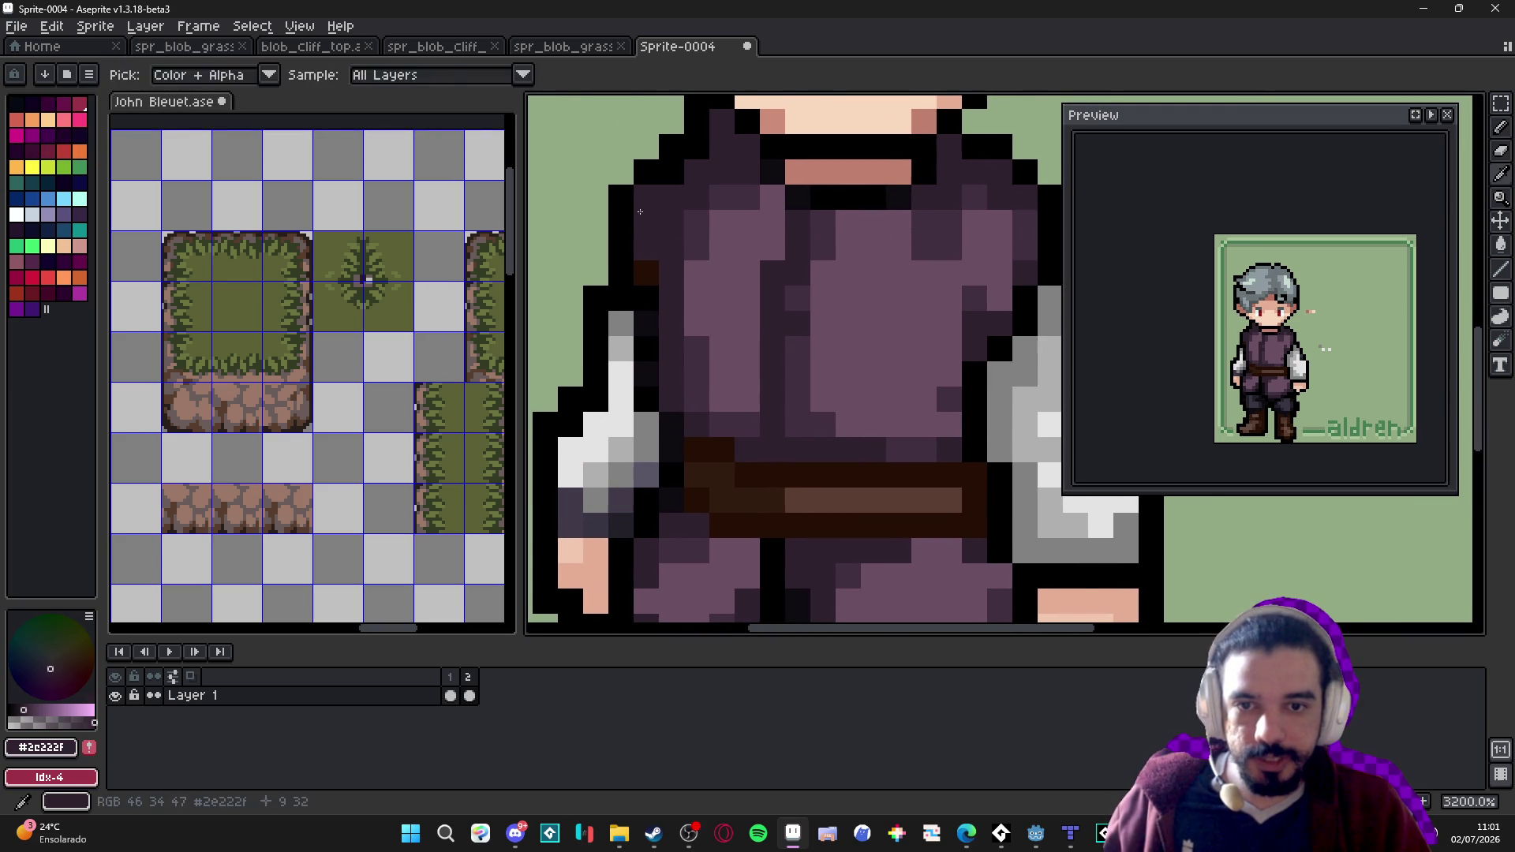
pyautogui.moveTo(642, 196); pyautogui.dragTo(690, 262)
pyautogui.click(593, 222)
pyautogui.keyDown('alt'); pyautogui.click(795, 357); pyautogui.keyUp('alt')
pyautogui.click(606, 303)
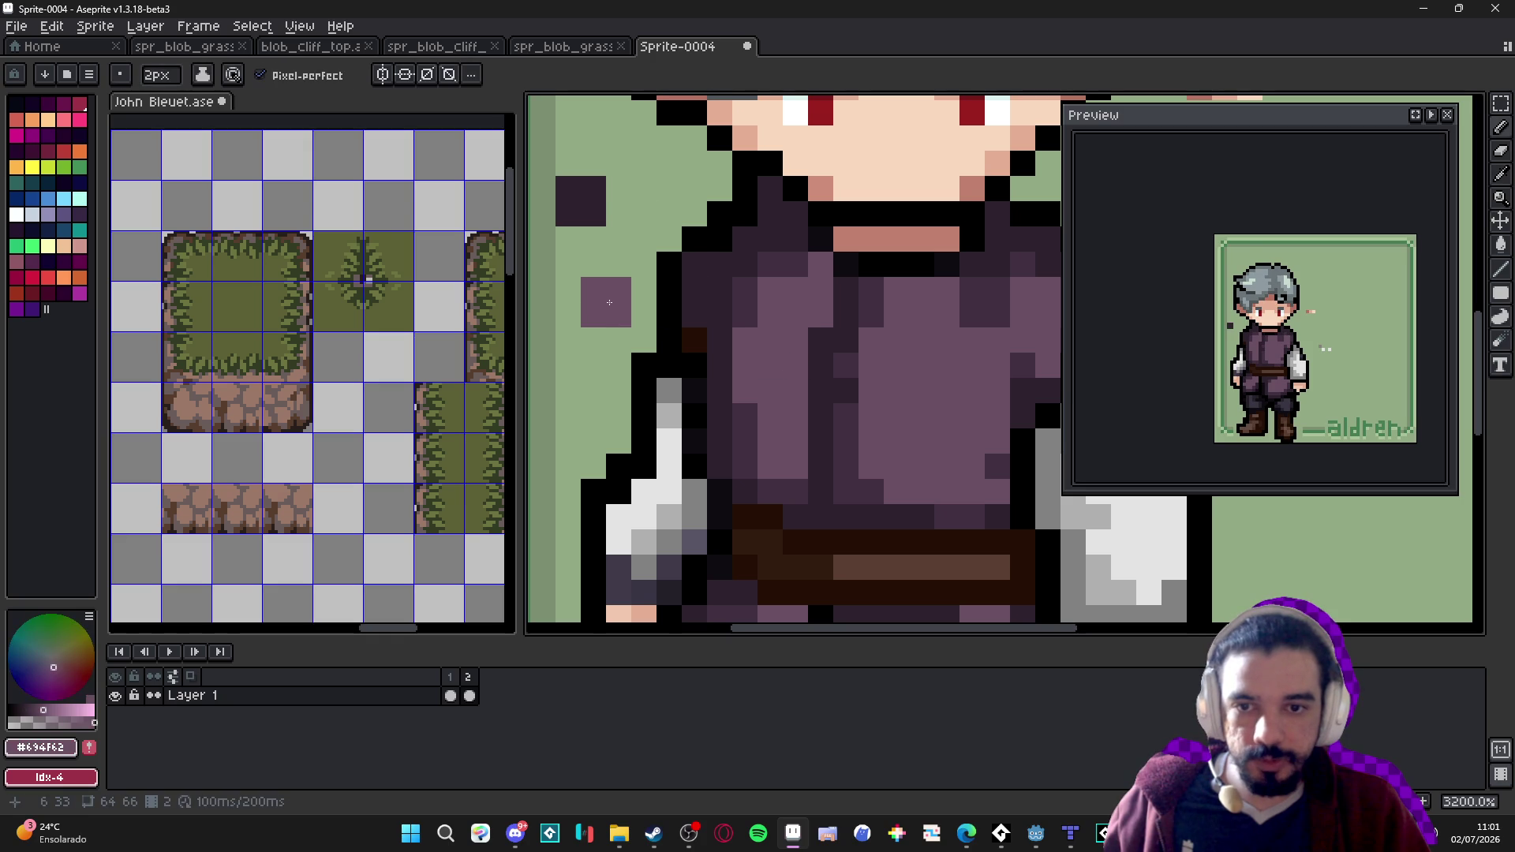
pyautogui.press('-')
pyautogui.hotkey('ctrl', 'z')
pyautogui.hotkey('ctrl', 'z')
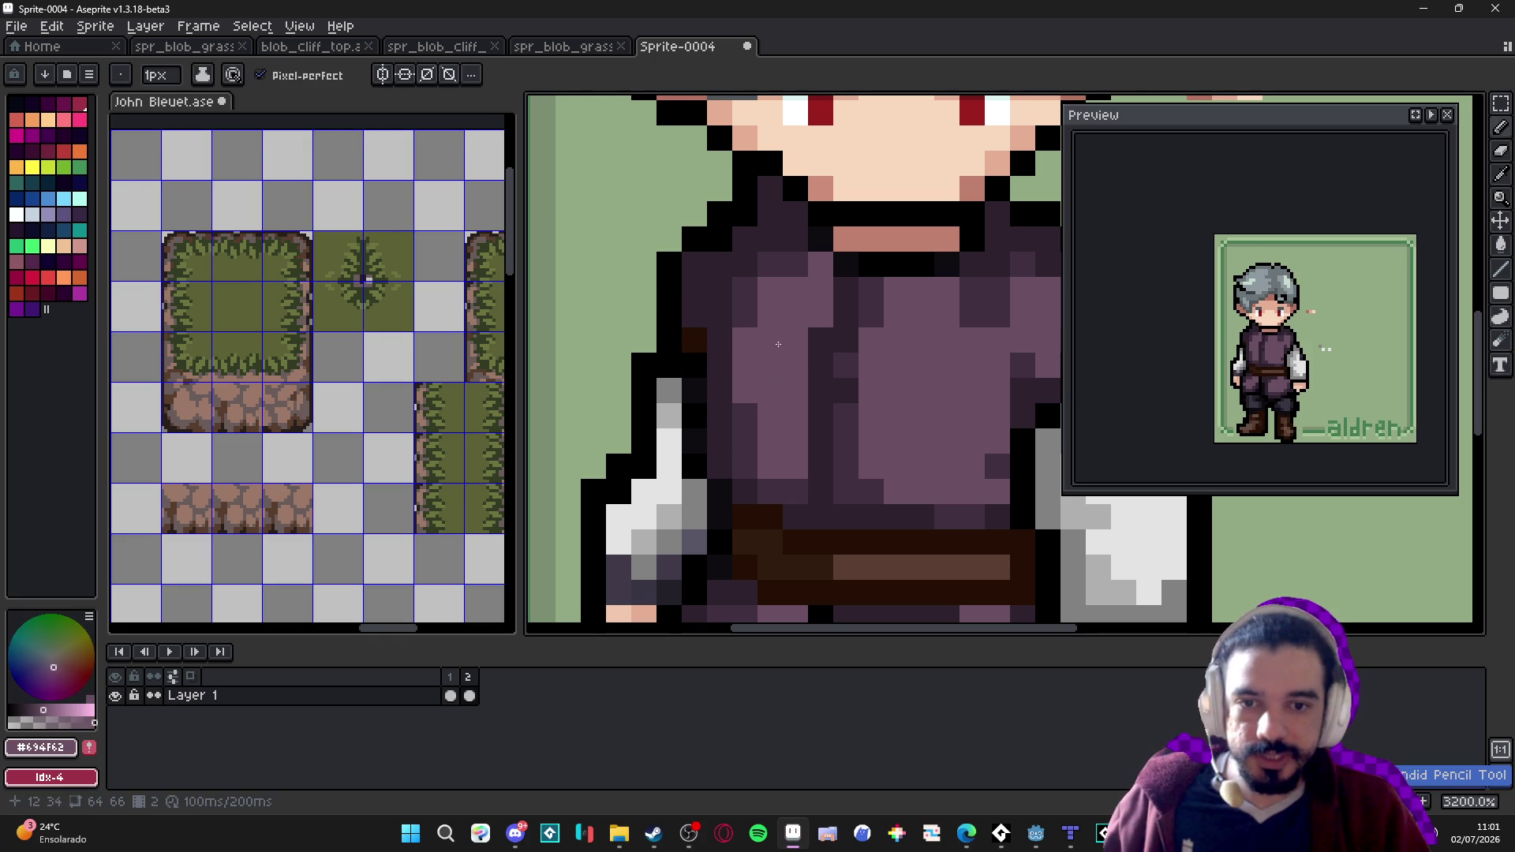
# Draw a dark diagonal stroke to the right of the character's hand.
pyautogui.scroll(-3, 767, 355)
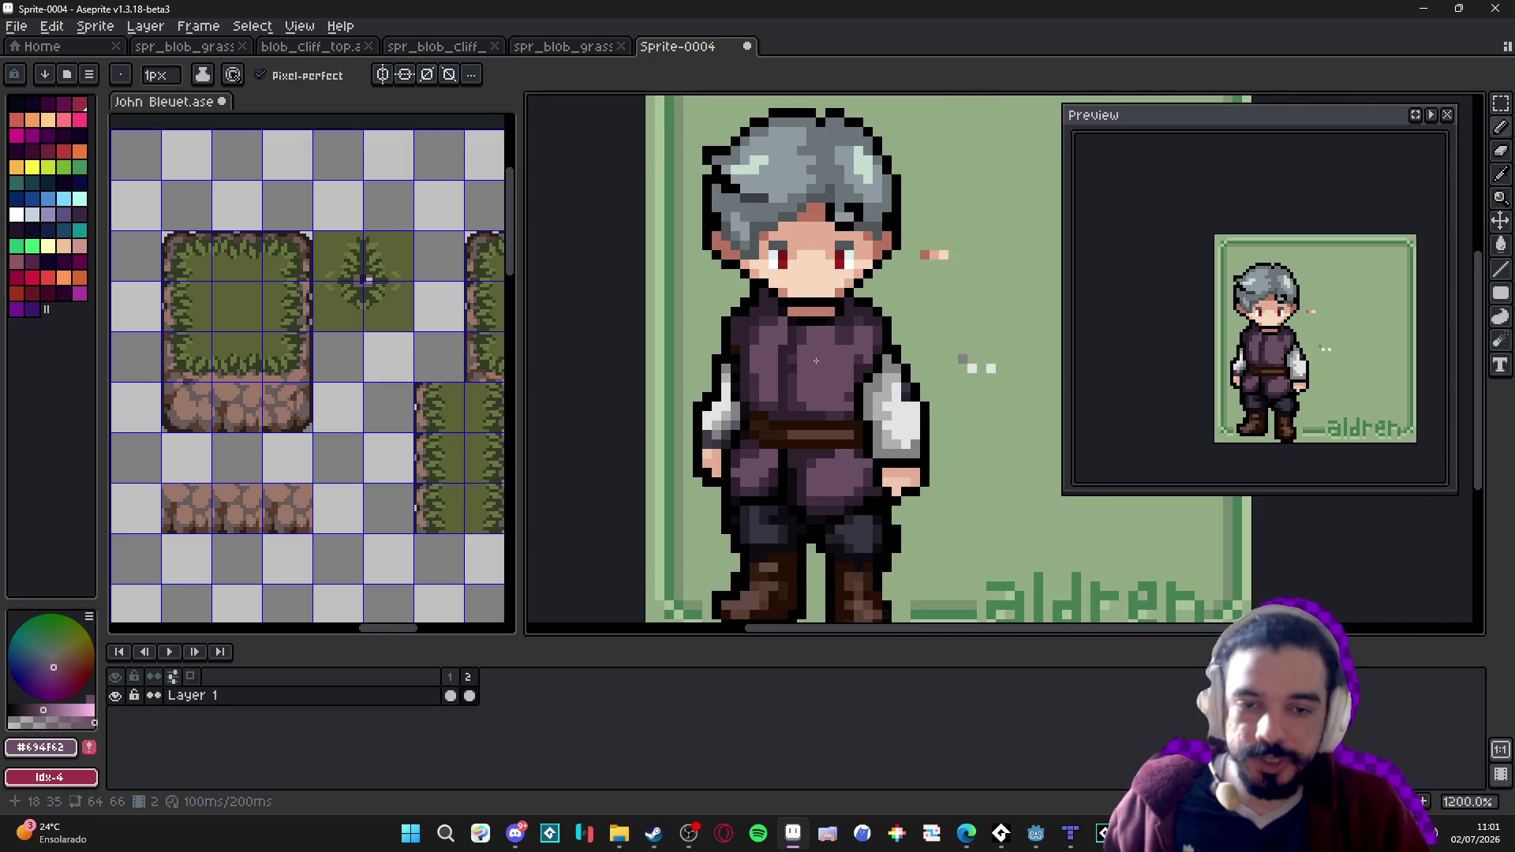
pyautogui.scroll(1, 819, 378)
pyautogui.scroll(-1, 861, 385)
pyautogui.scroll(2, 758, 368)
pyautogui.scroll(-1, 812, 368)
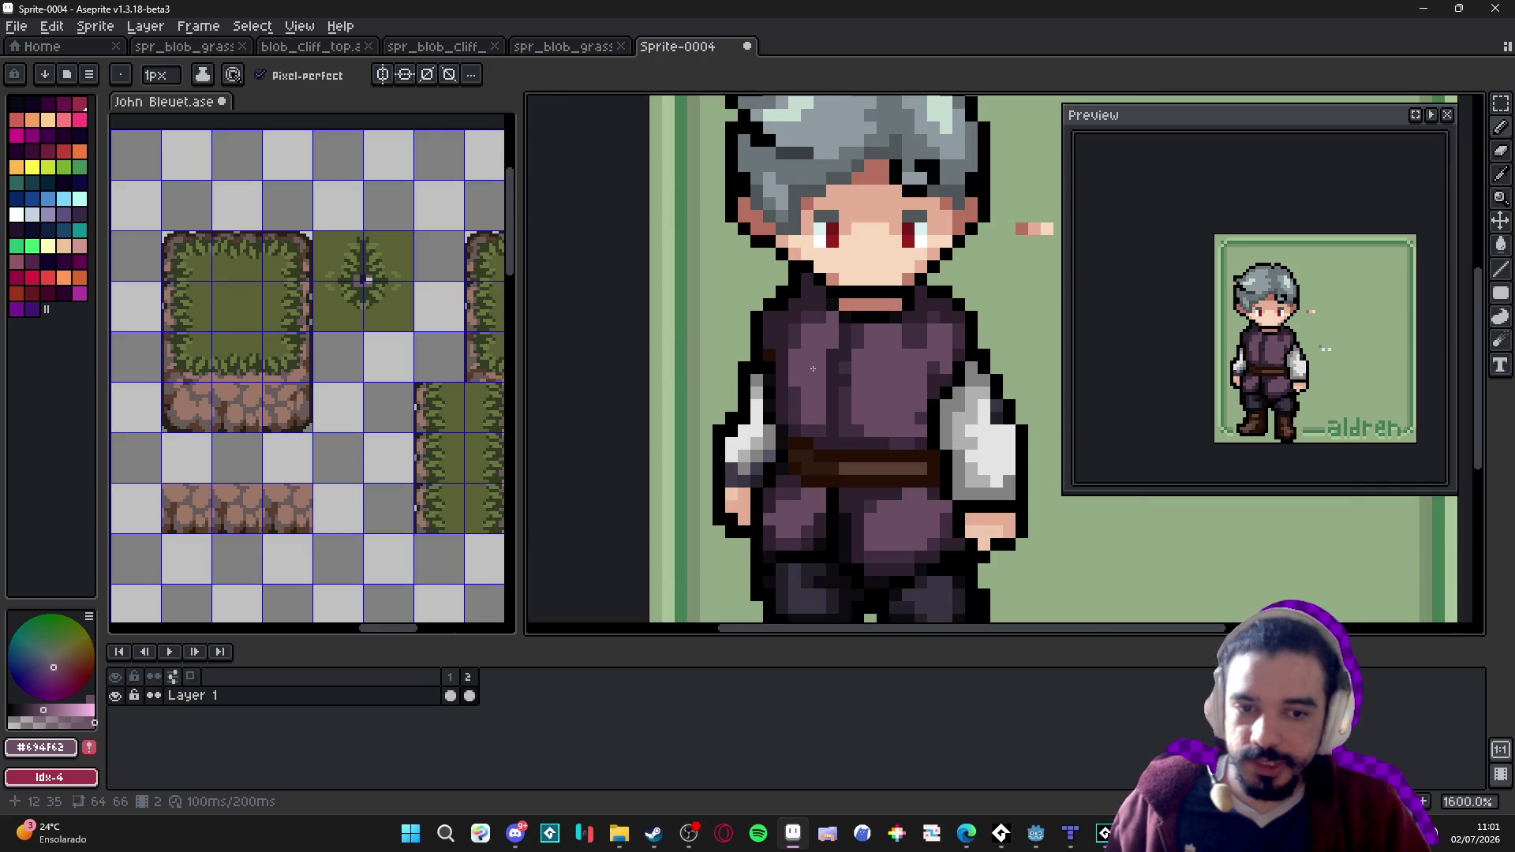
pyautogui.hscroll(2, 813, 369)
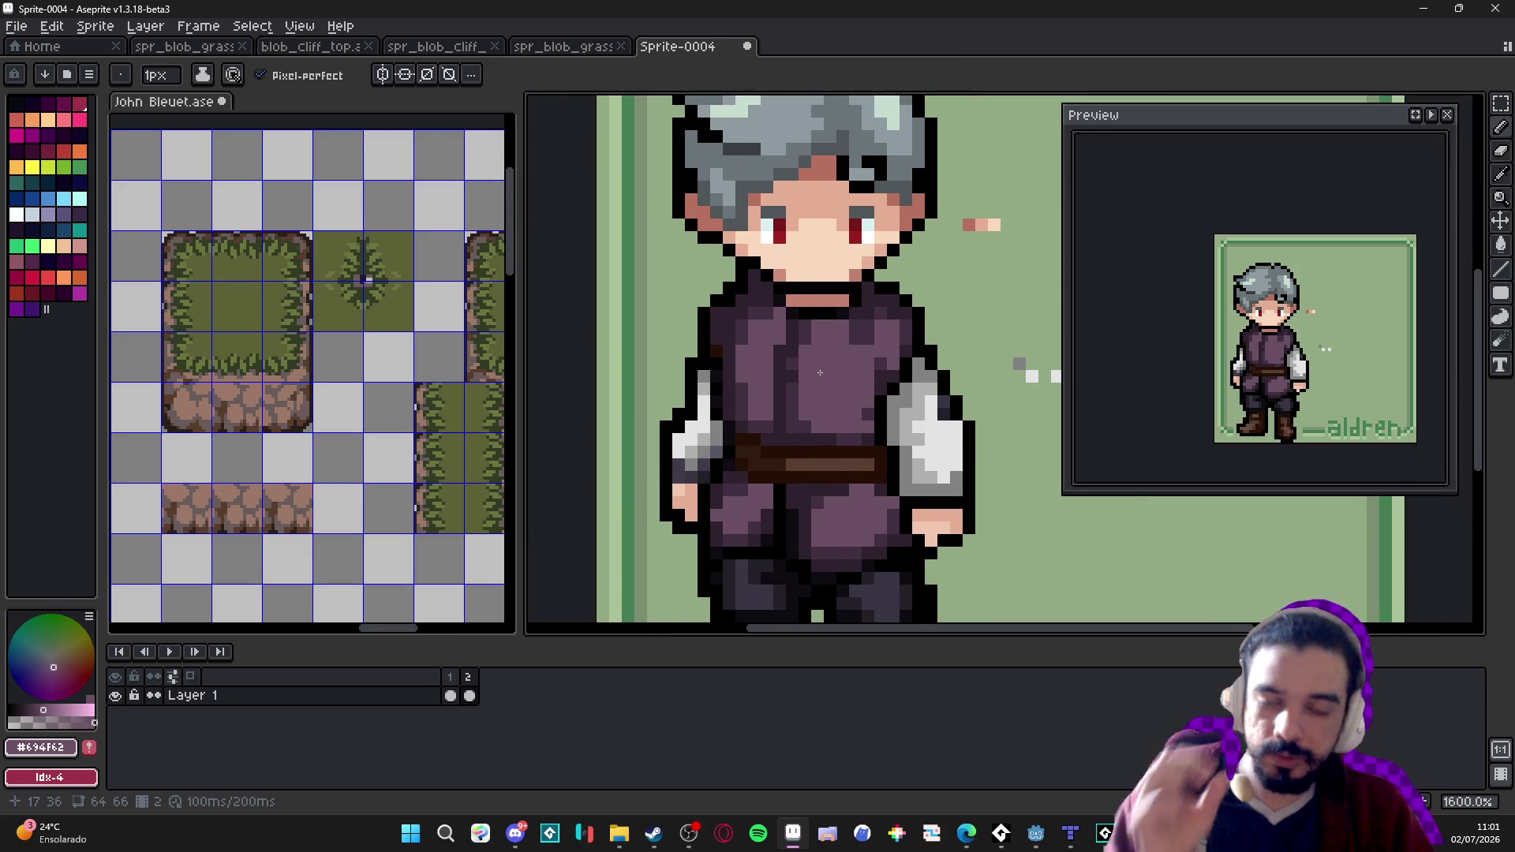
pyautogui.scroll(-1, 793, 386)
pyautogui.hscroll(2, 781, 370)
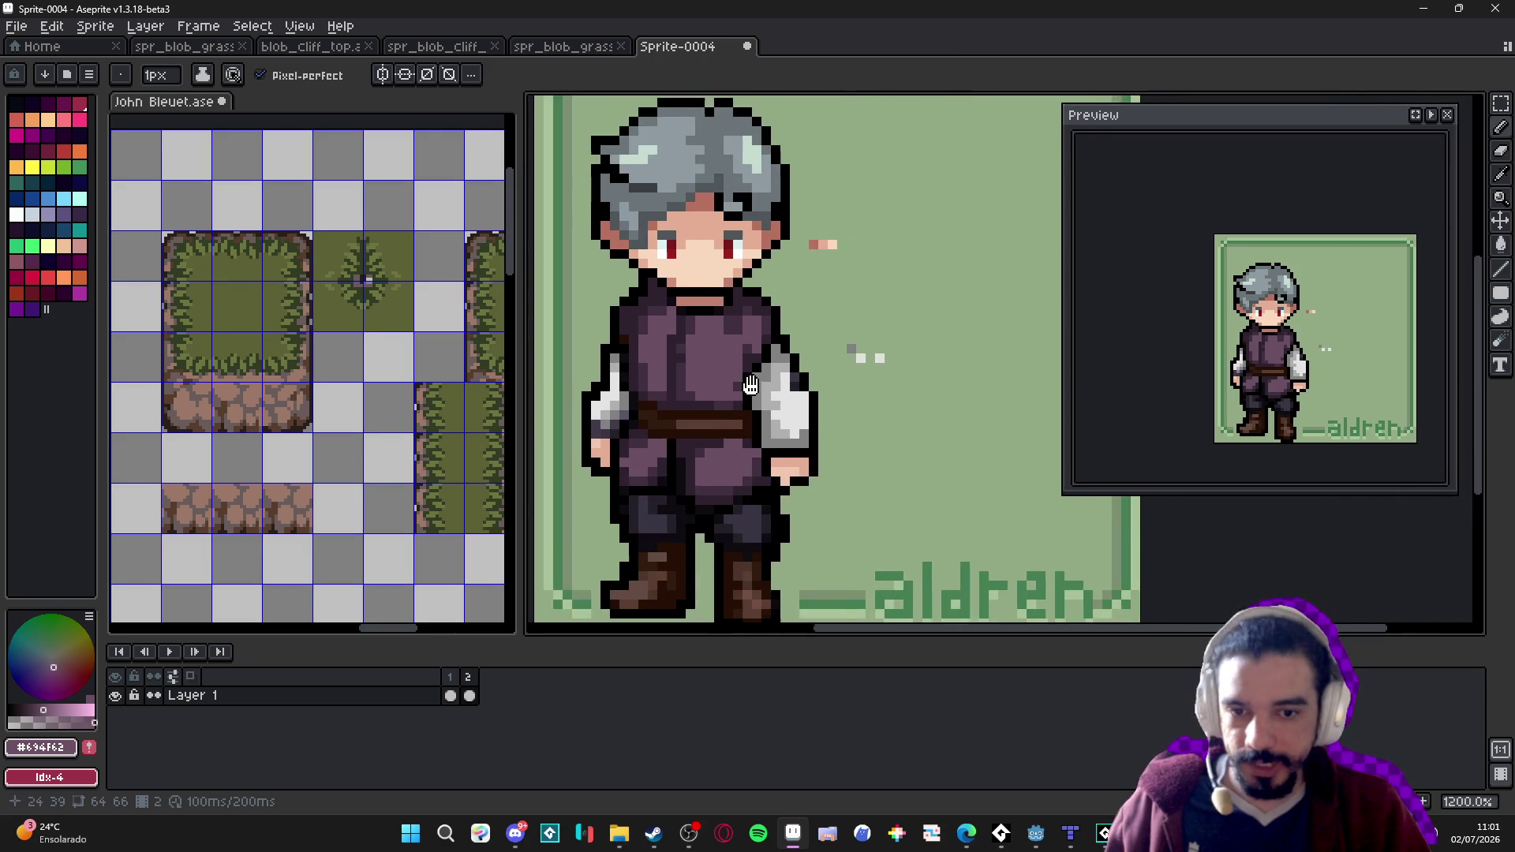
pyautogui.scroll(1, 695, 413)
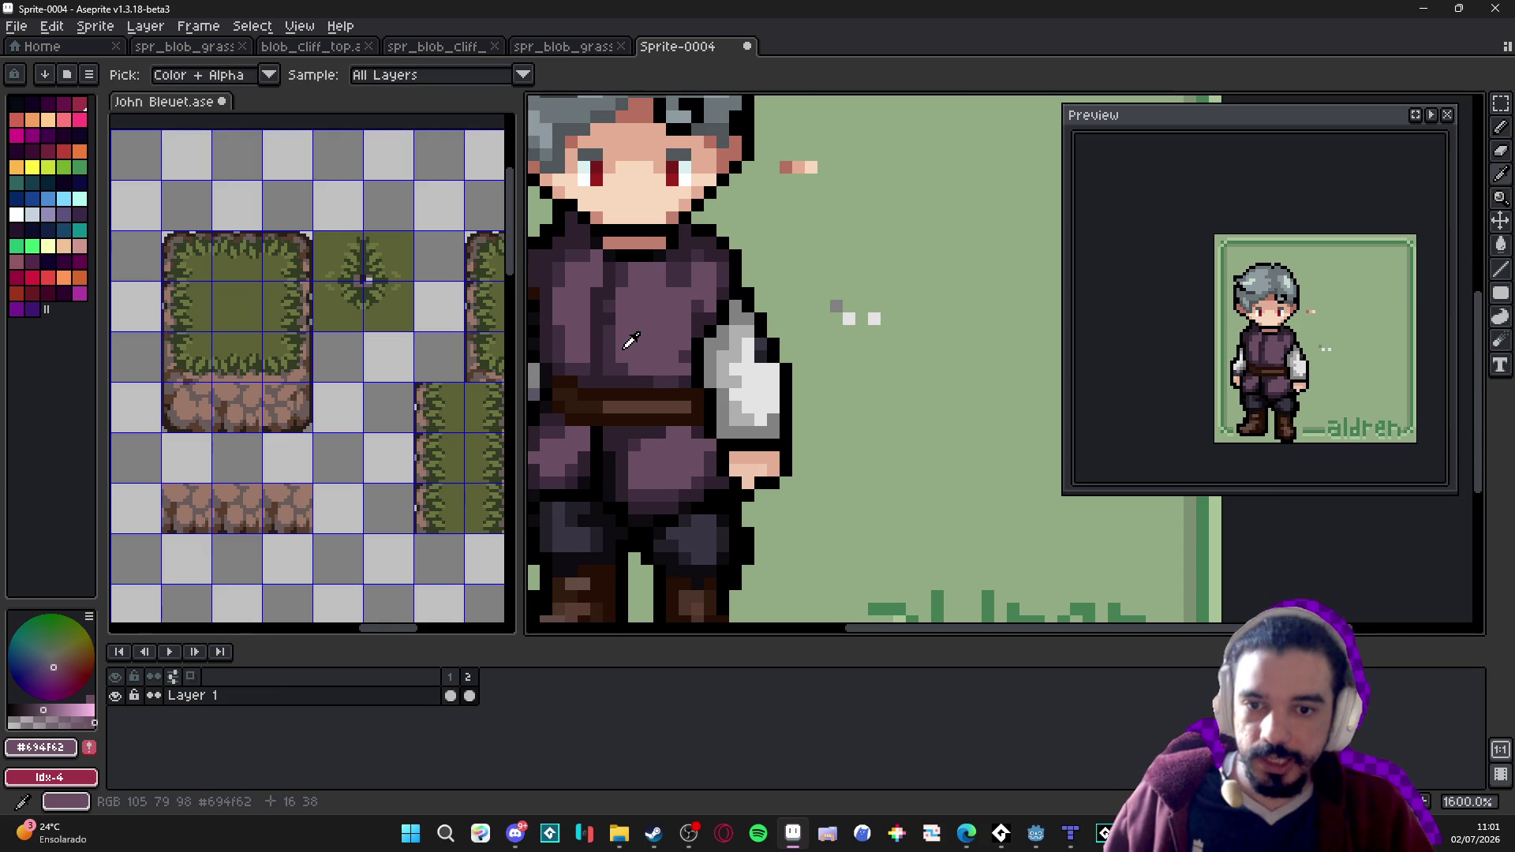
pyautogui.keyDown('alt'); pyautogui.click(575, 405); pyautogui.keyUp('alt')
pyautogui.scroll(2, 900, 446)
pyautogui.moveTo(798, 340); pyautogui.dragTo(974, 467)
# Fill the new stroke with purple using a 2 px brush, trimming its left end back to green.
pyautogui.scroll(1, 778, 399)
pyautogui.hscroll(-3, 778, 399)
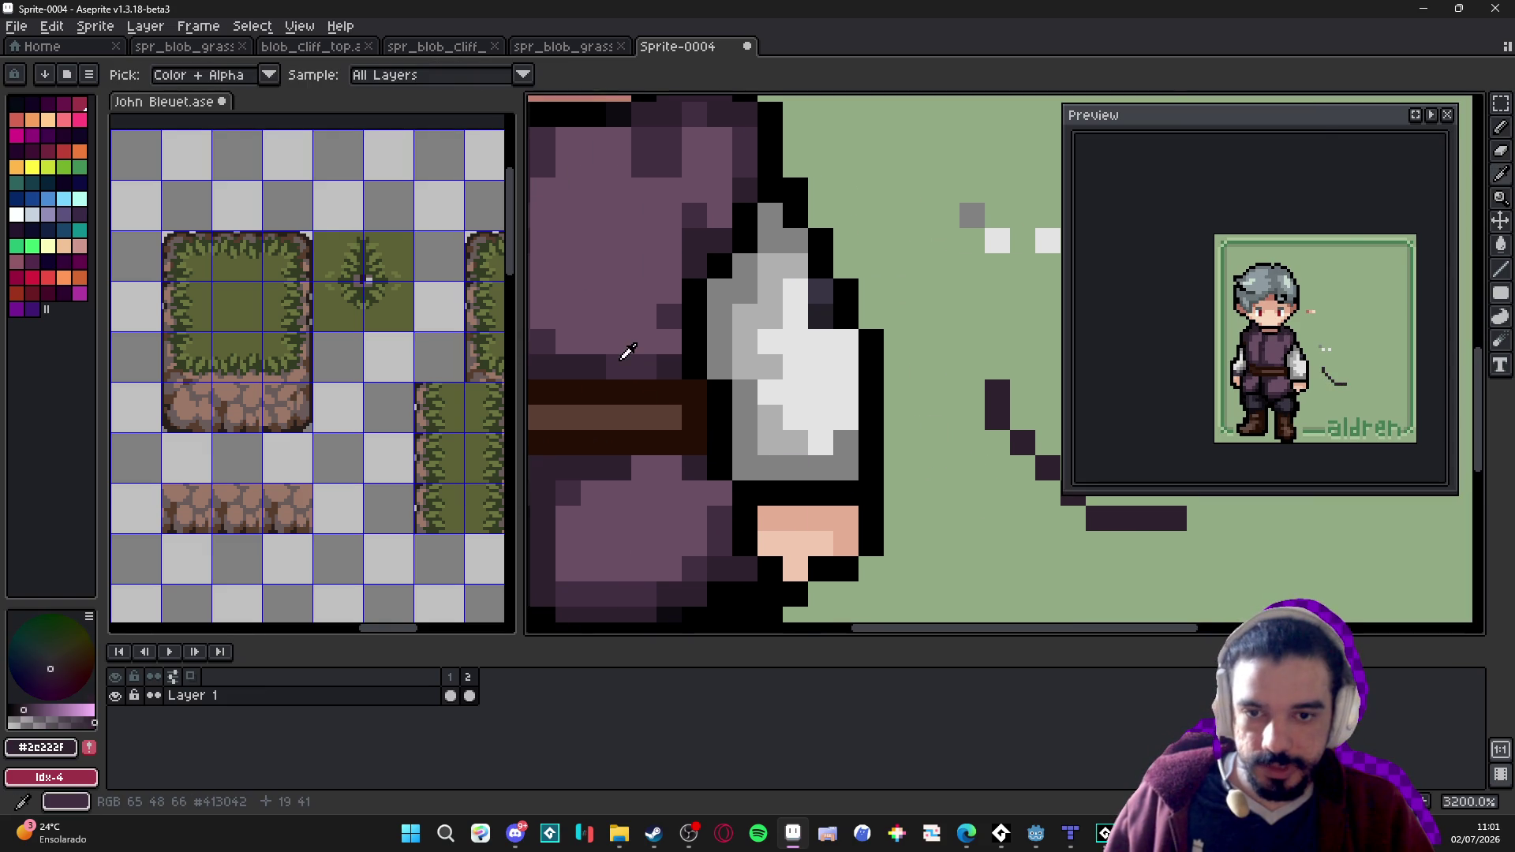
pyautogui.keyDown('alt'); pyautogui.click(629, 352); pyautogui.keyUp('alt')
pyautogui.hscroll(2, 895, 386)
pyautogui.click(923, 404)
pyautogui.press('+')
pyautogui.keyDown('alt'); pyautogui.click(537, 287); pyautogui.keyUp('alt')
pyautogui.moveTo(904, 402)
pyautogui.mouseDown()
pyautogui.moveTo(982, 477)
pyautogui.moveTo(1042, 478)
pyautogui.moveTo(910, 384)
pyautogui.moveTo(853, 430)
pyautogui.moveTo(866, 442)
pyautogui.mouseUp()
pyautogui.keyDown('alt'); pyautogui.click(866, 399); pyautogui.keyUp('alt')
pyautogui.keyDown('alt'); pyautogui.click(836, 442); pyautogui.keyUp('alt')
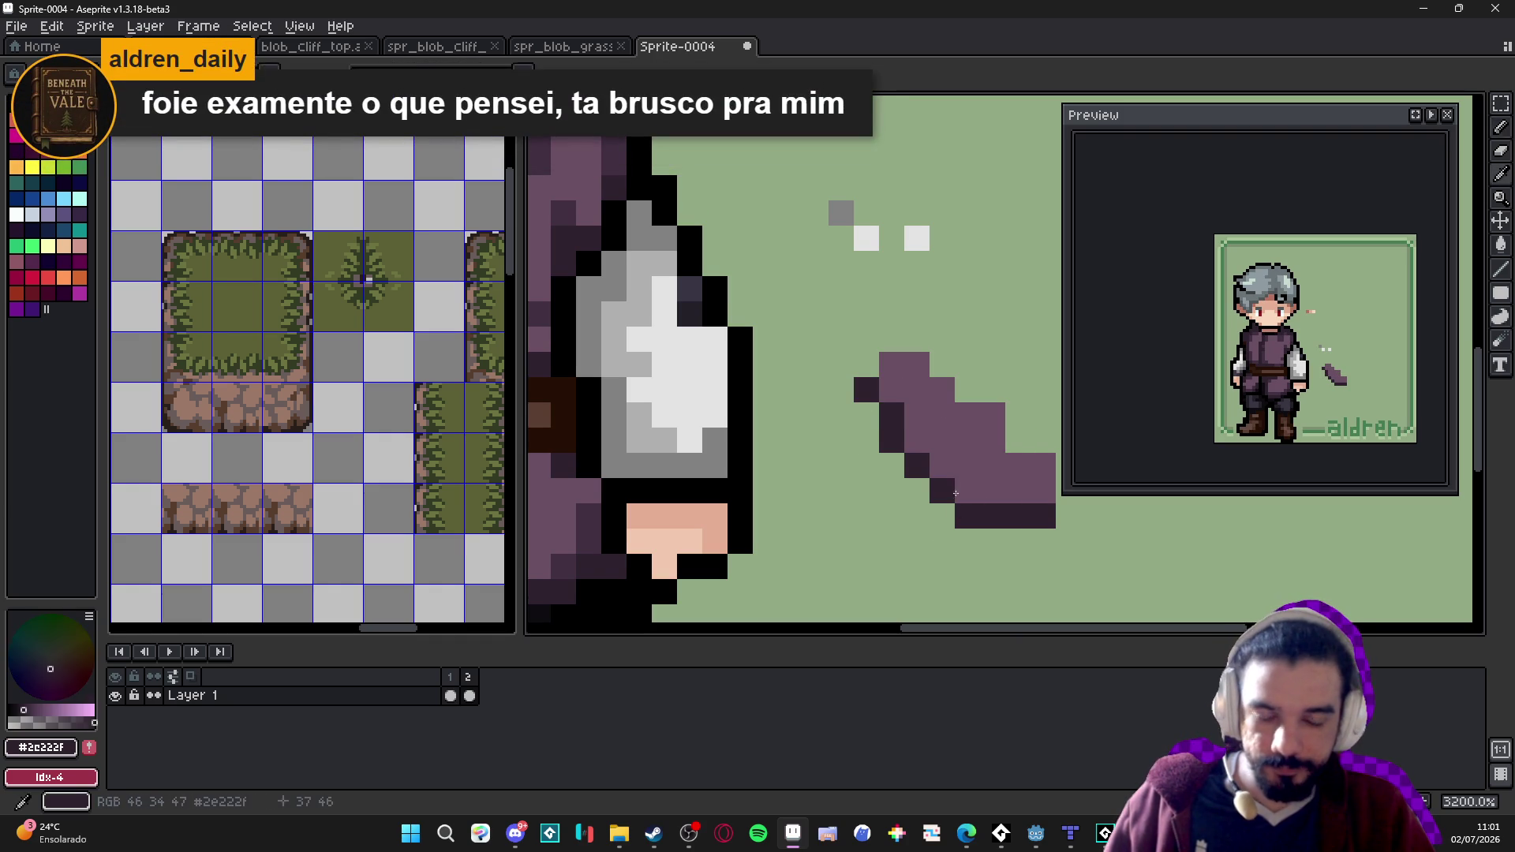
# Darken the stroke's upper-left end and add mid-purple pixels along its upper edge.
pyautogui.scroll(-1, 970, 514)
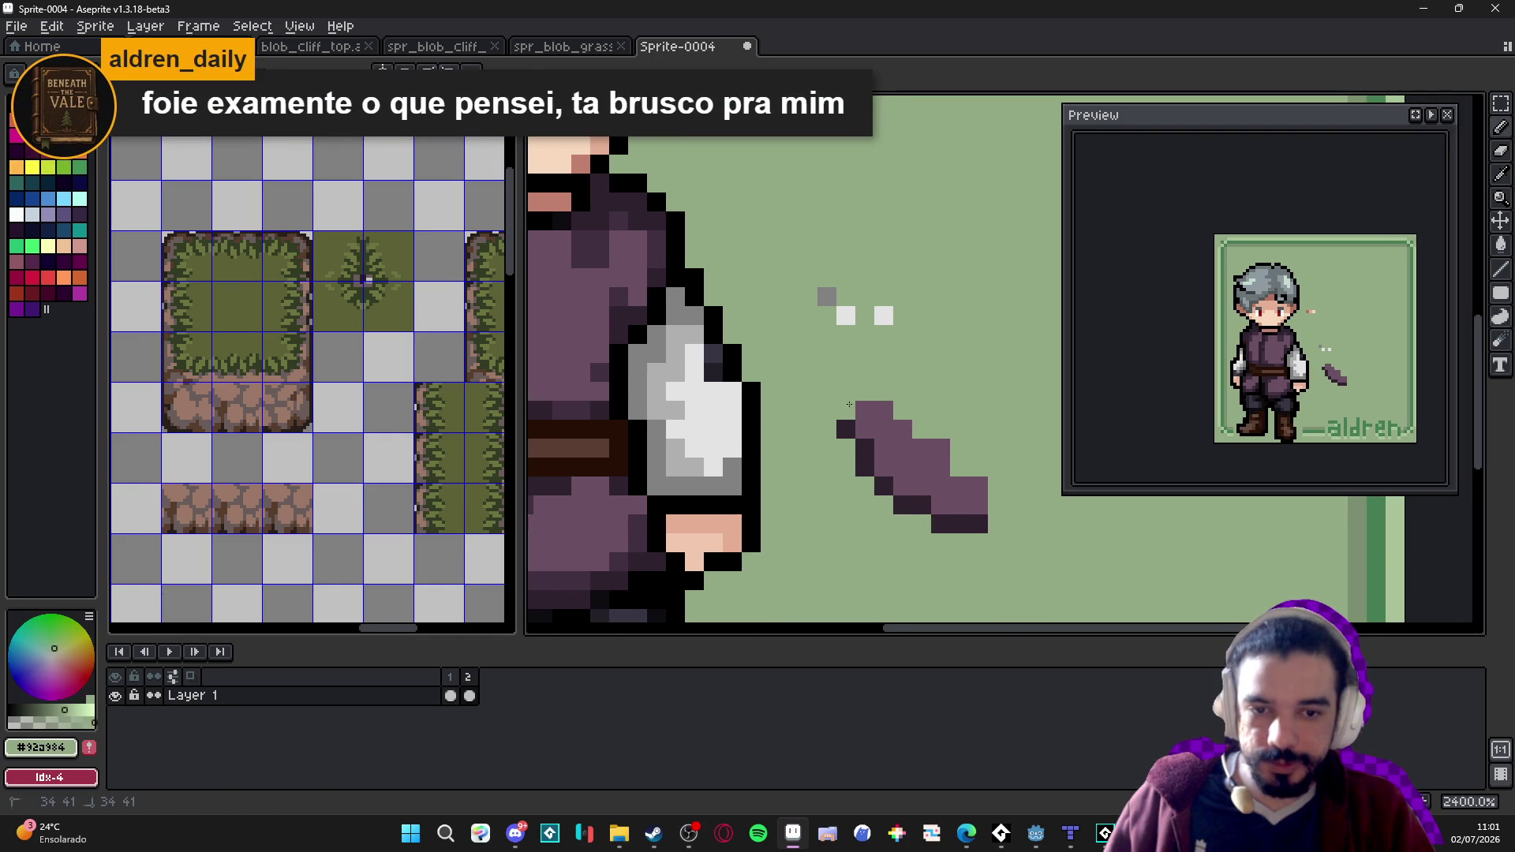
pyautogui.keyDown('alt'); pyautogui.click(846, 430); pyautogui.keyUp('alt')
pyautogui.moveTo(848, 416)
pyautogui.mouseDown()
pyautogui.moveTo(856, 401)
pyautogui.moveTo(904, 411)
pyautogui.moveTo(991, 463)
pyautogui.mouseUp()
pyautogui.keyDown('alt'); pyautogui.click(860, 403); pyautogui.keyUp('alt')
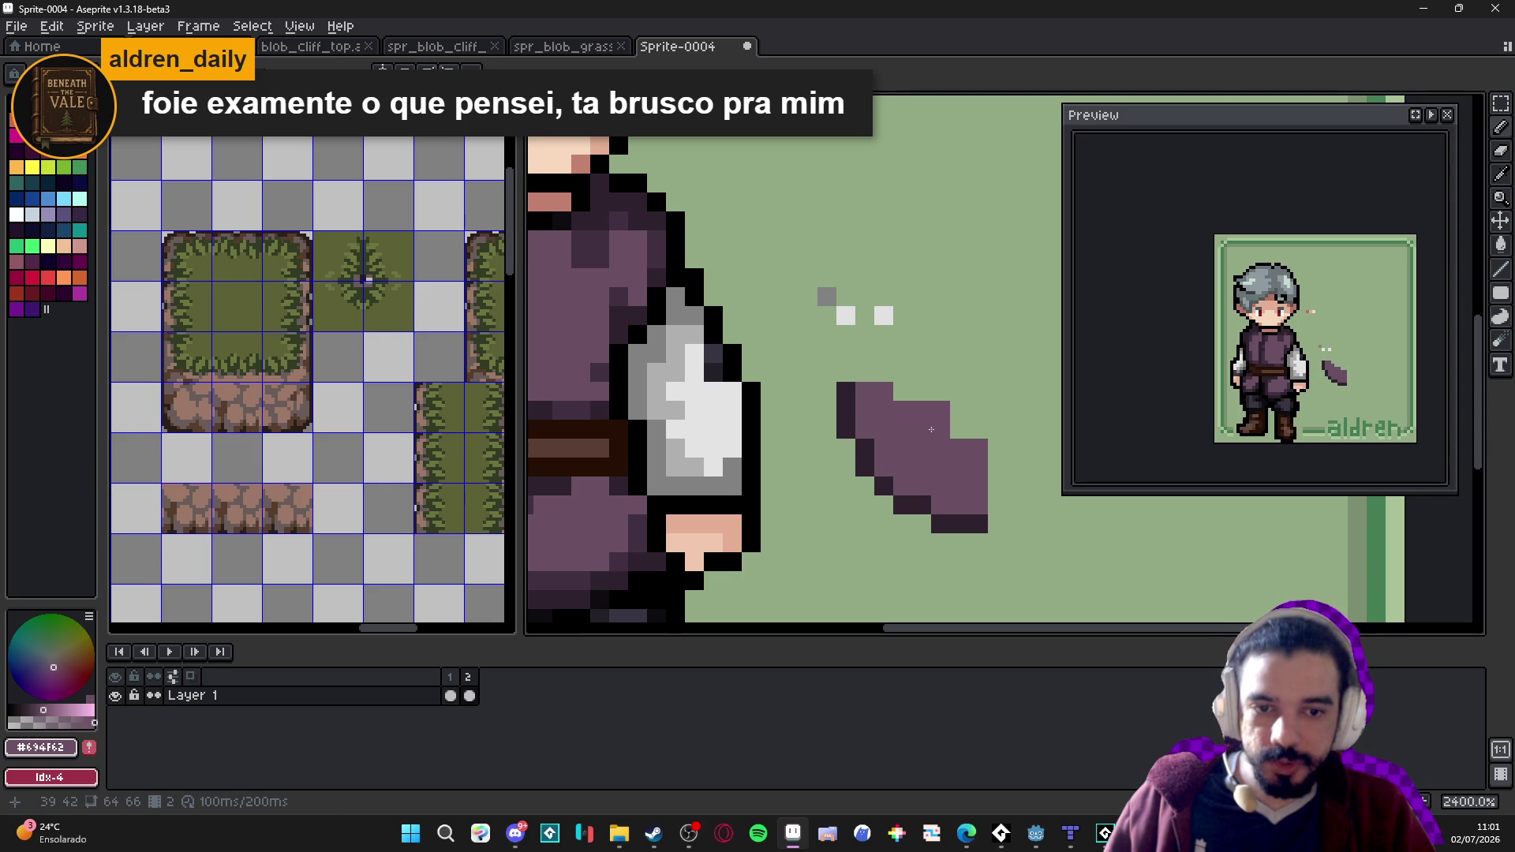
pyautogui.scroll(-1, 913, 416)
pyautogui.hscroll(1, 912, 416)
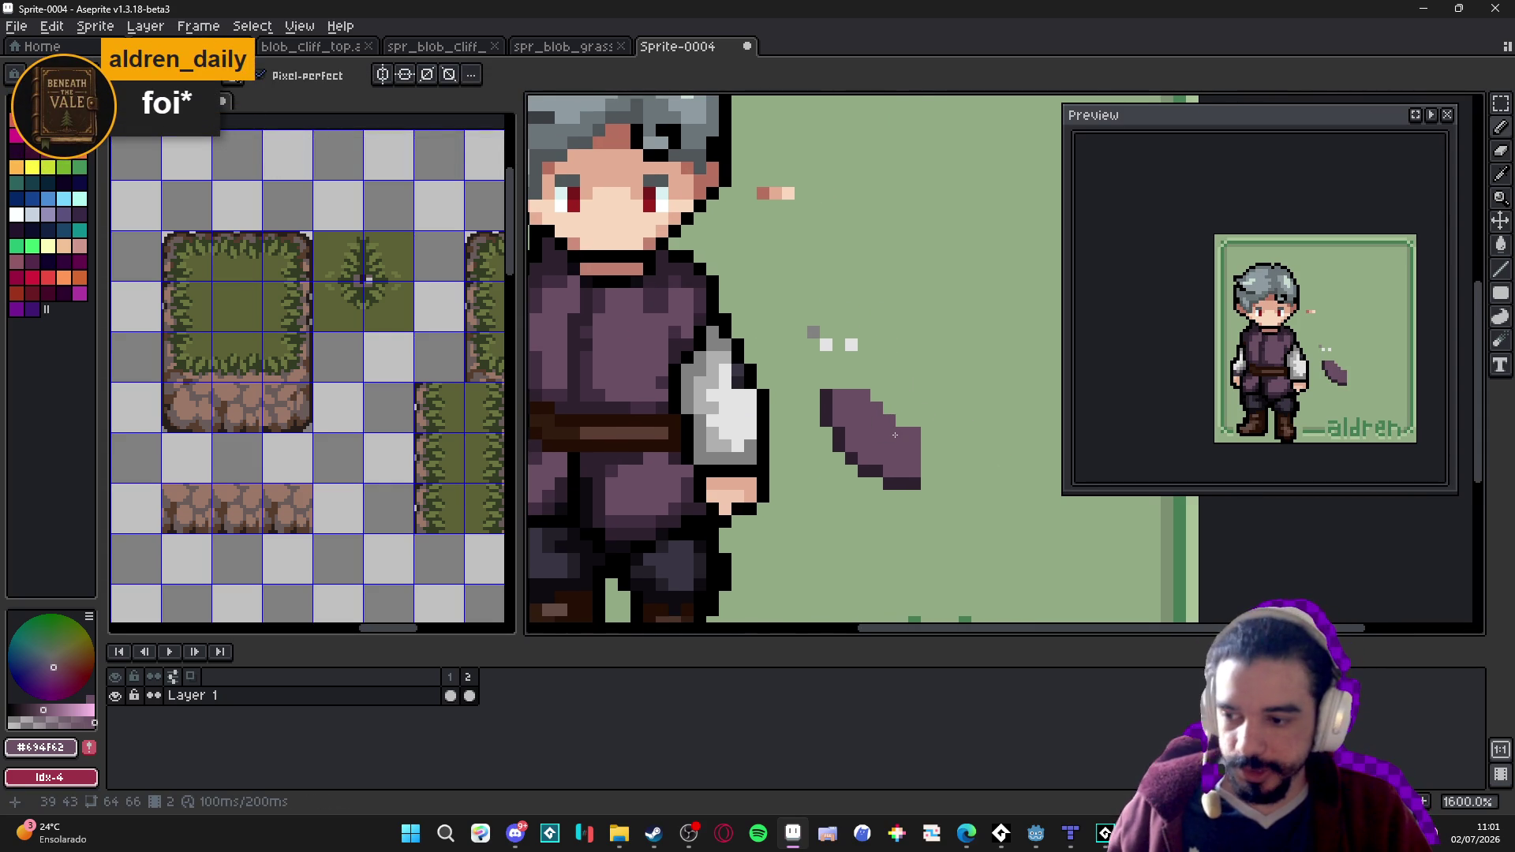
pyautogui.scroll(-1, 858, 462)
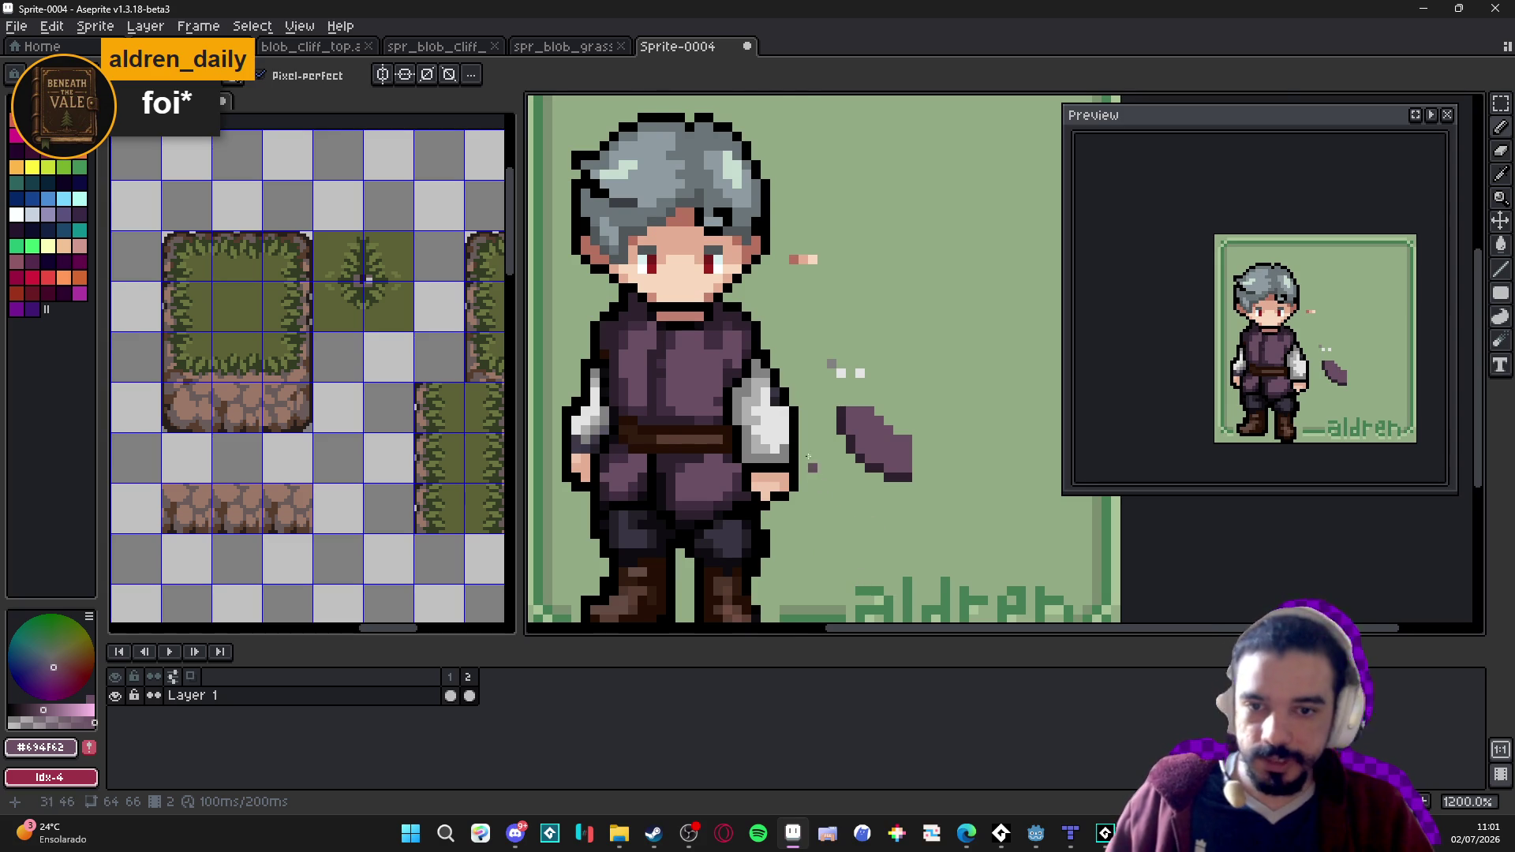
# Outline the purple shape's left edge and bottom row with near-black pixels.
pyautogui.scroll(1, 600, 396)
pyautogui.keyDown('alt'); pyautogui.click(622, 398); pyautogui.keyUp('alt')
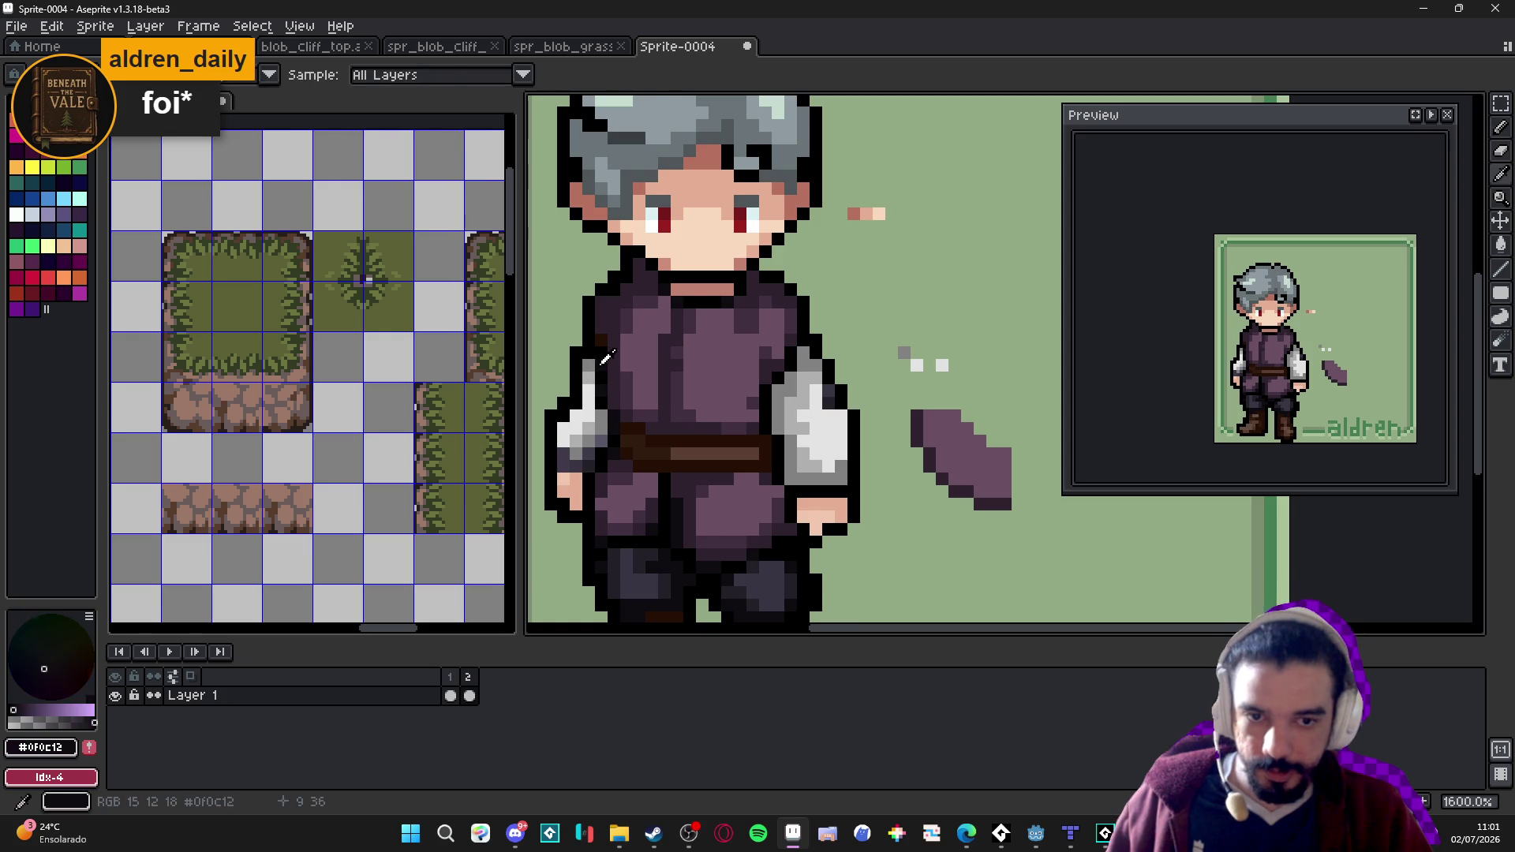
pyautogui.scroll(1, 893, 430)
pyautogui.click(930, 408)
pyautogui.moveTo(930, 426)
pyautogui.mouseDown()
pyautogui.moveTo(969, 504)
pyautogui.moveTo(1044, 541)
pyautogui.mouseUp()
pyautogui.keyDown('alt'); pyautogui.click(561, 405); pyautogui.keyUp('alt')
pyautogui.moveTo(777, 459); pyautogui.dragTo(723, 451)
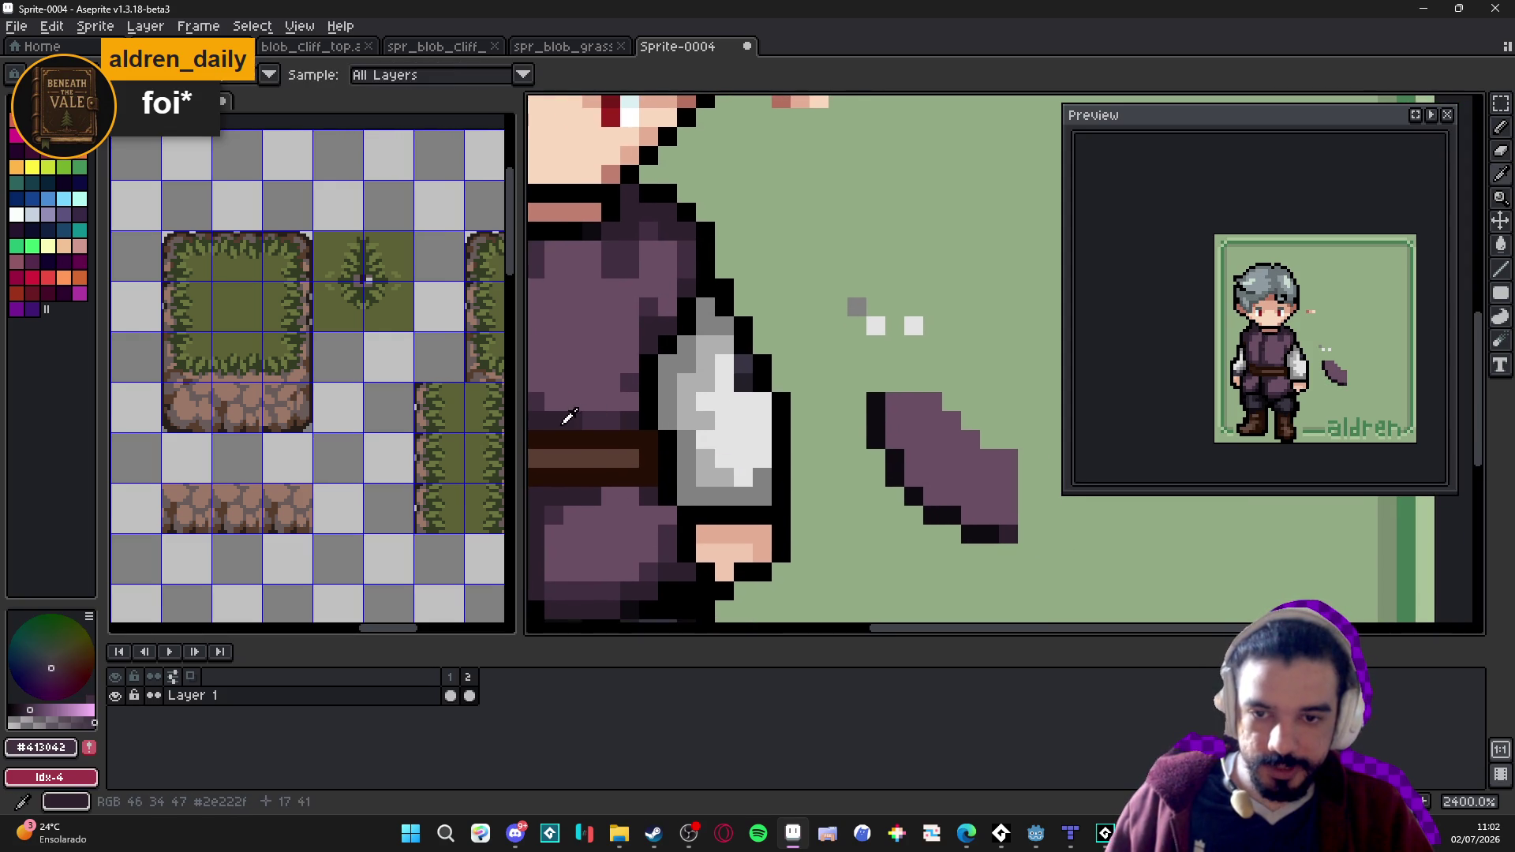
# Shade the shape's lower side with #2c222f and add #694f62 cells along its top edge.
pyautogui.keyDown('alt'); pyautogui.click(568, 419); pyautogui.keyUp('alt')
pyautogui.moveTo(914, 458)
pyautogui.mouseDown()
pyautogui.moveTo(942, 485)
pyautogui.moveTo(996, 489)
pyautogui.moveTo(1010, 514)
pyautogui.mouseUp()
pyautogui.keyDown('alt'); pyautogui.click(990, 458); pyautogui.keyUp('alt')
pyautogui.click(1009, 438)
pyautogui.moveTo(971, 420); pyautogui.dragTo(990, 420)
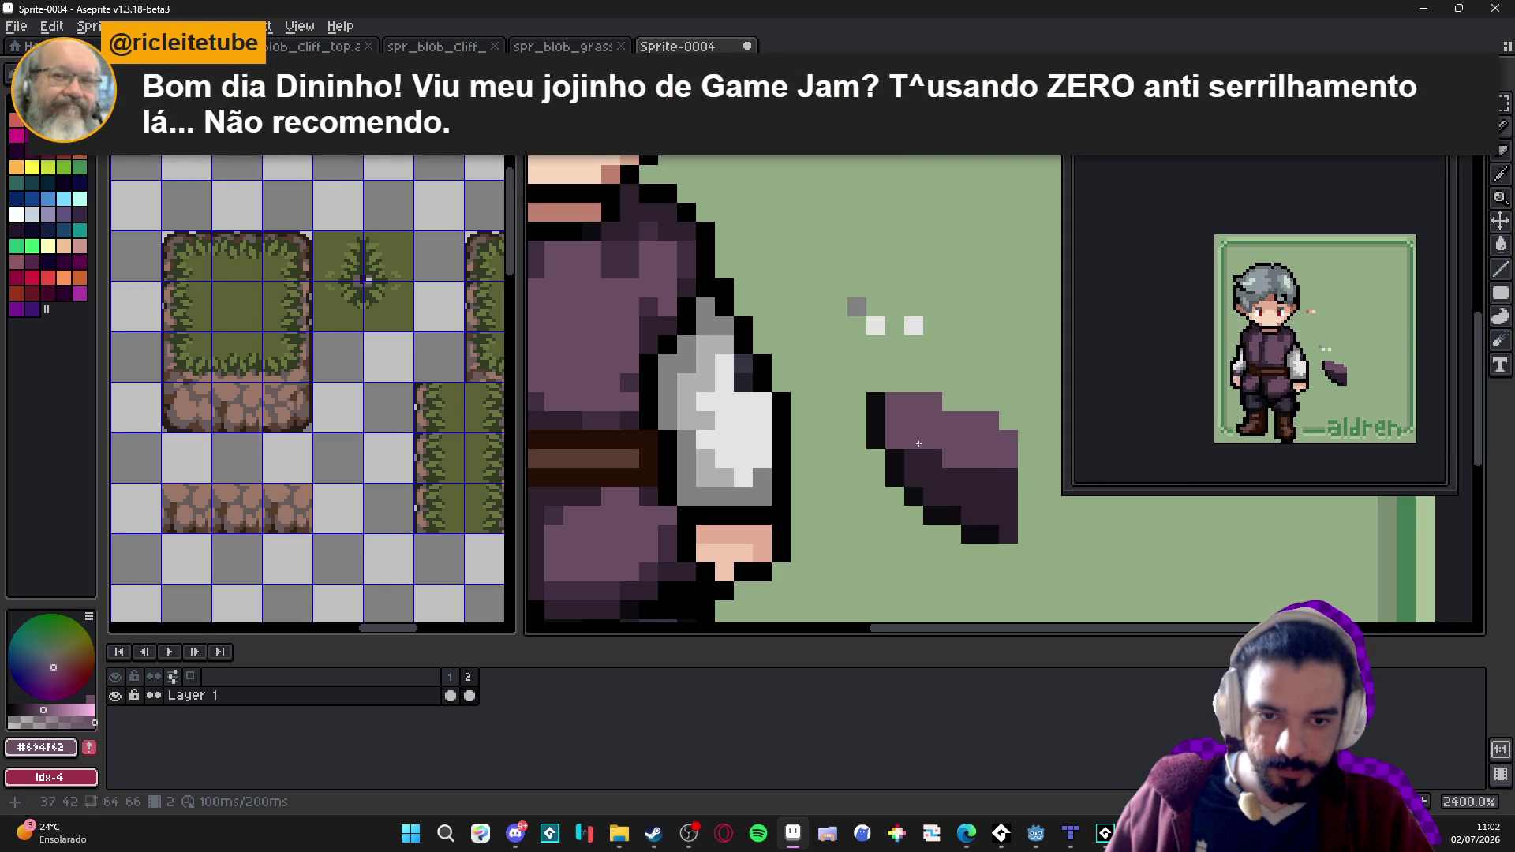
pyautogui.keyDown('alt'); pyautogui.click(913, 459); pyautogui.keyUp('alt')
pyautogui.moveTo(895, 440); pyautogui.dragTo(894, 420)
pyautogui.click(909, 446)
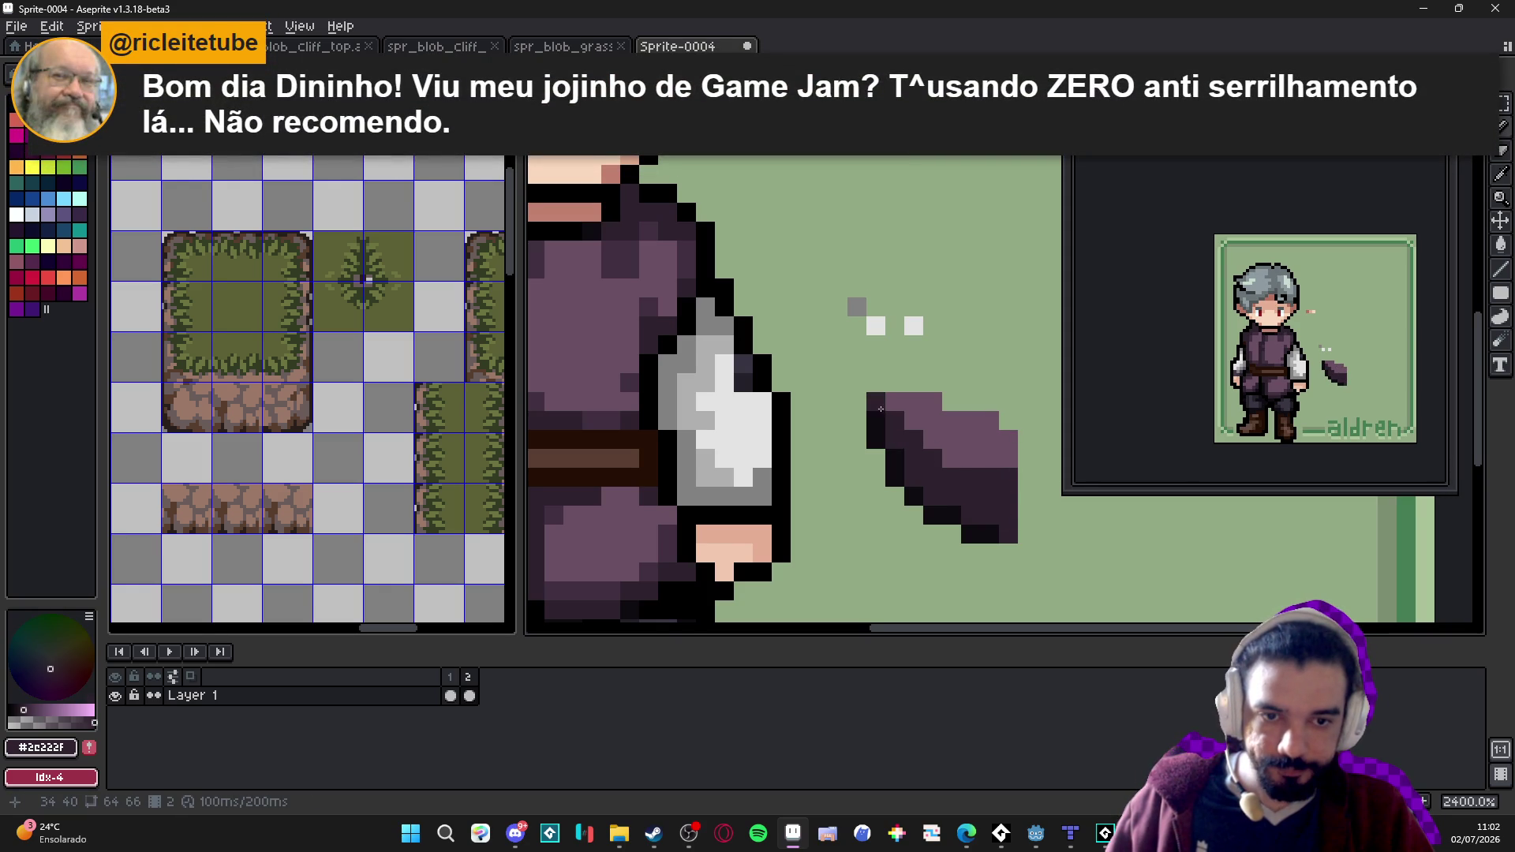
# Repaint the shape's top-right cell in the lighter mid-purple.
pyautogui.scroll(-2, 907, 474)
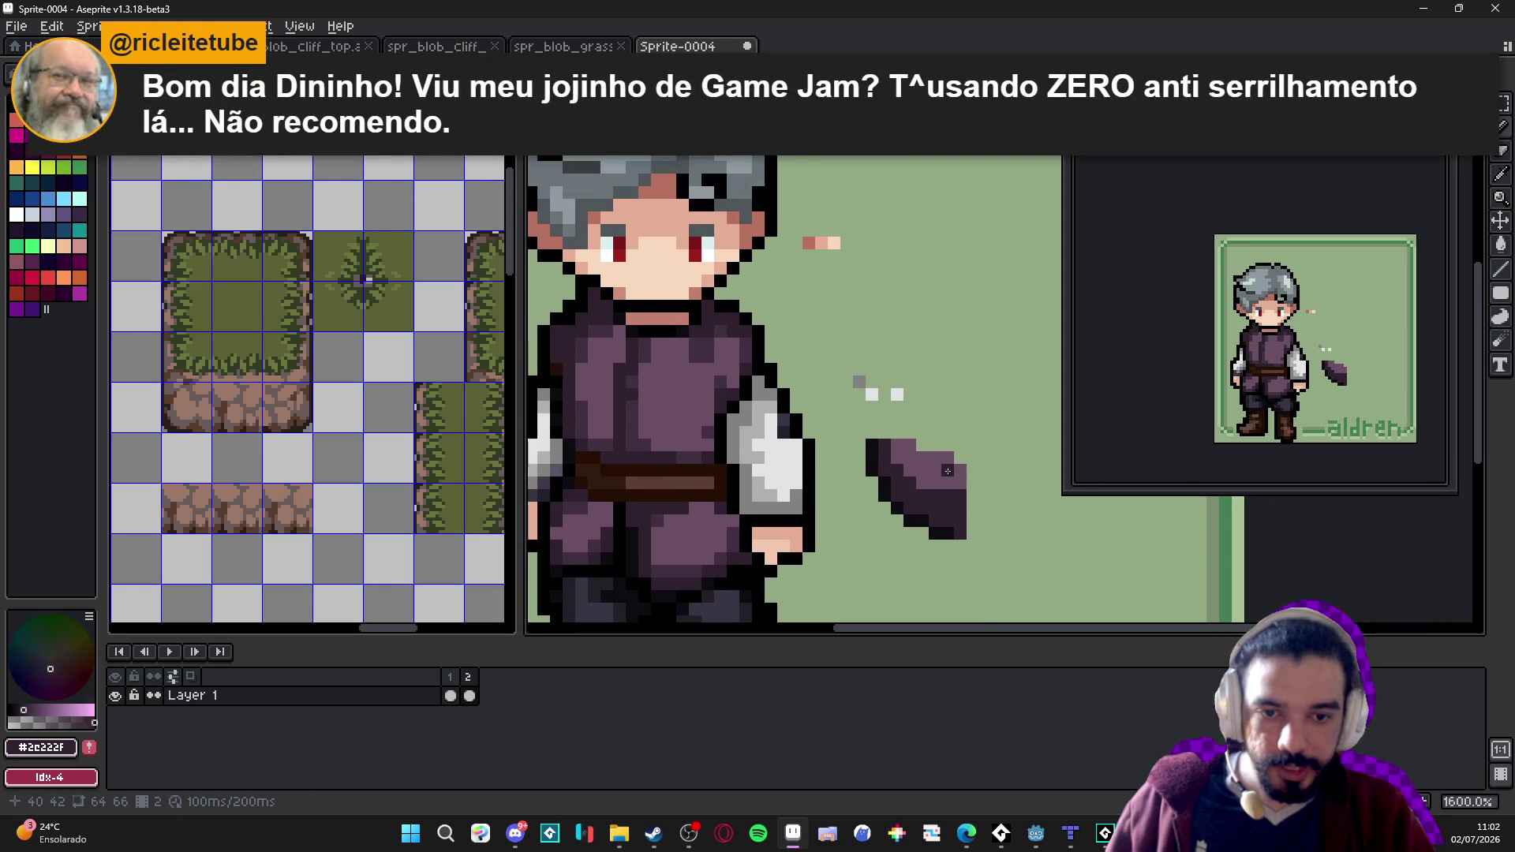
pyautogui.scroll(2, 902, 470)
pyautogui.keyDown('alt'); pyautogui.click(939, 465); pyautogui.keyUp('alt')
pyautogui.click(978, 433)
pyautogui.scroll(-5, 977, 450)
pyautogui.scroll(2, 956, 483)
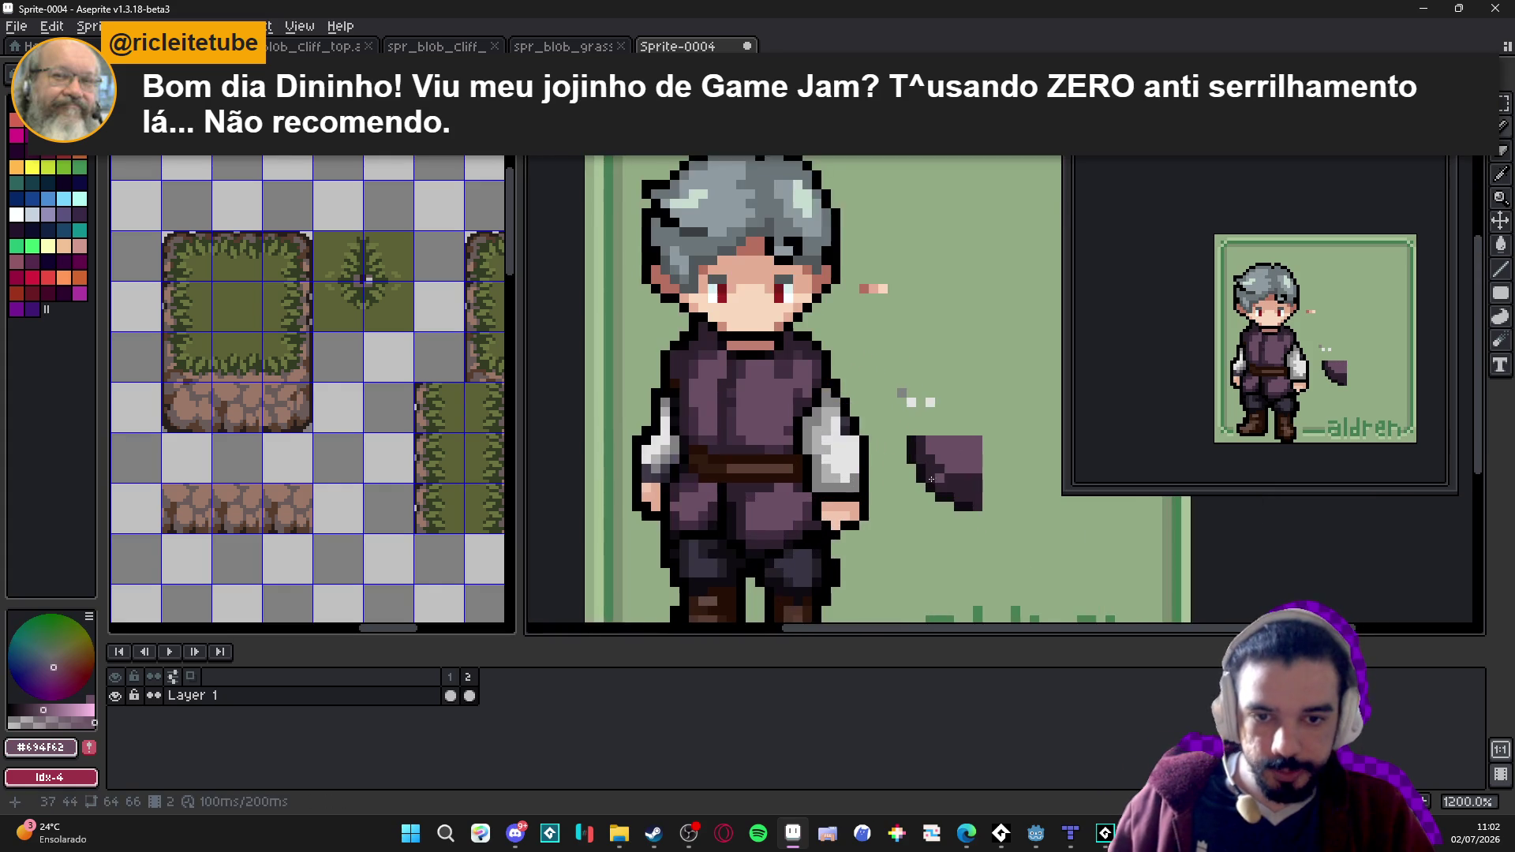
pyautogui.scroll(1, 671, 446)
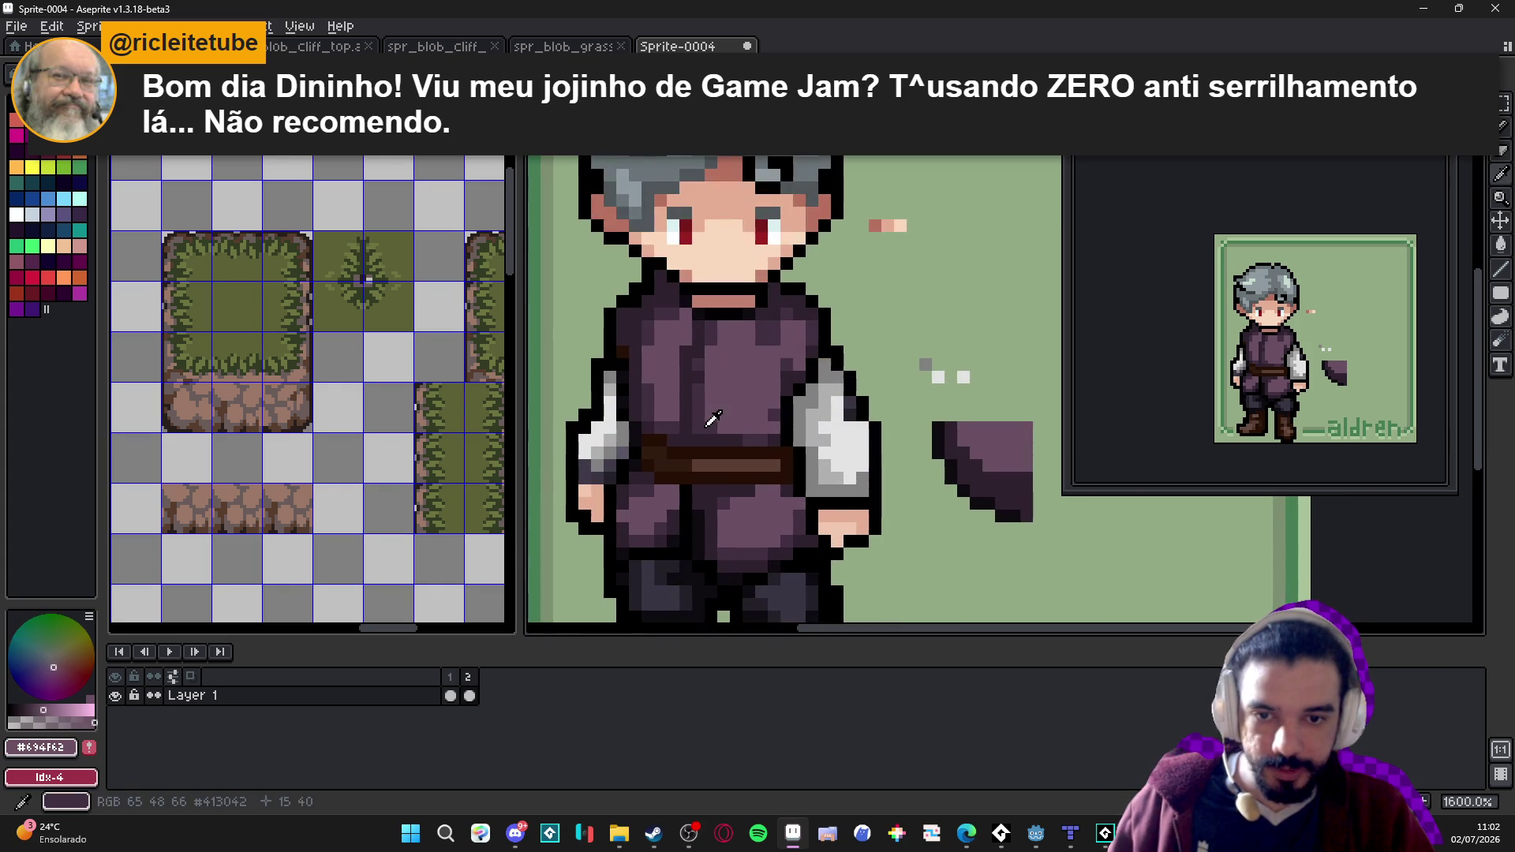
# Darken a diagonal run of pixels and an edge pixel of the shape with #413042.
pyautogui.keyDown('alt'); pyautogui.click(709, 423); pyautogui.keyUp('alt')
pyautogui.moveTo(883, 452); pyautogui.dragTo(806, 423)
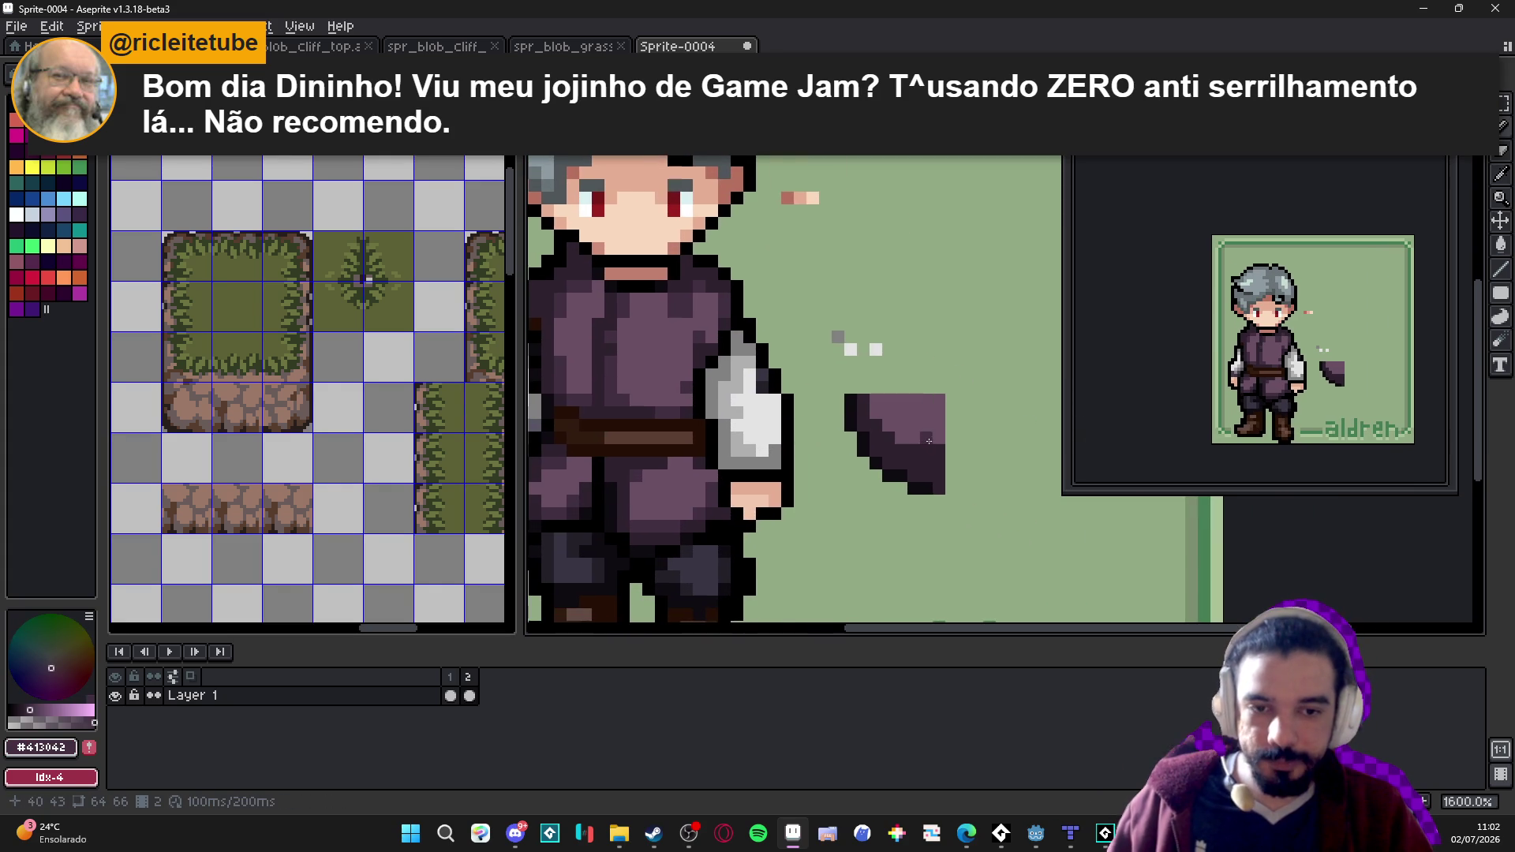
pyautogui.scroll(3, 941, 445)
pyautogui.moveTo(913, 432)
pyautogui.mouseDown()
pyautogui.moveTo(864, 432)
pyautogui.moveTo(860, 406)
pyautogui.moveTo(820, 384)
pyautogui.mouseUp()
pyautogui.scroll(-3, 793, 405)
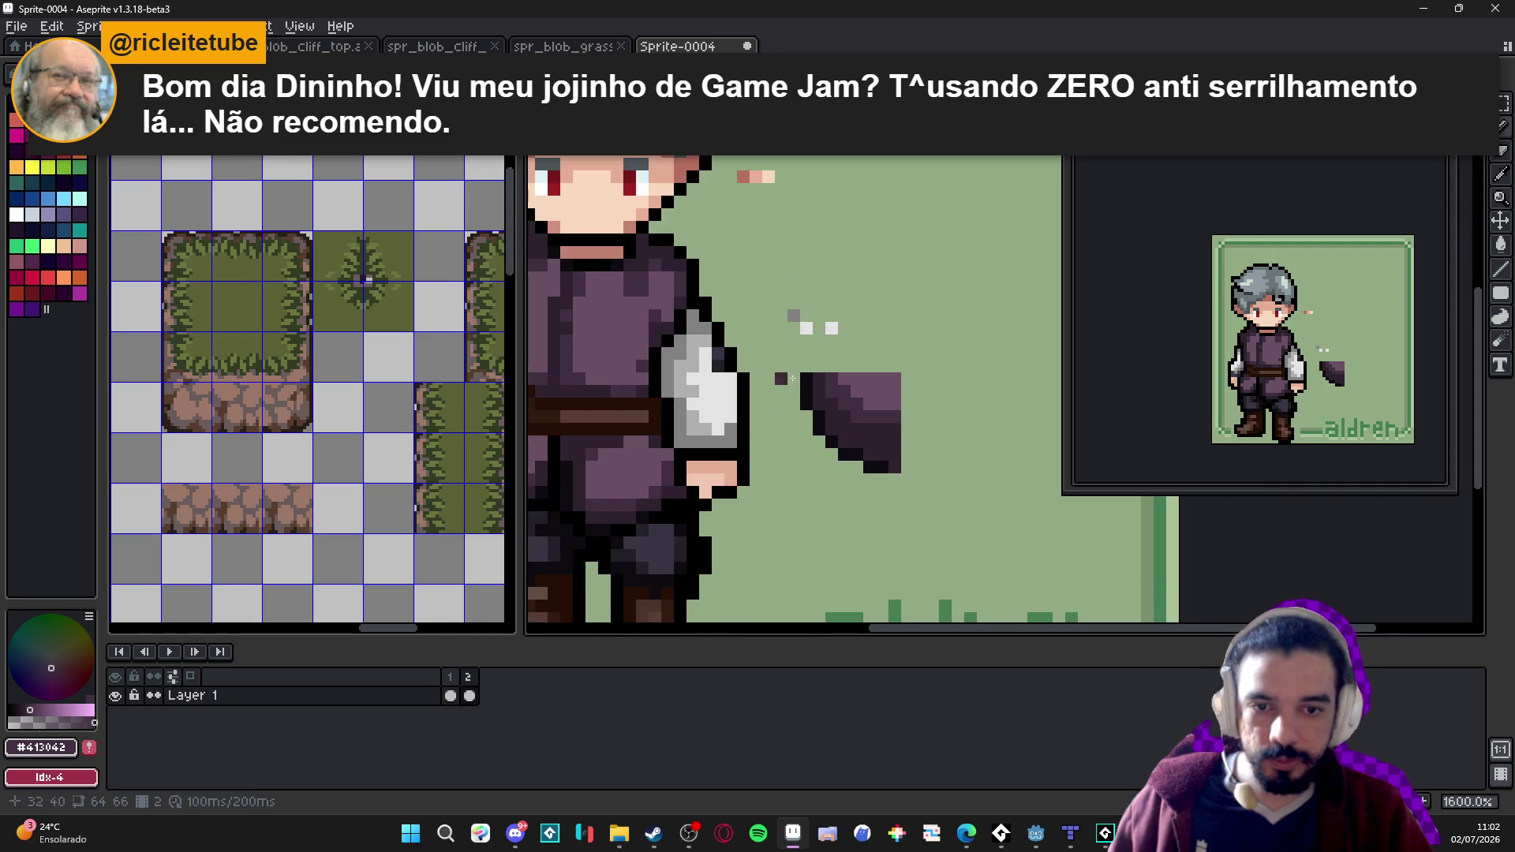
pyautogui.scroll(-3, 907, 467)
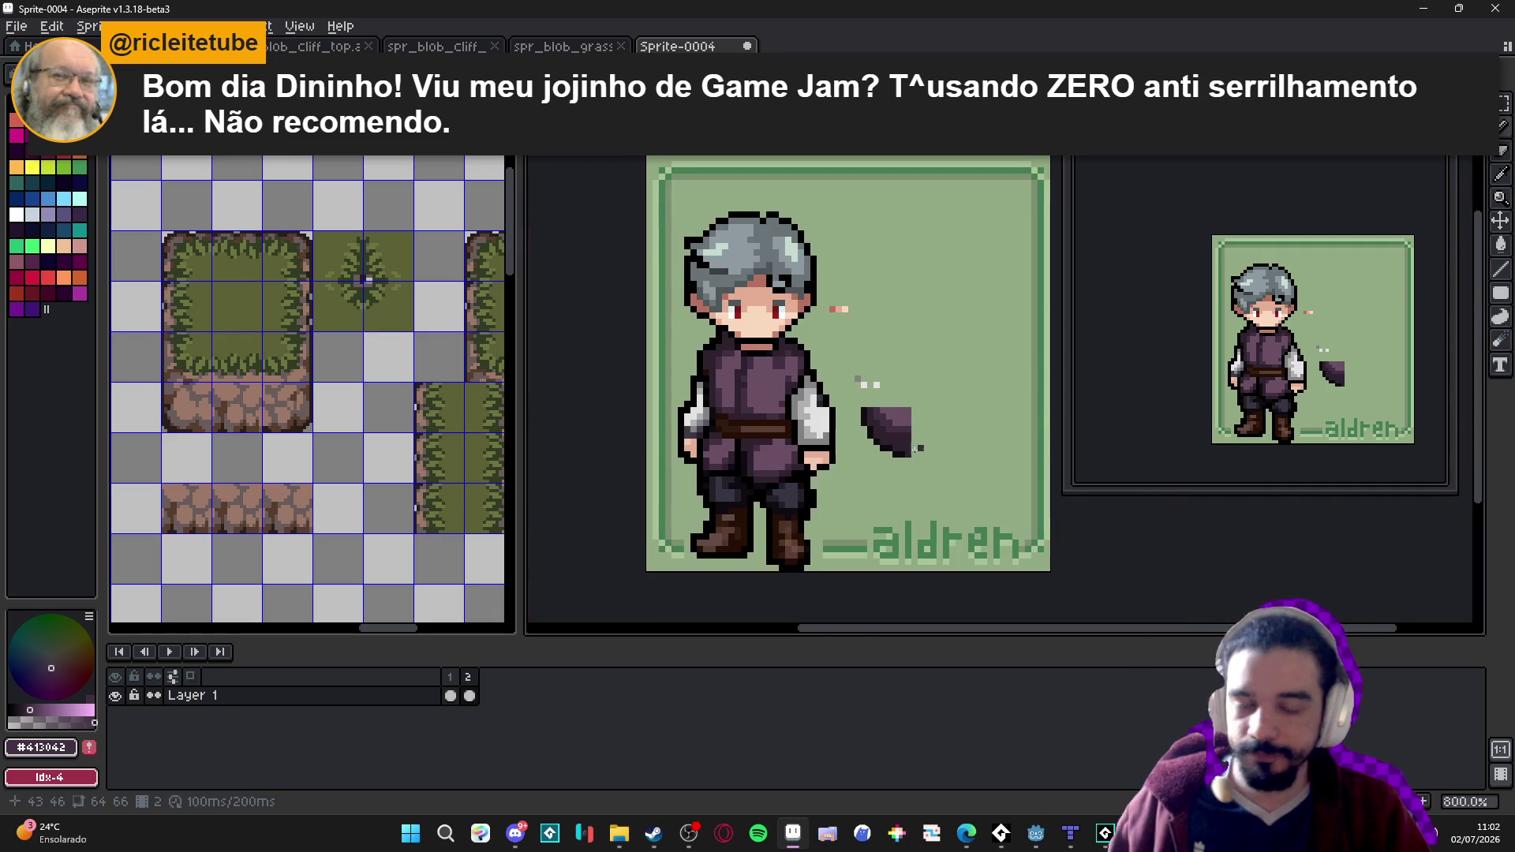
pyautogui.moveTo(920, 447); pyautogui.dragTo(896, 459)
pyautogui.scroll(2, 891, 442)
pyautogui.scroll(-2, 923, 457)
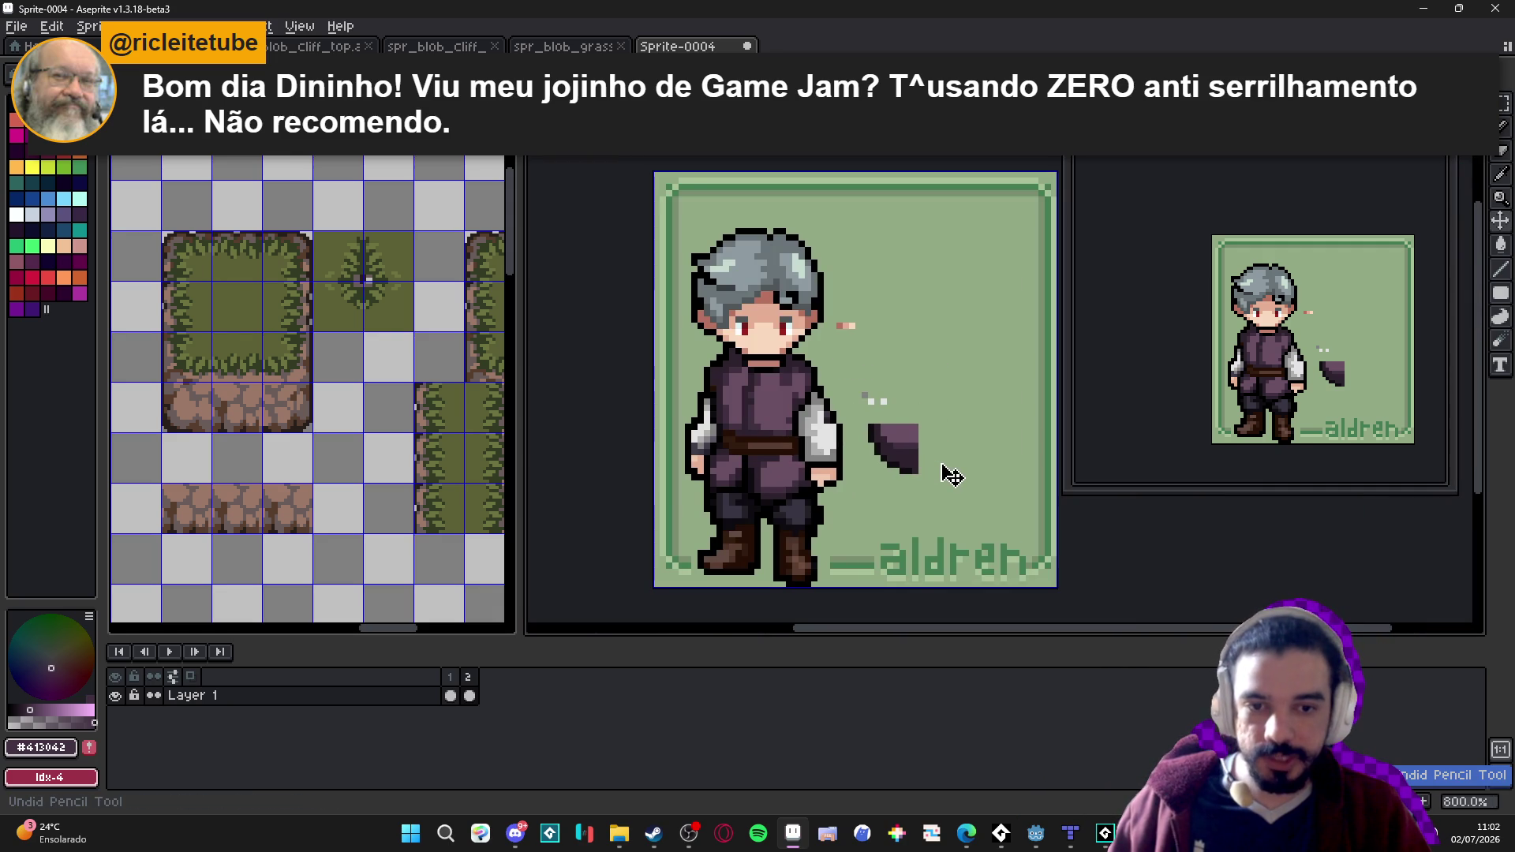
pyautogui.scroll(4, 940, 463)
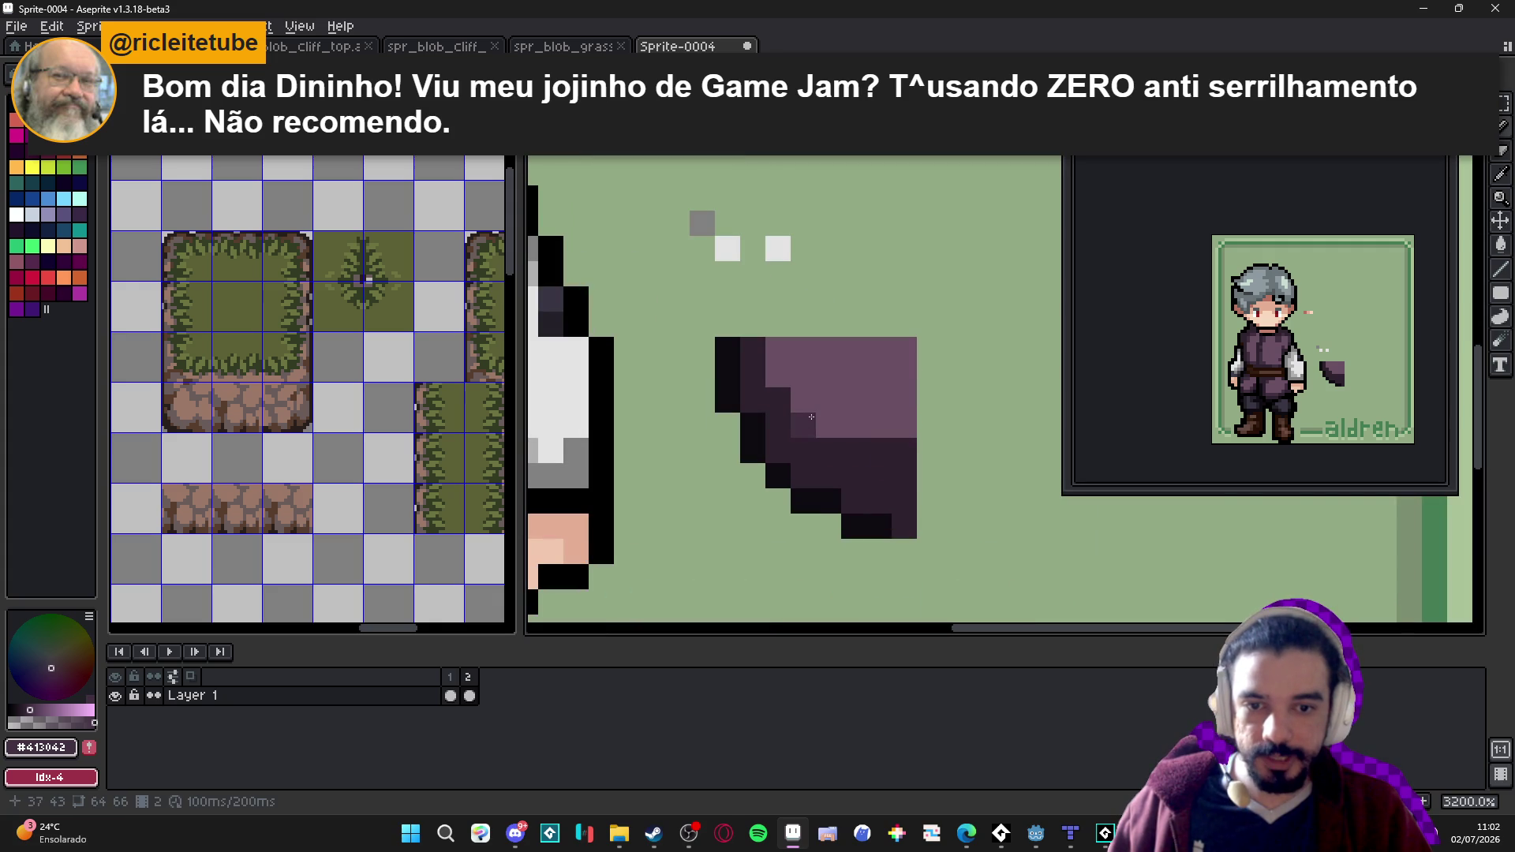
pyautogui.click(781, 376)
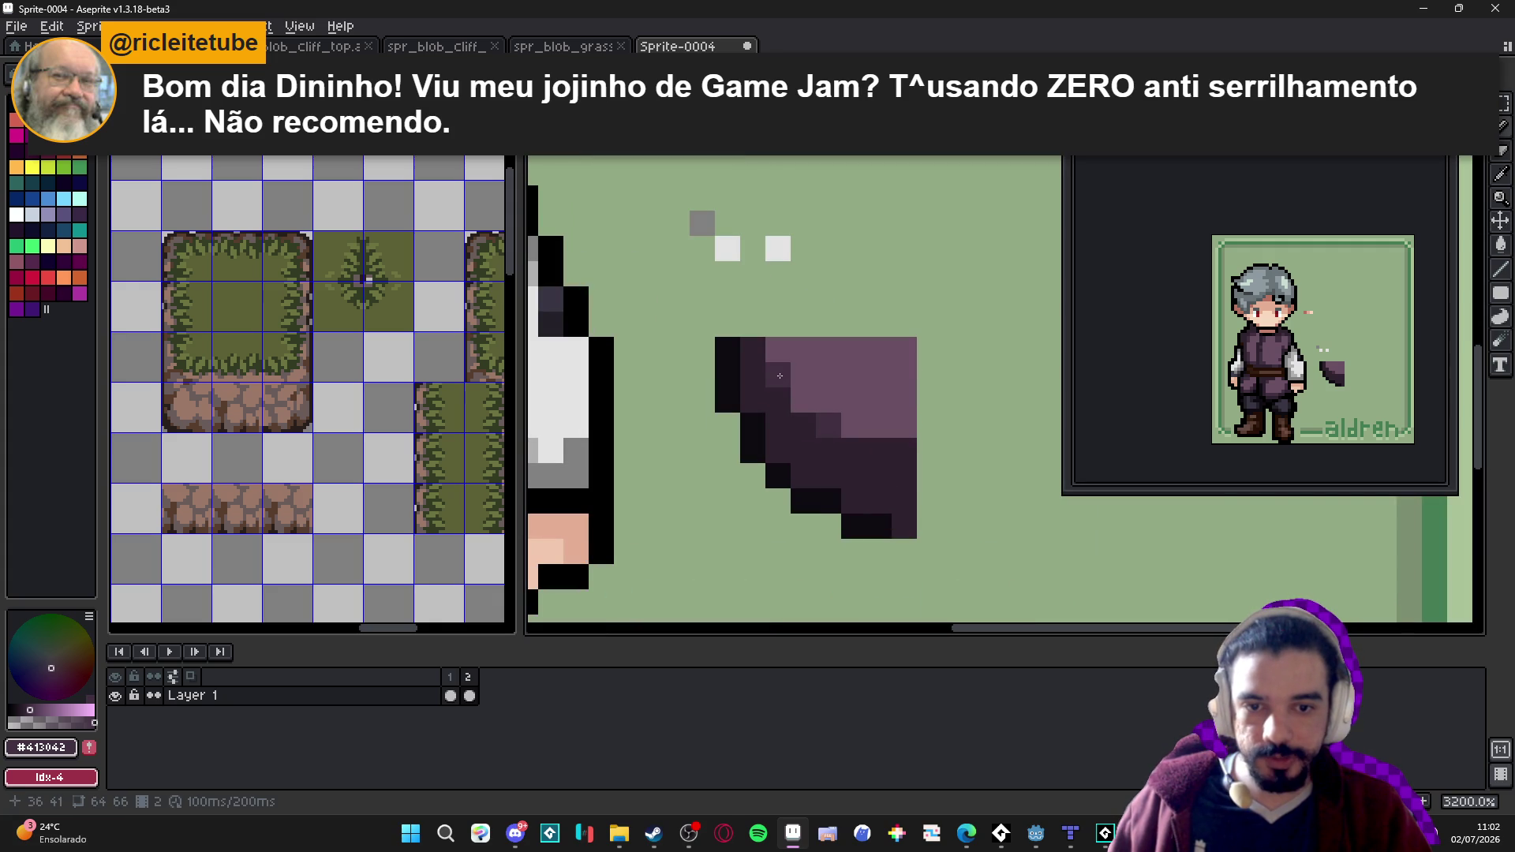
pyautogui.scroll(-2, 779, 375)
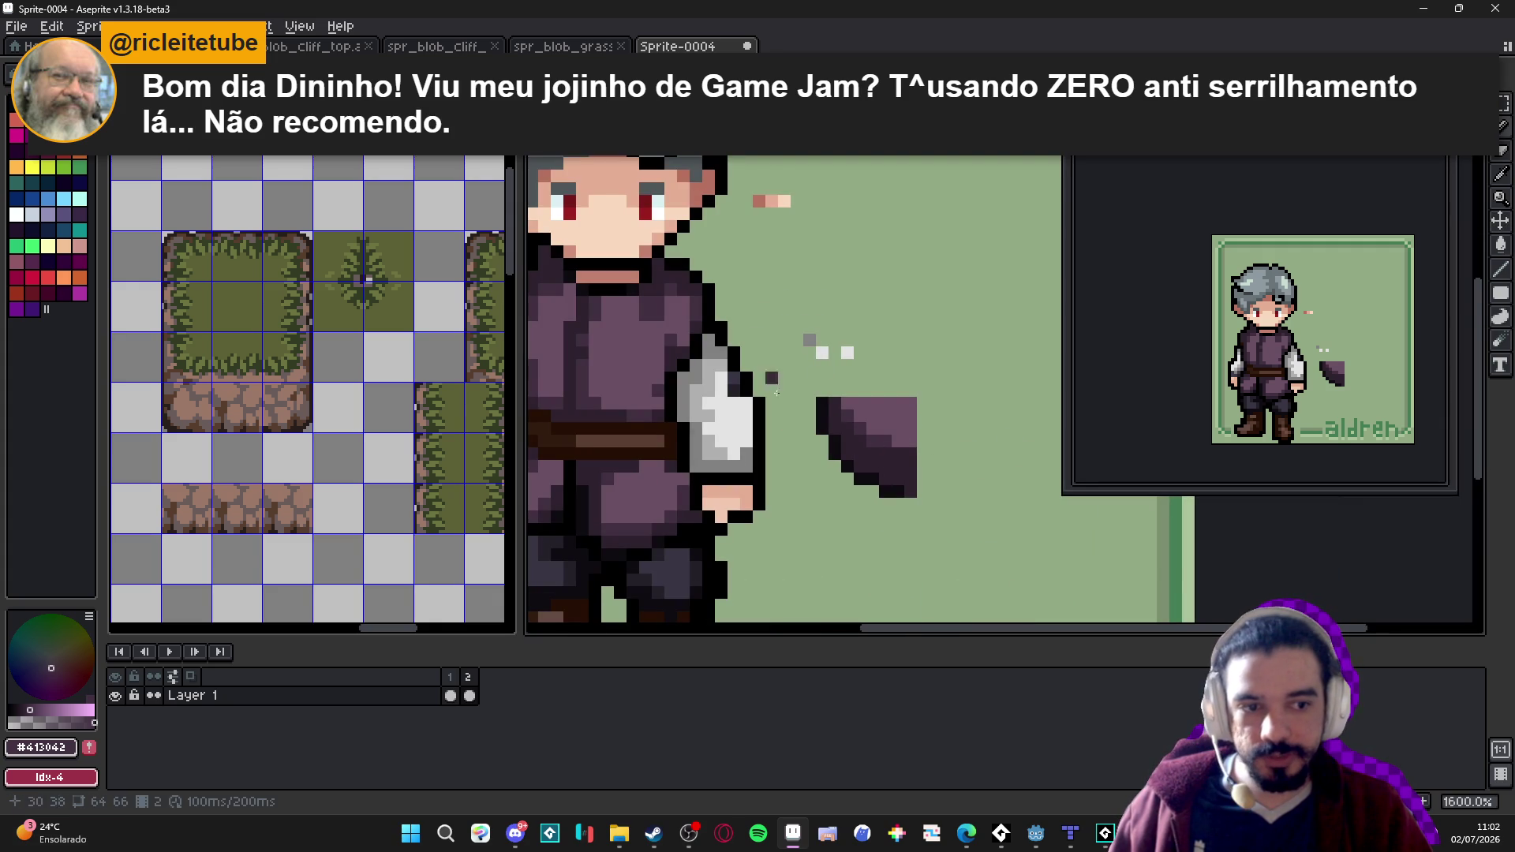
pyautogui.scroll(-2, 872, 403)
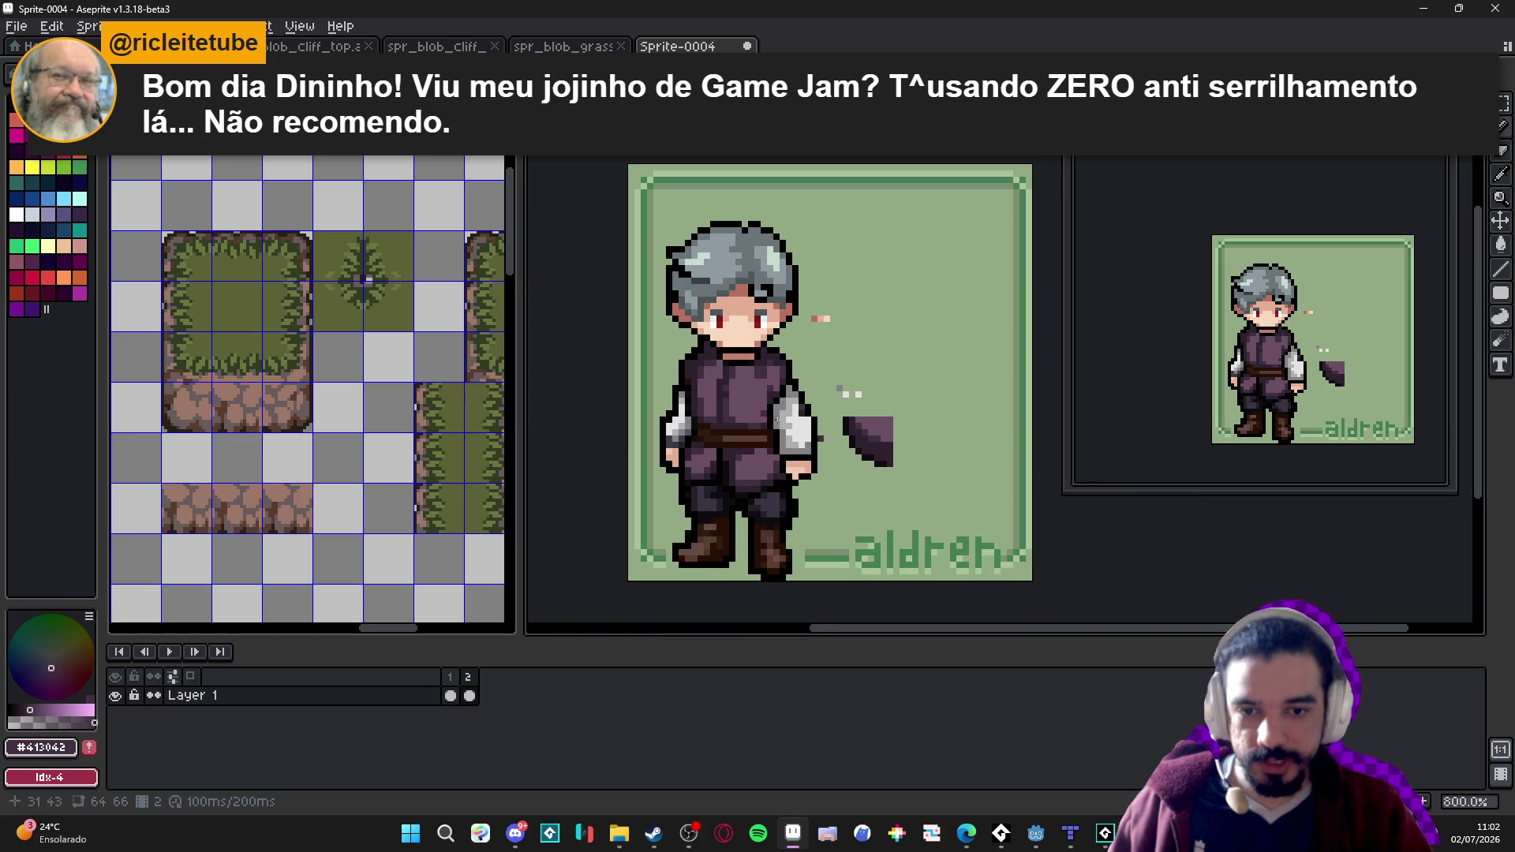
# Repaint several dark pixels on the character's torso in mid-purple.
pyautogui.scroll(2, 686, 412)
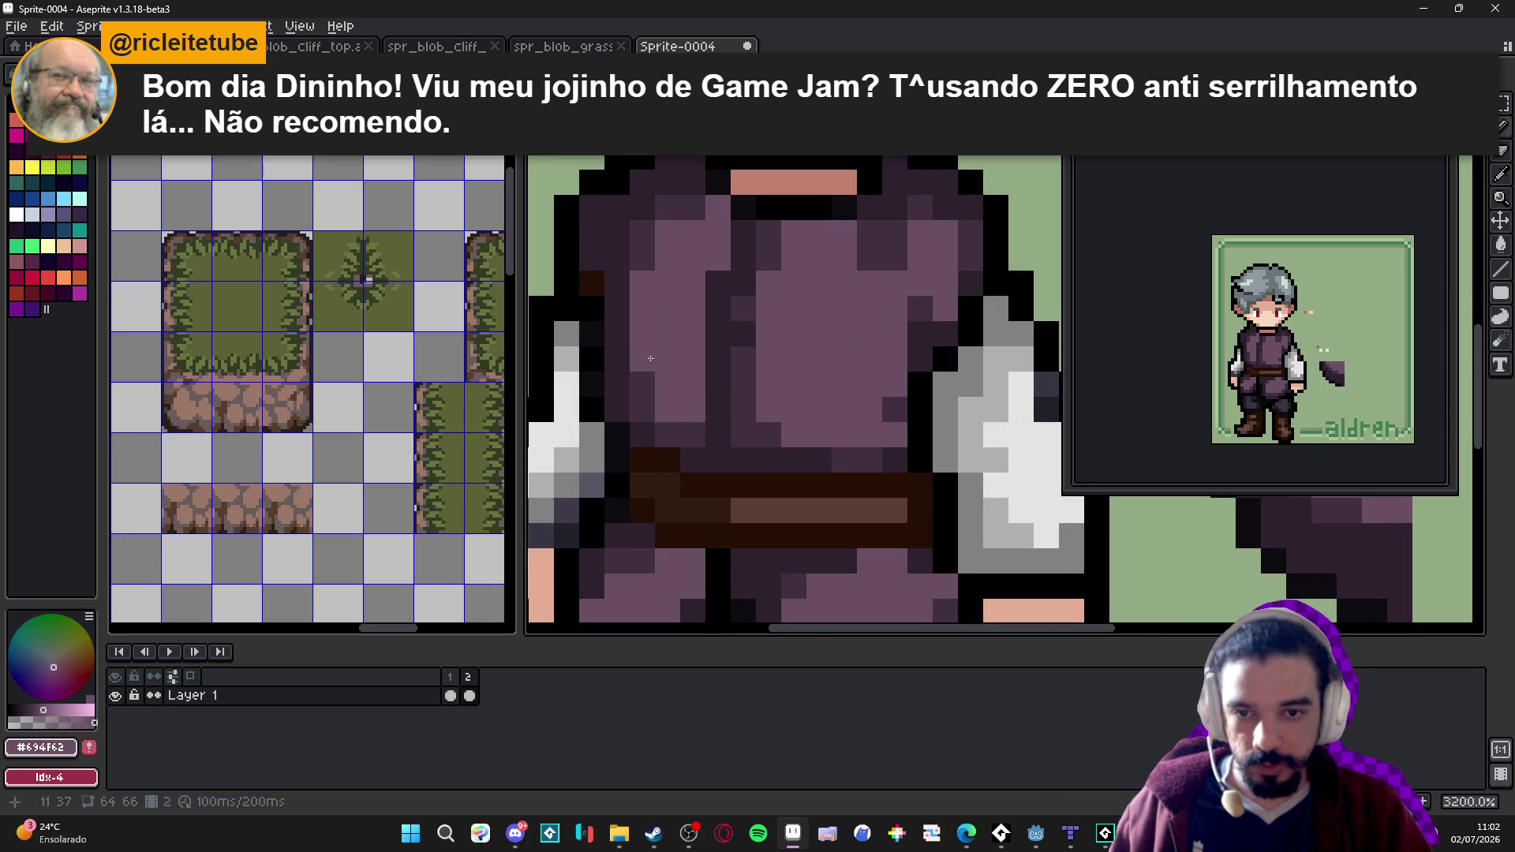
pyautogui.click(681, 416)
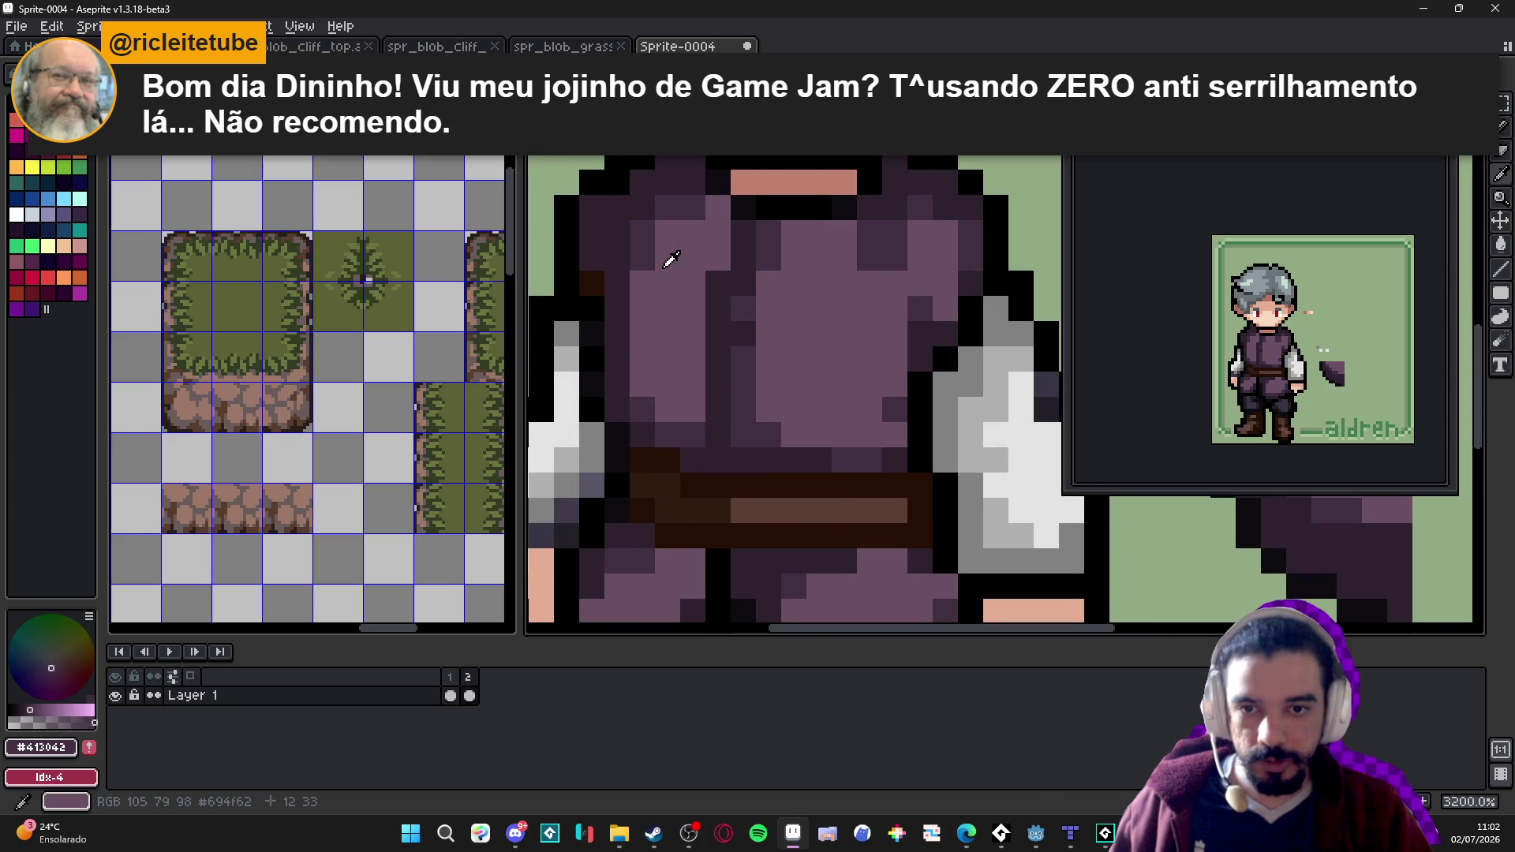
pyautogui.keyDown('alt'); pyautogui.click(670, 259); pyautogui.keyUp('alt')
pyautogui.click(643, 258)
pyautogui.click(691, 206)
pyautogui.scroll(-2, 757, 450)
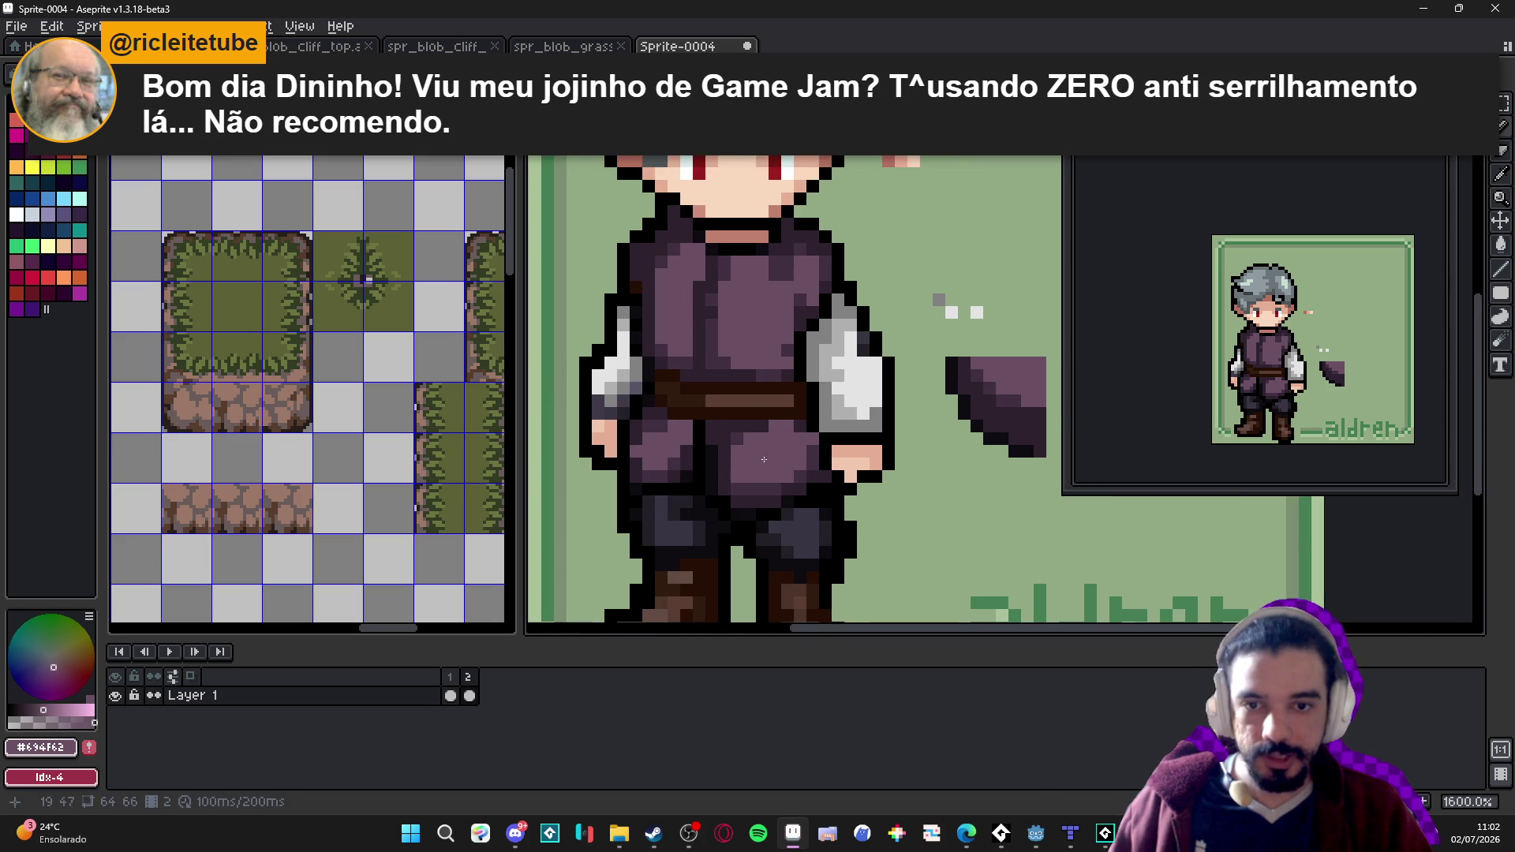
pyautogui.scroll(2, 710, 300)
pyautogui.click(713, 329)
pyautogui.click(714, 304)
pyautogui.click(742, 430)
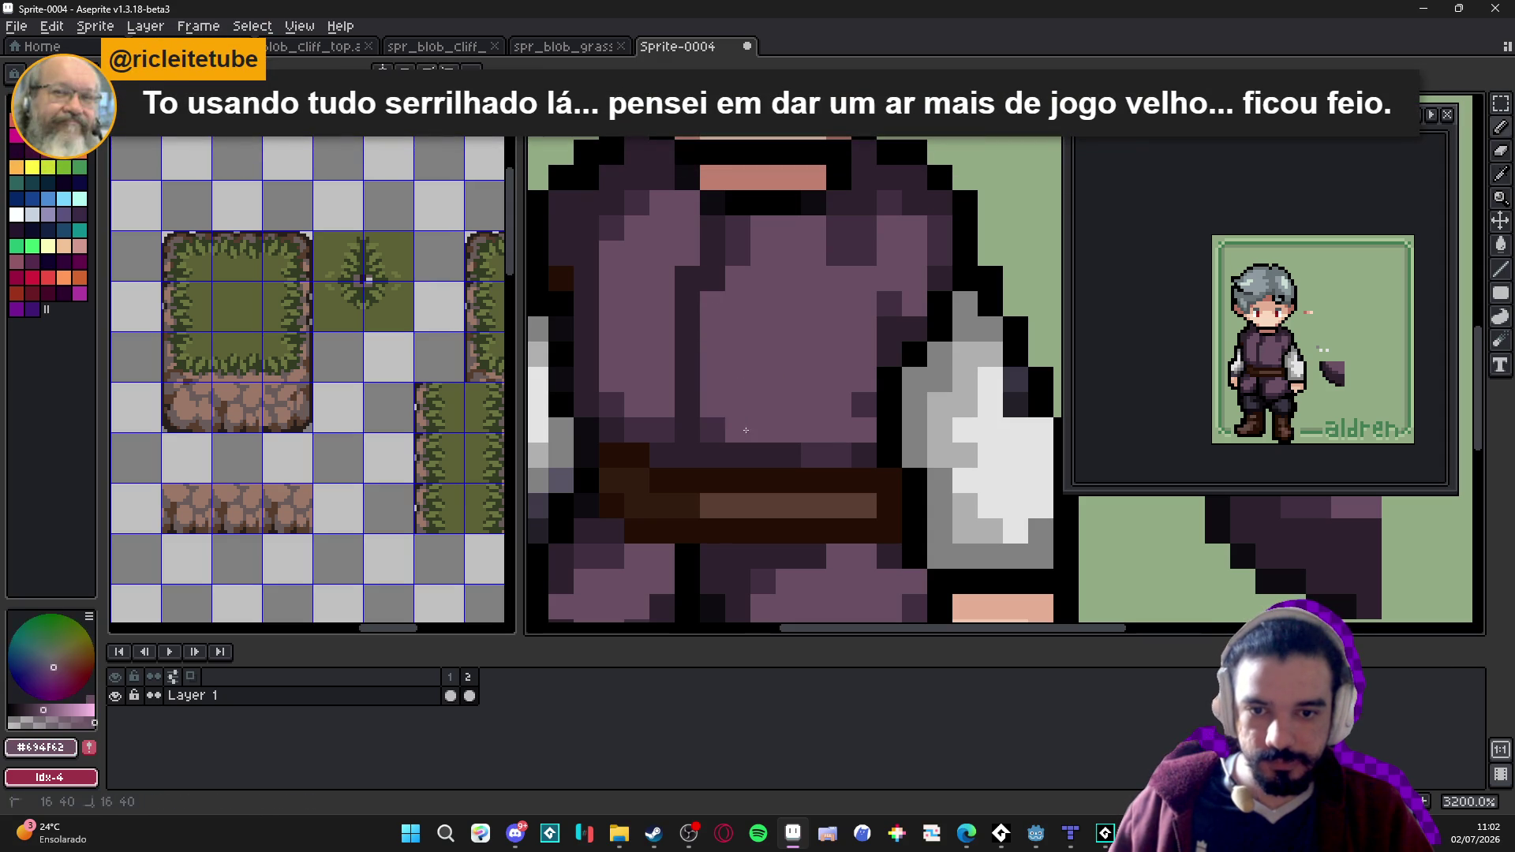
pyautogui.click(864, 404)
# Sample the darker and mid-purple torso colours while zooming around the tunic.
pyautogui.keyDown('alt'); pyautogui.click(873, 419); pyautogui.keyUp('alt')
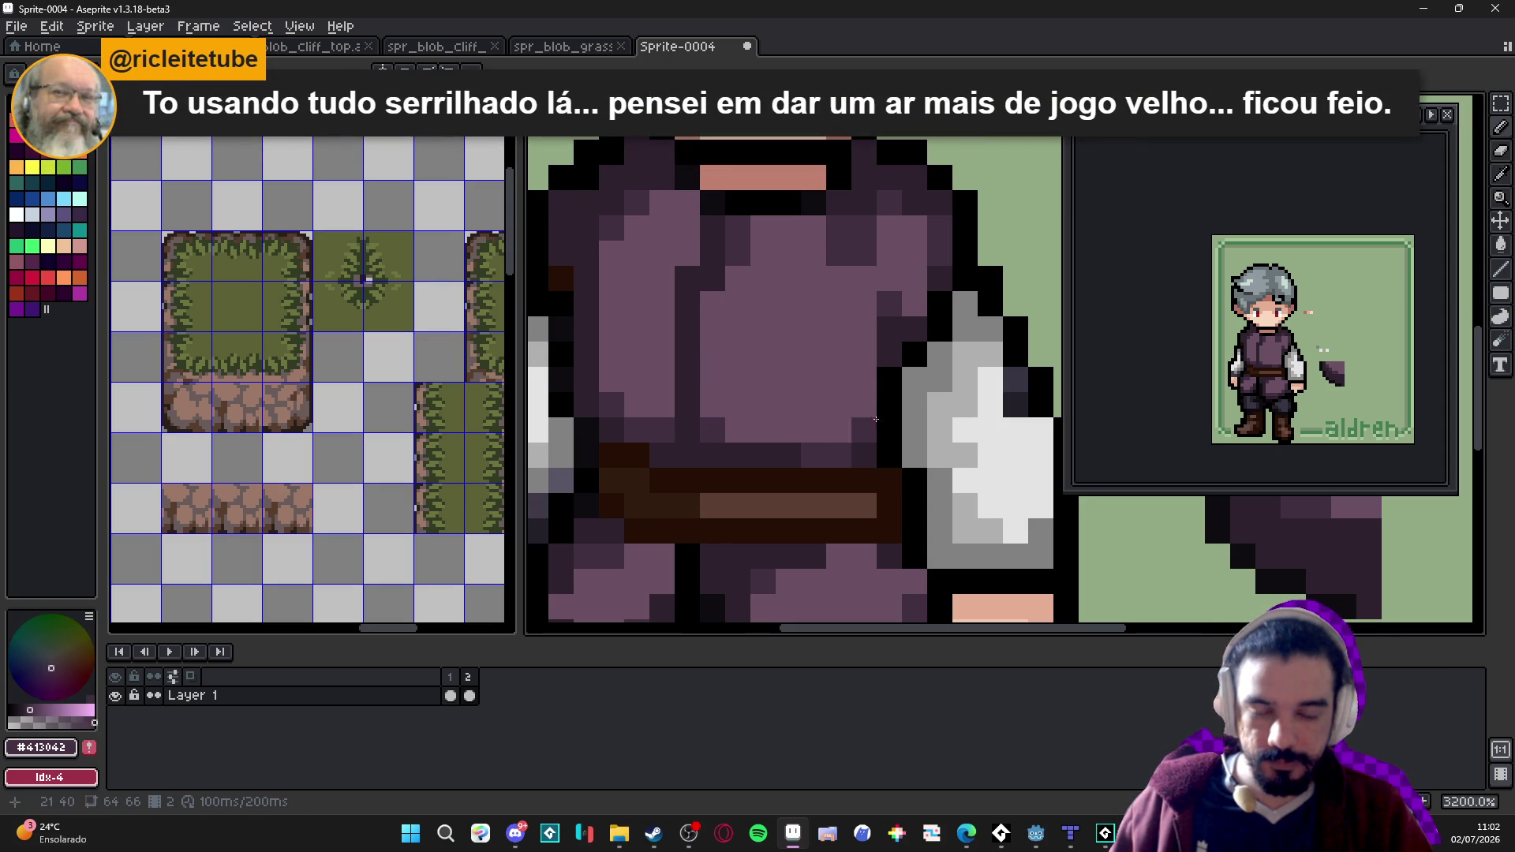
pyautogui.scroll(-2, 873, 419)
pyautogui.scroll(1, 878, 464)
pyautogui.keyDown('alt'); pyautogui.click(846, 468); pyautogui.keyUp('alt')
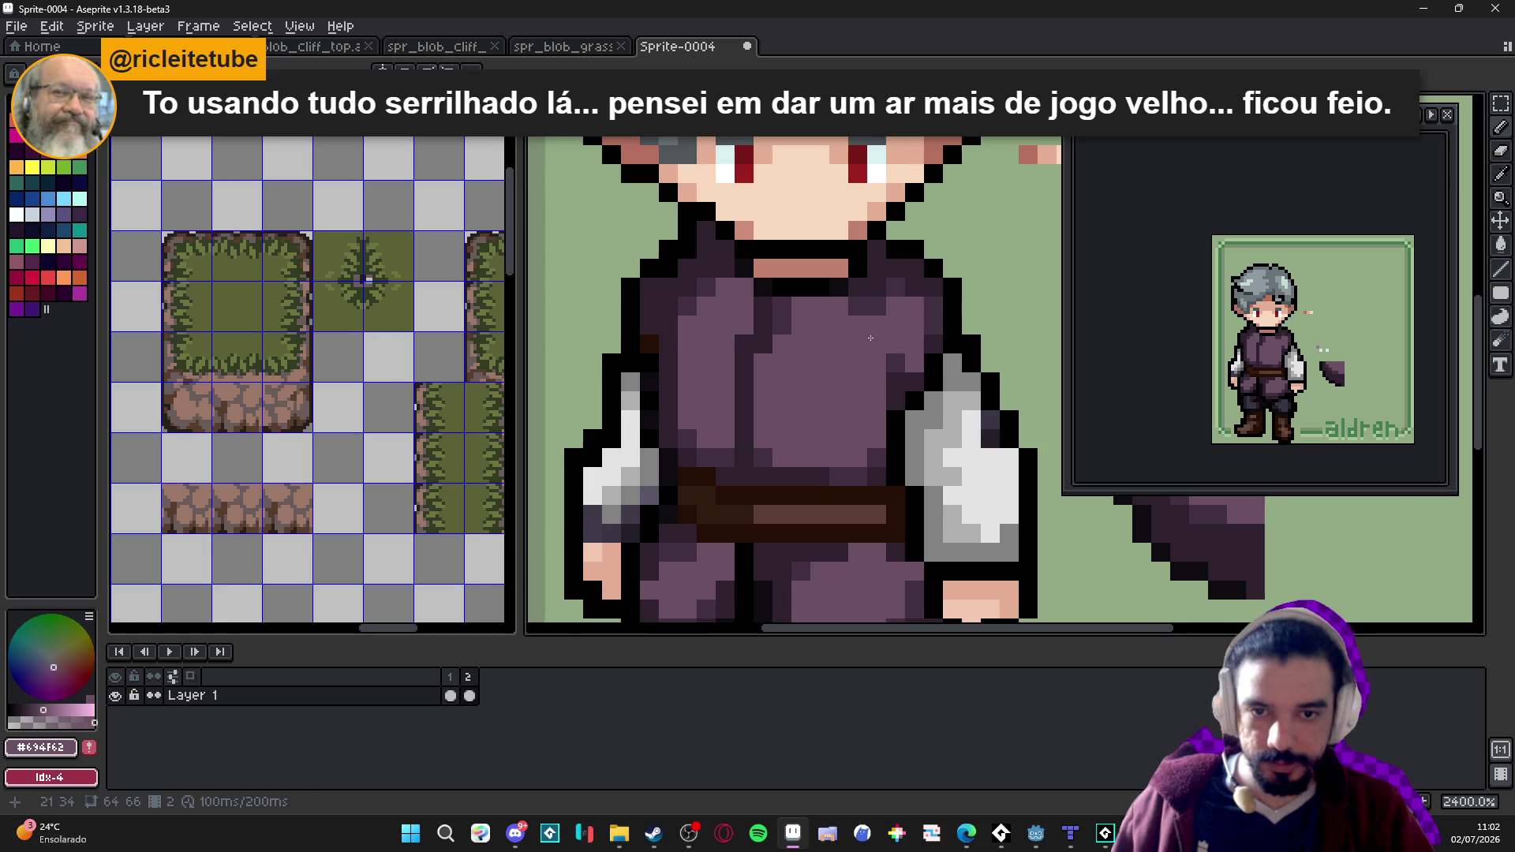
pyautogui.scroll(-3, 859, 472)
pyautogui.scroll(2, 857, 469)
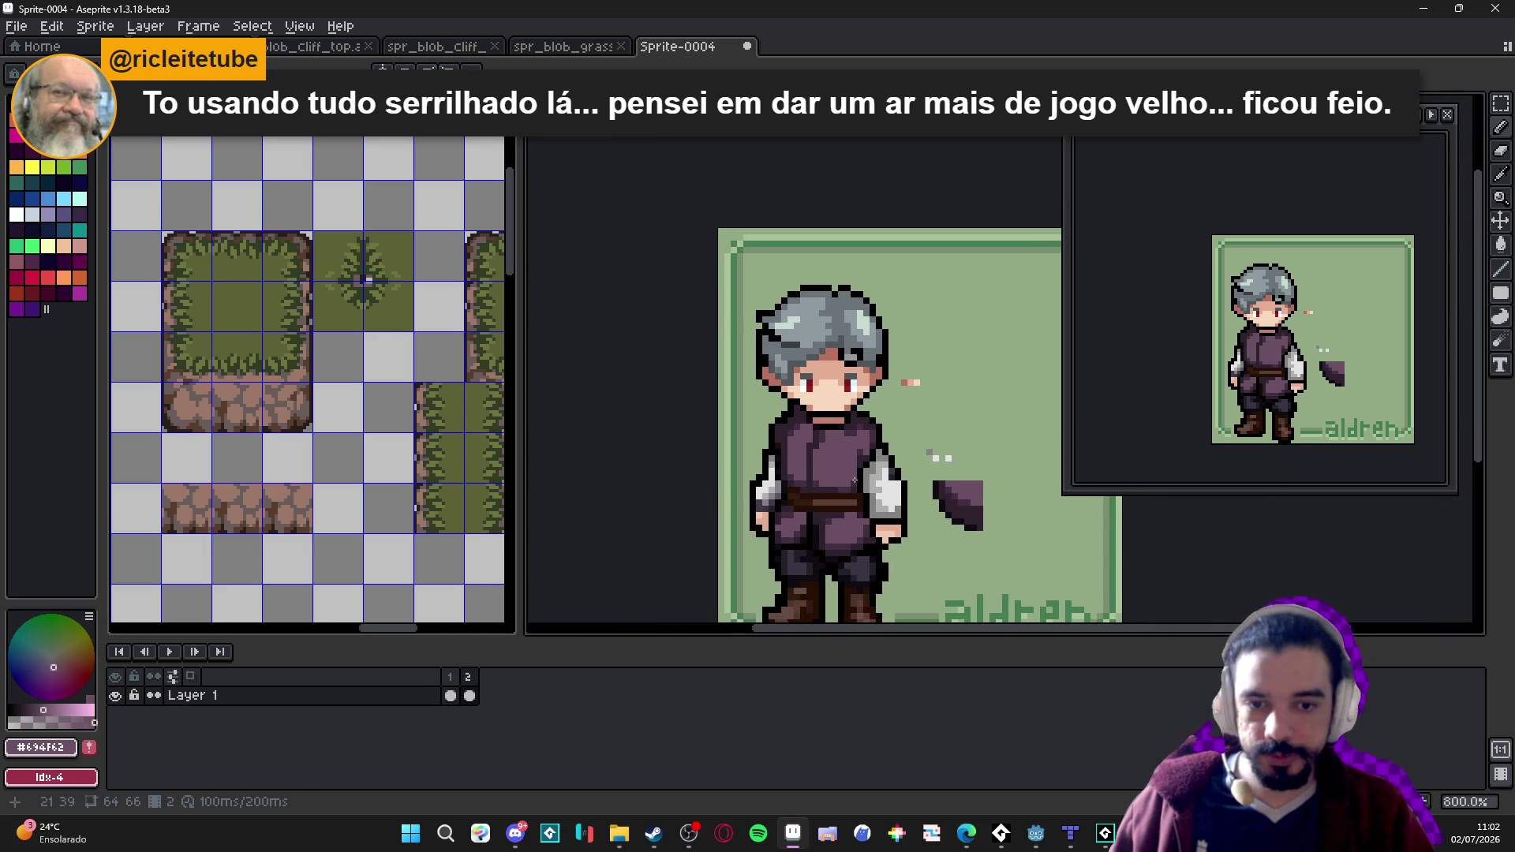
pyautogui.scroll(-2, 852, 454)
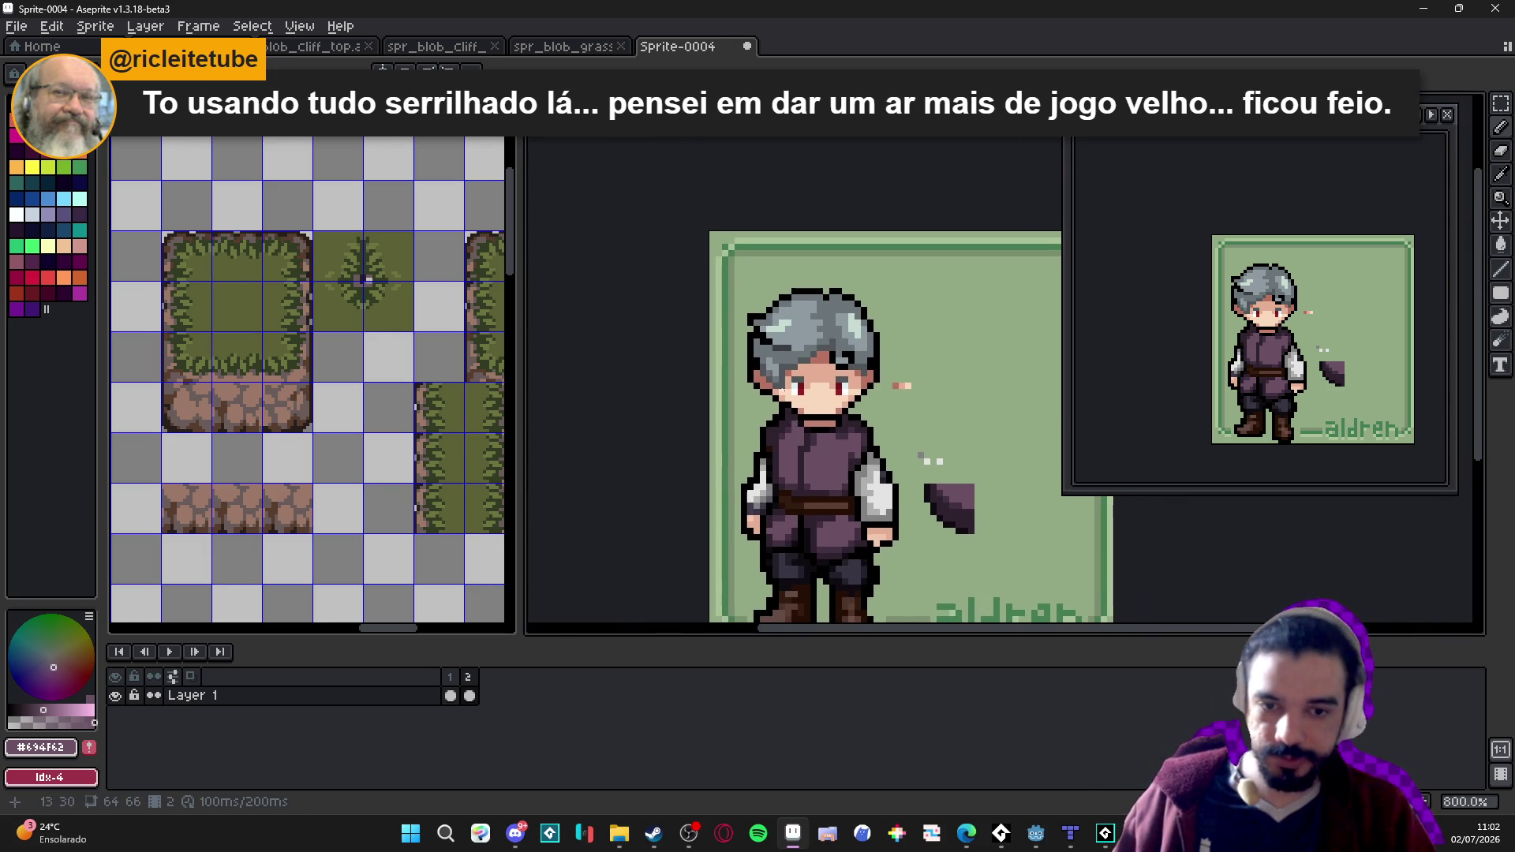
pyautogui.hscroll(1, 825, 468)
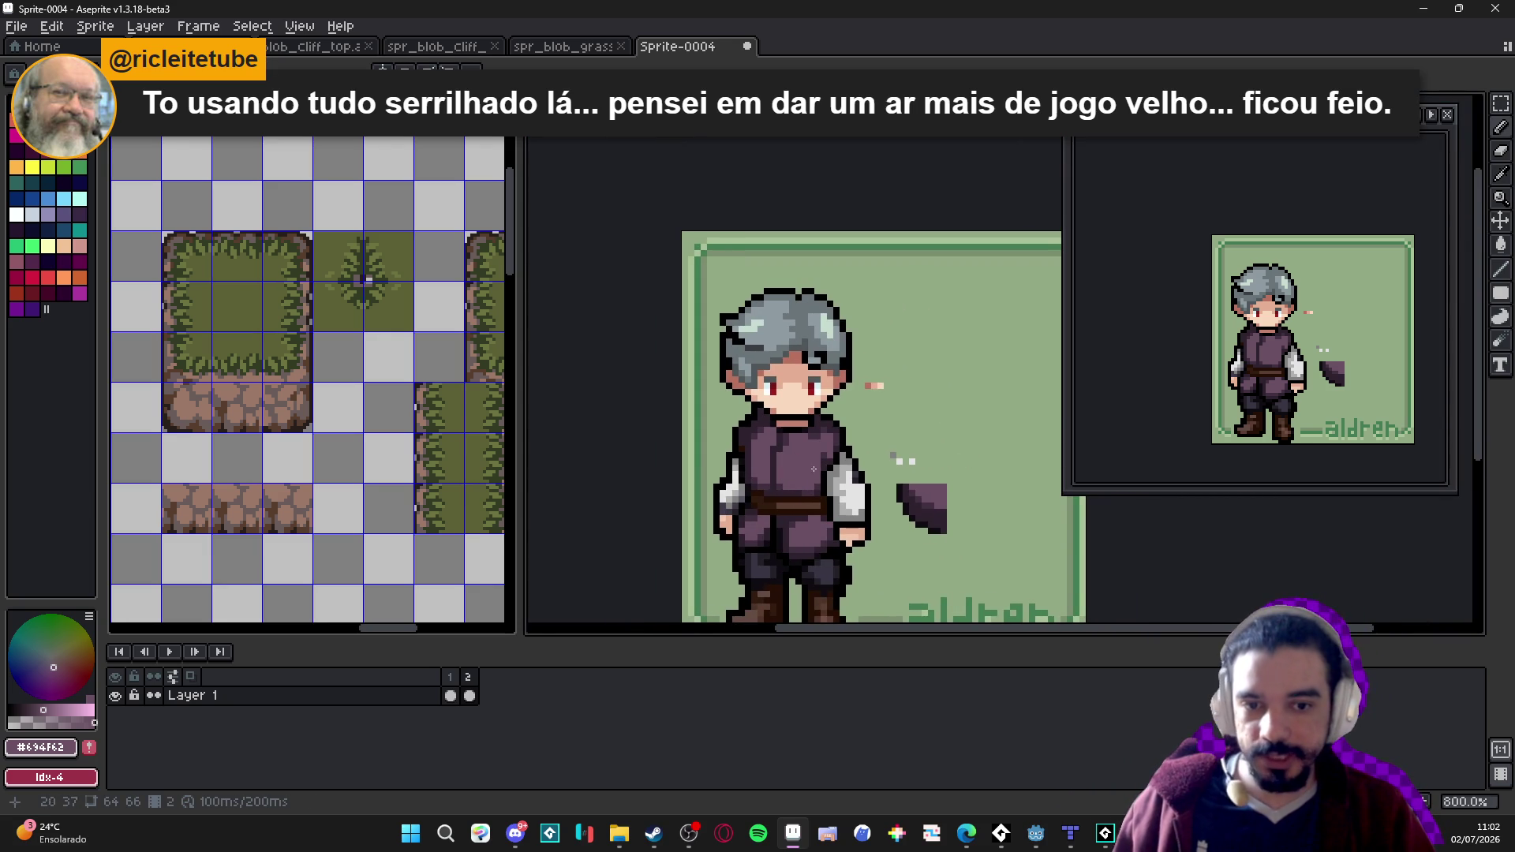
pyautogui.scroll(3, 823, 463)
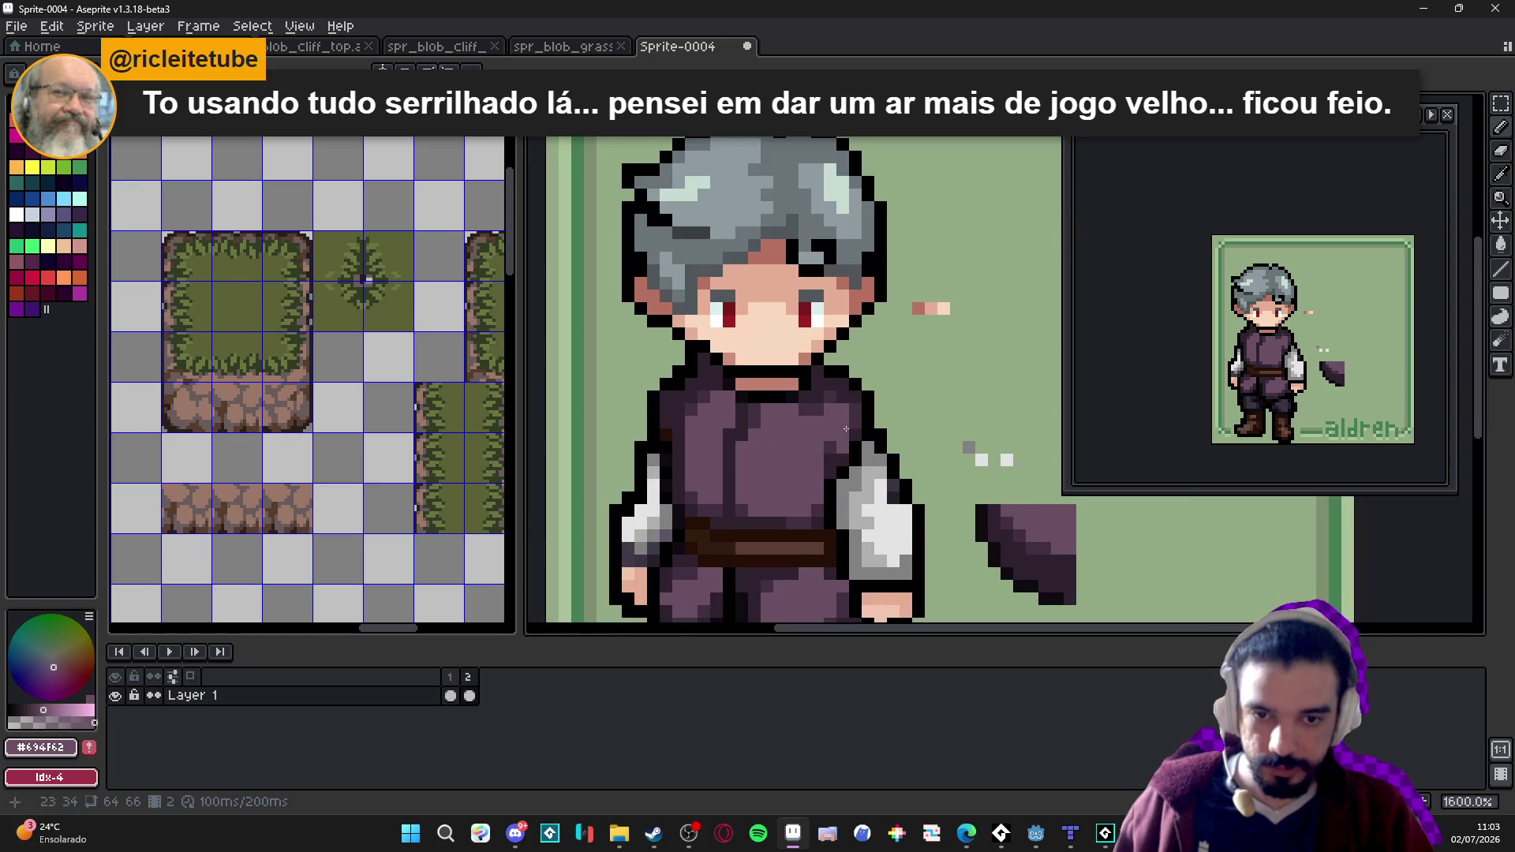
# Alternate shirt colour picks for the tunic's fold shading, ending on the dark shirt colour.
pyautogui.keyDown('alt'); pyautogui.click(819, 478); pyautogui.keyUp('alt')
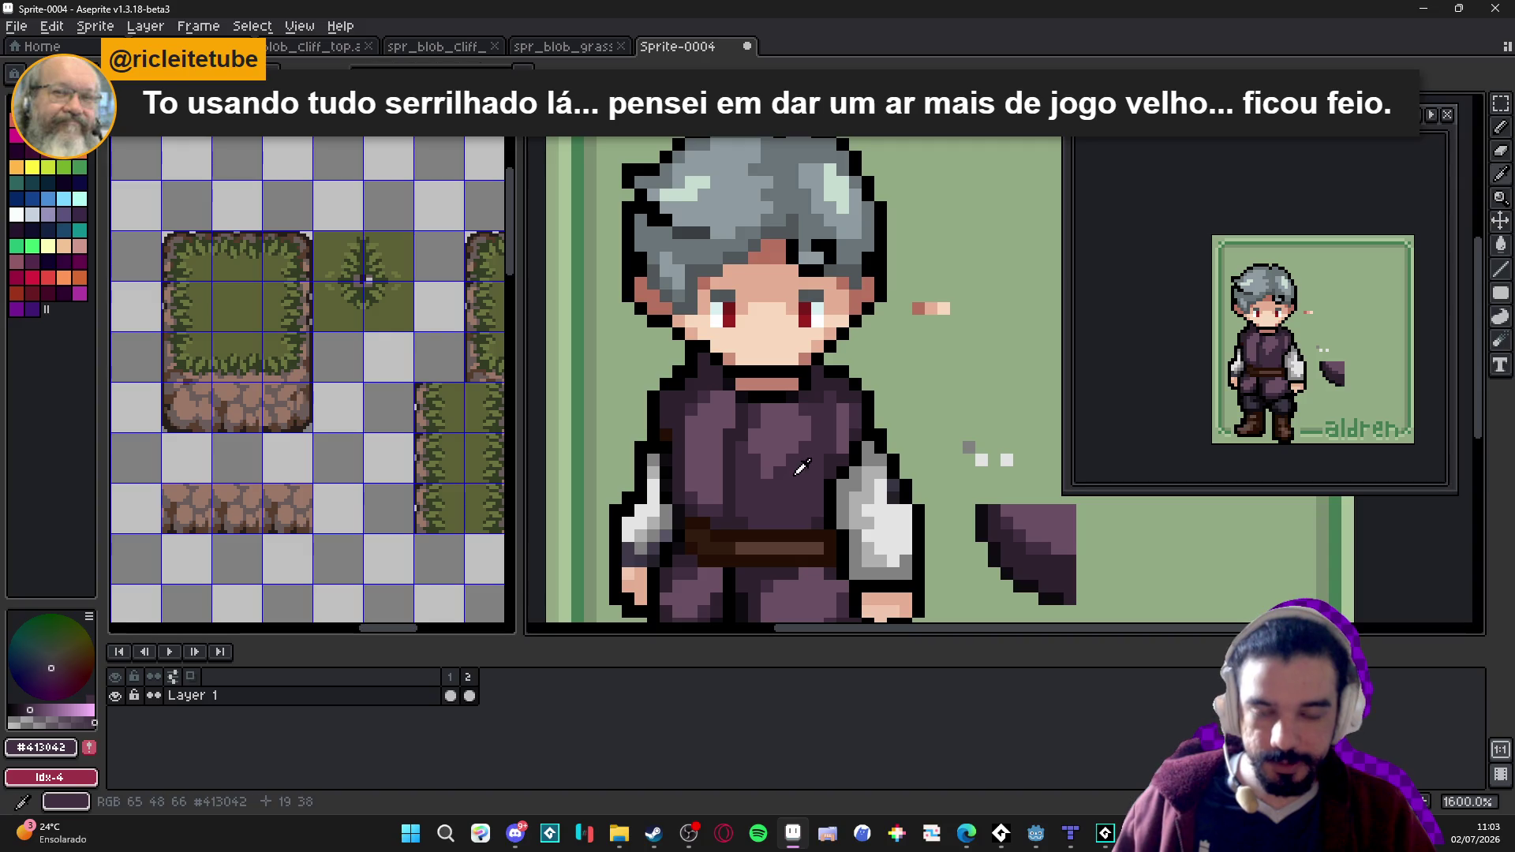
pyautogui.keyDown('alt'); pyautogui.click(797, 478); pyautogui.keyUp('alt')
pyautogui.scroll(-1, 804, 498)
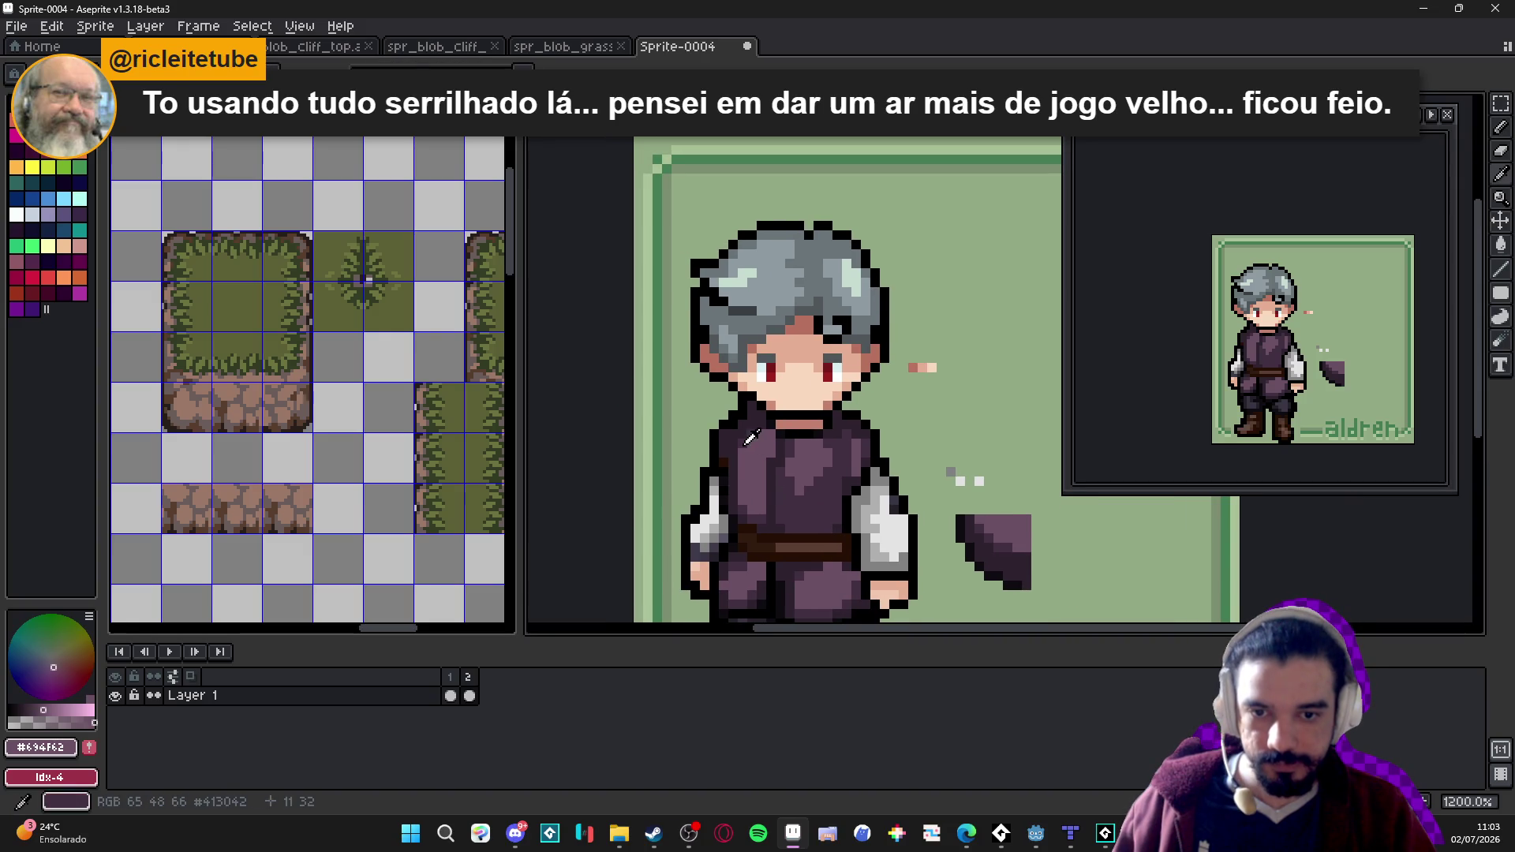
pyautogui.keyDown('alt'); pyautogui.click(749, 466); pyautogui.keyUp('alt')
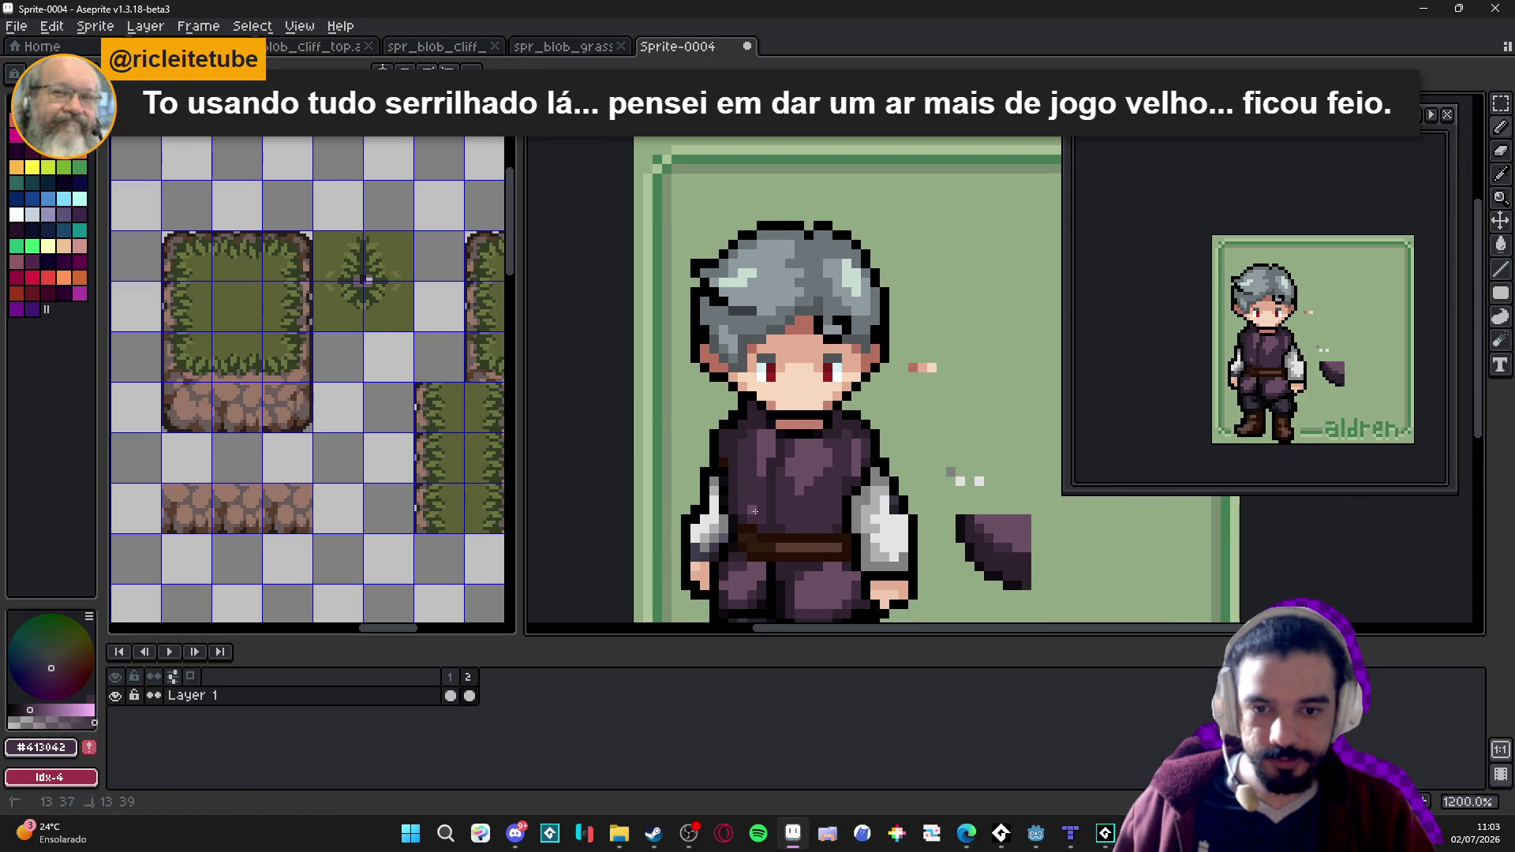
pyautogui.keyDown('alt'); pyautogui.click(777, 443); pyautogui.keyUp('alt')
pyautogui.keyDown('alt'); pyautogui.click(755, 434); pyautogui.keyUp('alt')
pyautogui.keyDown('alt'); pyautogui.click(759, 437); pyautogui.keyUp('alt')
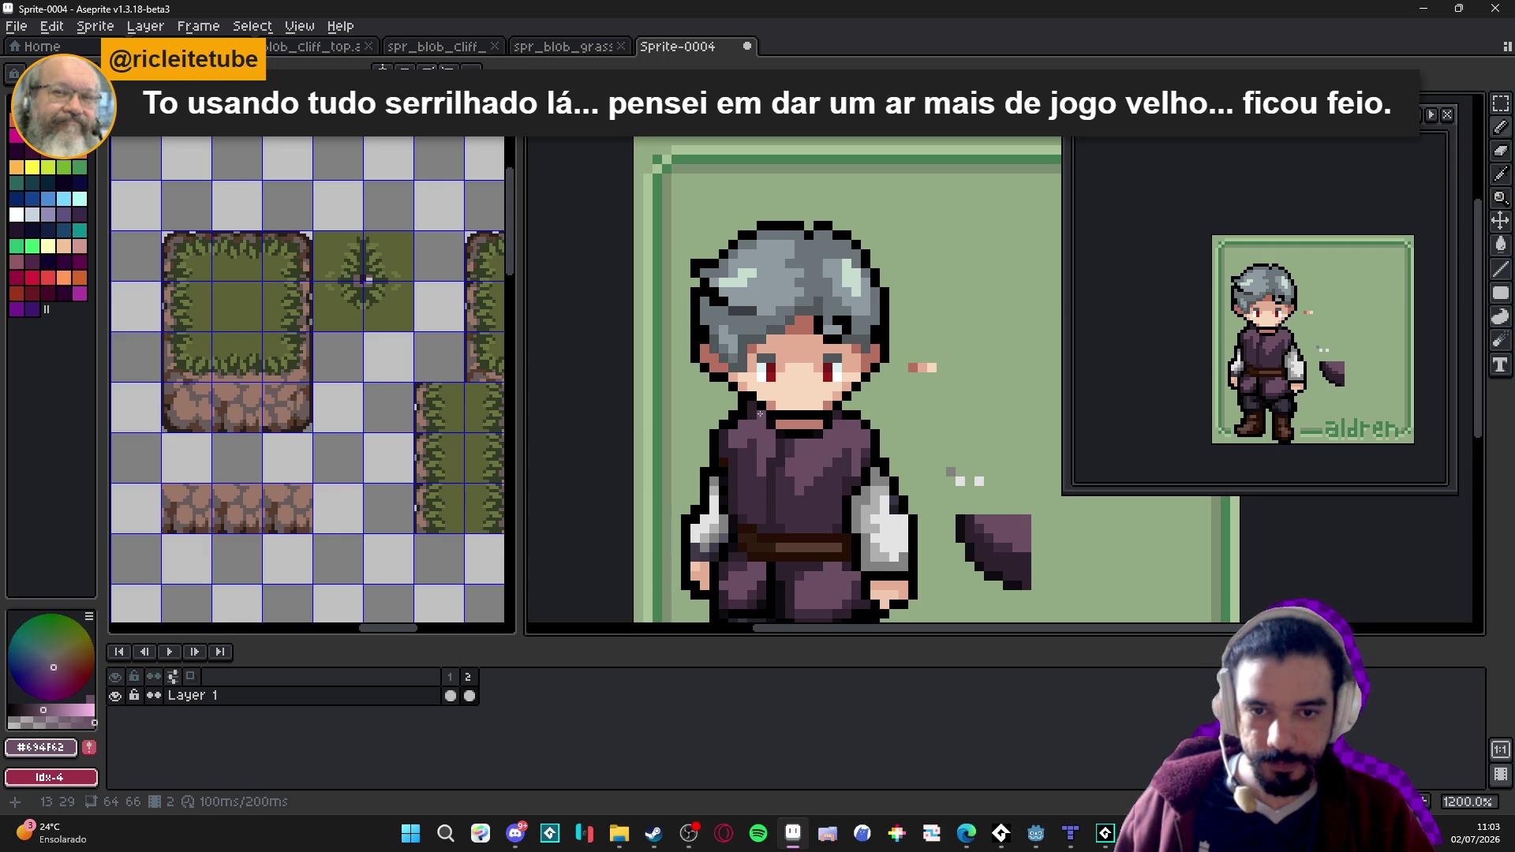
pyautogui.scroll(-3, 754, 426)
pyautogui.scroll(4, 793, 465)
pyautogui.keyDown('alt'); pyautogui.click(827, 466); pyautogui.keyUp('alt')
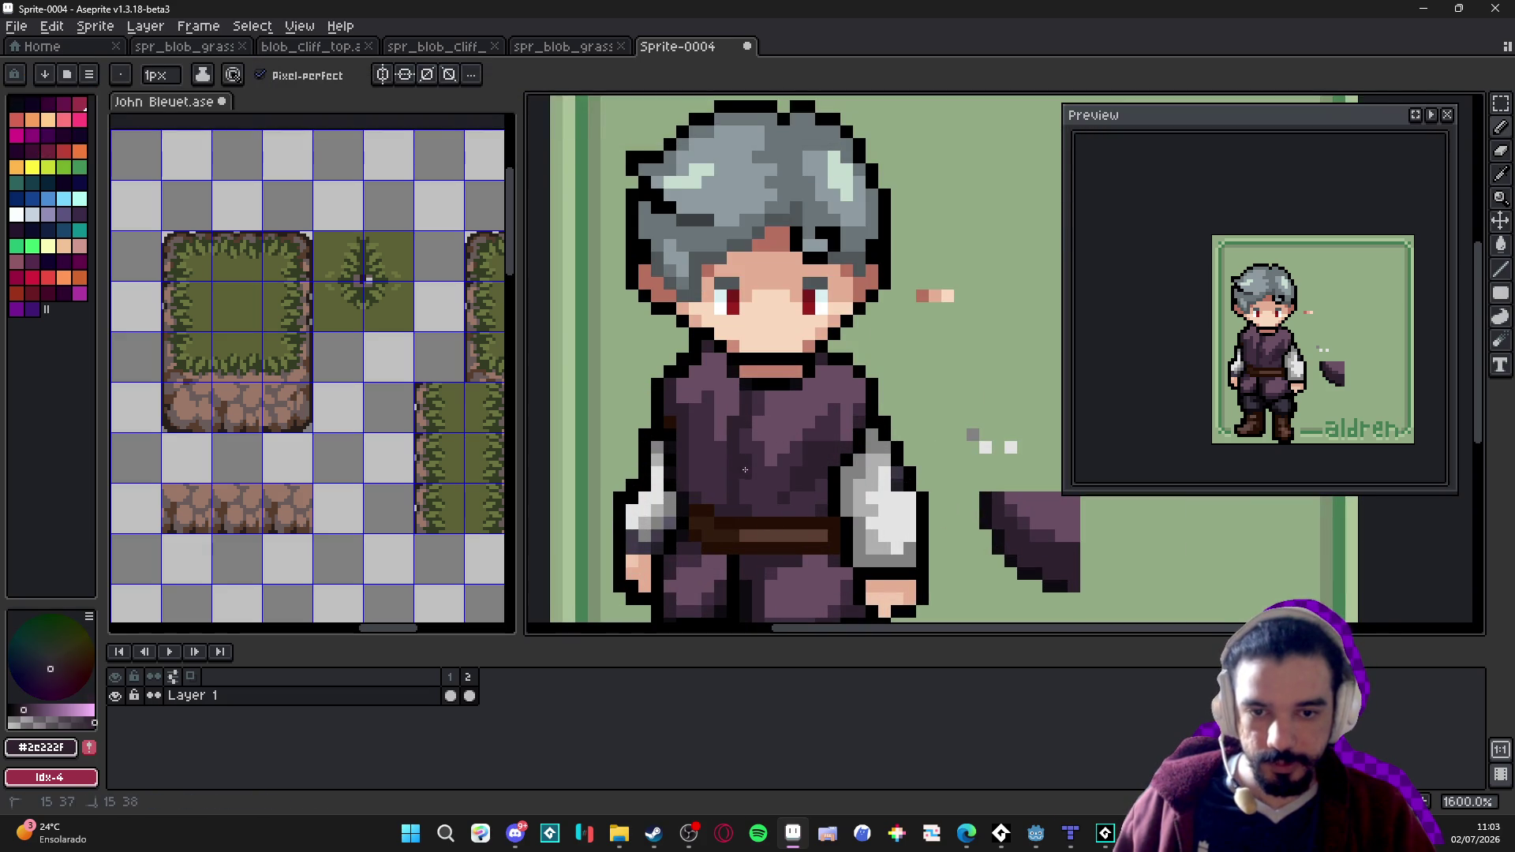
# Zoom and pan around the sprite, bringing the aldren lettering into view to inspect the character.
pyautogui.scroll(-4, 777, 490)
pyautogui.scroll(1, 834, 457)
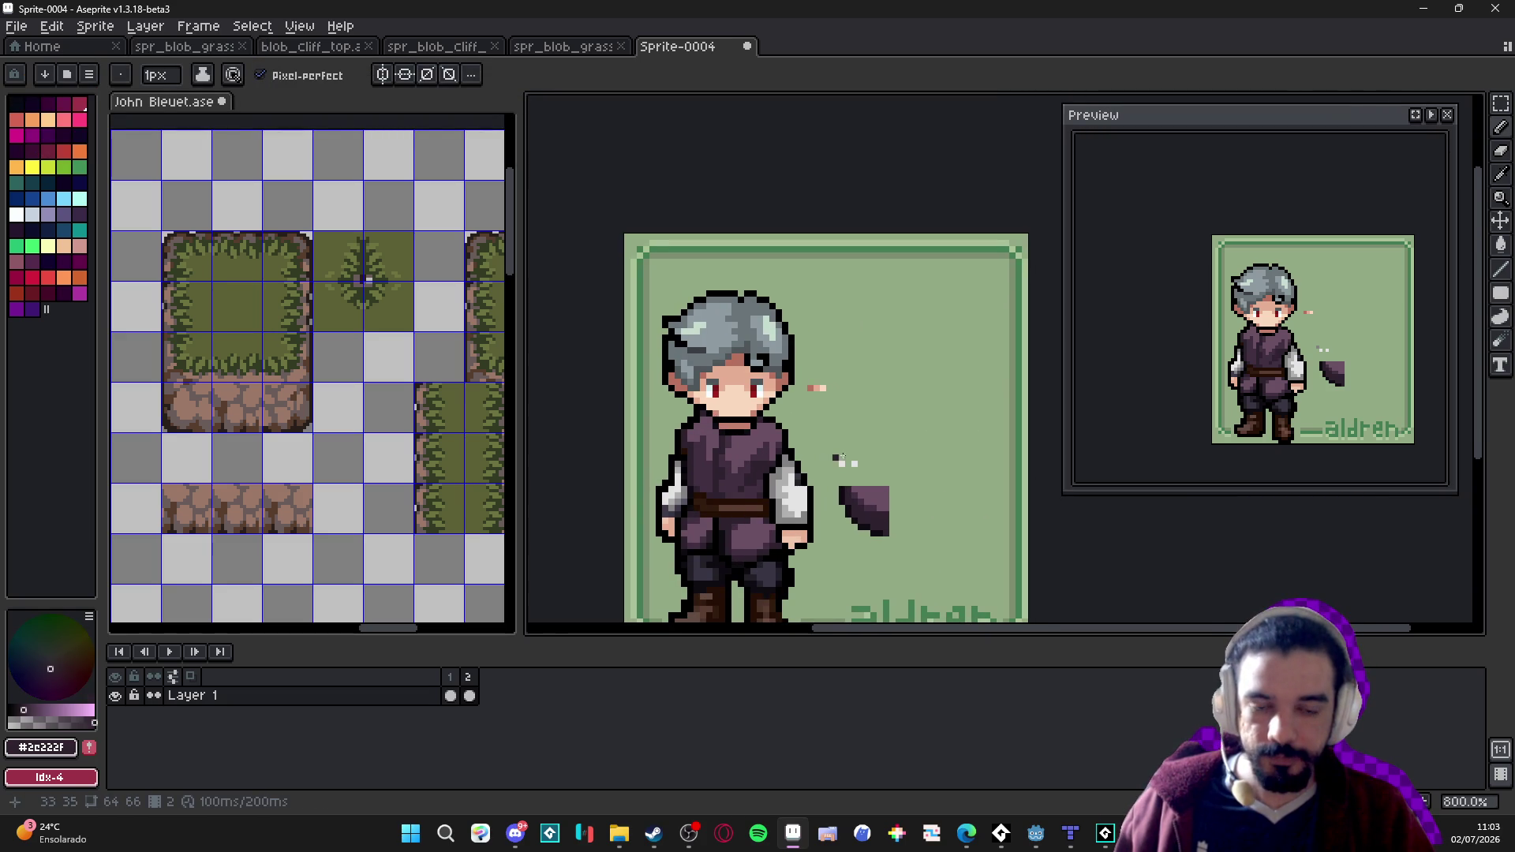
pyautogui.moveTo(797, 489); pyautogui.dragTo(790, 455)
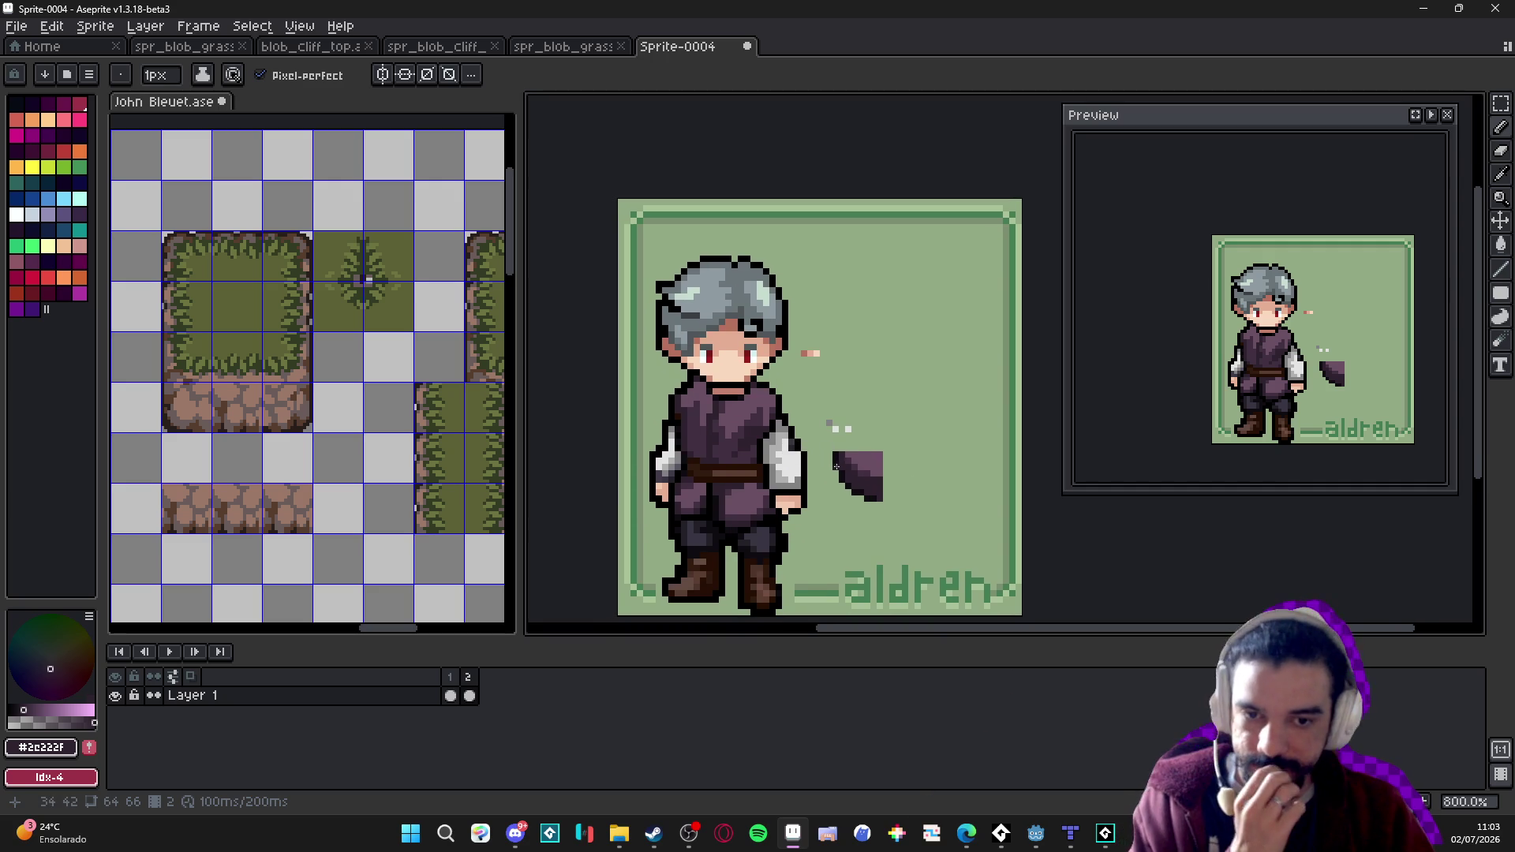
pyautogui.scroll(2, 849, 448)
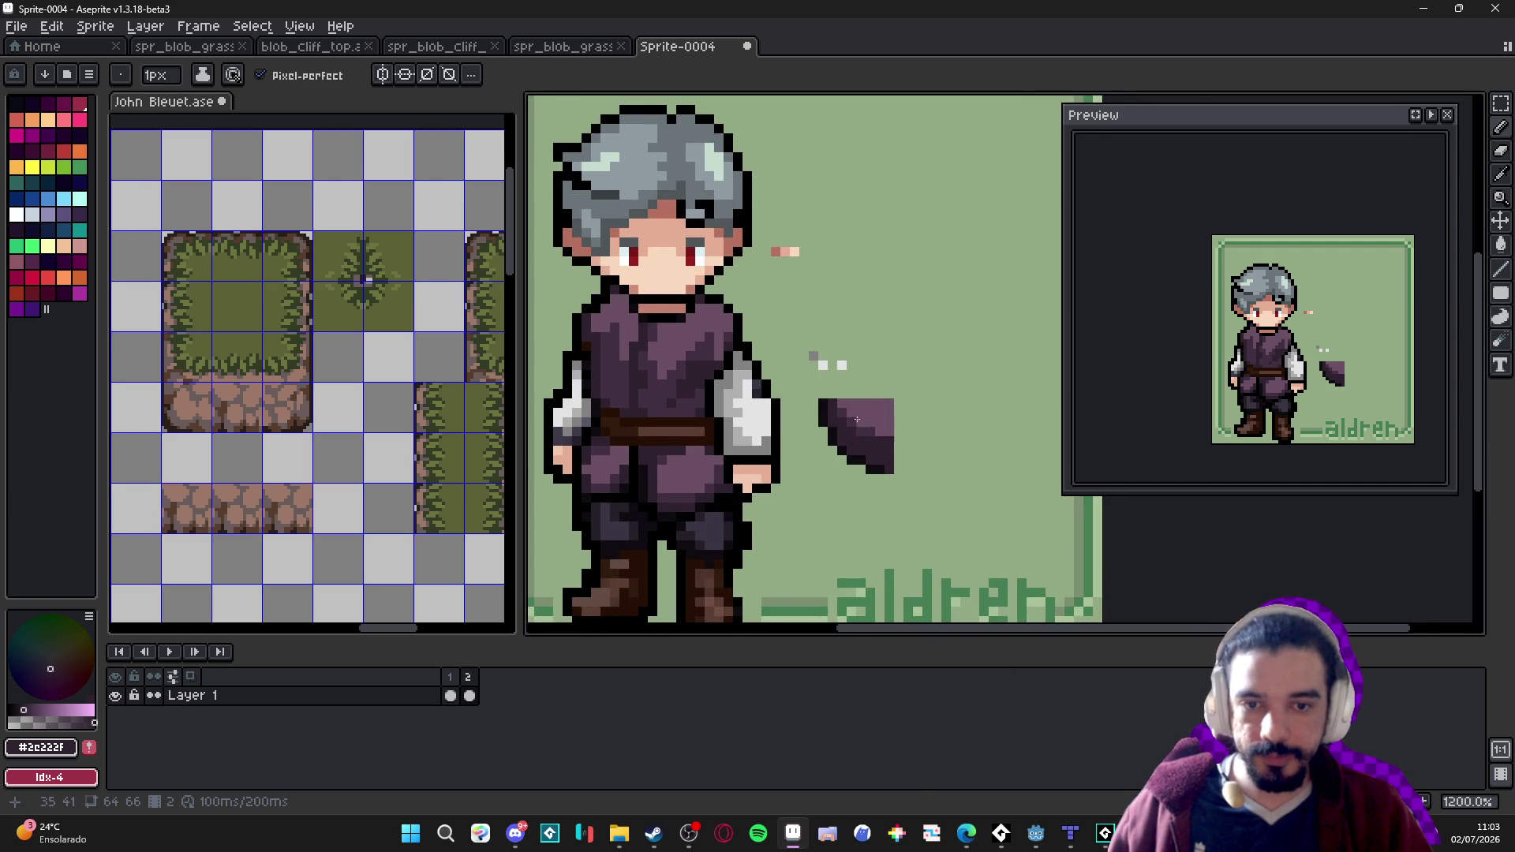
pyautogui.moveTo(722, 506)
pyautogui.mouseDown()
pyautogui.moveTo(815, 462)
pyautogui.moveTo(787, 484)
pyautogui.mouseUp()
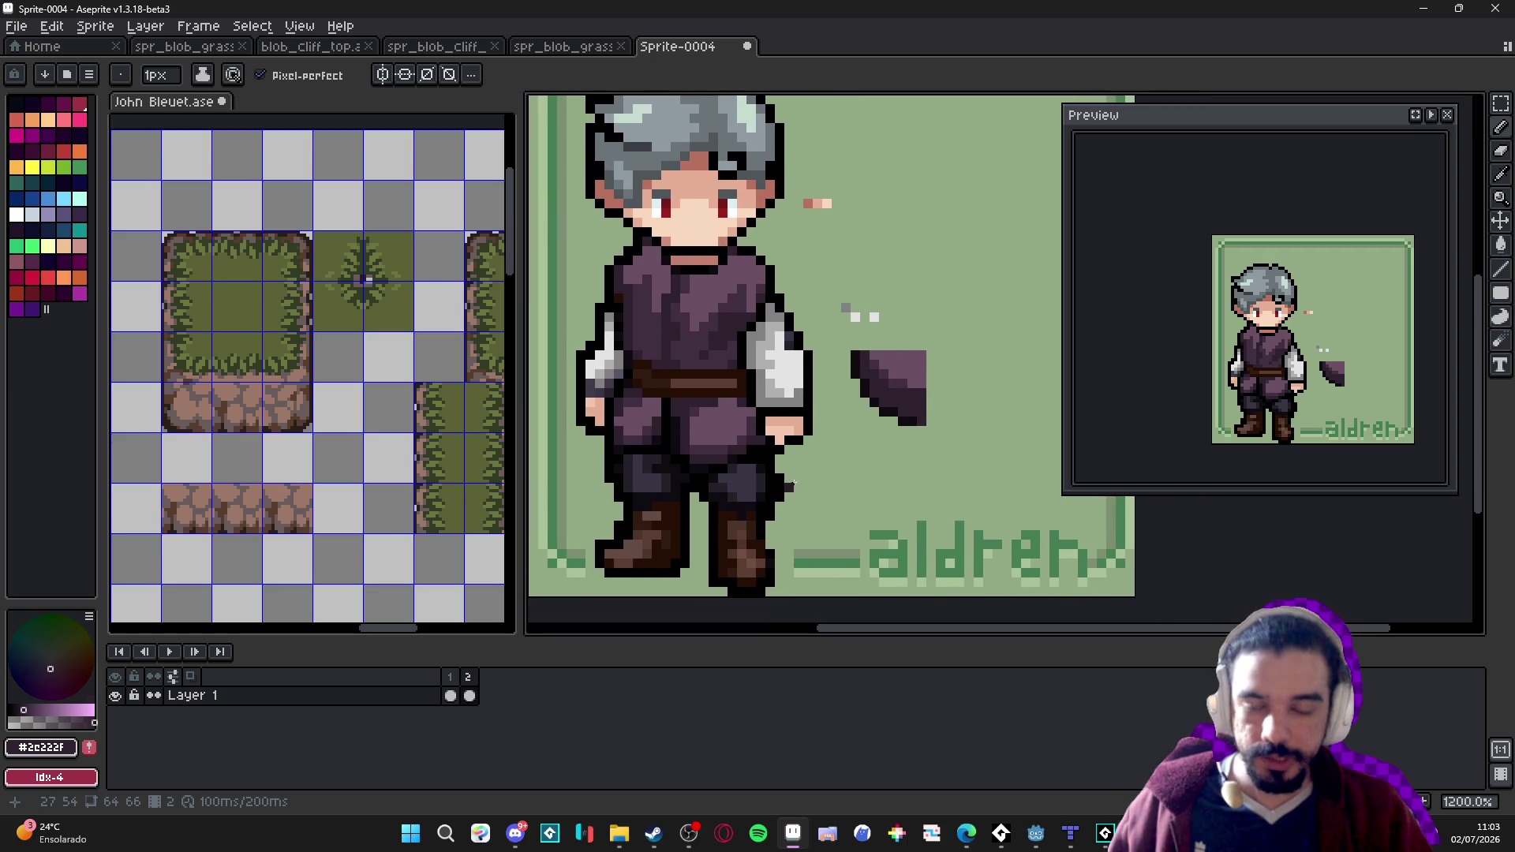
pyautogui.scroll(-3, 729, 488)
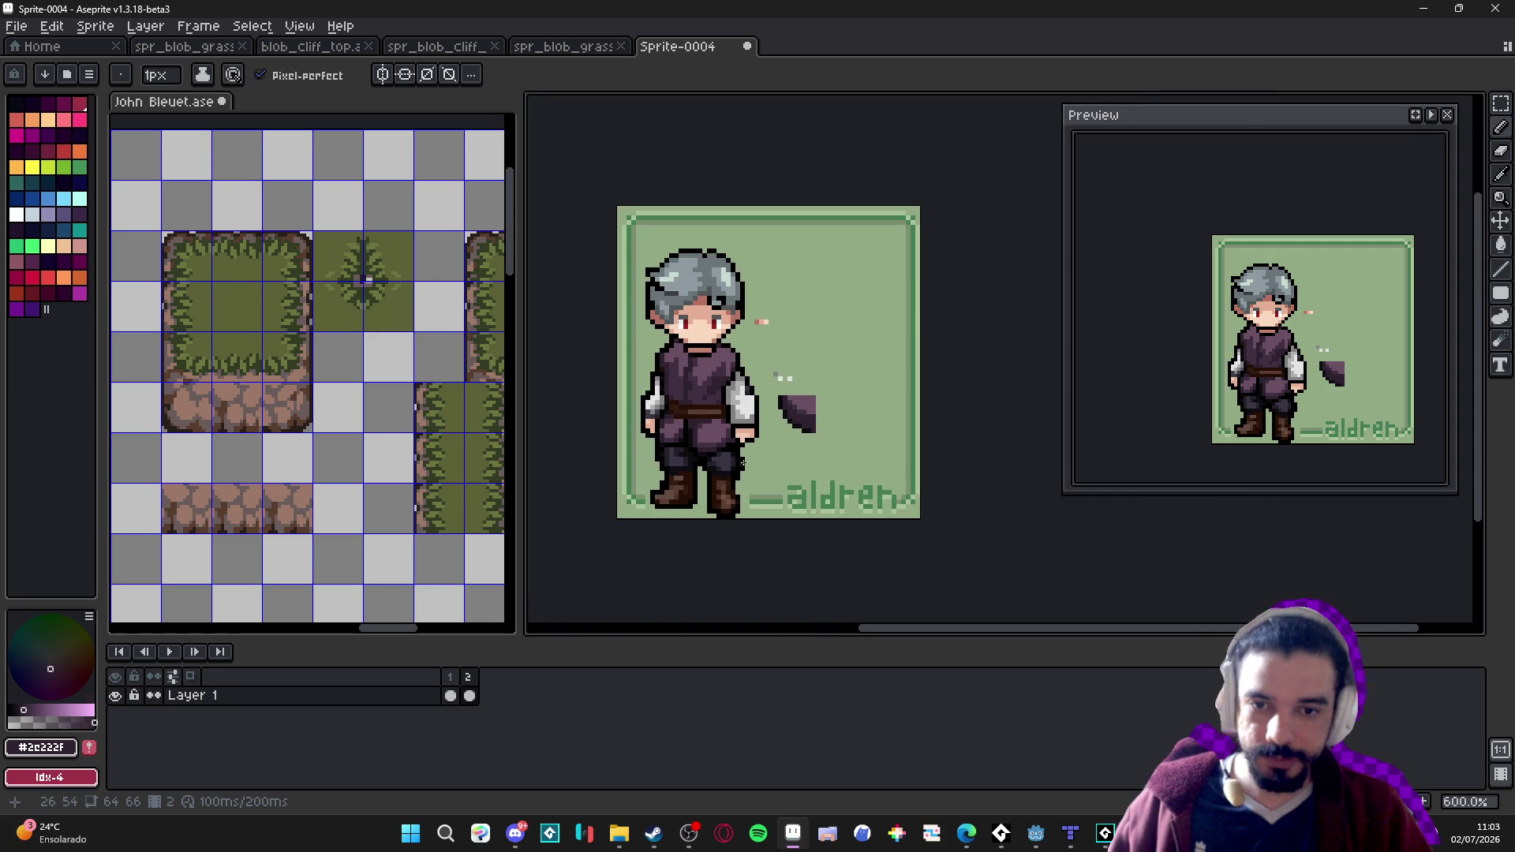
pyautogui.scroll(3, 742, 369)
pyautogui.scroll(-3, 681, 415)
pyautogui.scroll(3, 690, 407)
pyautogui.scroll(-3, 699, 398)
pyautogui.scroll(3, 708, 391)
pyautogui.scroll(1, 702, 398)
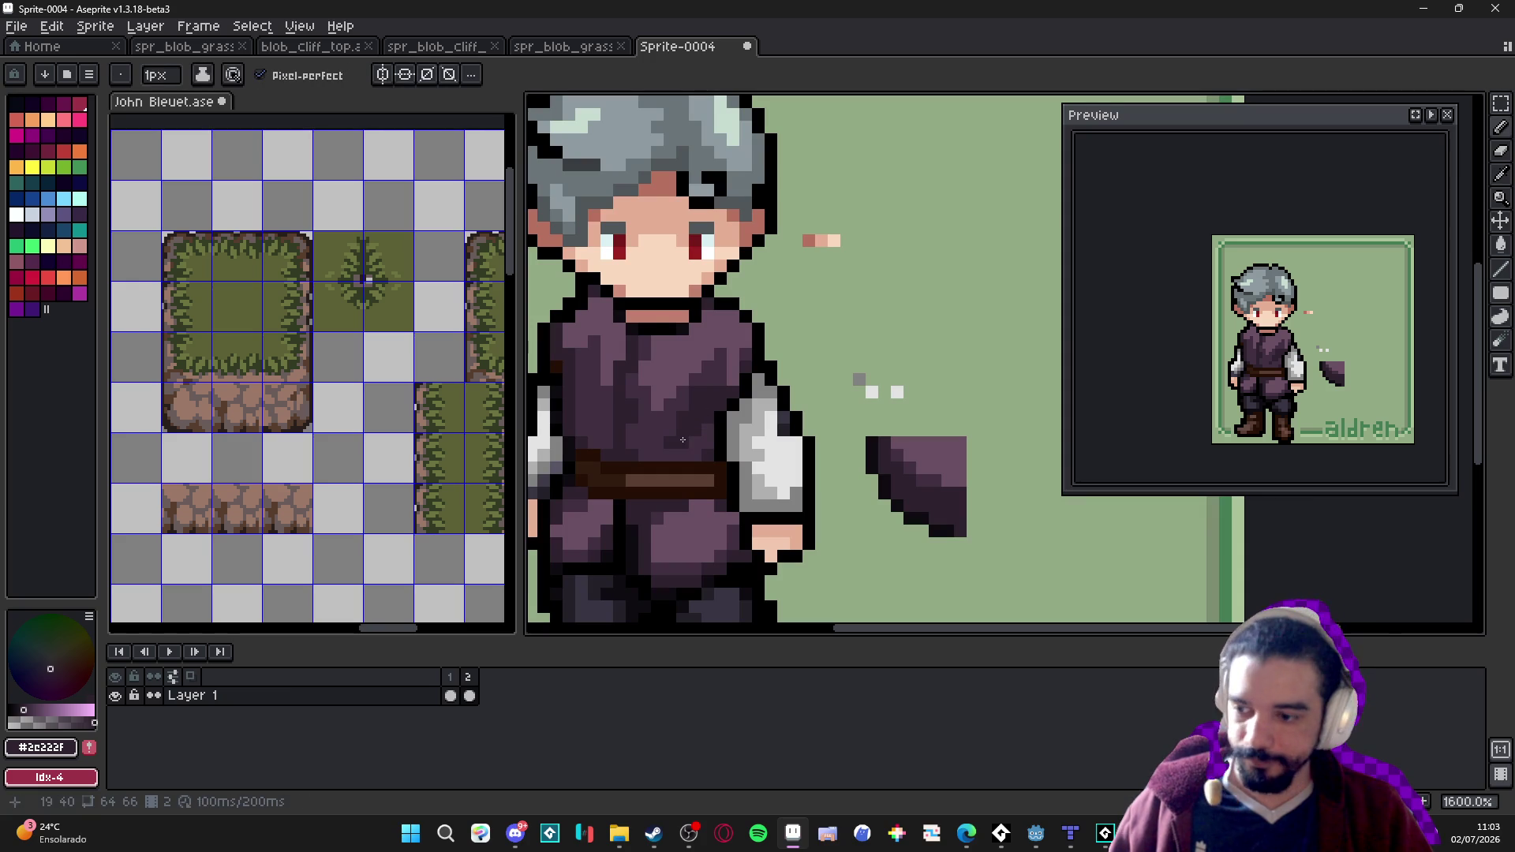
pyautogui.scroll(-2, 682, 440)
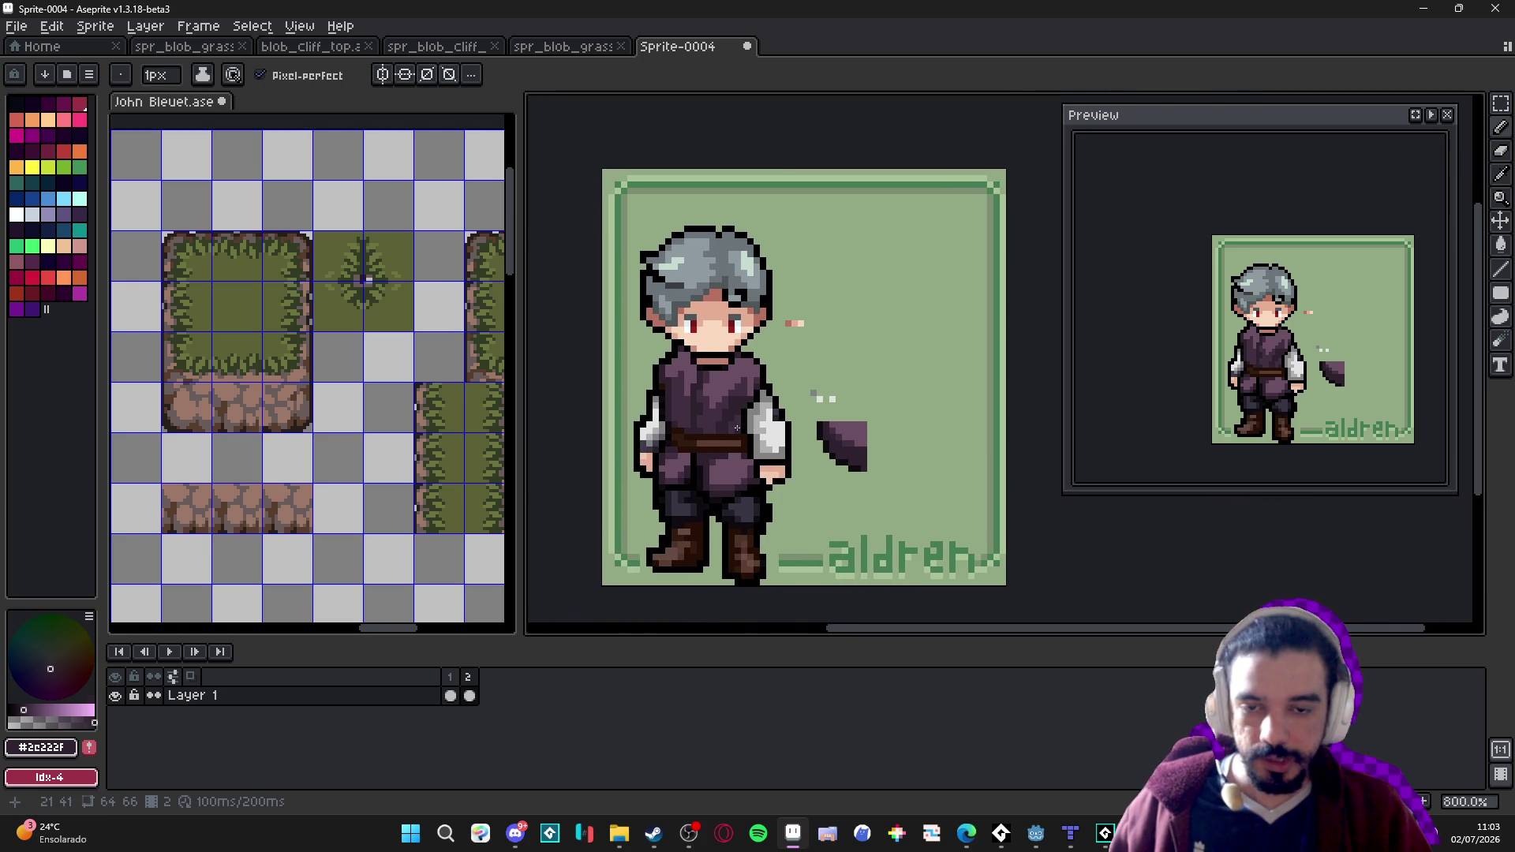
pyautogui.scroll(5, 648, 415)
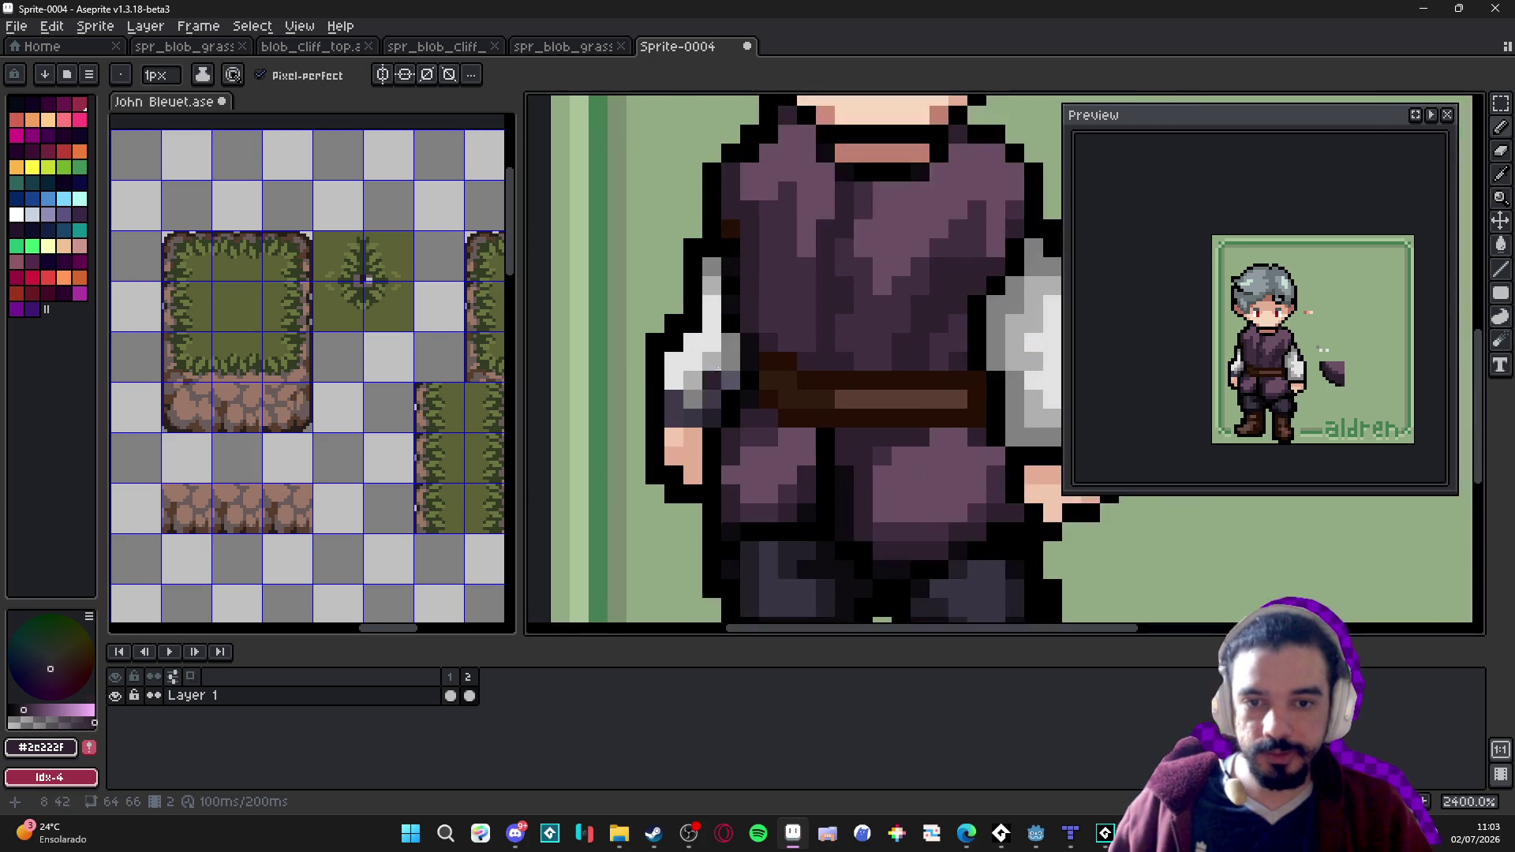
# Sample the lightest sleeve gray and place a light gray pixel beside the left shoulder.
pyautogui.scroll(-3, 774, 357)
pyautogui.scroll(3, 675, 305)
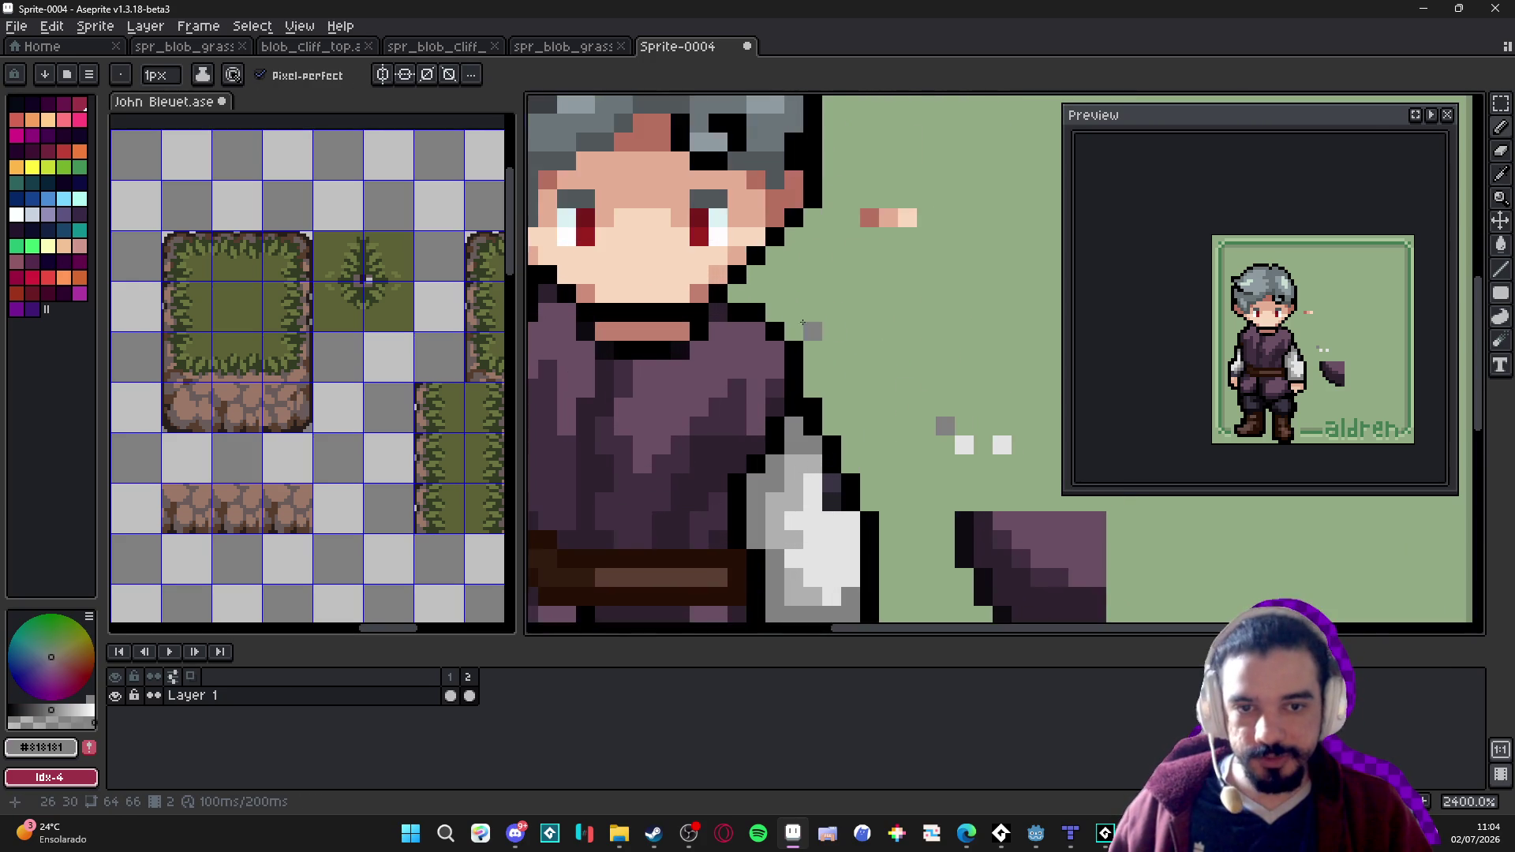
pyautogui.scroll(1, 674, 306)
pyautogui.scroll(-1, 789, 336)
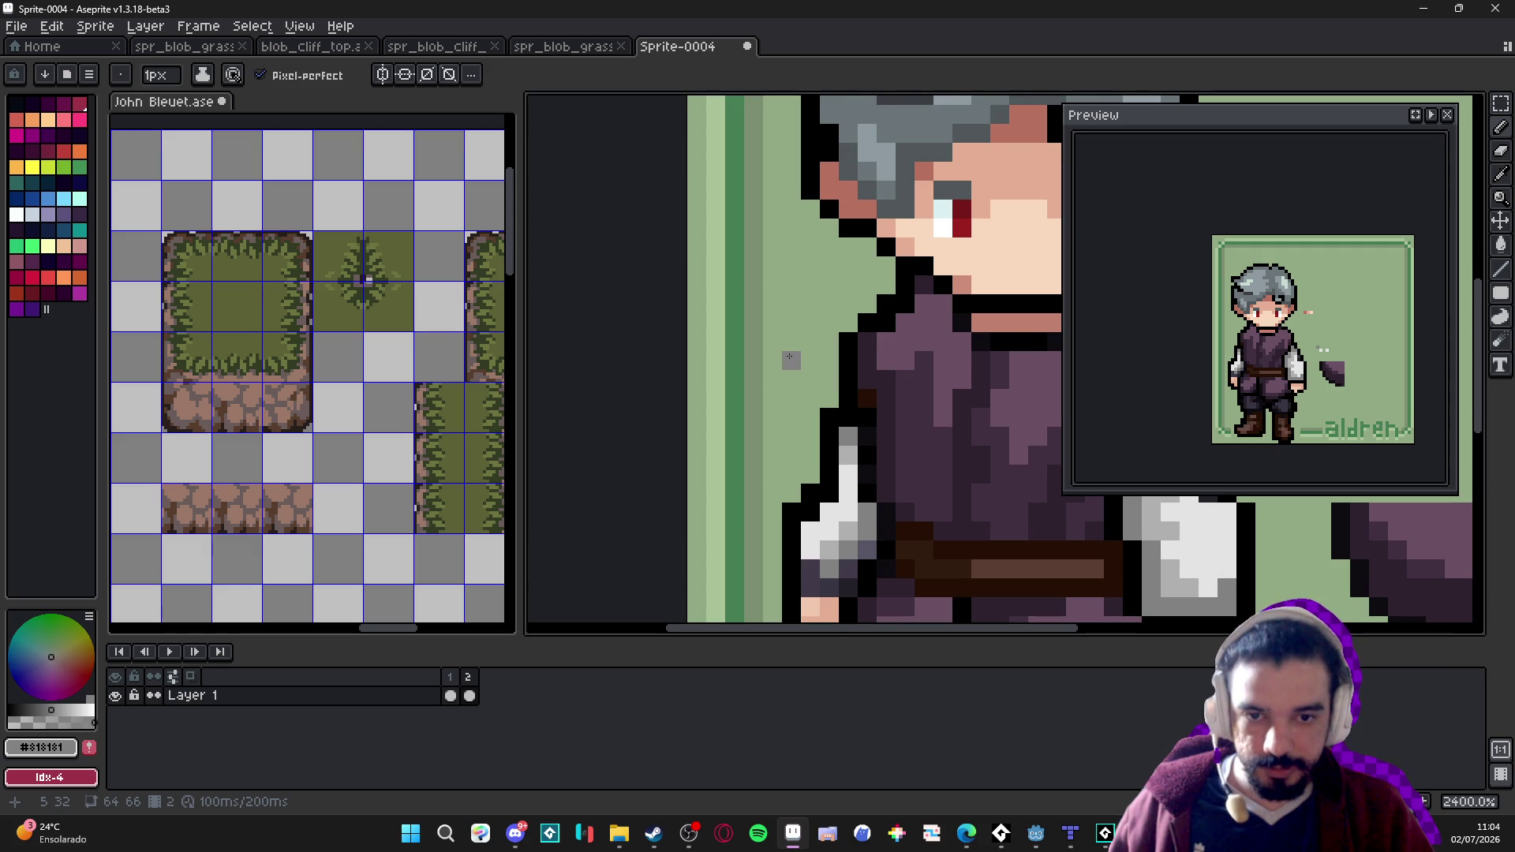
pyautogui.scroll(1, 787, 355)
pyautogui.scroll(-1, 787, 369)
pyautogui.press('alt')
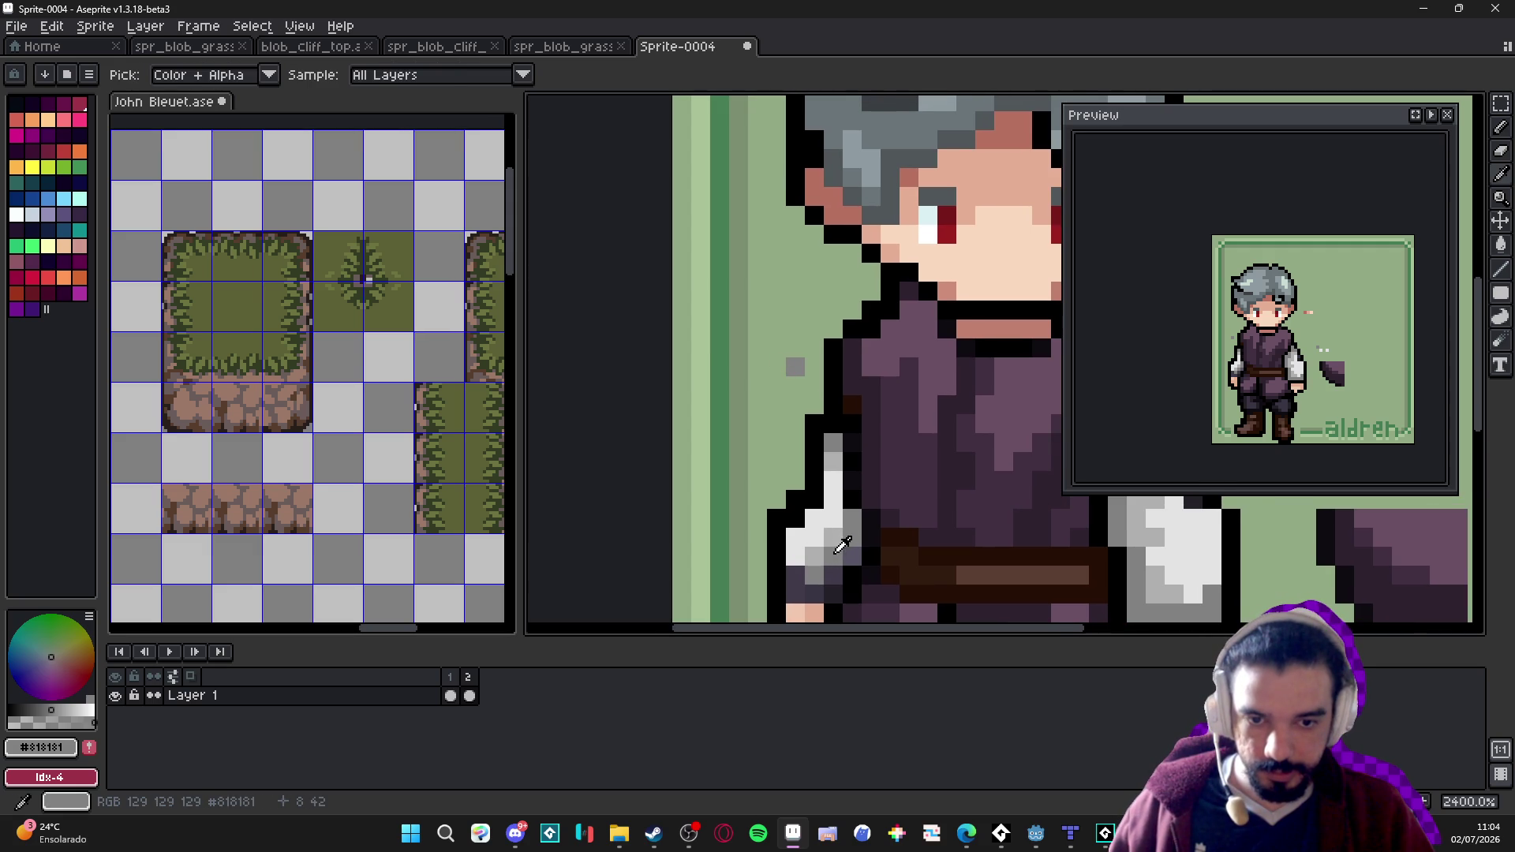
pyautogui.keyDown('alt'); pyautogui.click(835, 527); pyautogui.keyUp('alt')
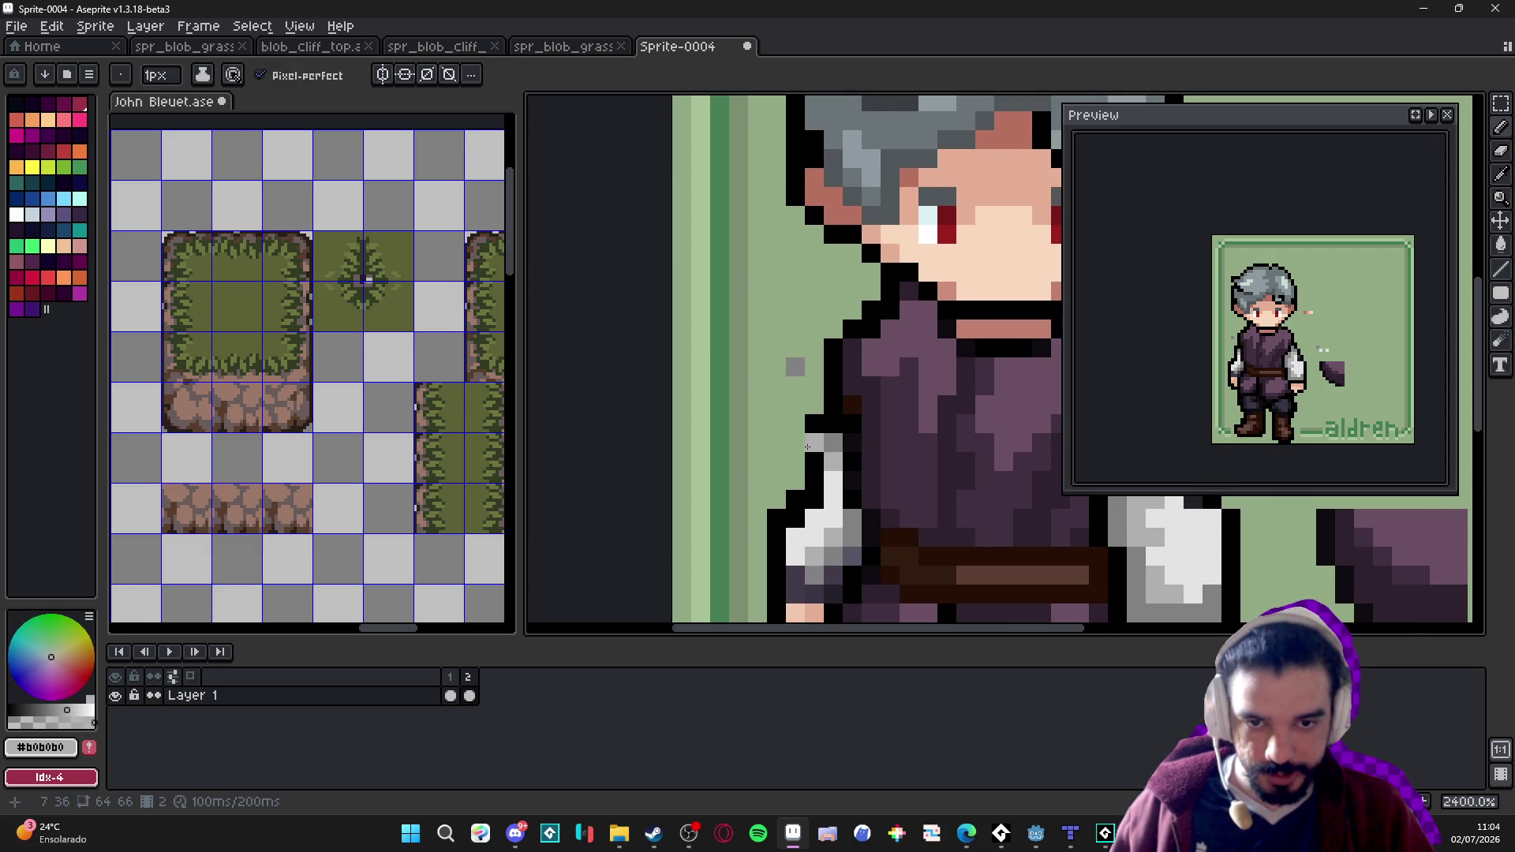
pyautogui.keyDown('alt'); pyautogui.click(813, 527); pyautogui.keyUp('alt')
pyautogui.click(789, 434)
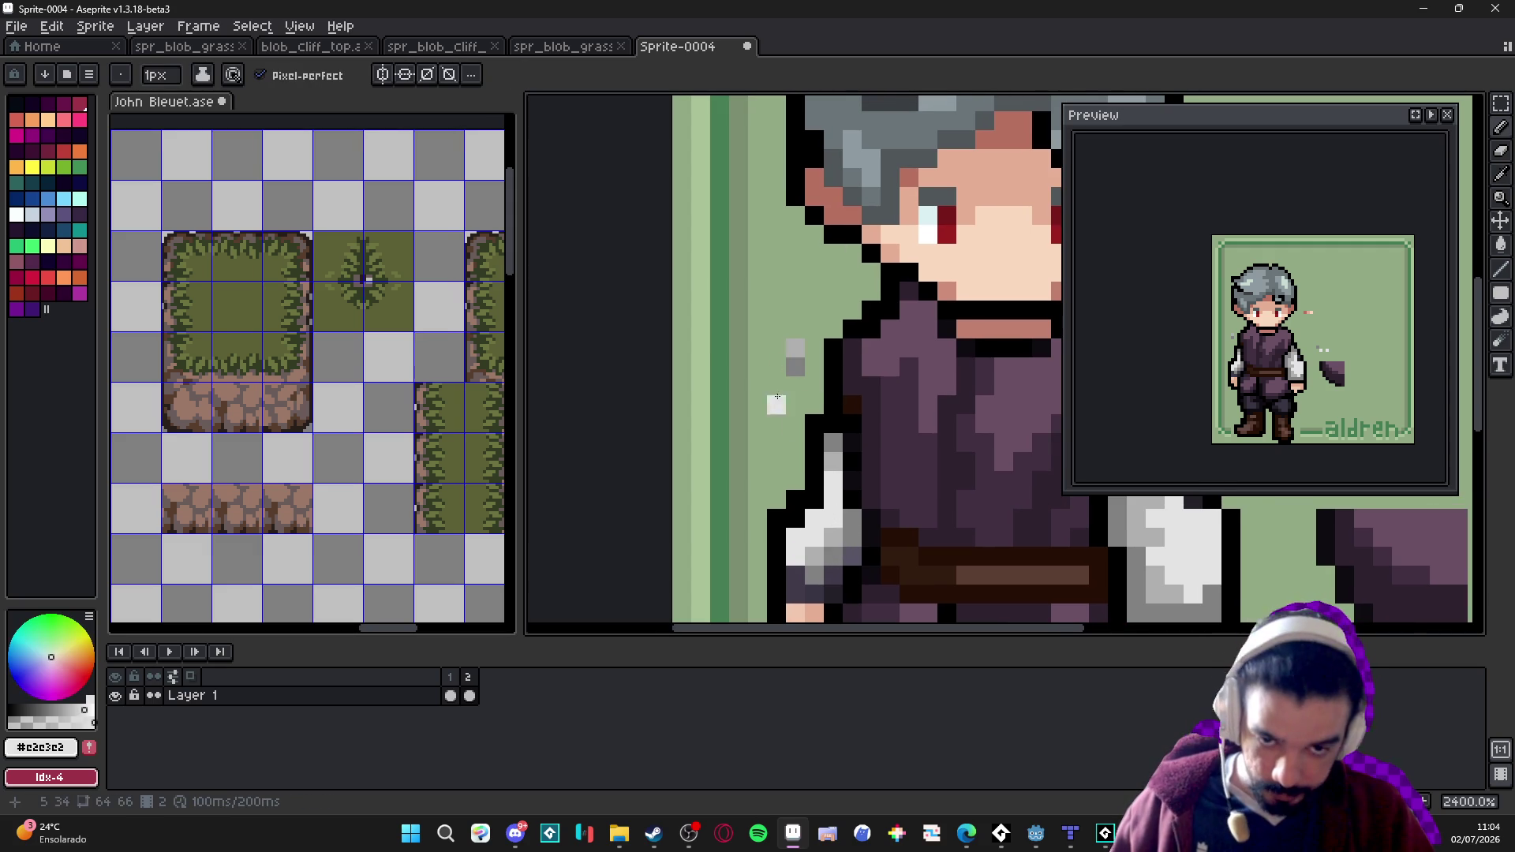
# Centre the character's body in the view and zoom to check the result.
pyautogui.scroll(-4, 804, 320)
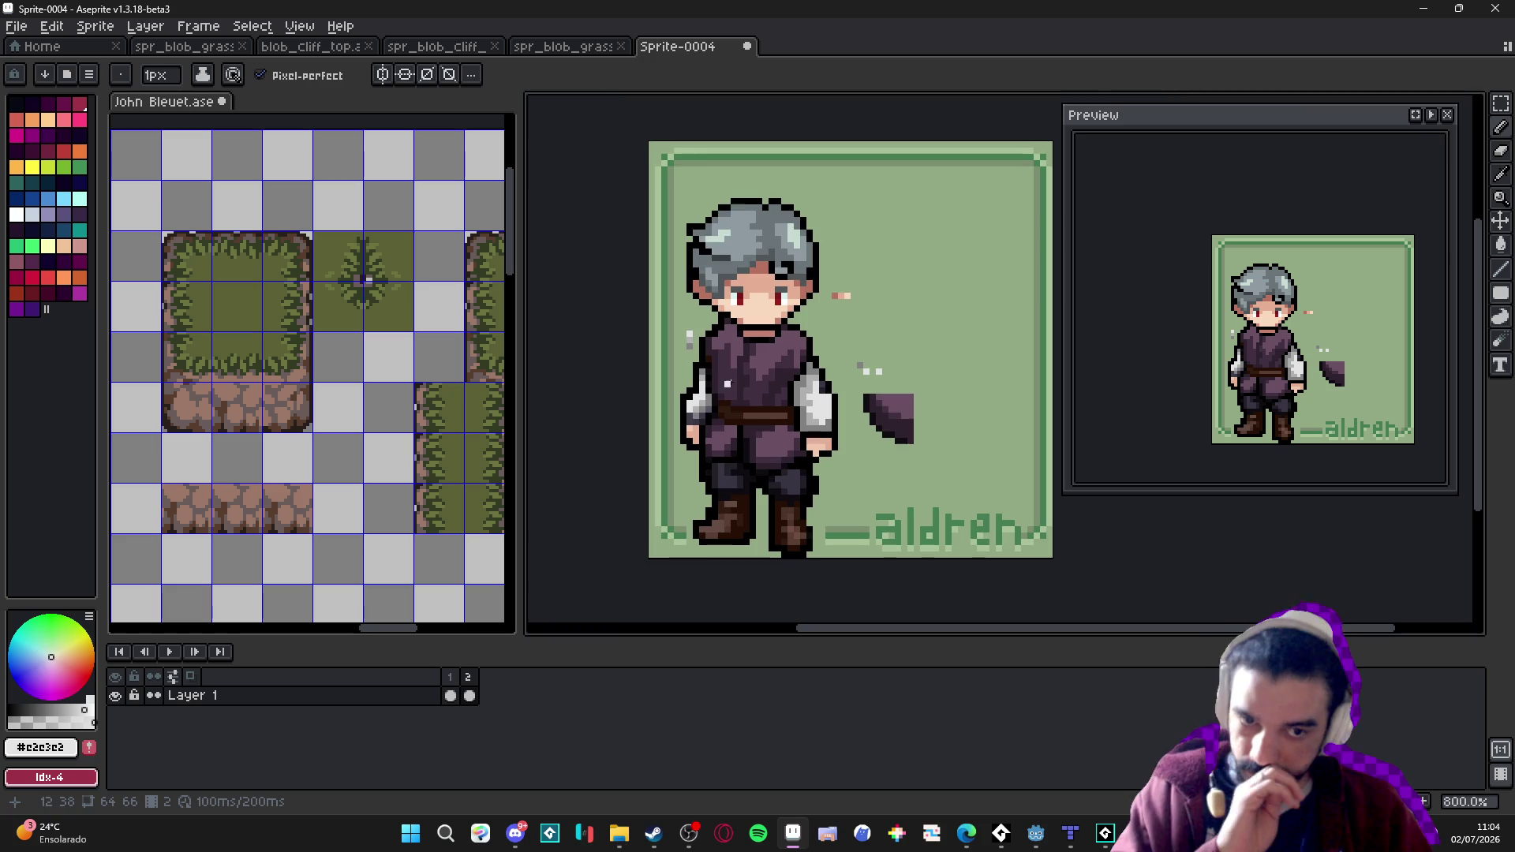
pyautogui.scroll(3, 759, 385)
pyautogui.scroll(-1, 737, 394)
pyautogui.moveTo(622, 394); pyautogui.dragTo(704, 416)
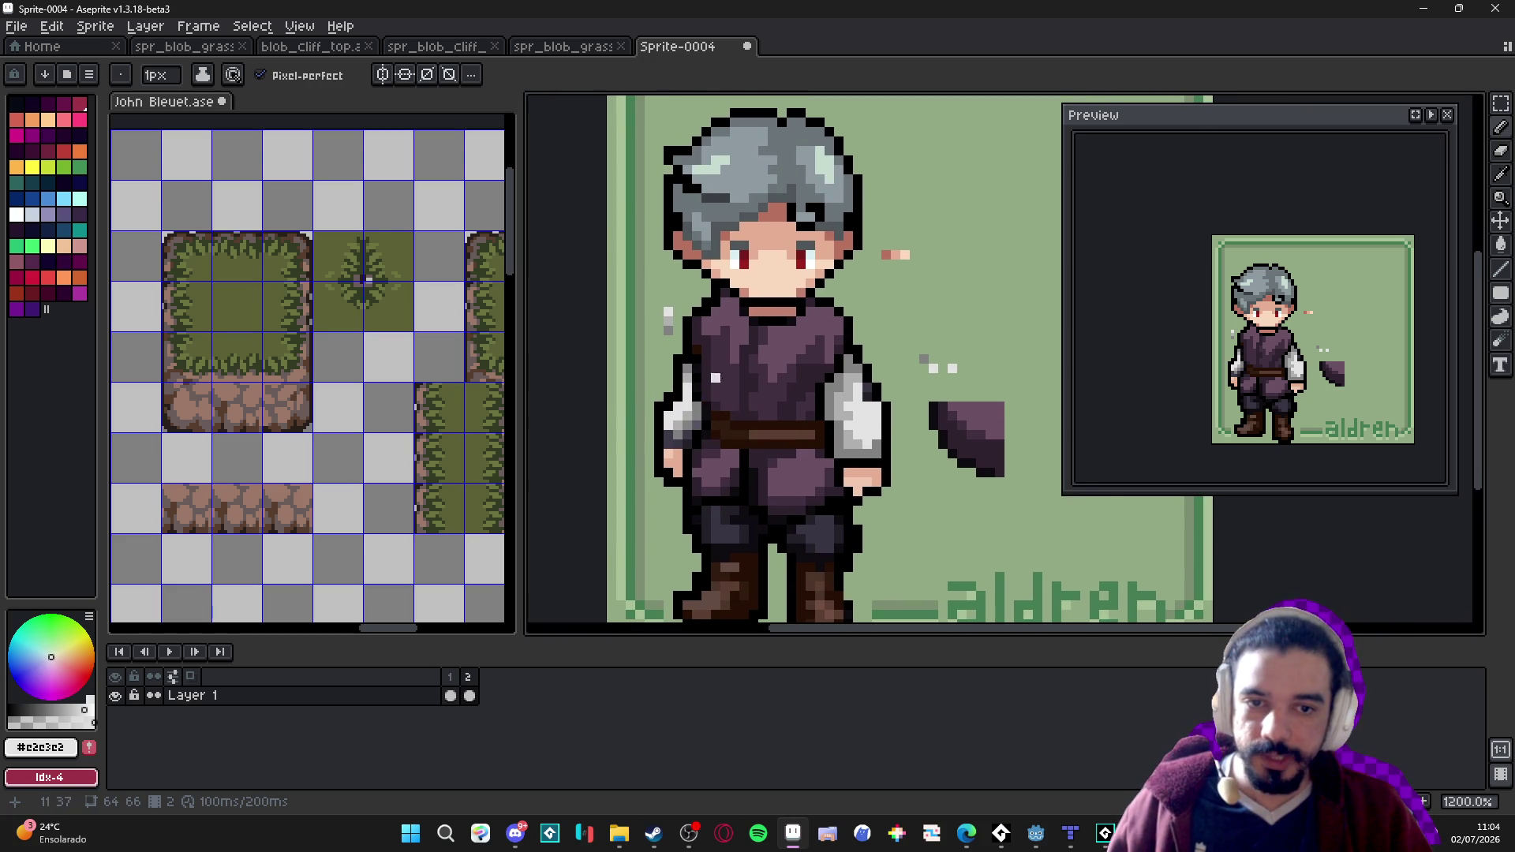
pyautogui.scroll(-2, 773, 398)
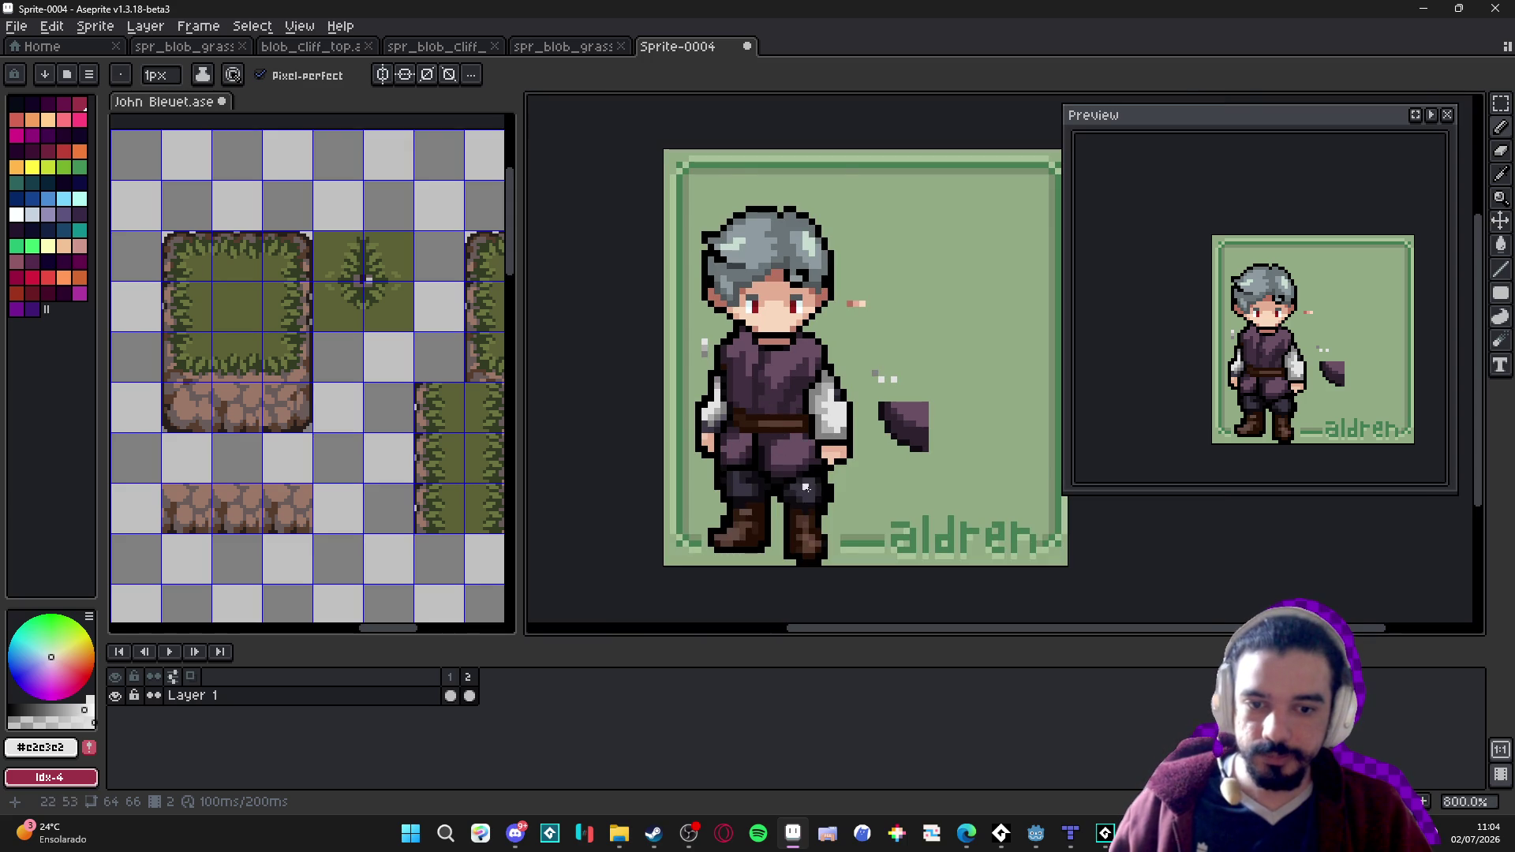
pyautogui.scroll(3, 697, 405)
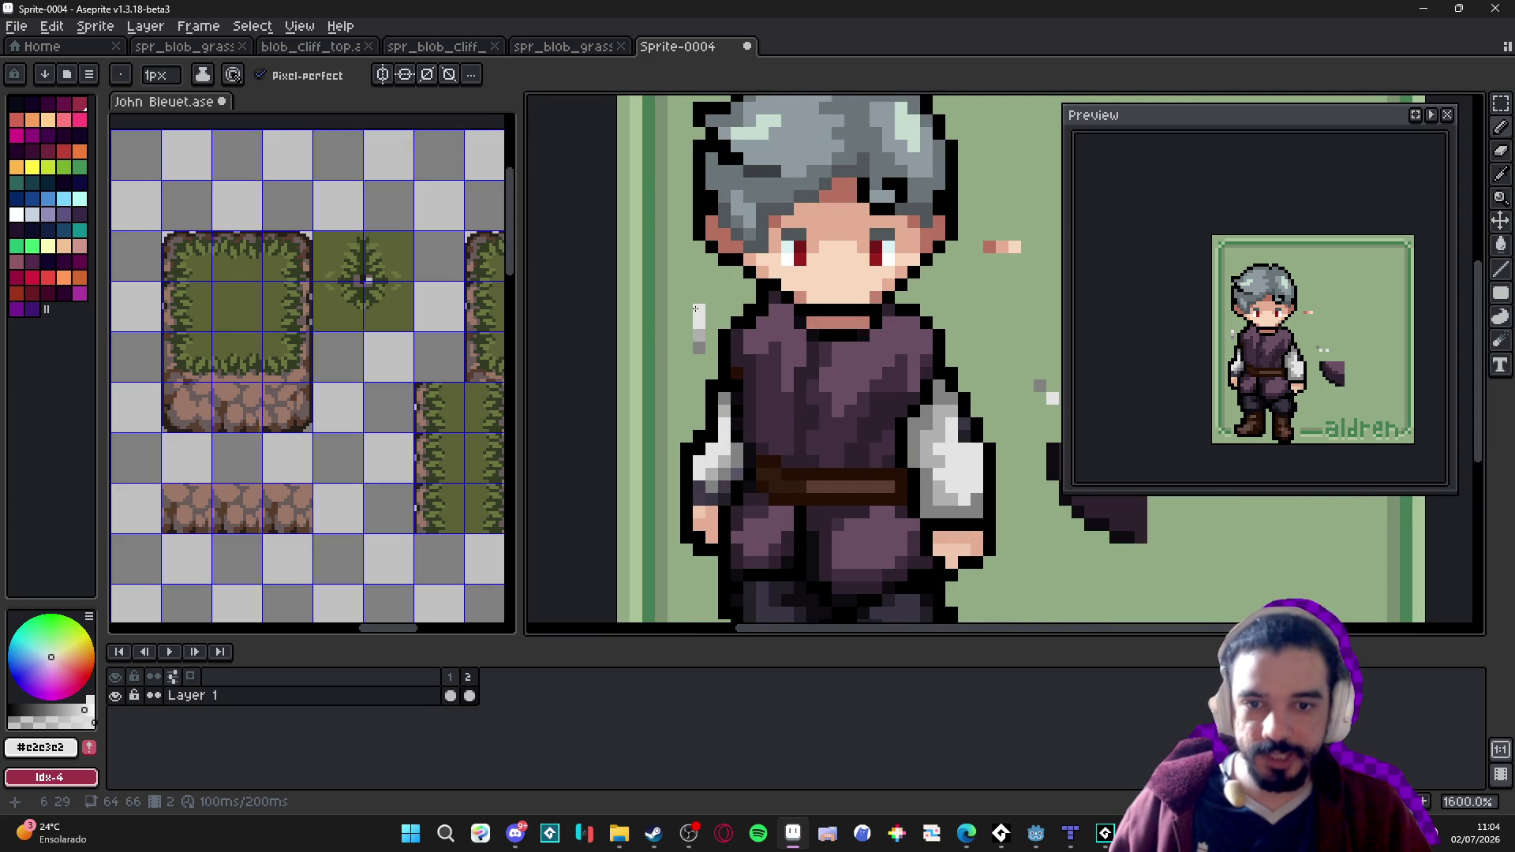
pyautogui.scroll(-3, 697, 404)
# Locate pikachups.gif in Explorer's Imagens folder and drag it into Aseprite as a 35-frame animation.
pyautogui.moveTo(618, 833)
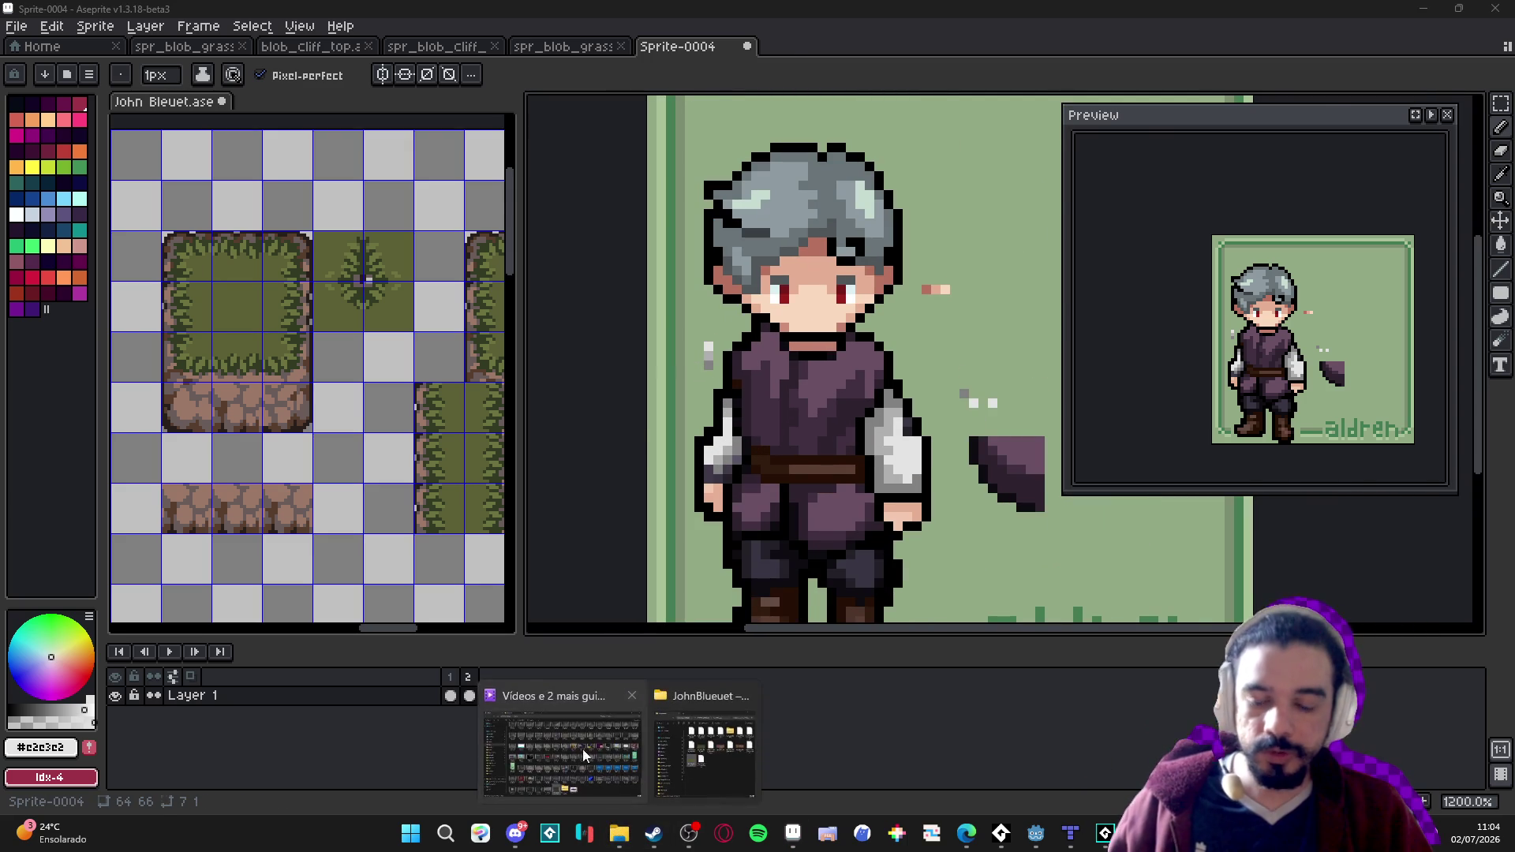
pyautogui.click(593, 767)
pyautogui.click(142, 266)
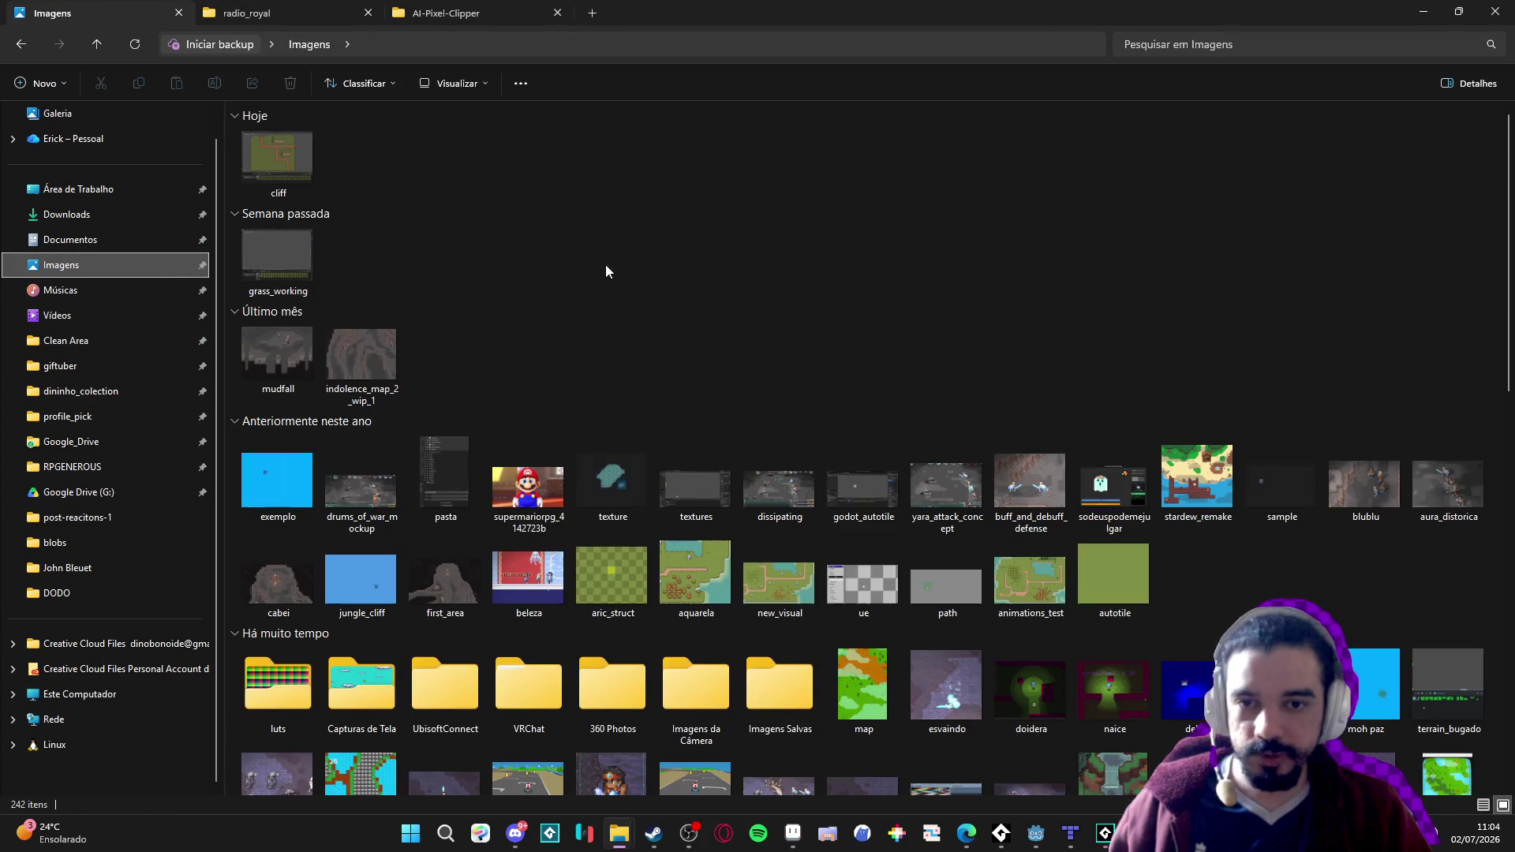
pyautogui.hotkey('alt', 'Tab')
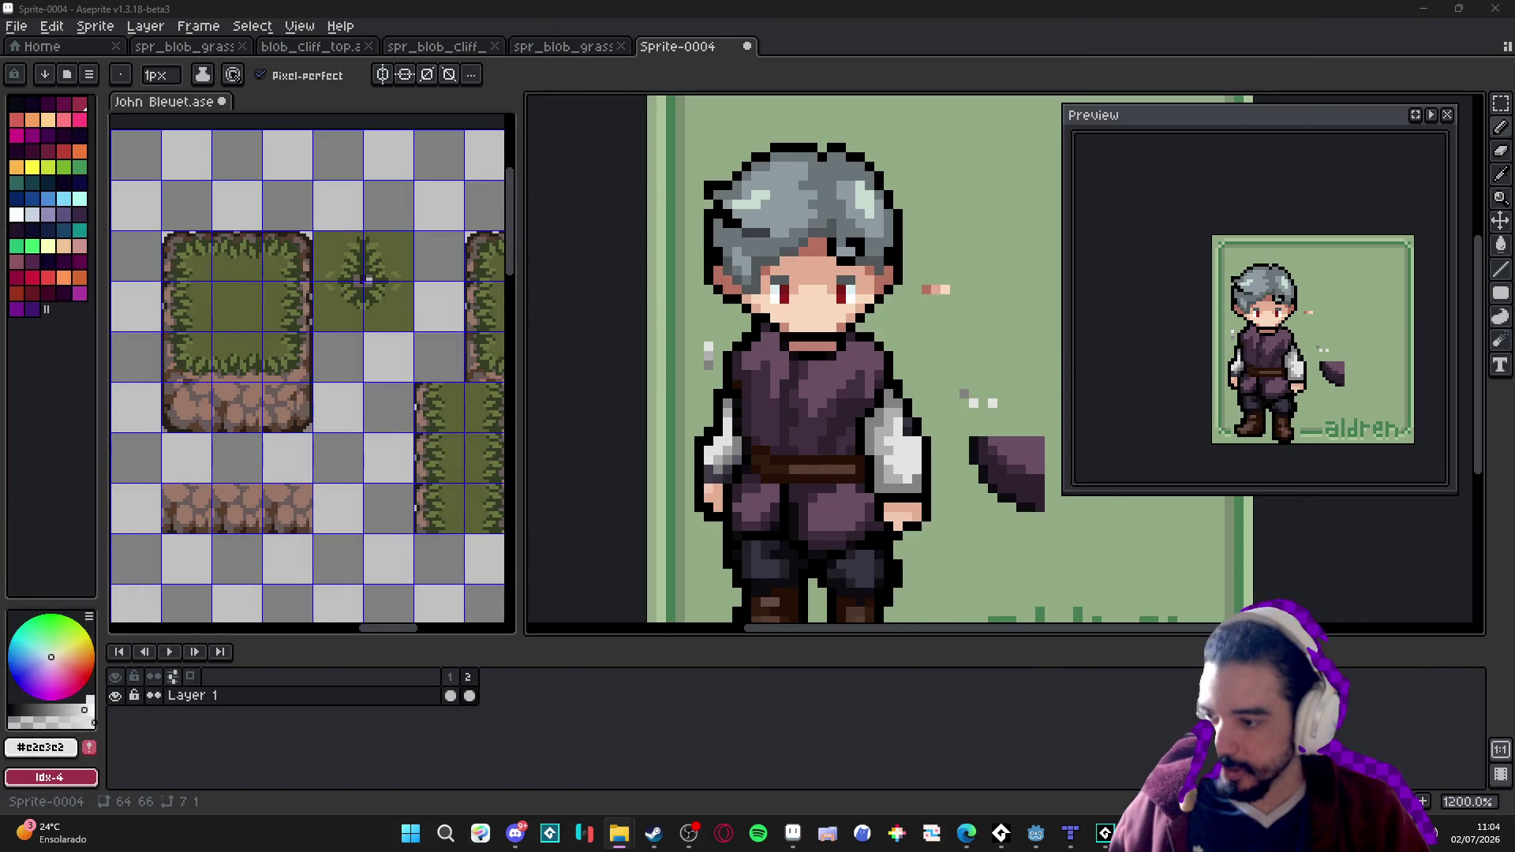
pyautogui.hotkey('alt', 'Tab')
pyautogui.scroll(-15, 921, 258)
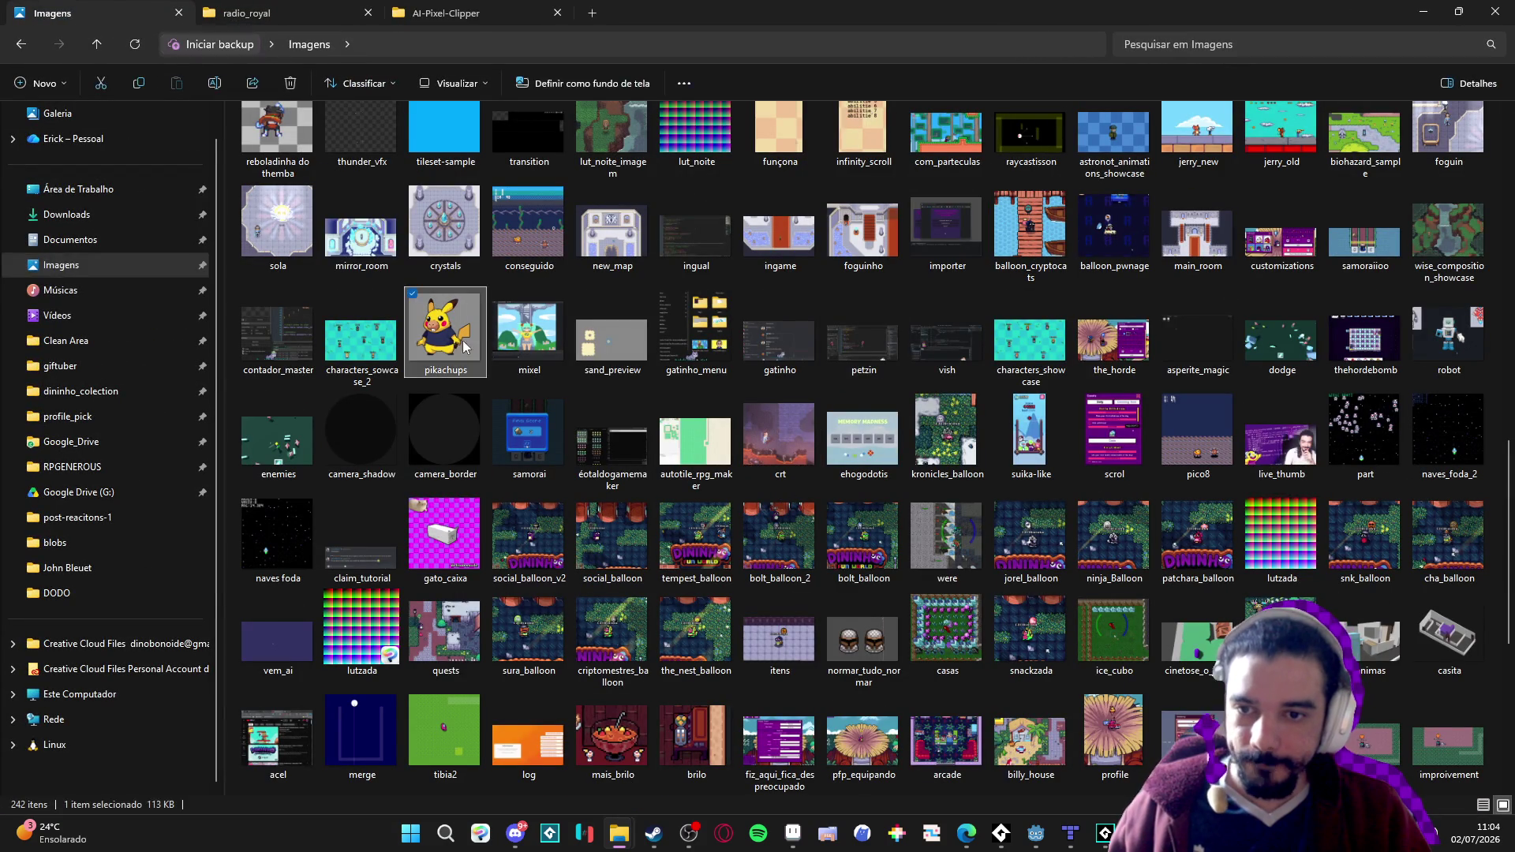
pyautogui.hotkey('alt', 'Tab')
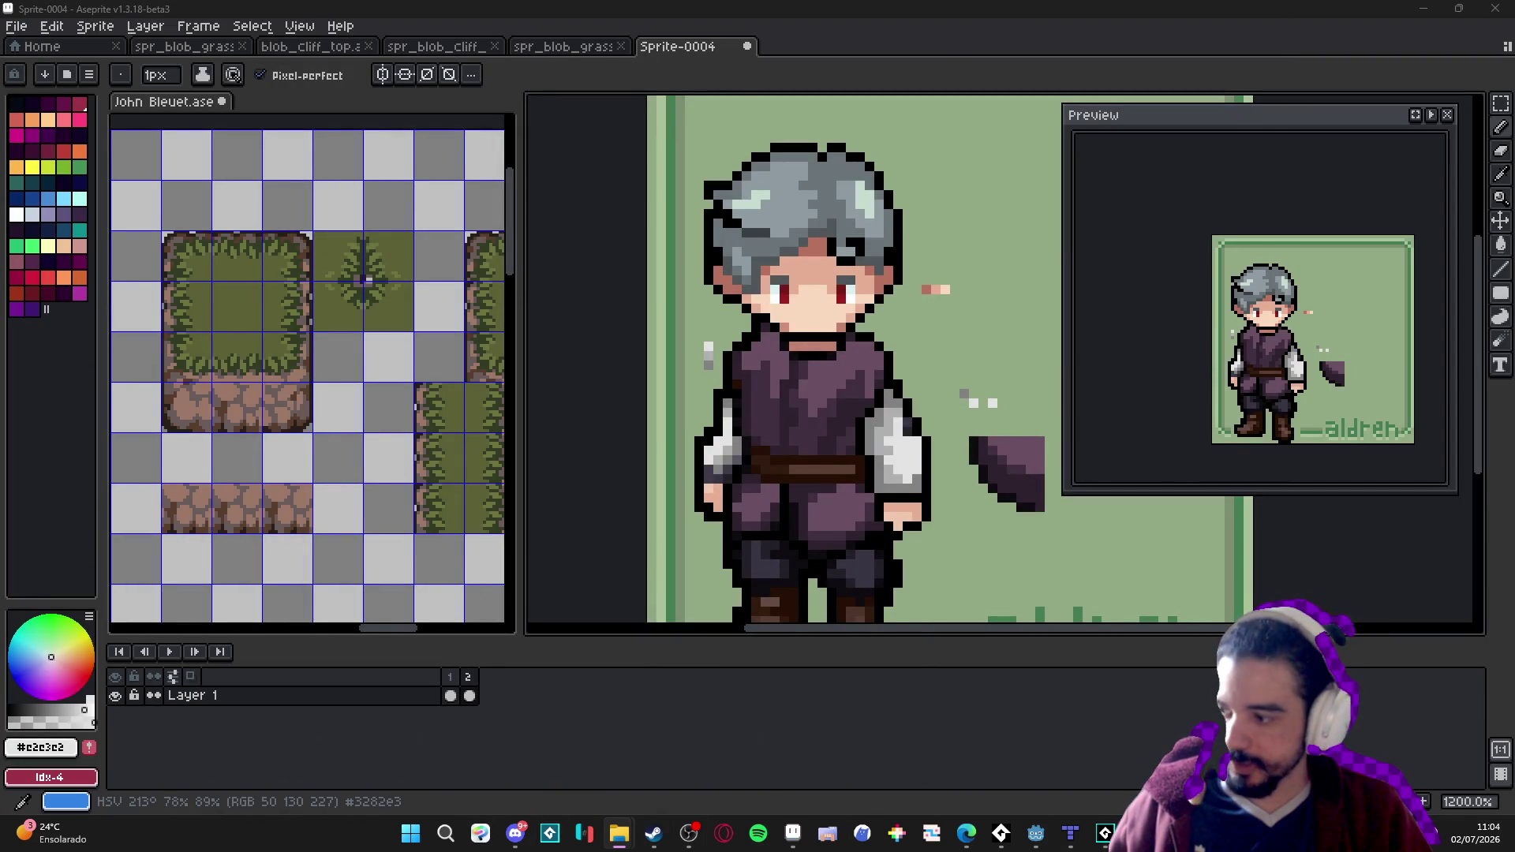
pyautogui.moveTo(956, 30); pyautogui.dragTo(957, 32)
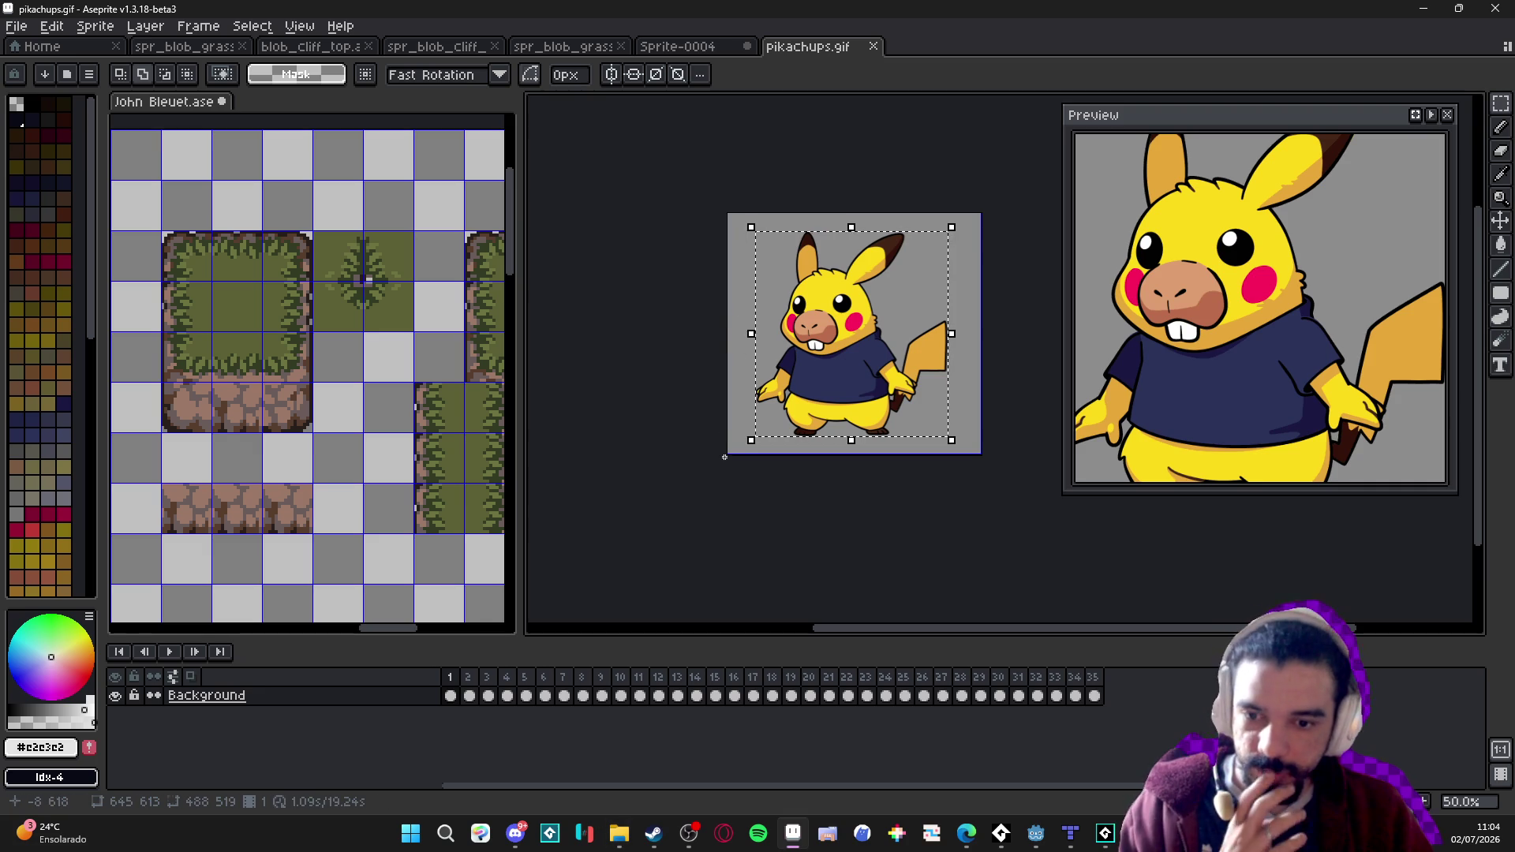
# Convert the Pikachu sprite's Background layer into a normal layer.
pyautogui.rightClick(236, 696)
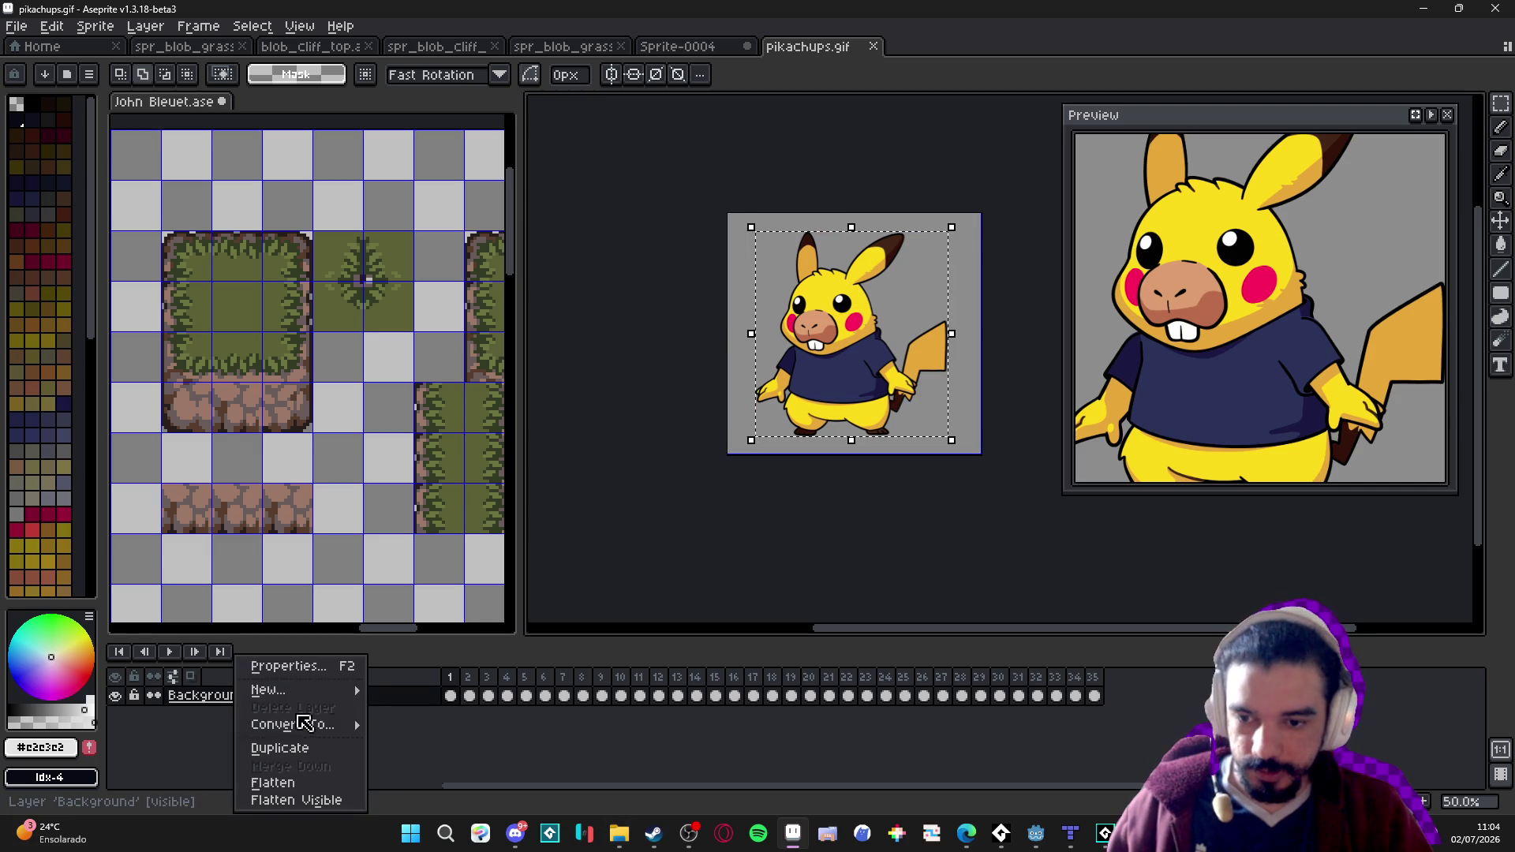
pyautogui.moveTo(331, 725)
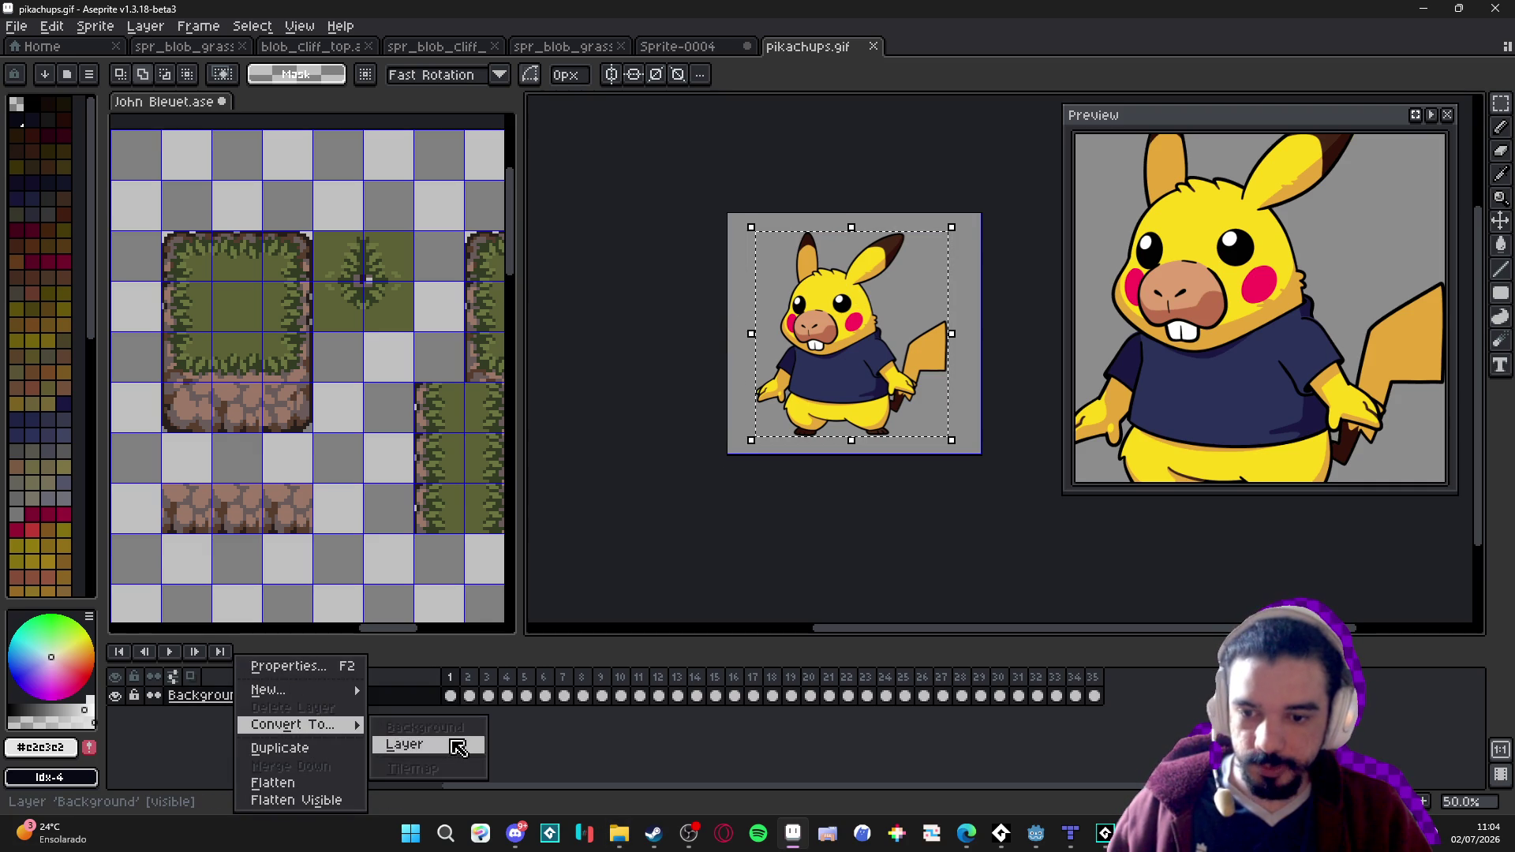
pyautogui.click(407, 742)
# Shrink the Pikachu image to a smaller size and commit the resize.
pyautogui.moveTo(922, 234)
pyautogui.mouseDown()
pyautogui.moveTo(867, 335)
pyautogui.moveTo(754, 430)
pyautogui.mouseUp()
pyautogui.scroll(5, 754, 429)
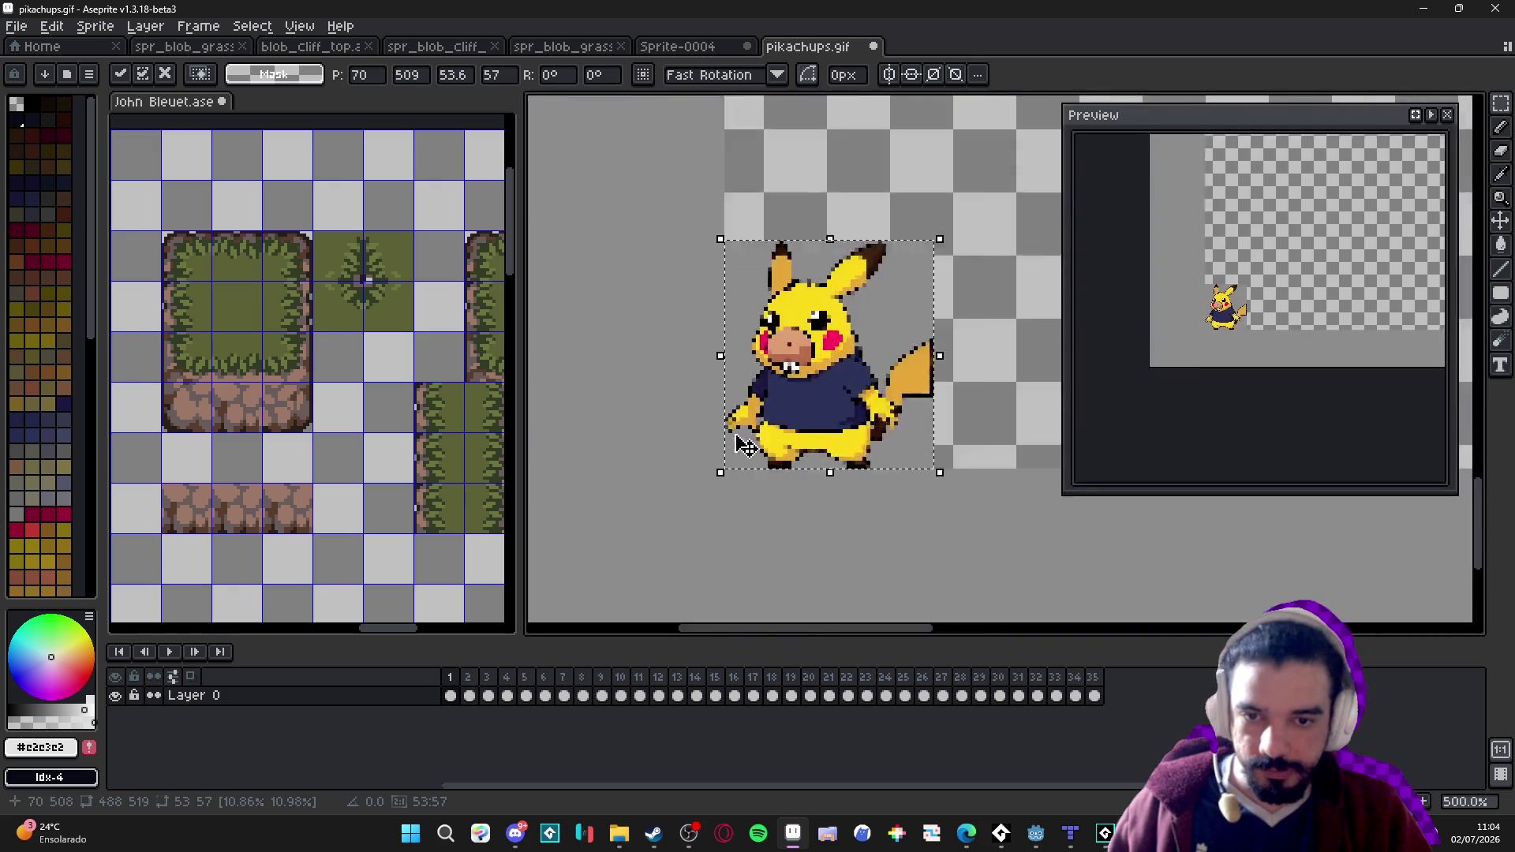
pyautogui.scroll(3, 801, 386)
pyautogui.scroll(-2, 821, 382)
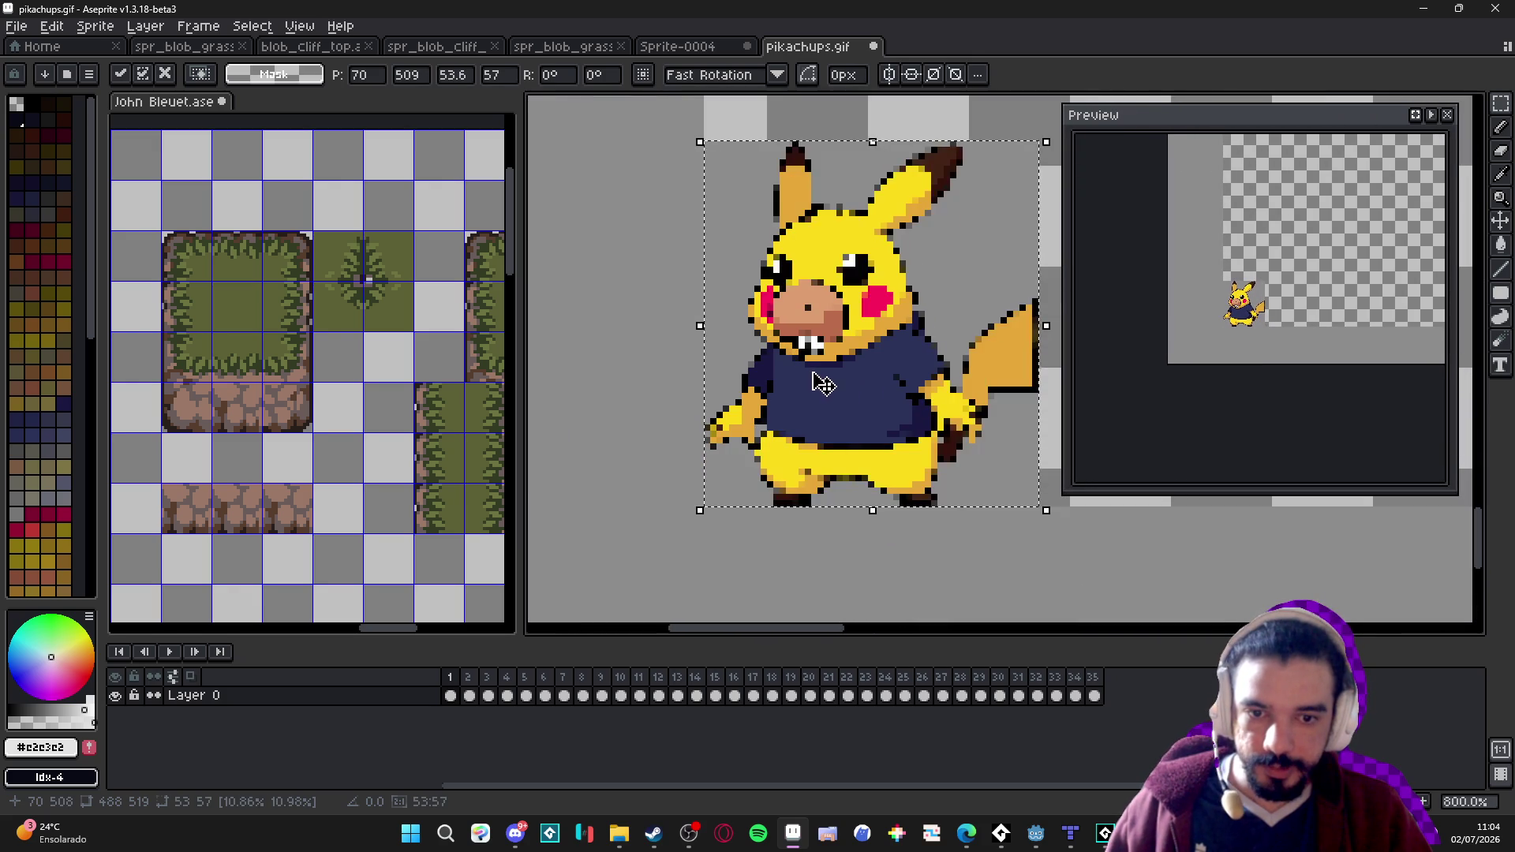
pyautogui.scroll(3, 866, 456)
pyautogui.scroll(-1, 771, 484)
pyautogui.press('Return')
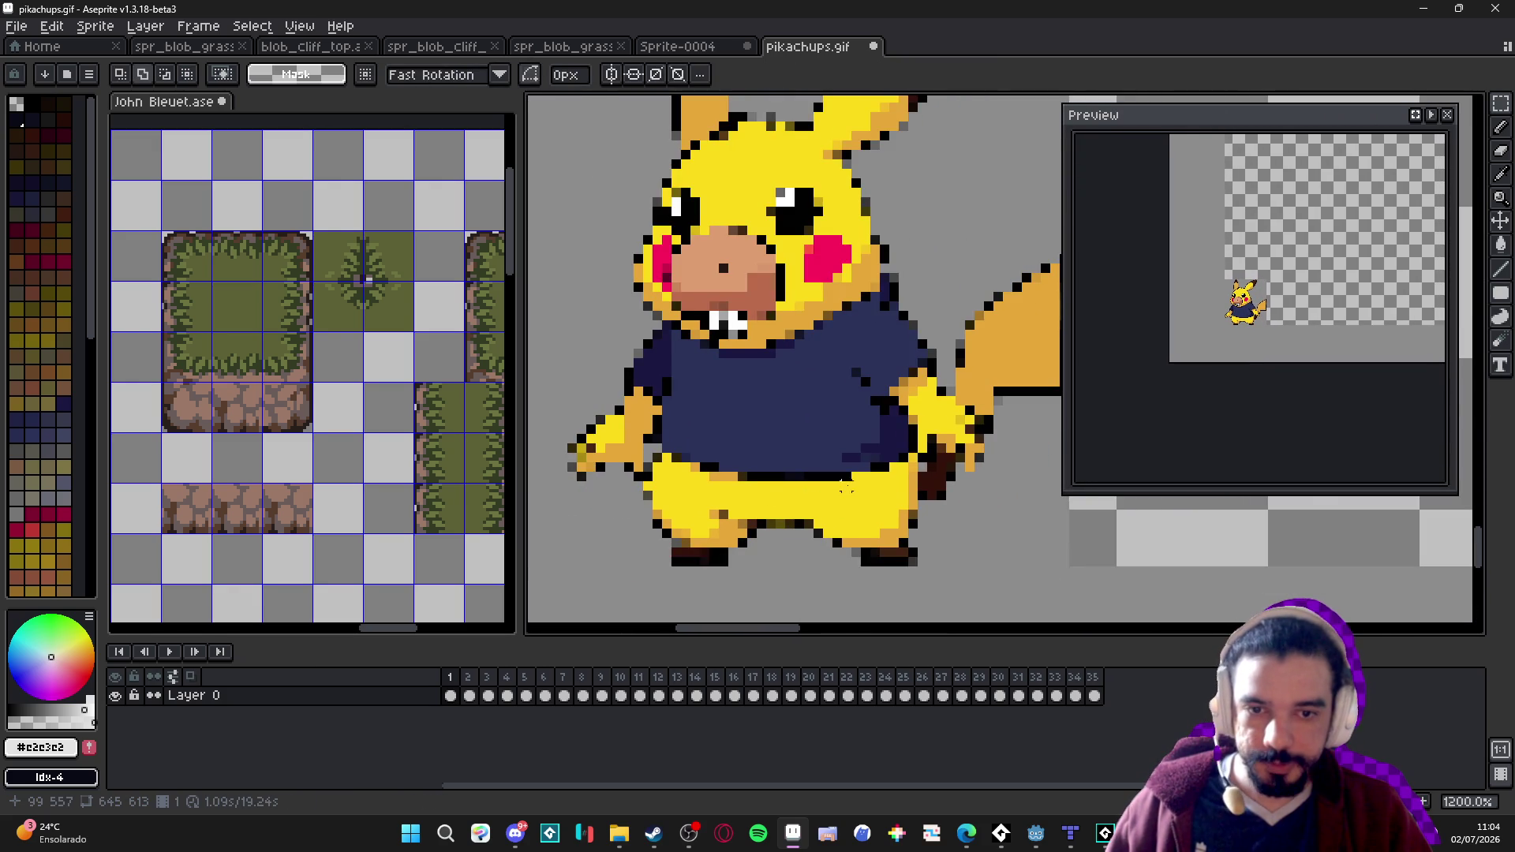
pyautogui.scroll(-2, 787, 468)
pyautogui.scroll(6, 755, 482)
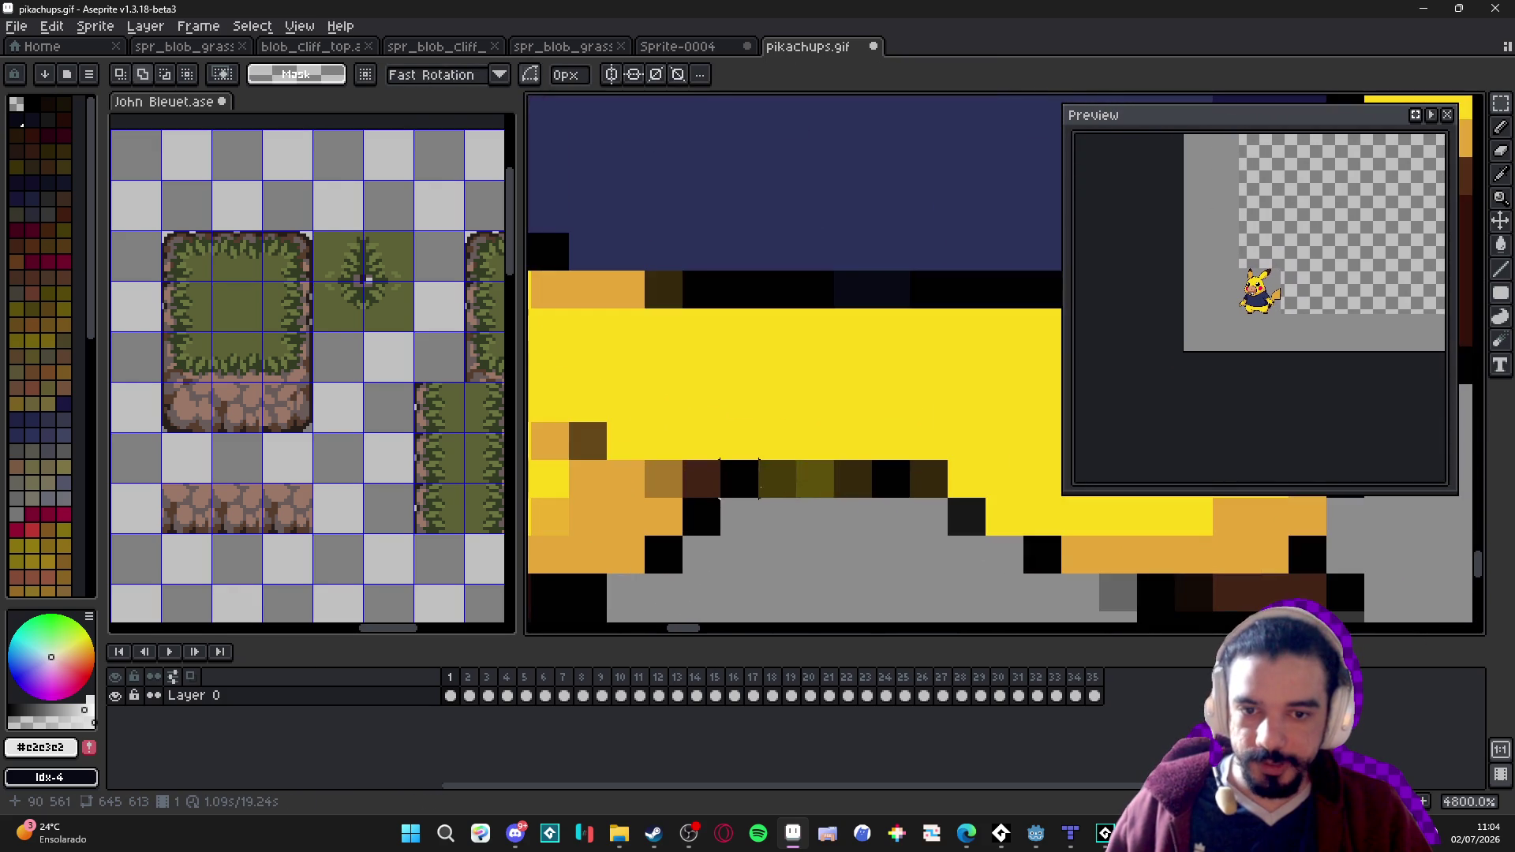
# With the pencil, repaint the pixel rows under Pikachu in dark brown, olive and black.
pyautogui.press('b')
pyautogui.scroll(1, 842, 495)
pyautogui.keyDown('alt'); pyautogui.click(842, 494); pyautogui.keyUp('alt')
pyautogui.keyDown('alt'); pyautogui.click(800, 424); pyautogui.keyUp('alt')
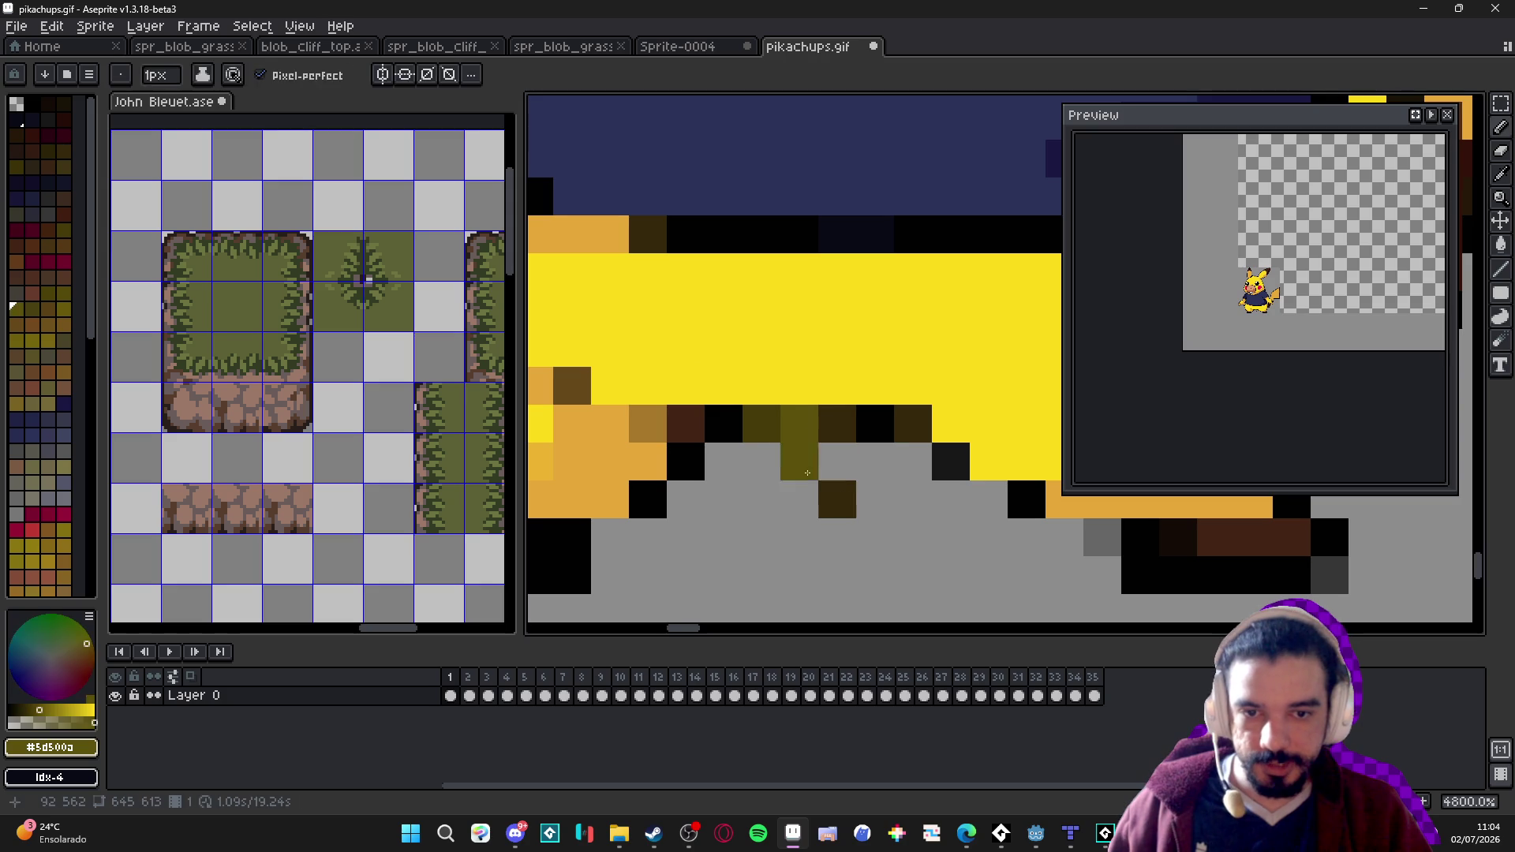
pyautogui.click(799, 500)
pyautogui.keyDown('alt'); pyautogui.click(771, 423); pyautogui.keyUp('alt')
pyautogui.click(762, 500)
pyautogui.keyDown('alt'); pyautogui.click(723, 424); pyautogui.keyUp('alt')
pyautogui.click(727, 489)
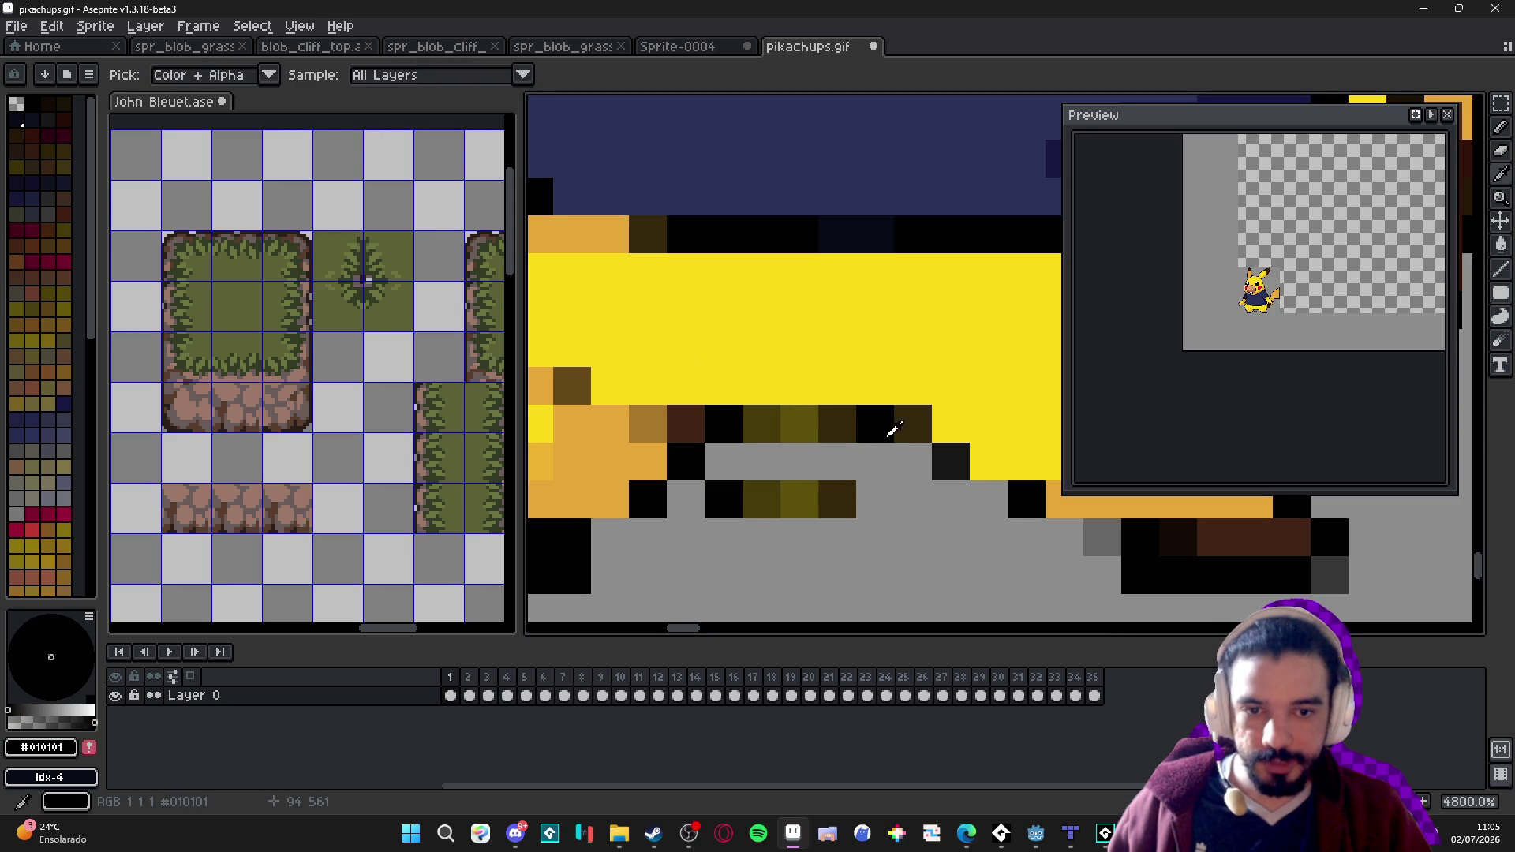
pyautogui.keyDown('alt'); pyautogui.click(912, 424); pyautogui.keyUp('alt')
pyautogui.click(882, 509)
# Add black pixels near Pikachu's feet and undo the last stray stroke.
pyautogui.scroll(-1, 882, 509)
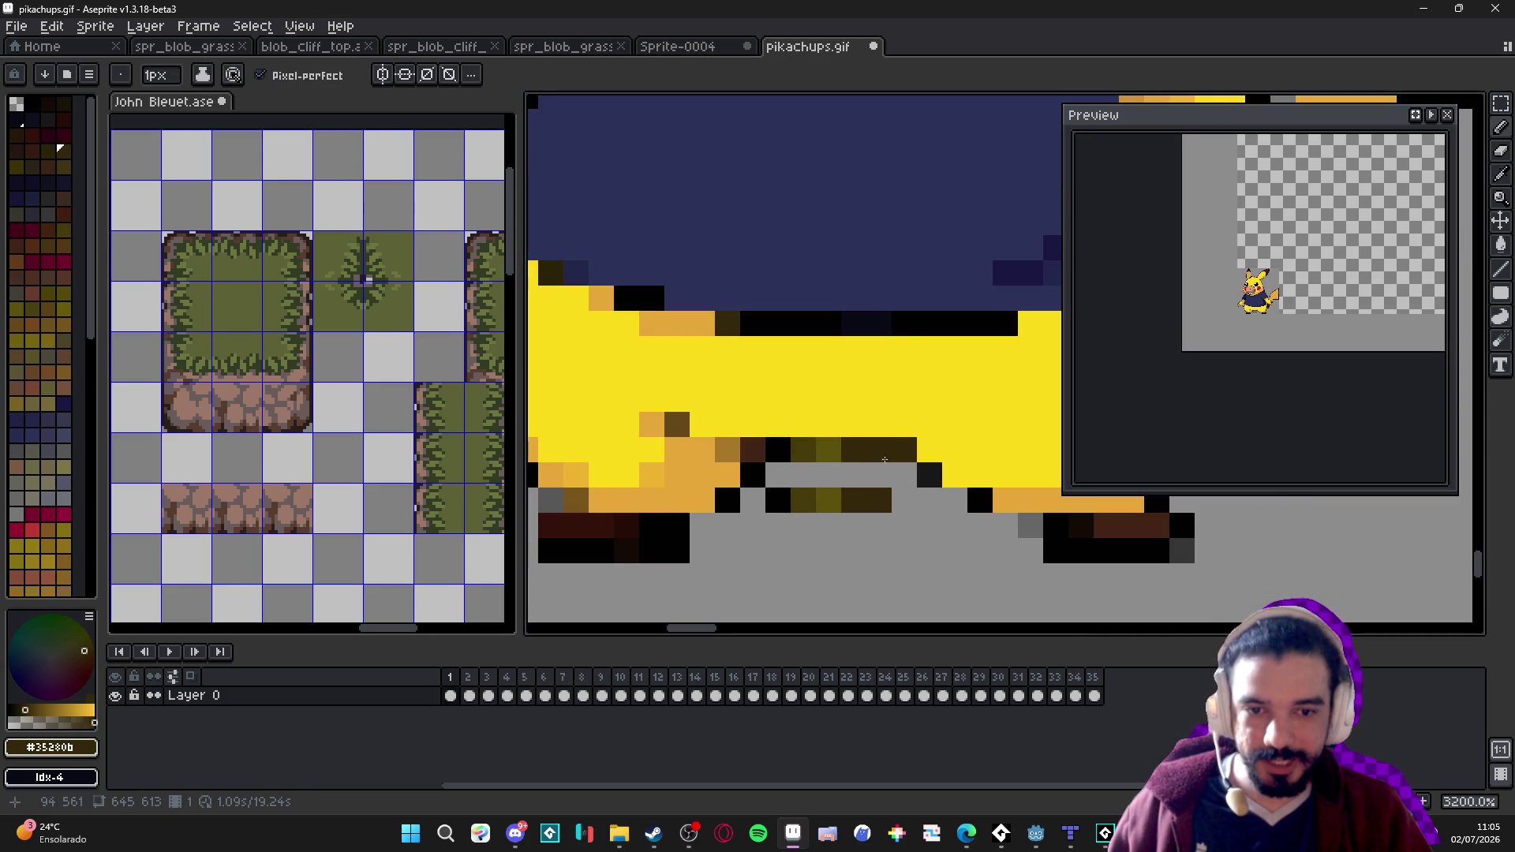
pyautogui.keyDown('alt'); pyautogui.click(888, 452); pyautogui.keyUp('alt')
pyautogui.click(877, 513)
pyautogui.scroll(-3, 873, 520)
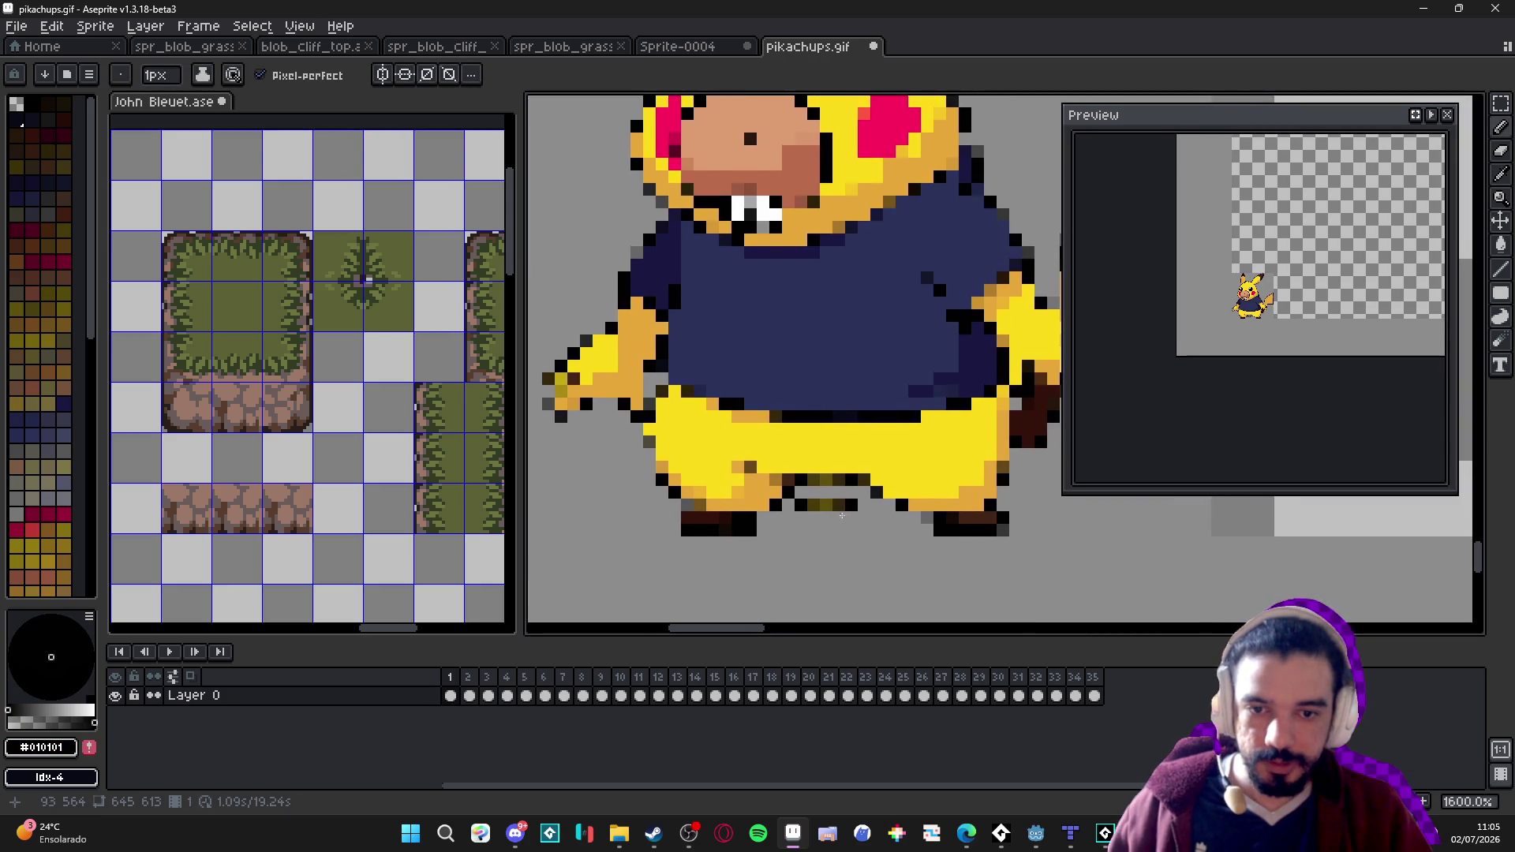
pyautogui.scroll(2, 821, 521)
pyautogui.keyDown('alt'); pyautogui.click(819, 521); pyautogui.keyUp('alt')
pyautogui.scroll(-3, 832, 537)
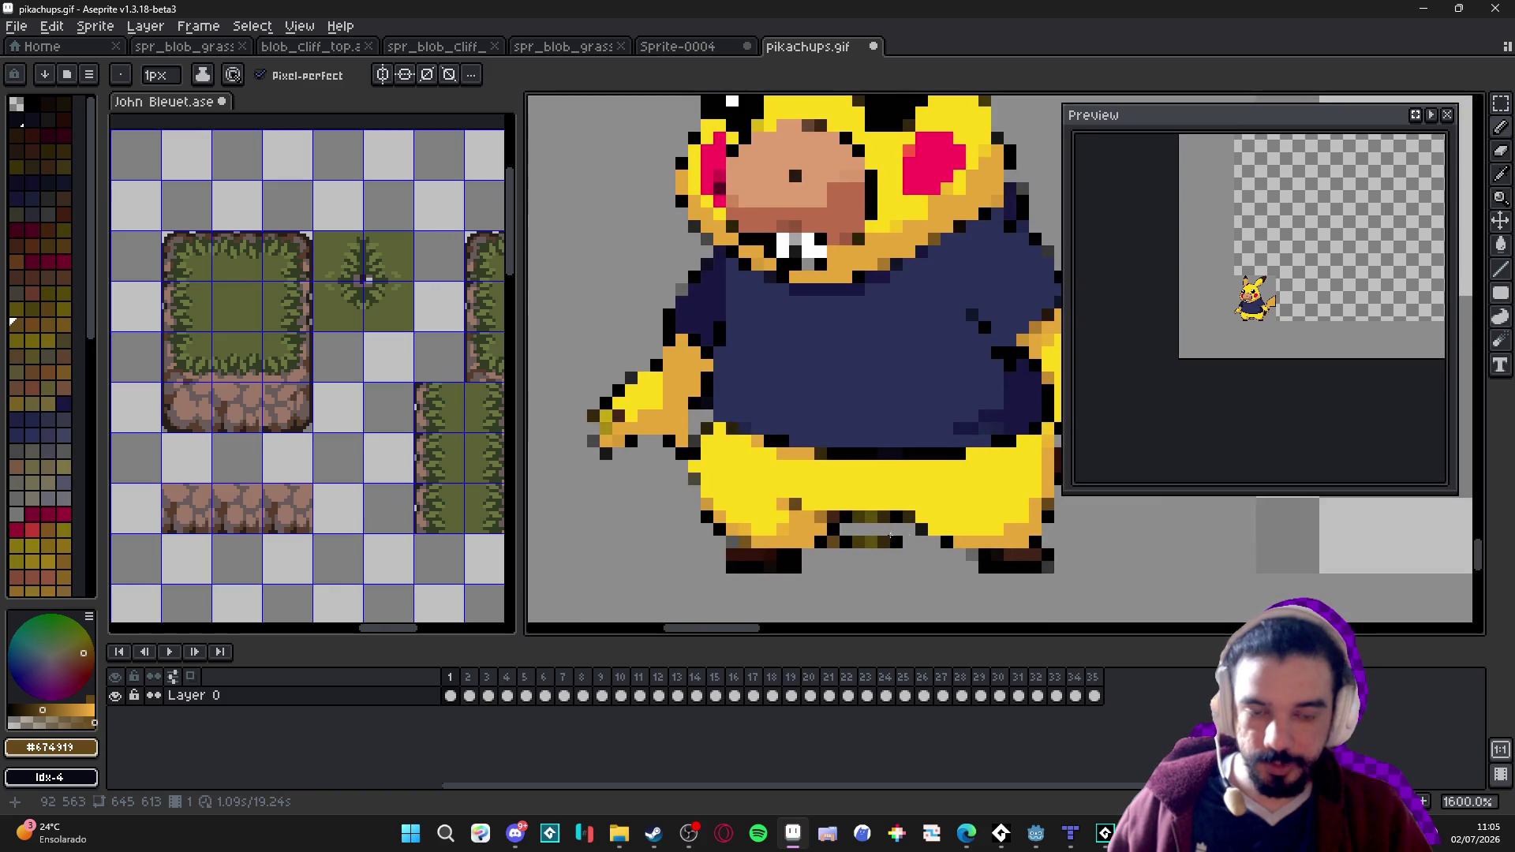
pyautogui.scroll(-5, 833, 537)
pyautogui.scroll(-1, 821, 538)
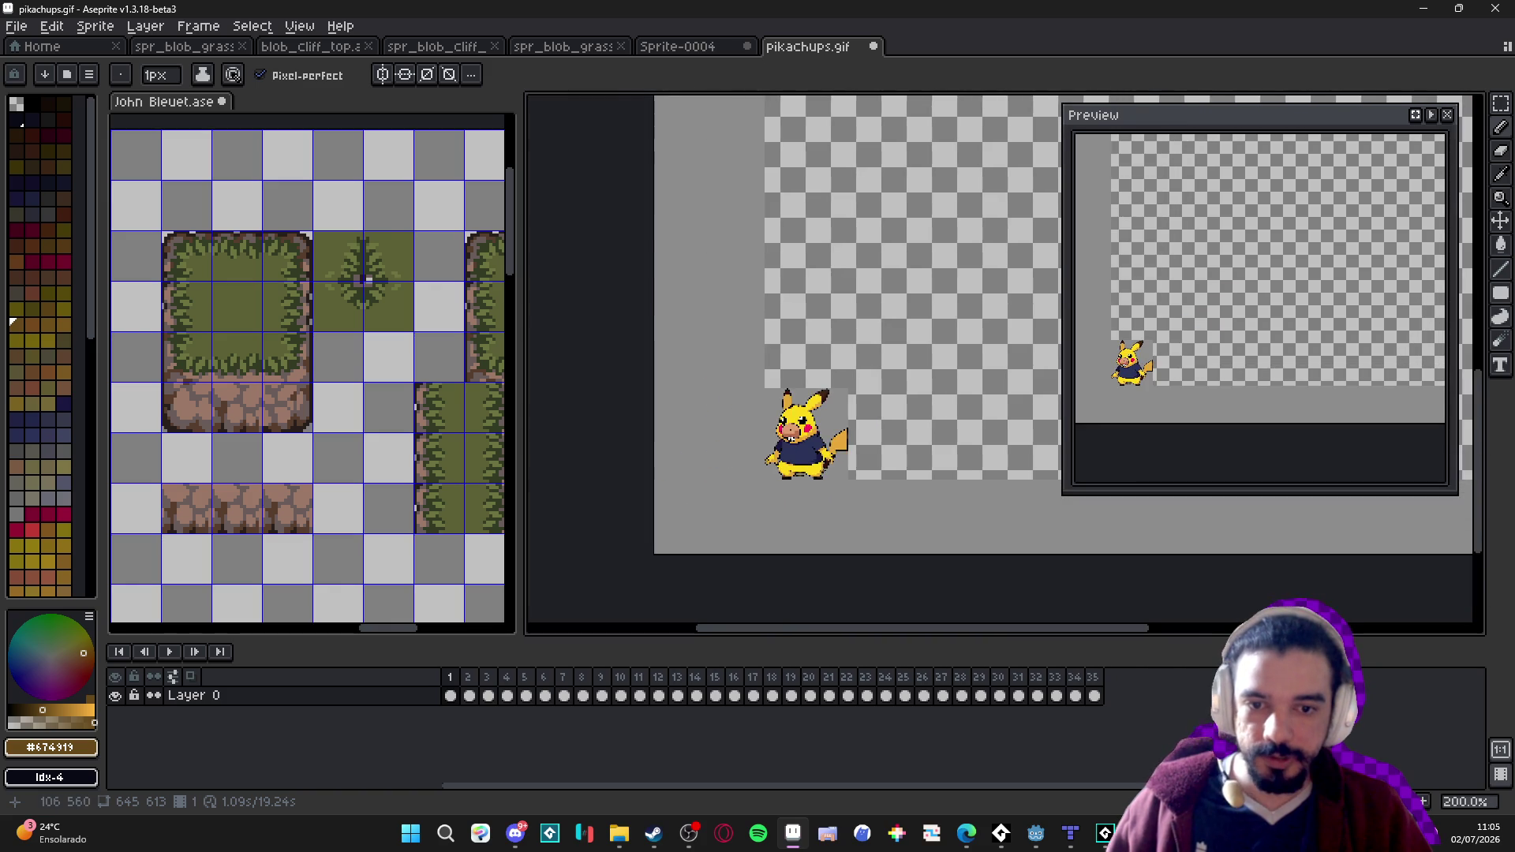
pyautogui.scroll(7, 808, 467)
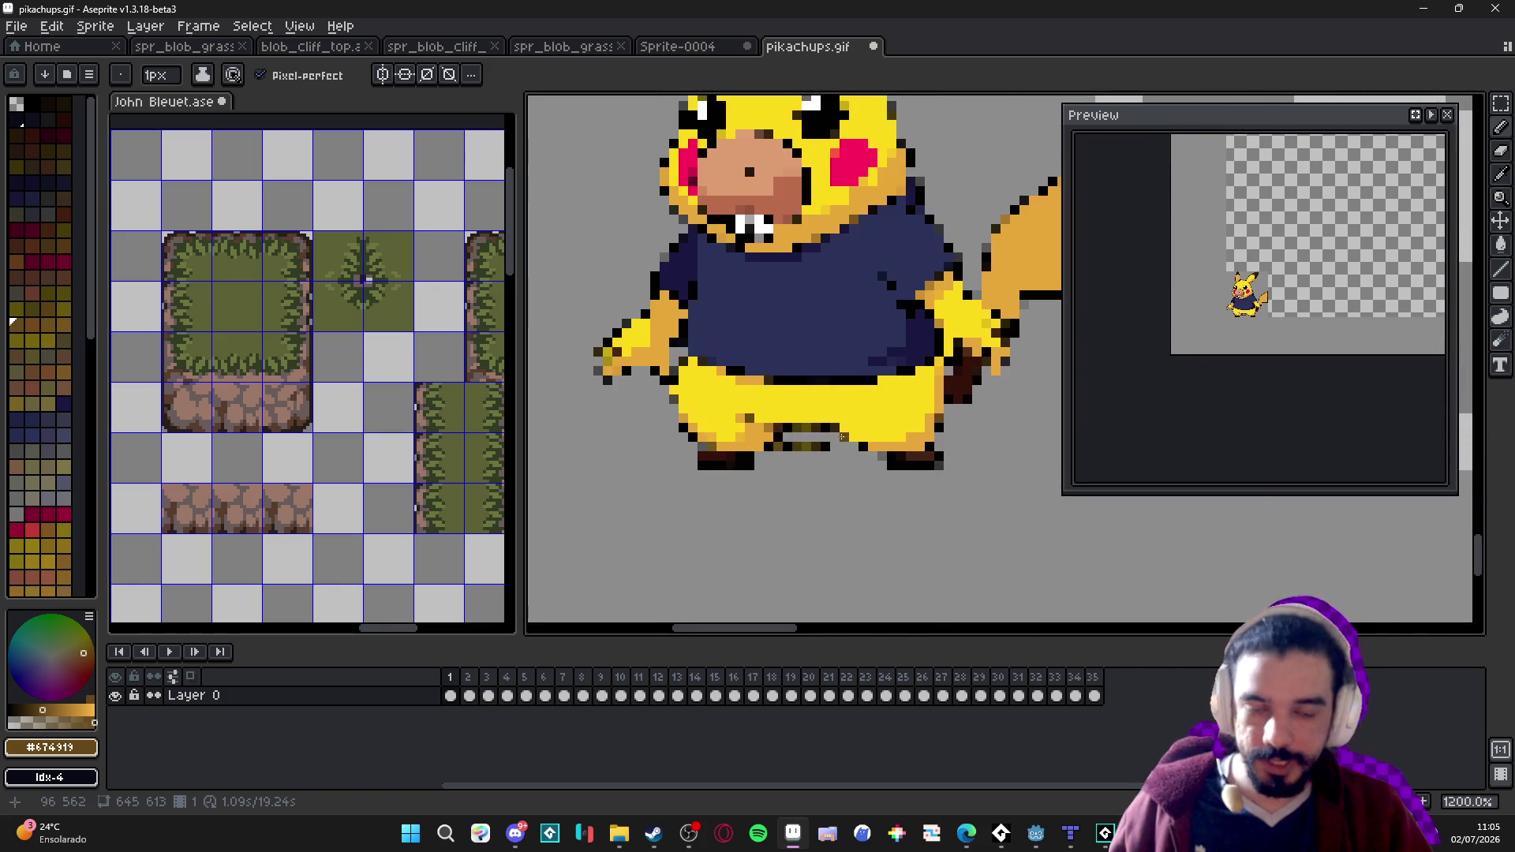
pyautogui.hotkey('ctrl', 'z')
pyautogui.hotkey('ctrl', 'z')
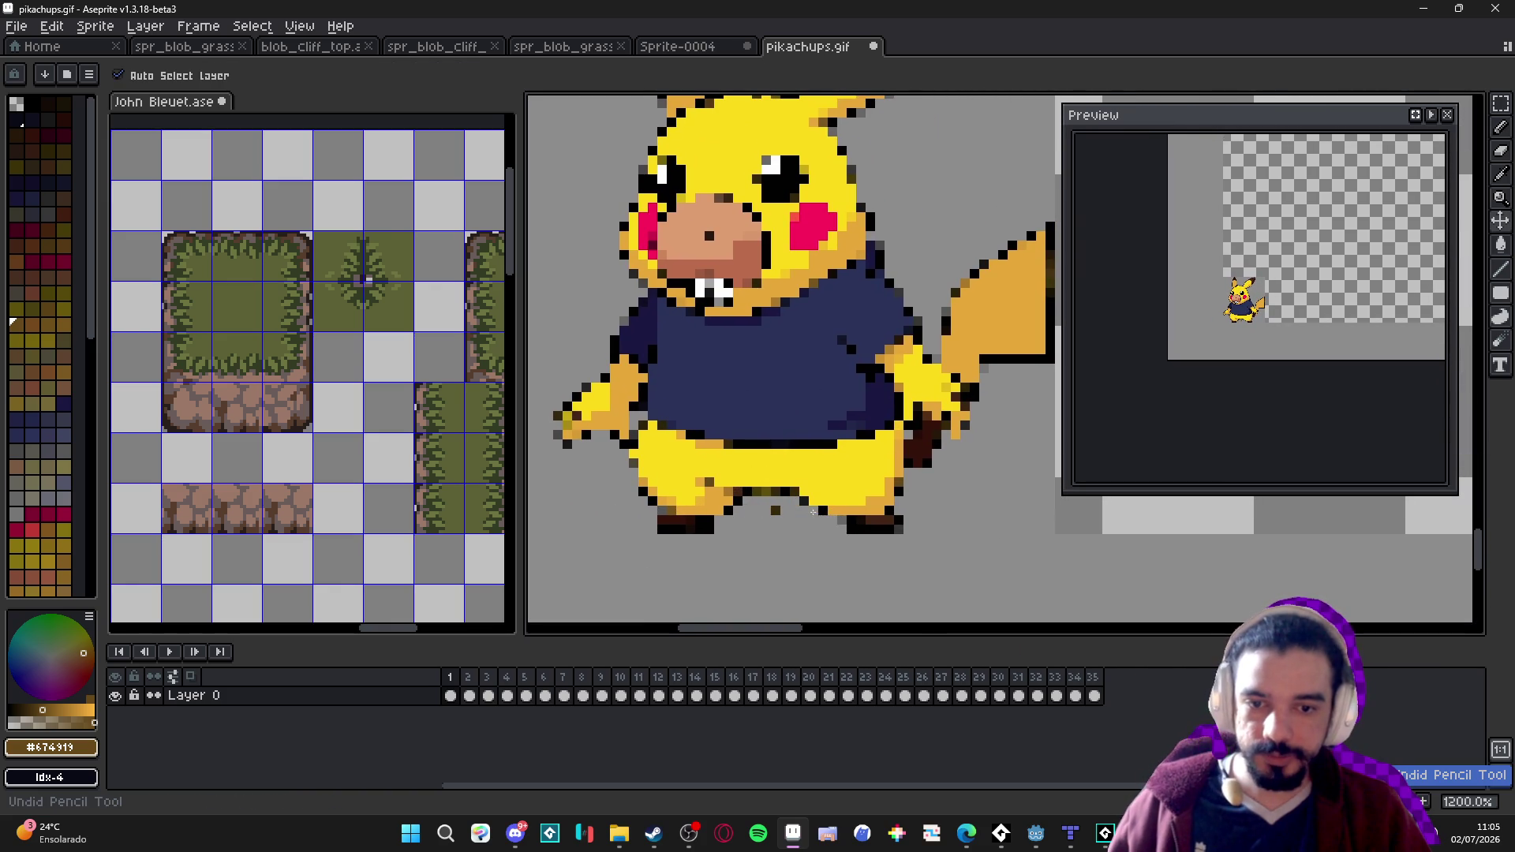
pyautogui.scroll(-2, 813, 509)
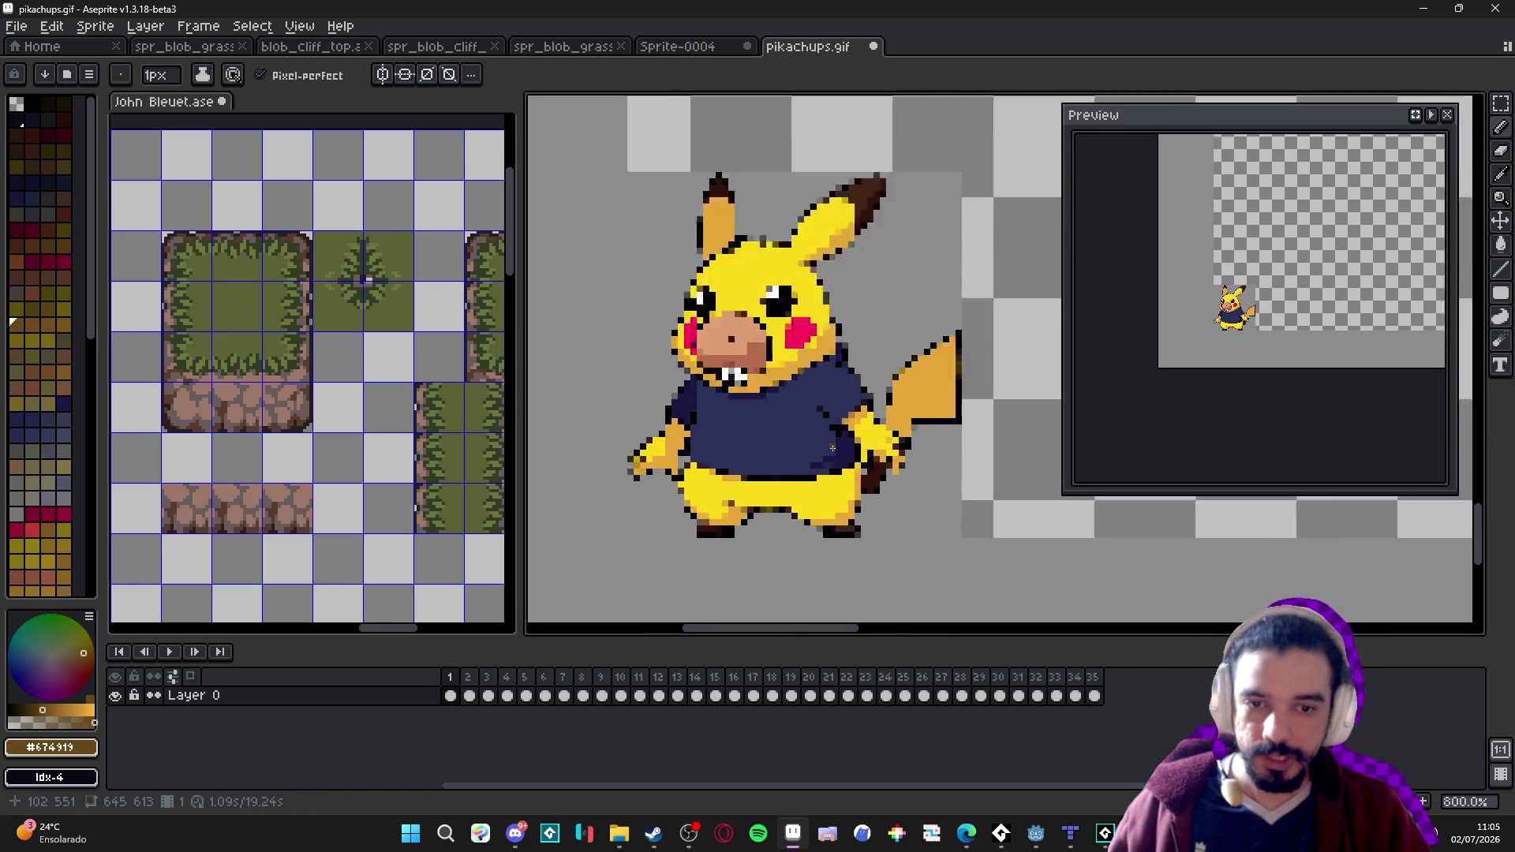
pyautogui.scroll(3, 863, 438)
pyautogui.scroll(2, 860, 355)
# Outline Pikachu's tail edges in solid black pixels.
pyautogui.keyDown('alt'); pyautogui.click(860, 370); pyautogui.keyUp('alt')
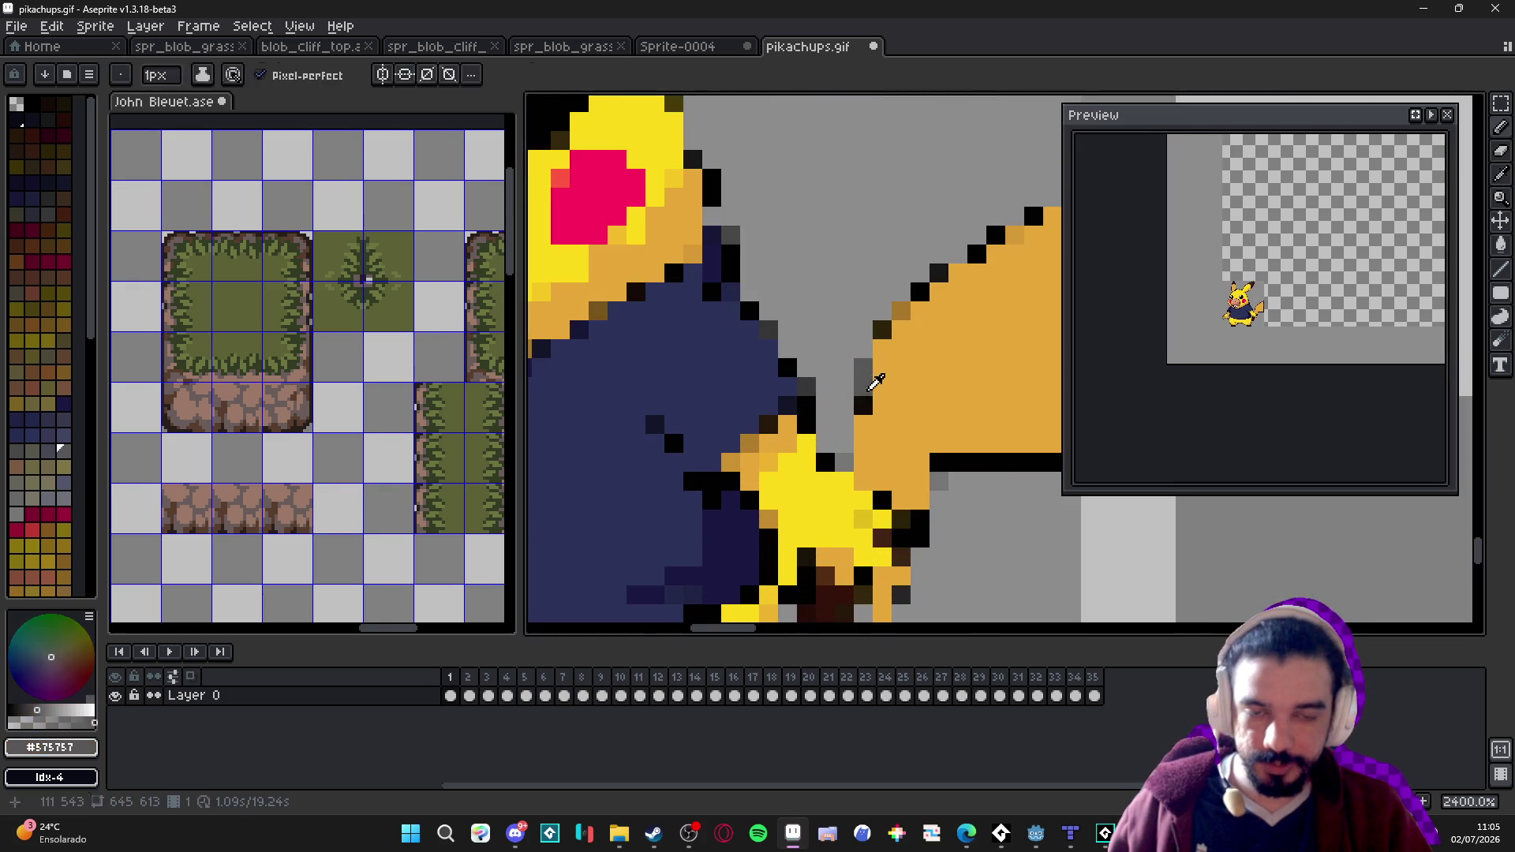
pyautogui.moveTo(861, 374); pyautogui.dragTo(861, 354)
pyautogui.click(901, 311)
pyautogui.click(881, 331)
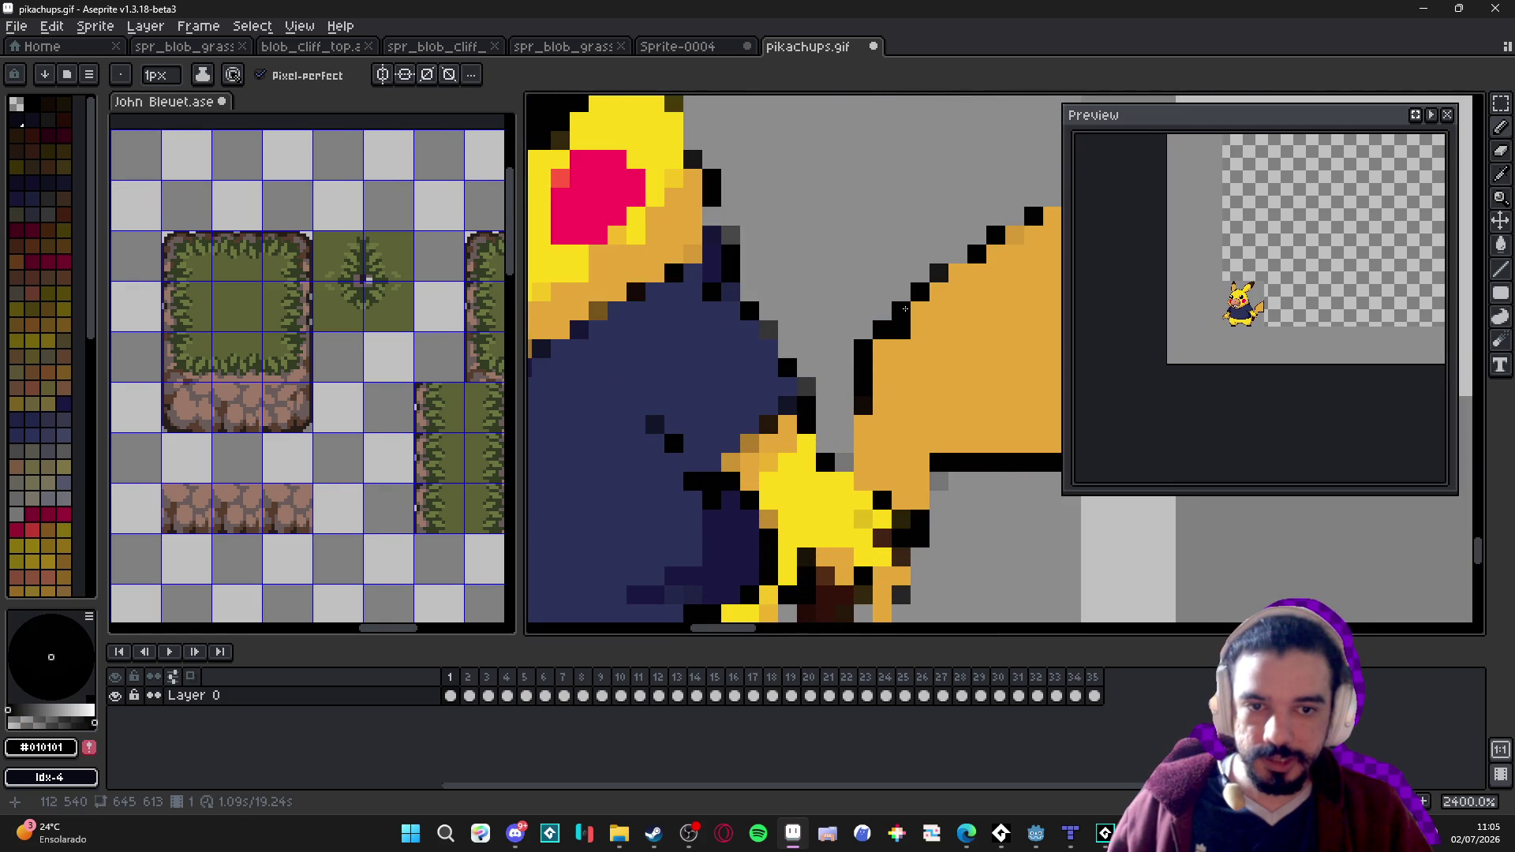
pyautogui.hscroll(3, 955, 259)
pyautogui.moveTo(902, 262); pyautogui.dragTo(940, 257)
pyautogui.moveTo(945, 340); pyautogui.dragTo(947, 375)
pyautogui.moveTo(814, 520); pyautogui.dragTo(814, 569)
pyautogui.scroll(-3, 814, 569)
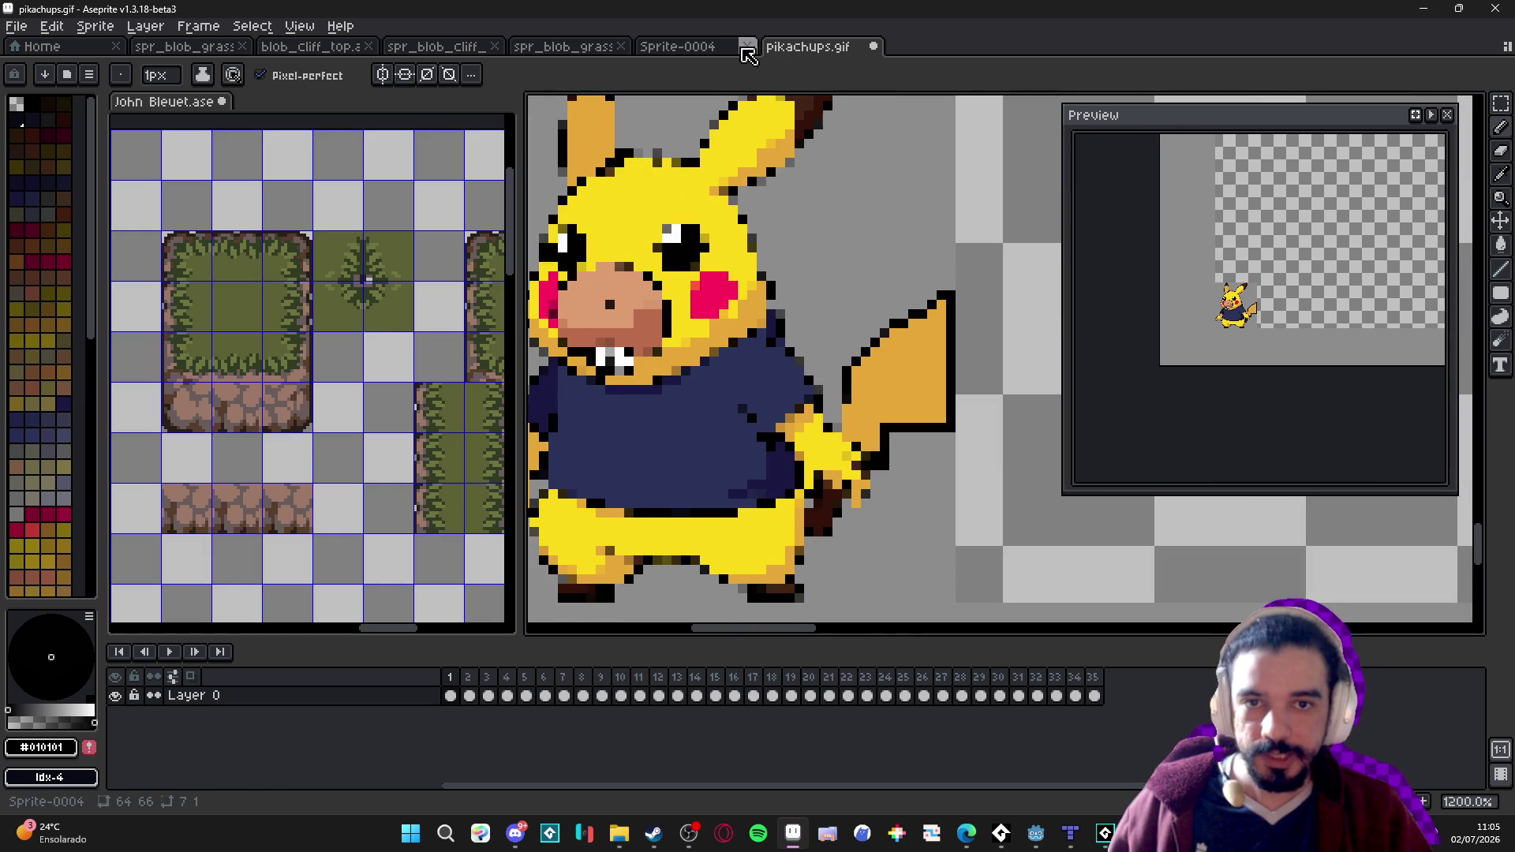
# Preview the animation, blacken a cheek outline pixel, then close pikachups.gif.
pyautogui.press('Return')
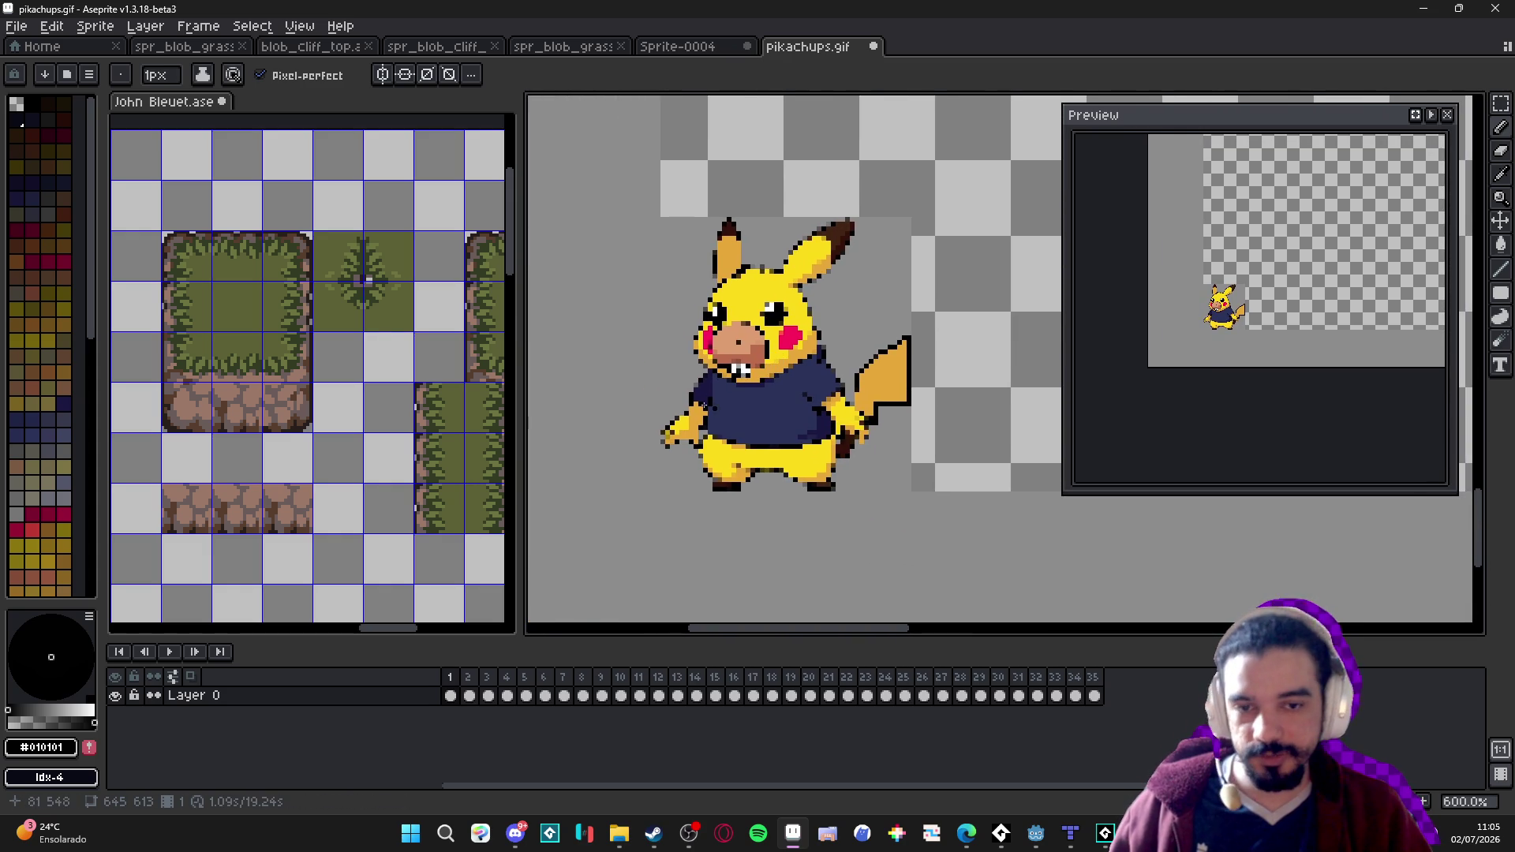
pyautogui.scroll(1, 702, 299)
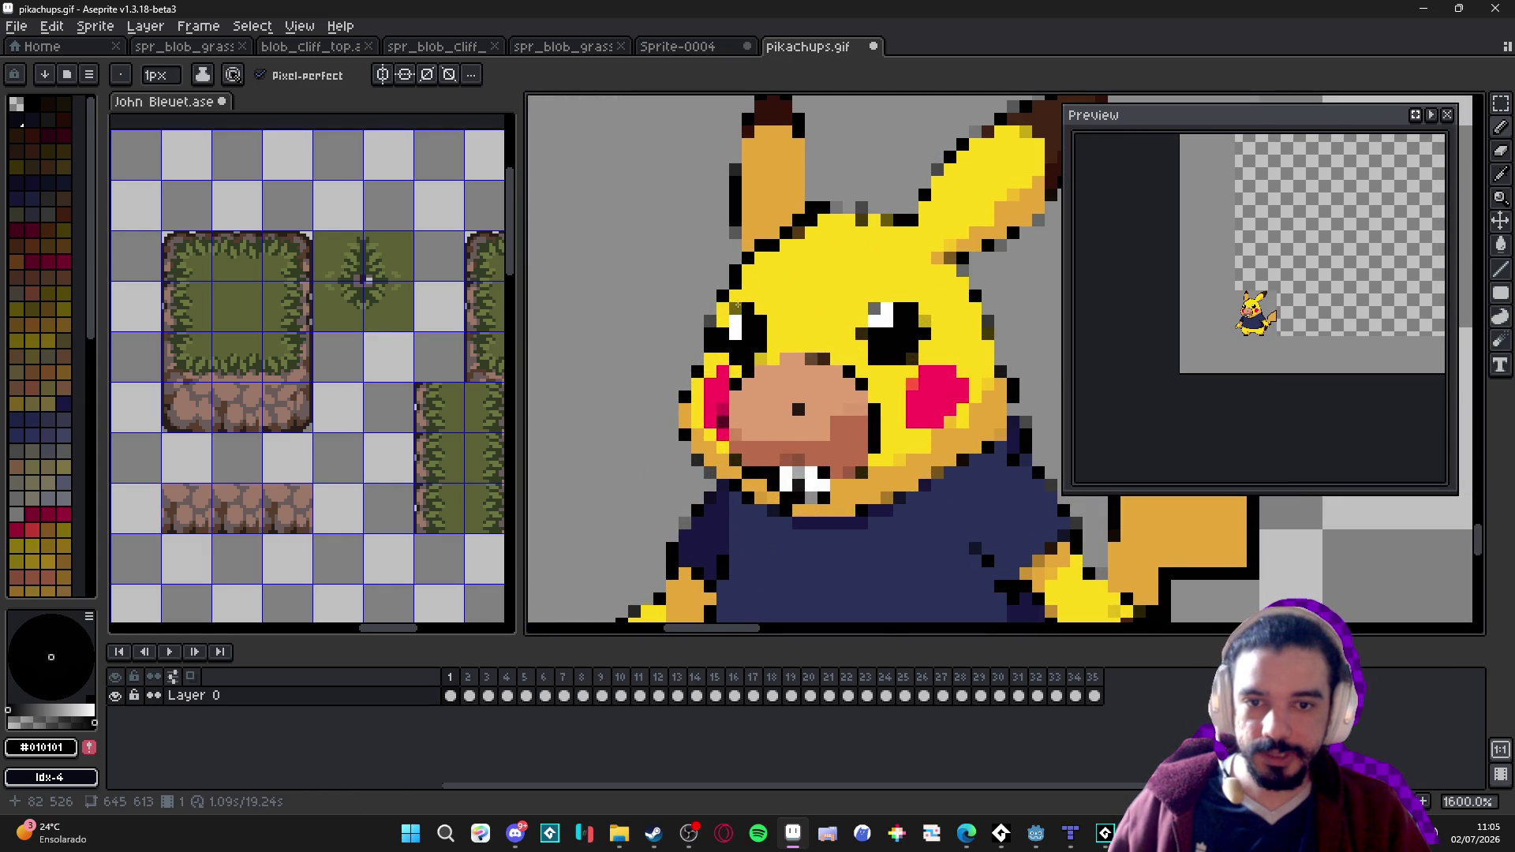
pyautogui.click(696, 374)
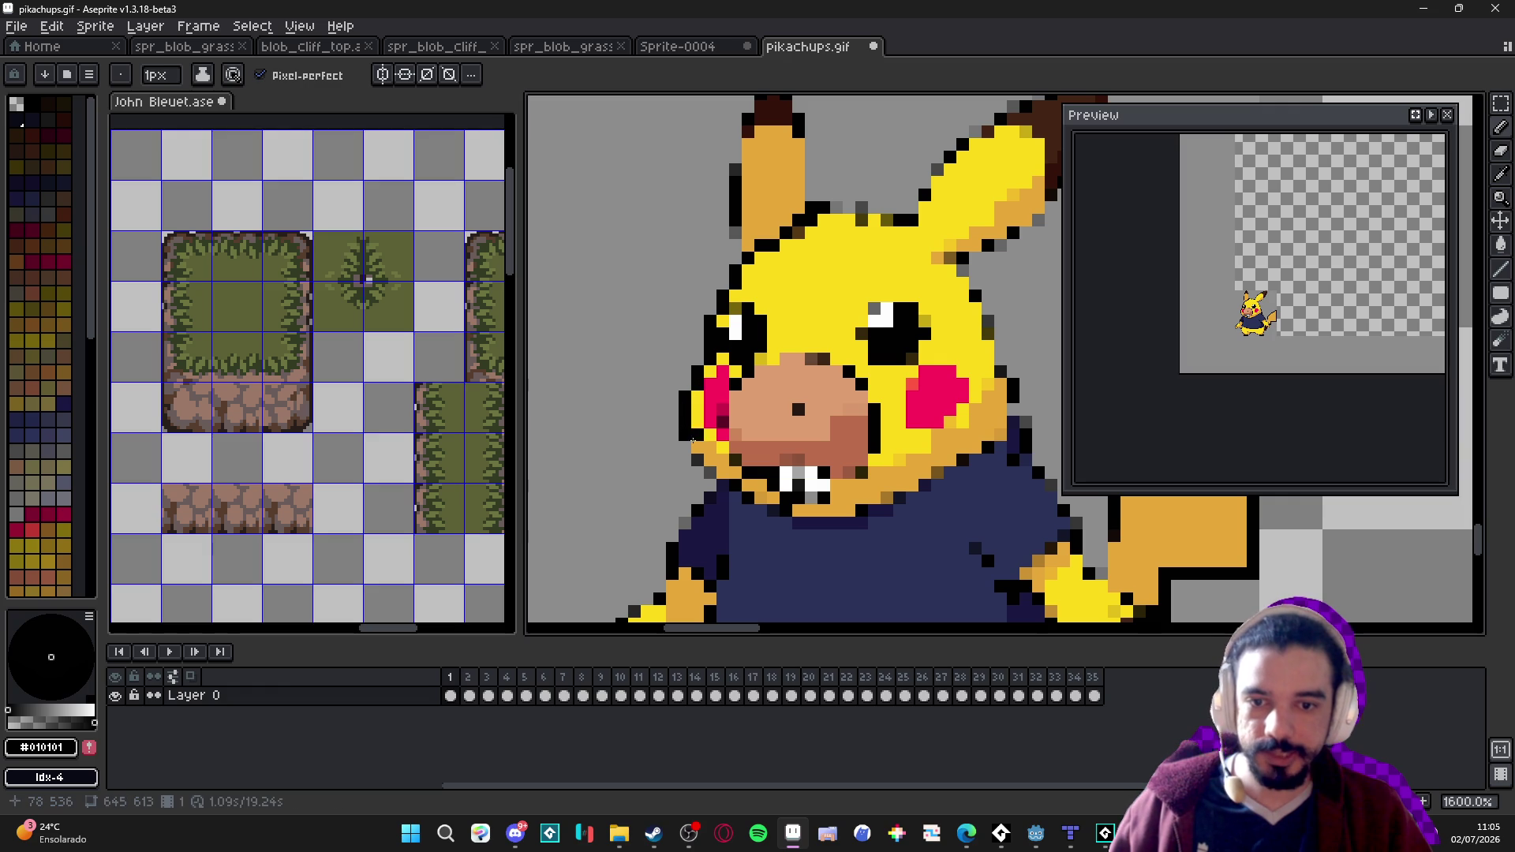
pyautogui.scroll(-6, 709, 475)
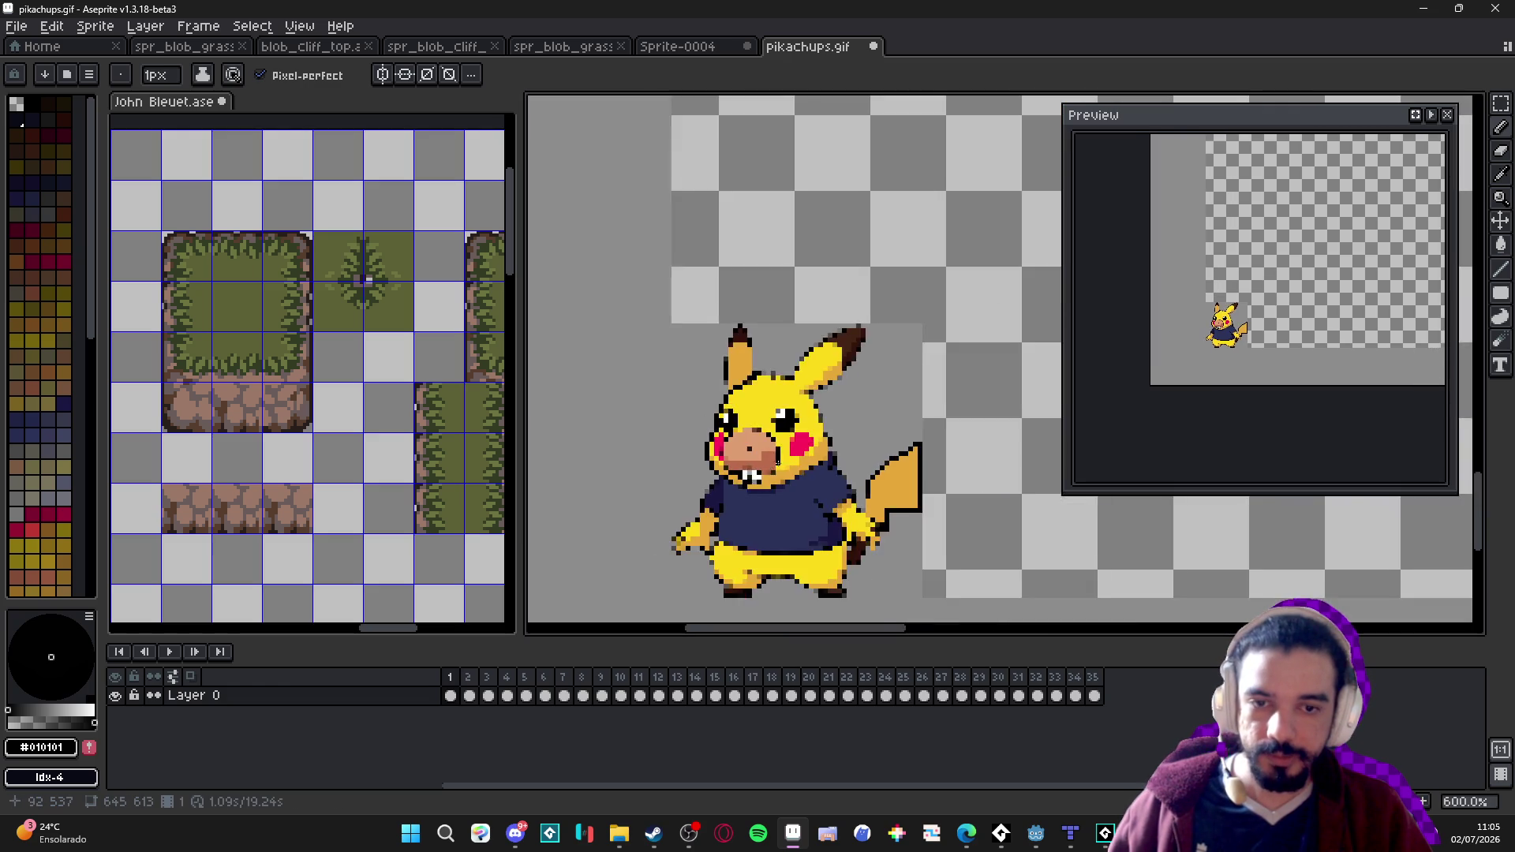
pyautogui.click(874, 46)
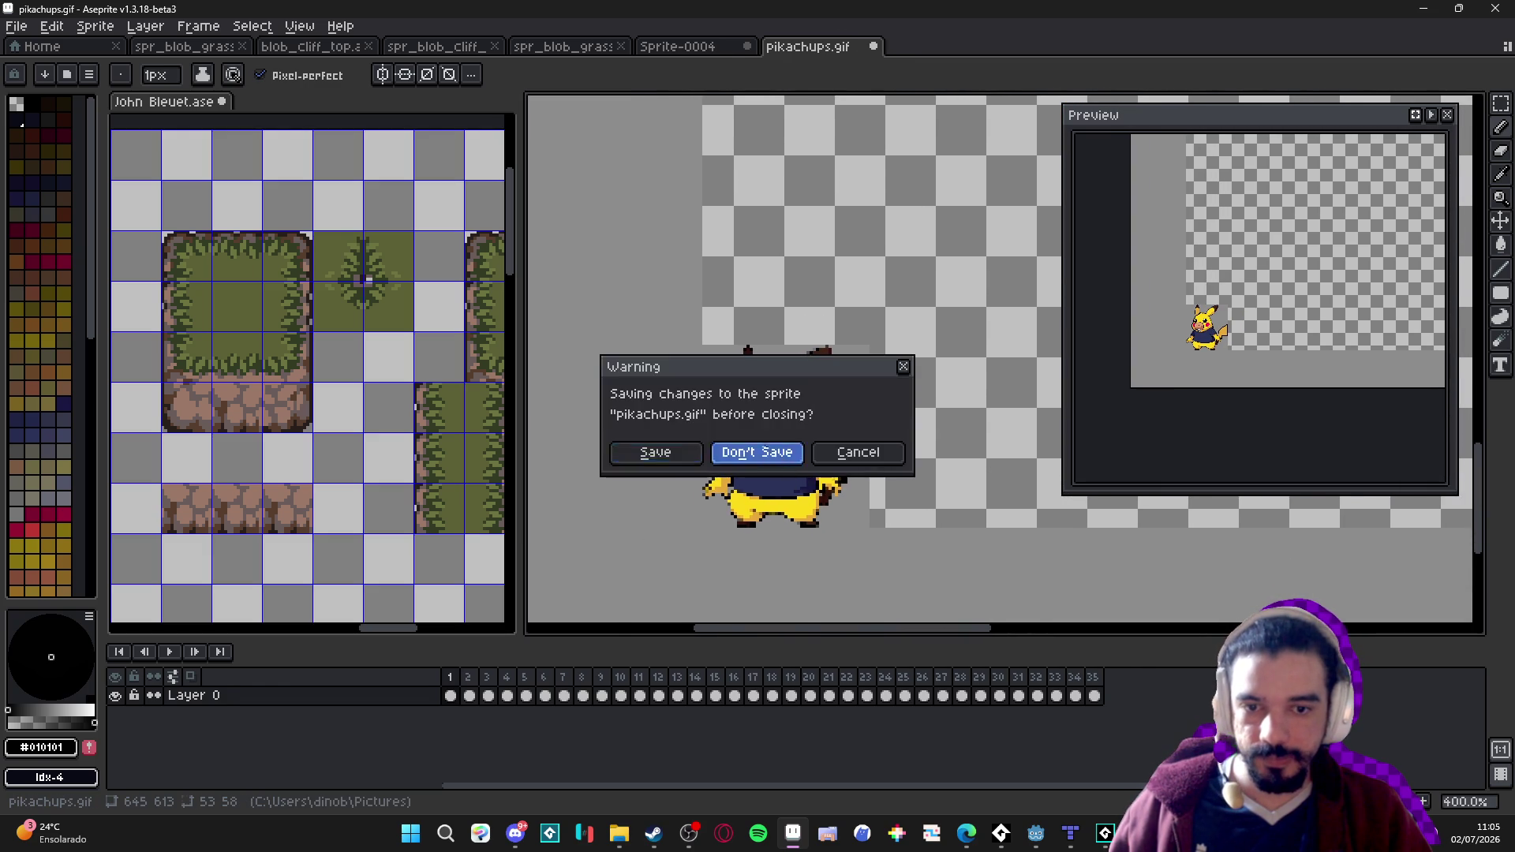
# Discard changes to pikachups.gif and show frame 1 of the aldren card.
pyautogui.click(757, 452)
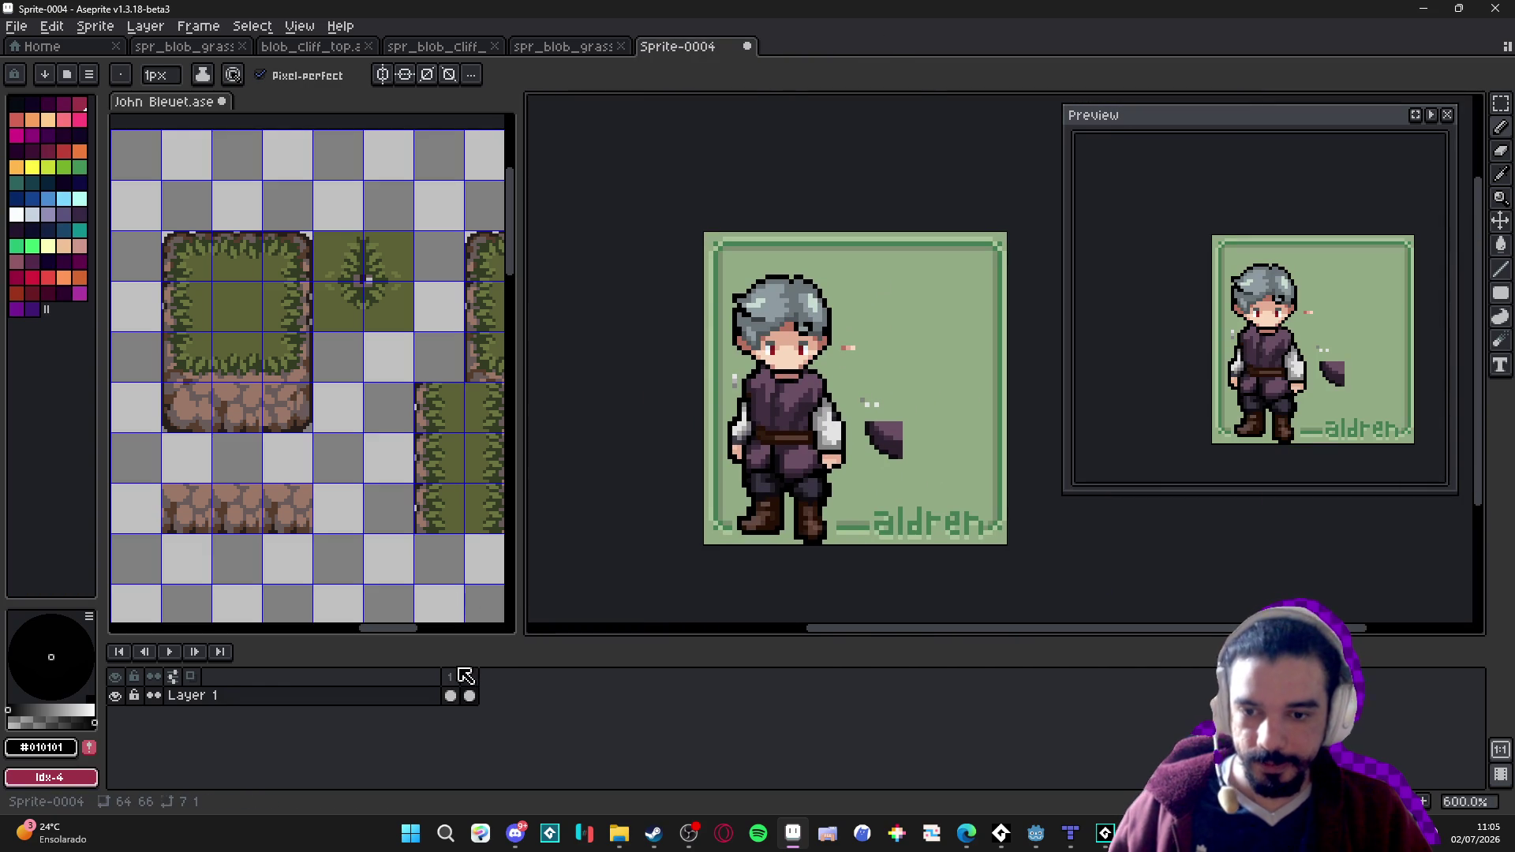
pyautogui.click(451, 676)
pyautogui.scroll(1, 719, 314)
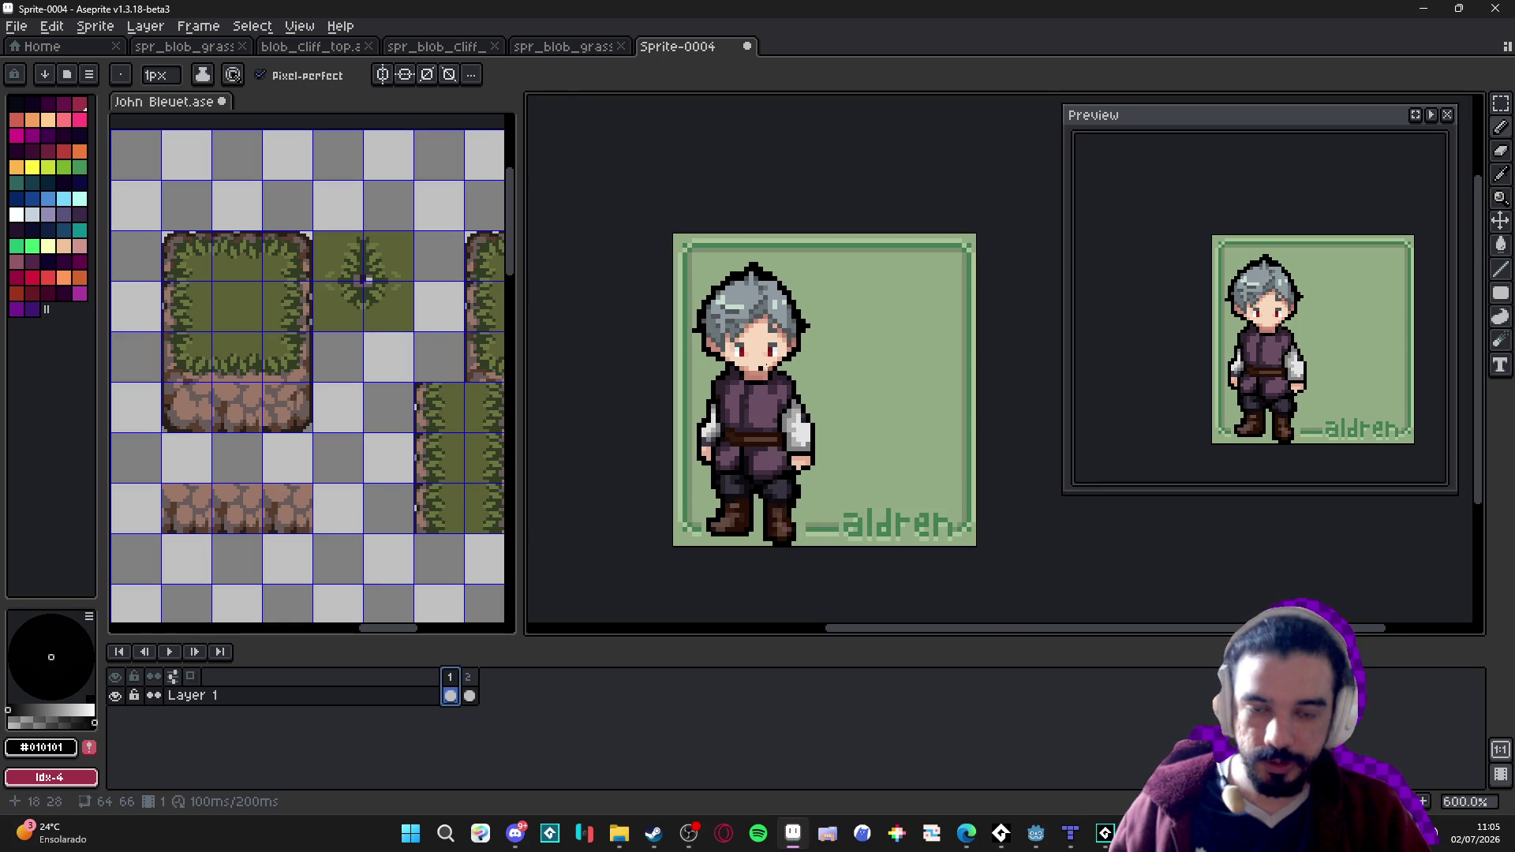
# Flip repeatedly between frames 1 and 2 of the aldren card, ending on frame 2.
pyautogui.click(473, 691)
pyautogui.click(451, 695)
pyautogui.click(470, 693)
pyautogui.click(453, 693)
pyautogui.click(468, 693)
pyautogui.click(453, 693)
pyautogui.click(470, 693)
pyautogui.click(454, 693)
pyautogui.click(474, 689)
pyautogui.click(457, 694)
pyautogui.click(453, 693)
pyautogui.click(470, 692)
pyautogui.click(455, 687)
pyautogui.click(470, 691)
pyautogui.click(455, 693)
pyautogui.click(469, 692)
pyautogui.click(453, 693)
pyautogui.click(470, 692)
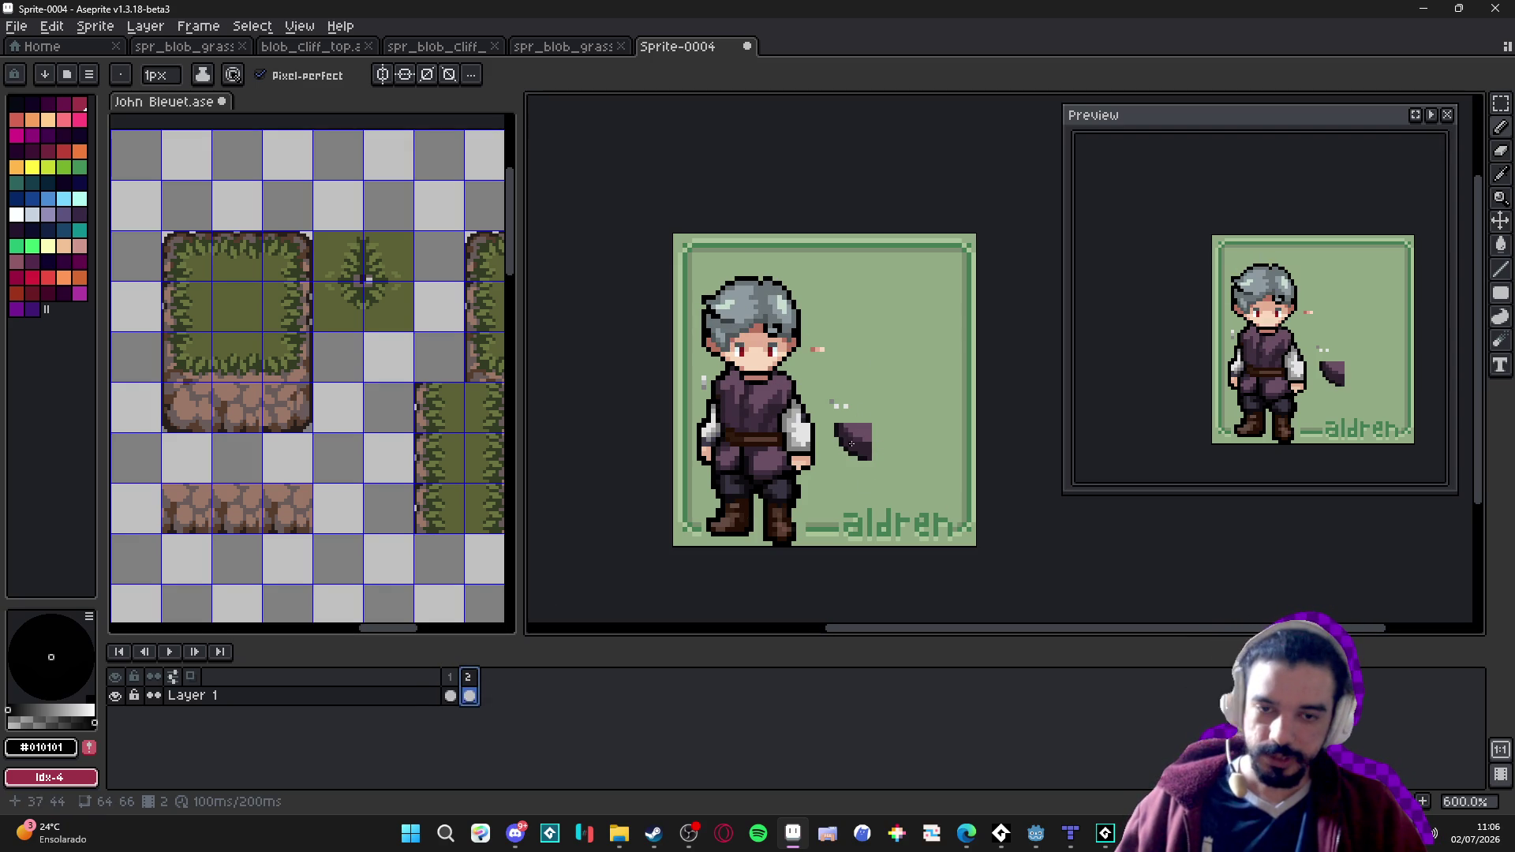
# Sample browns from the boot and test brown dots and a stroke on the green.
pyautogui.scroll(7, 789, 521)
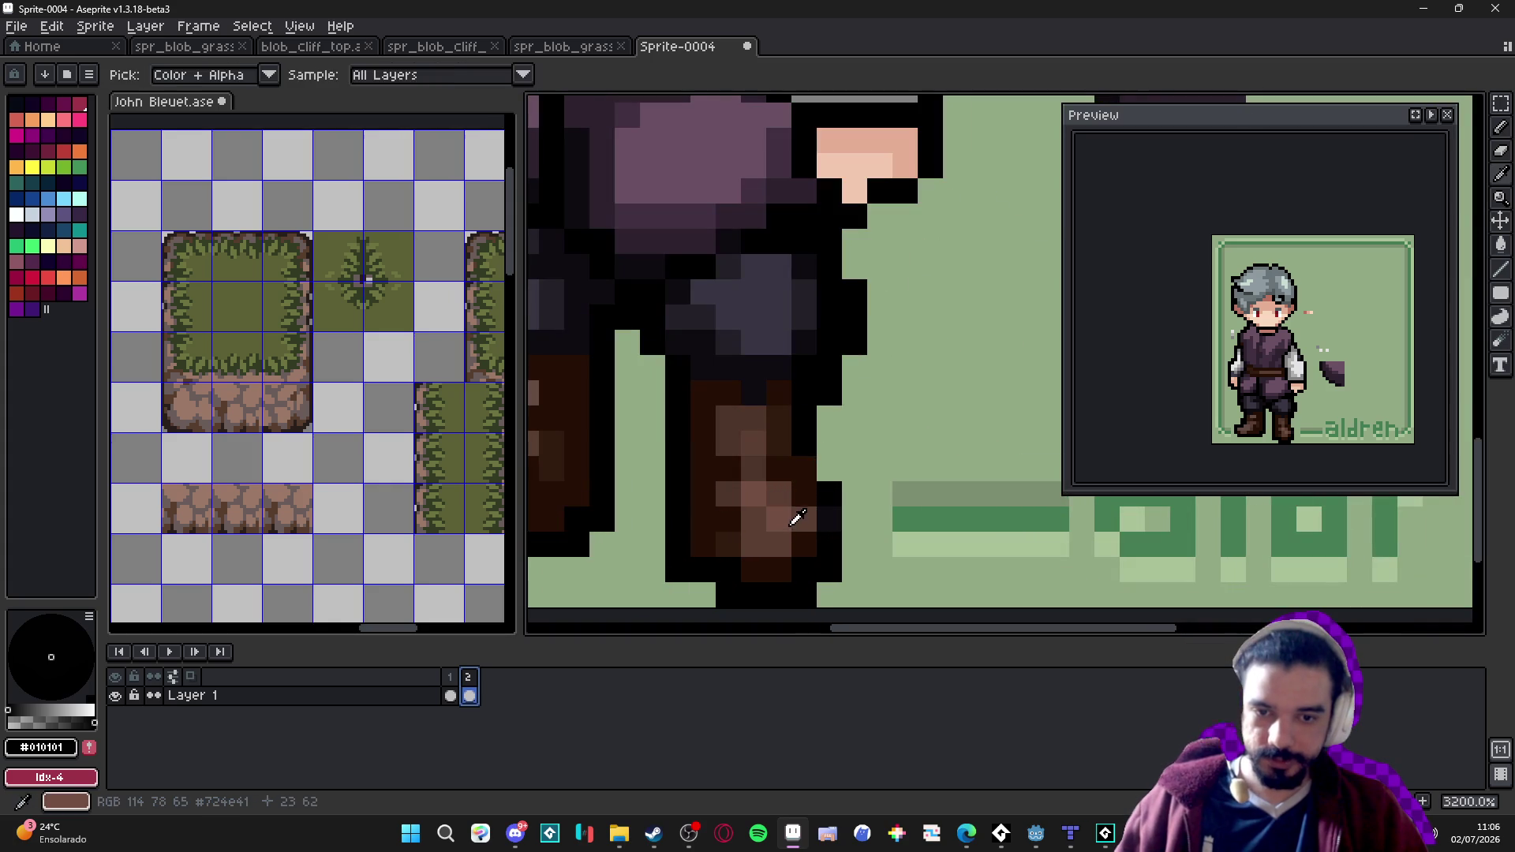
pyautogui.keyDown('alt'); pyautogui.click(797, 521); pyautogui.keyUp('alt')
pyautogui.click(954, 417)
pyautogui.click(929, 392)
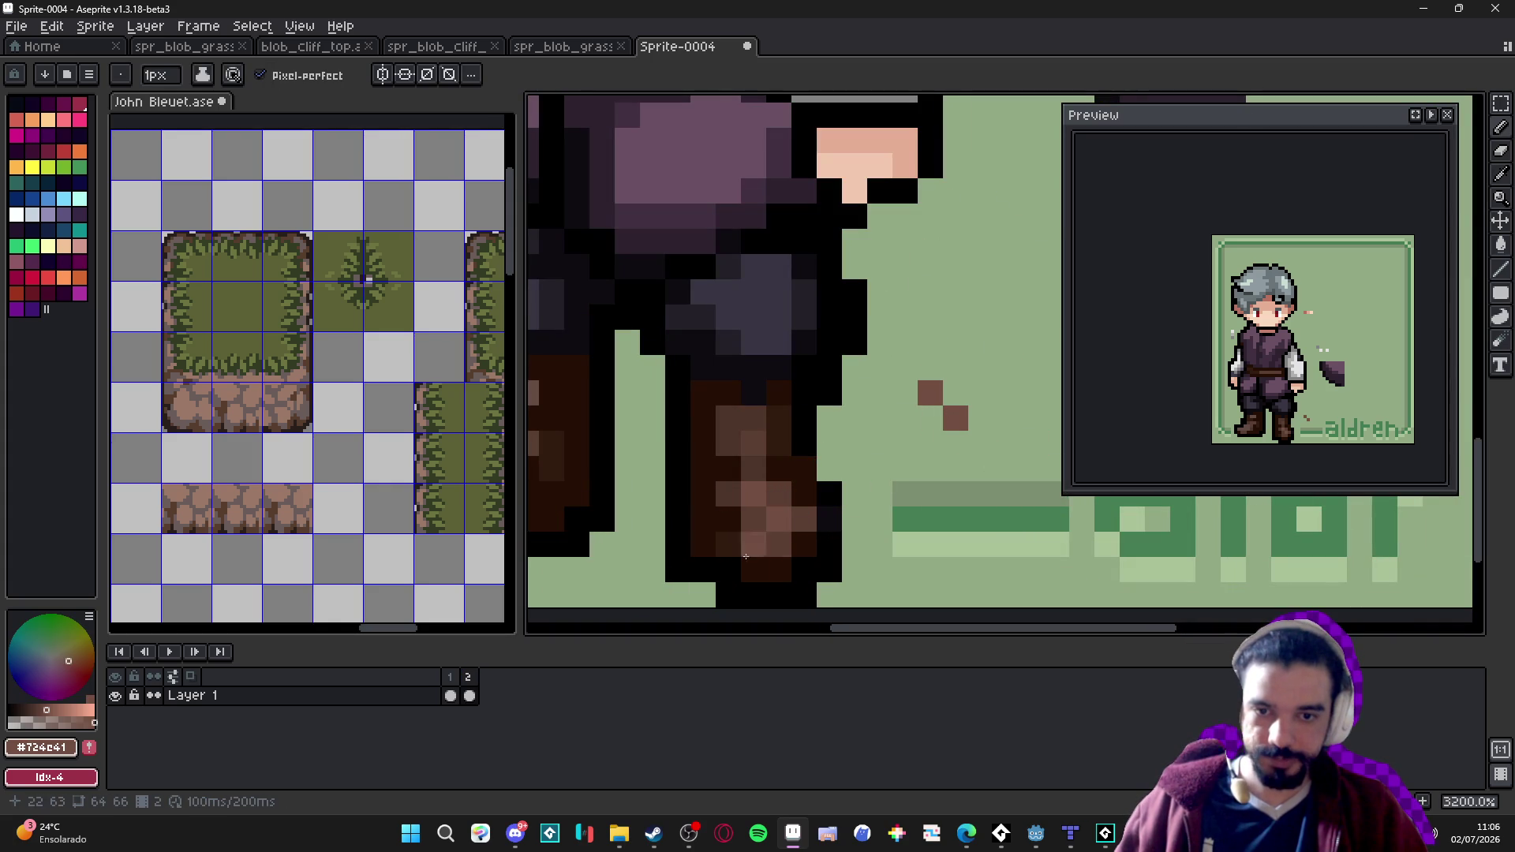
pyautogui.click(778, 544)
pyautogui.click(777, 443)
pyautogui.keyDown('alt'); pyautogui.click(797, 457); pyautogui.keyUp('alt')
pyautogui.click(905, 442)
pyautogui.hotkey('ctrl', 'z')
pyautogui.moveTo(754, 519); pyautogui.dragTo(732, 471)
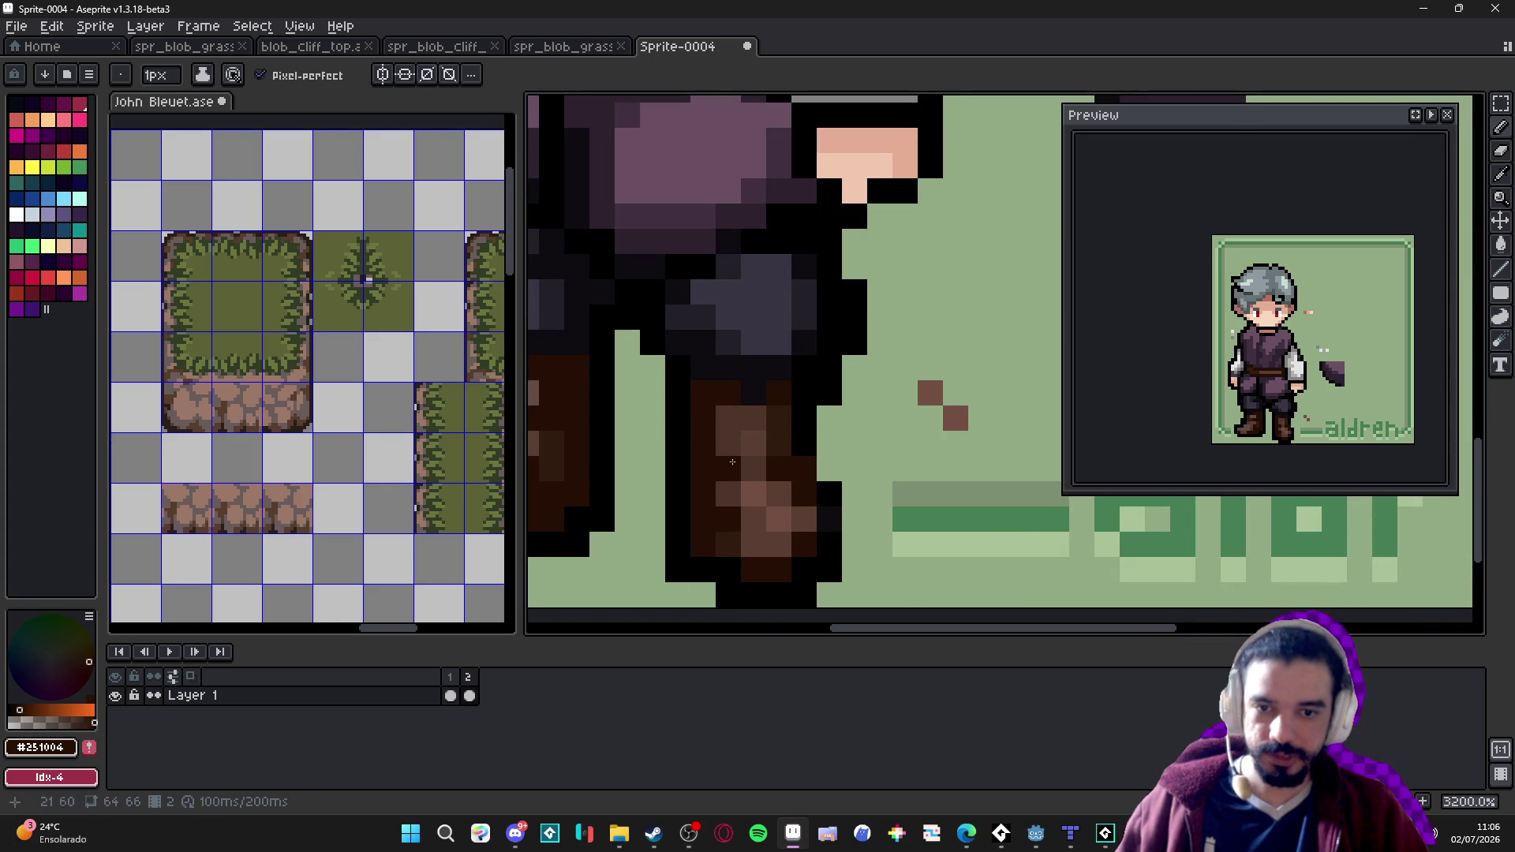
# Place a small cluster of deeper brown ground pixels on the green beside the boots.
pyautogui.keyDown('alt'); pyautogui.click(753, 420); pyautogui.keyUp('alt')
pyautogui.click(929, 367)
pyautogui.keyDown('alt'); pyautogui.click(728, 428); pyautogui.keyUp('alt')
pyautogui.click(905, 367)
pyautogui.click(905, 342)
pyautogui.click(930, 342)
pyautogui.click(955, 367)
pyautogui.click(955, 342)
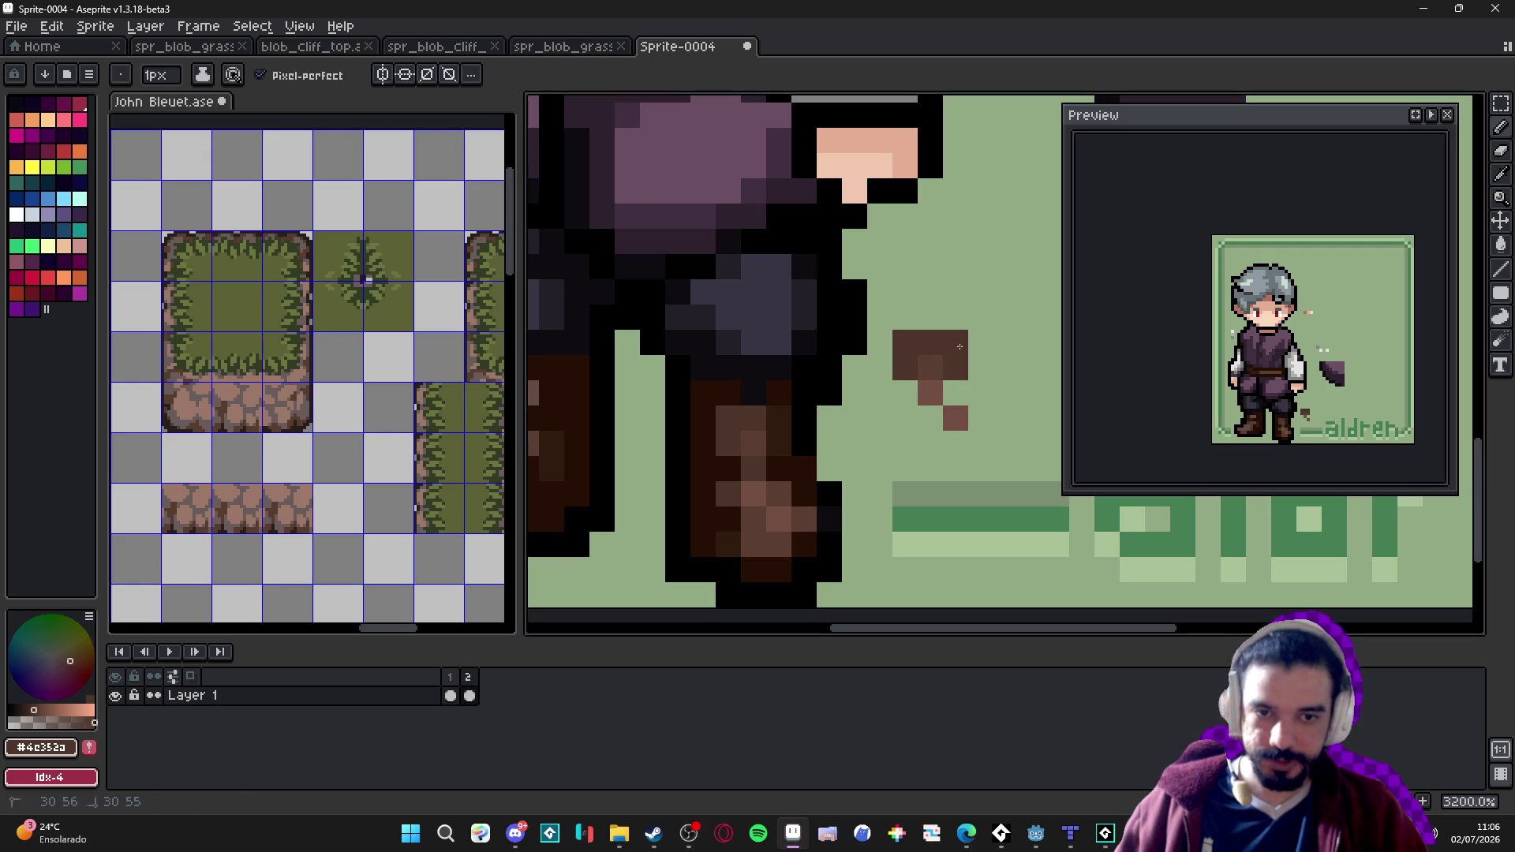
pyautogui.keyDown('alt'); pyautogui.click(931, 368); pyautogui.keyUp('alt')
pyautogui.scroll(-1, 931, 368)
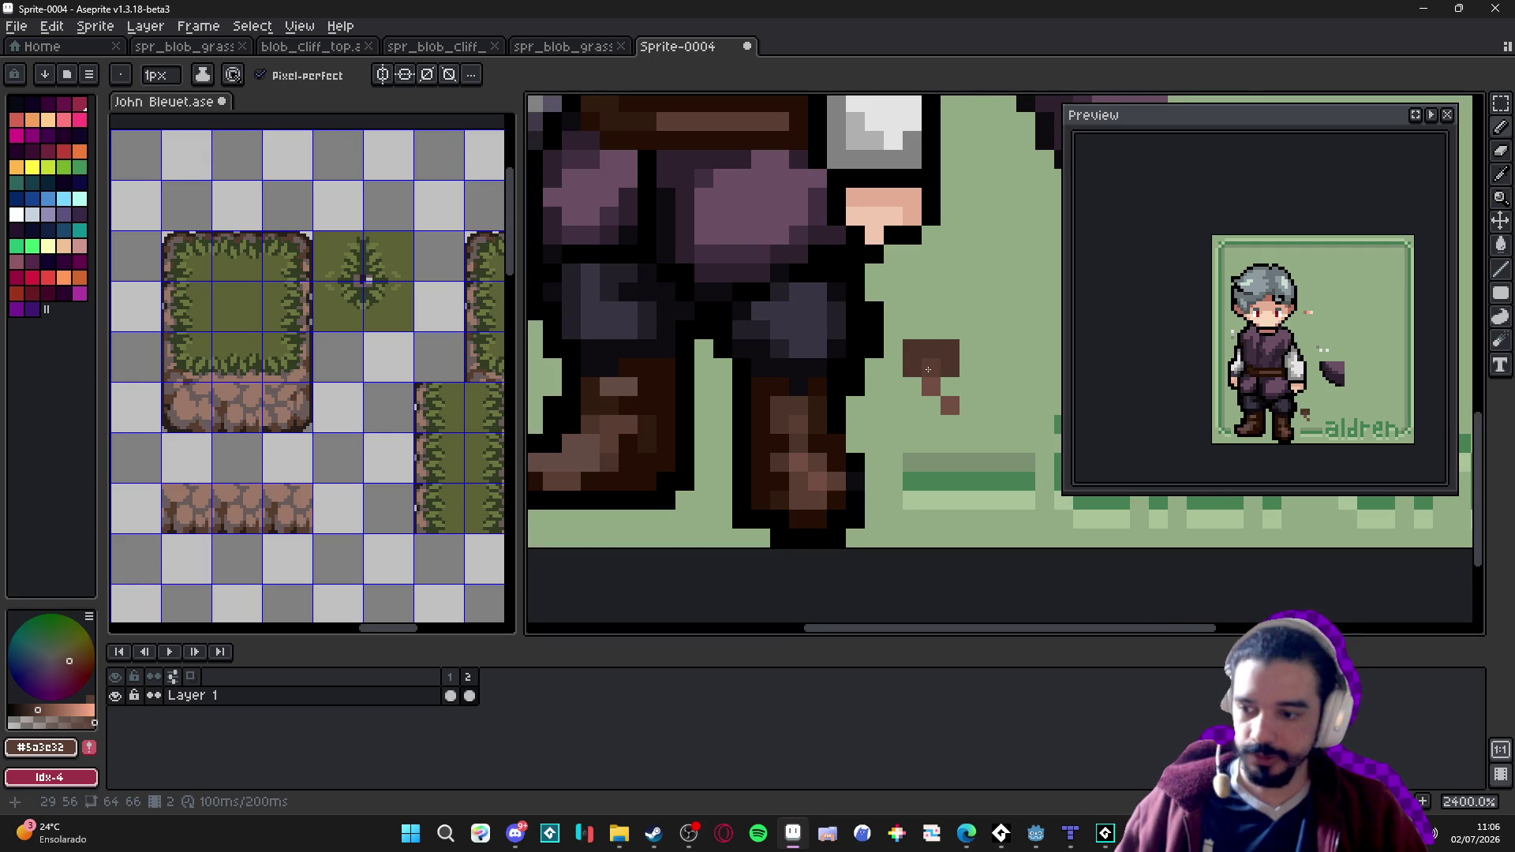
pyautogui.scroll(-2, 928, 368)
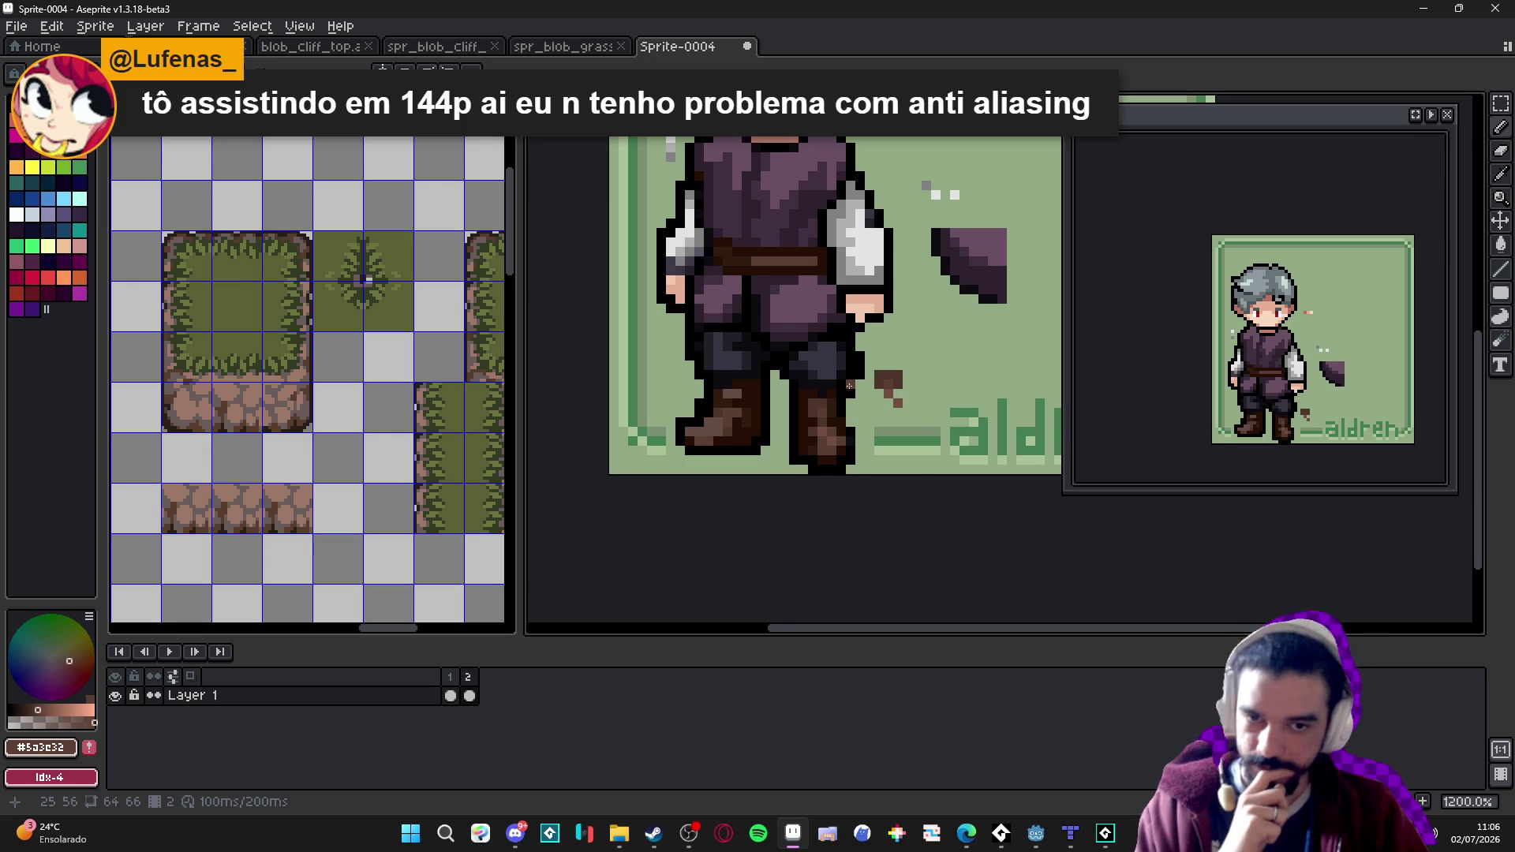
# Zoom out to the whole aldren card, then close Sprite-0004 choosing Don't Save.
pyautogui.scroll(-1, 849, 385)
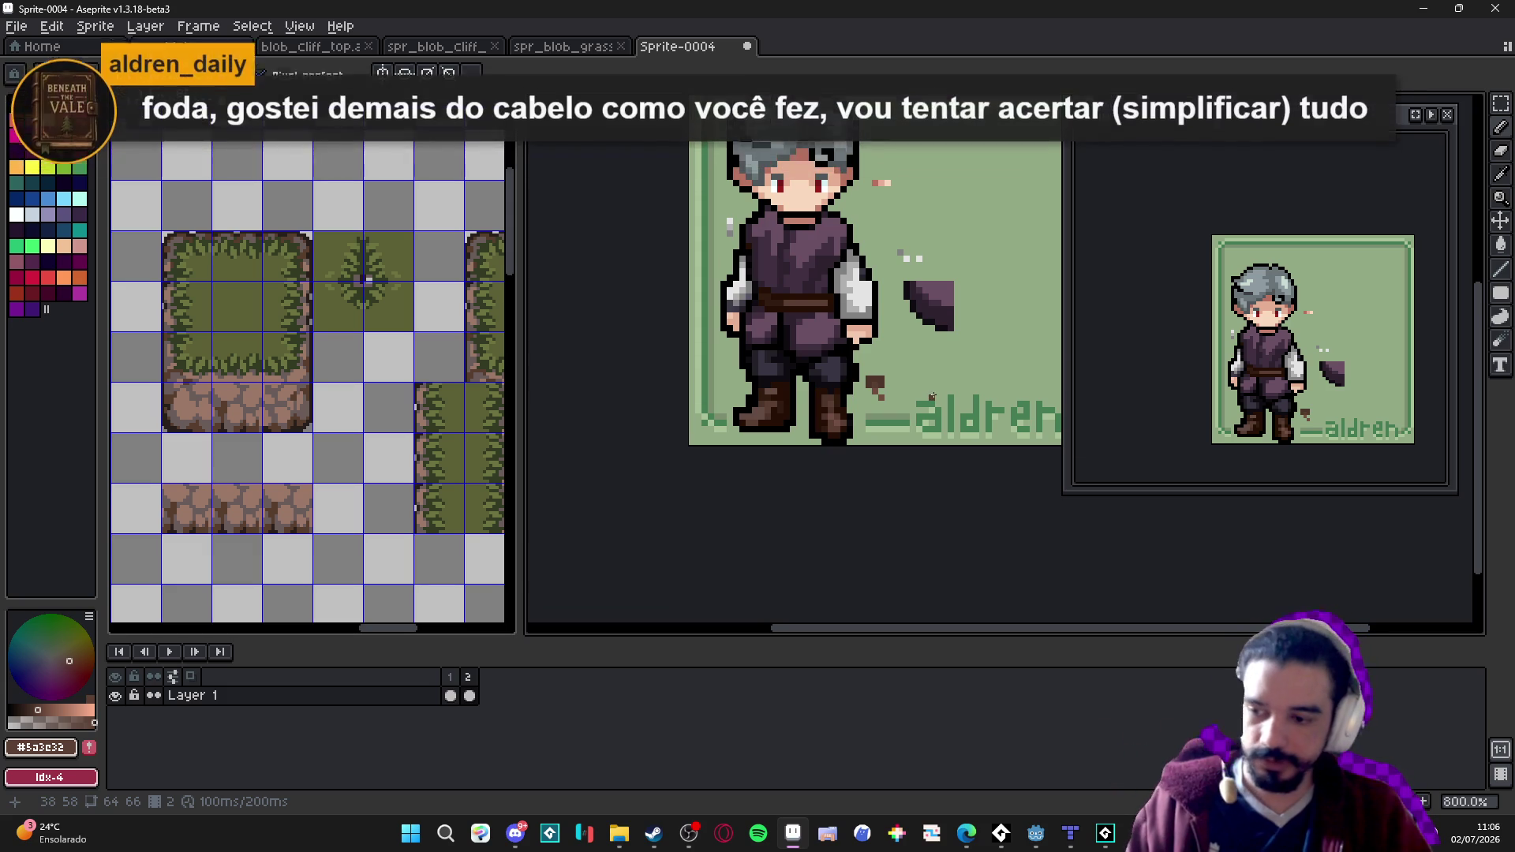
pyautogui.scroll(-2, 932, 396)
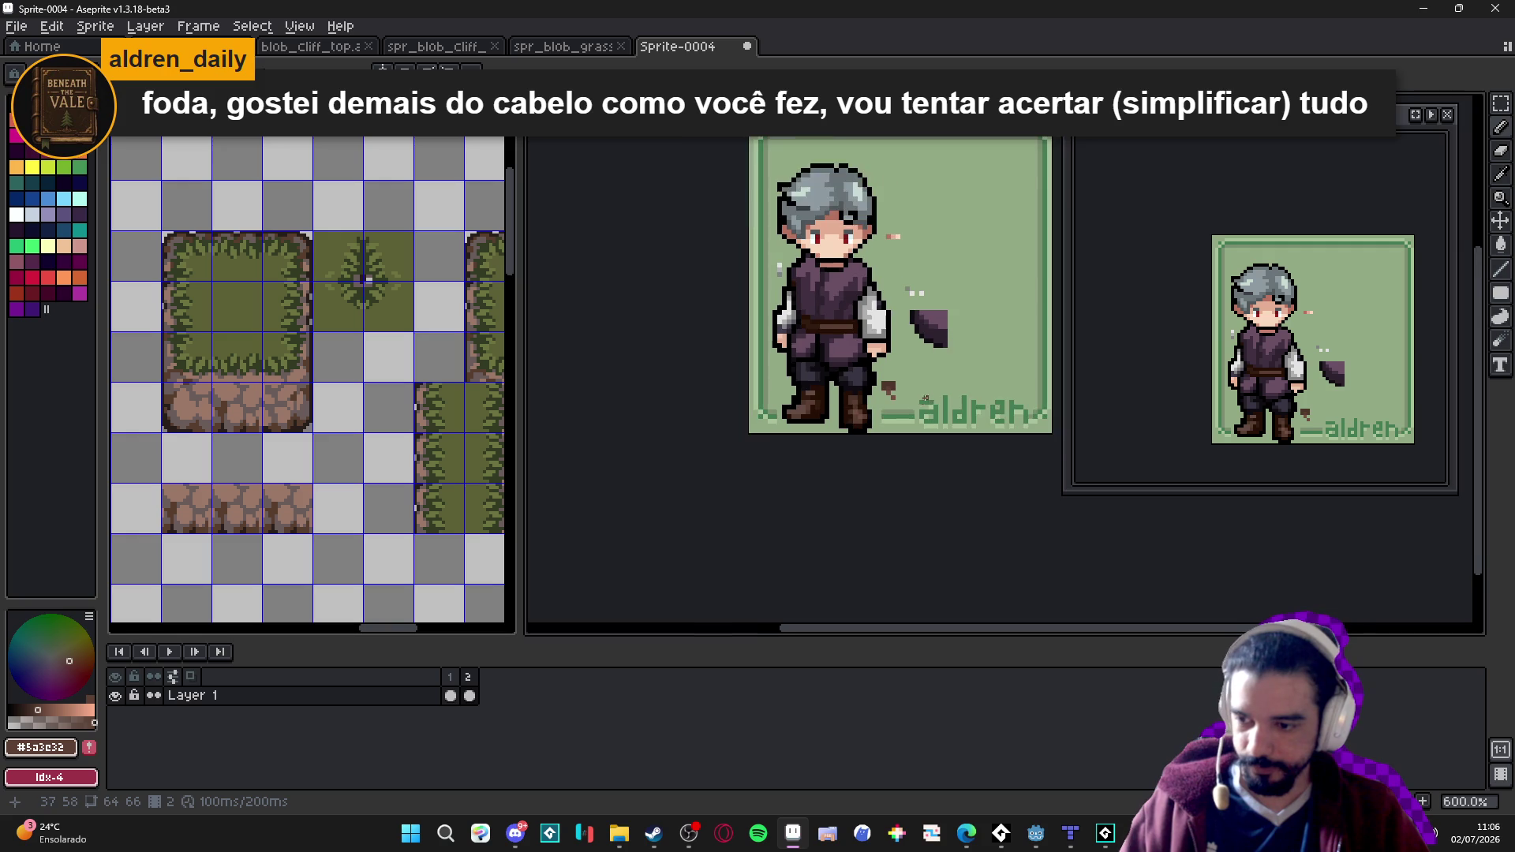
pyautogui.moveTo(873, 416); pyautogui.dragTo(766, 472)
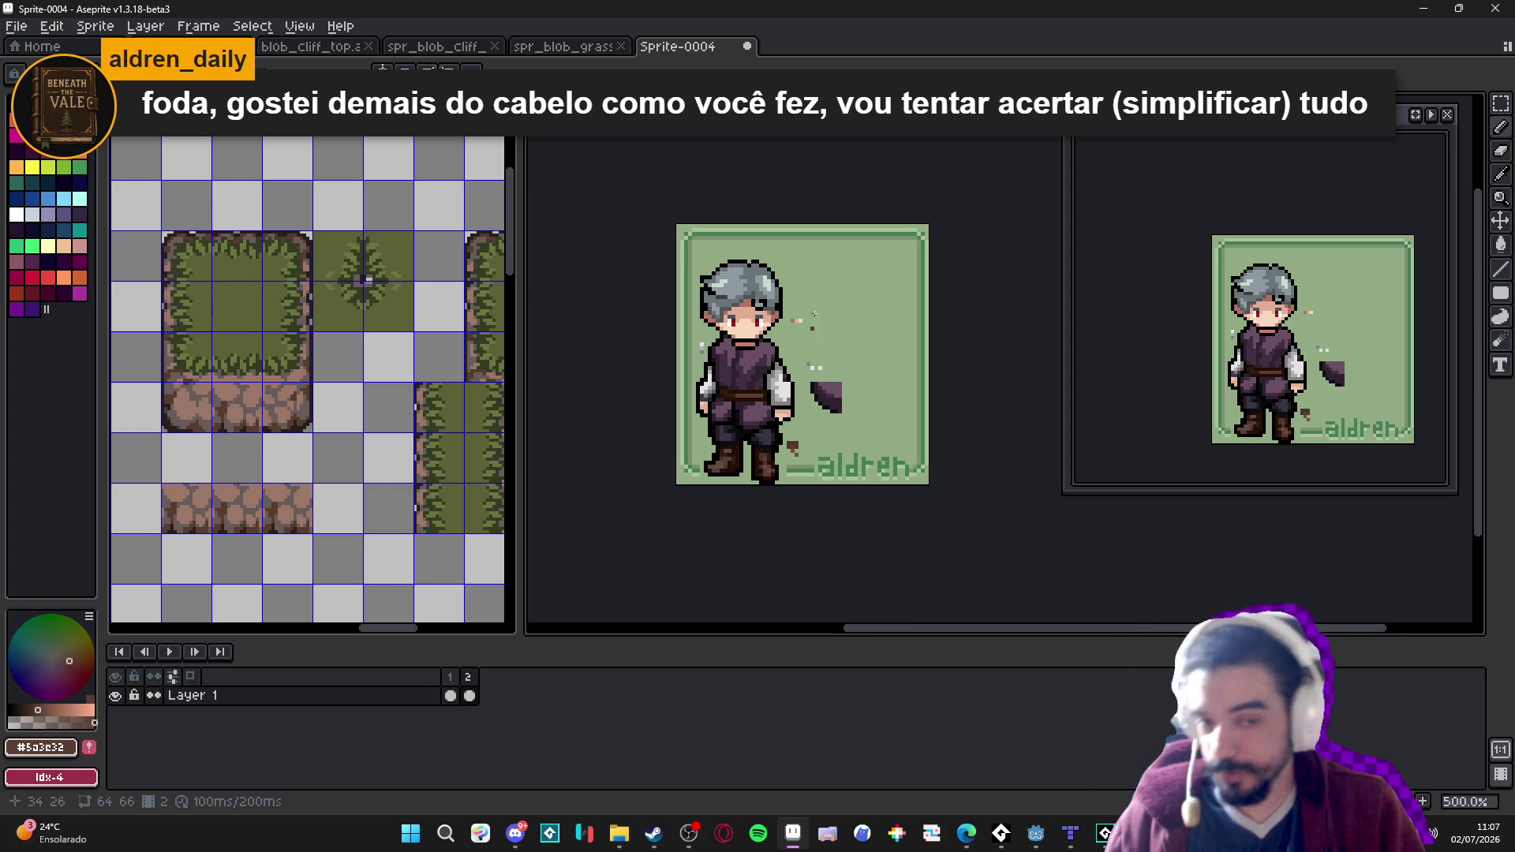
pyautogui.click(746, 46)
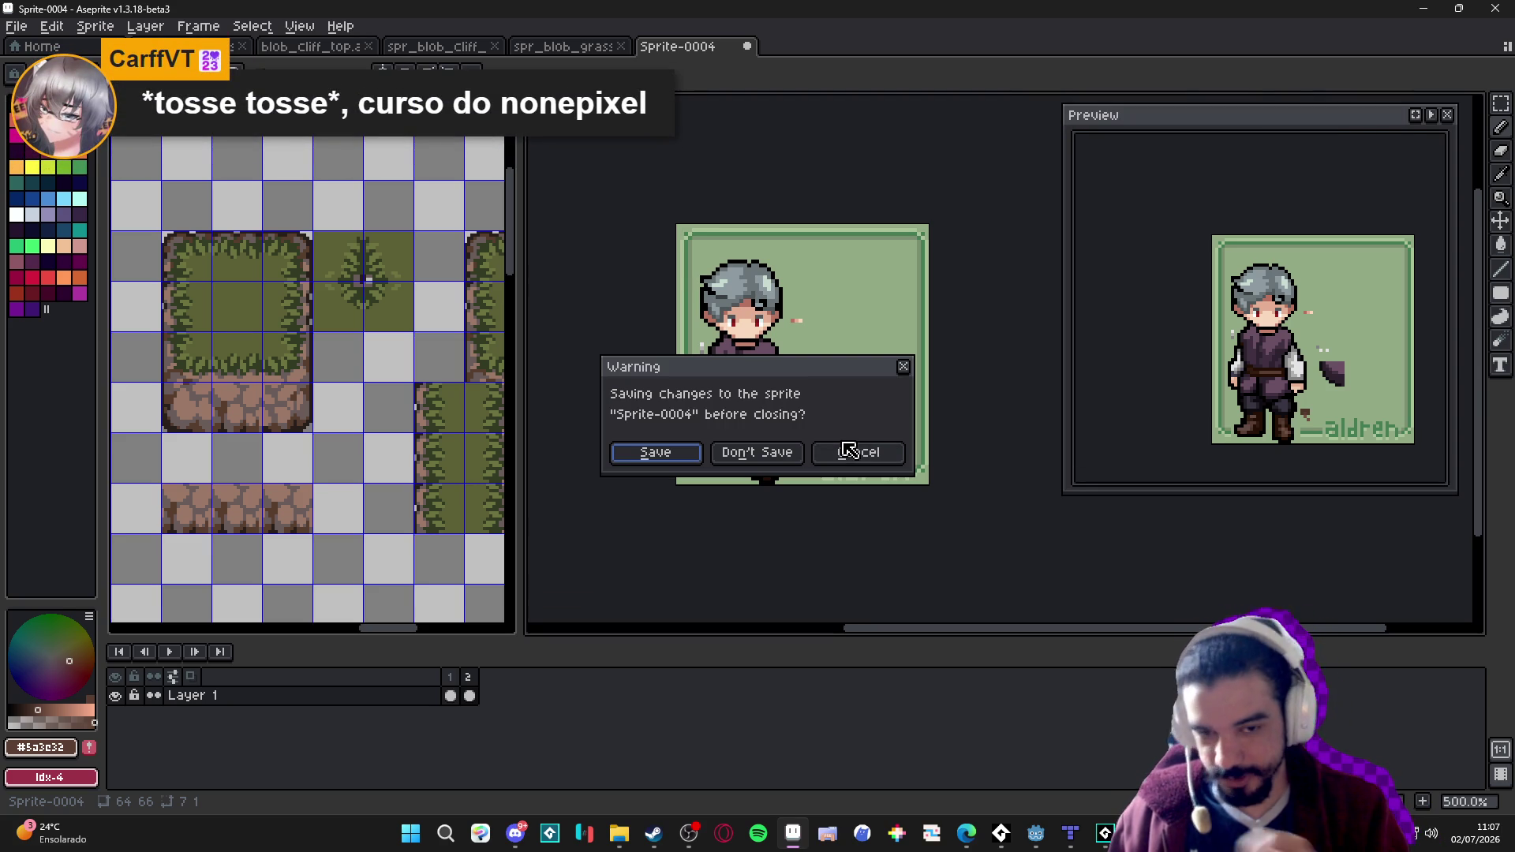
pyautogui.click(773, 456)
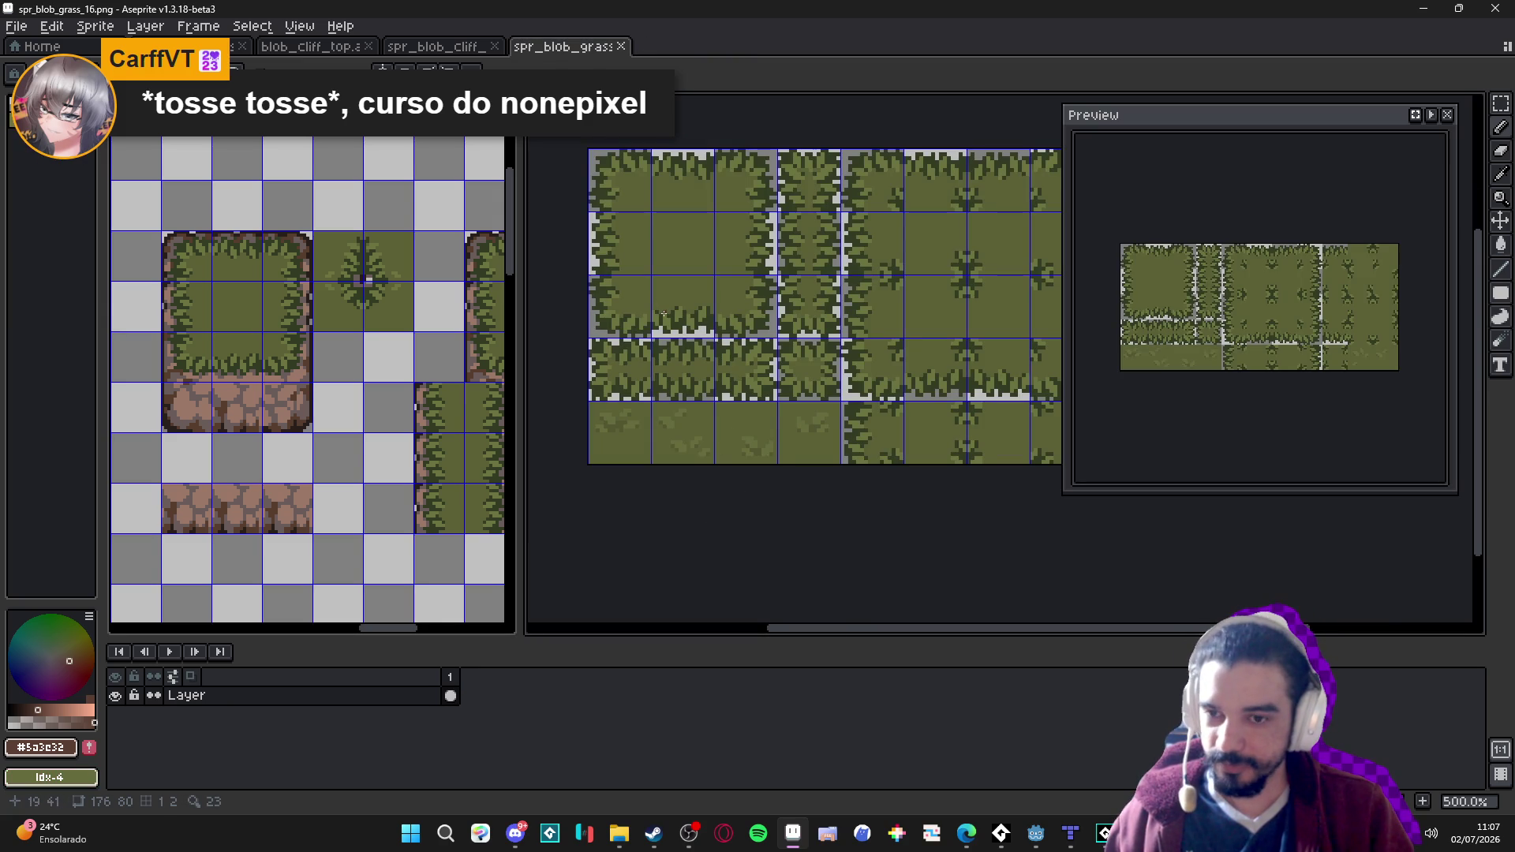
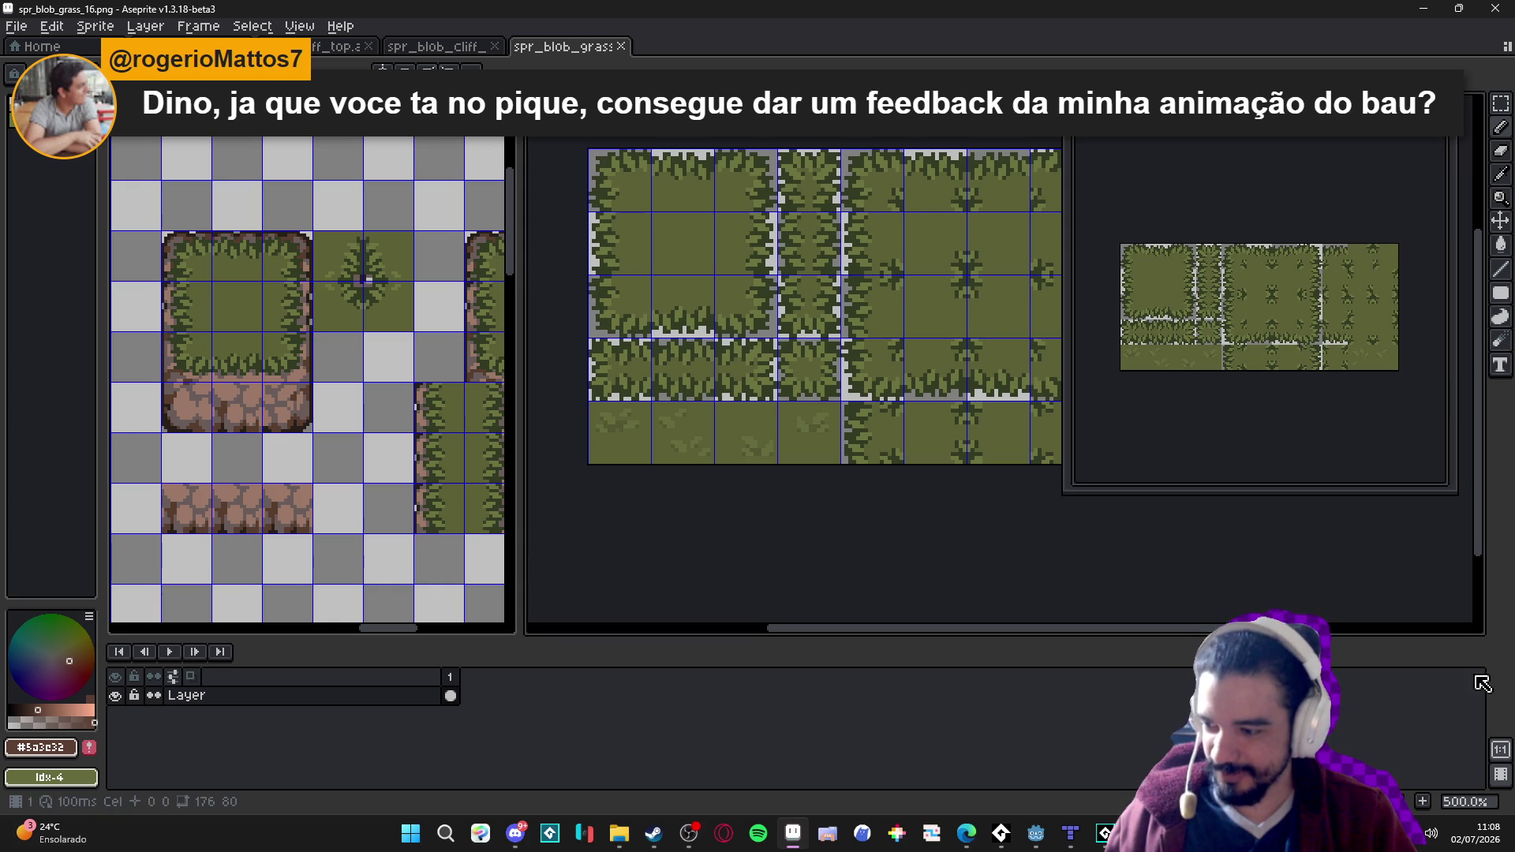
# Leave the chat window and open the chest GIF Sem_titulo_26-488f.gif in Aseprite from File Explorer.
pyautogui.moveTo(613, 839)
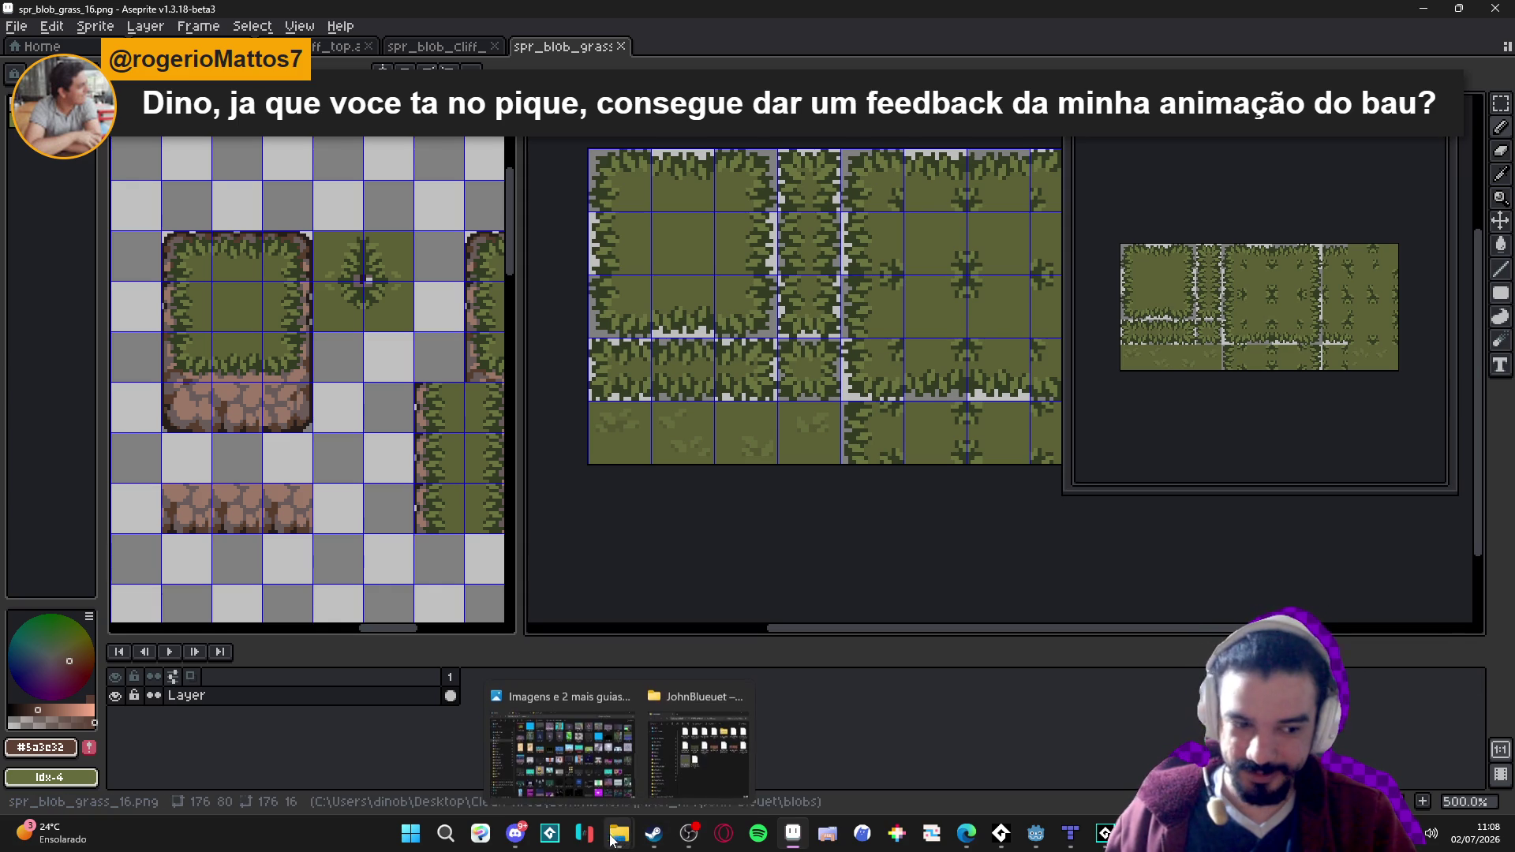
pyautogui.click(515, 833)
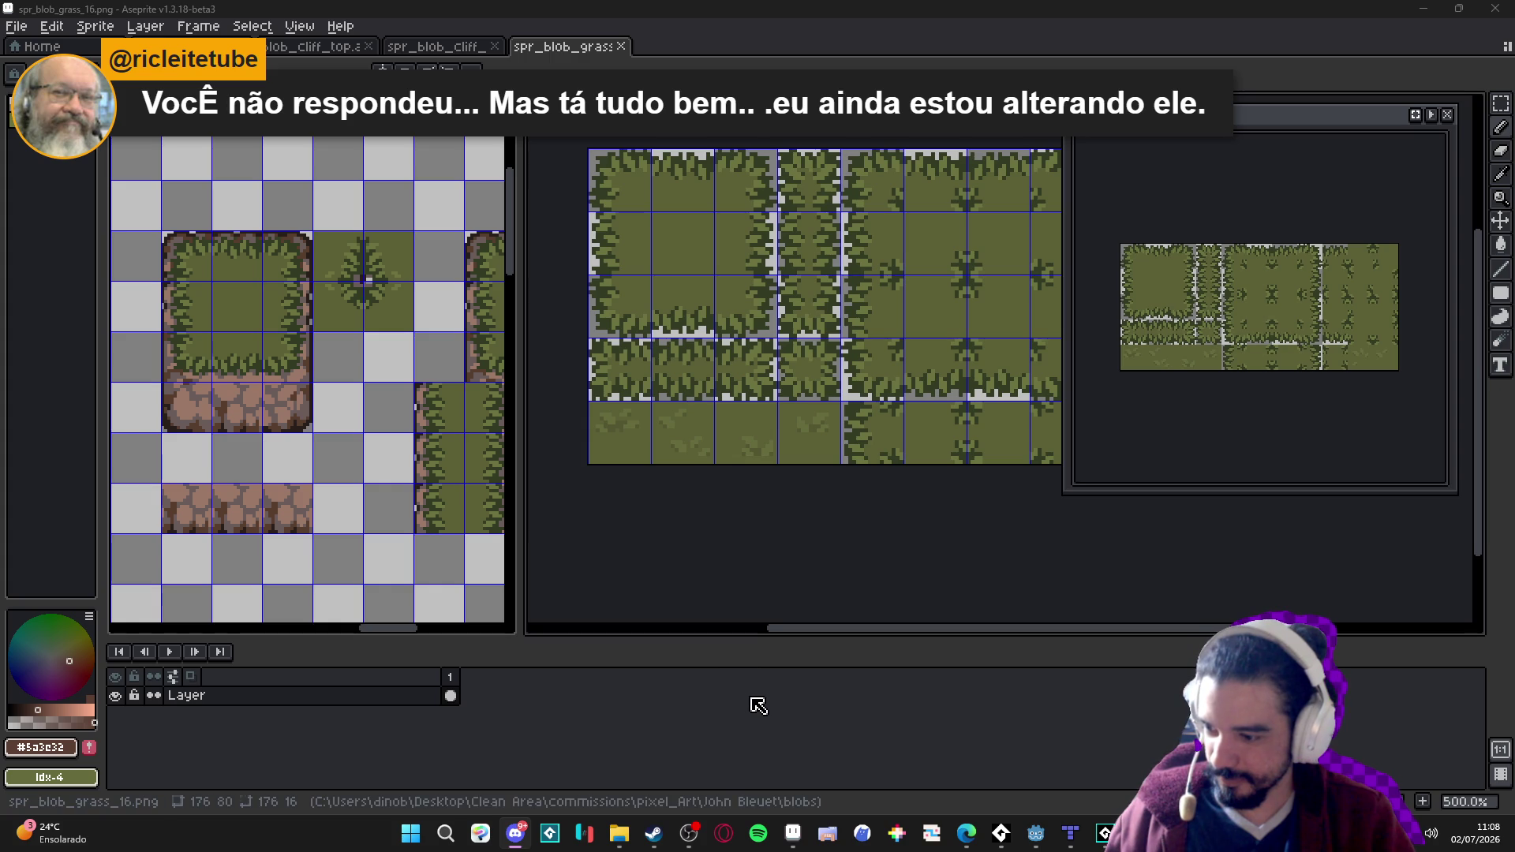
pyautogui.click(616, 834)
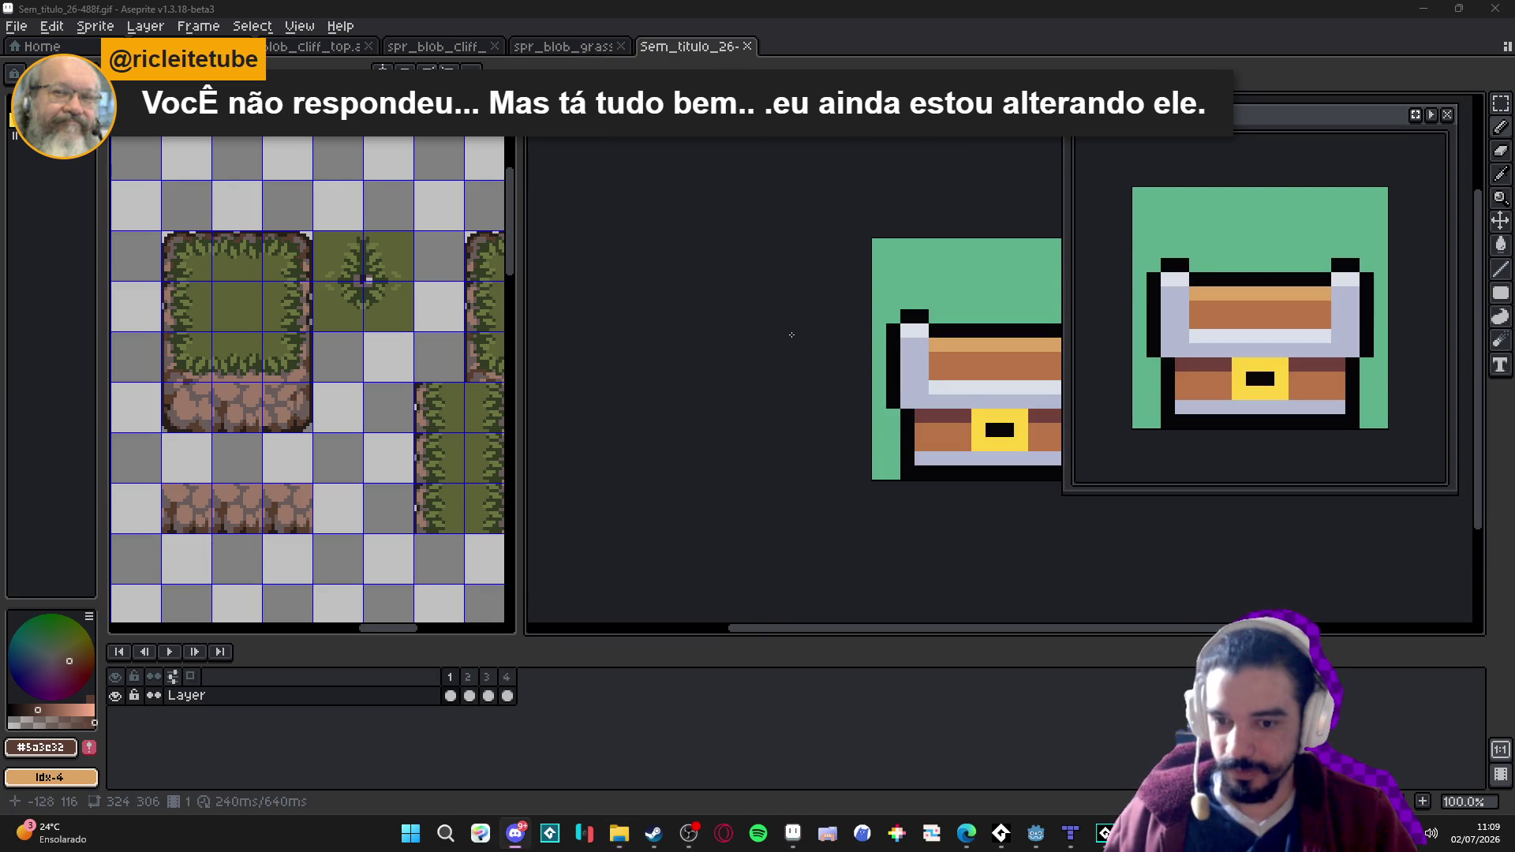
# Centre and zoom on the chest, measure one enlarged pixel block as 18×18, then deselect.
pyautogui.moveTo(919, 311); pyautogui.dragTo(713, 357)
pyautogui.scroll(4, 712, 357)
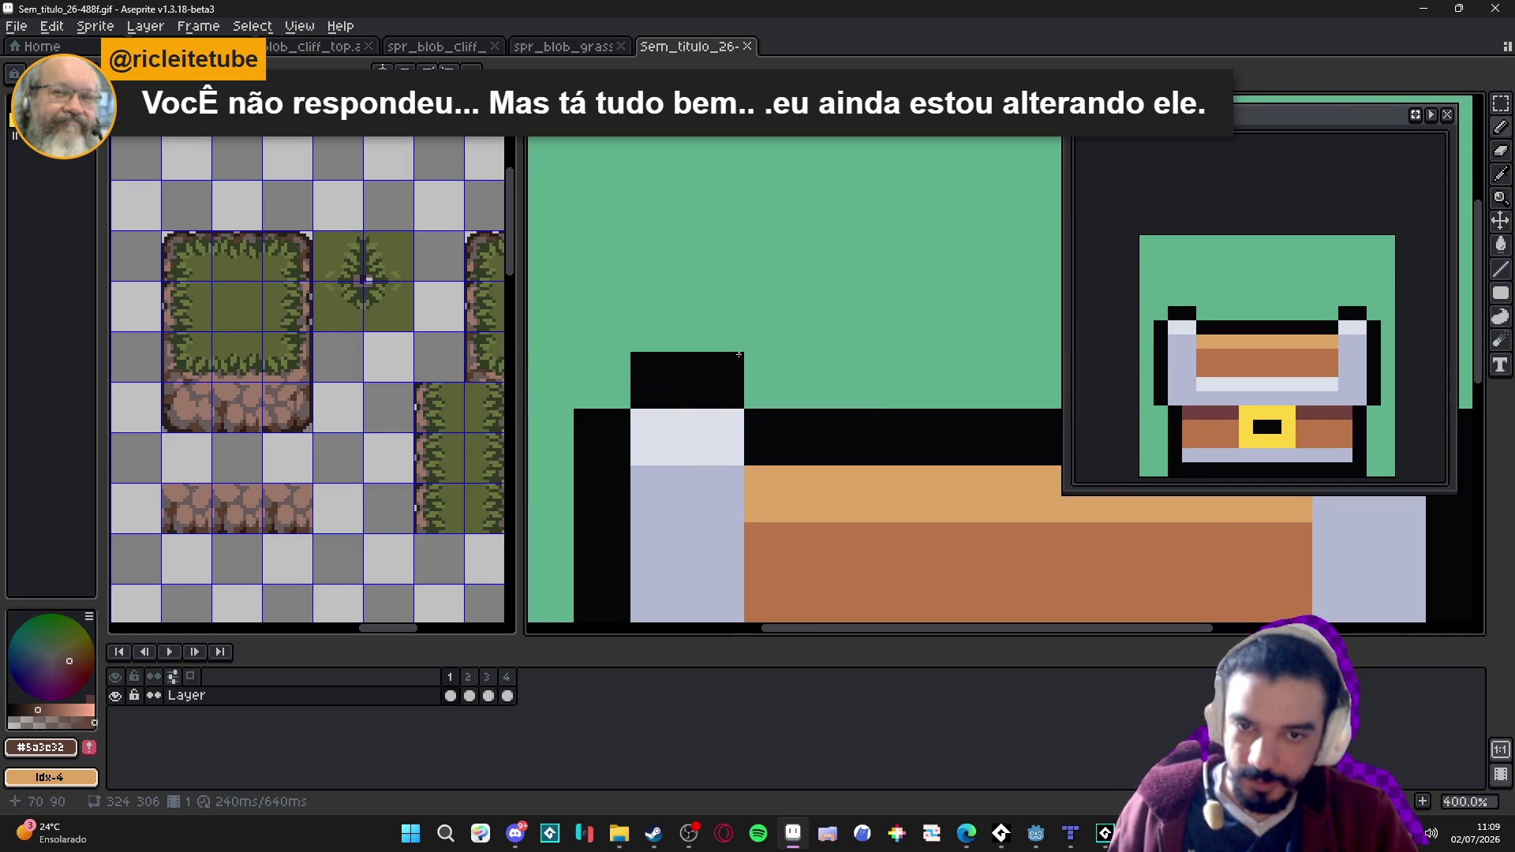
pyautogui.scroll(3, 742, 353)
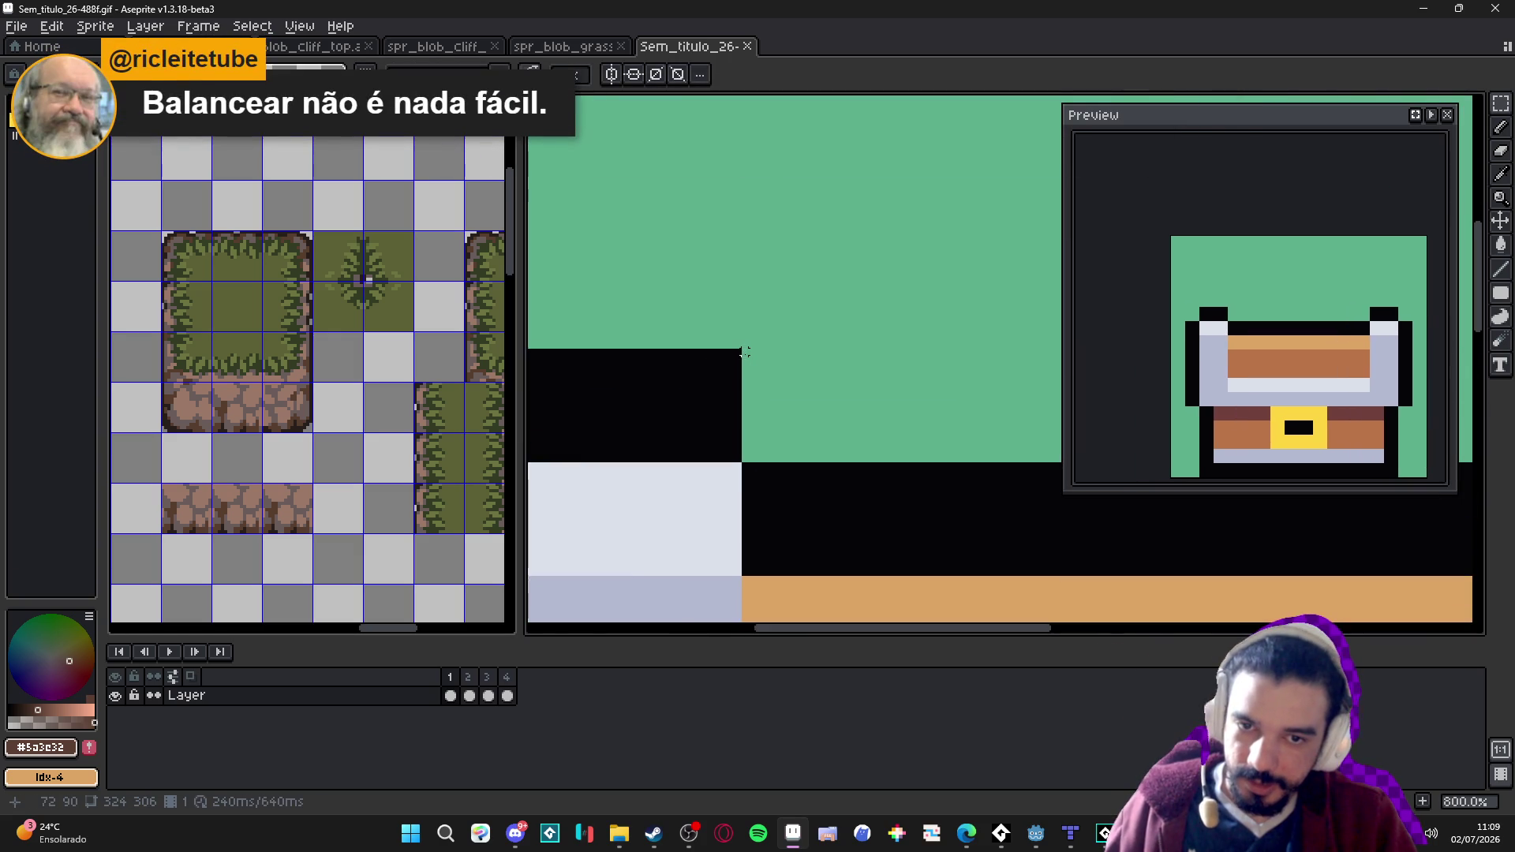
pyautogui.moveTo(737, 353); pyautogui.dragTo(629, 458)
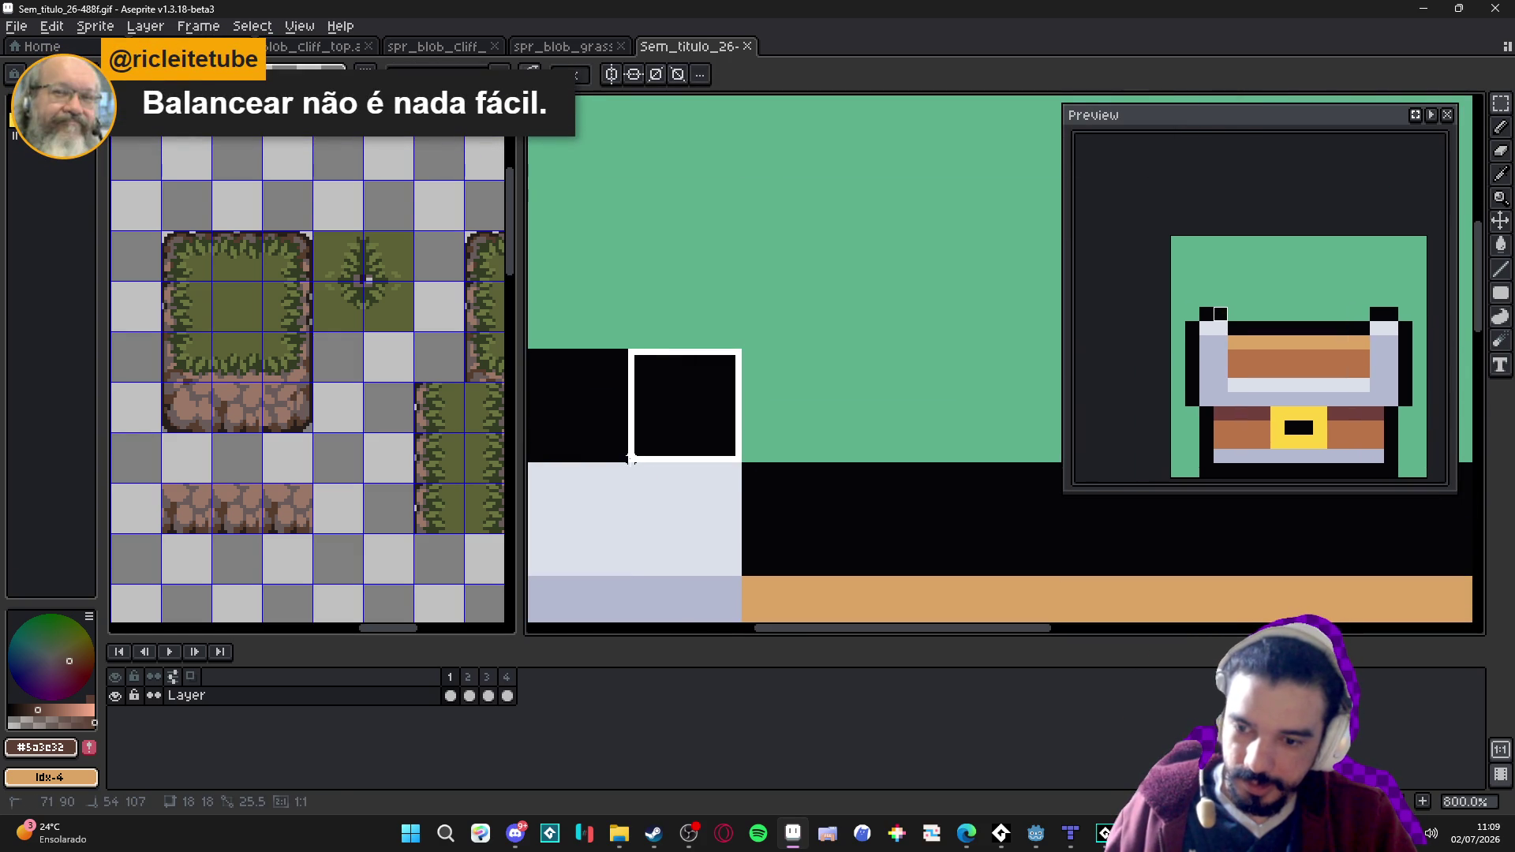
pyautogui.hotkey('ctrl', 'd')
# Resize the sprite width to 324/18 with nearest-neighbor, giving 18×17, and recentre it.
pyautogui.hotkey('ctrl', 'alt', 'i')
pyautogui.click(1129, 214)
pyautogui.write('/18')
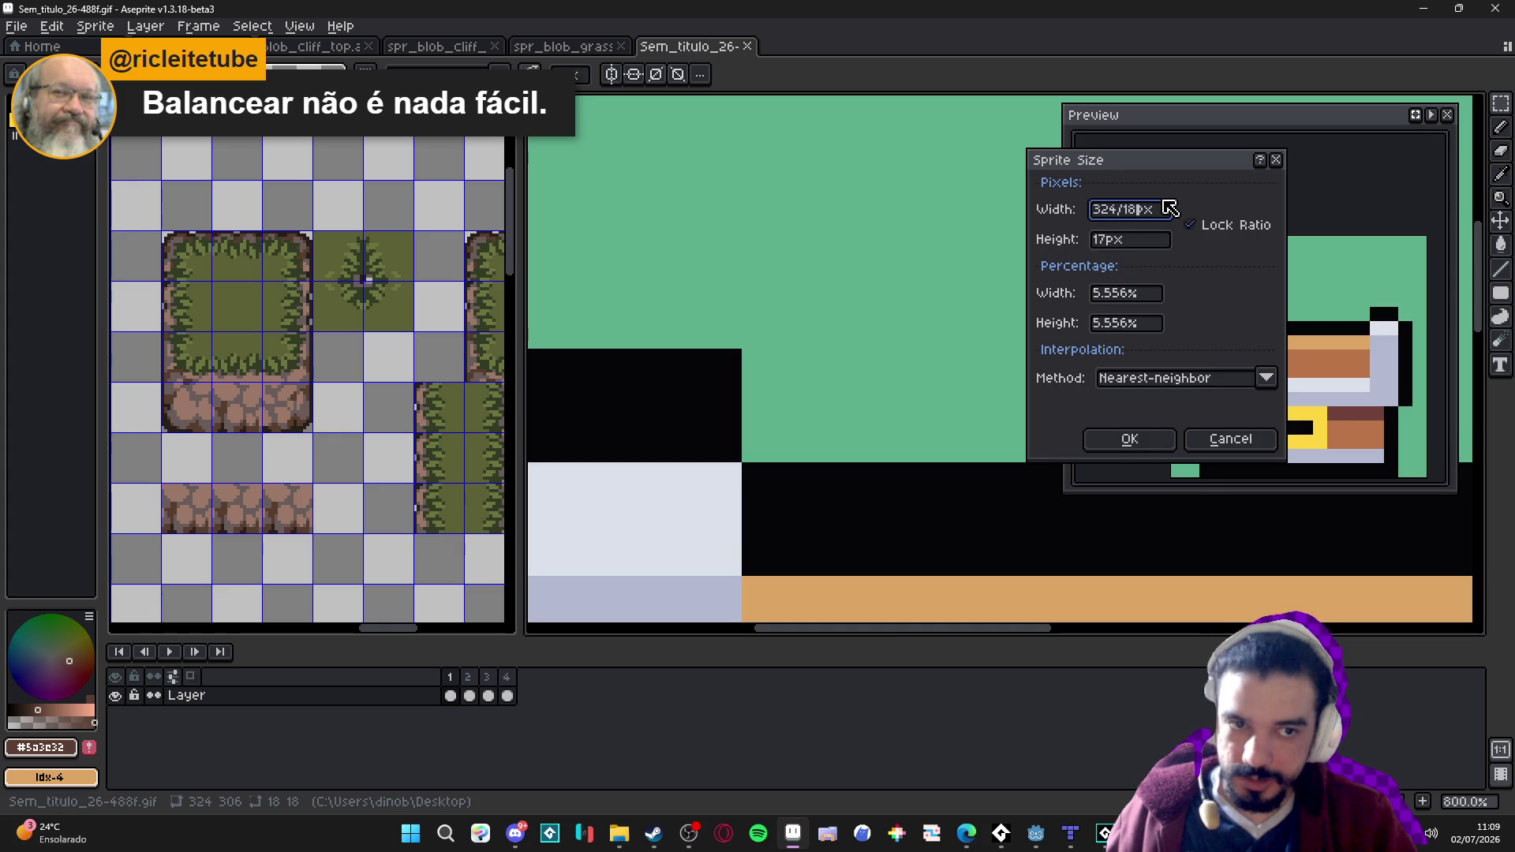
pyautogui.press('Return')
pyautogui.scroll(-2, 761, 237)
pyautogui.moveTo(764, 260); pyautogui.dragTo(767, 356)
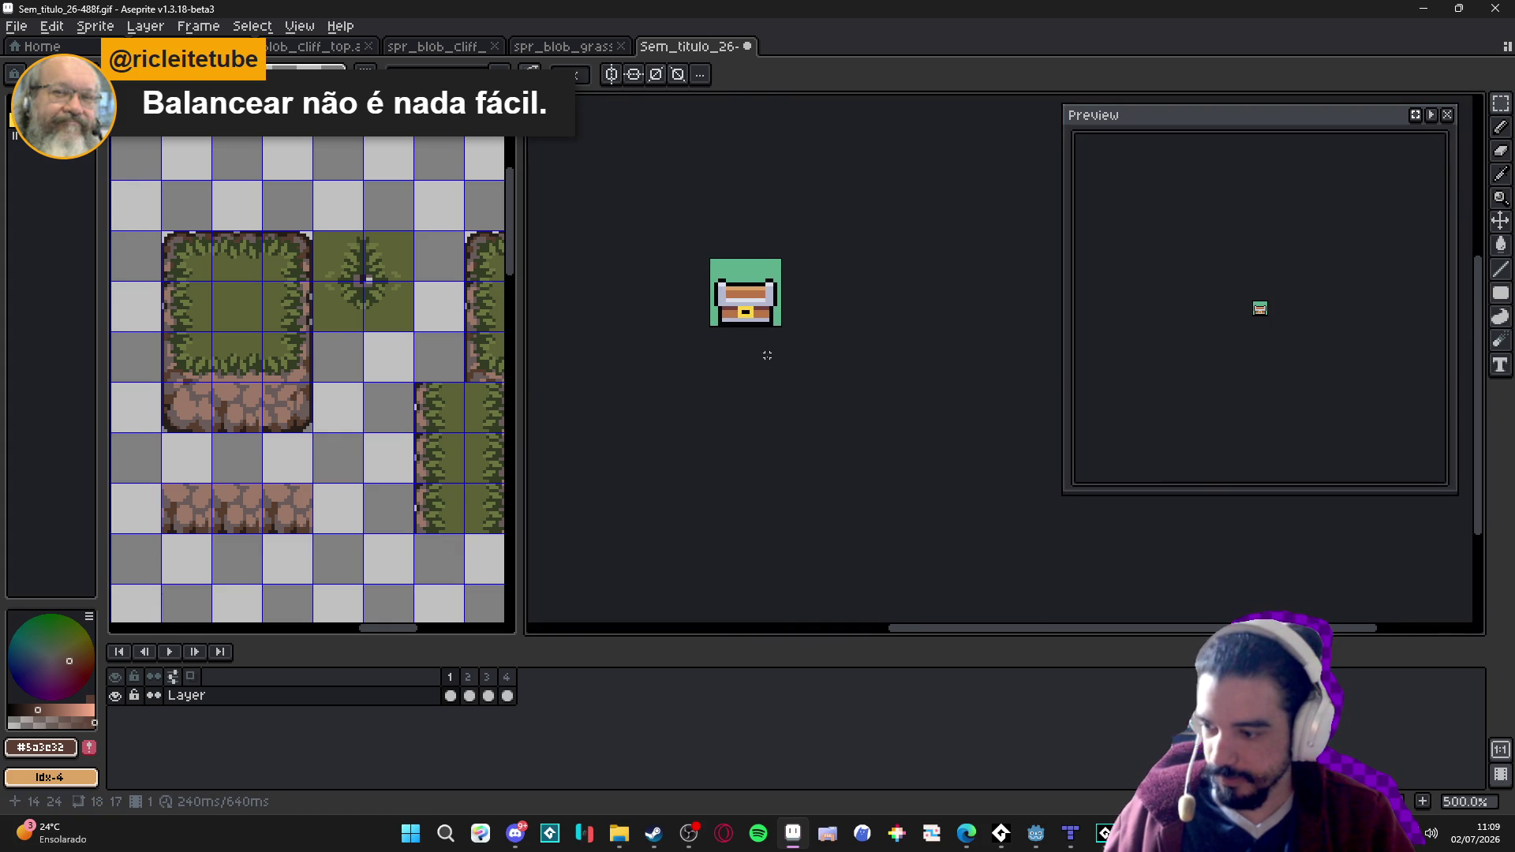
pyautogui.scroll(2, 737, 312)
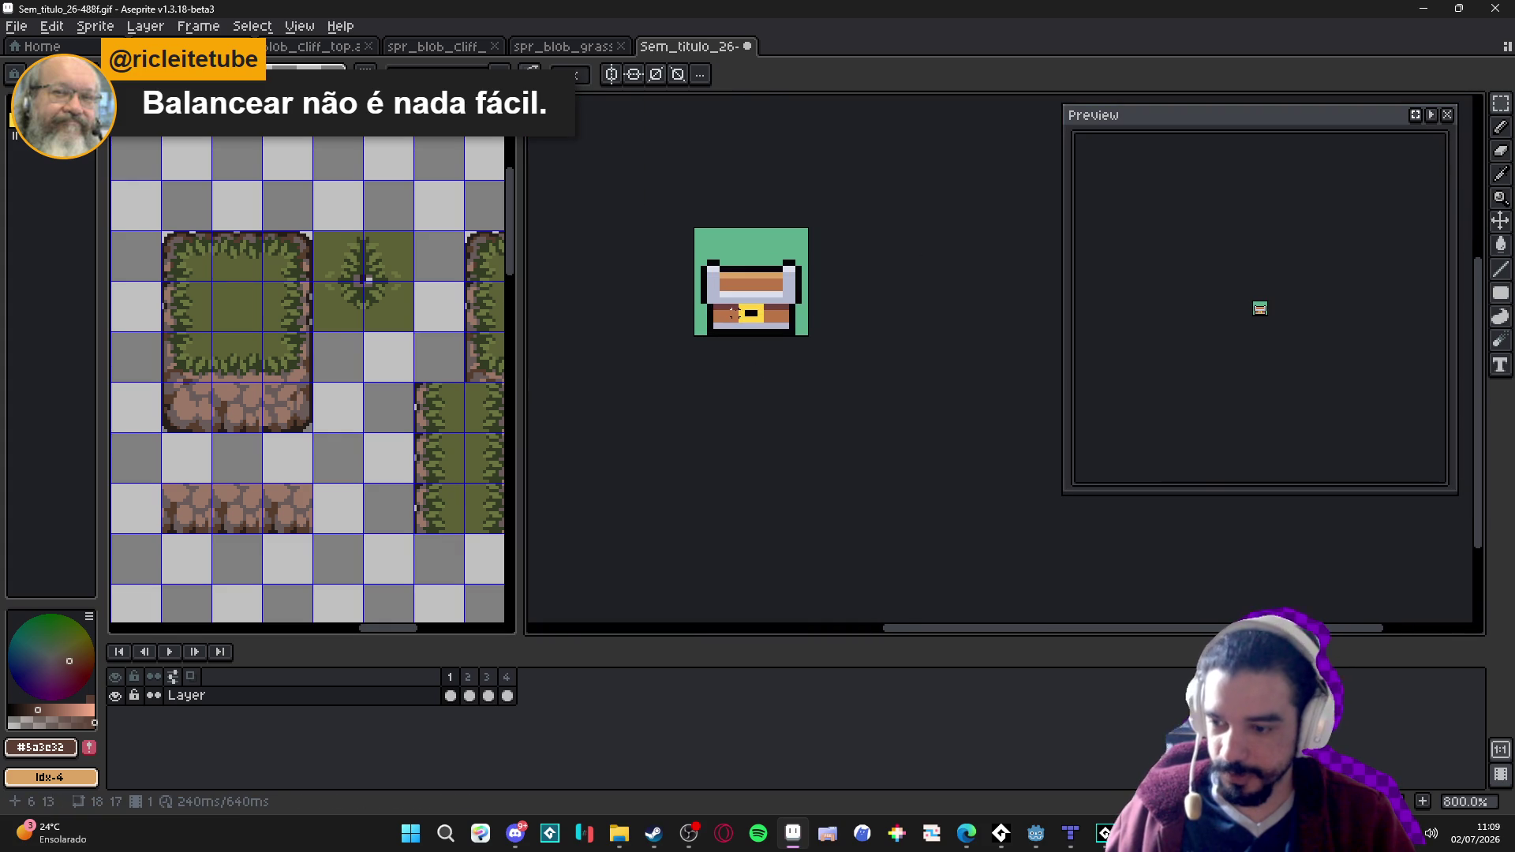
pyautogui.moveTo(732, 314); pyautogui.dragTo(753, 383)
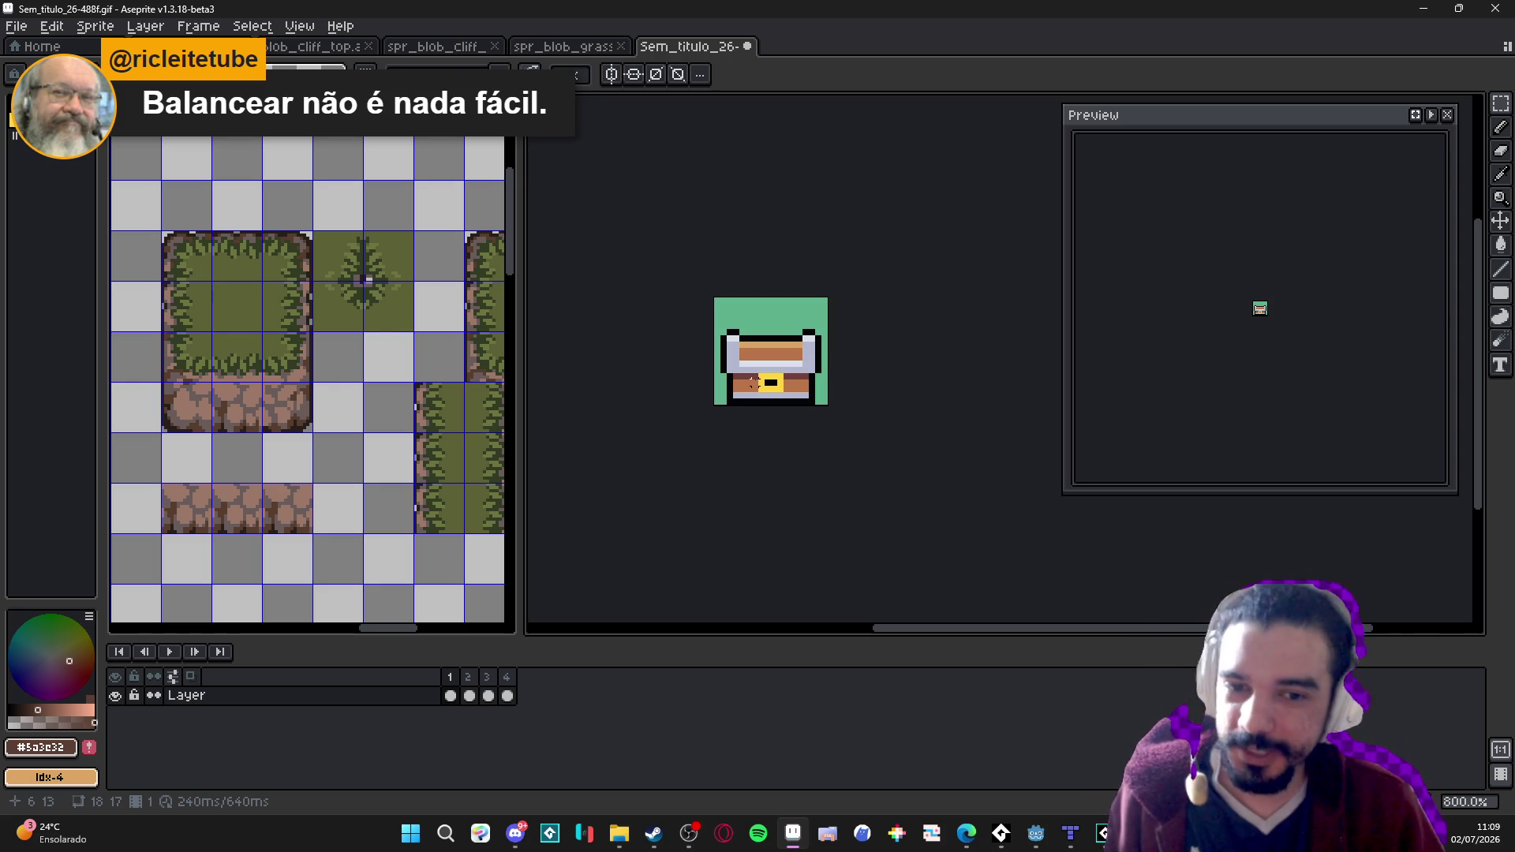
# Zoom to 1600%, eyedrop the chest's black outline, and step through frames 1–4.
pyautogui.scroll(3, 726, 331)
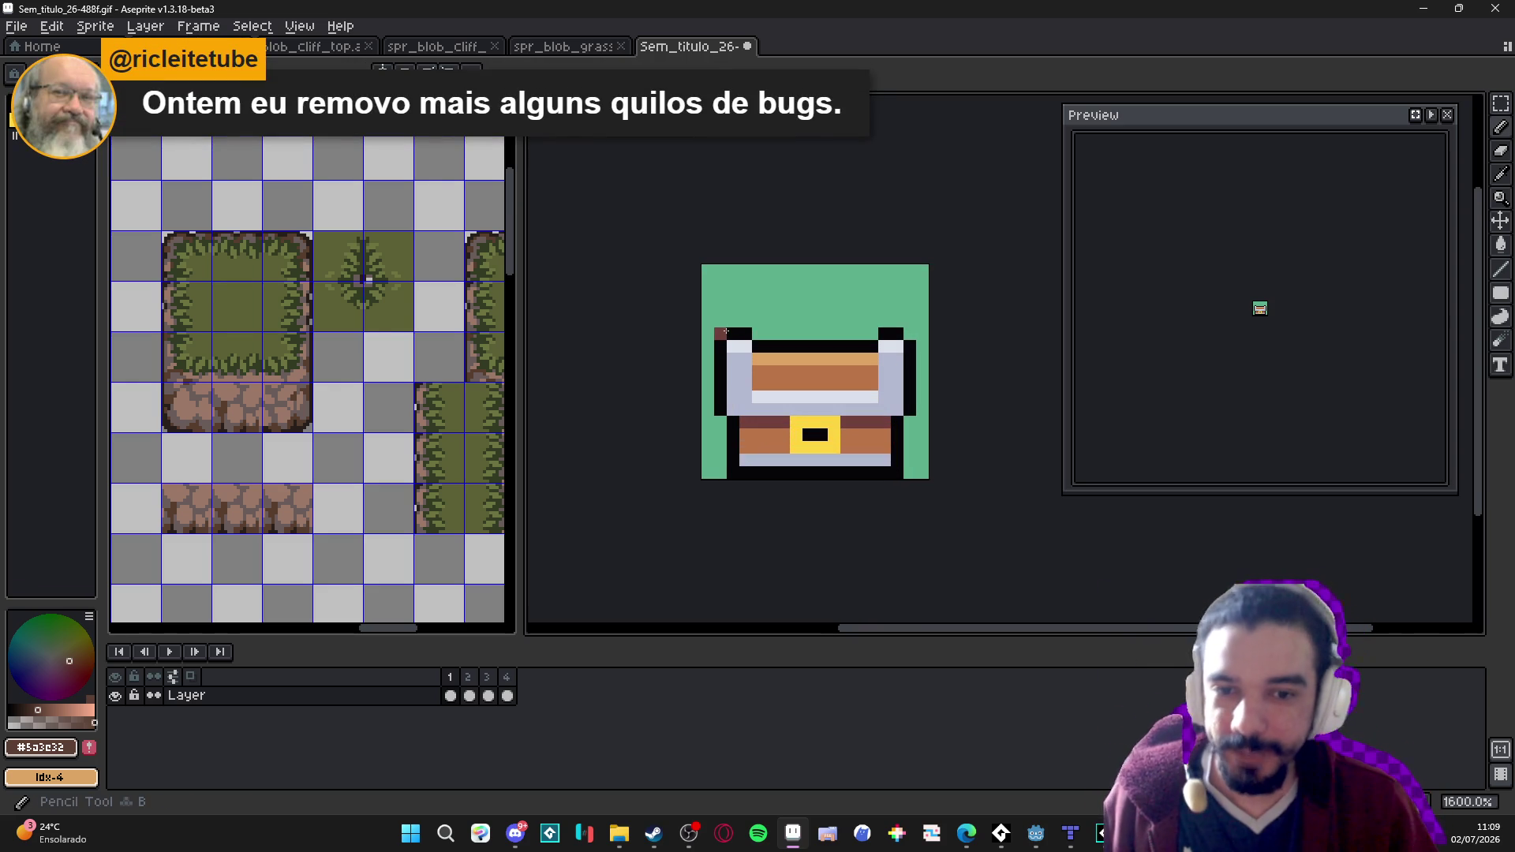
pyautogui.keyDown('alt'); pyautogui.click(728, 332); pyautogui.keyUp('alt')
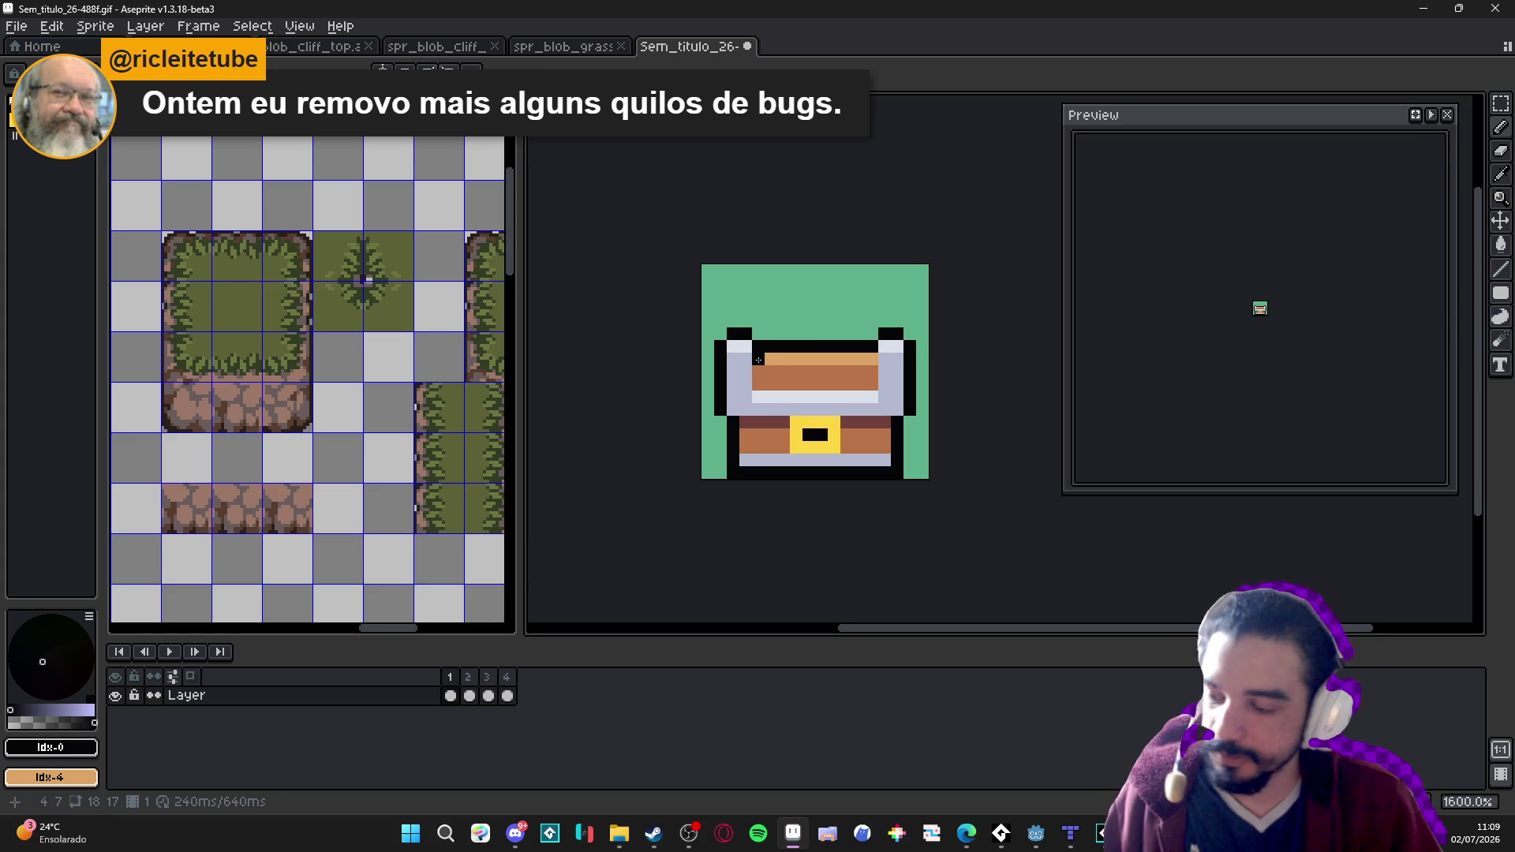
pyautogui.moveTo(758, 360); pyautogui.dragTo(756, 363)
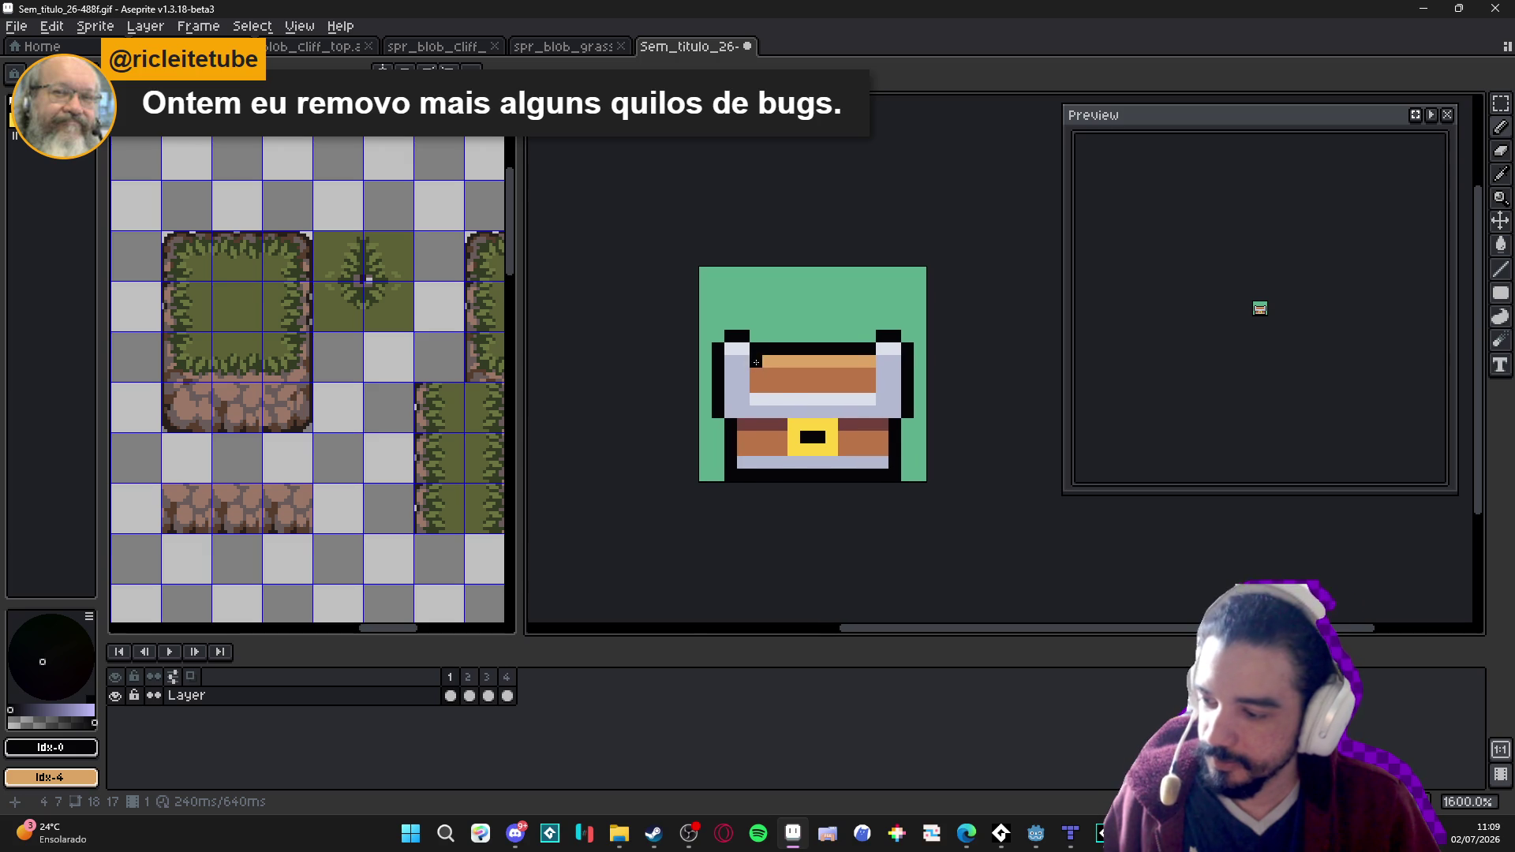
pyautogui.click(473, 677)
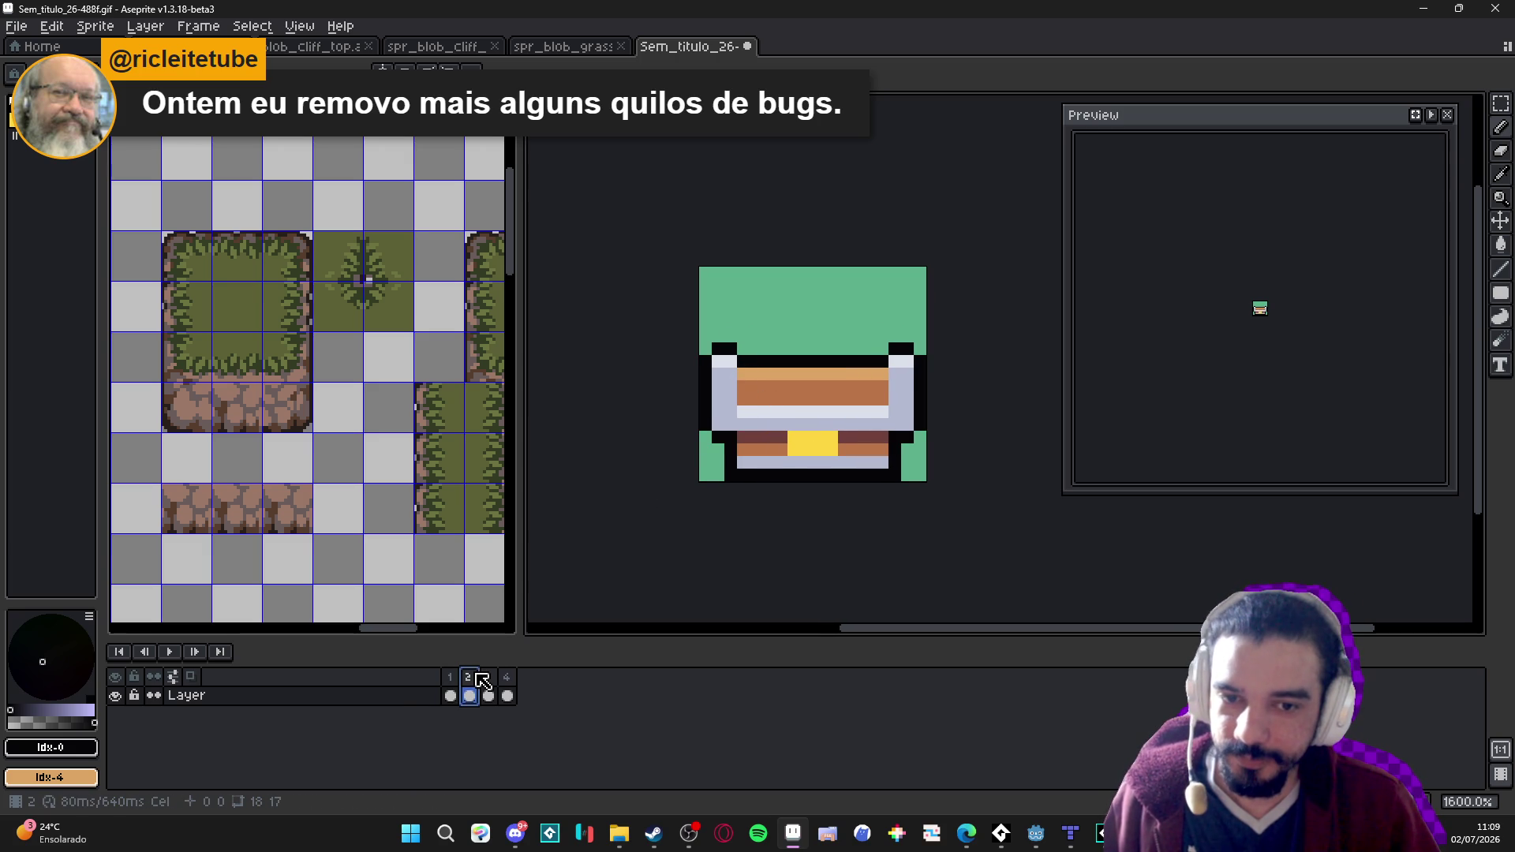
pyautogui.click(487, 677)
pyautogui.click(508, 677)
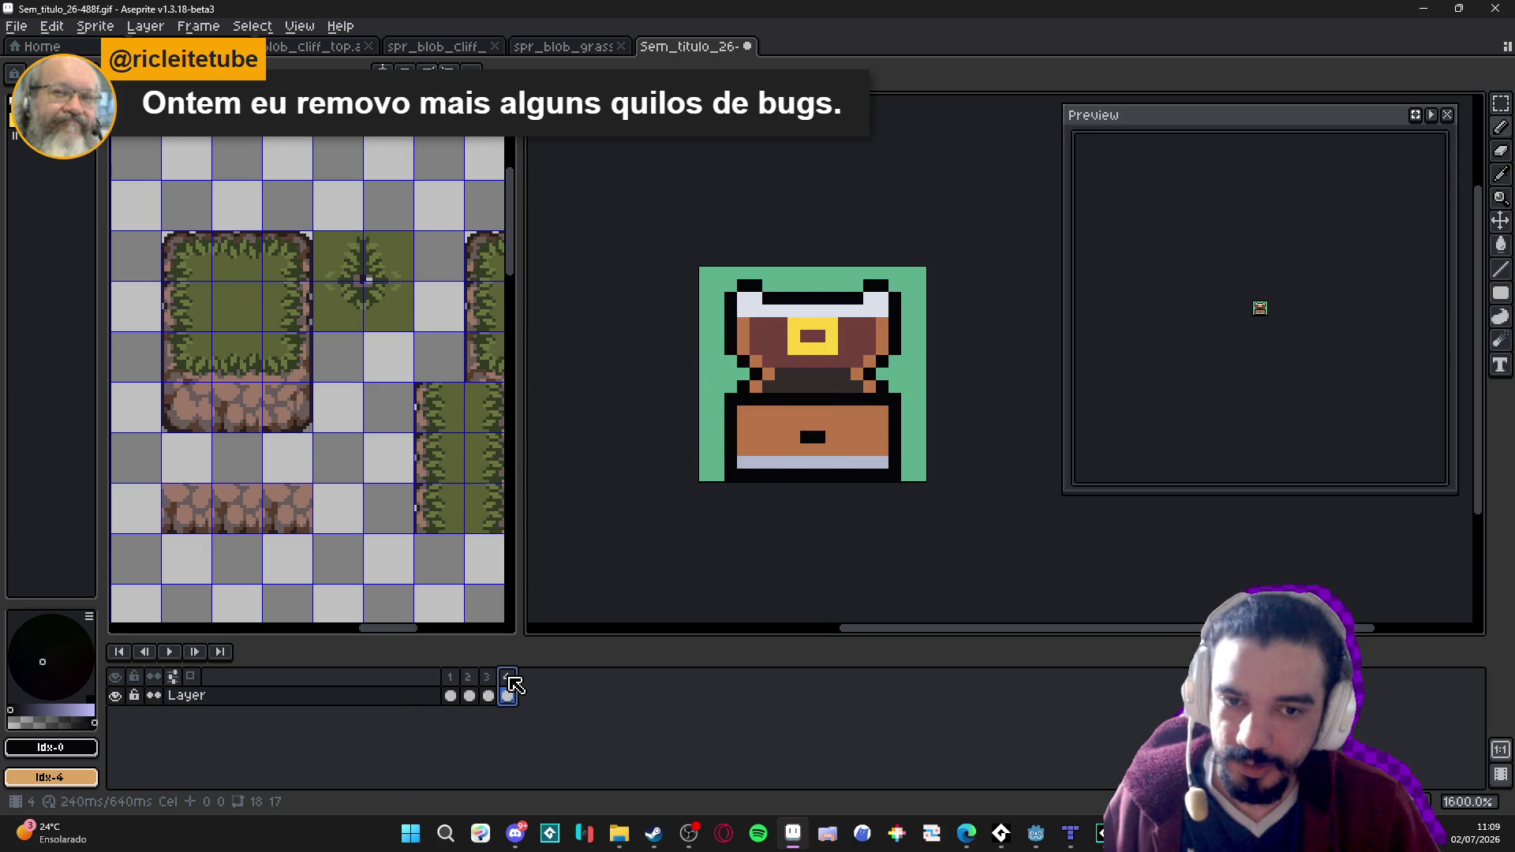
pyautogui.press('Left')
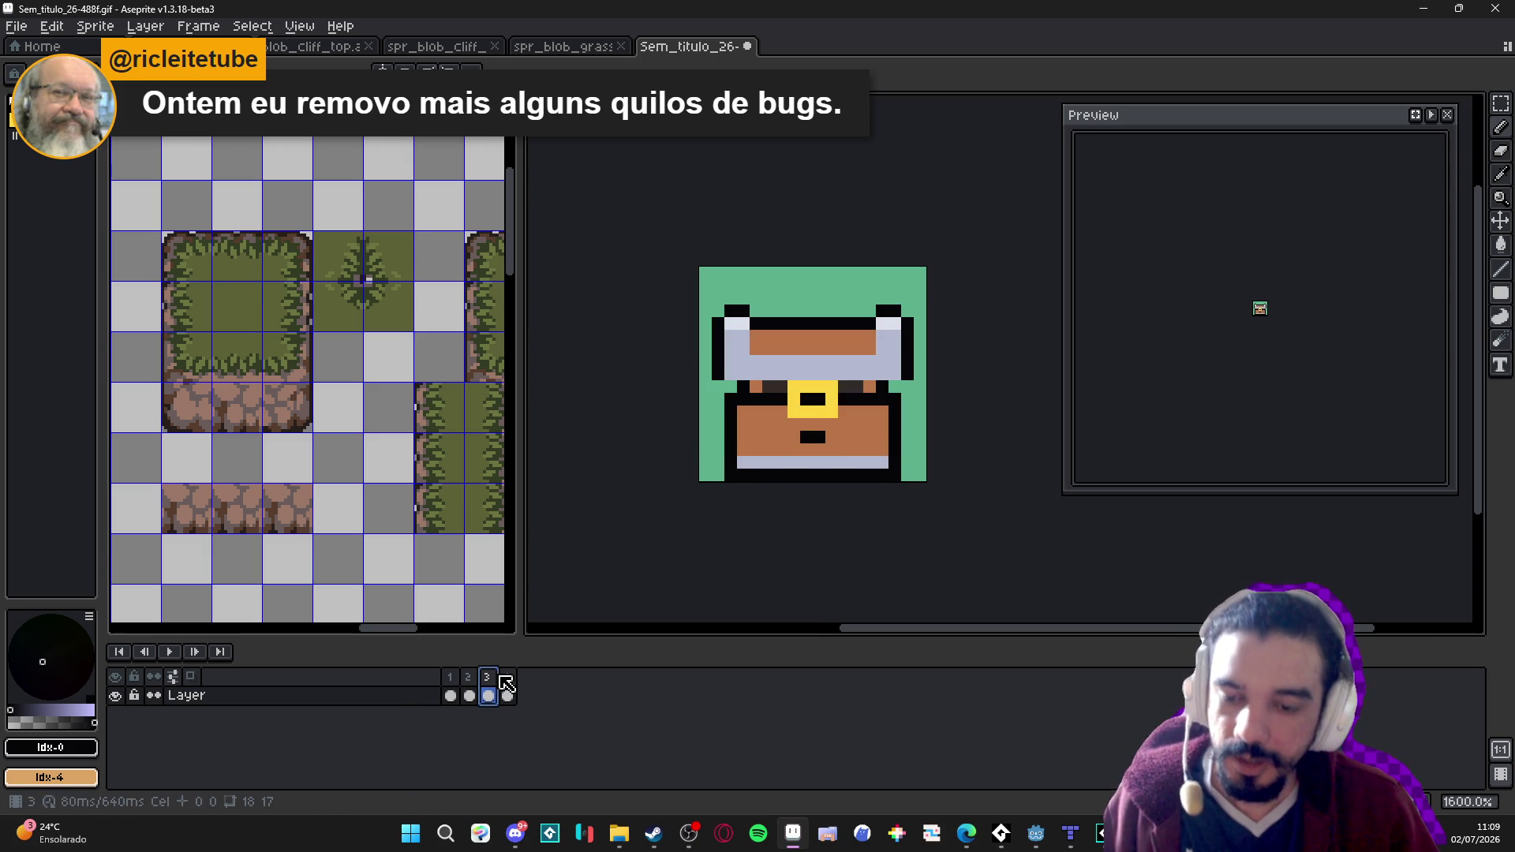
pyautogui.click(450, 677)
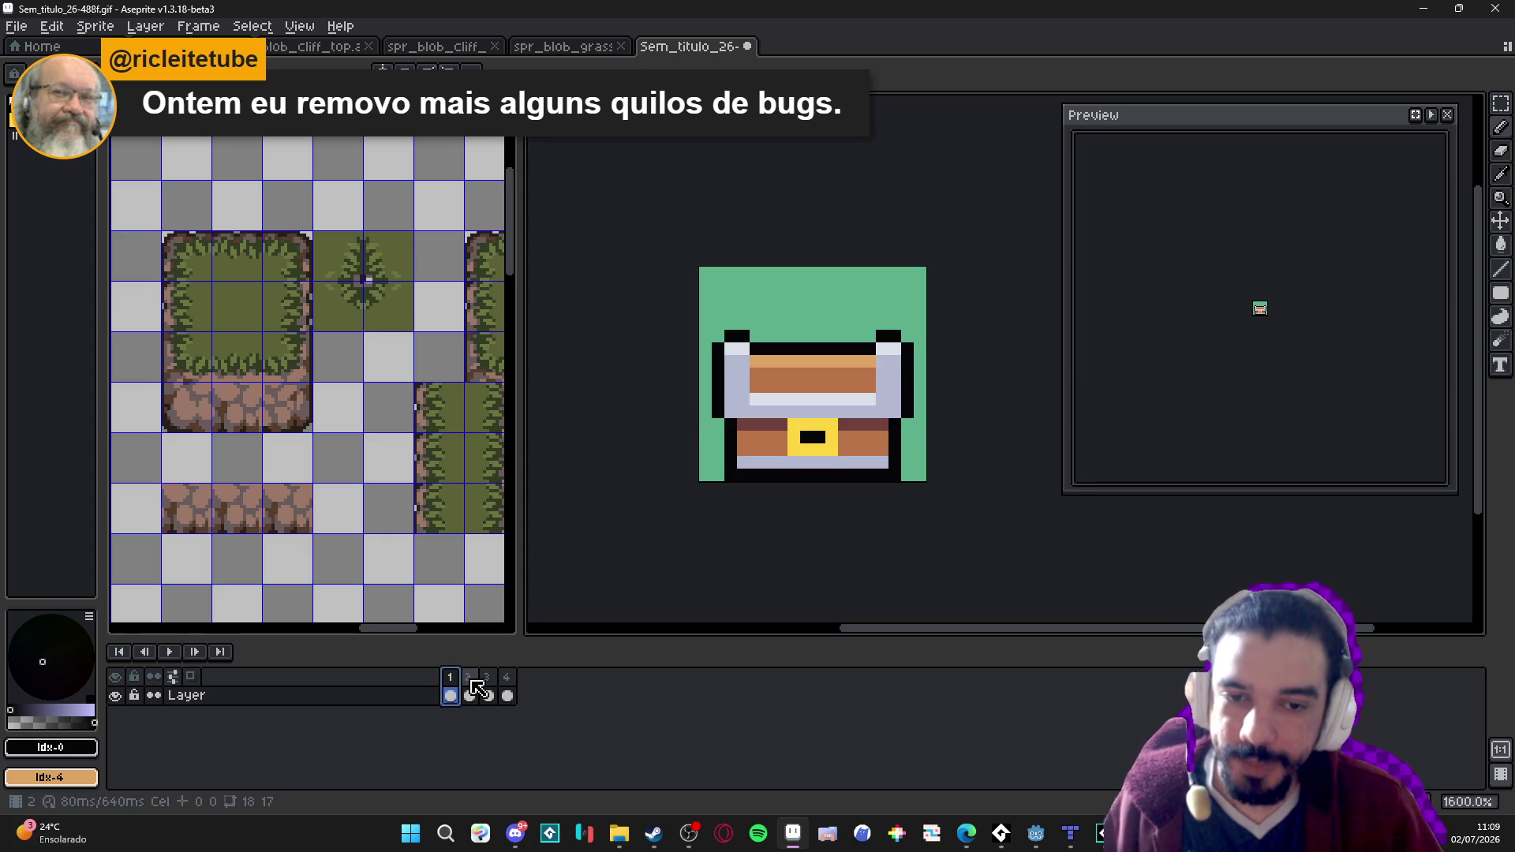
# Flip back and forth between frames 1–4 to compare the chest lid poses.
pyautogui.click(476, 688)
pyautogui.click(456, 677)
pyautogui.click(477, 684)
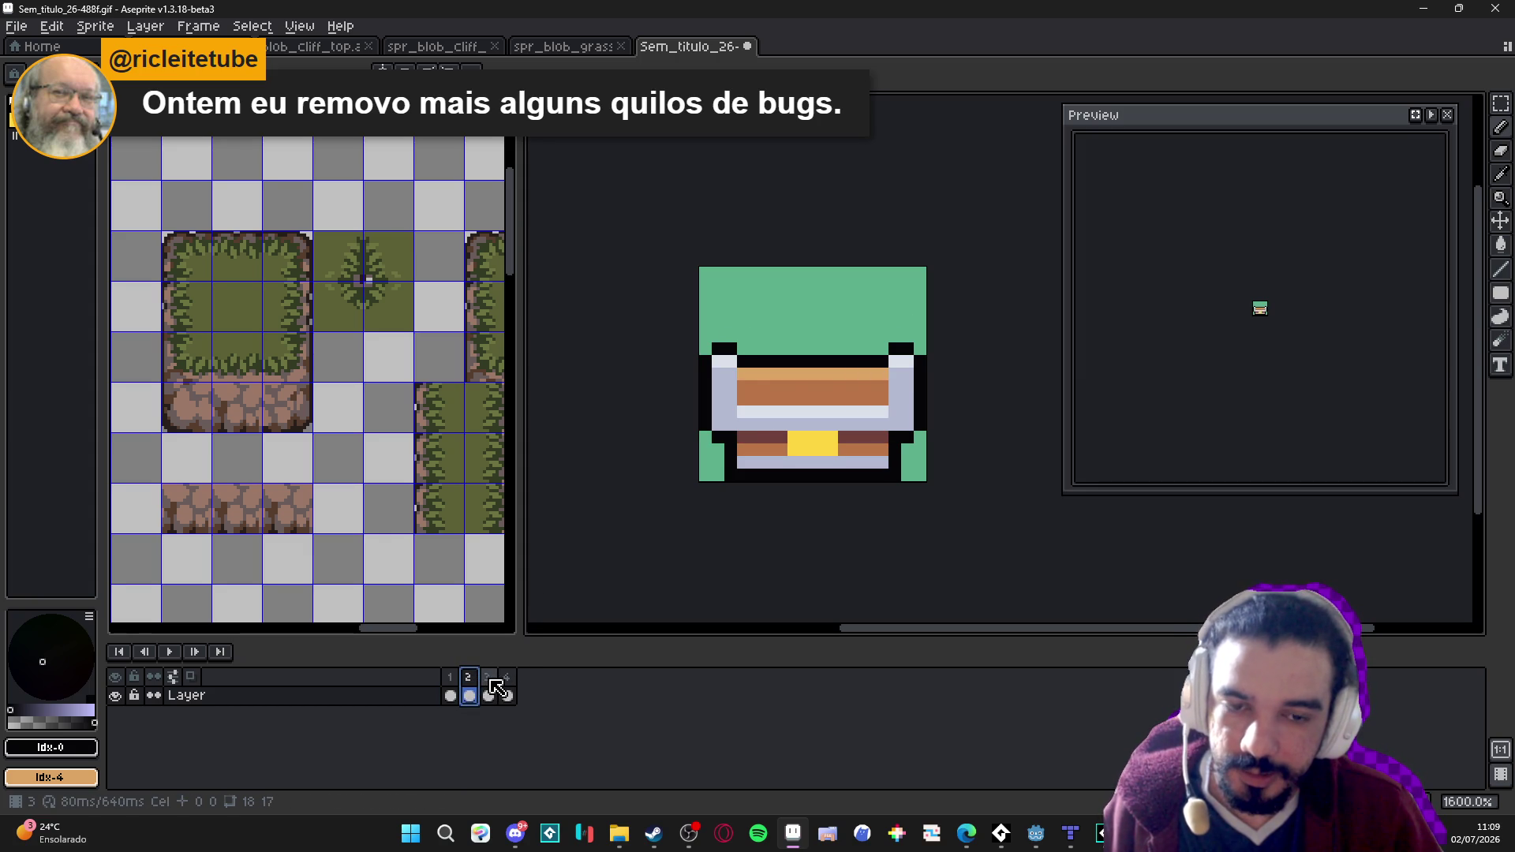
pyautogui.click(496, 686)
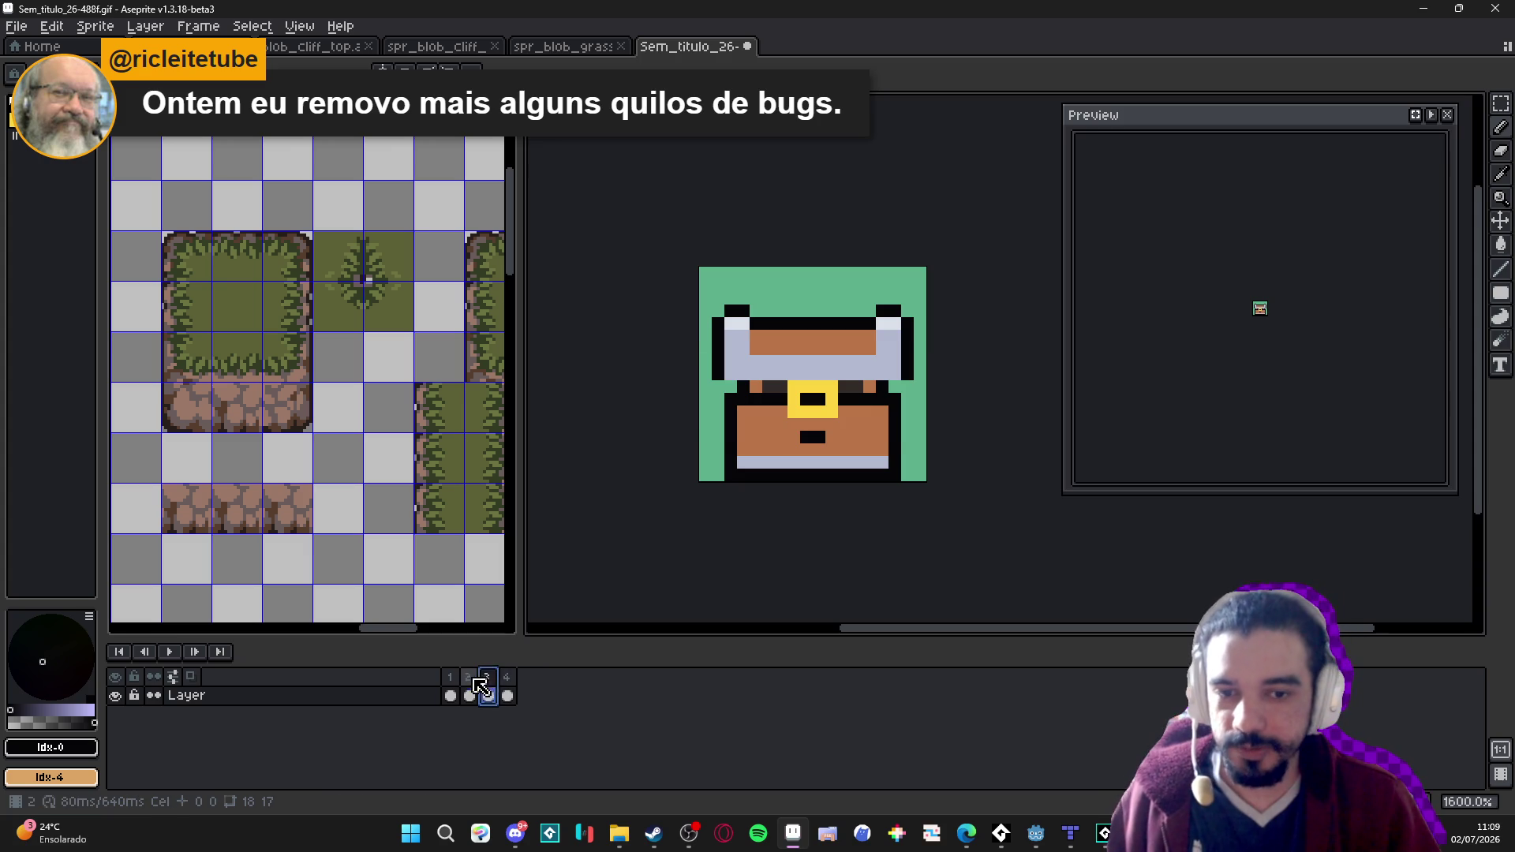
pyautogui.click(465, 686)
pyautogui.click(490, 694)
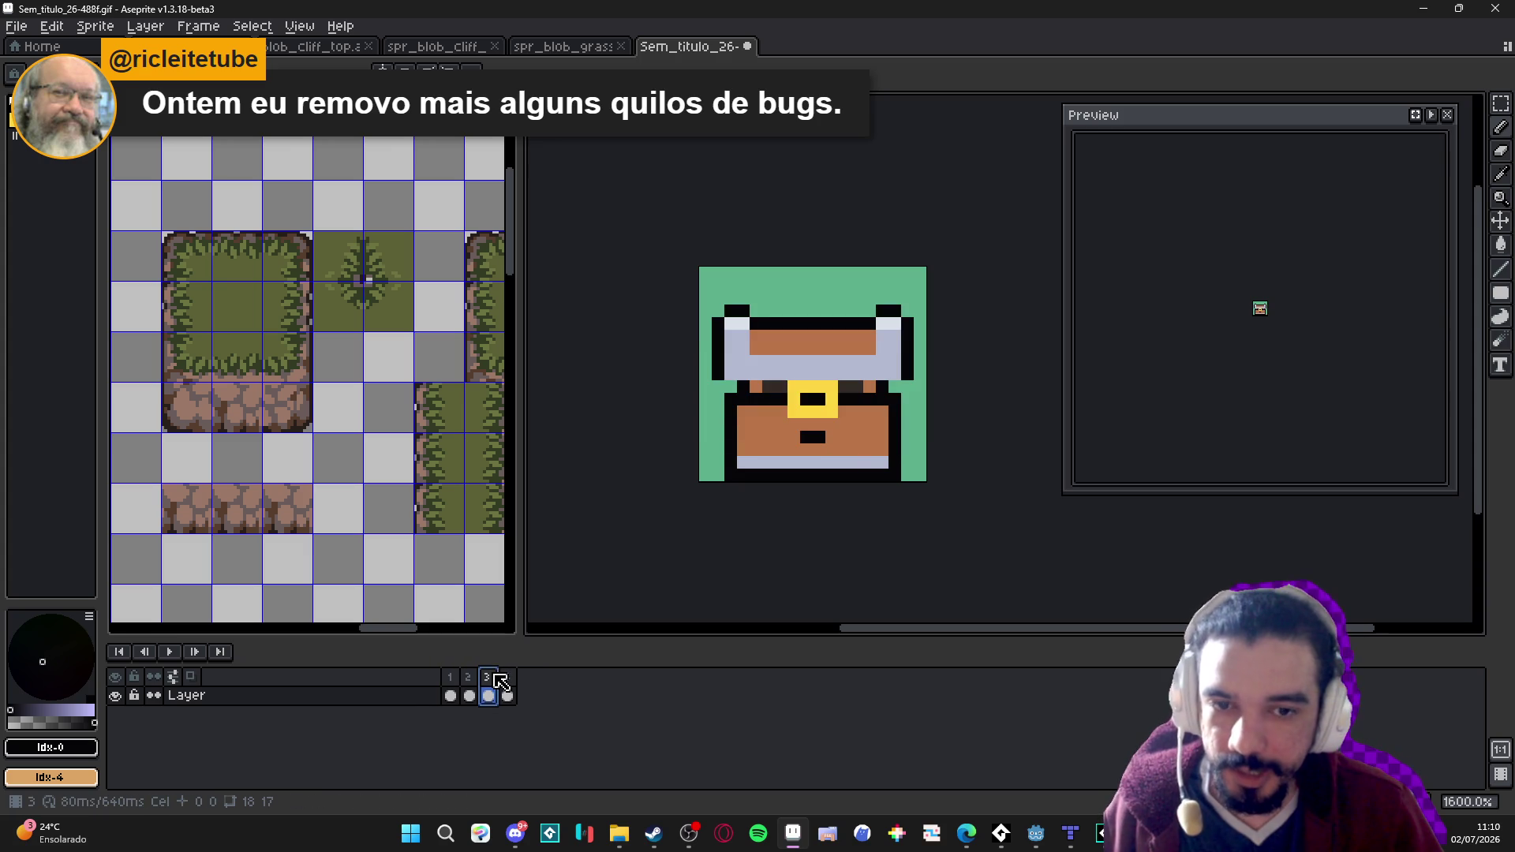
pyautogui.click(508, 693)
pyautogui.click(488, 694)
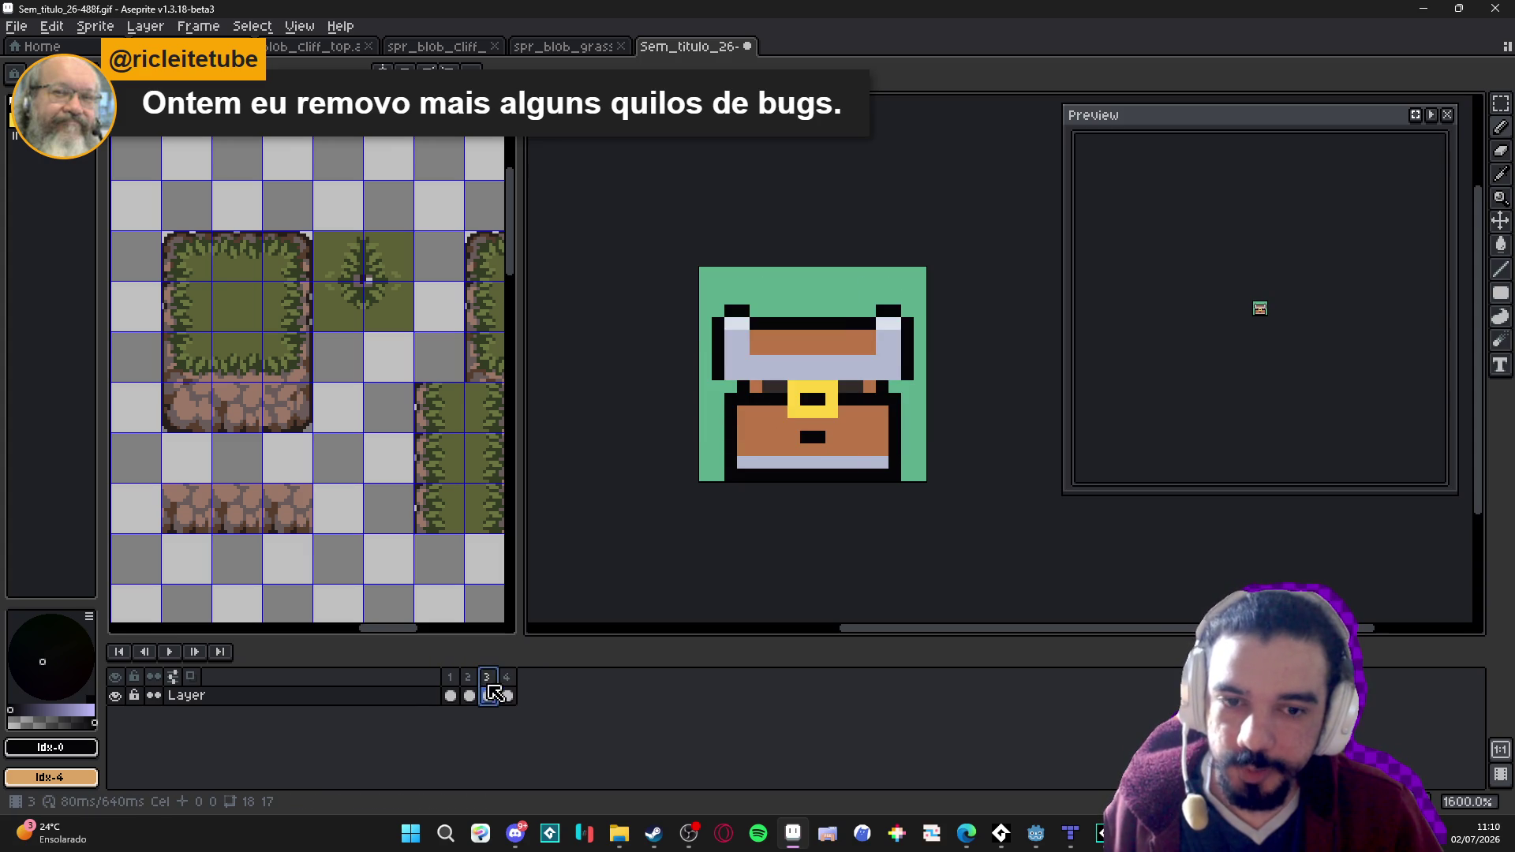
pyautogui.click(508, 694)
# Enlarge the chest in the Preview window, recheck frames 1–4, and select the whole layer.
pyautogui.scroll(5, 1269, 282)
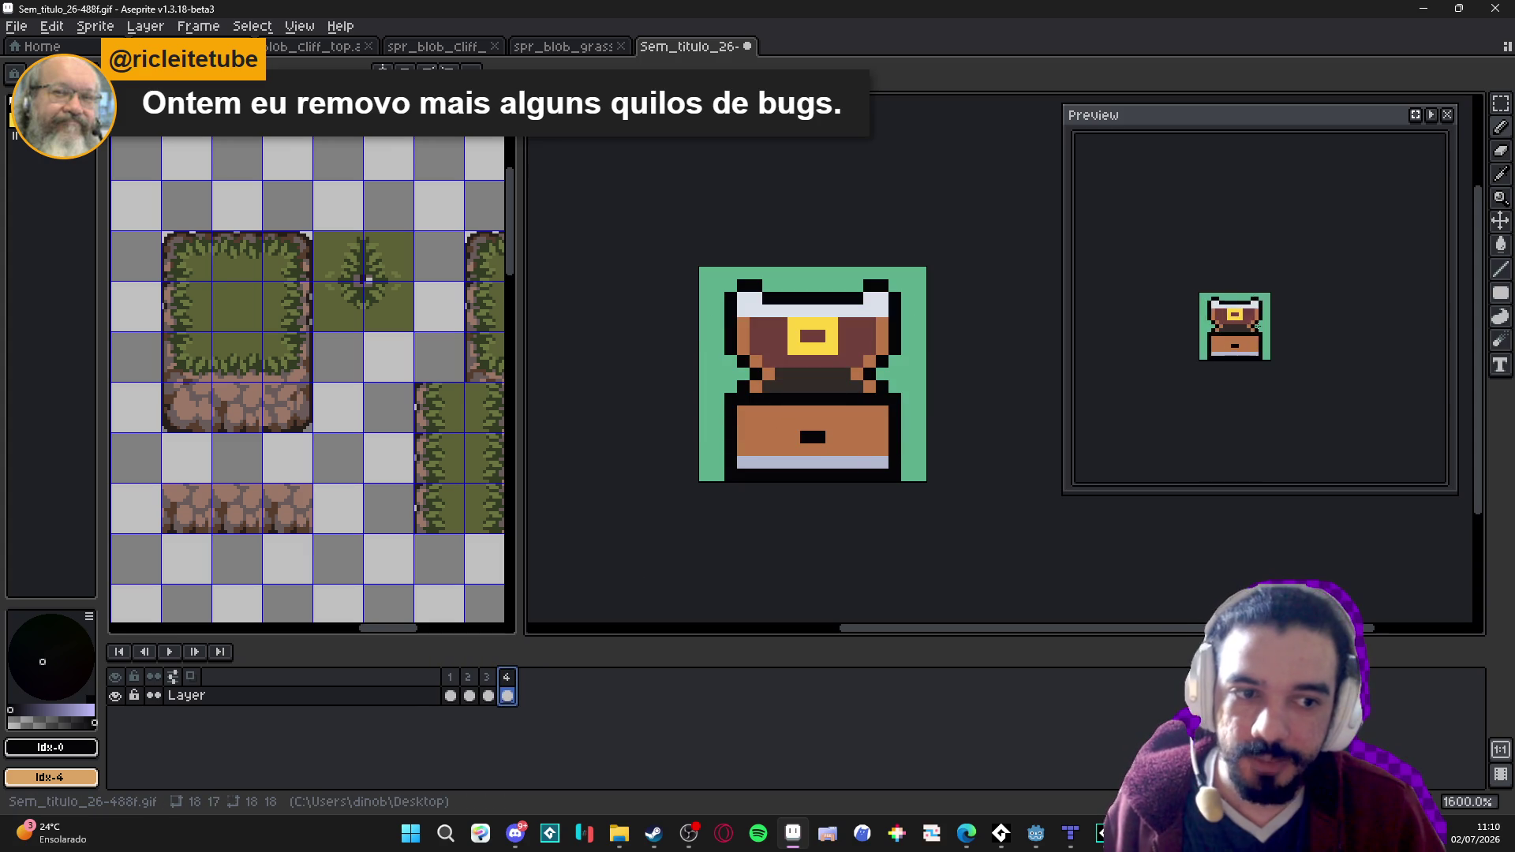
pyautogui.moveTo(1263, 316); pyautogui.dragTo(1357, 315)
pyautogui.click(451, 691)
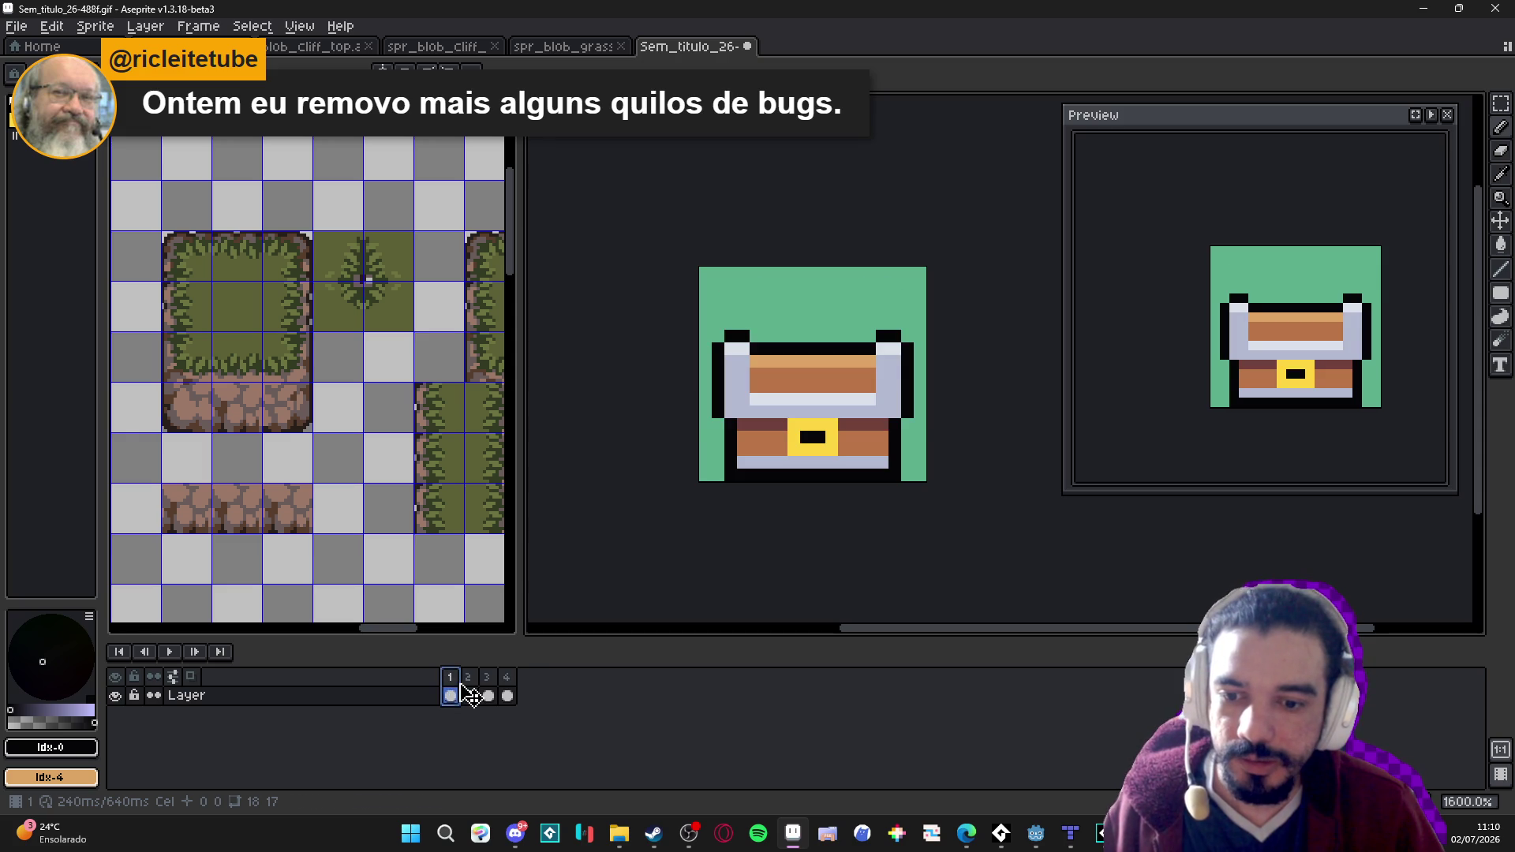
pyautogui.click(468, 694)
pyautogui.click(453, 695)
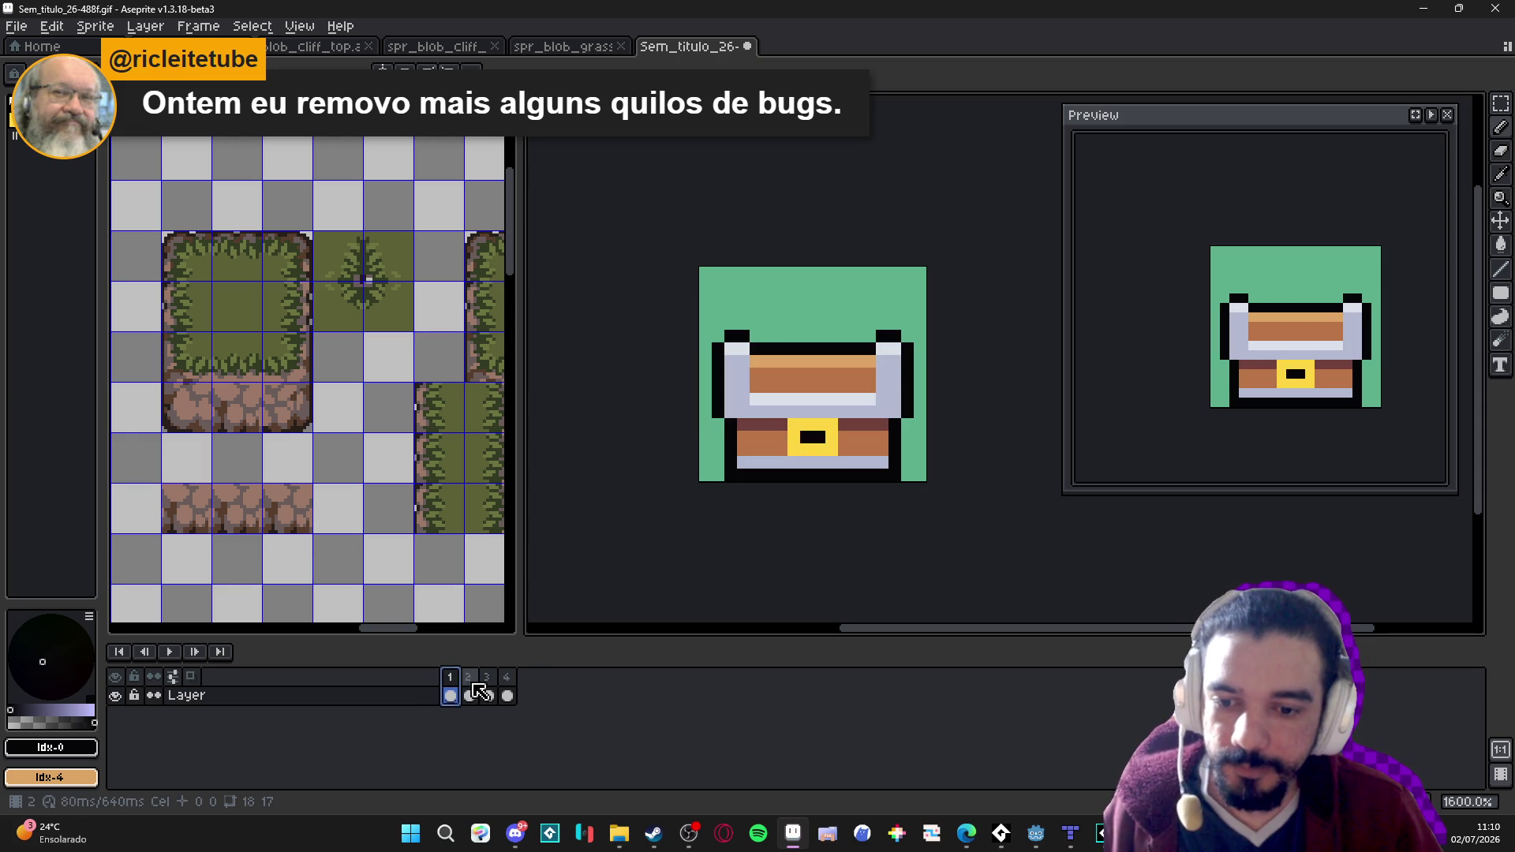
pyautogui.click(472, 691)
pyautogui.press('Left')
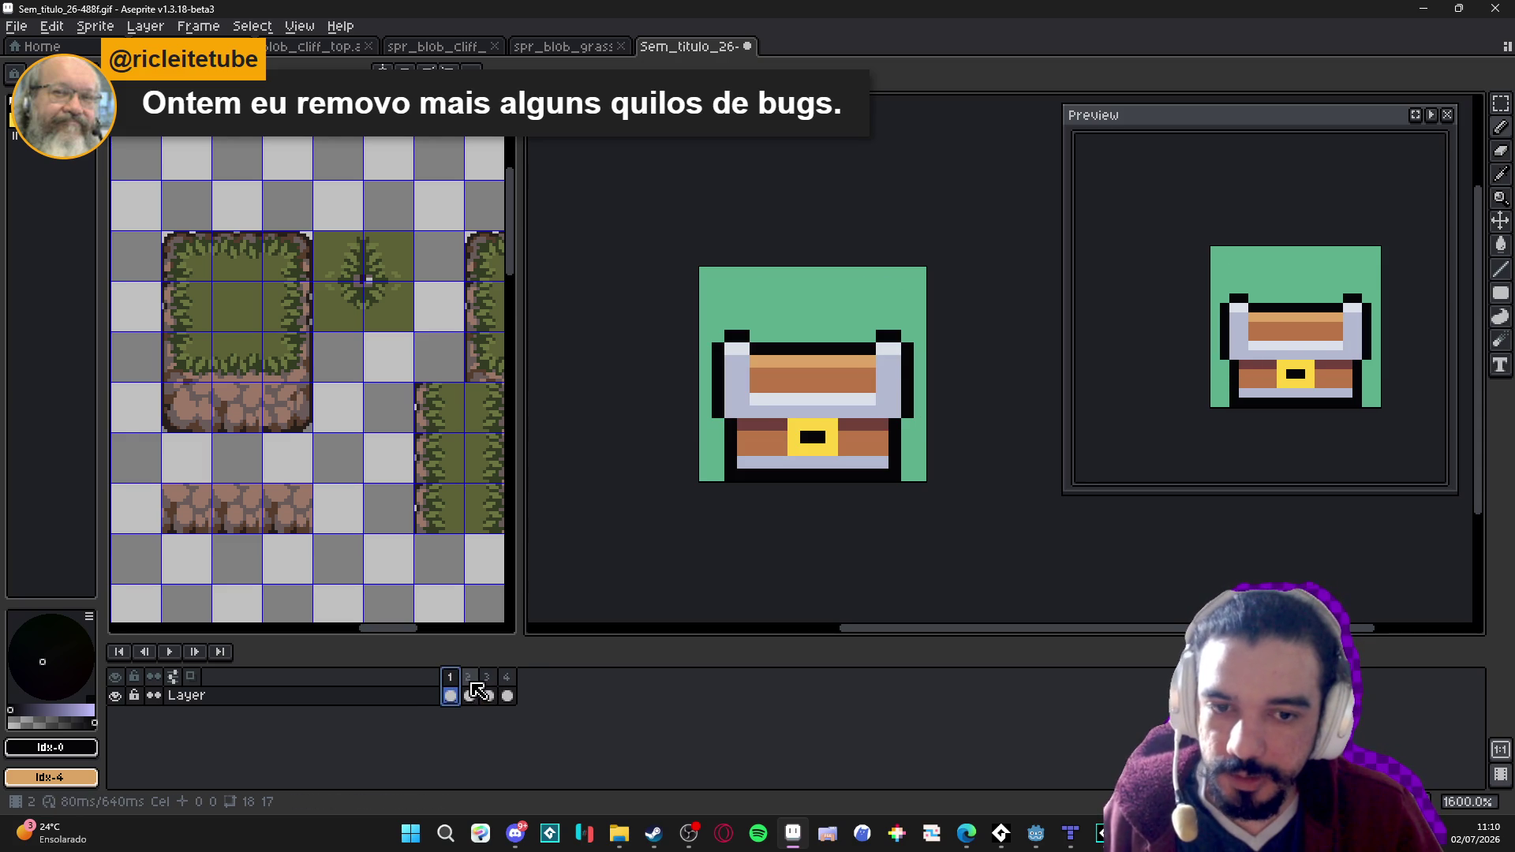
pyautogui.click(472, 693)
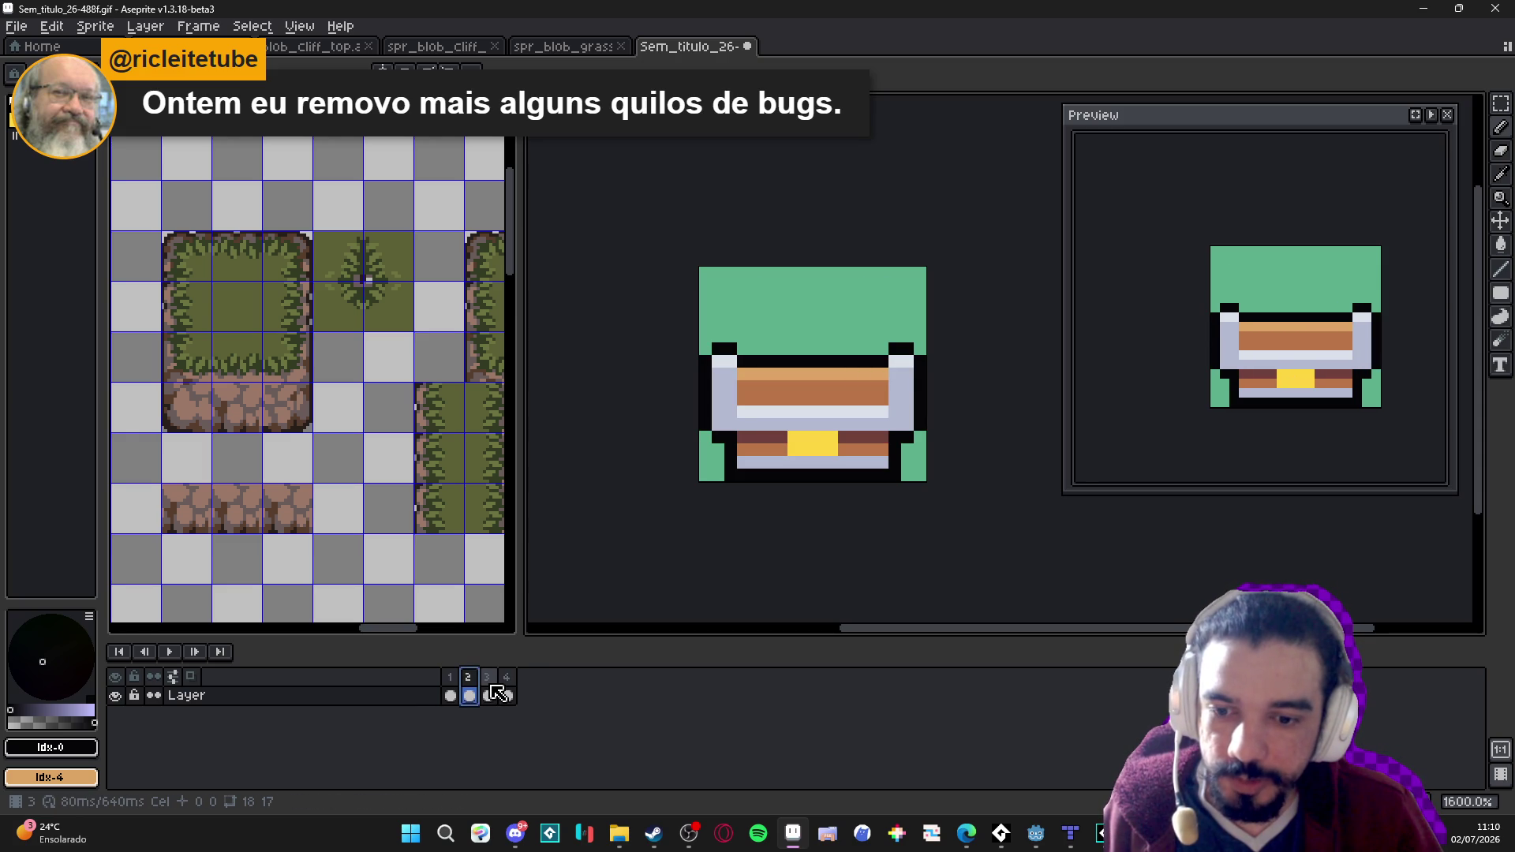
pyautogui.click(490, 694)
pyautogui.click(507, 695)
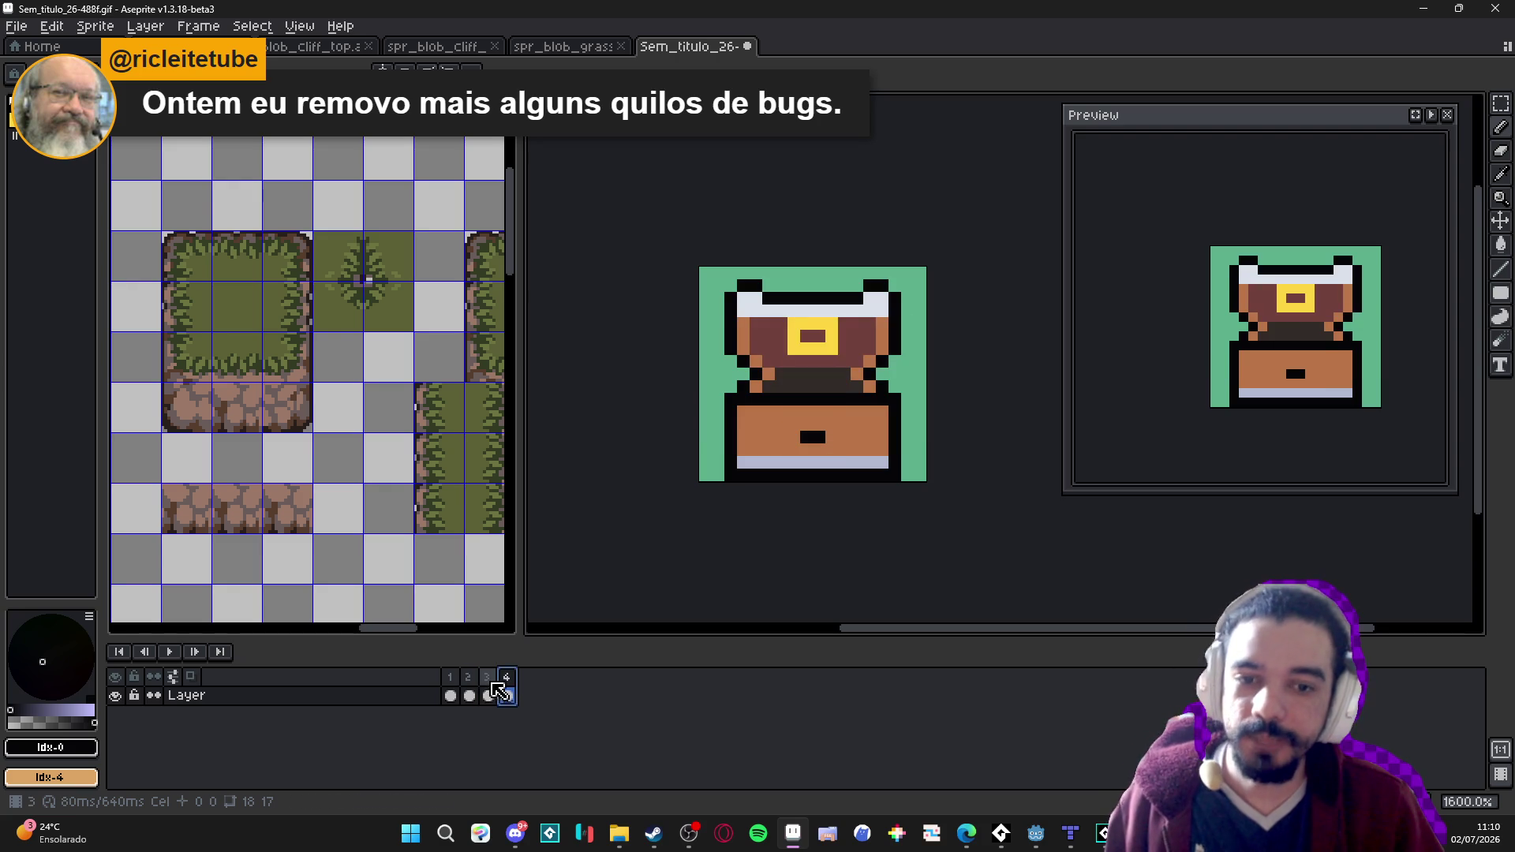
pyautogui.click(491, 688)
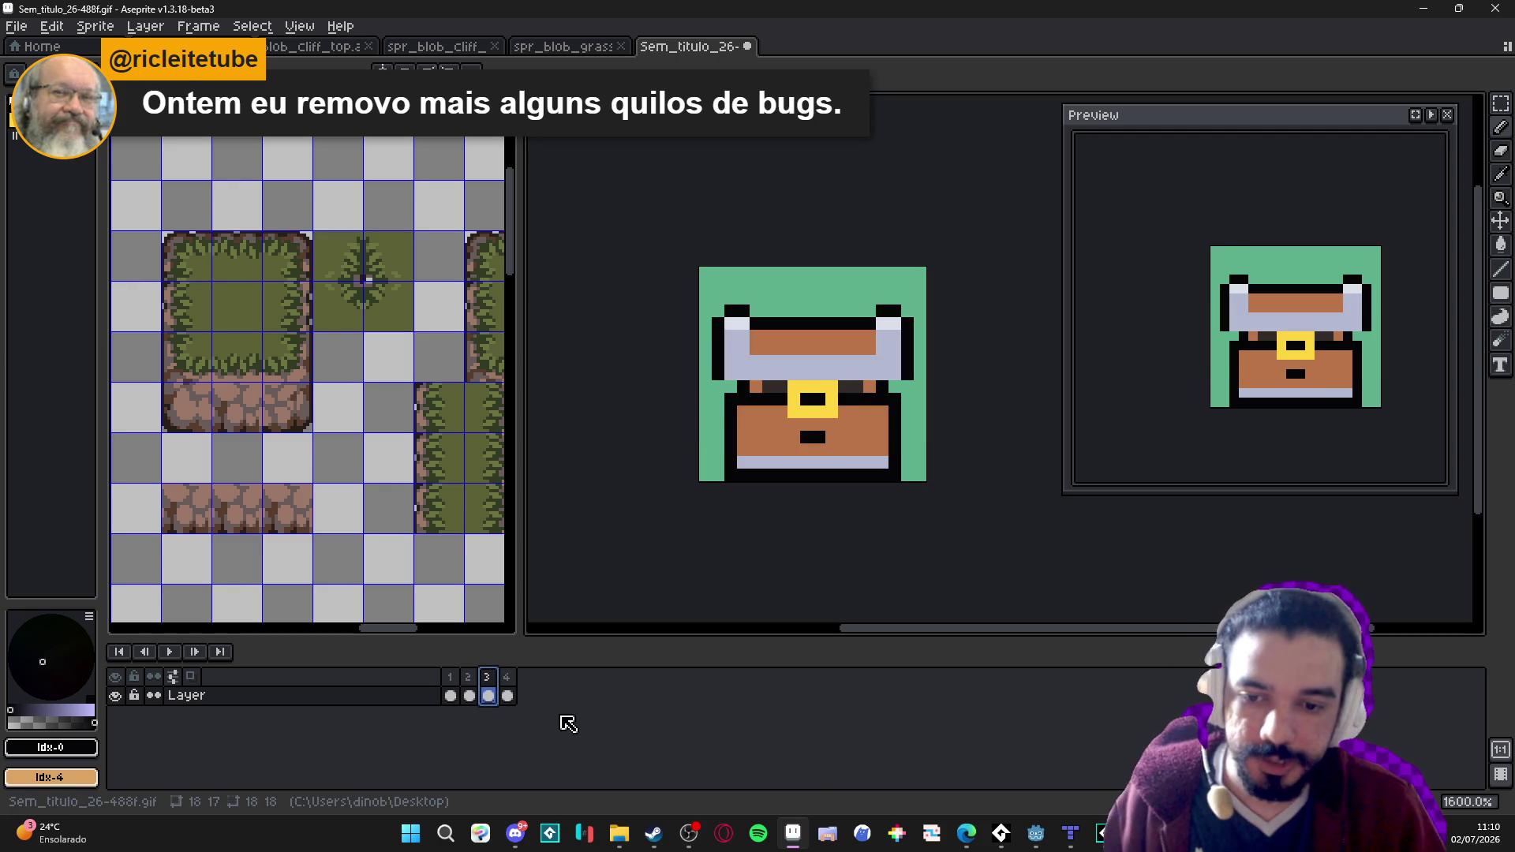
pyautogui.click(453, 696)
pyautogui.click(186, 695)
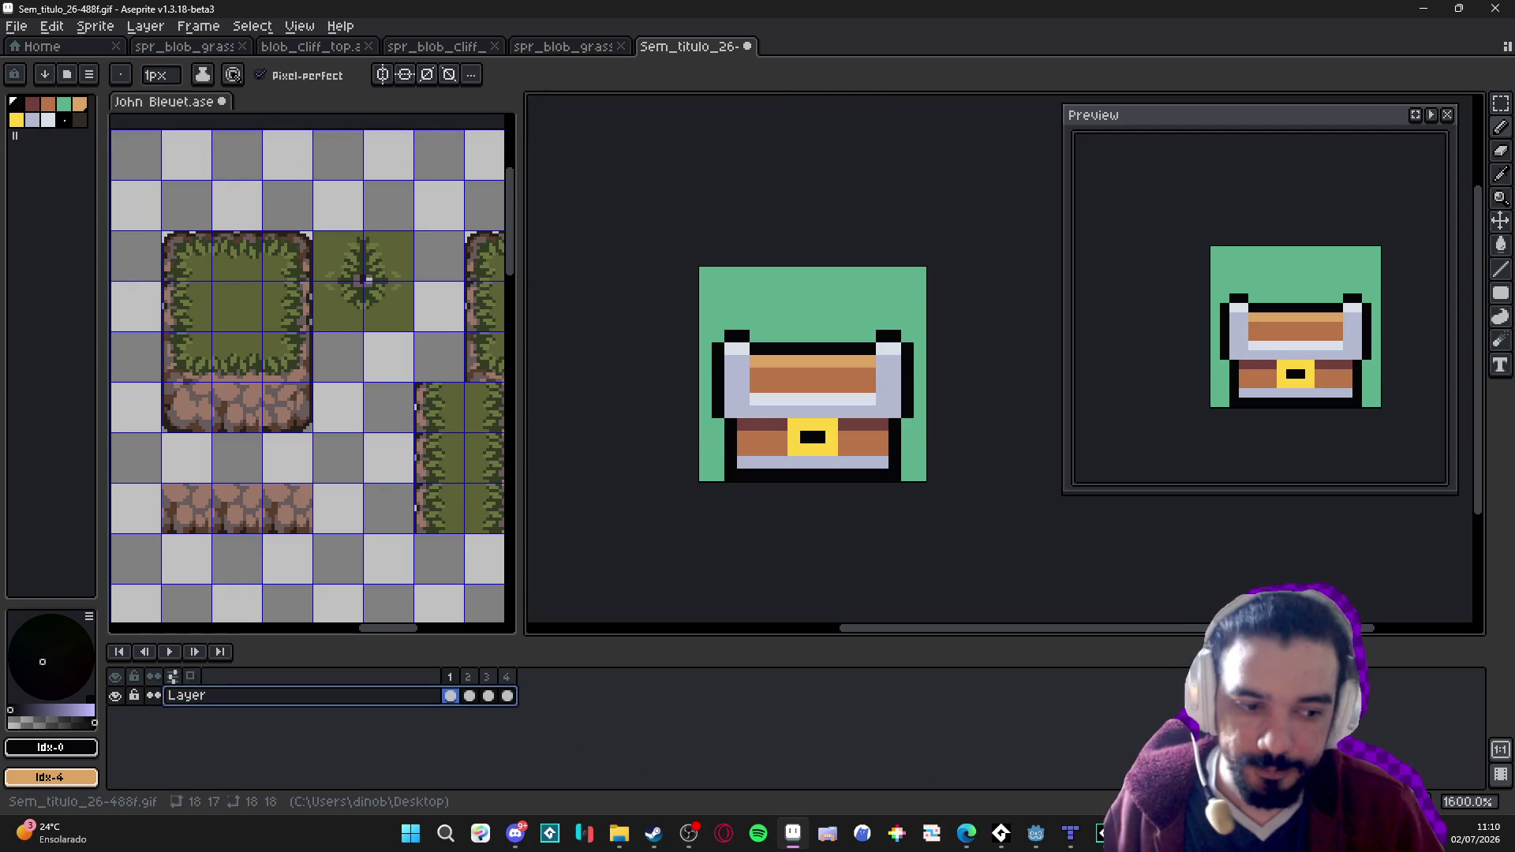
# Undo an accidental new frame and duplicate the chest layer as a hidden Layer Copy backup.
pyautogui.hotkey('alt', 'n')
pyautogui.hotkey('ctrl', 'z')
pyautogui.rightClick(409, 700)
pyautogui.click(442, 747)
pyautogui.click(115, 714)
pyautogui.click(116, 695)
# Step through frames 1–4, play the chest animation, and settle on frame 3.
pyautogui.click(450, 715)
pyautogui.click(471, 716)
pyautogui.click(488, 716)
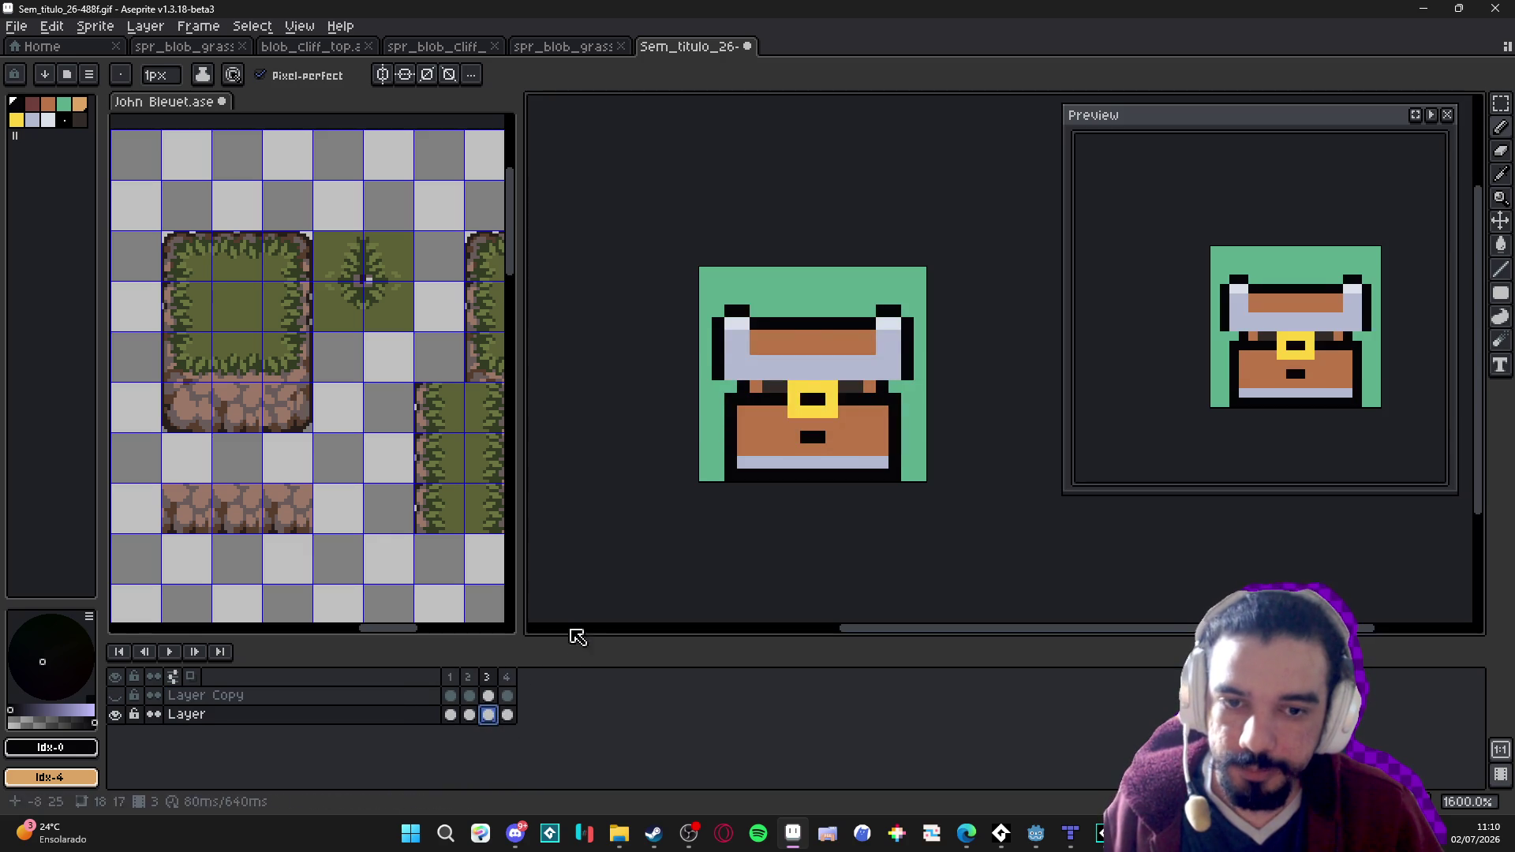
pyautogui.click(505, 716)
pyautogui.press('Return')
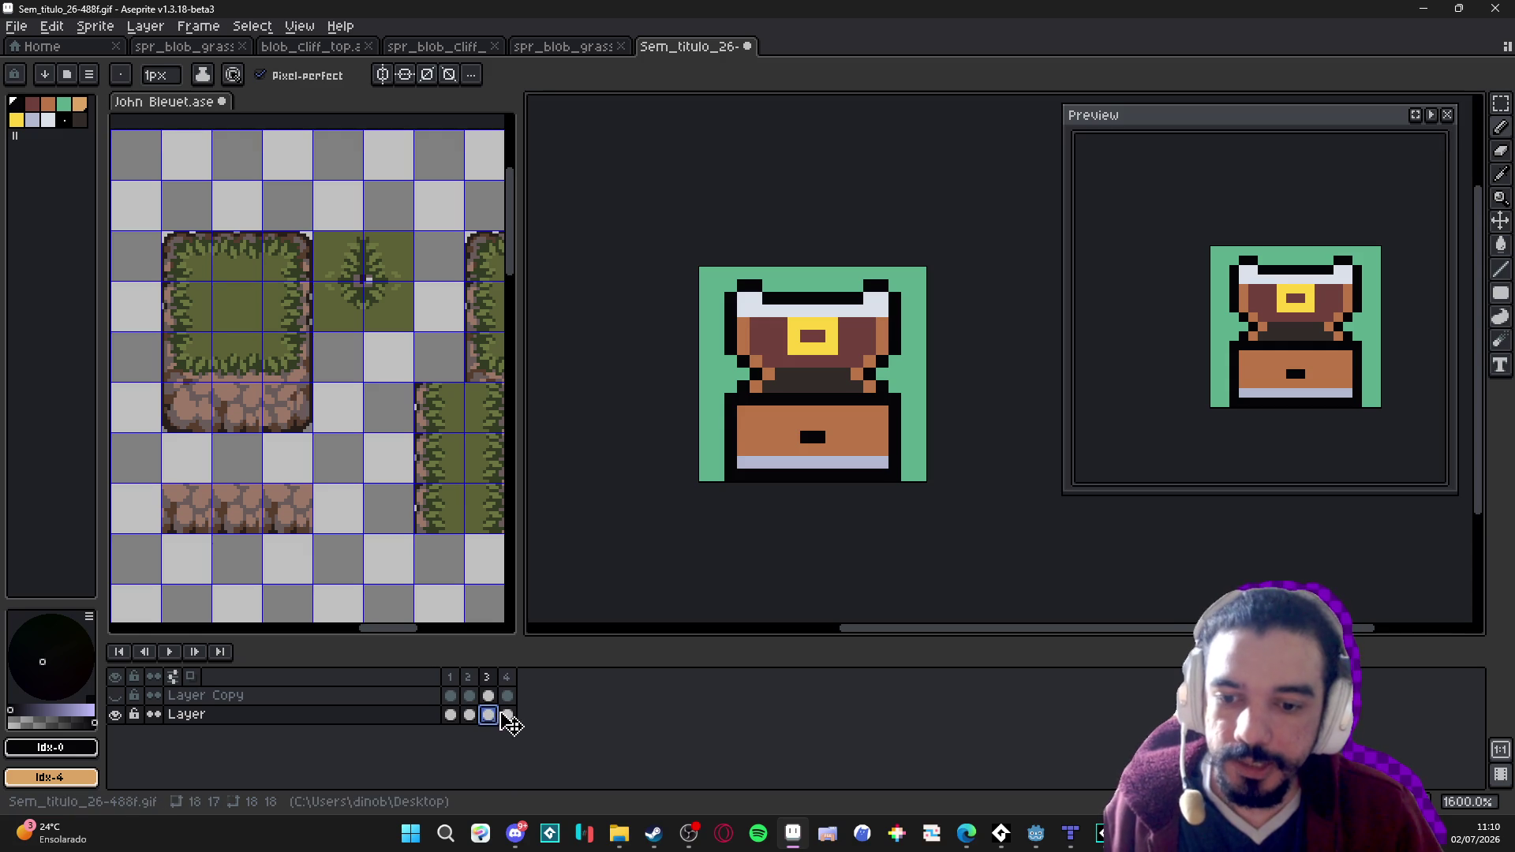
pyautogui.click(451, 716)
pyautogui.click(471, 717)
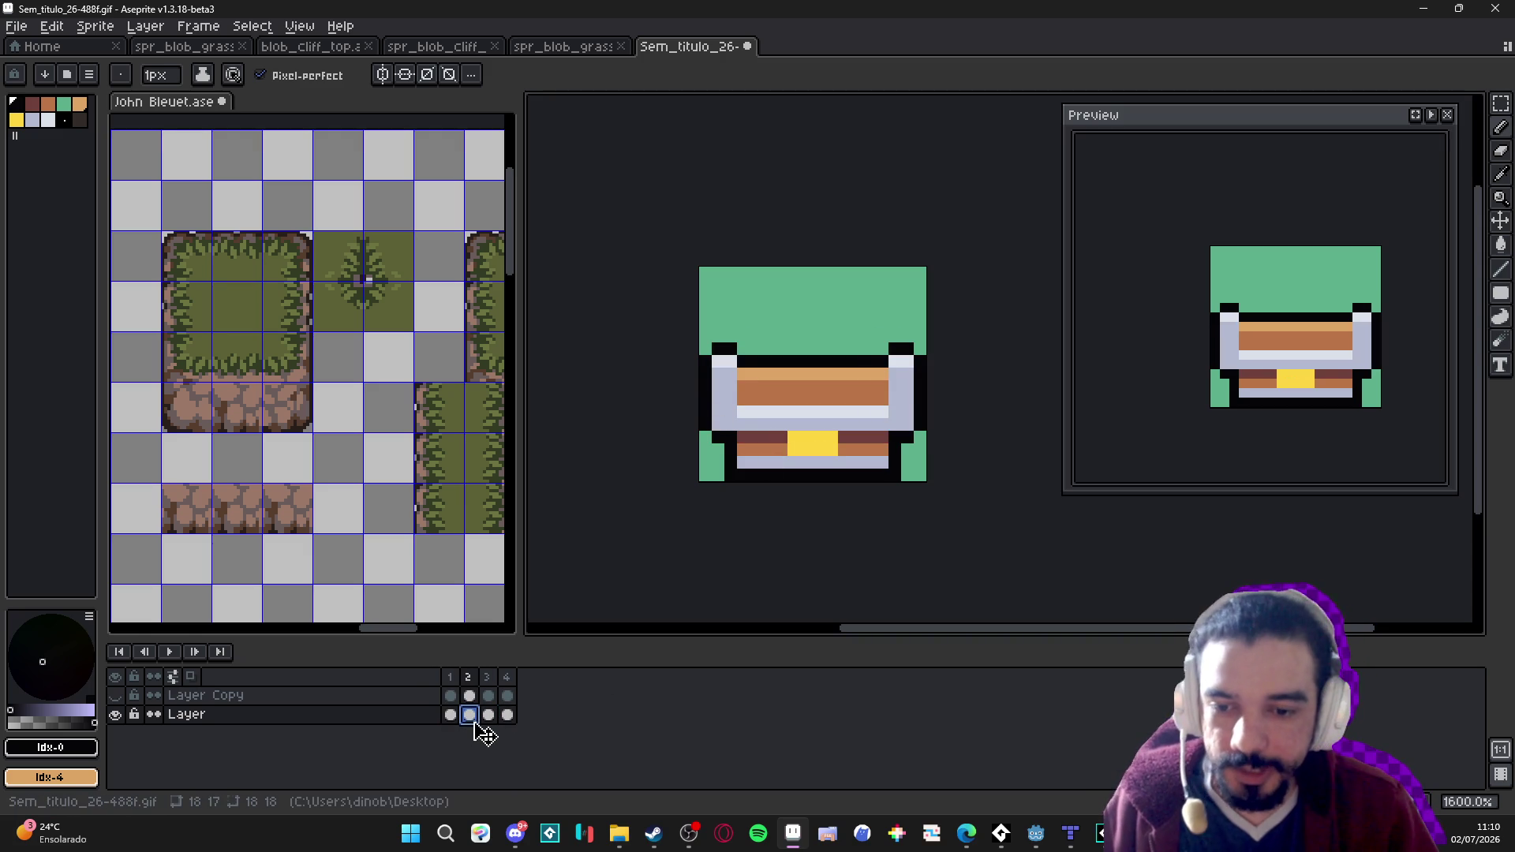
pyautogui.click(489, 715)
# Squeeze frame 3's chest to 16 px wide, stretch it one pixel taller, and apply.
pyautogui.press('v')
pyautogui.hotkey('ctrl', 'a')
pyautogui.keyDown('alt'); pyautogui.click(929, 372); pyautogui.keyUp('alt')
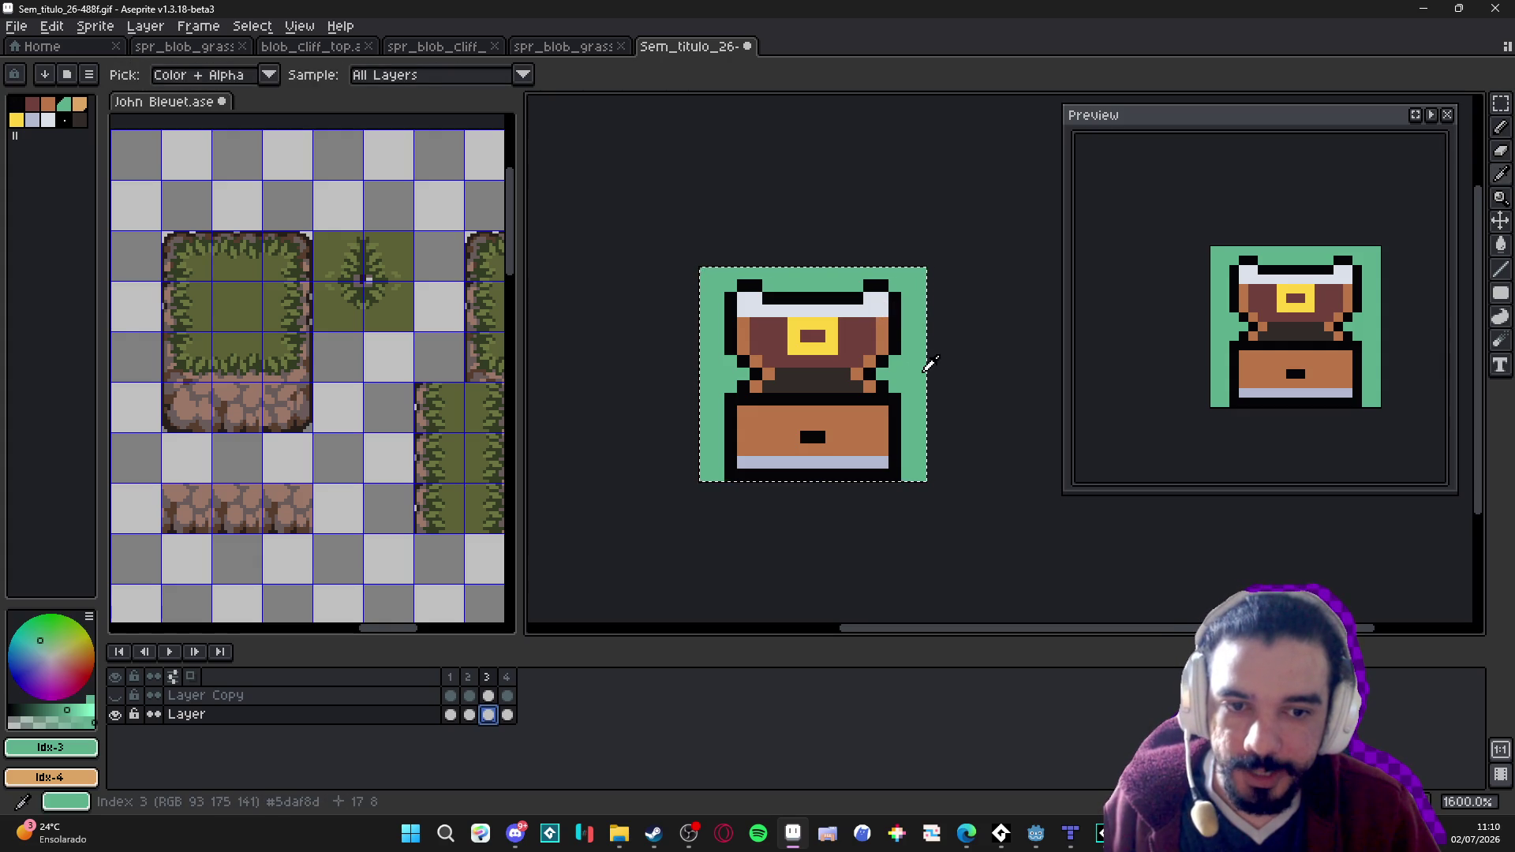
pyautogui.click(932, 374)
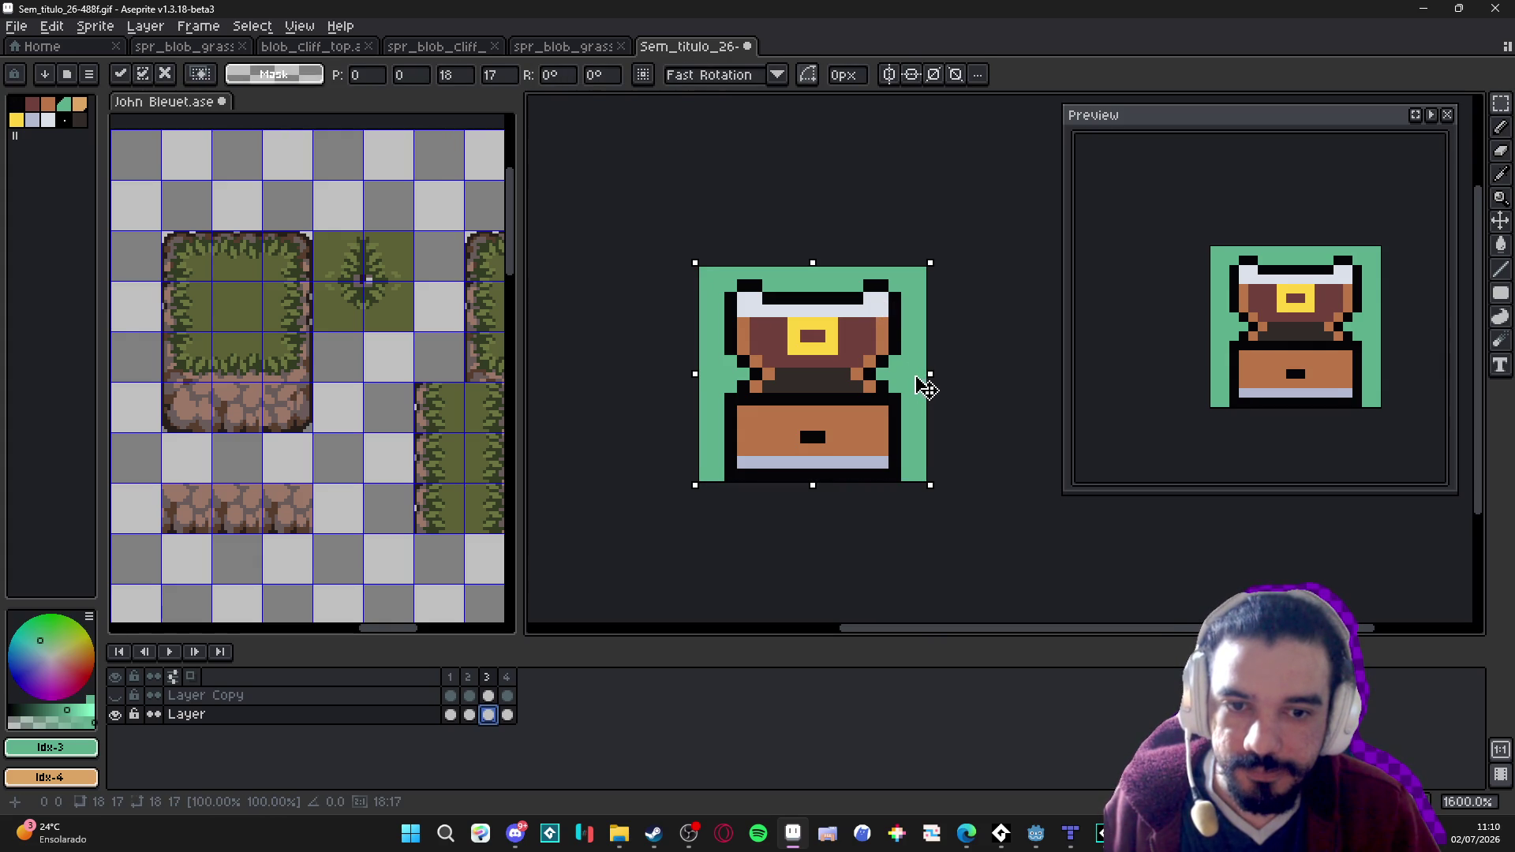
pyautogui.moveTo(916, 376); pyautogui.dragTo(910, 376)
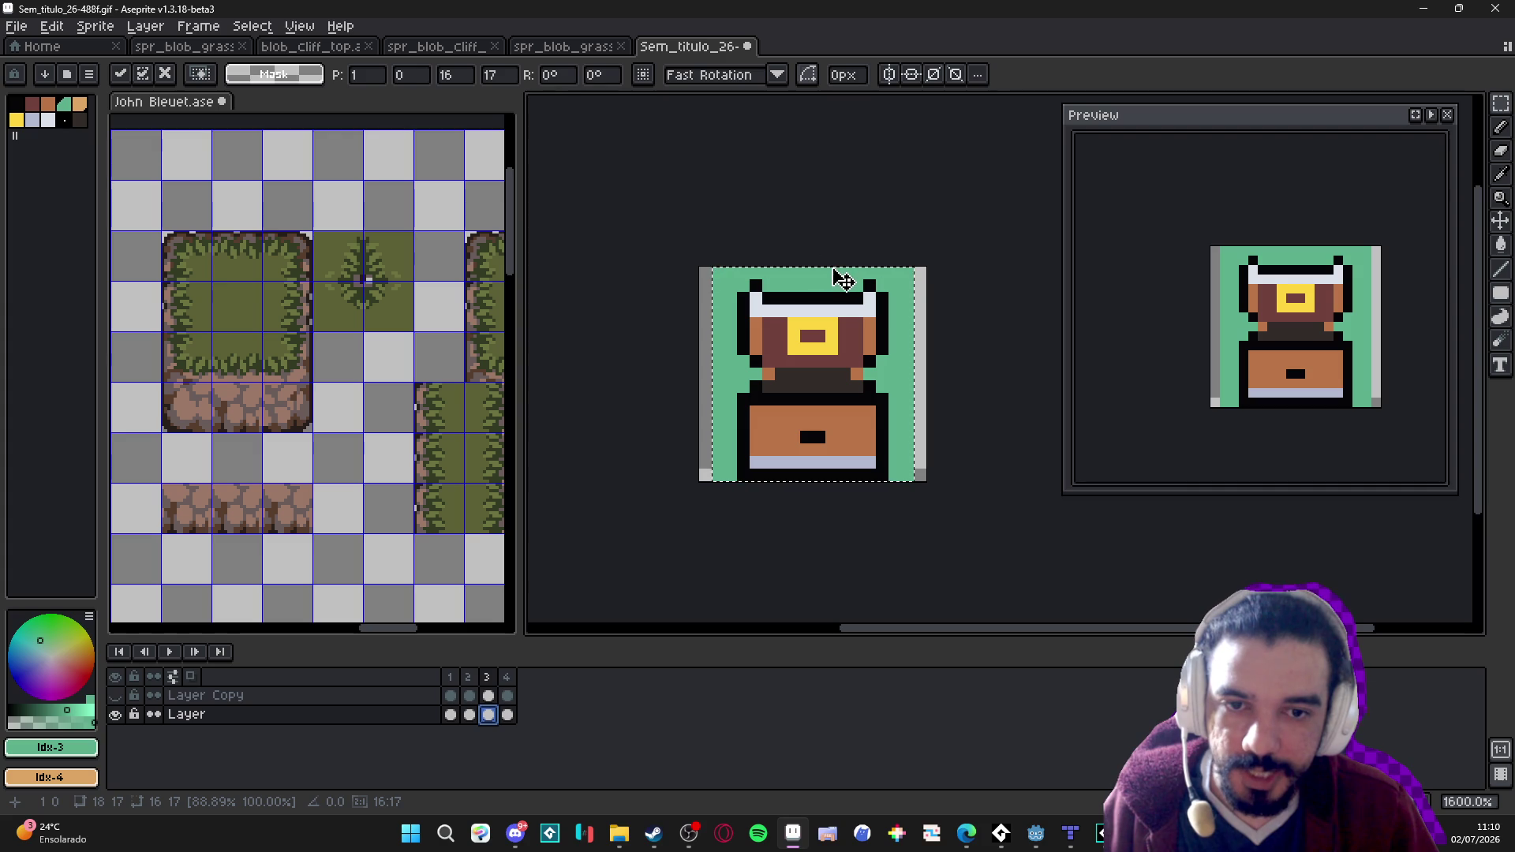
pyautogui.click(823, 268)
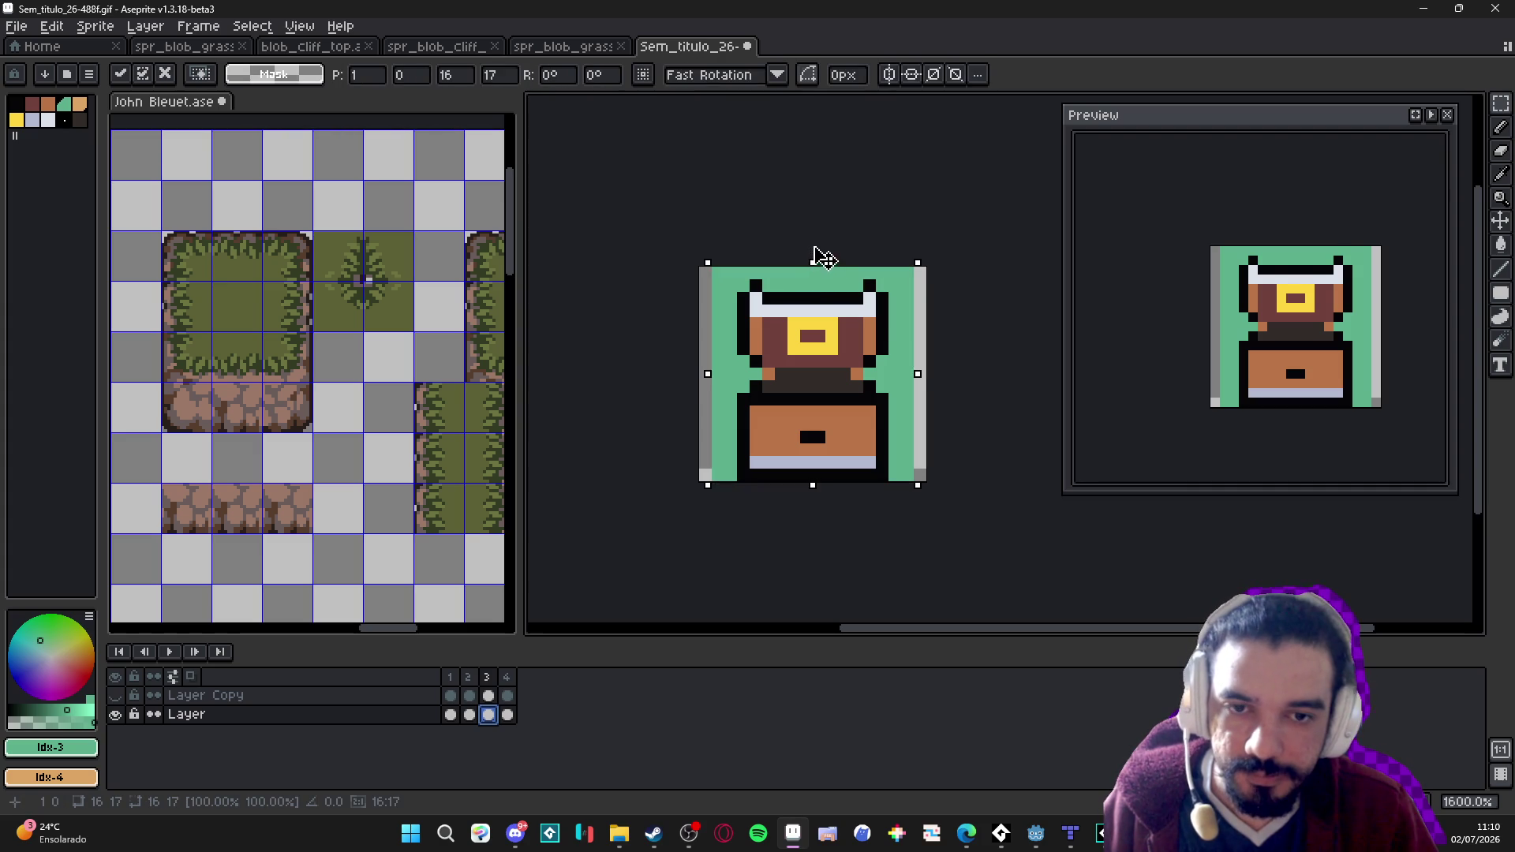
pyautogui.moveTo(823, 259); pyautogui.dragTo(818, 247)
pyautogui.press('Return')
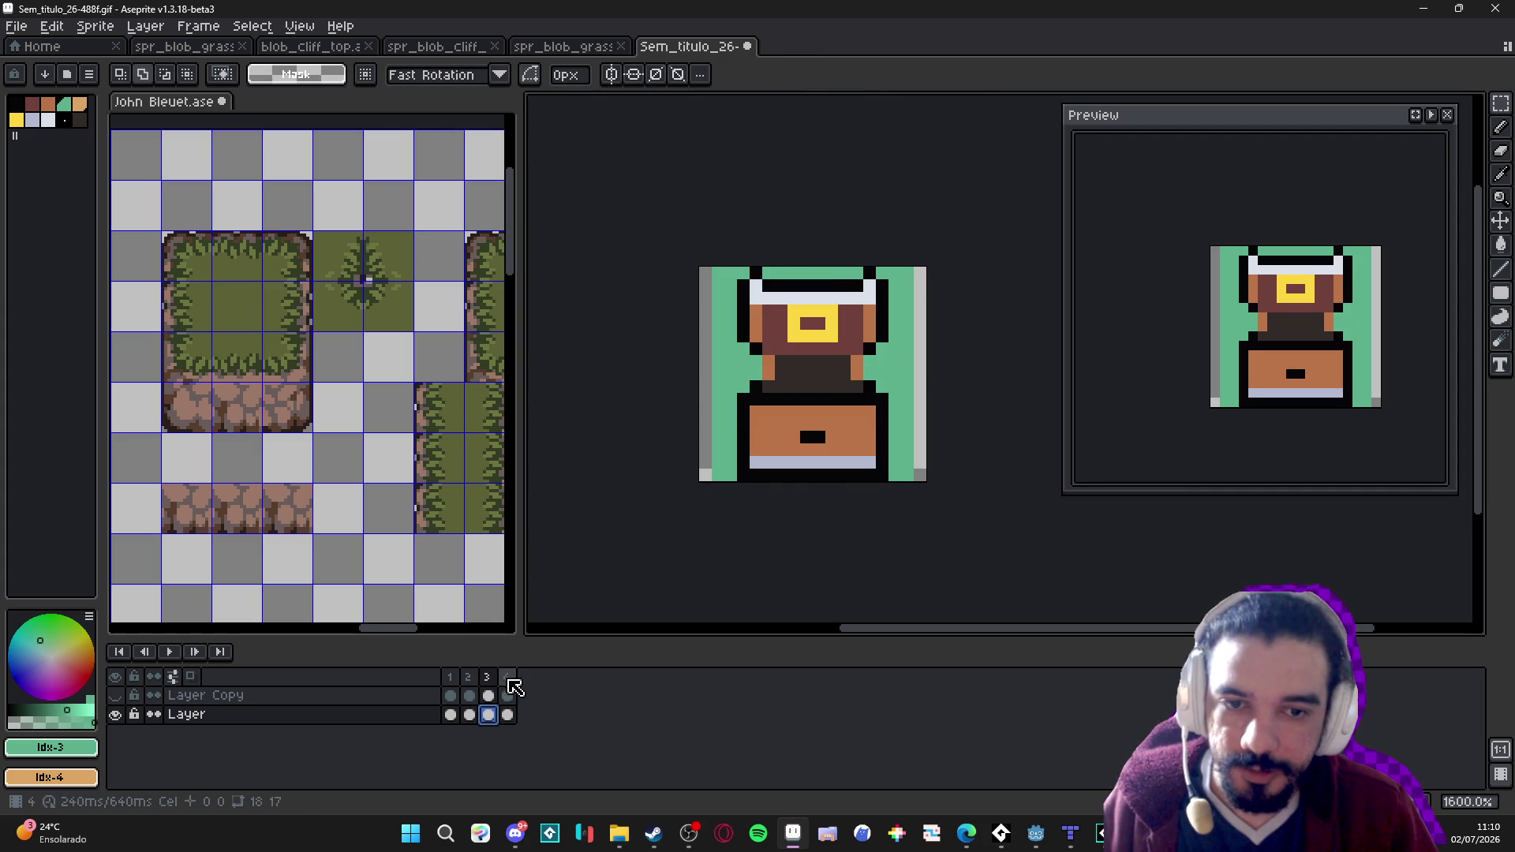
pyautogui.click(509, 680)
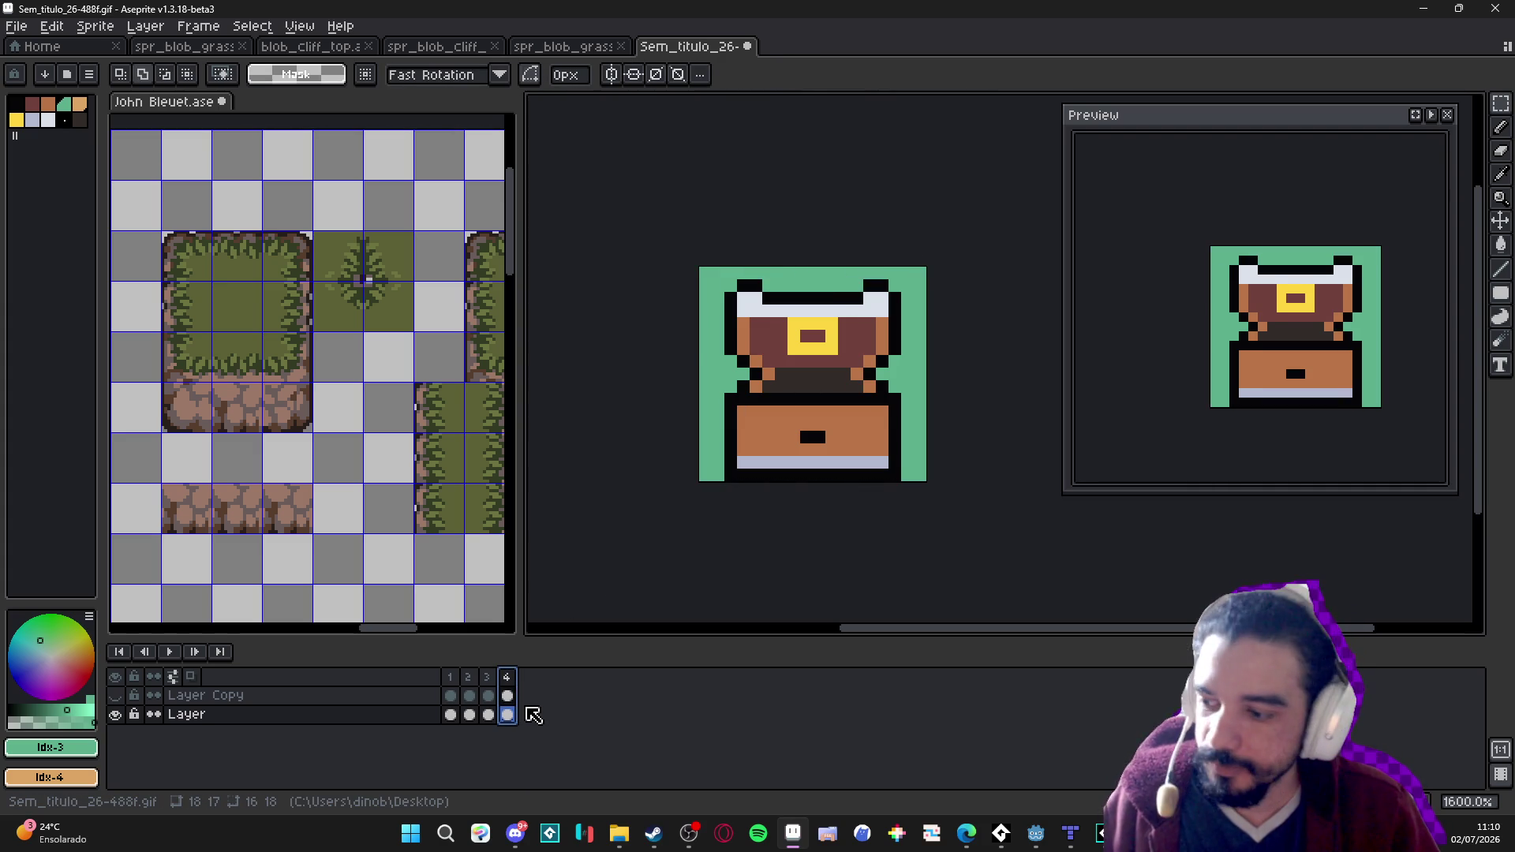
# Set frame 4's duration to 1000 ms and play the animation to check it.
pyautogui.doubleClick(507, 677)
pyautogui.write('1000')
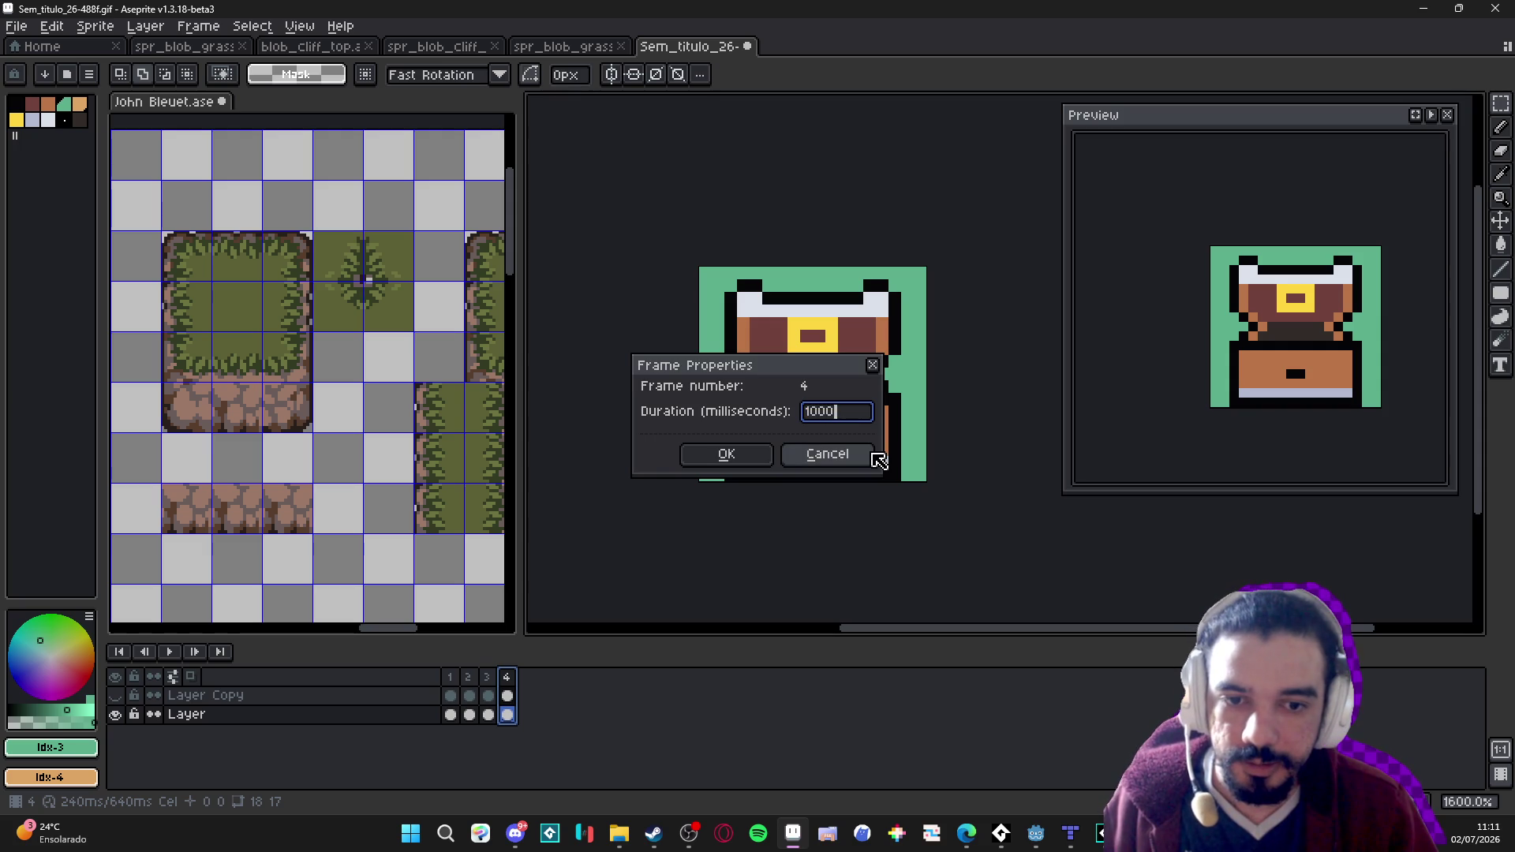
pyautogui.press('Return')
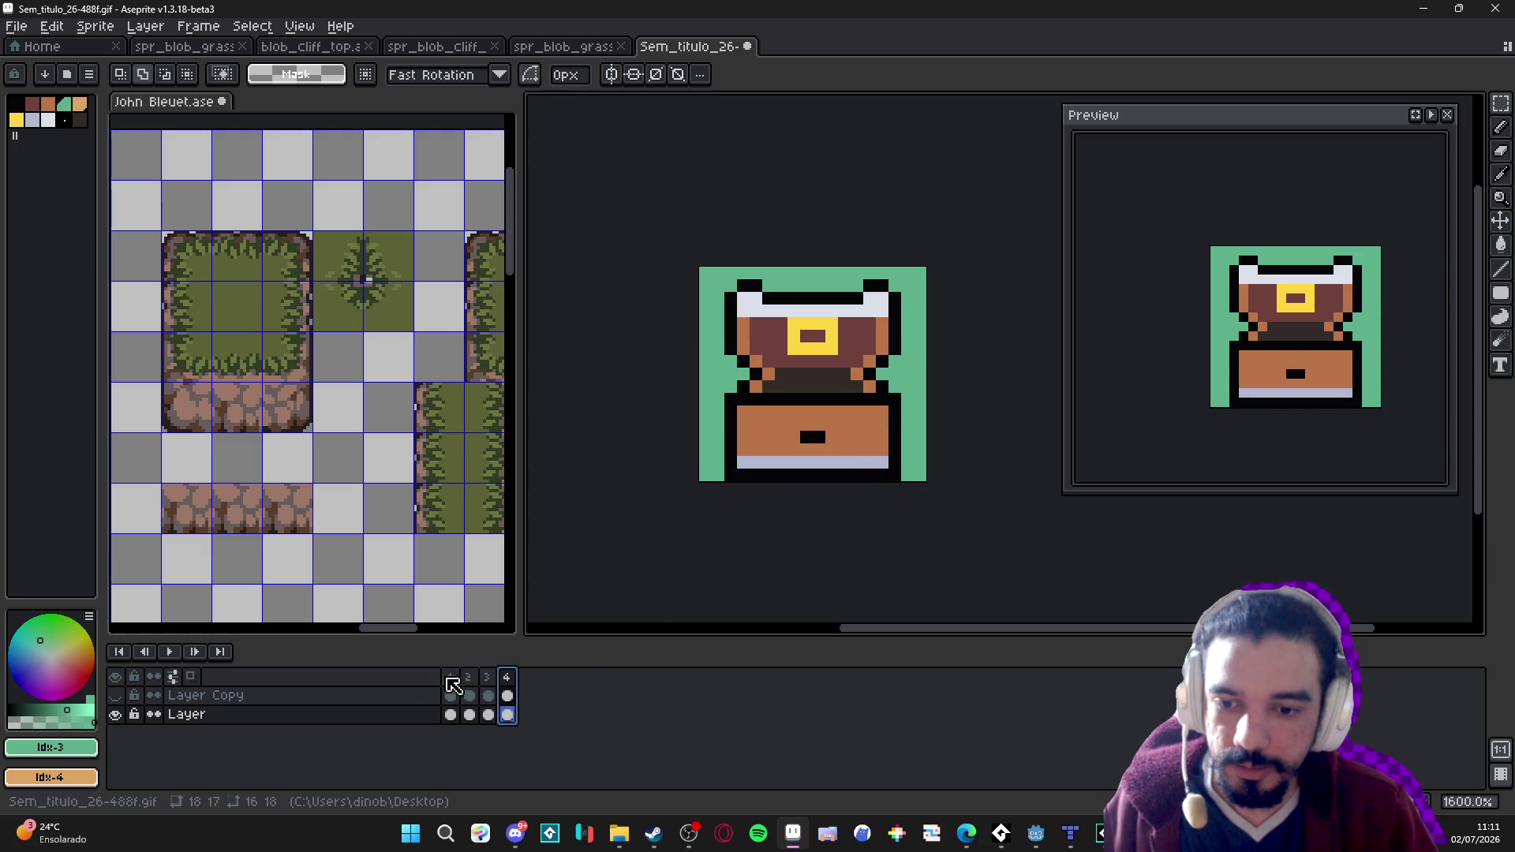
pyautogui.click(451, 678)
pyautogui.click(165, 651)
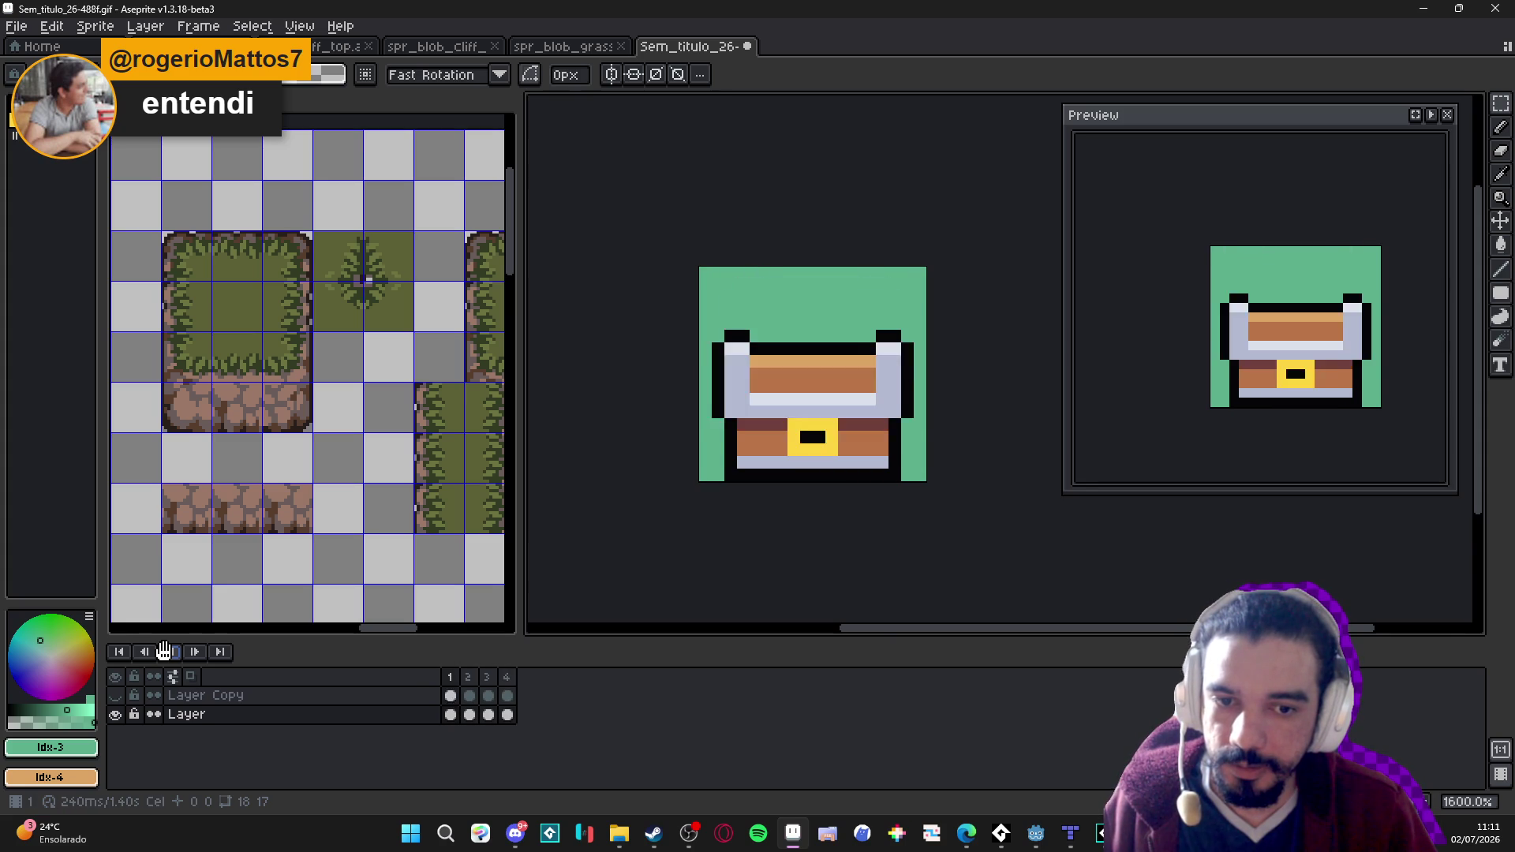
pyautogui.click(448, 680)
# Set frame 1's duration to 150 ms, leaving frame 2's duration unchanged.
pyautogui.doubleClick(449, 678)
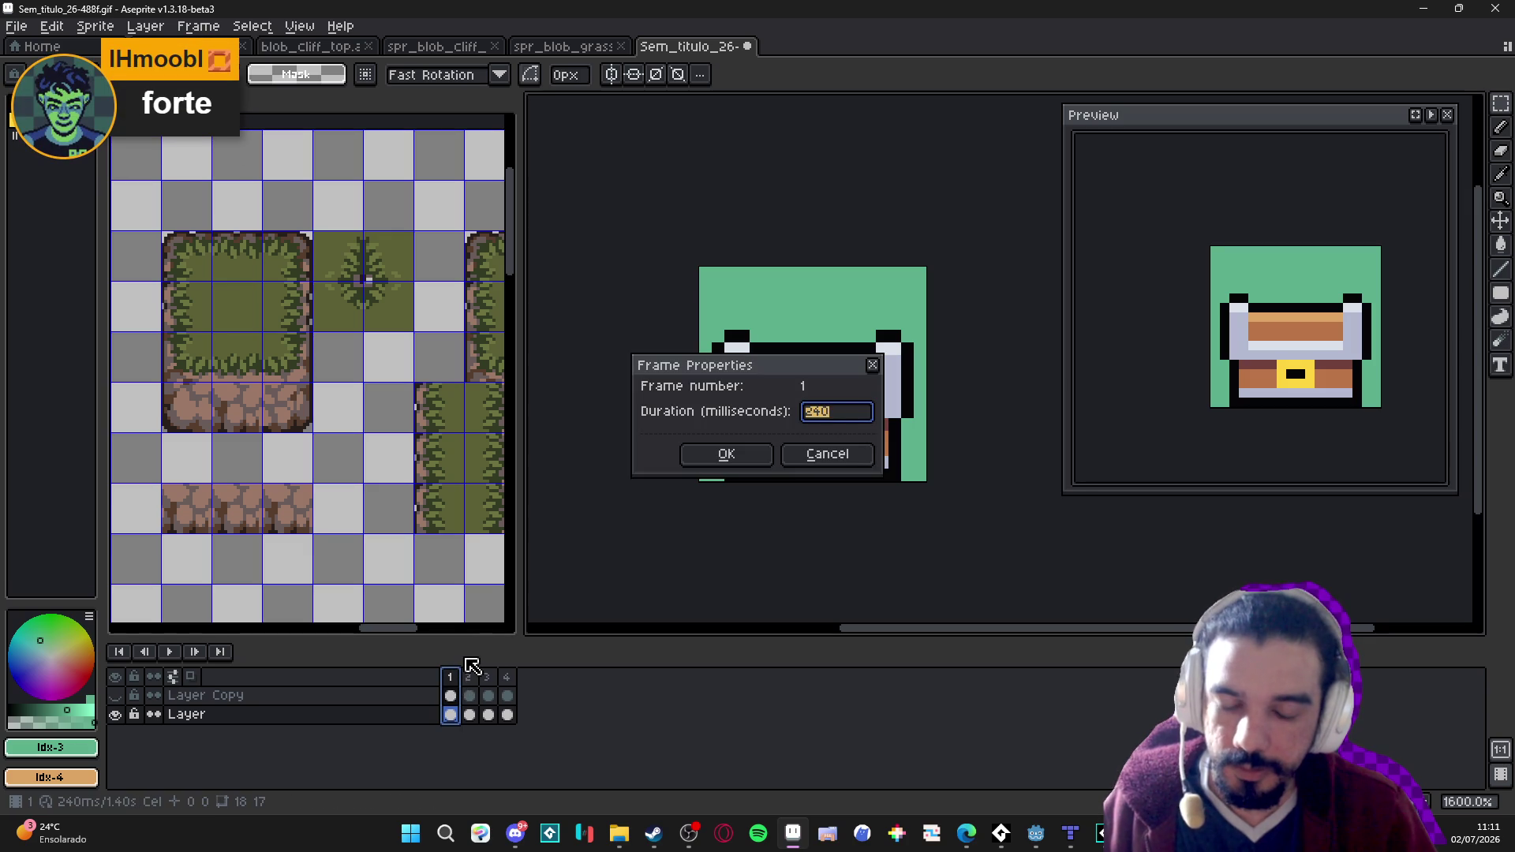
pyautogui.press('Return')
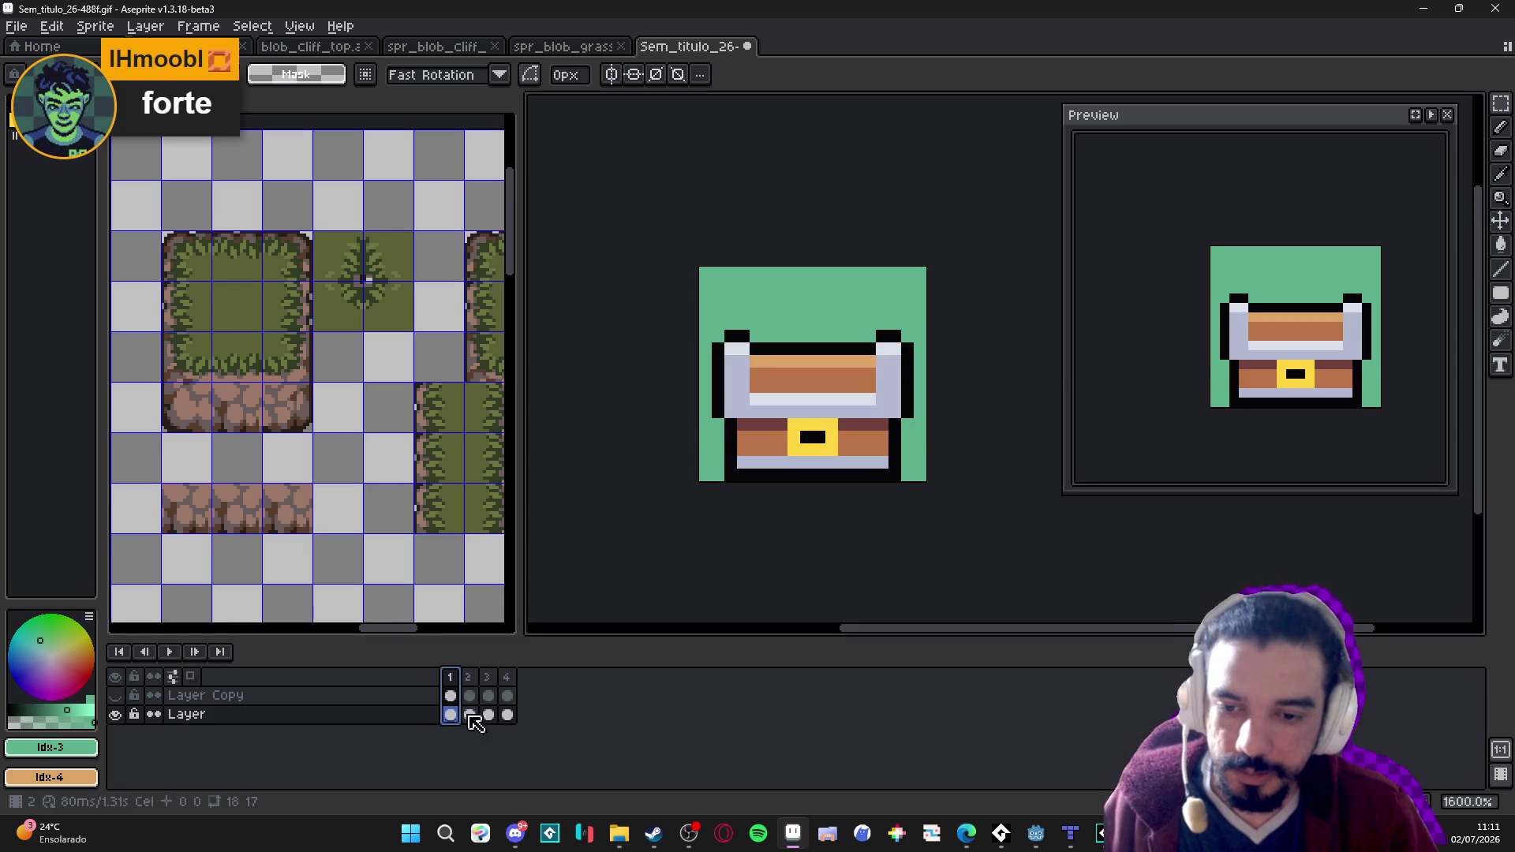
pyautogui.click(469, 714)
pyautogui.doubleClick(468, 682)
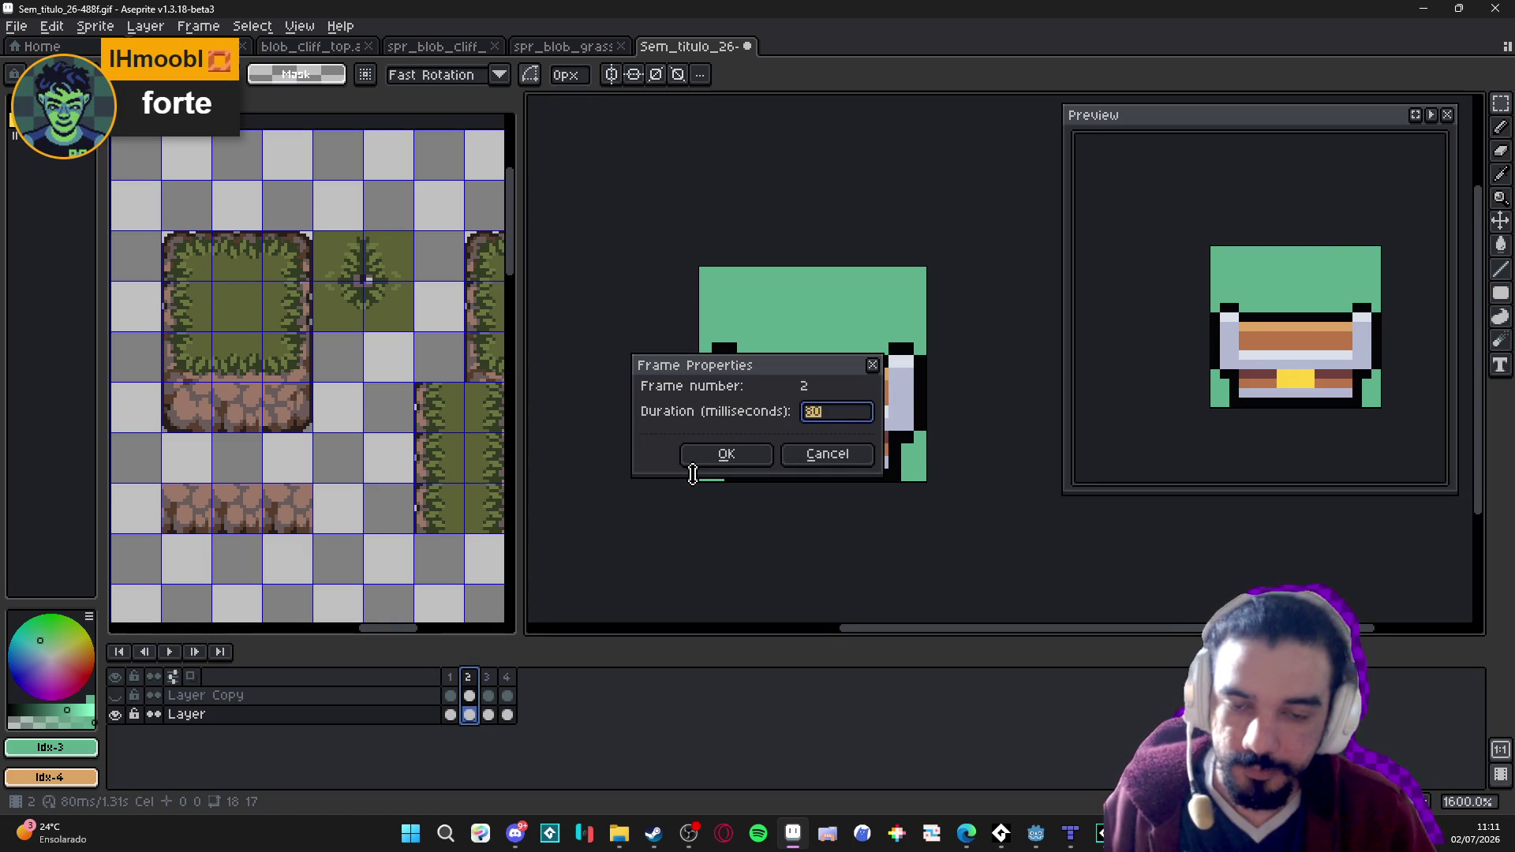
pyautogui.click(827, 454)
pyautogui.doubleClick(454, 678)
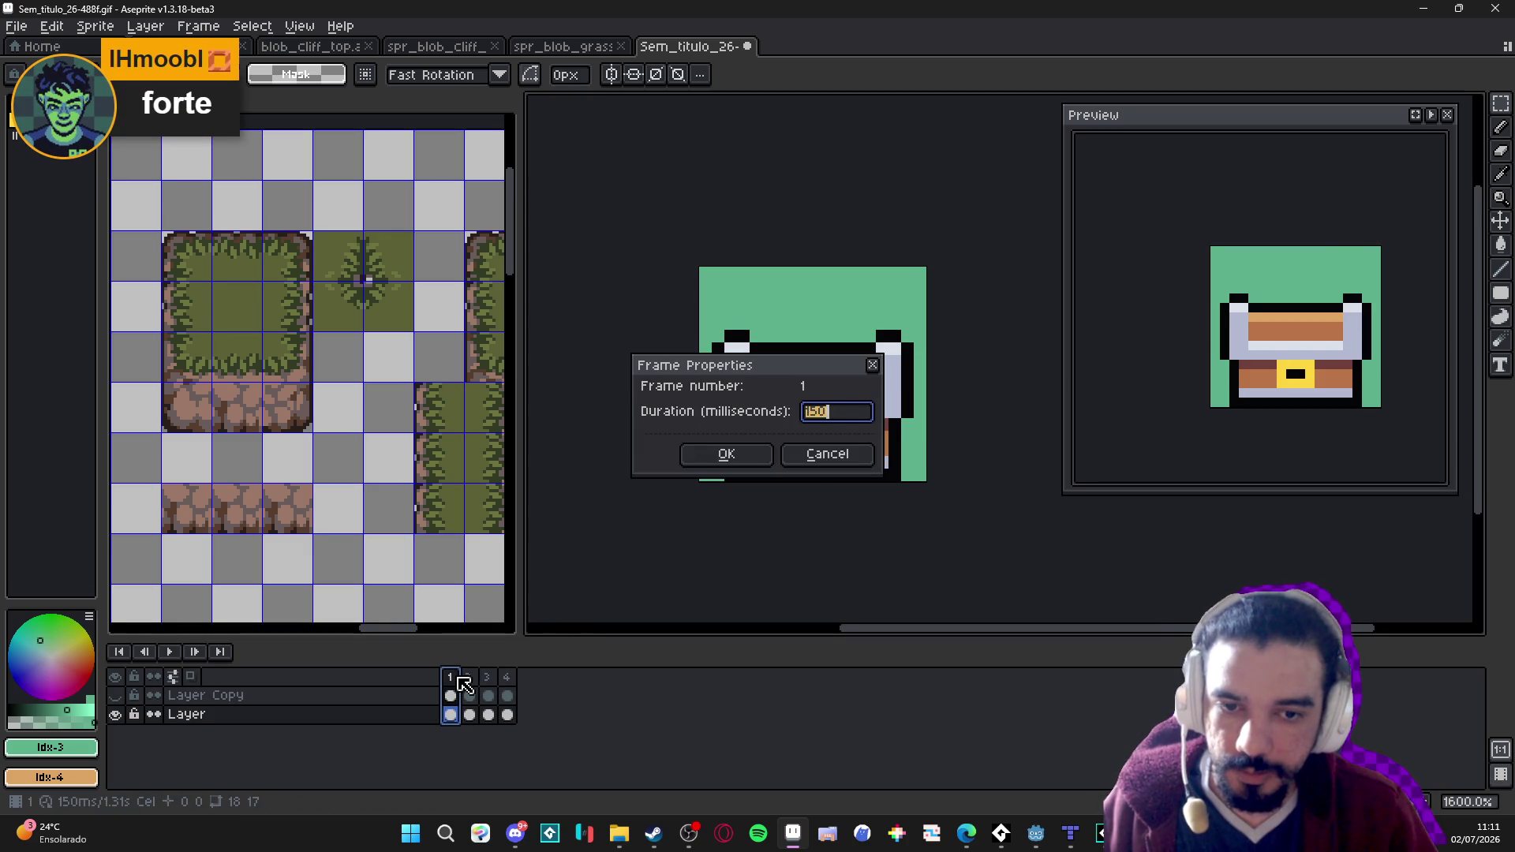
pyautogui.click(827, 453)
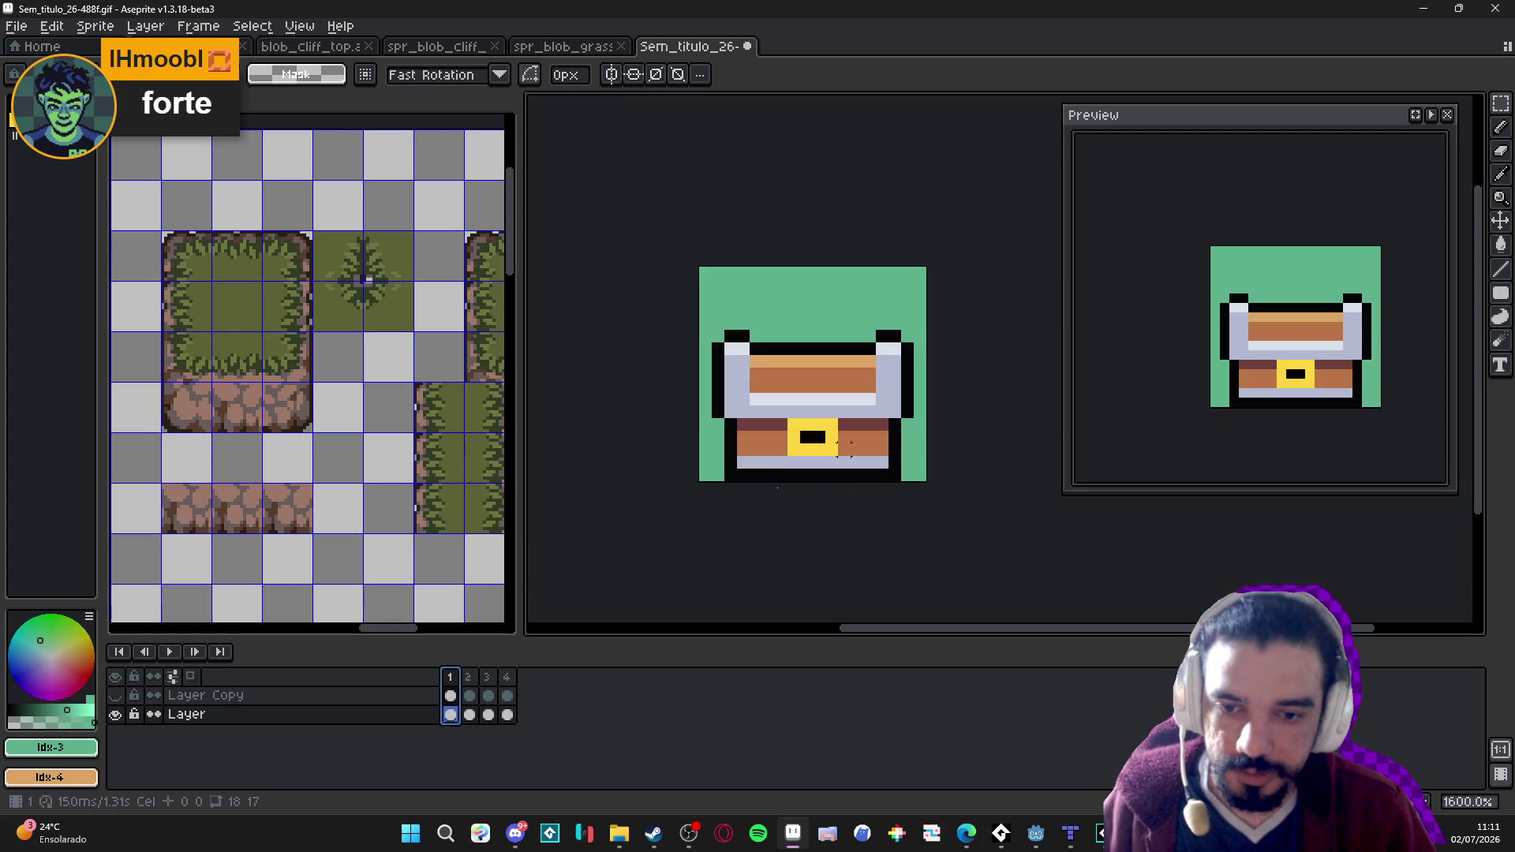
# Check frame 3's duration unchanged and play the chest animation with the new timing.
pyautogui.click(469, 679)
pyautogui.click(489, 678)
pyautogui.click(506, 678)
pyautogui.click(488, 678)
pyautogui.doubleClick(488, 678)
pyautogui.click(827, 452)
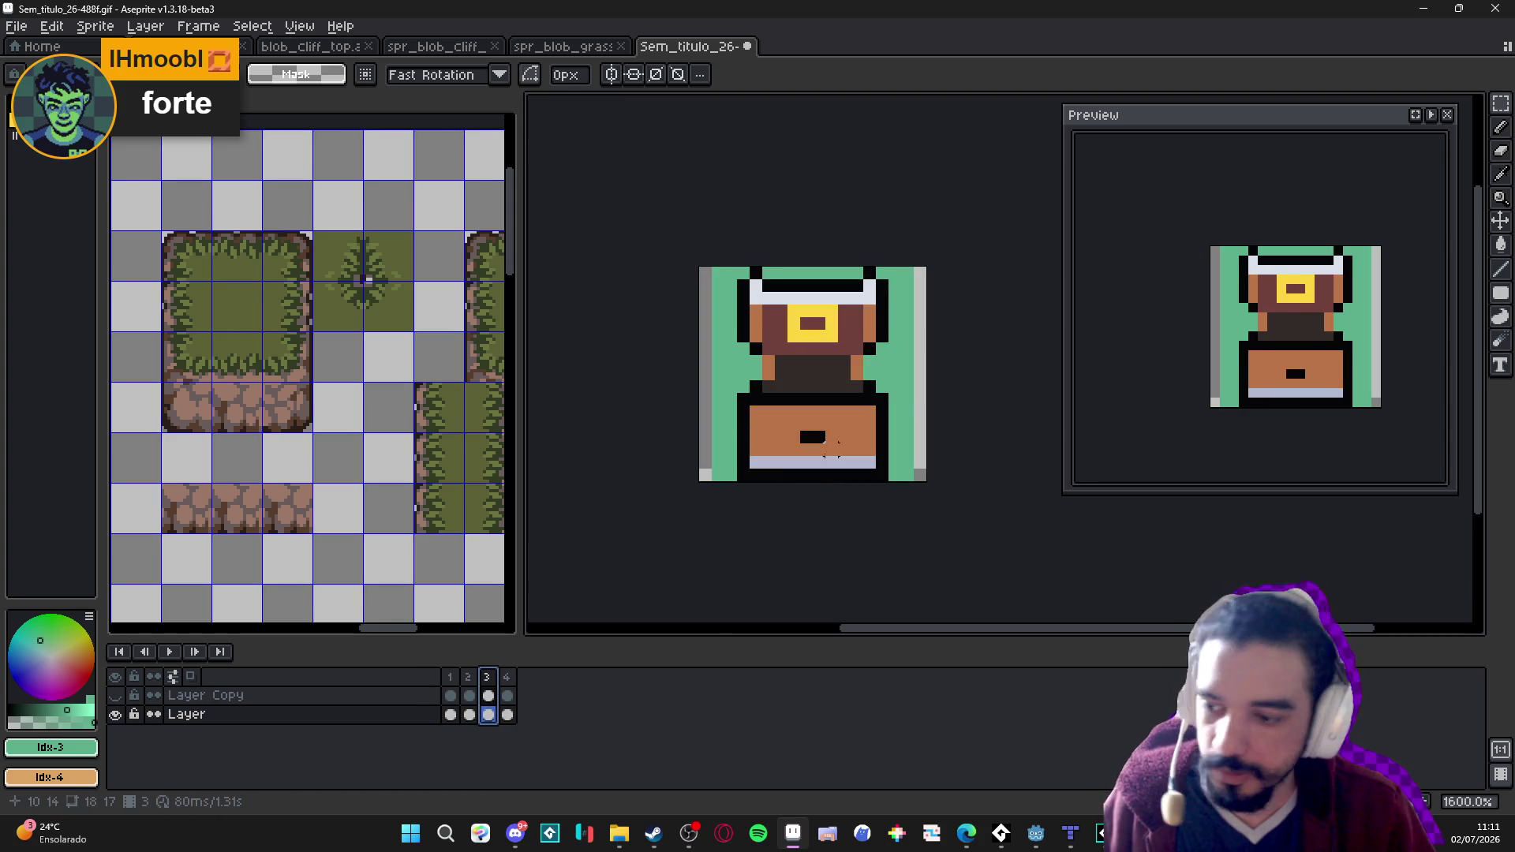
pyautogui.click(507, 677)
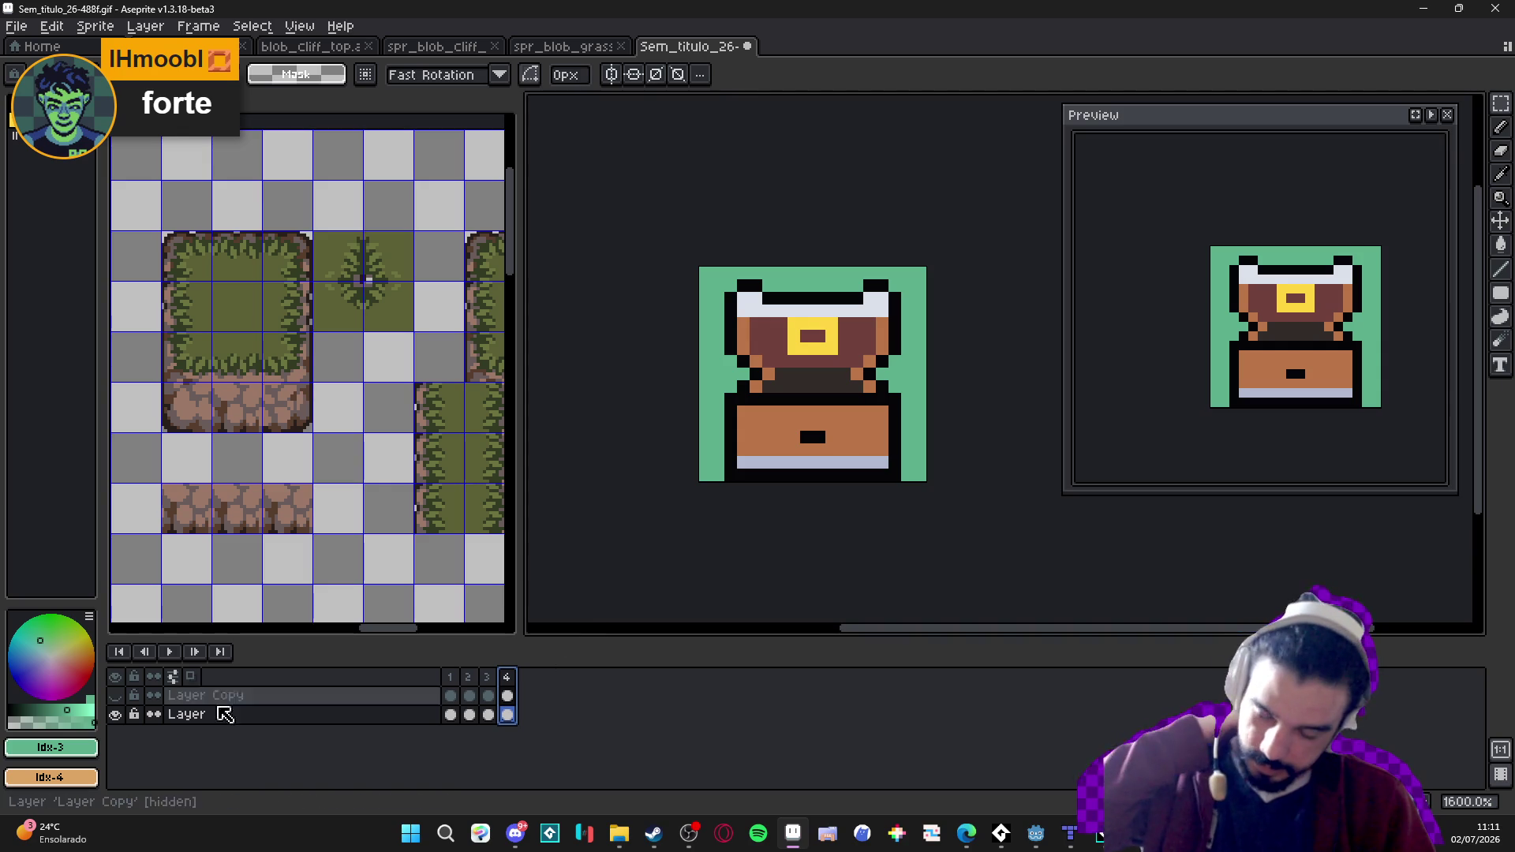
pyautogui.click(175, 655)
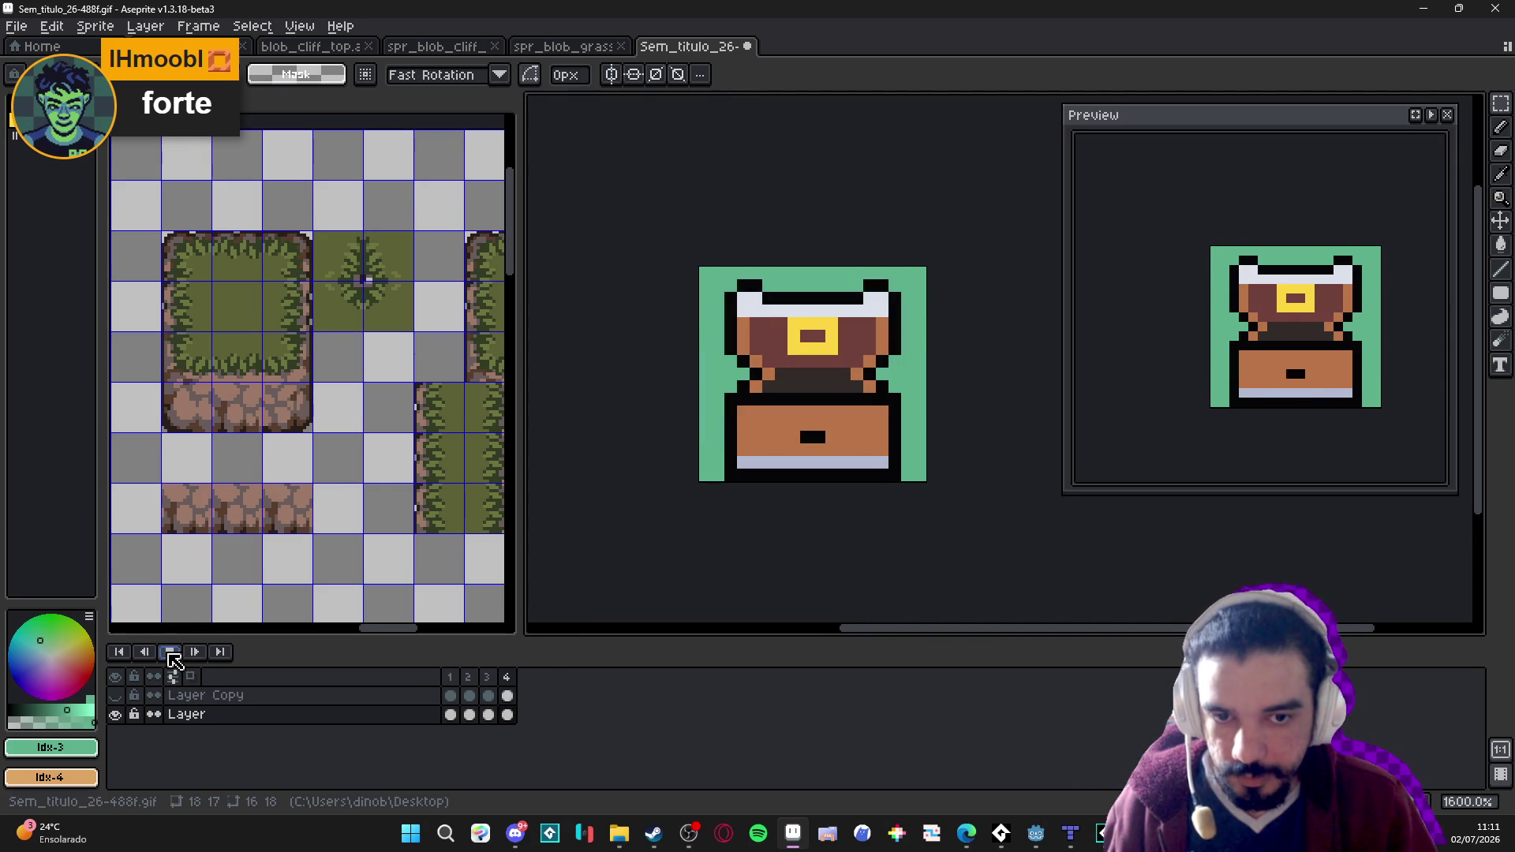
pyautogui.click(170, 654)
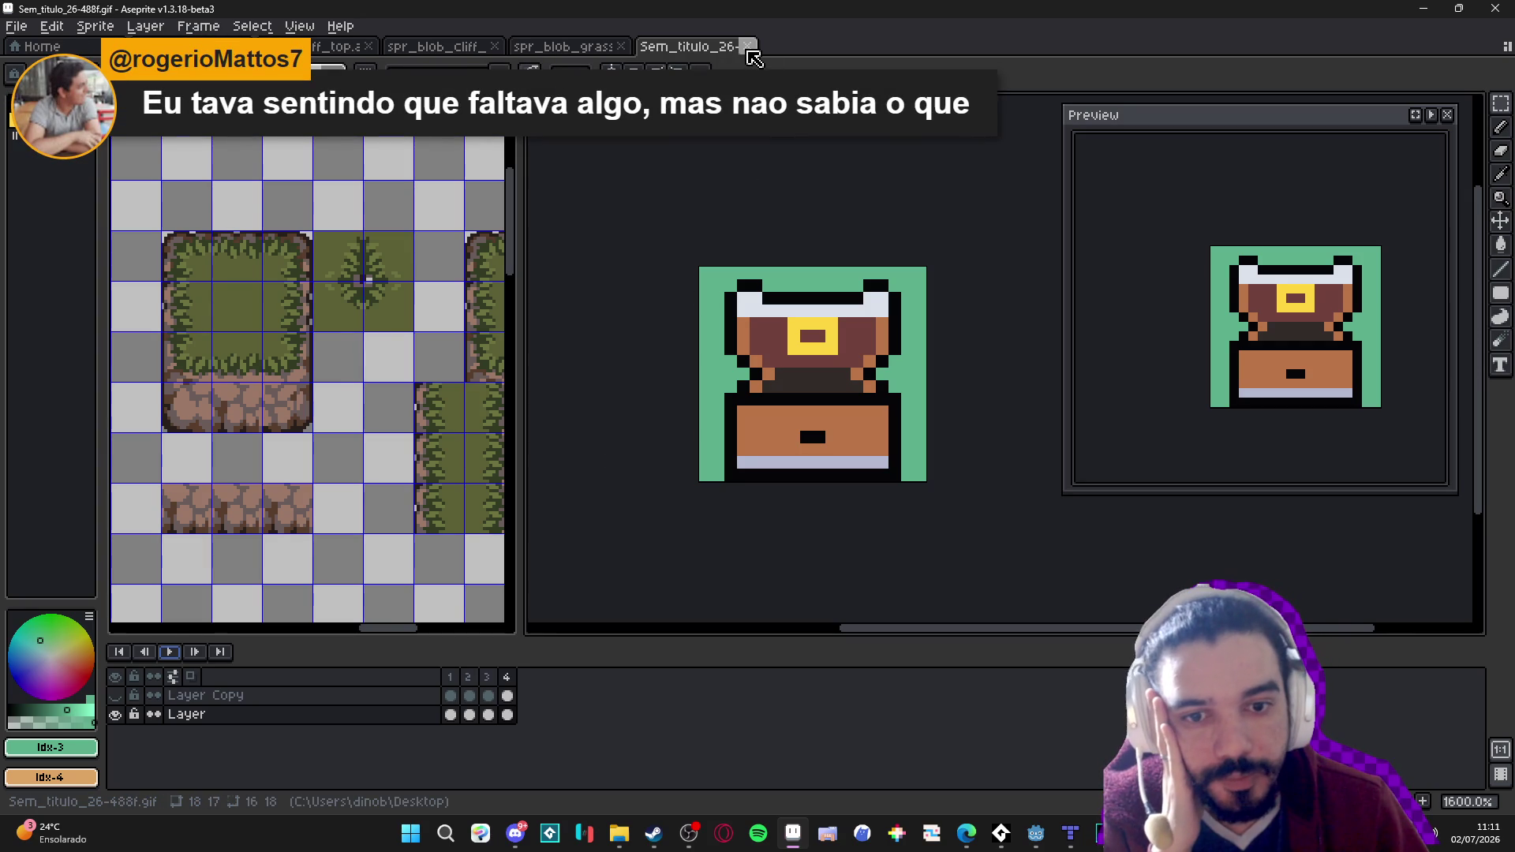
# Close the chest GIF with Don't Save, view blob_cliff_top, then switch to Godot's test scene.
pyautogui.click(747, 48)
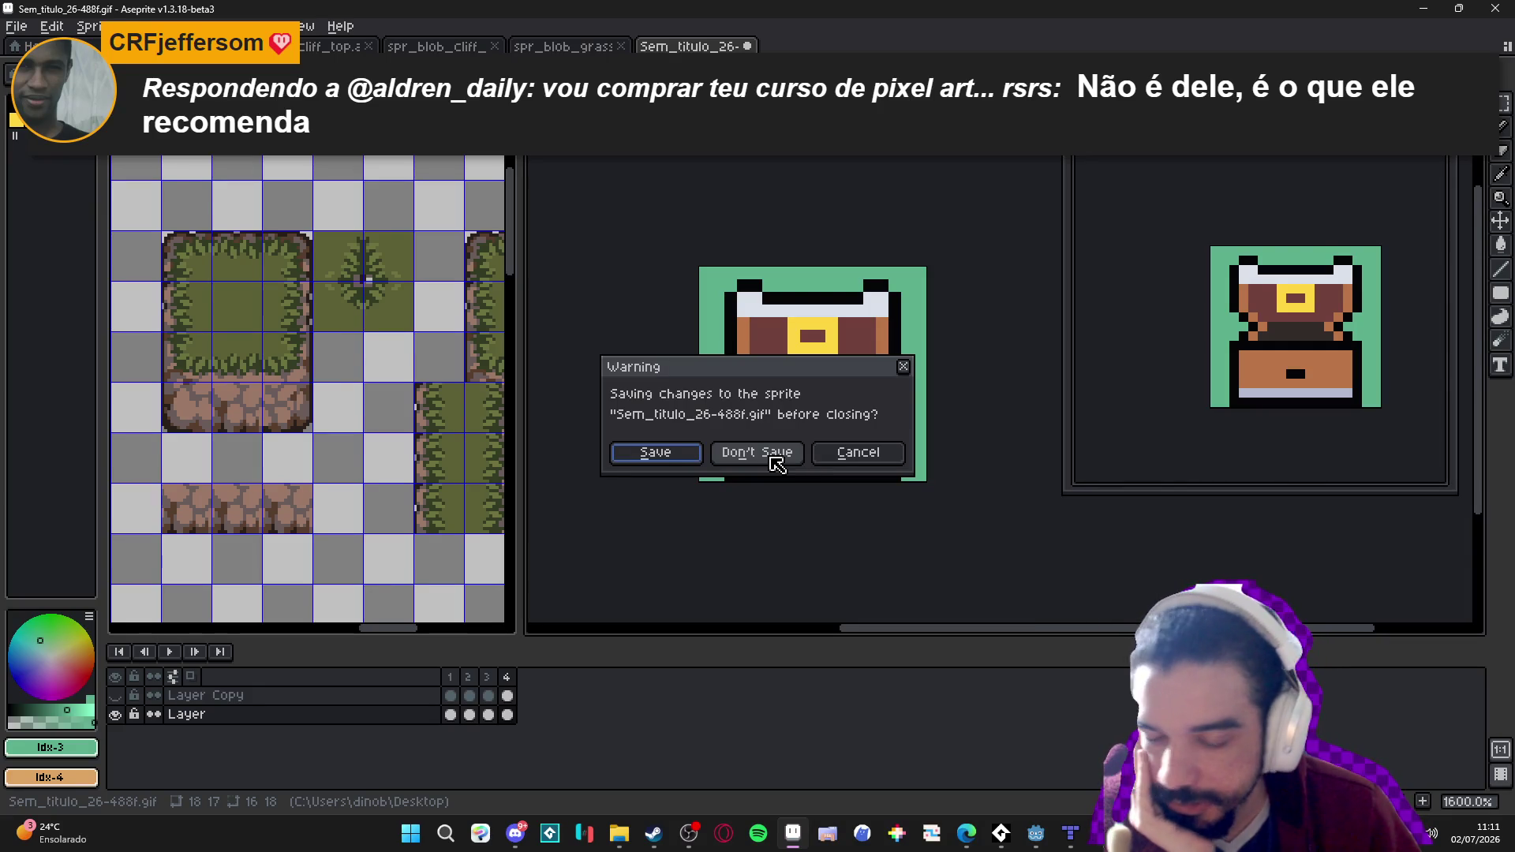
pyautogui.click(774, 459)
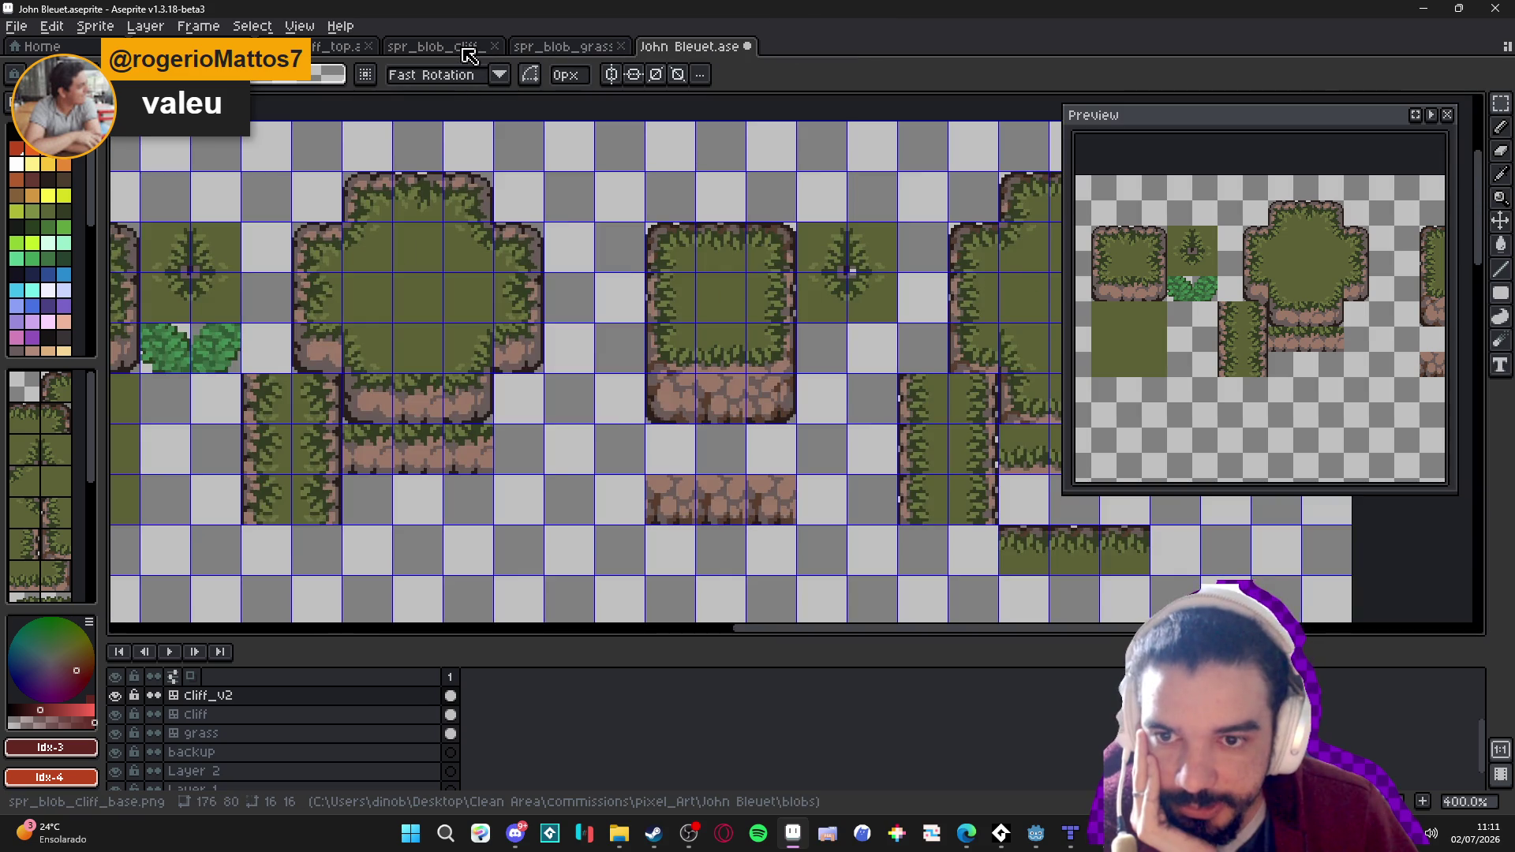
pyautogui.click(473, 47)
pyautogui.click(337, 47)
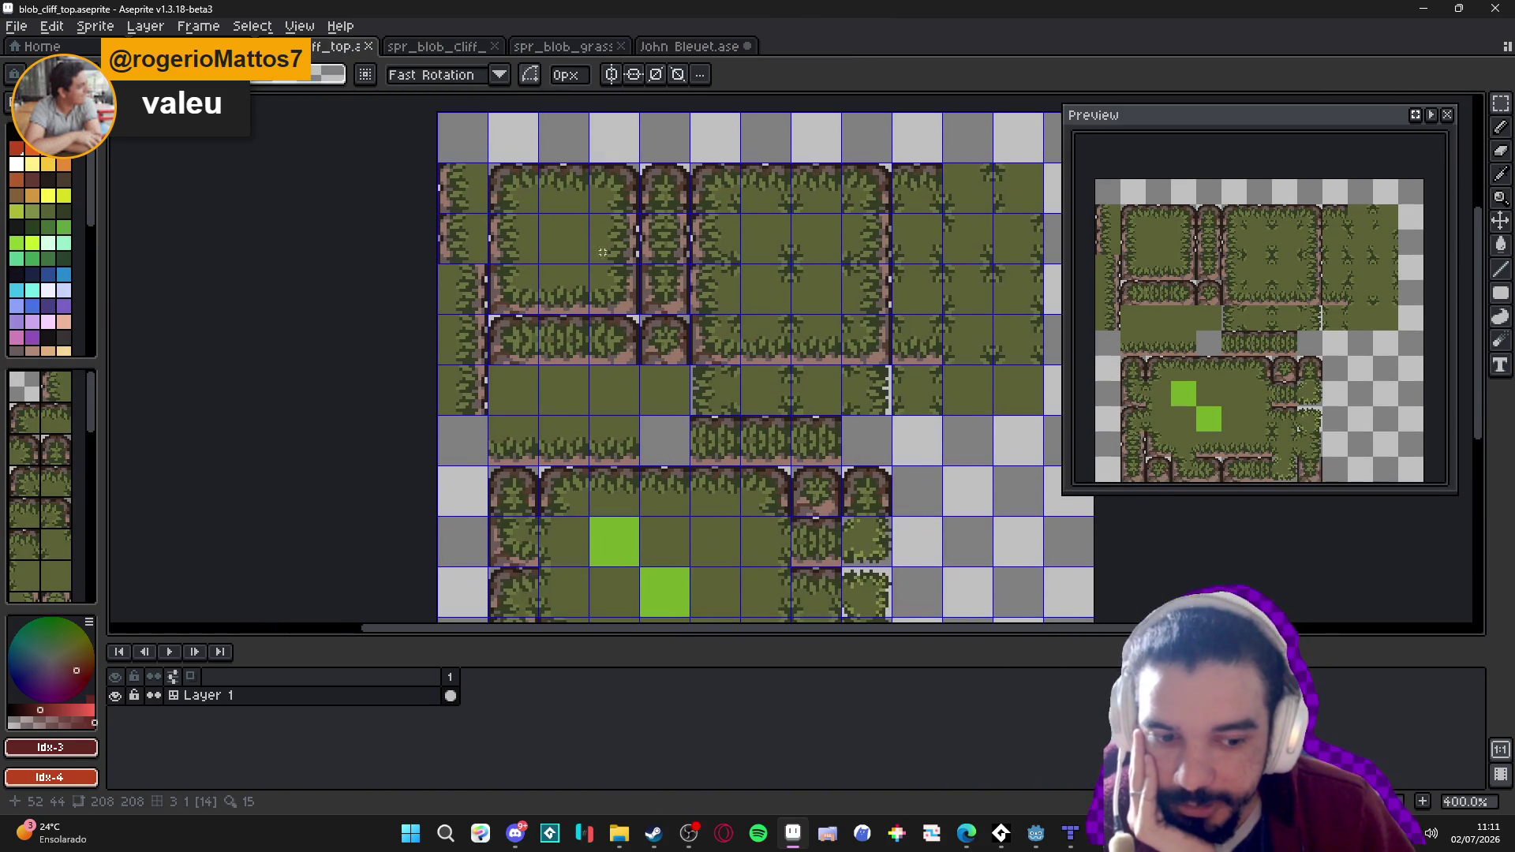
pyautogui.hotkey('alt', 'Tab')
pyautogui.moveTo(803, 491)
pyautogui.mouseDown()
pyautogui.moveTo(816, 495)
pyautogui.moveTo(781, 498)
pyautogui.mouseUp()
# Zoom the Godot scene view and snip the tilemap area with Win+Shift+S, then return to Aseprite.
pyautogui.scroll(2, 749, 472)
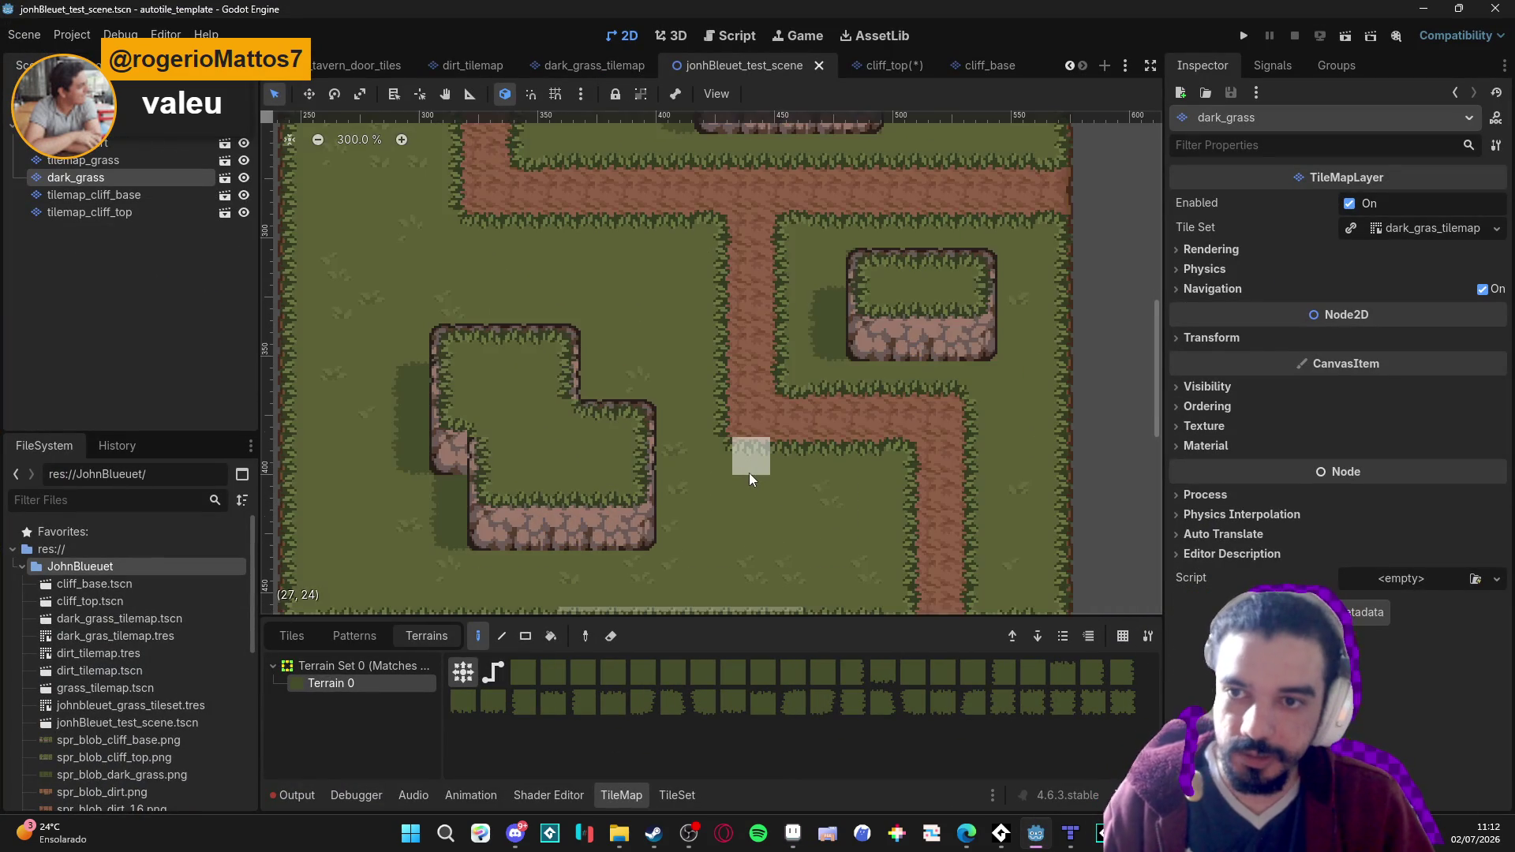
pyautogui.scroll(-3, 749, 471)
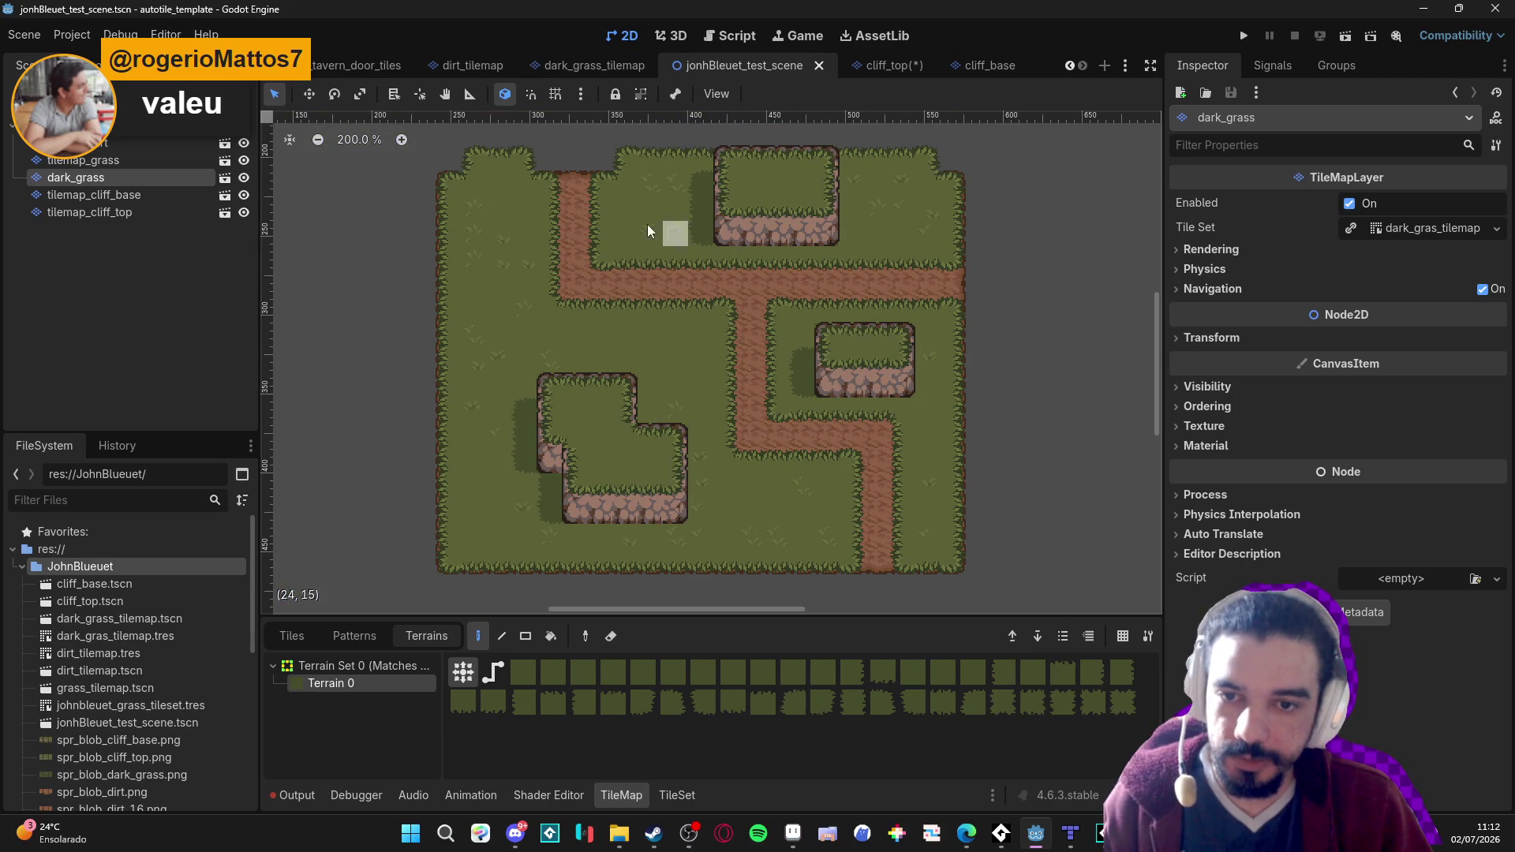
pyautogui.press('super+shift+s')
pyautogui.moveTo(420, 595)
pyautogui.mouseDown()
pyautogui.moveTo(878, 198)
pyautogui.moveTo(1002, 117)
pyautogui.mouseUp()
pyautogui.hotkey('alt', 'Tab')
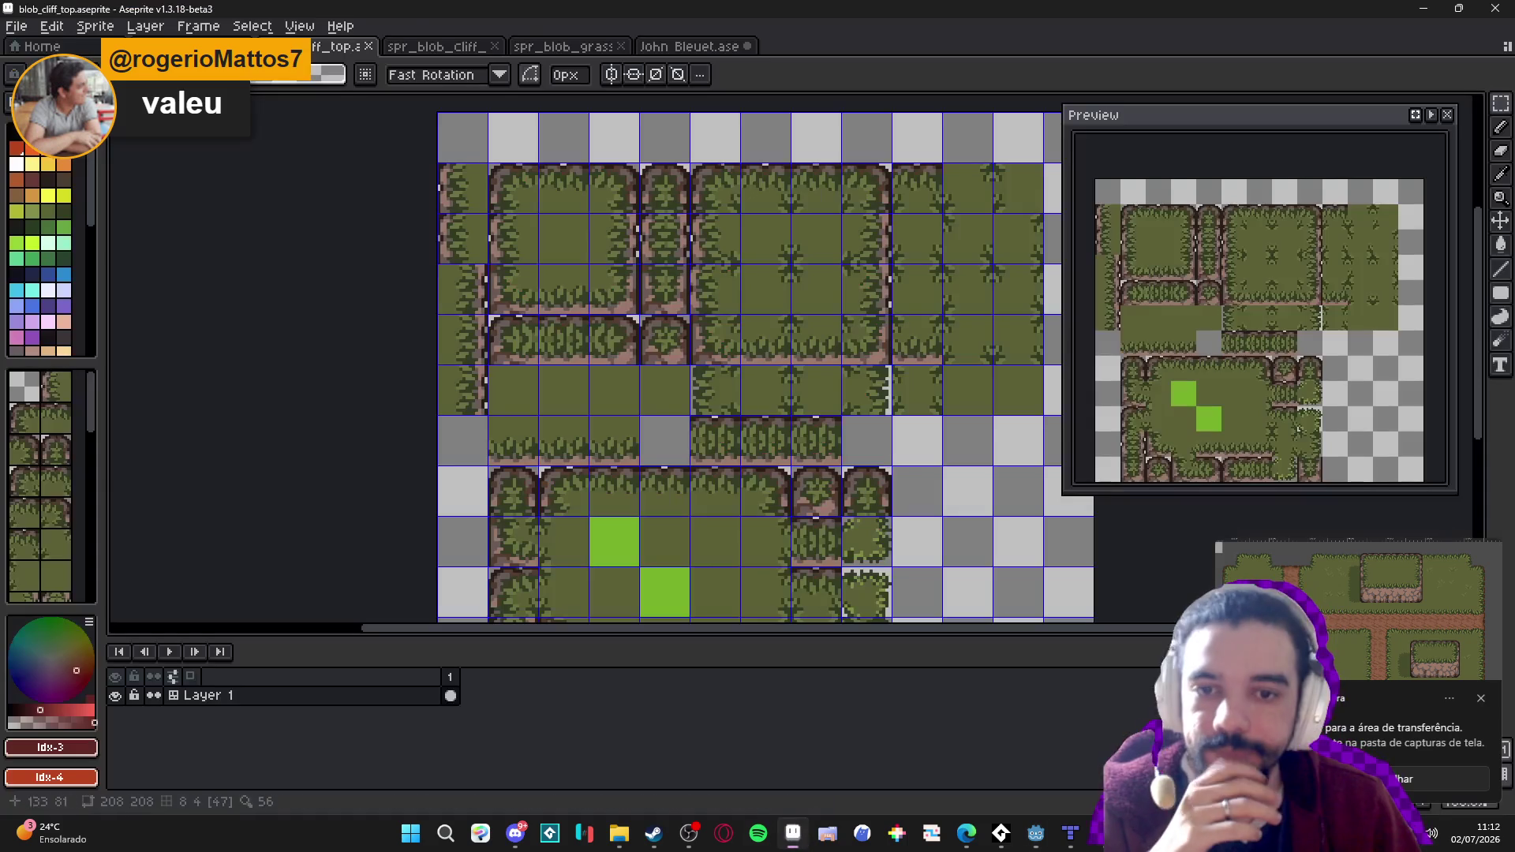
# Create a new sprite from the clipboard and paste the captured Godot map into it.
pyautogui.click(17, 26)
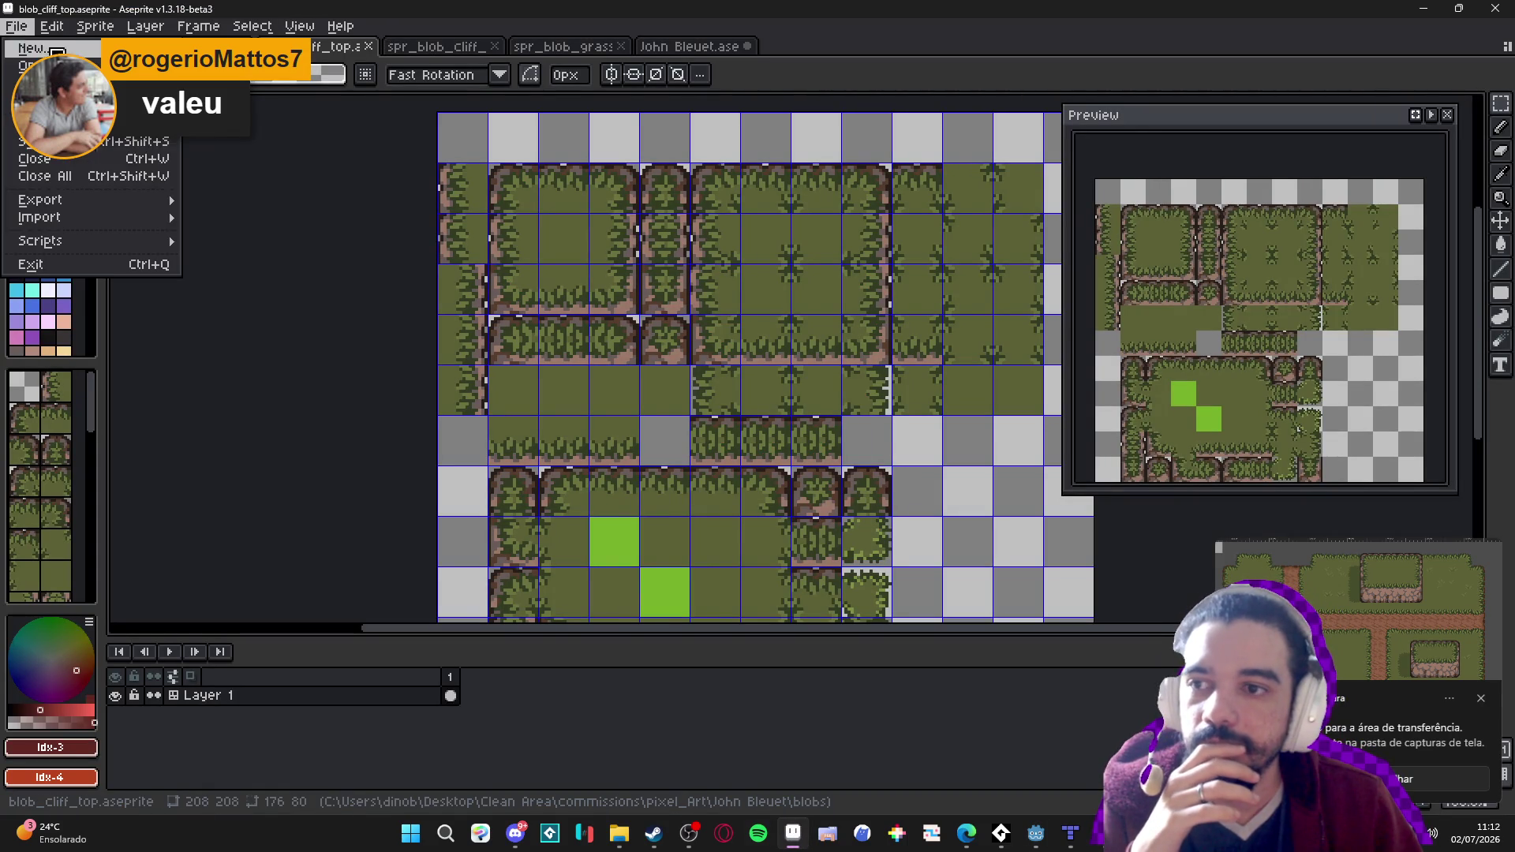
pyautogui.click(55, 51)
pyautogui.click(714, 588)
pyautogui.hotkey('ctrl', 'v')
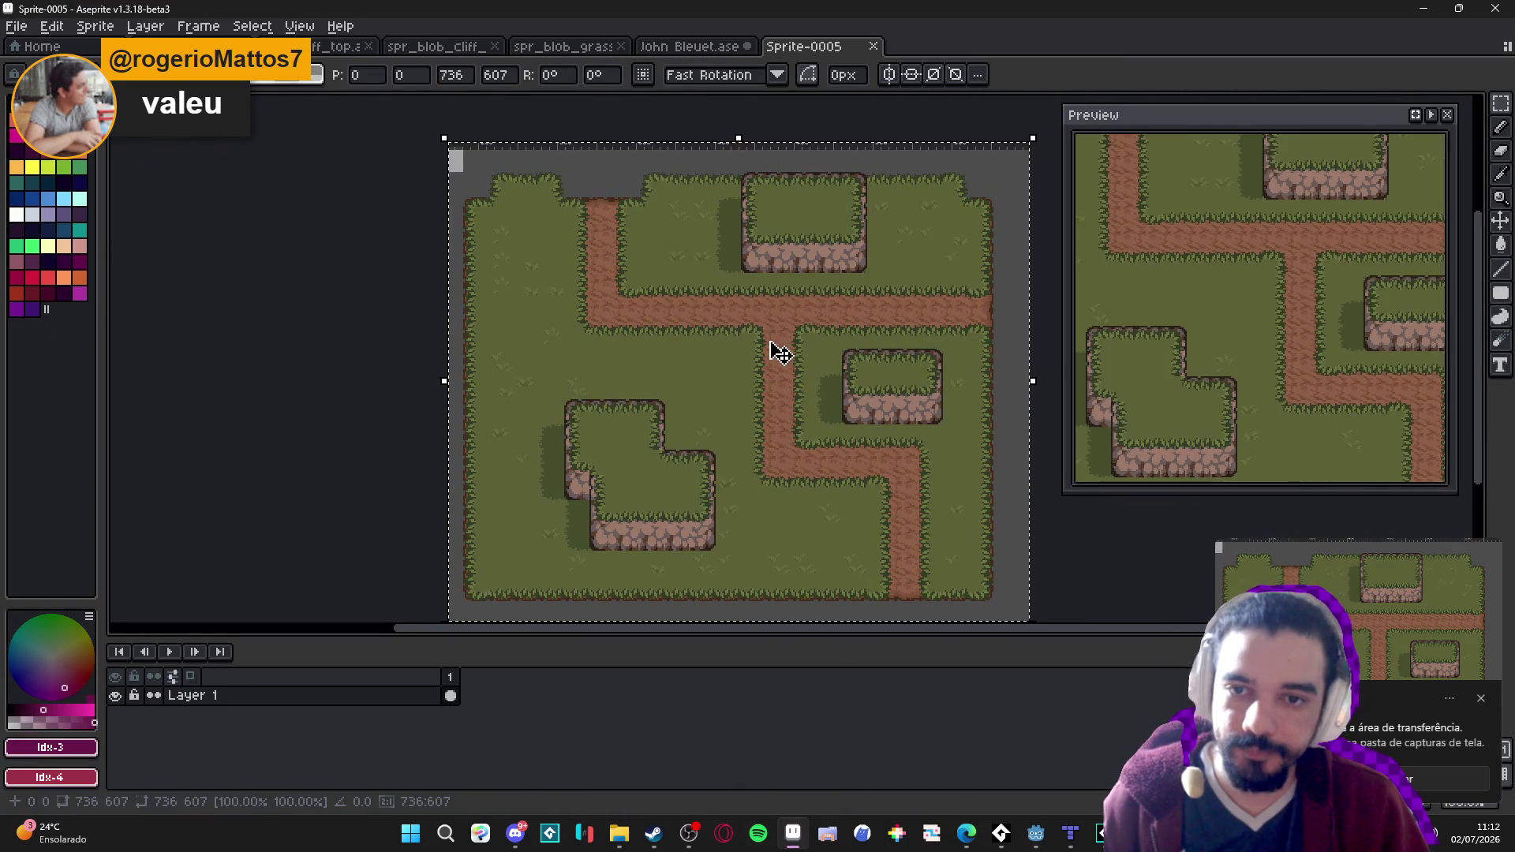
pyautogui.press('Return')
pyautogui.hotkey('ctrl', "'")
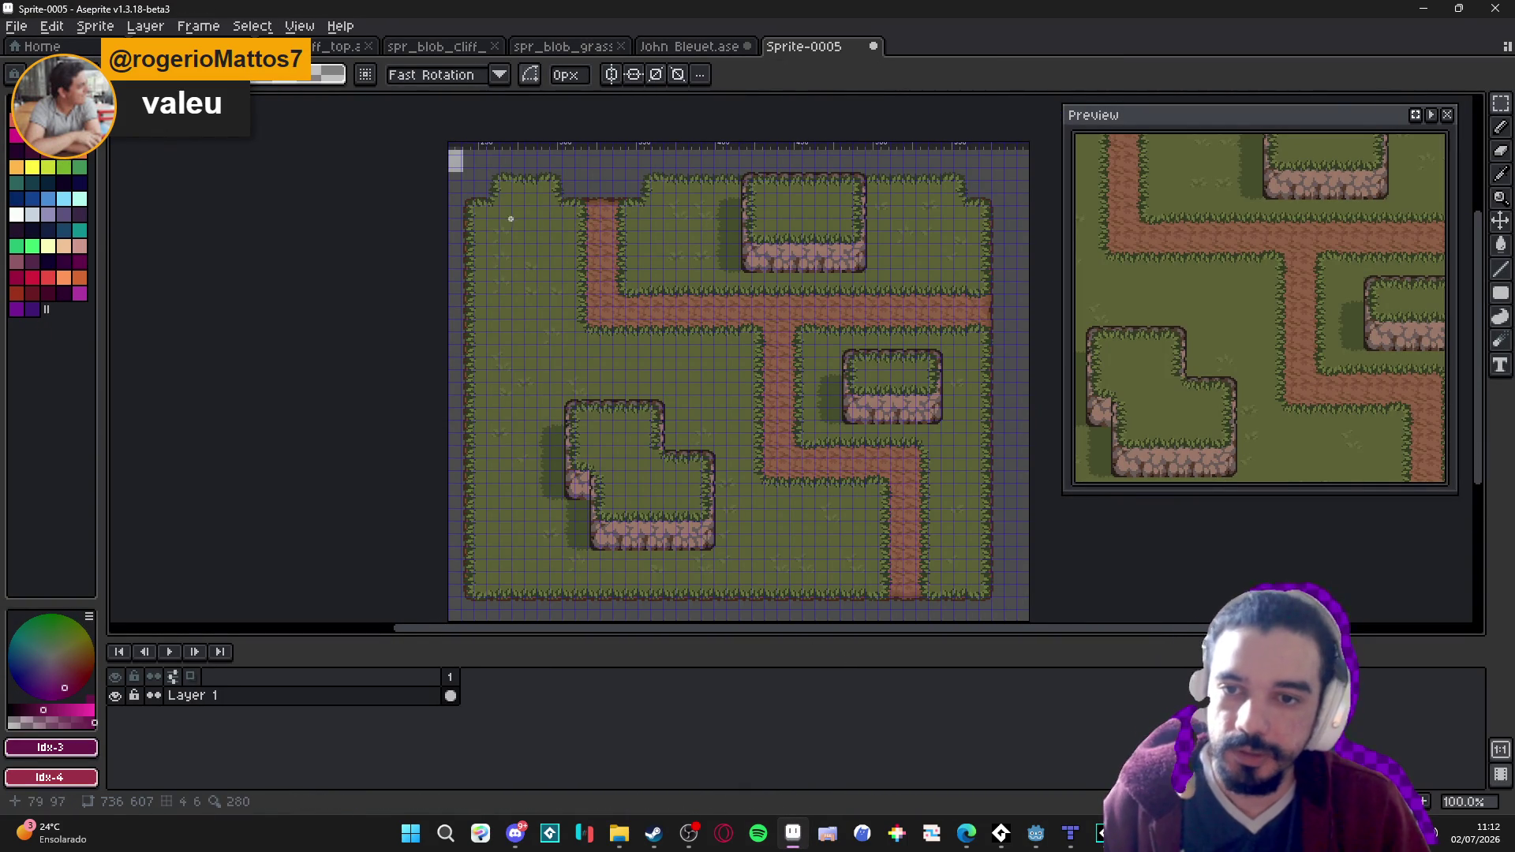
pyautogui.hotkey('ctrl', "'")
# Resize the sprite to 50%, giving 368×303 pixels.
pyautogui.click(95, 26)
pyautogui.click(118, 112)
pyautogui.doubleClick(1124, 293)
pyautogui.write('5')
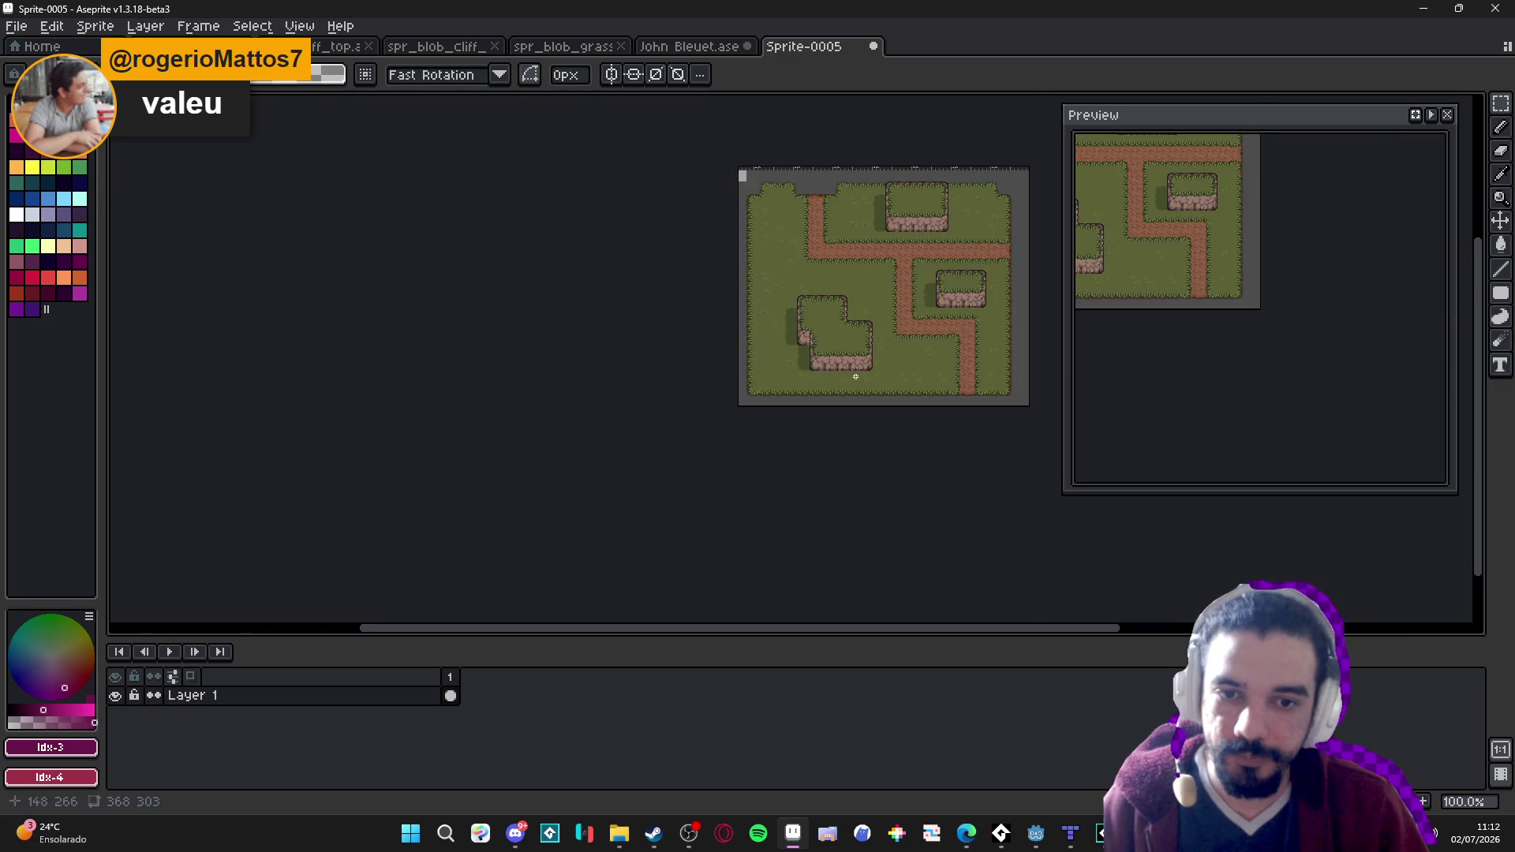
# Nudge the map image, toggle Layer 1's visibility to check it, and add an empty Layer 2.
pyautogui.scroll(4, 751, 426)
pyautogui.scroll(2, 582, 149)
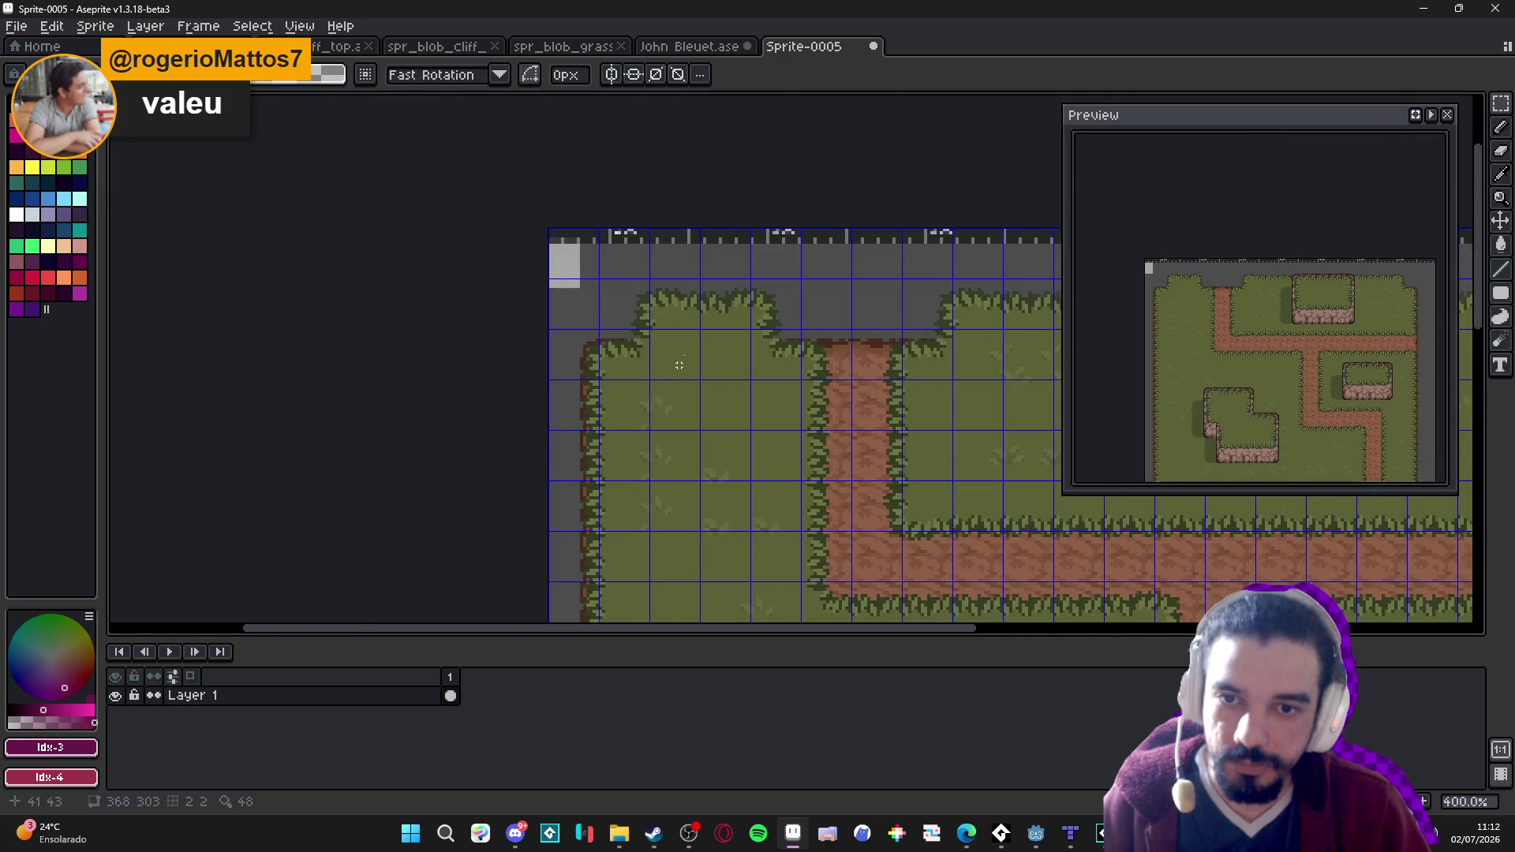
pyautogui.moveTo(601, 375); pyautogui.dragTo(619, 359)
pyautogui.scroll(-3, 621, 379)
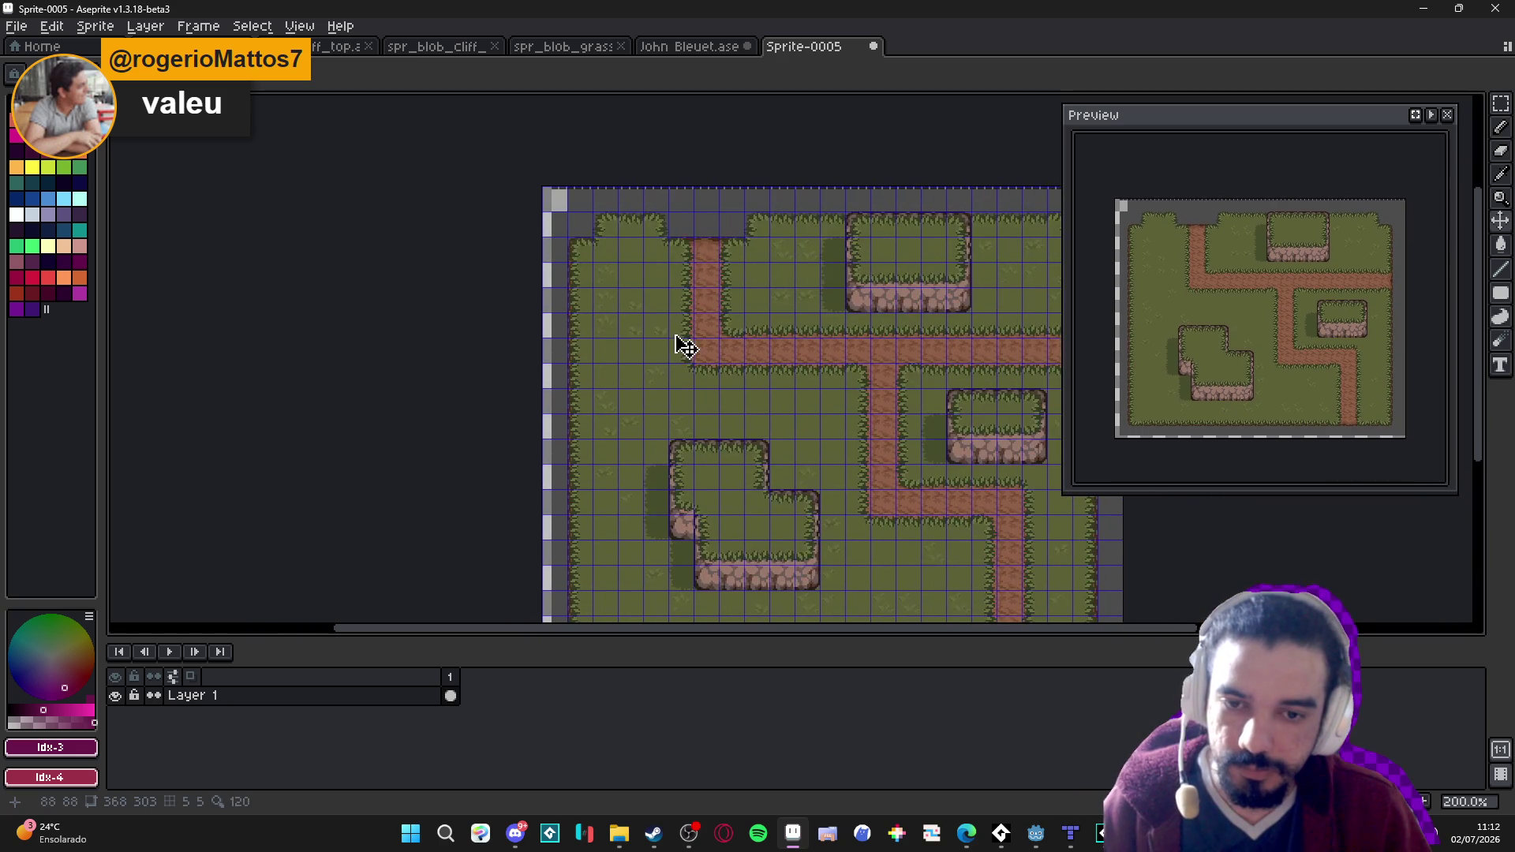
pyautogui.scroll(-3, 679, 323)
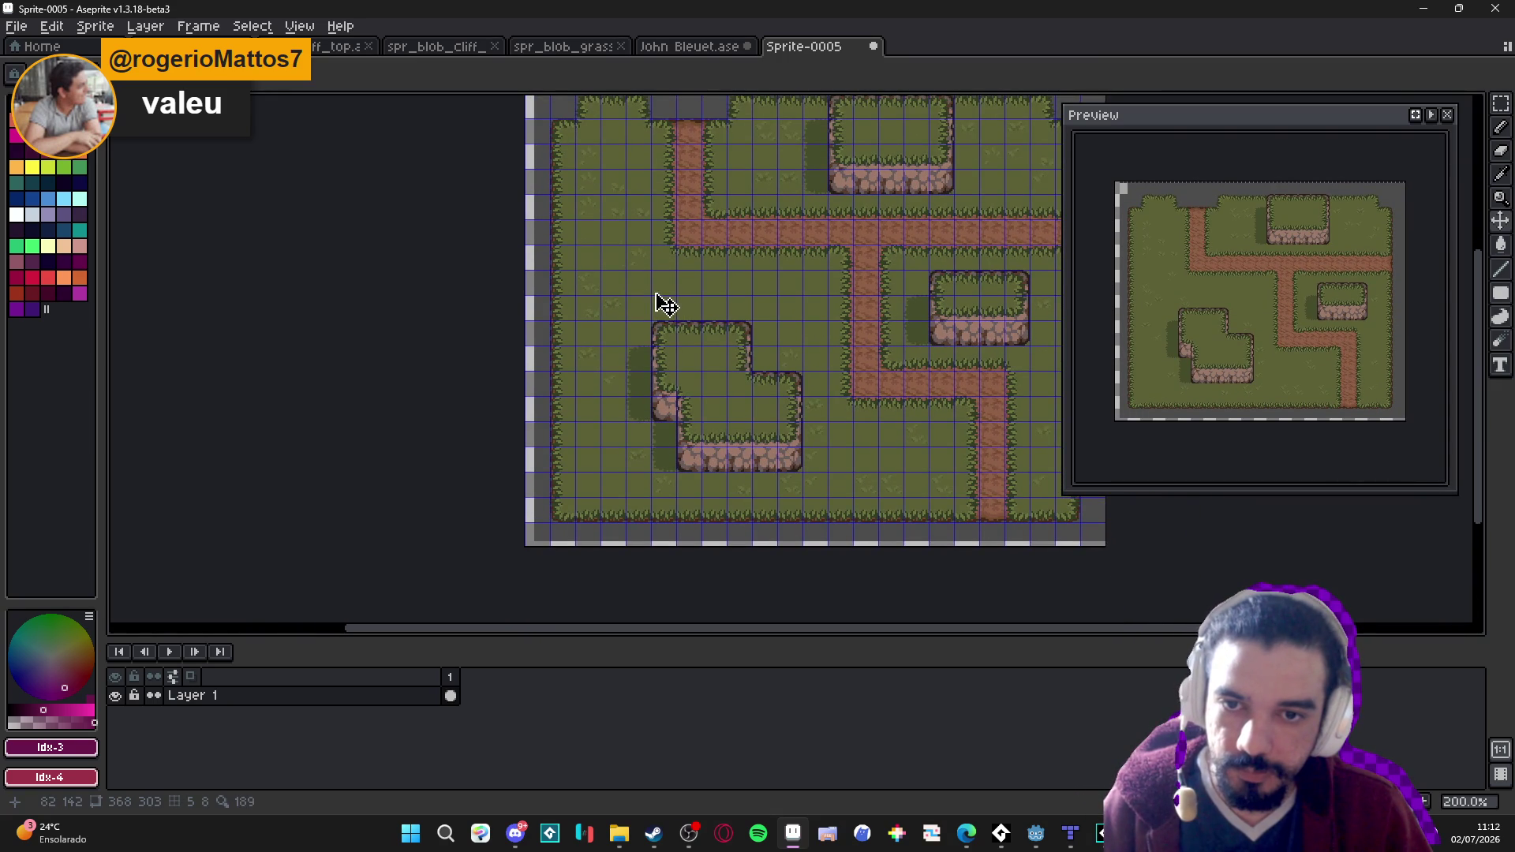
pyautogui.scroll(2, 625, 332)
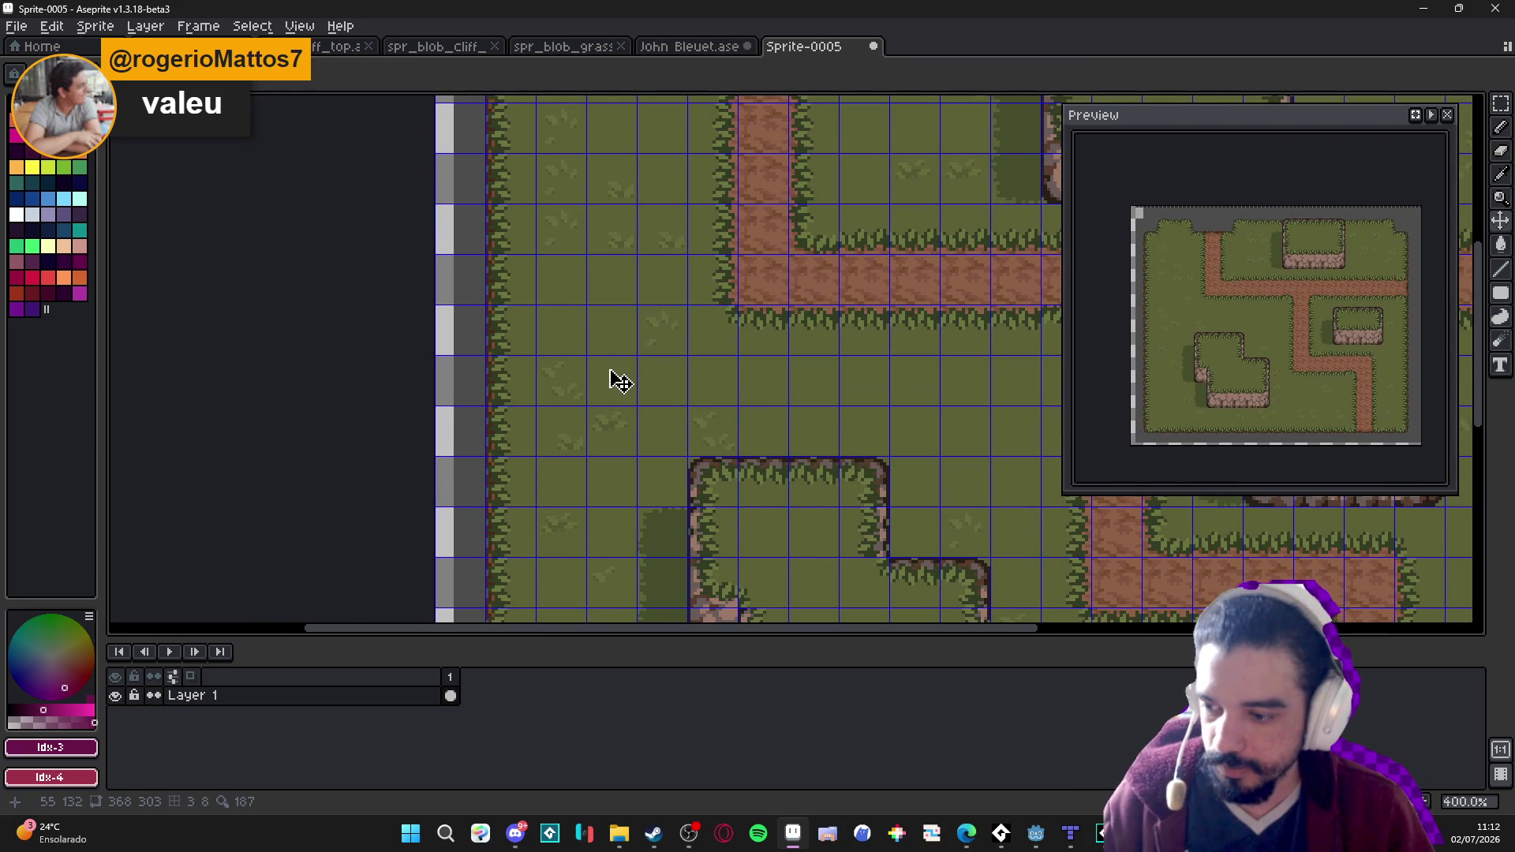
pyautogui.click(116, 696)
pyautogui.click(116, 696)
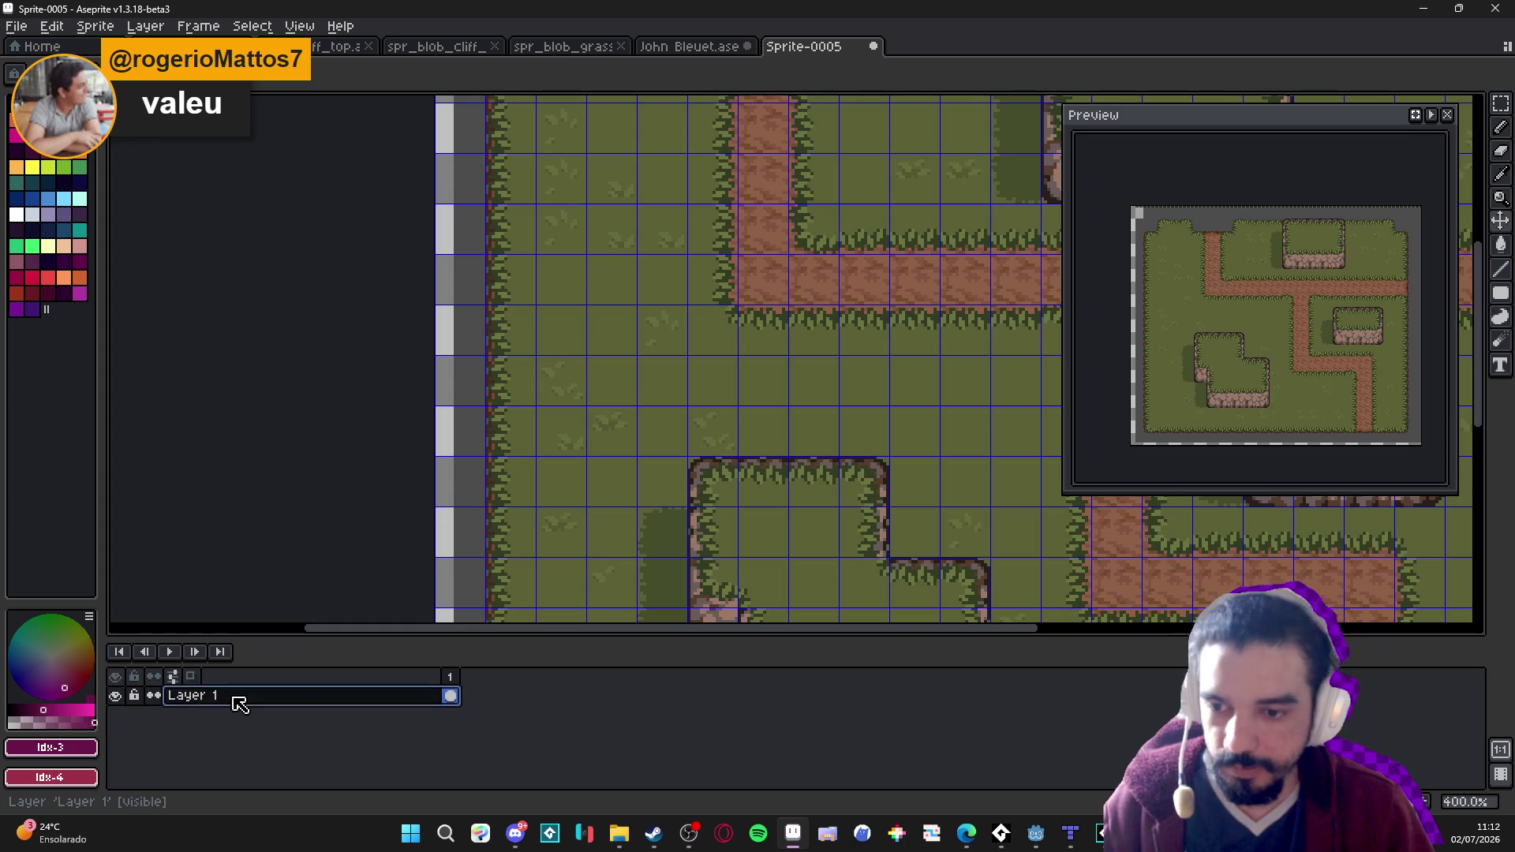
pyautogui.hotkey('shift', 'n')
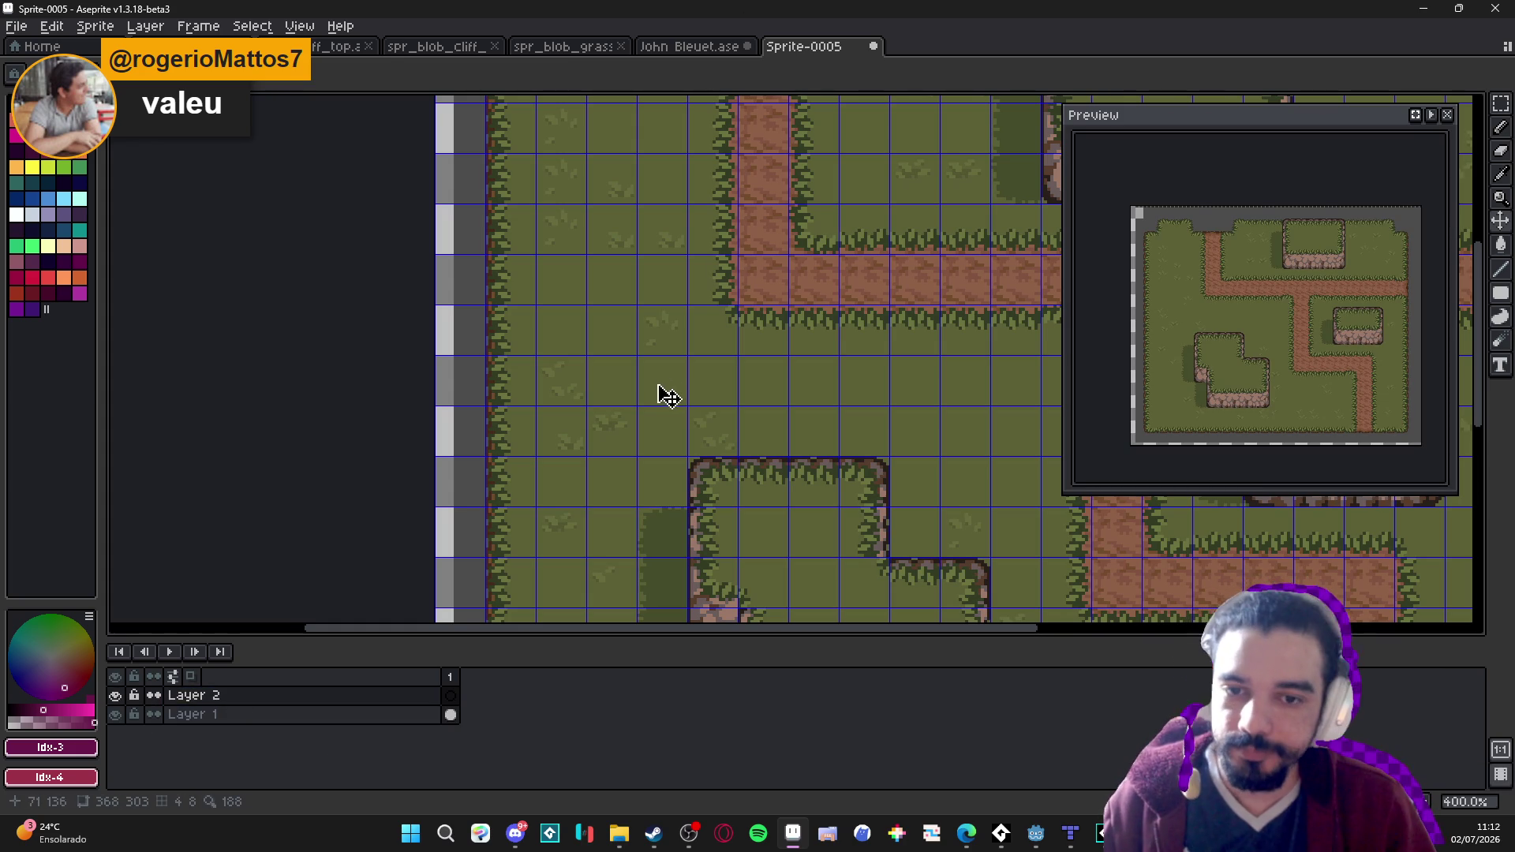
# Sample the dark green shadow colour and pencil a dark green blob on Layer 2's grass.
pyautogui.press('b')
pyautogui.scroll(2, 658, 390)
pyautogui.scroll(2, 780, 286)
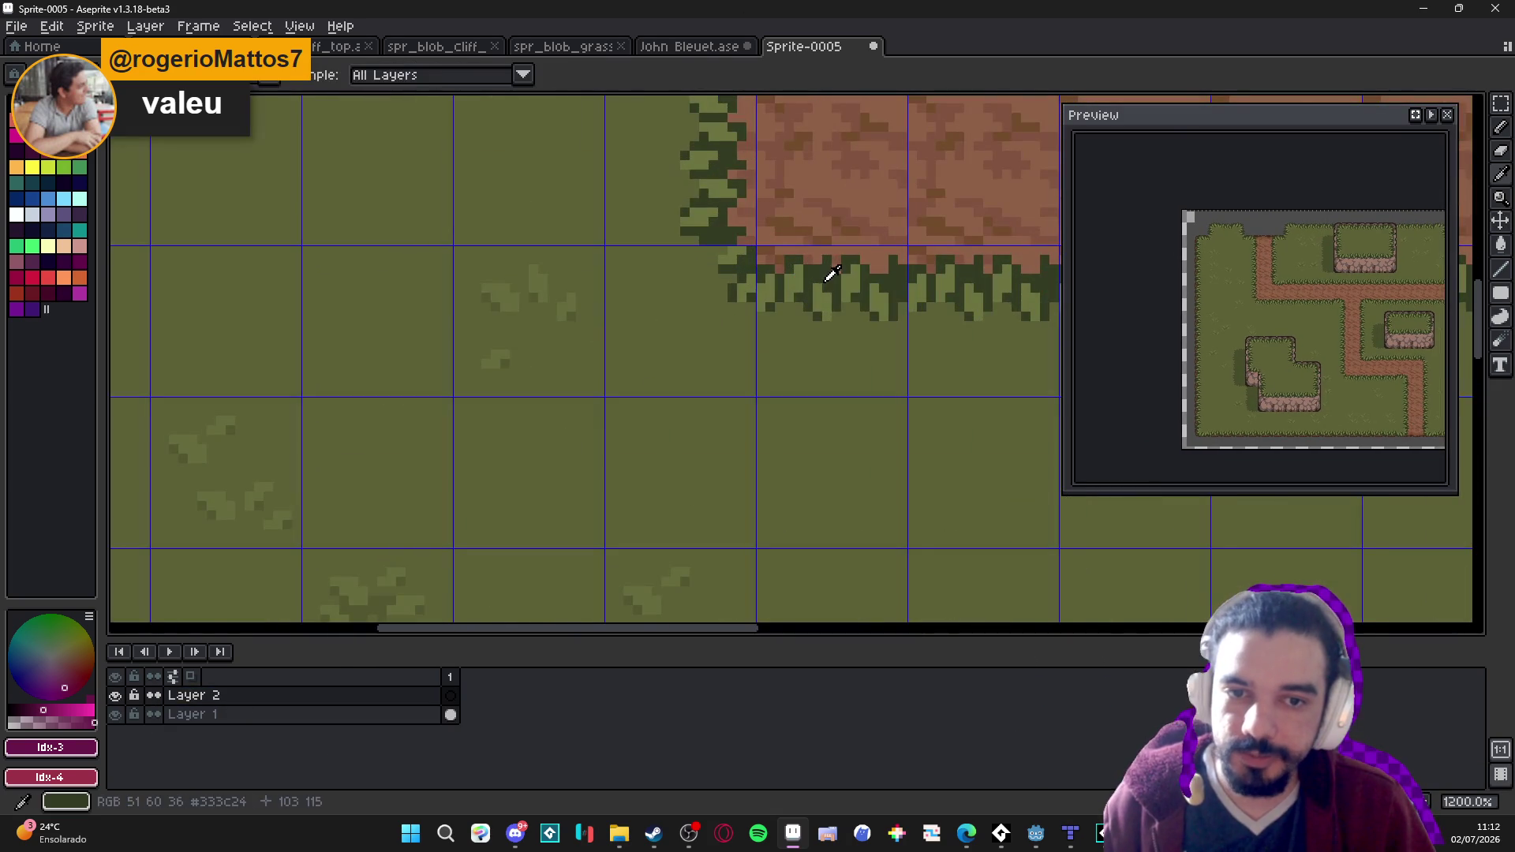
pyautogui.keyDown('alt'); pyautogui.click(829, 271); pyautogui.keyUp('alt')
pyautogui.moveTo(575, 436)
pyautogui.mouseDown()
pyautogui.moveTo(568, 422)
pyautogui.moveTo(615, 426)
pyautogui.moveTo(591, 442)
pyautogui.moveTo(588, 420)
pyautogui.mouseUp()
pyautogui.hotkey('ctrl', 'z')
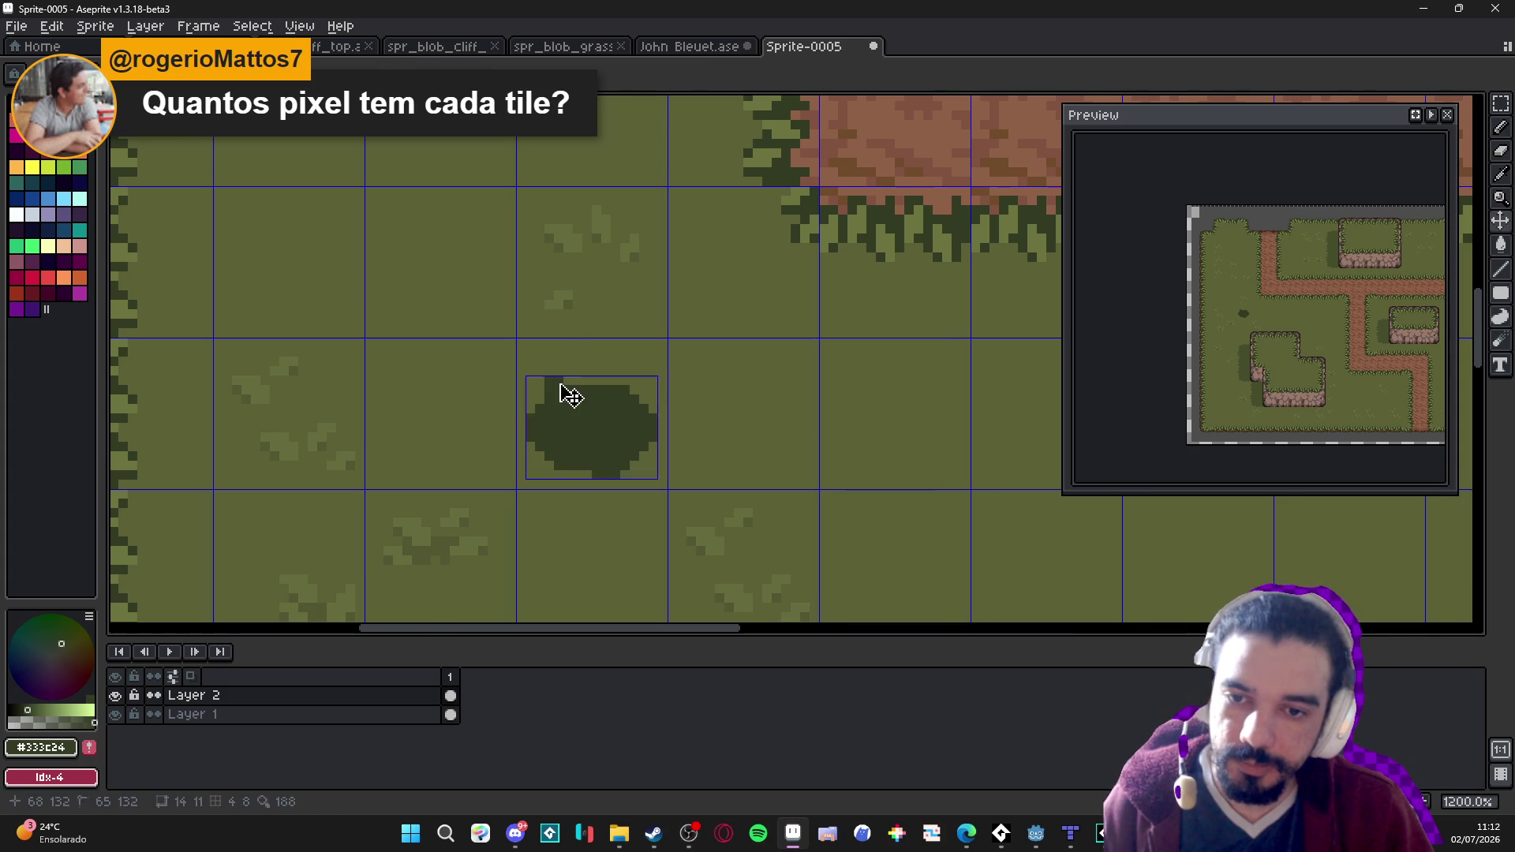
pyautogui.scroll(1, 588, 395)
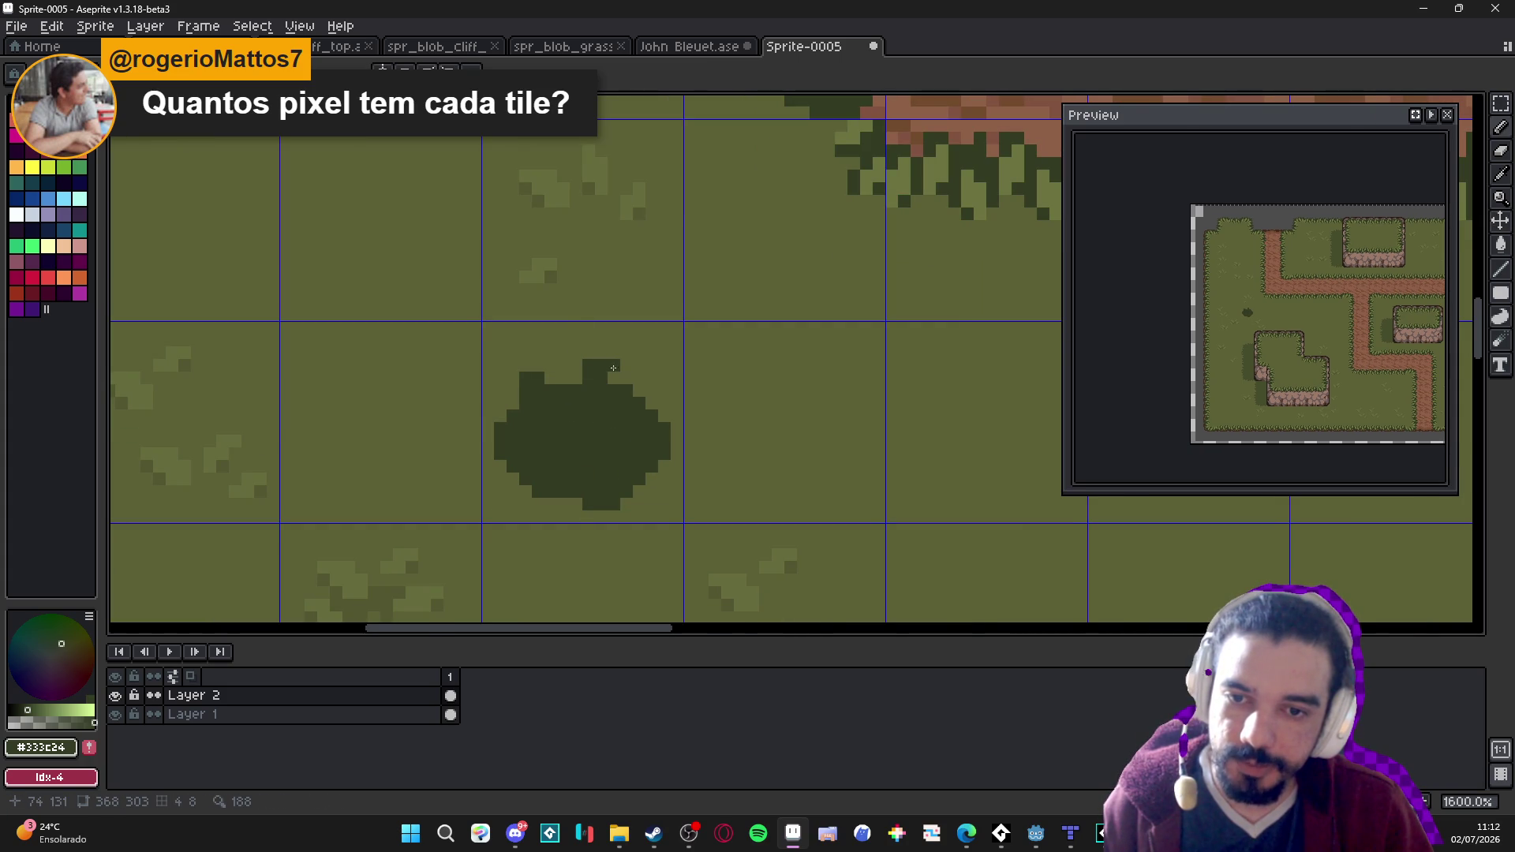
pyautogui.click(617, 401)
pyautogui.hotkey('ctrl', 'd')
# Shape the bush with dark pixels along its top and upper-right, flattening its underside.
pyautogui.moveTo(638, 392); pyautogui.dragTo(665, 409)
pyautogui.click(576, 371)
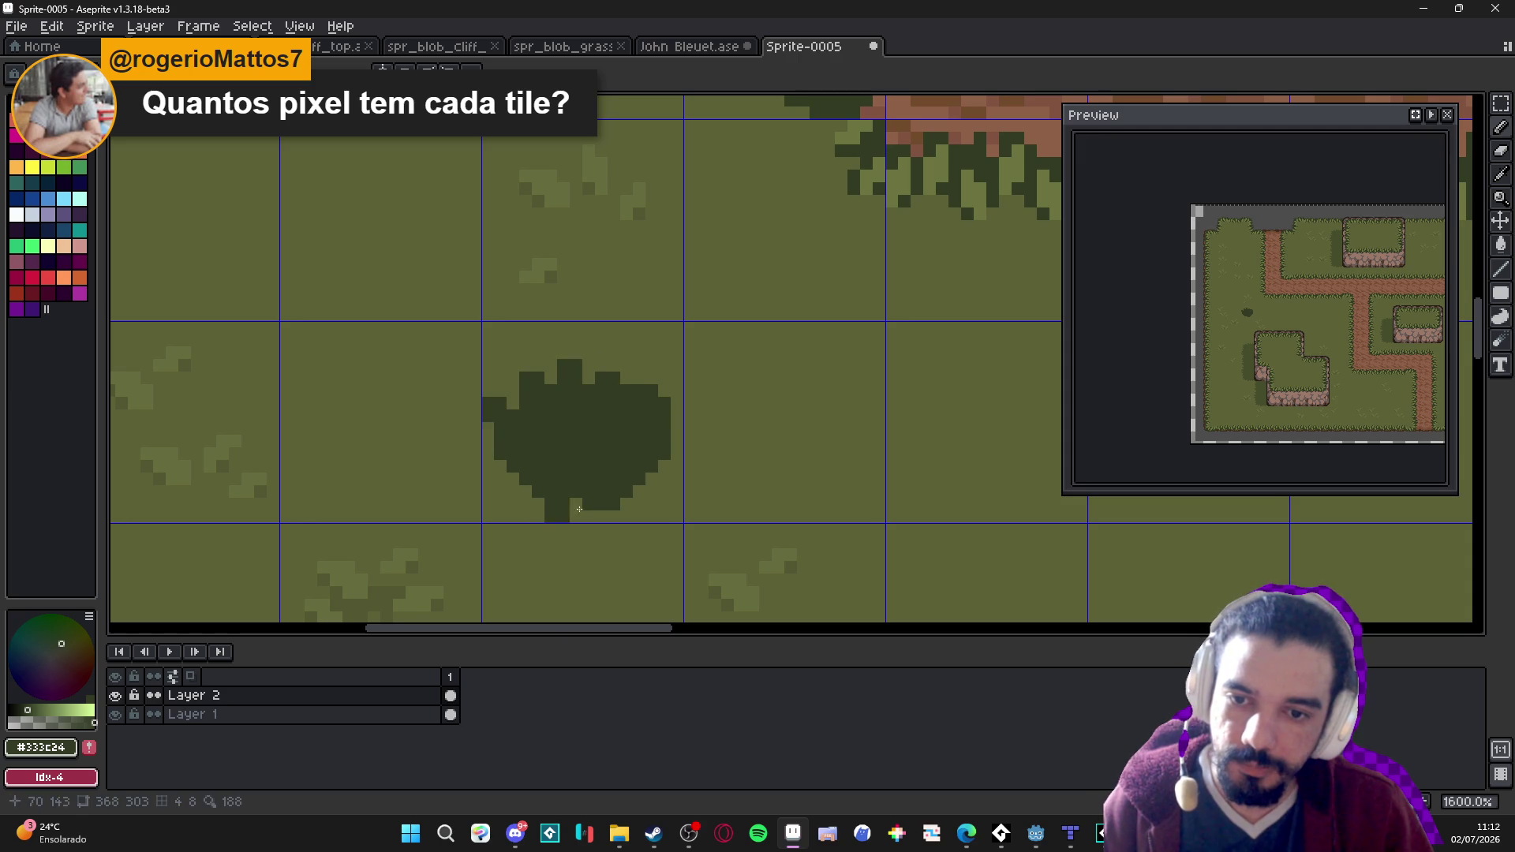
pyautogui.moveTo(590, 504)
pyautogui.mouseDown()
pyautogui.moveTo(625, 514)
pyautogui.moveTo(531, 497)
pyautogui.moveTo(595, 490)
pyautogui.mouseUp()
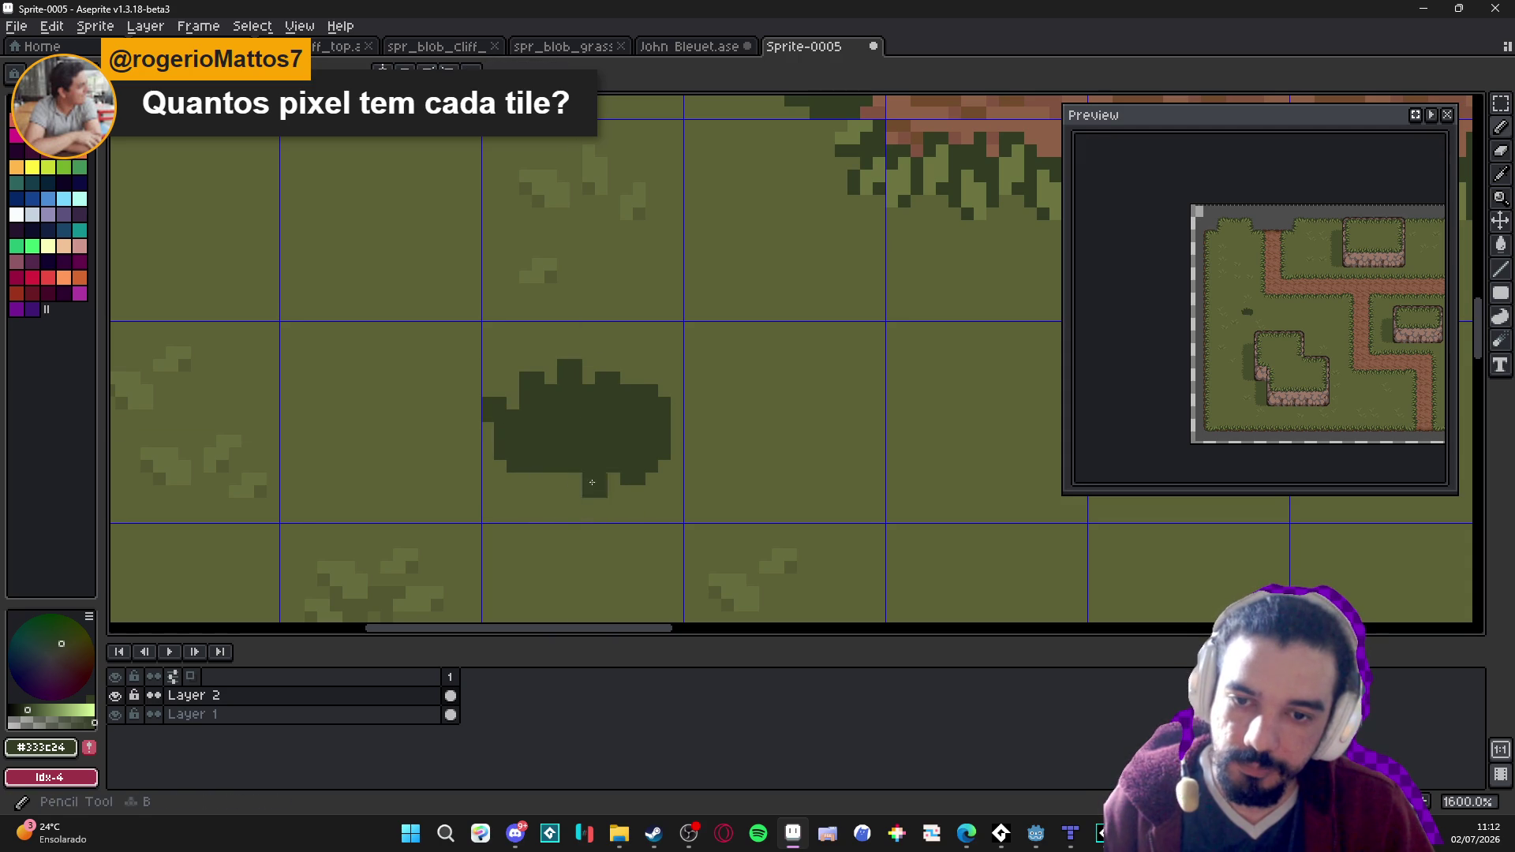
pyautogui.click(652, 364)
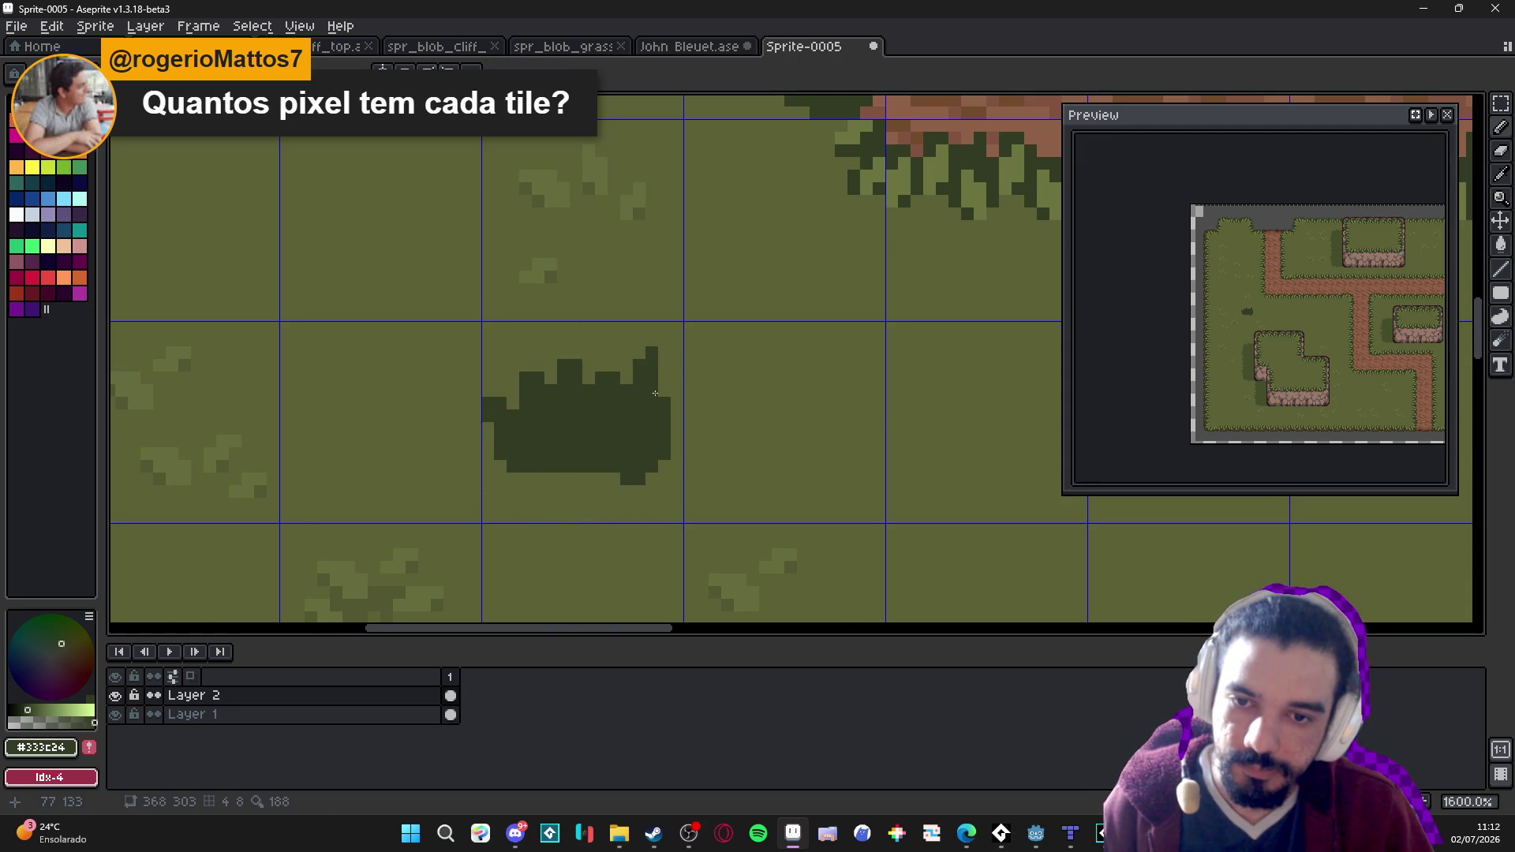
pyautogui.scroll(-1, 674, 325)
pyautogui.scroll(1, 643, 434)
pyautogui.scroll(-5, 654, 442)
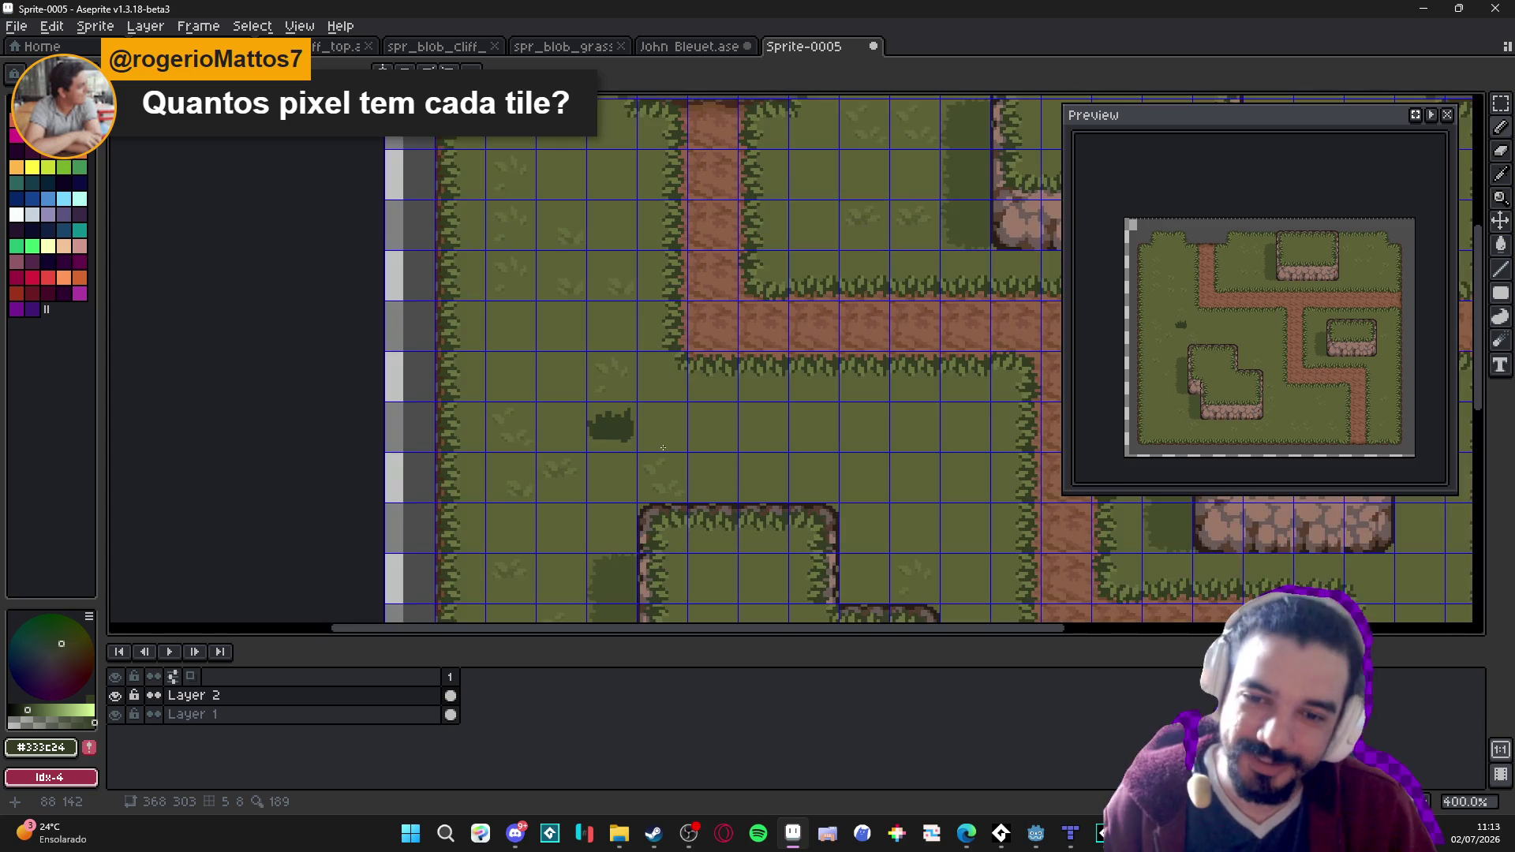
pyautogui.scroll(3, 663, 447)
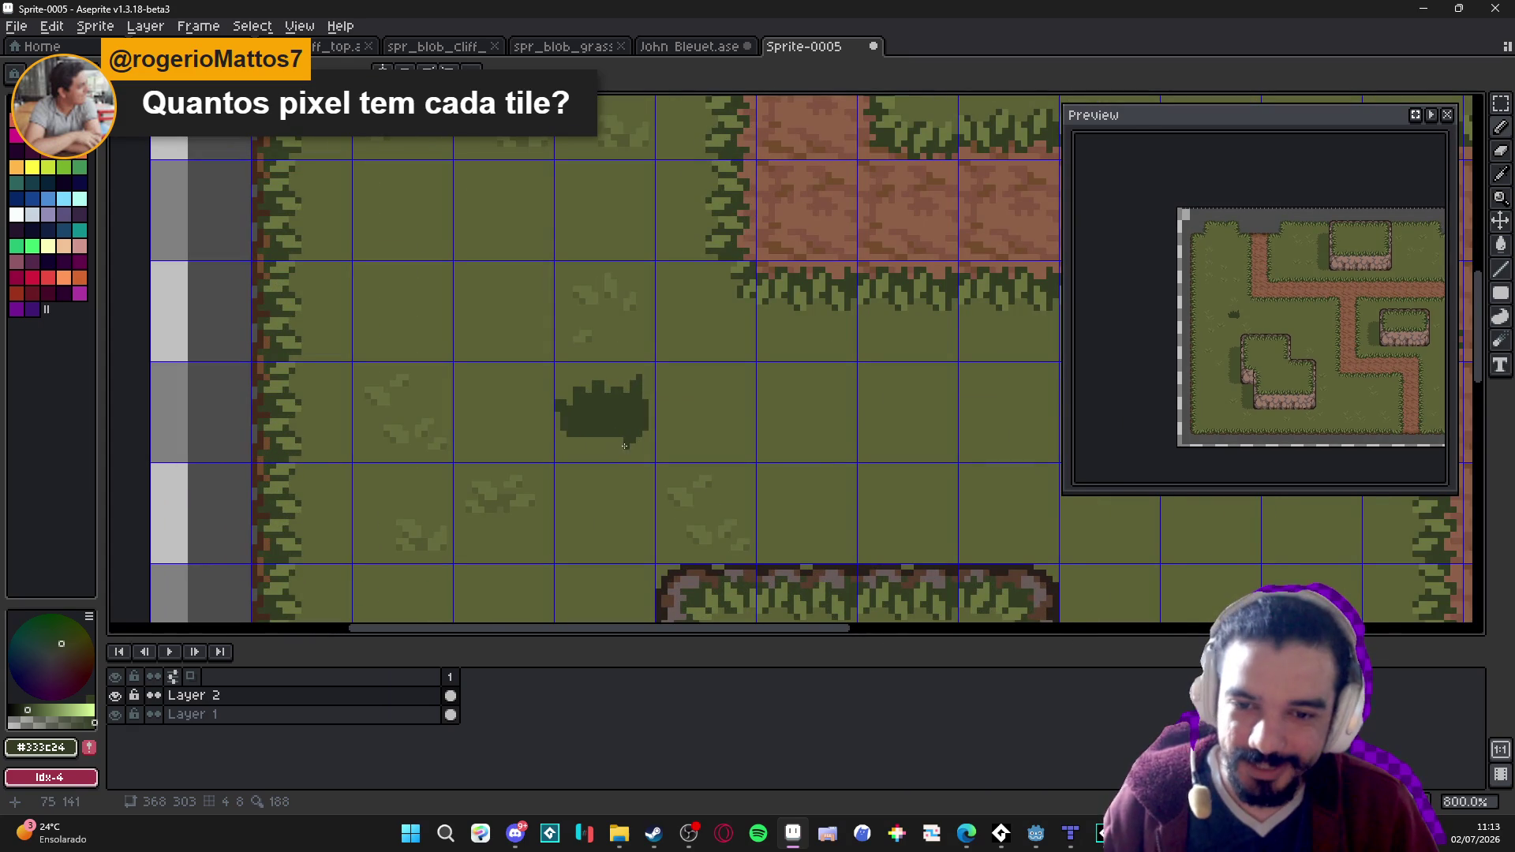
pyautogui.moveTo(617, 441); pyautogui.dragTo(598, 442)
pyautogui.scroll(-3, 596, 438)
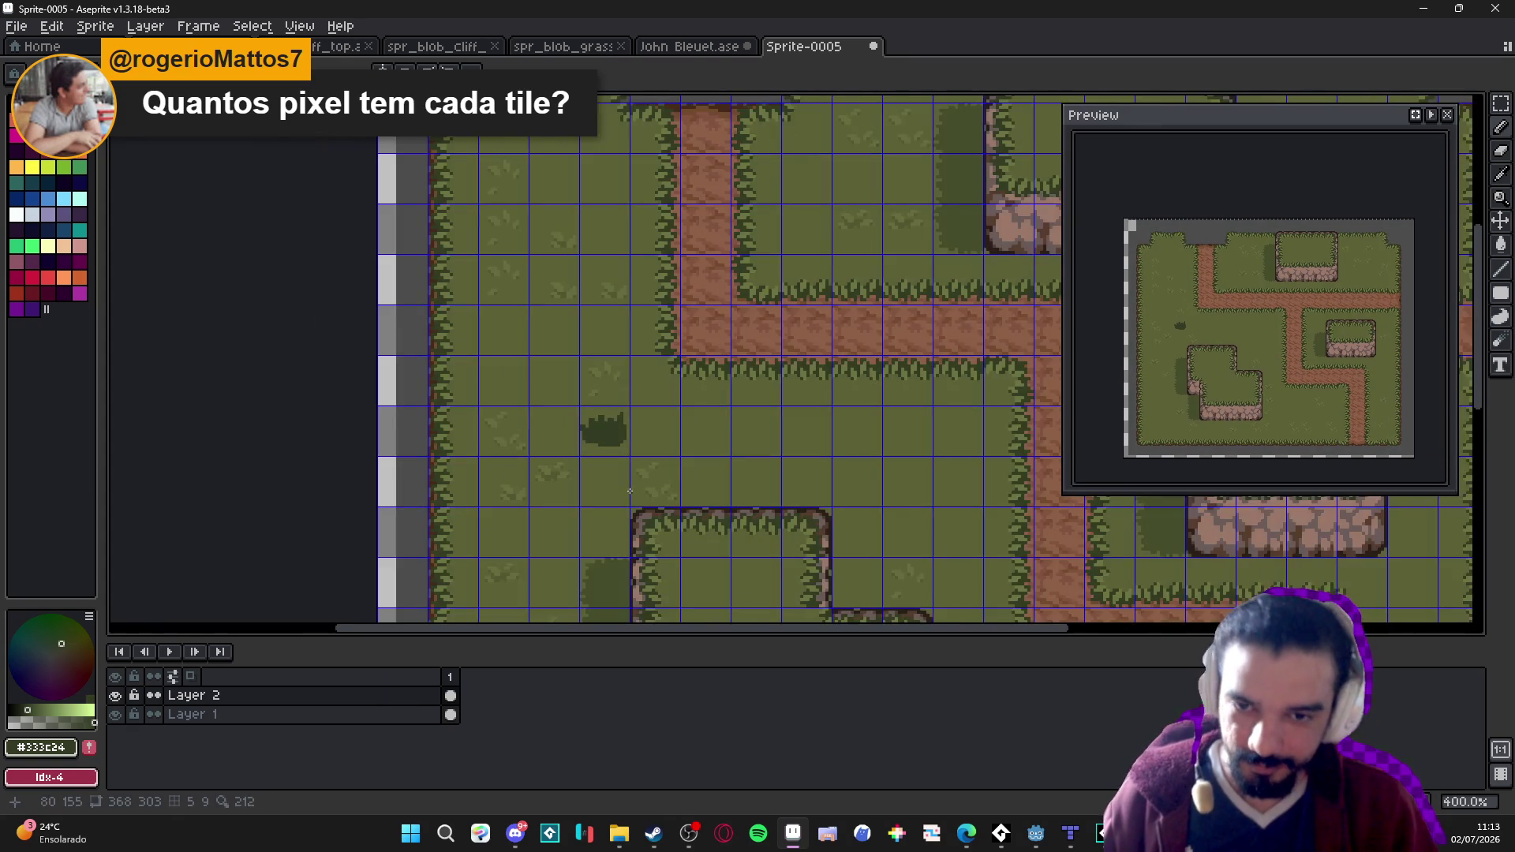
pyautogui.scroll(3, 635, 401)
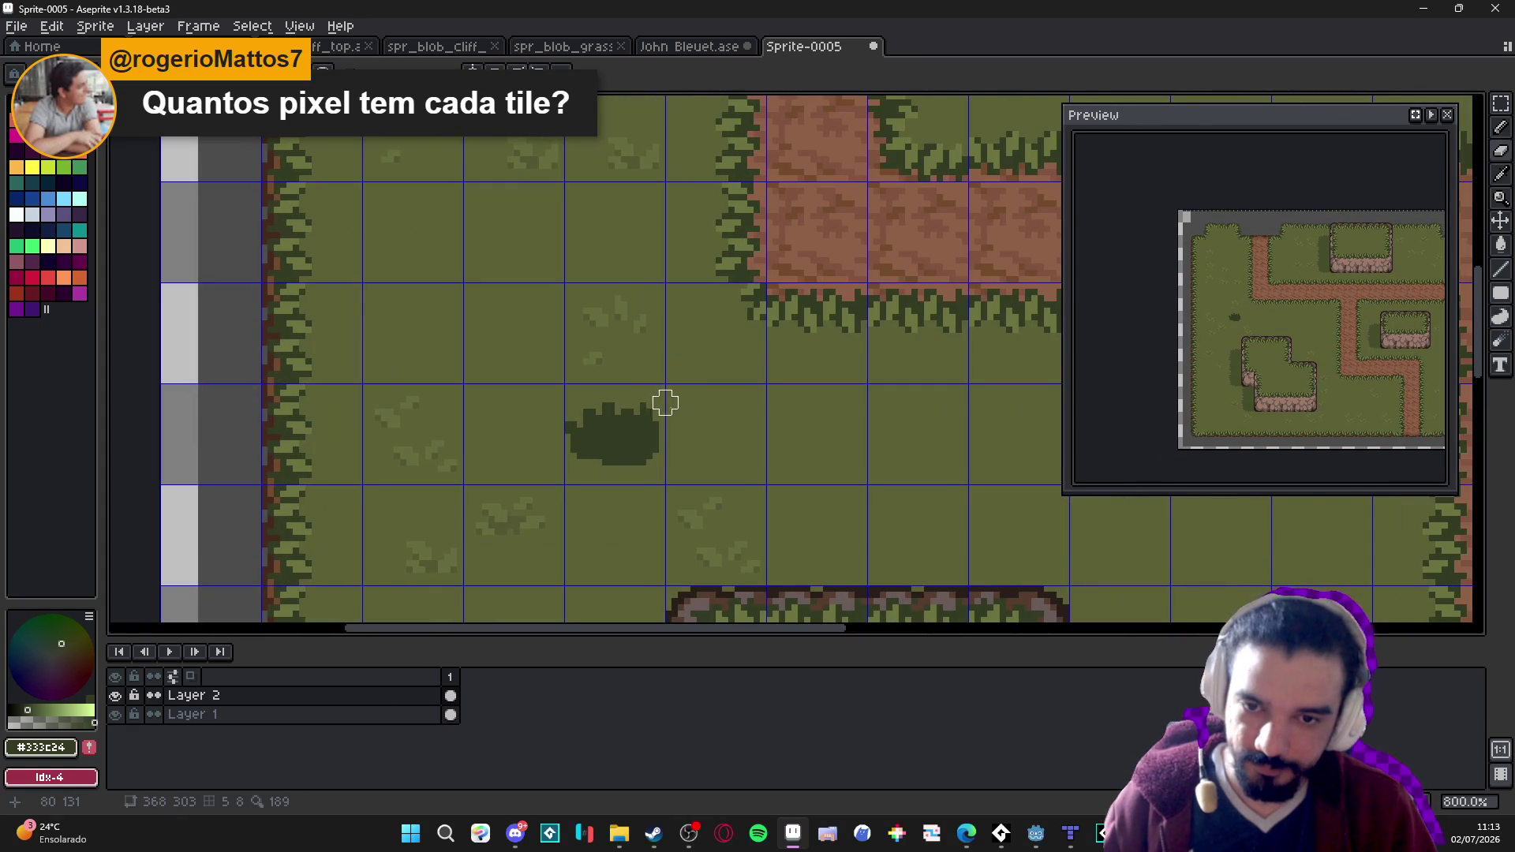
pyautogui.scroll(-2, 665, 403)
pyautogui.scroll(2, 642, 442)
pyautogui.scroll(-1, 643, 443)
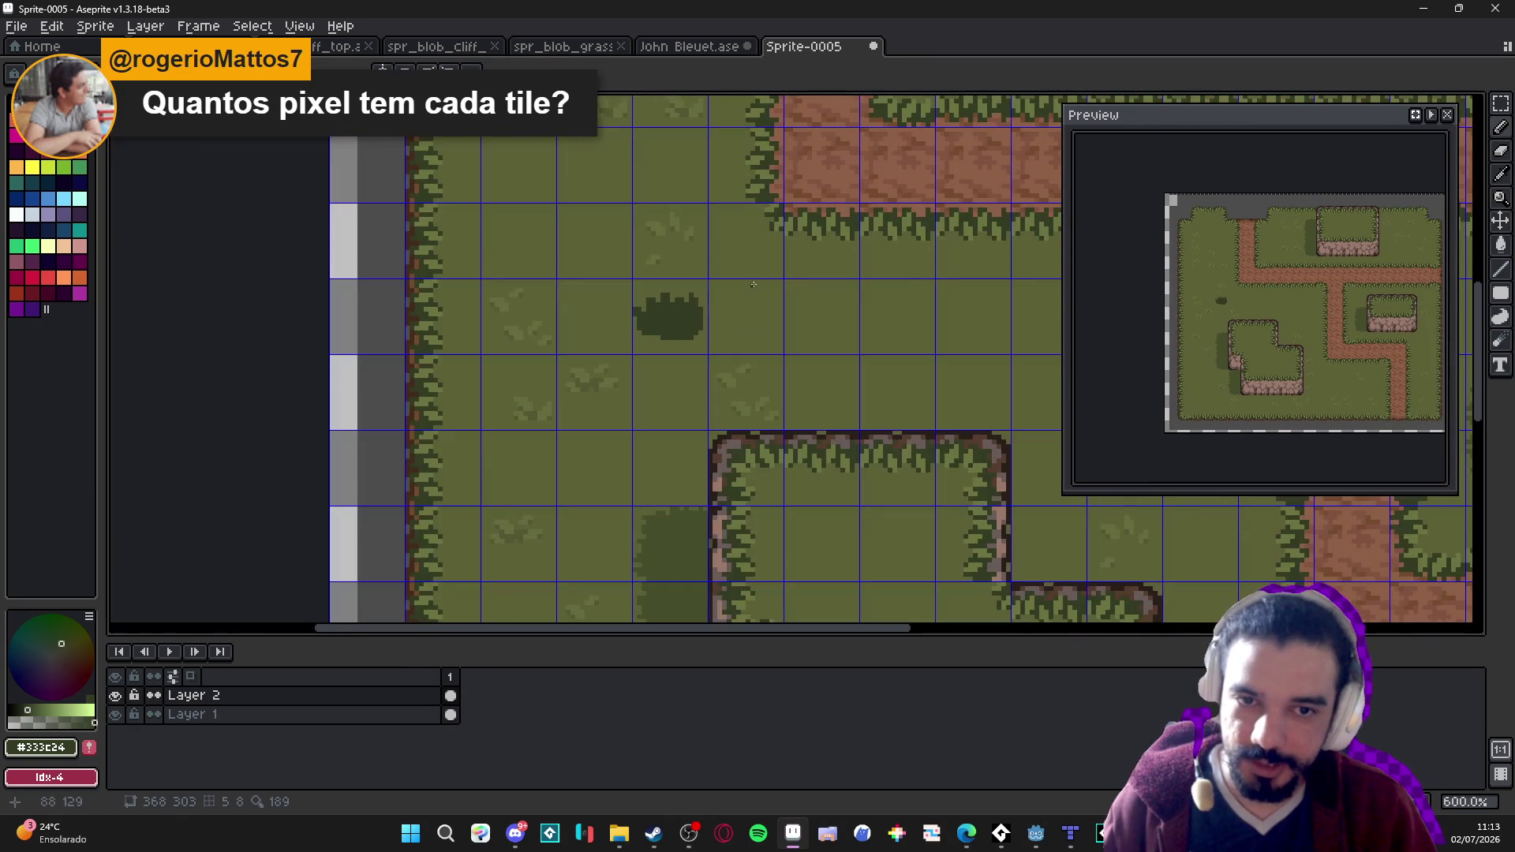
pyautogui.scroll(2, 749, 287)
# Add light grass-green speckles inside the bush, then load the AAP-Splendor128 palette preset.
pyautogui.keyDown('alt'); pyautogui.click(778, 304); pyautogui.keyUp('alt')
pyautogui.scroll(3, 473, 410)
pyautogui.click(437, 397)
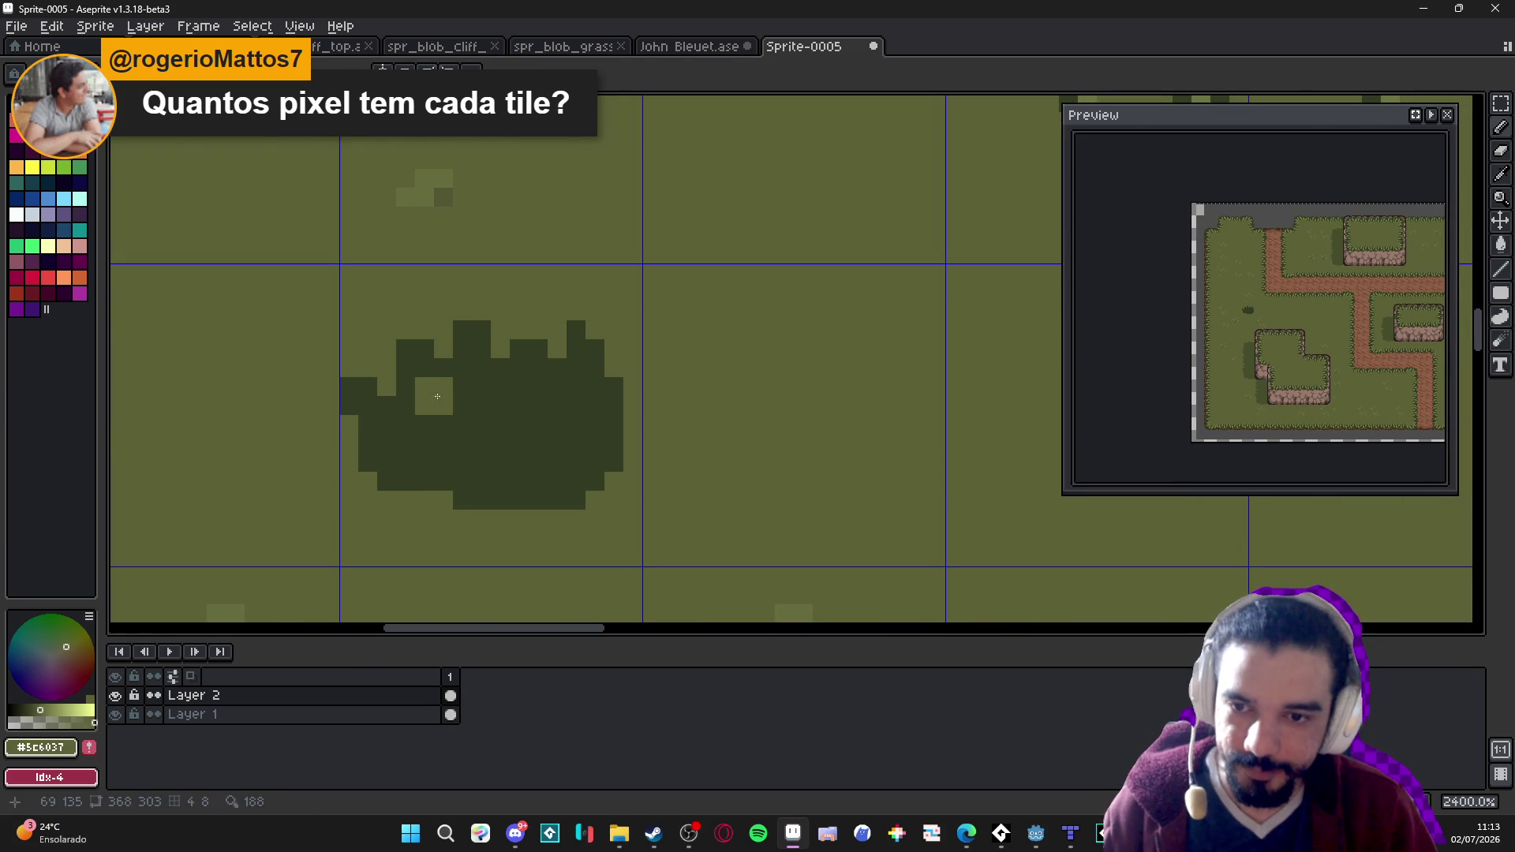
pyautogui.click(453, 415)
pyautogui.moveTo(500, 387)
pyautogui.mouseDown()
pyautogui.moveTo(500, 405)
pyautogui.moveTo(517, 406)
pyautogui.mouseUp()
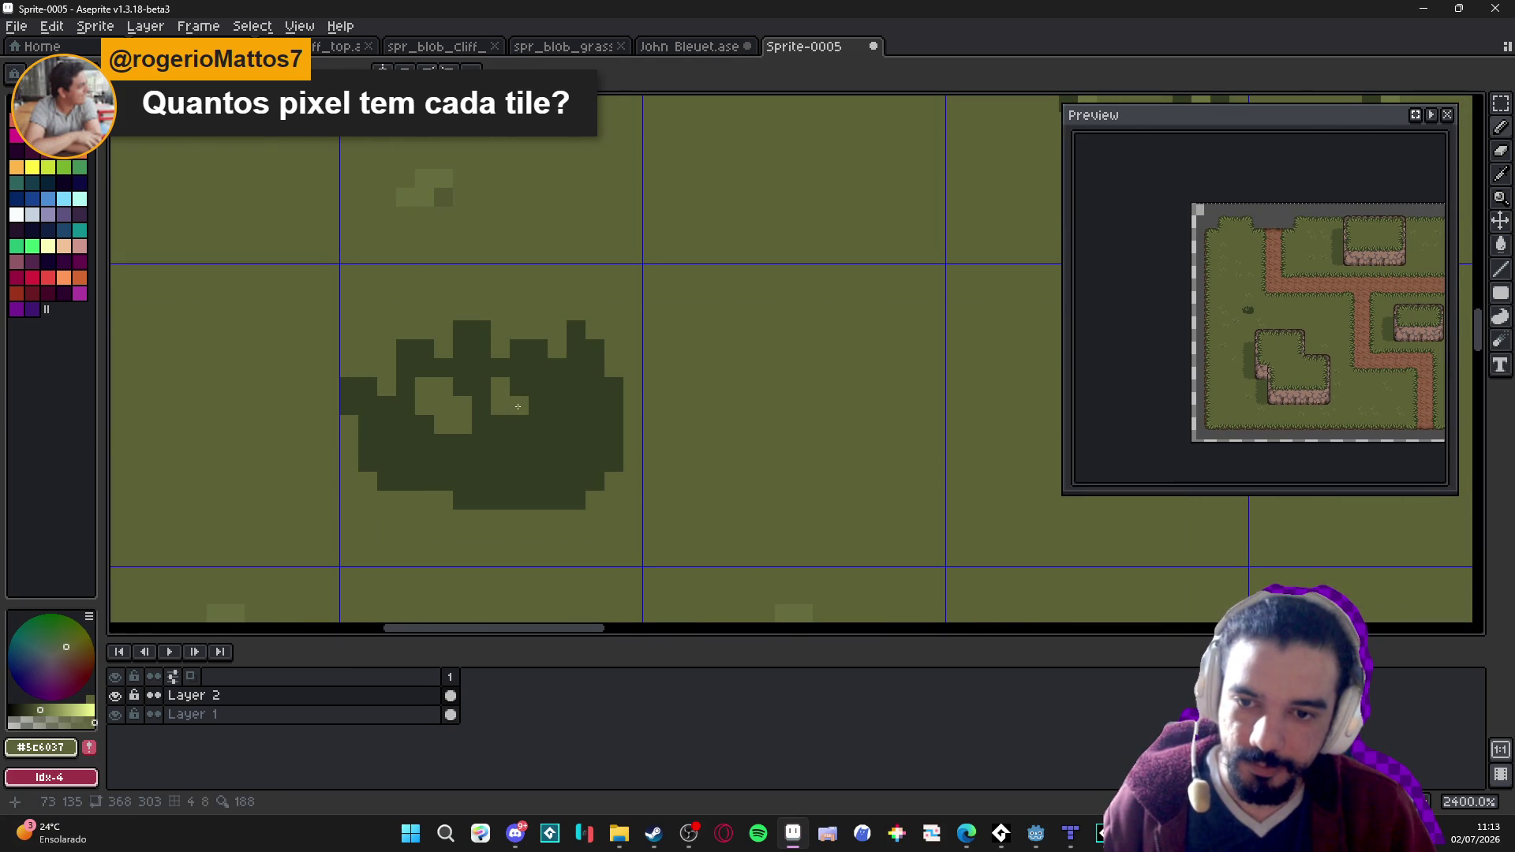
pyautogui.scroll(-3, 635, 491)
pyautogui.moveTo(635, 490)
pyautogui.mouseDown()
pyautogui.moveTo(726, 487)
pyautogui.moveTo(778, 524)
pyautogui.moveTo(636, 372)
pyautogui.moveTo(647, 376)
pyautogui.mouseUp()
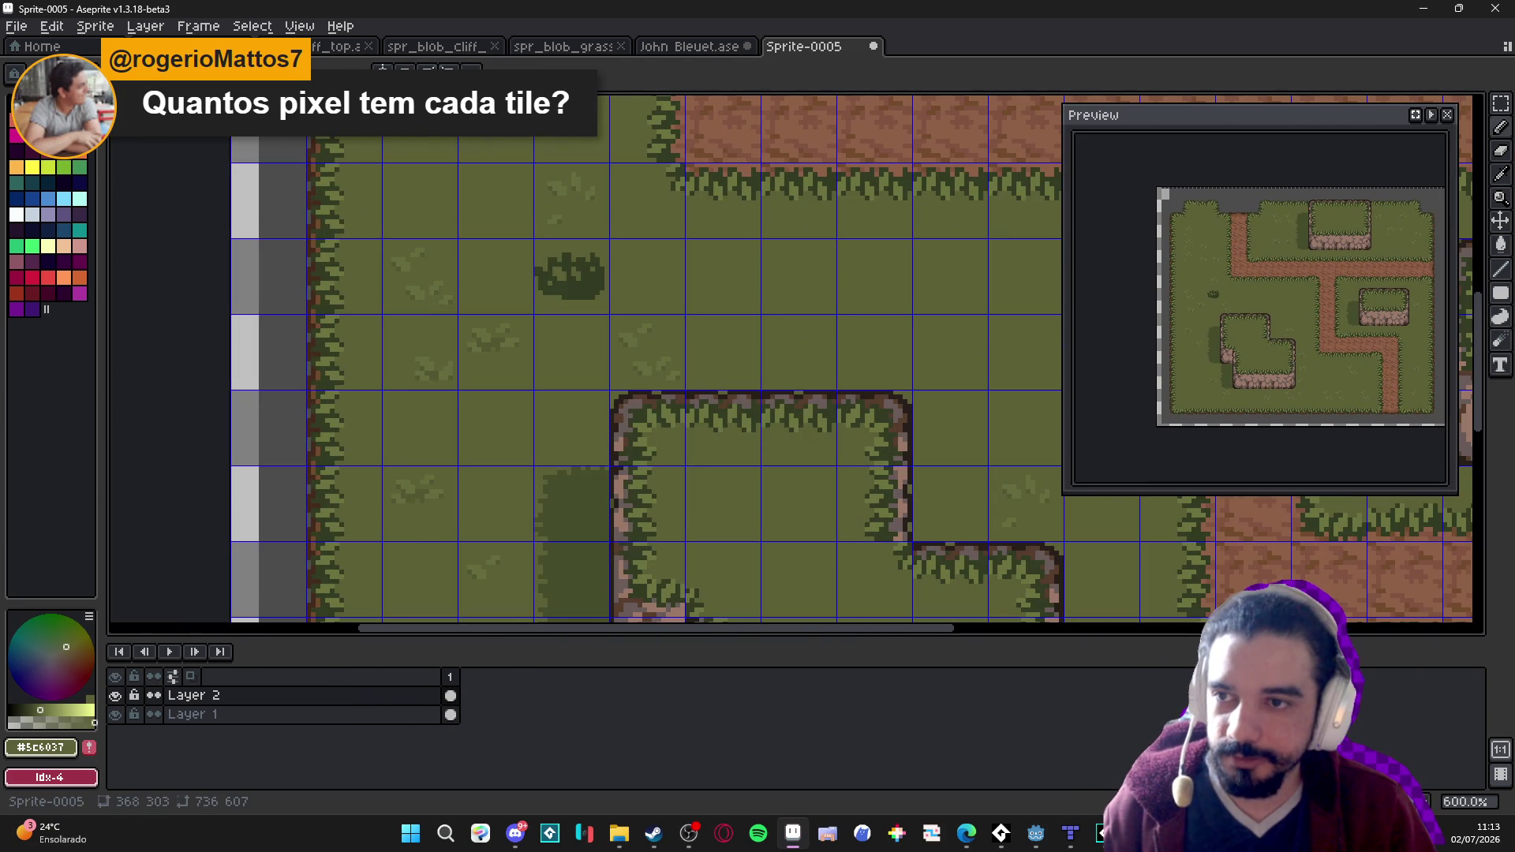
pyautogui.click(31, 73)
pyautogui.click(236, 281)
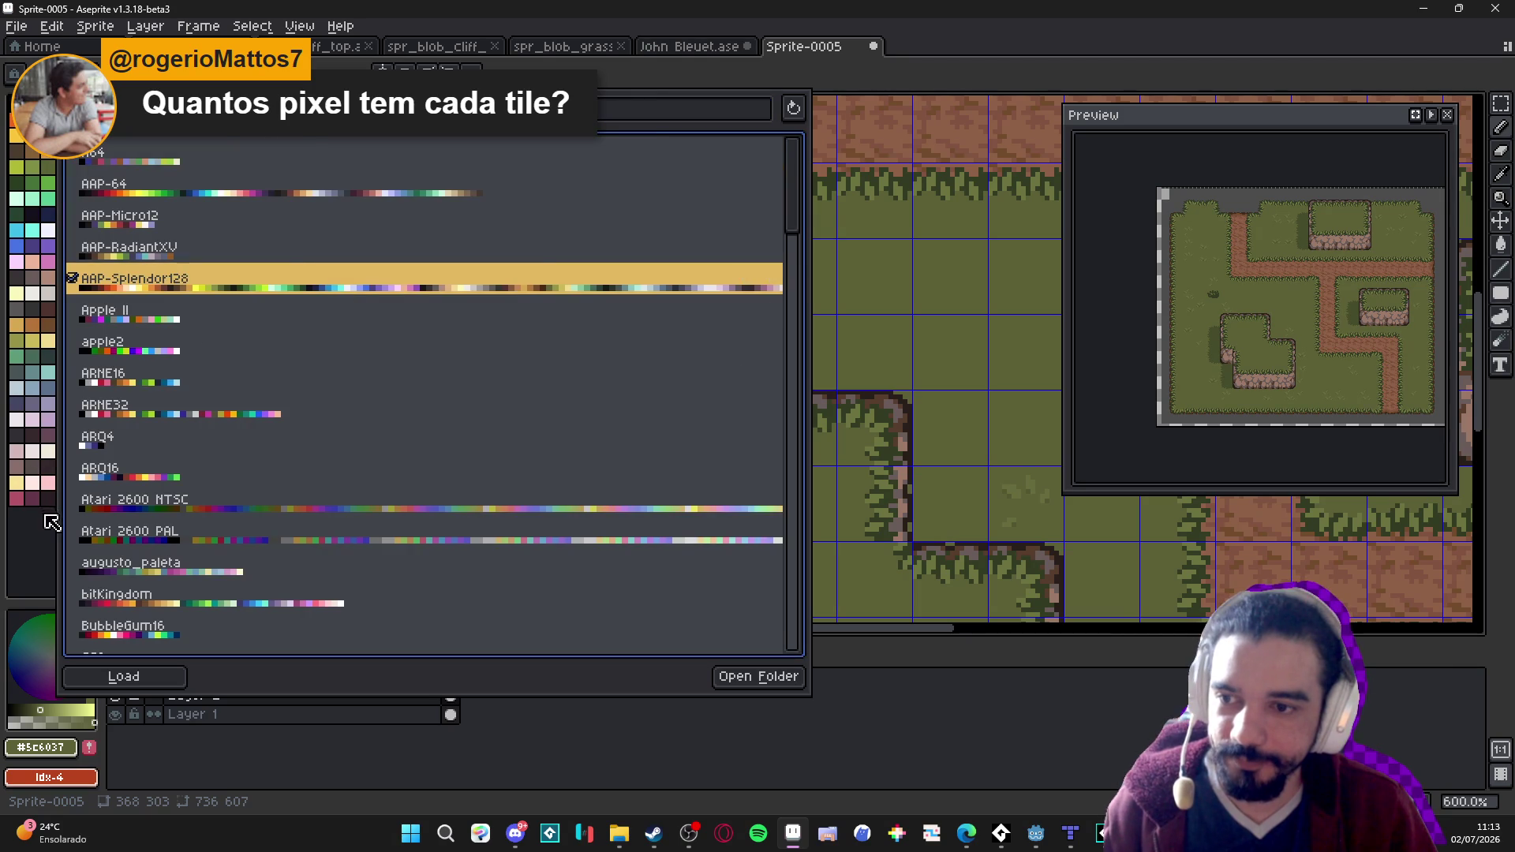
# Pick a brown from the AAP-Splendor128 palette and draw a straight vertical line beside the bush.
pyautogui.click(49, 523)
pyautogui.click(63, 309)
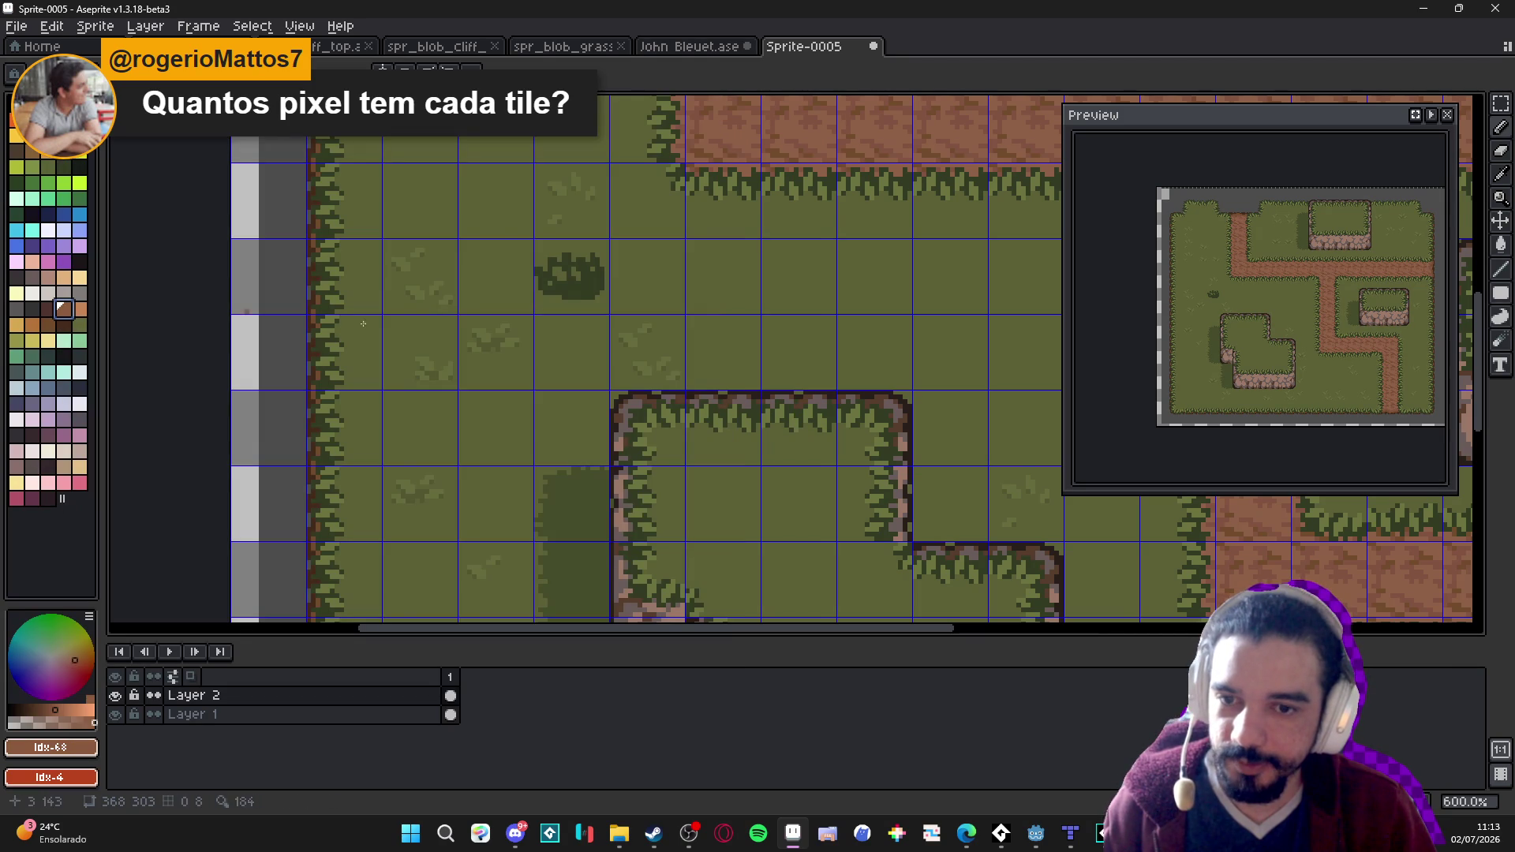
pyautogui.click(32, 324)
pyautogui.scroll(1, 488, 337)
pyautogui.moveTo(488, 337); pyautogui.dragTo(497, 375)
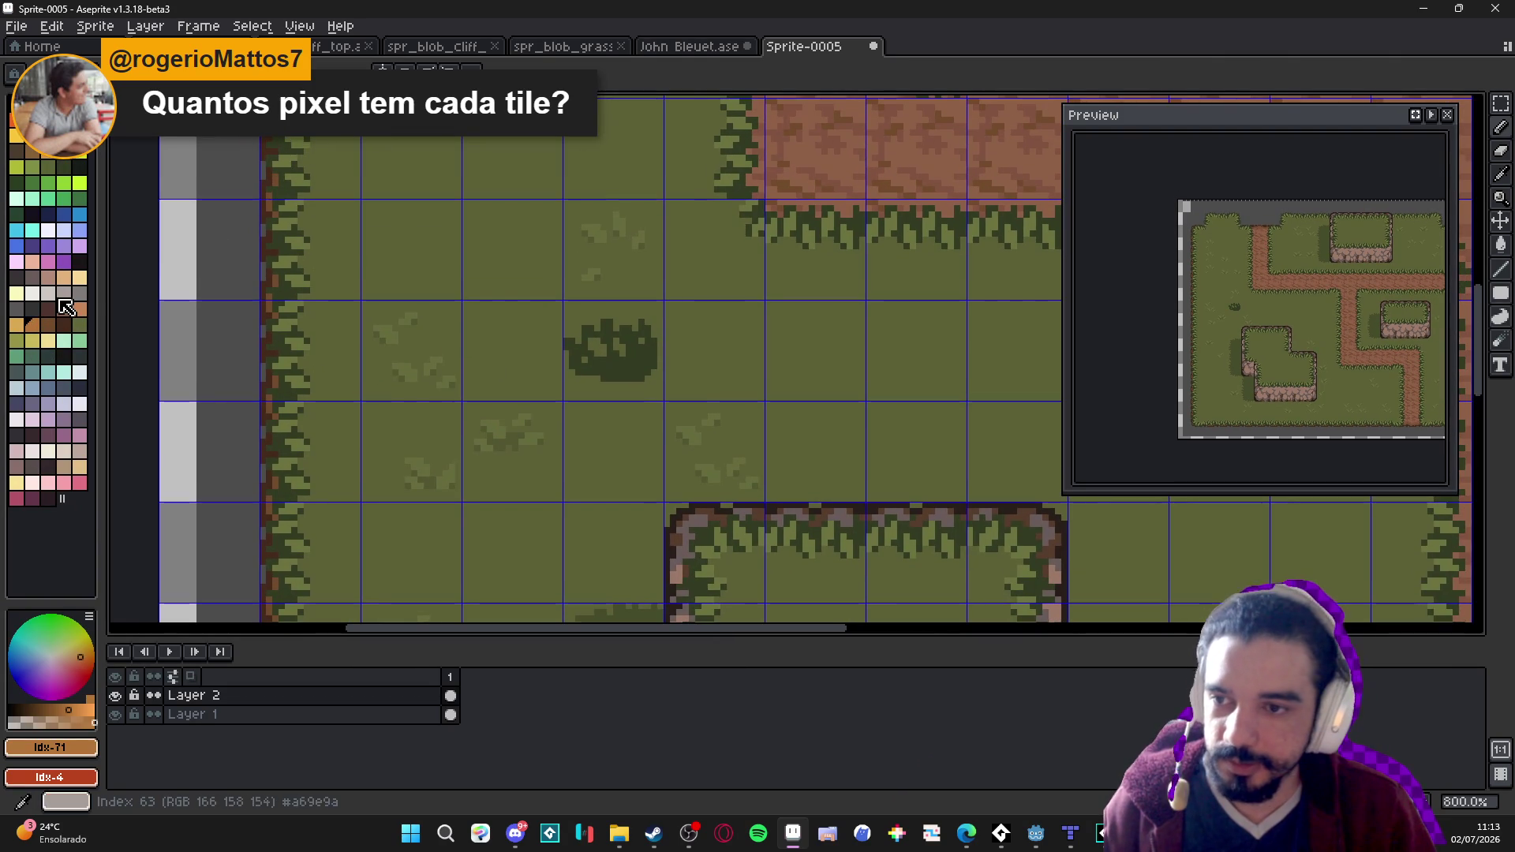
pyautogui.keyDown('alt'); pyautogui.click(287, 193); pyautogui.keyUp('alt')
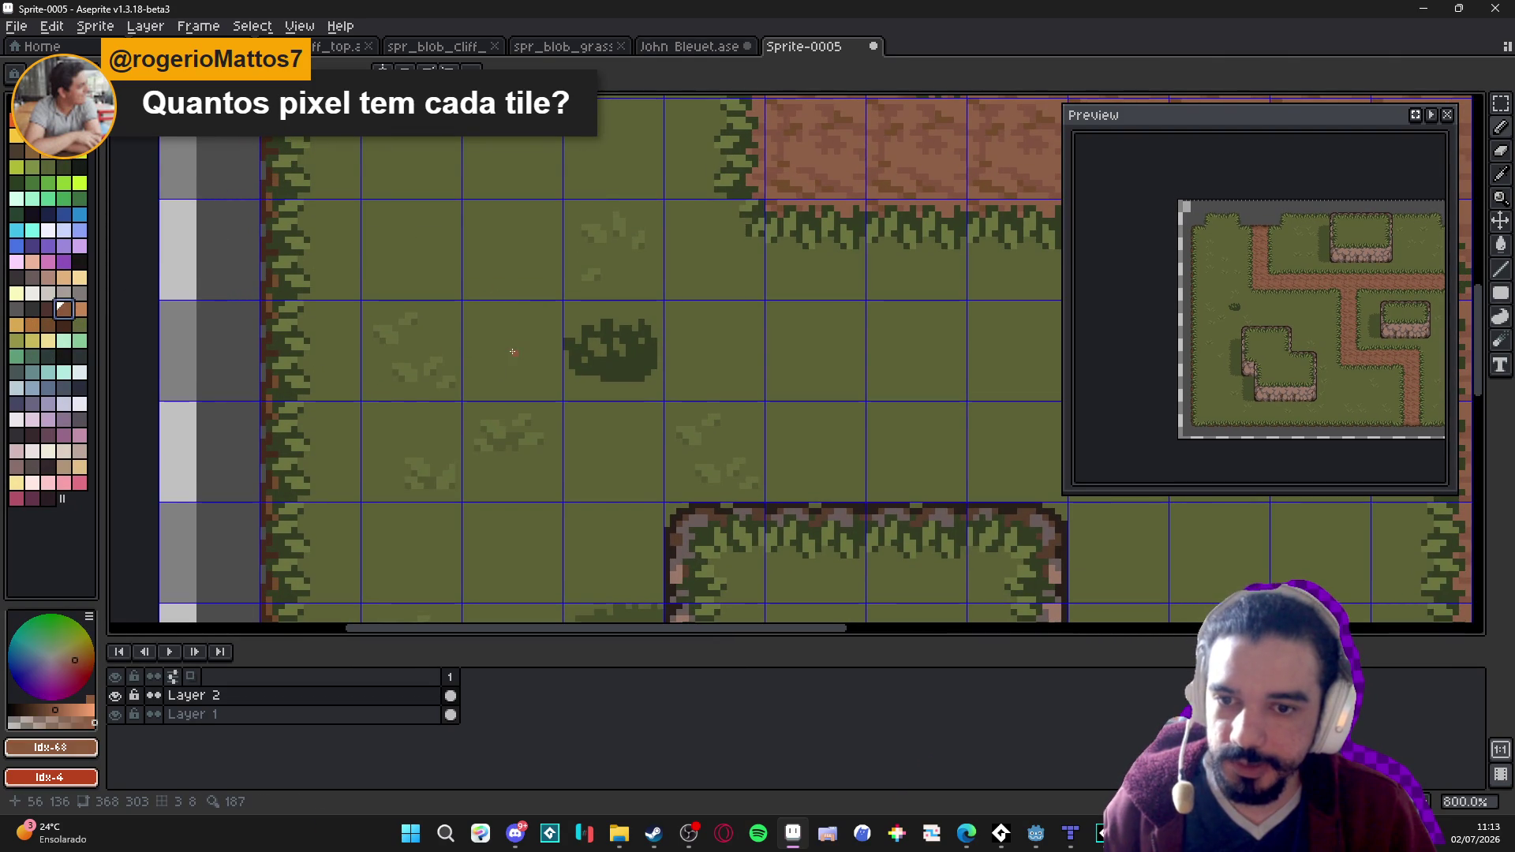
pyautogui.moveTo(514, 353); pyautogui.dragTo(526, 397)
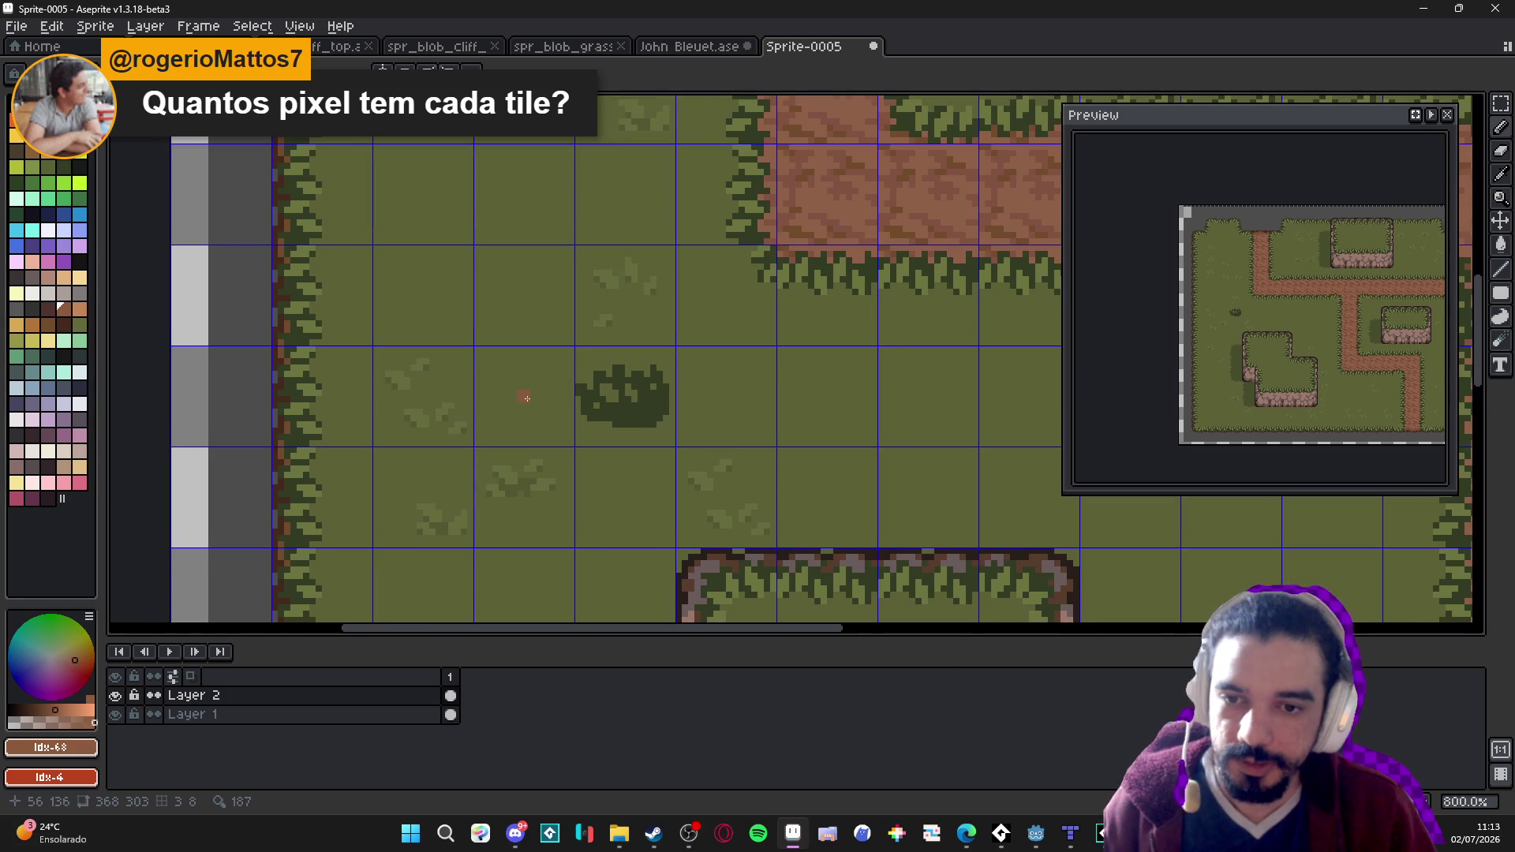
pyautogui.press('shift')
pyautogui.click(526, 298)
pyautogui.press('shift')
# Draw a second straight brown line from the top downward to thicken the trunk.
pyautogui.click(522, 296)
pyautogui.press('shift')
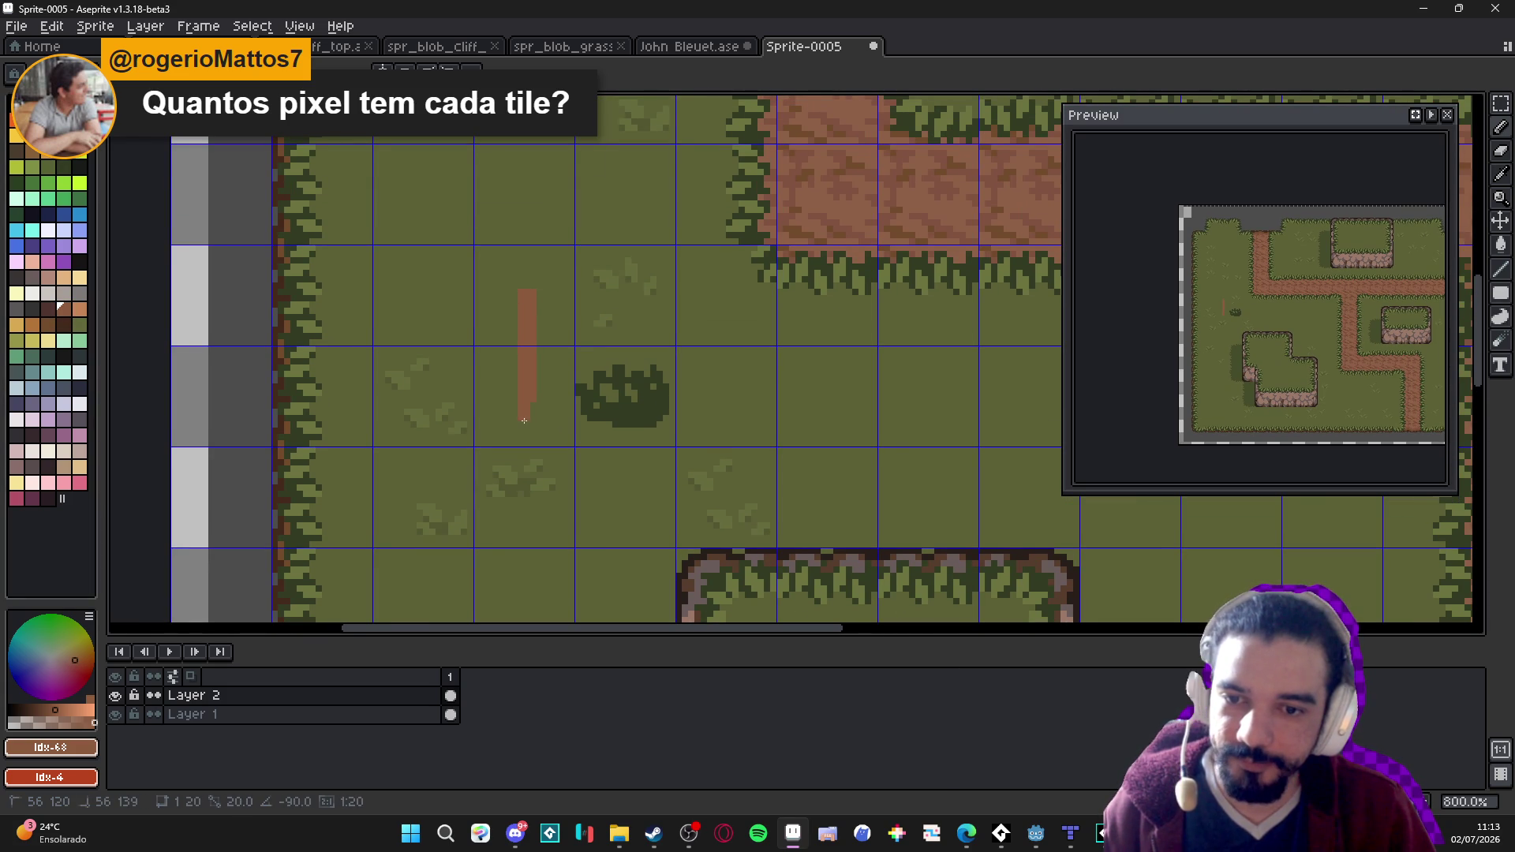
pyautogui.click(519, 421)
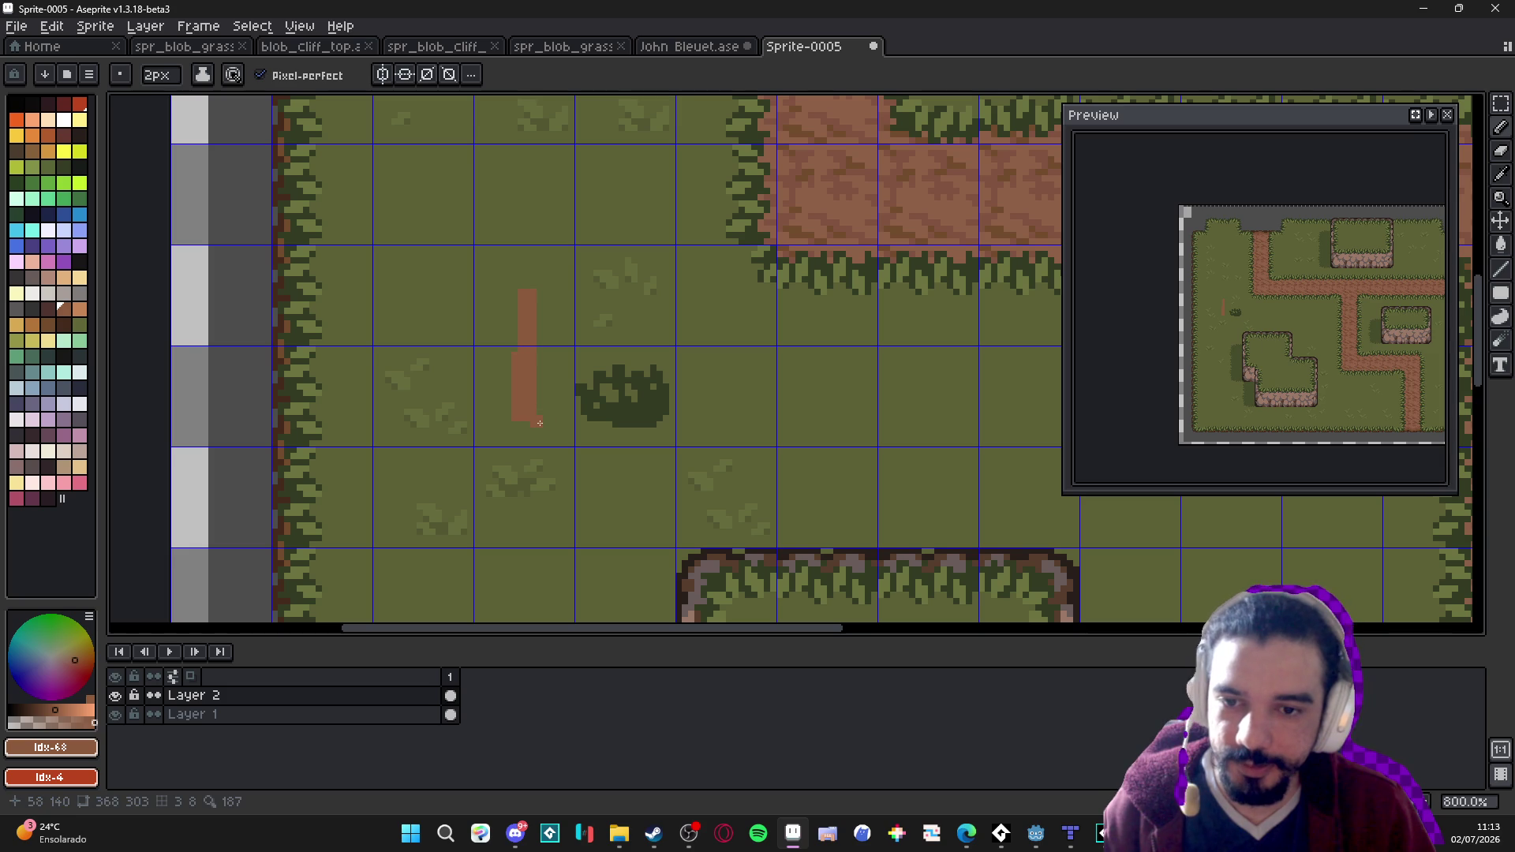
pyautogui.moveTo(532, 311); pyautogui.dragTo(567, 365)
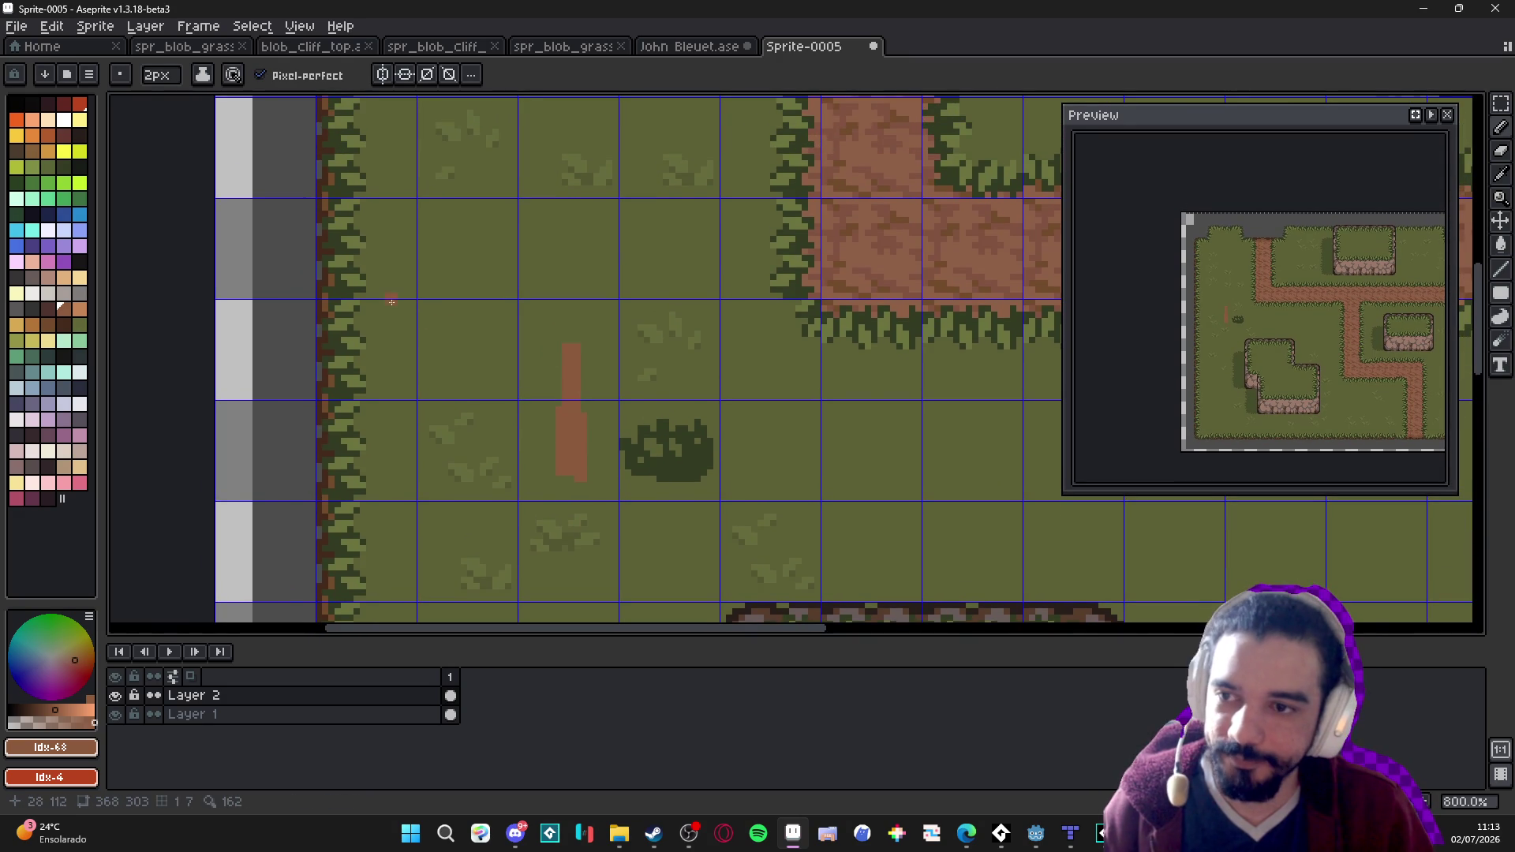
# Pick the bush's dark green #333c24, set a 5px brush, and paint the canopy above the trunk.
pyautogui.keyDown('alt'); pyautogui.click(675, 452); pyautogui.keyUp('alt')
pyautogui.press('+')
pyautogui.press('+')
pyautogui.press('+')
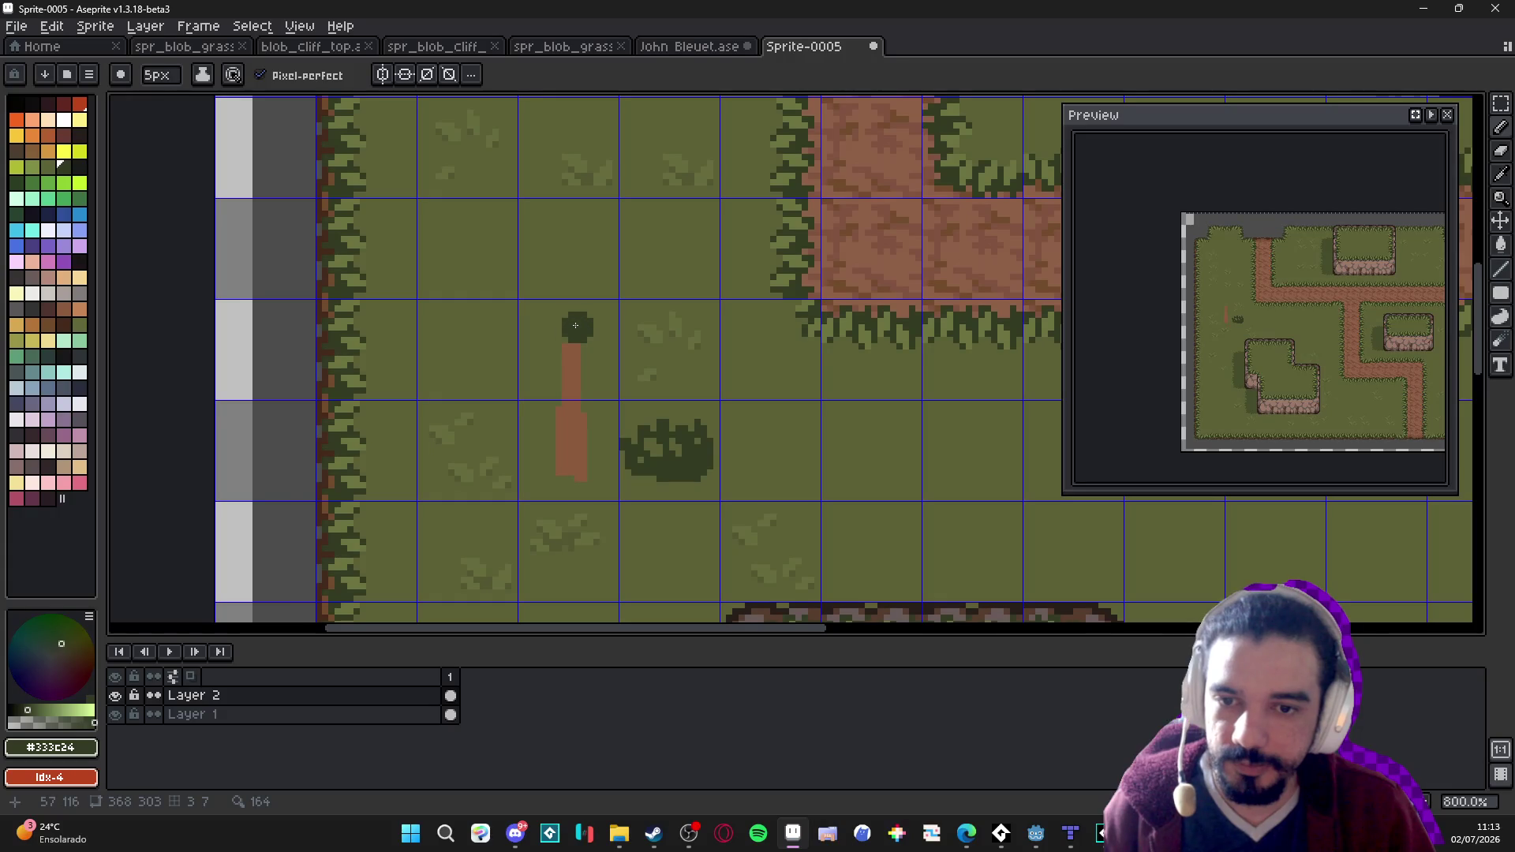
pyautogui.moveTo(586, 342)
pyautogui.mouseDown()
pyautogui.moveTo(561, 325)
pyautogui.moveTo(550, 359)
pyautogui.moveTo(573, 310)
pyautogui.moveTo(601, 369)
pyautogui.moveTo(590, 383)
pyautogui.moveTo(582, 373)
pyautogui.mouseUp()
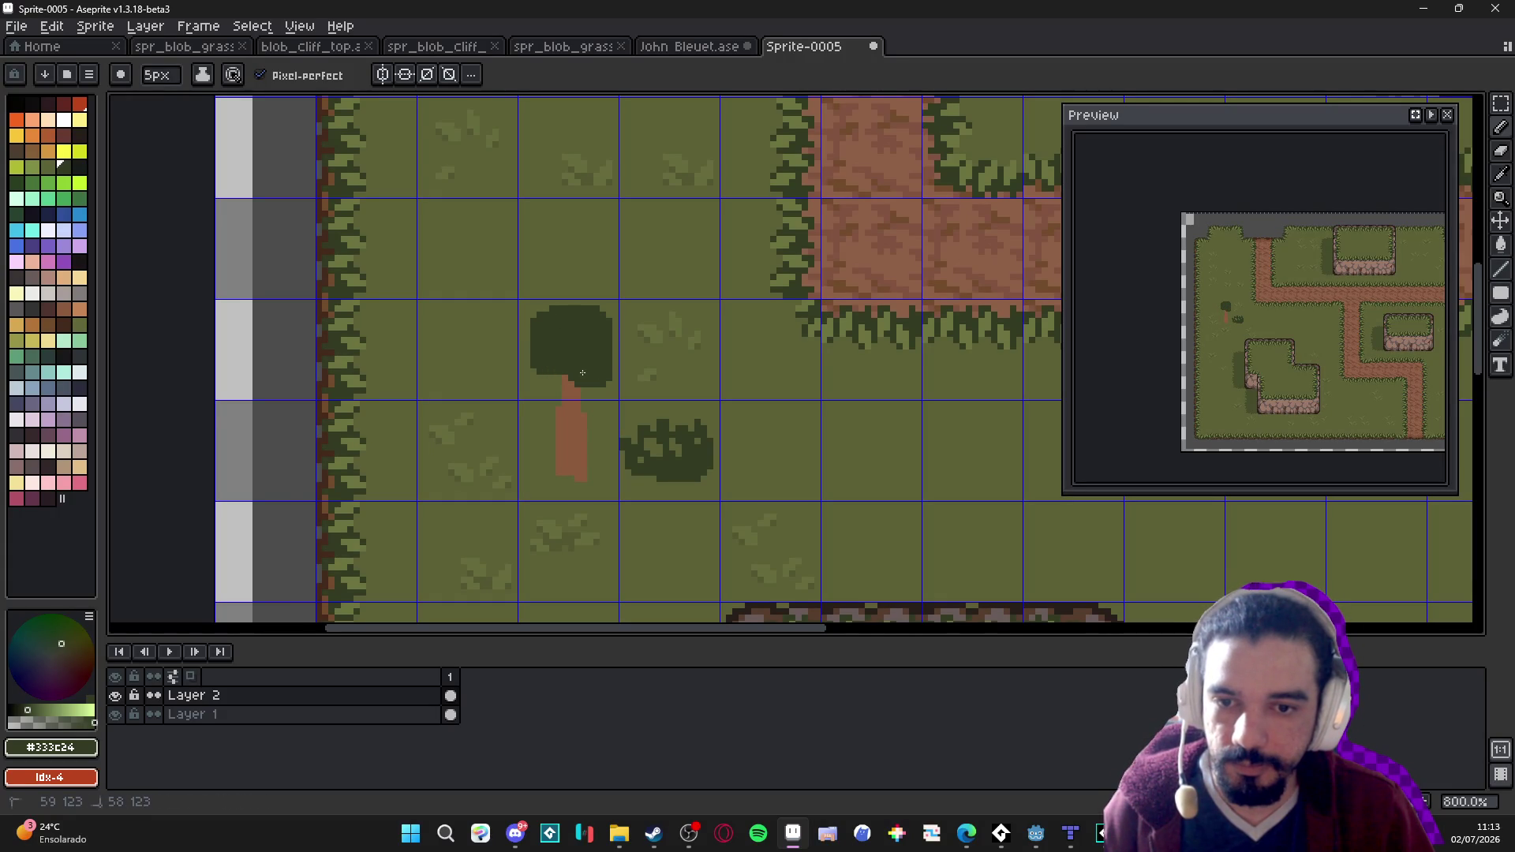
pyautogui.scroll(-4, 571, 378)
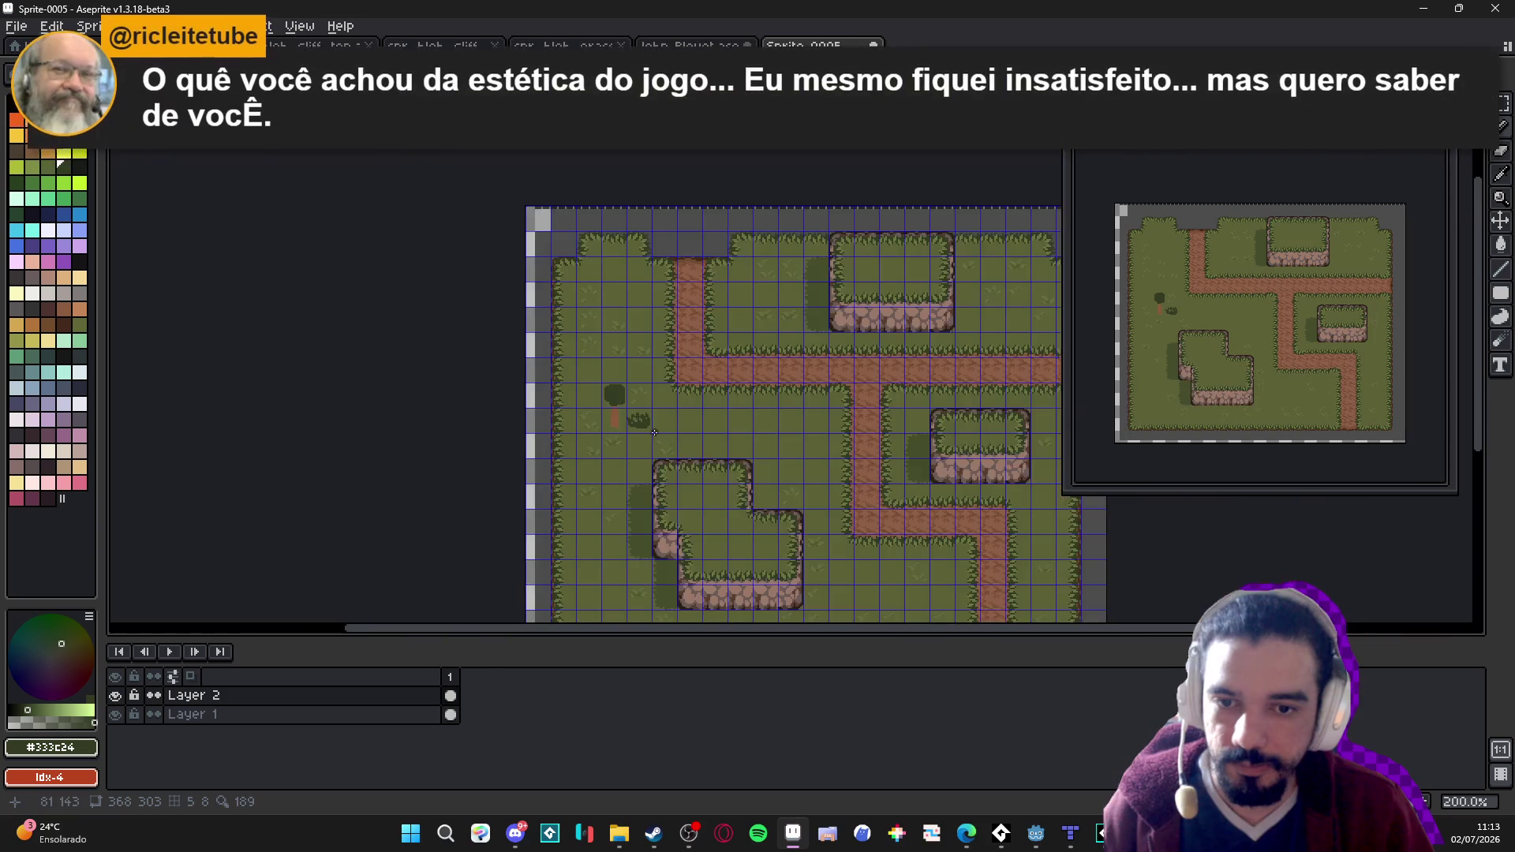
# Zoom in and out to inspect the new tree, then turn off the grid overlay.
pyautogui.scroll(1, 645, 437)
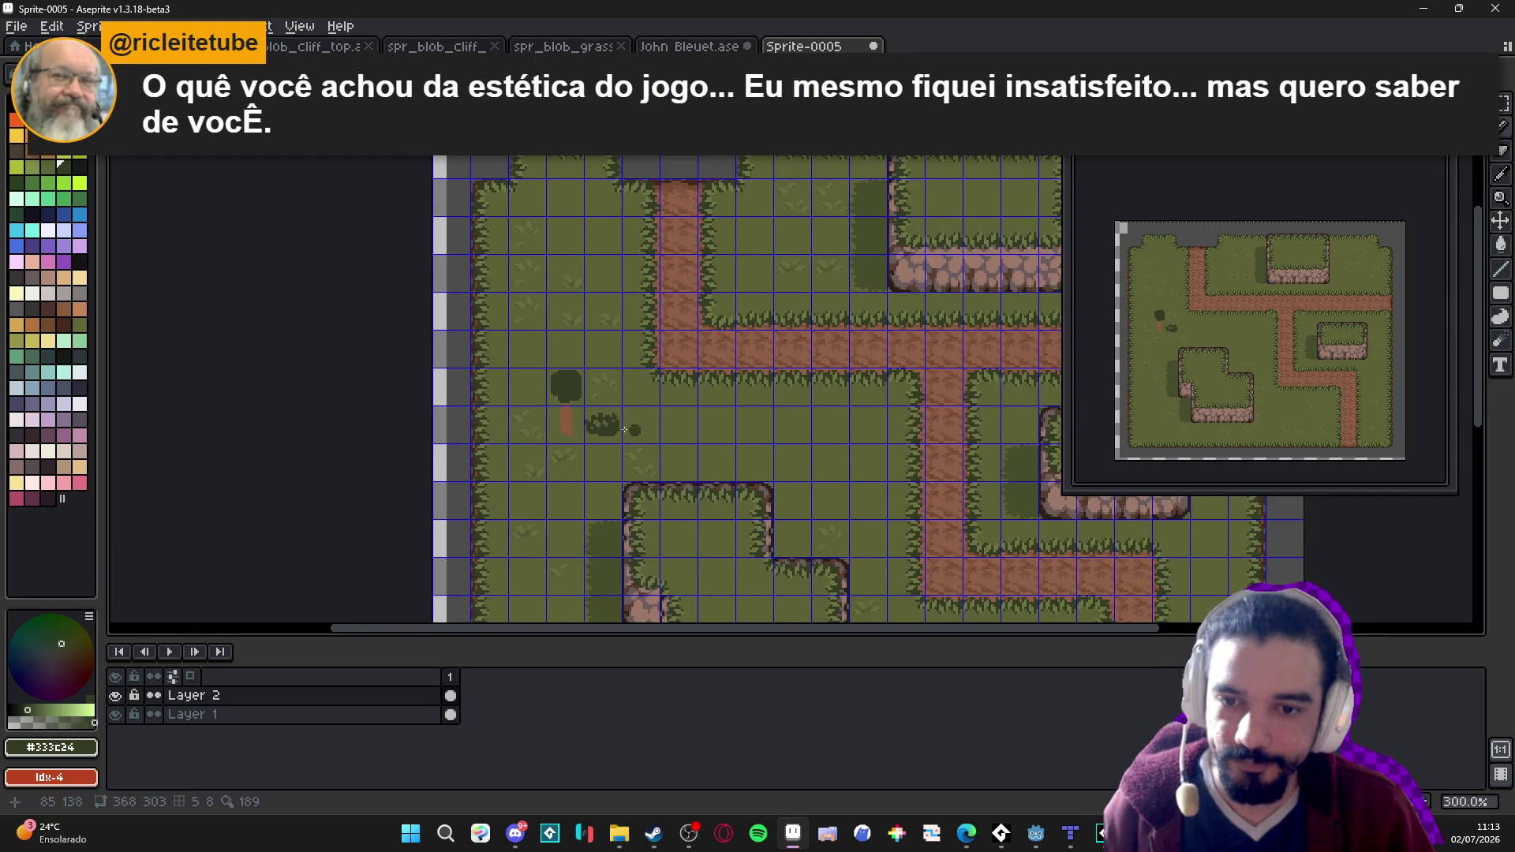
pyautogui.hscroll(1, 593, 456)
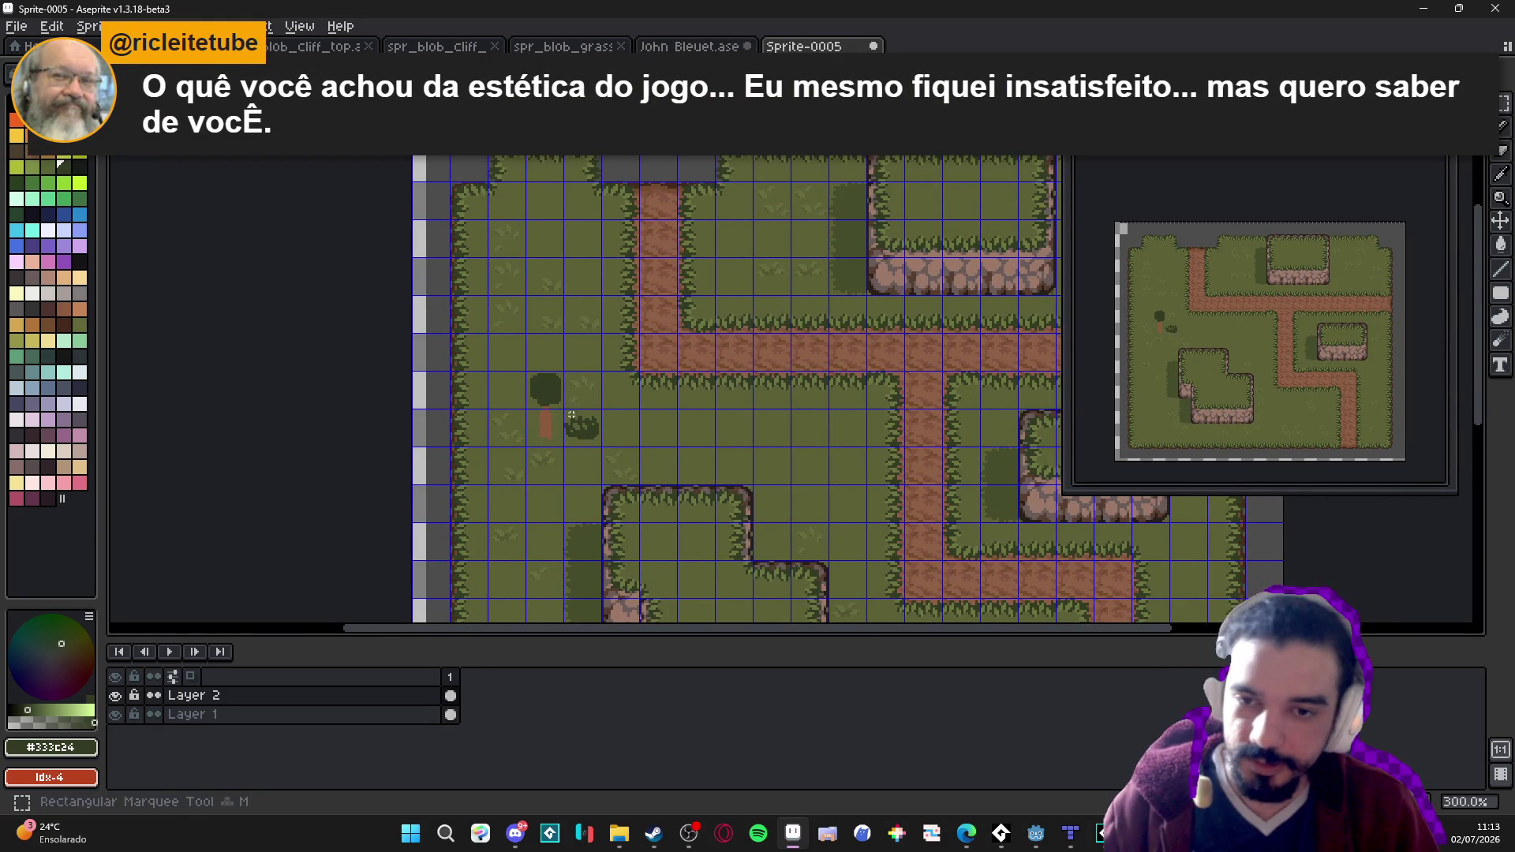
pyautogui.scroll(3, 554, 405)
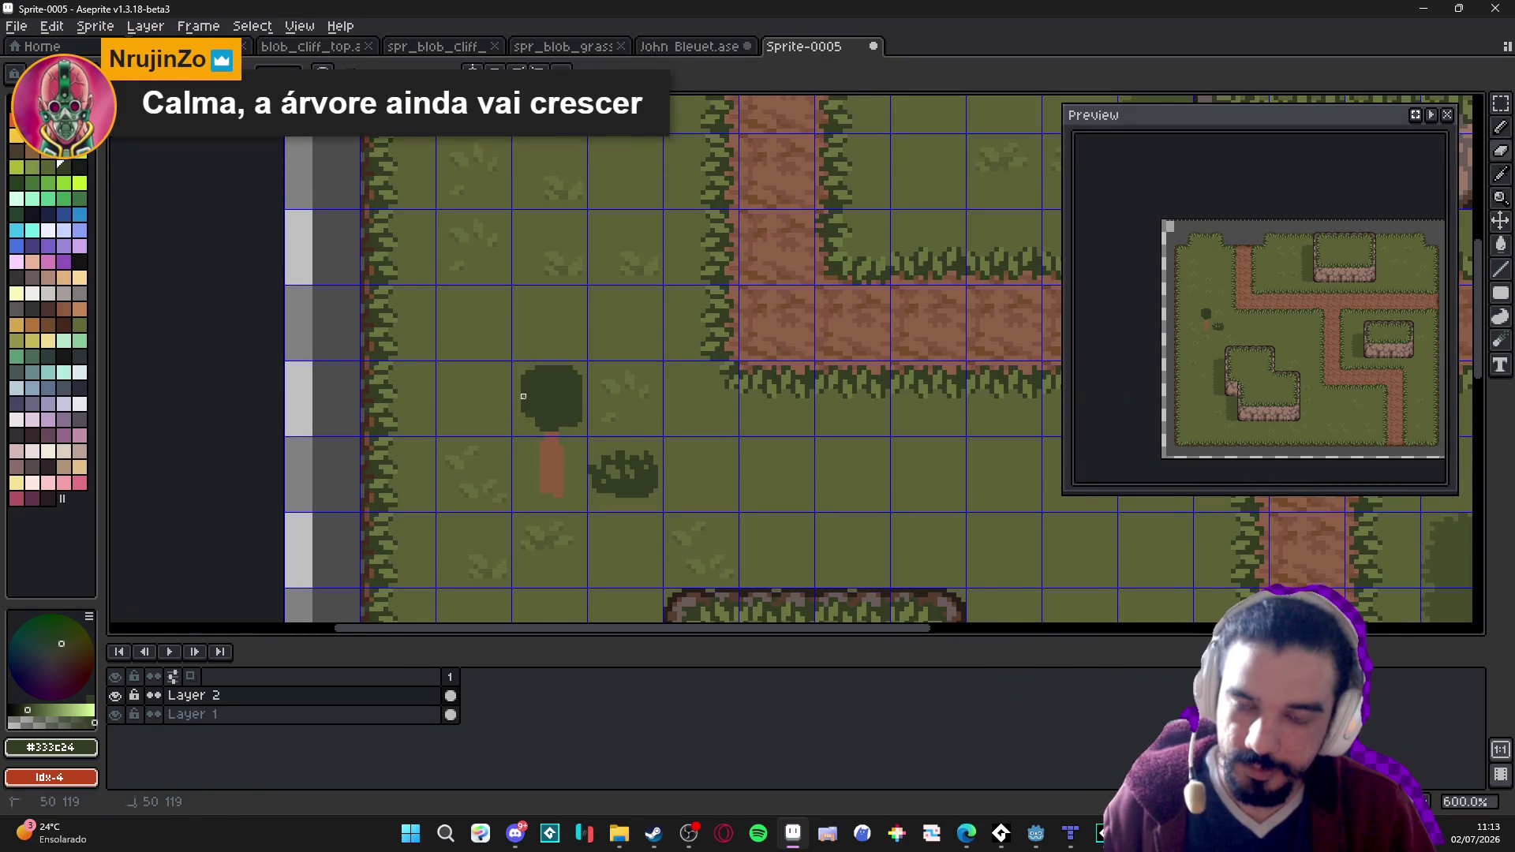
pyautogui.scroll(-2, 579, 470)
pyautogui.scroll(3, 579, 470)
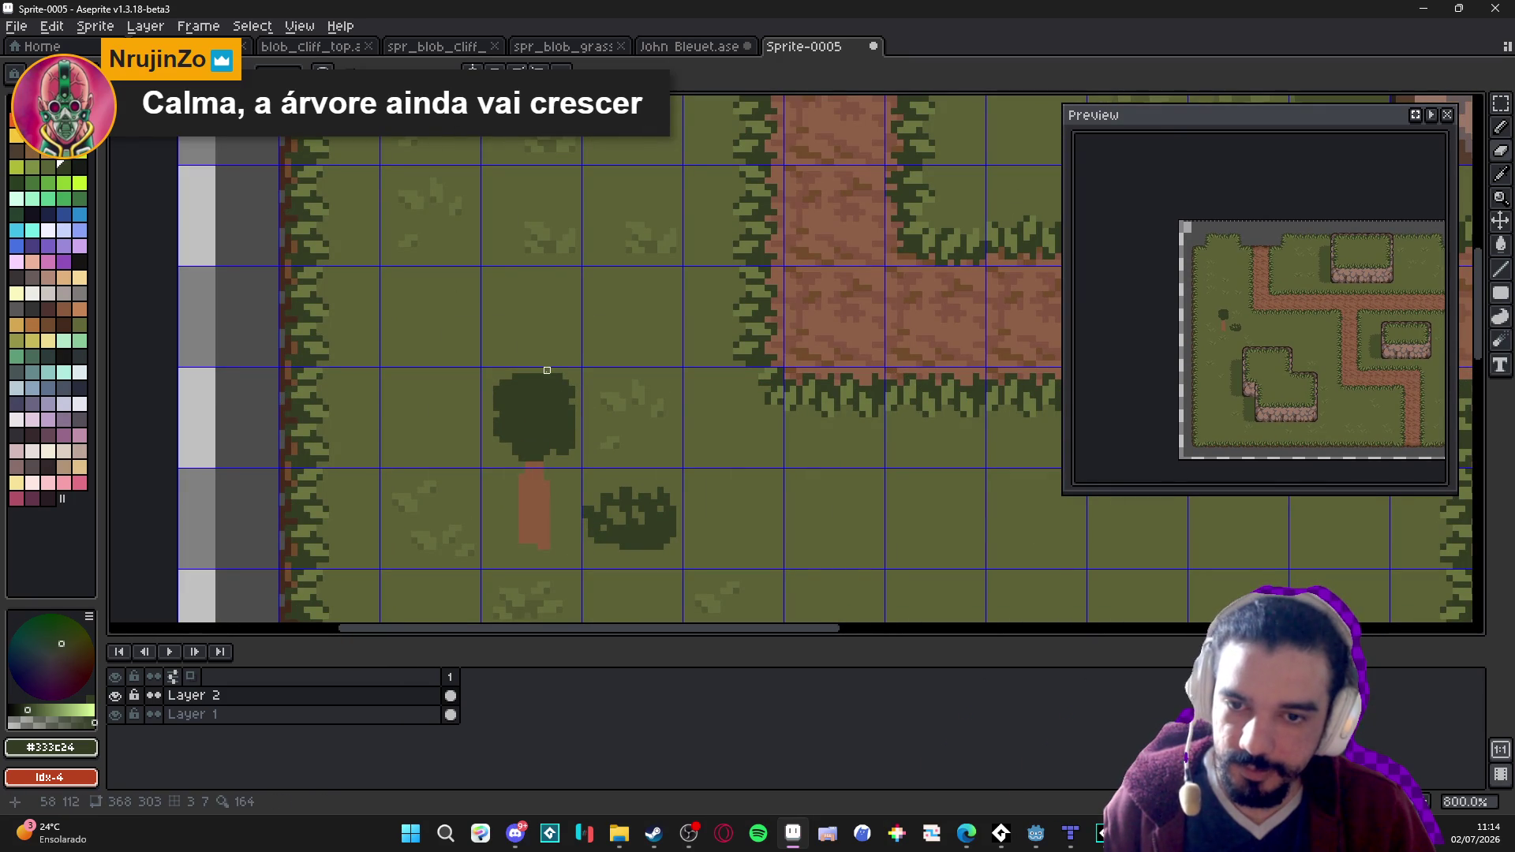
pyautogui.scroll(-4, 593, 468)
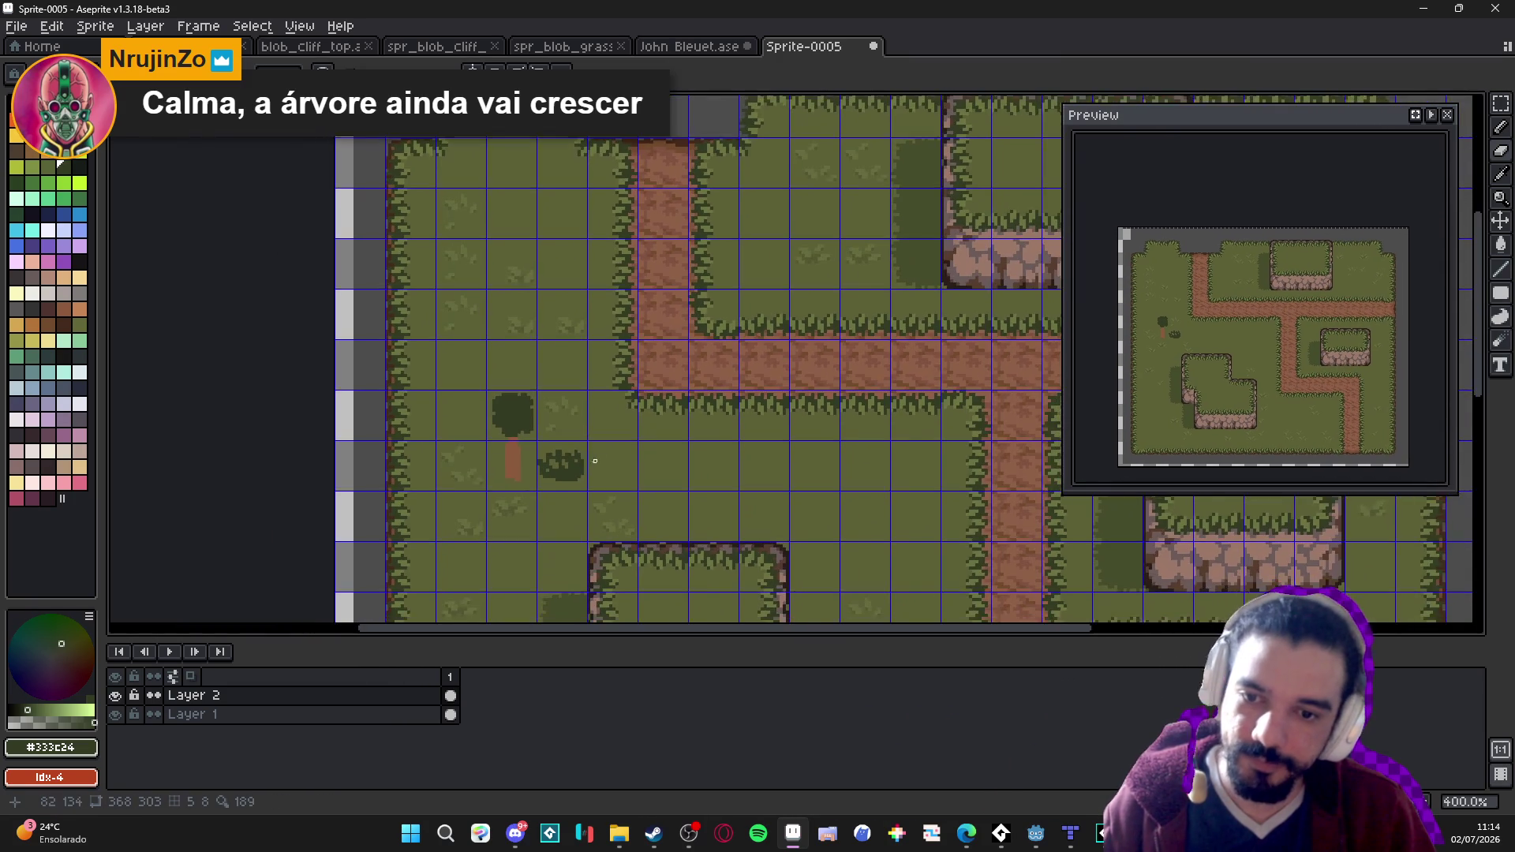
pyautogui.hotkey('ctrl', "'")
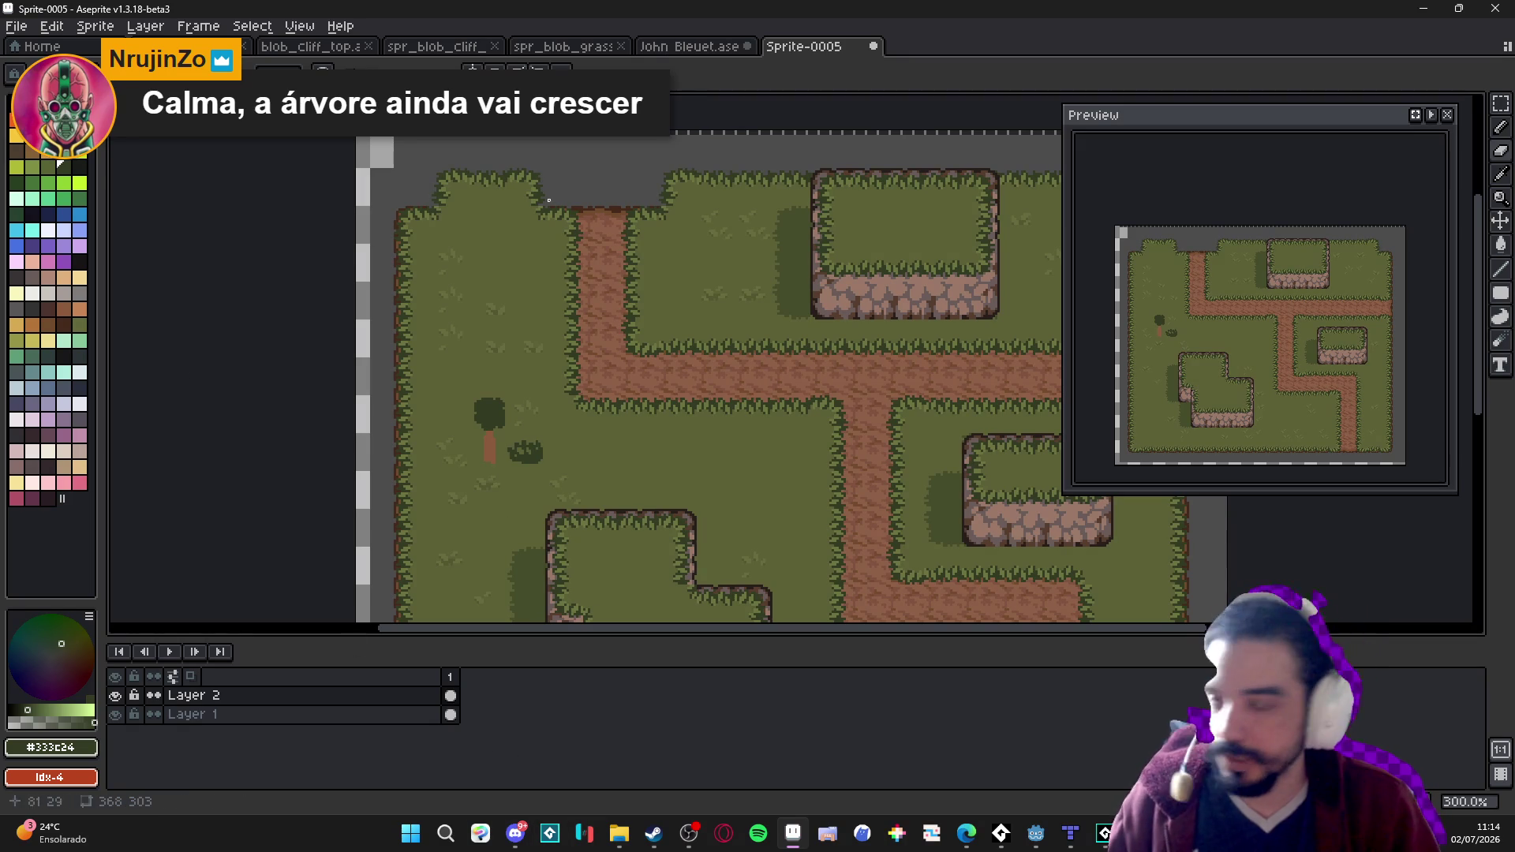
pyautogui.moveTo(619, 832)
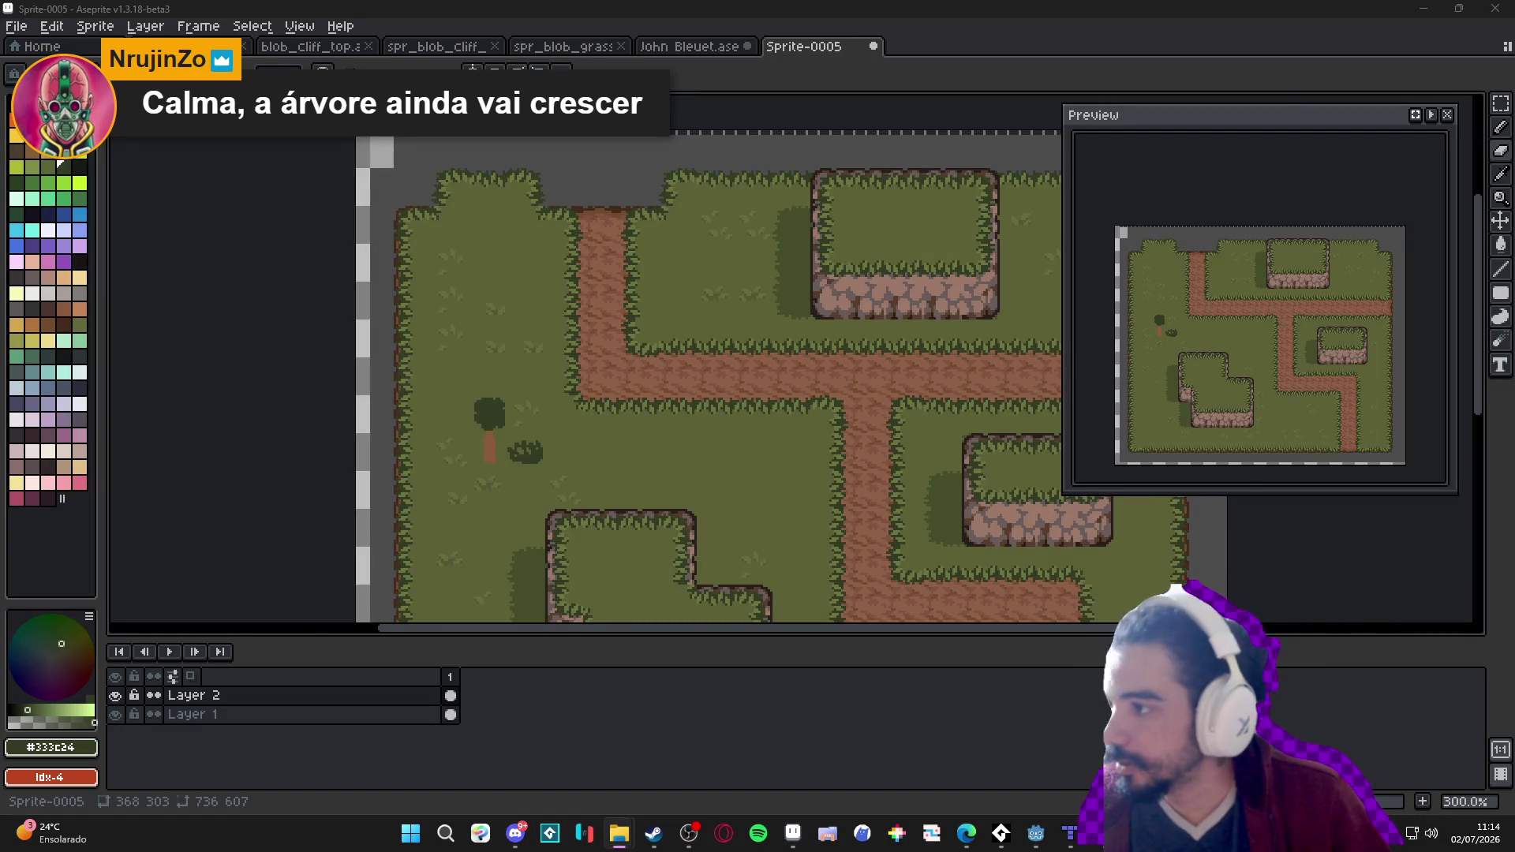
pyautogui.hotkey('alt', 'Tab')
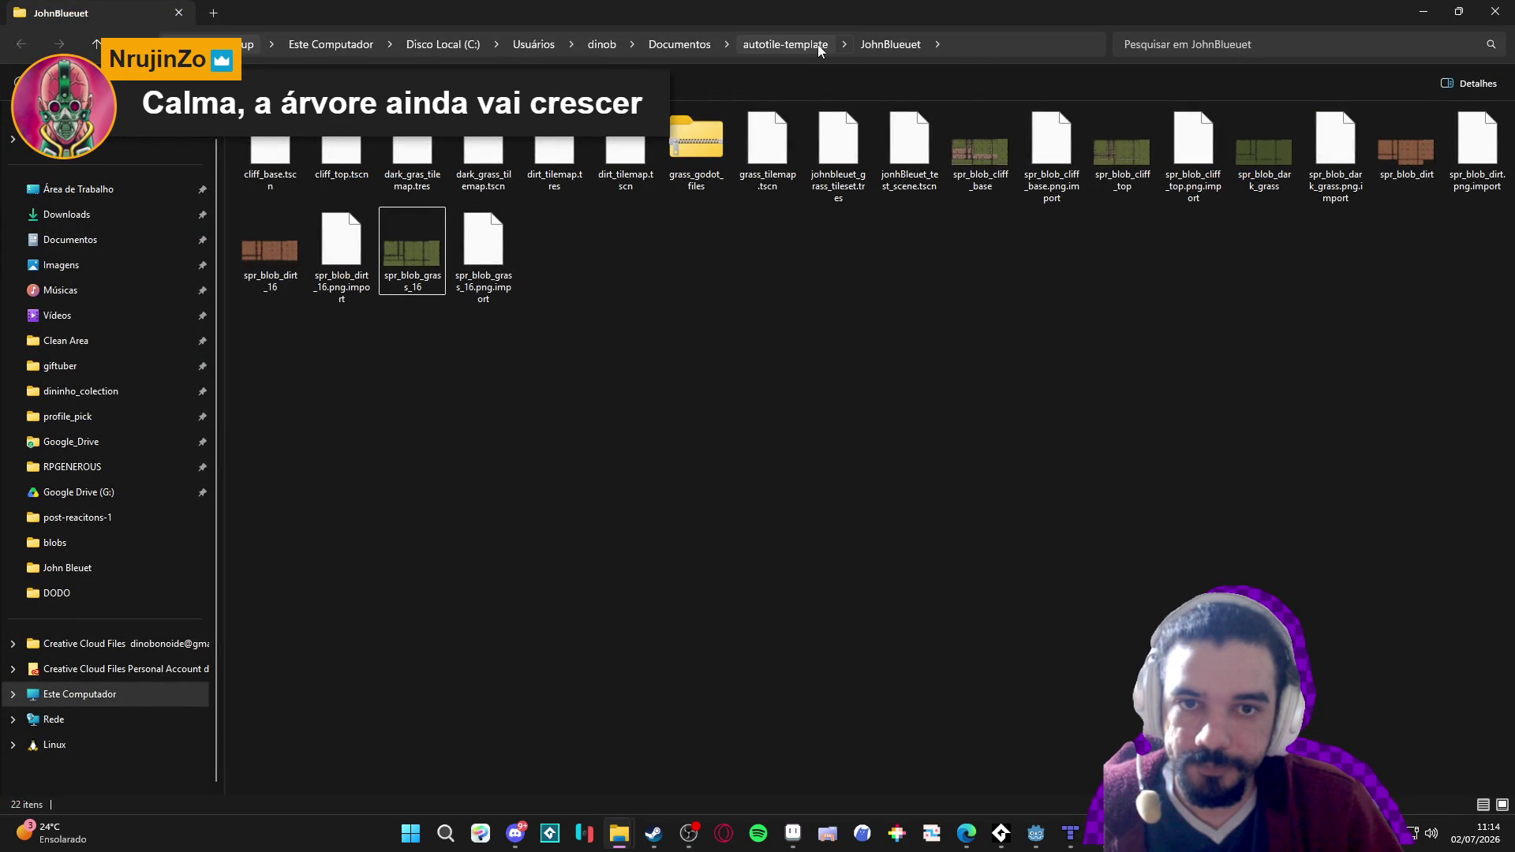
pyautogui.click(818, 44)
pyautogui.keyDown('ctrl'); pyautogui.scroll(5, 518, 287); pyautogui.keyUp('ctrl')
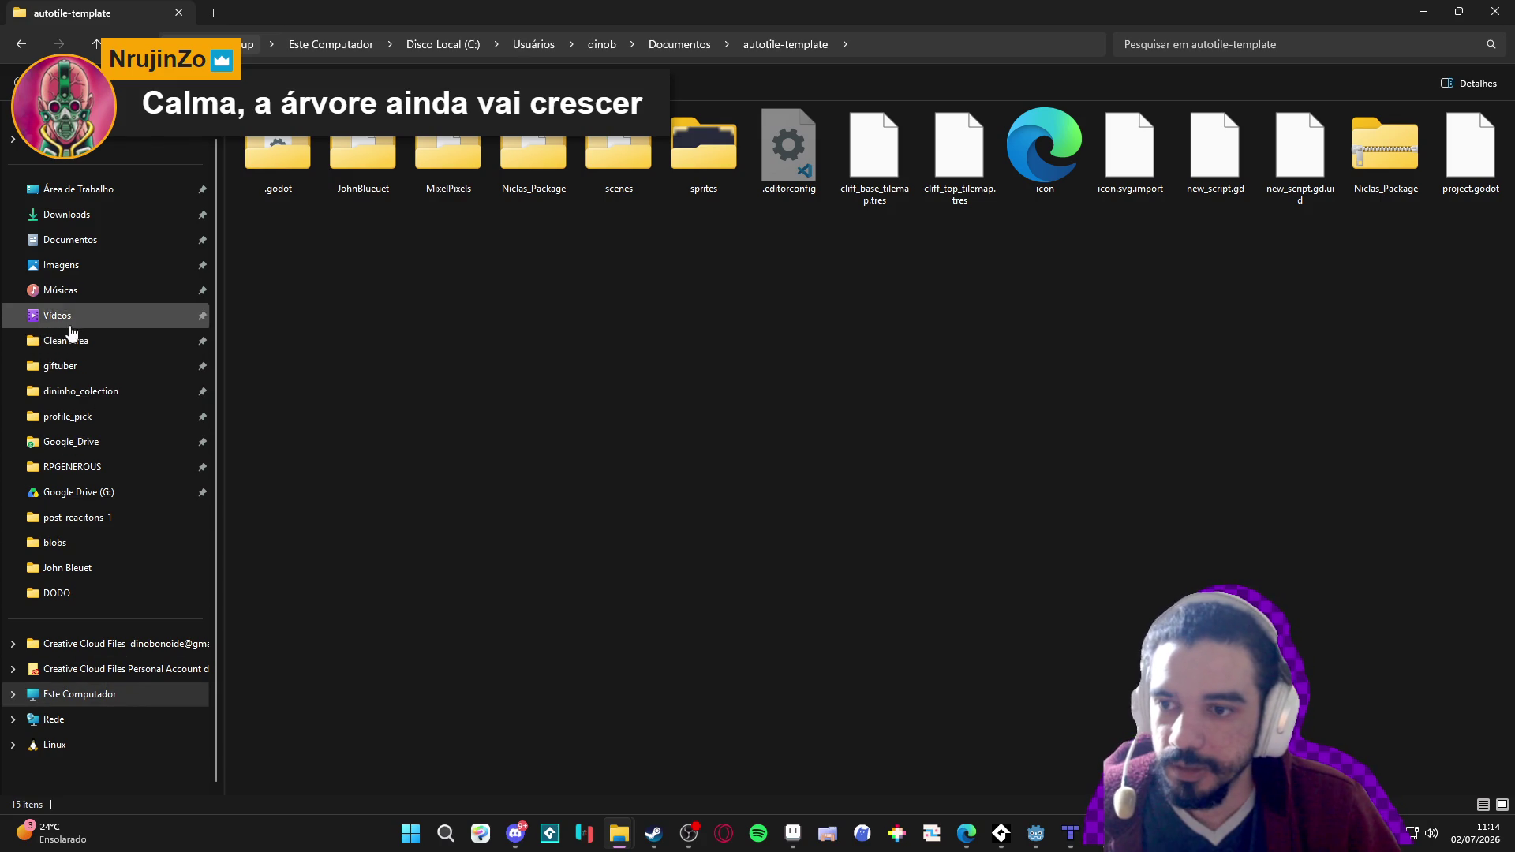
pyautogui.click(88, 573)
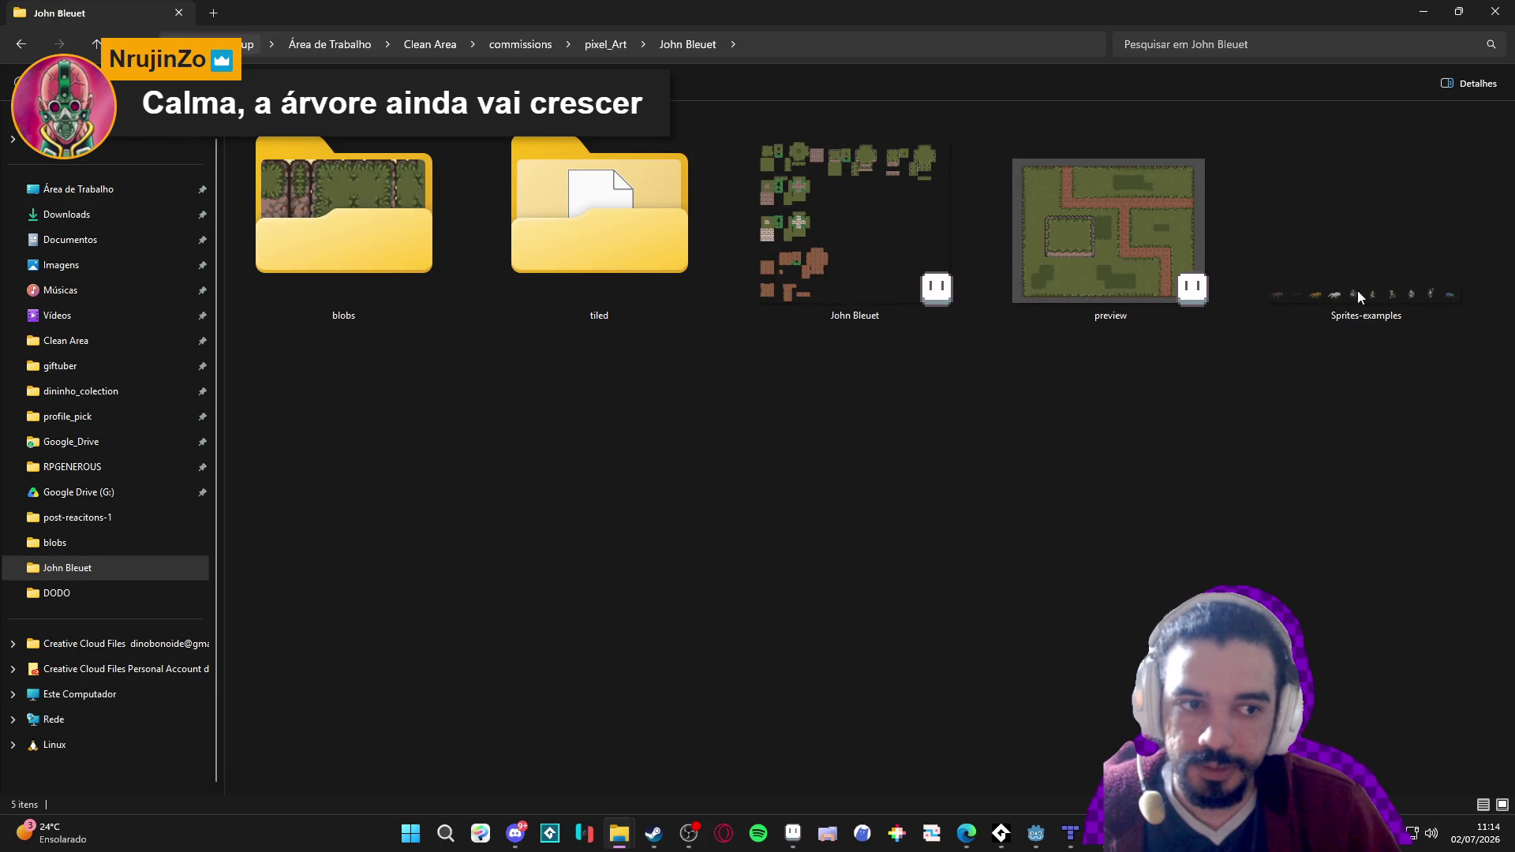
pyautogui.hotkey('alt', 'Tab')
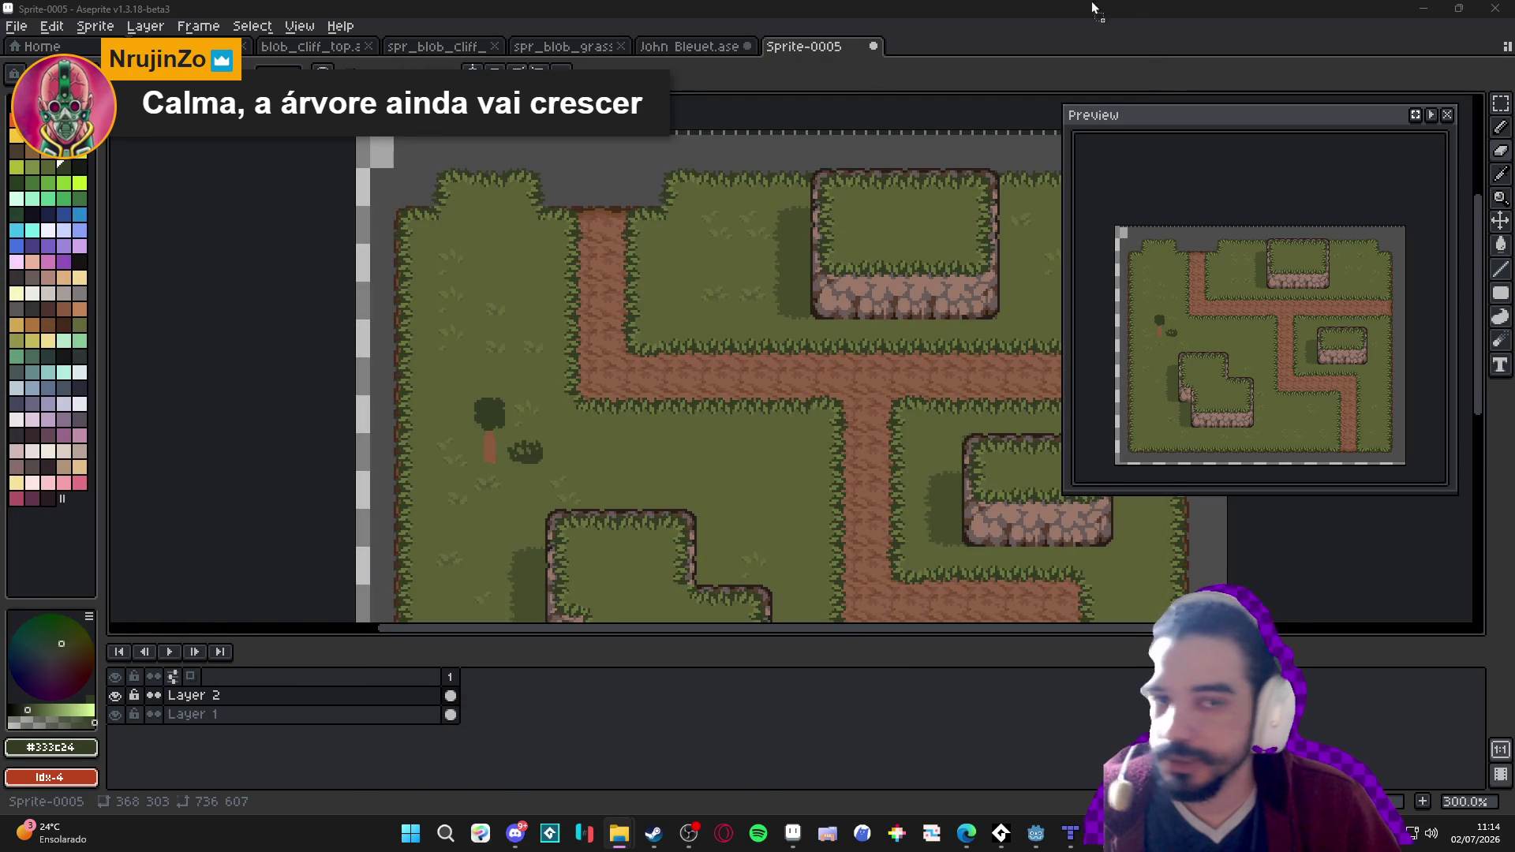
# Open Sprites-examples.png, paste its horse rider onto the Sprite-0005 dirt path, then undo it.
pyautogui.moveTo(871, 74); pyautogui.dragTo(1009, 77)
pyautogui.scroll(2, 626, 424)
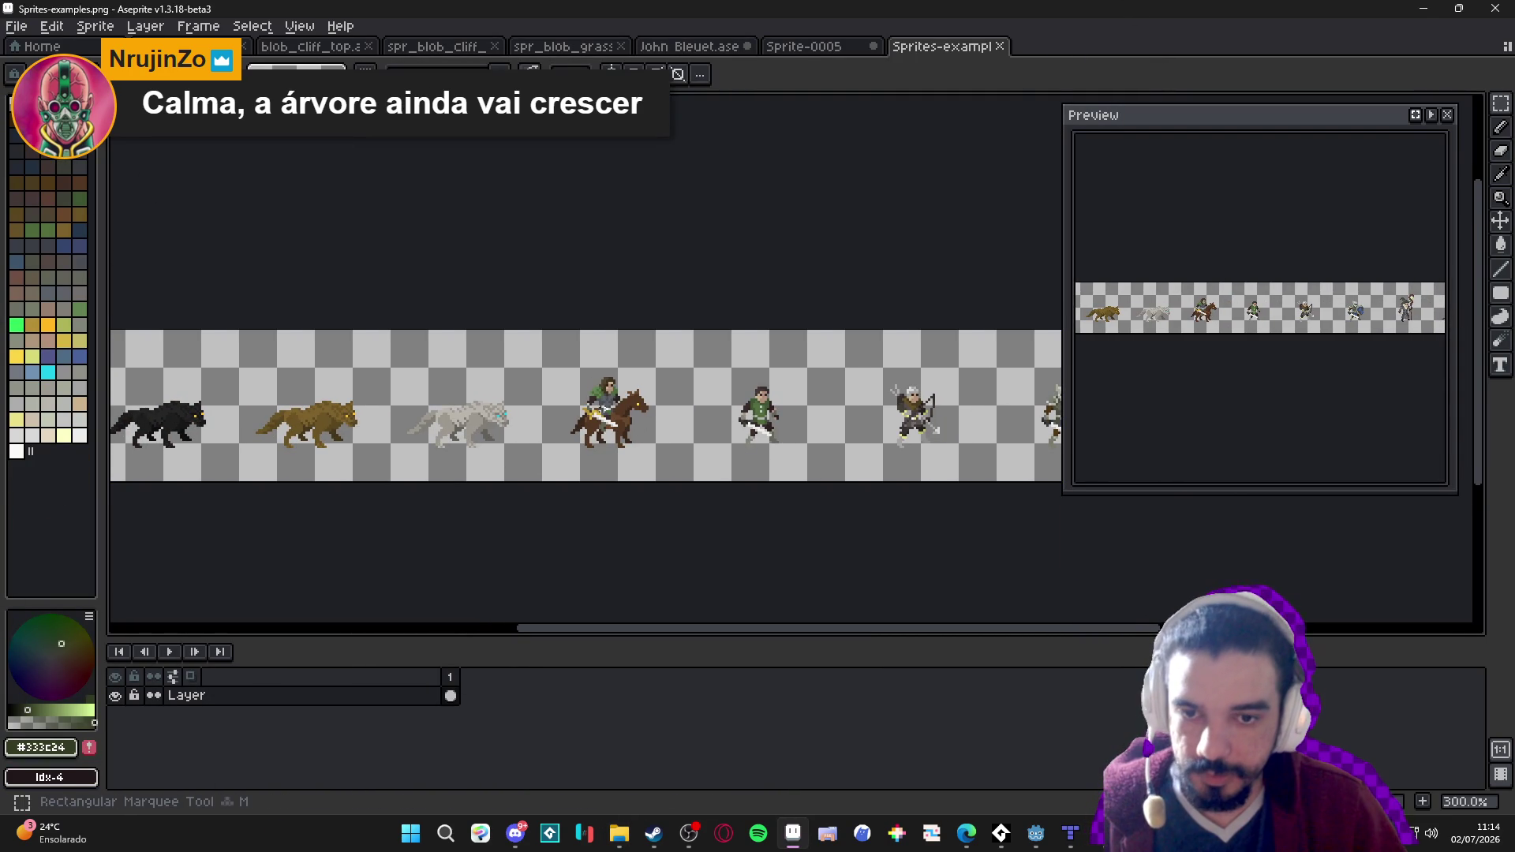
pyautogui.moveTo(569, 368); pyautogui.dragTo(663, 464)
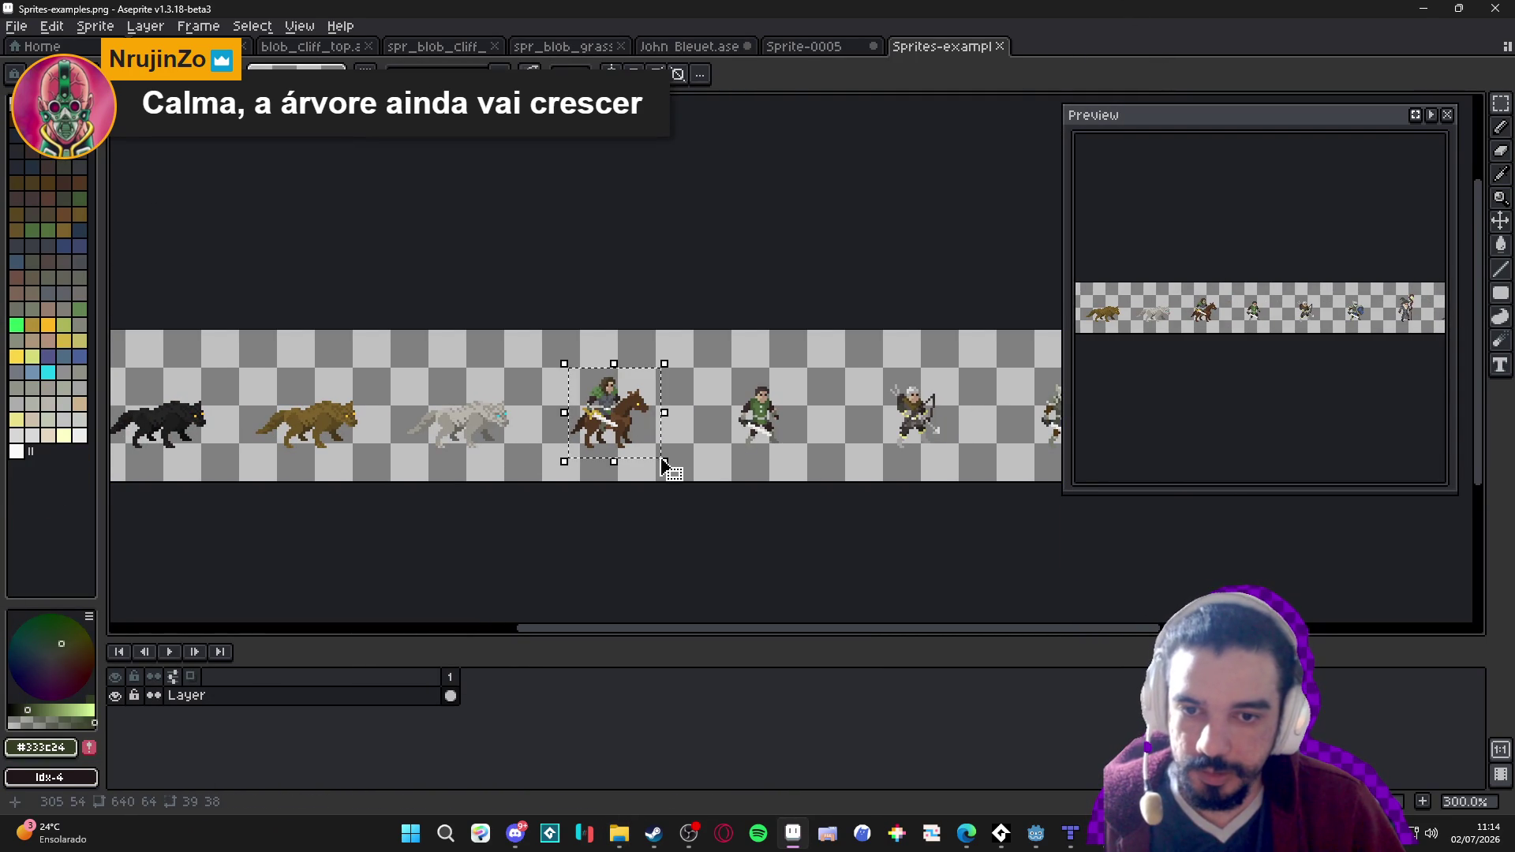
pyautogui.click(801, 47)
pyautogui.hotkey('ctrl', 'v')
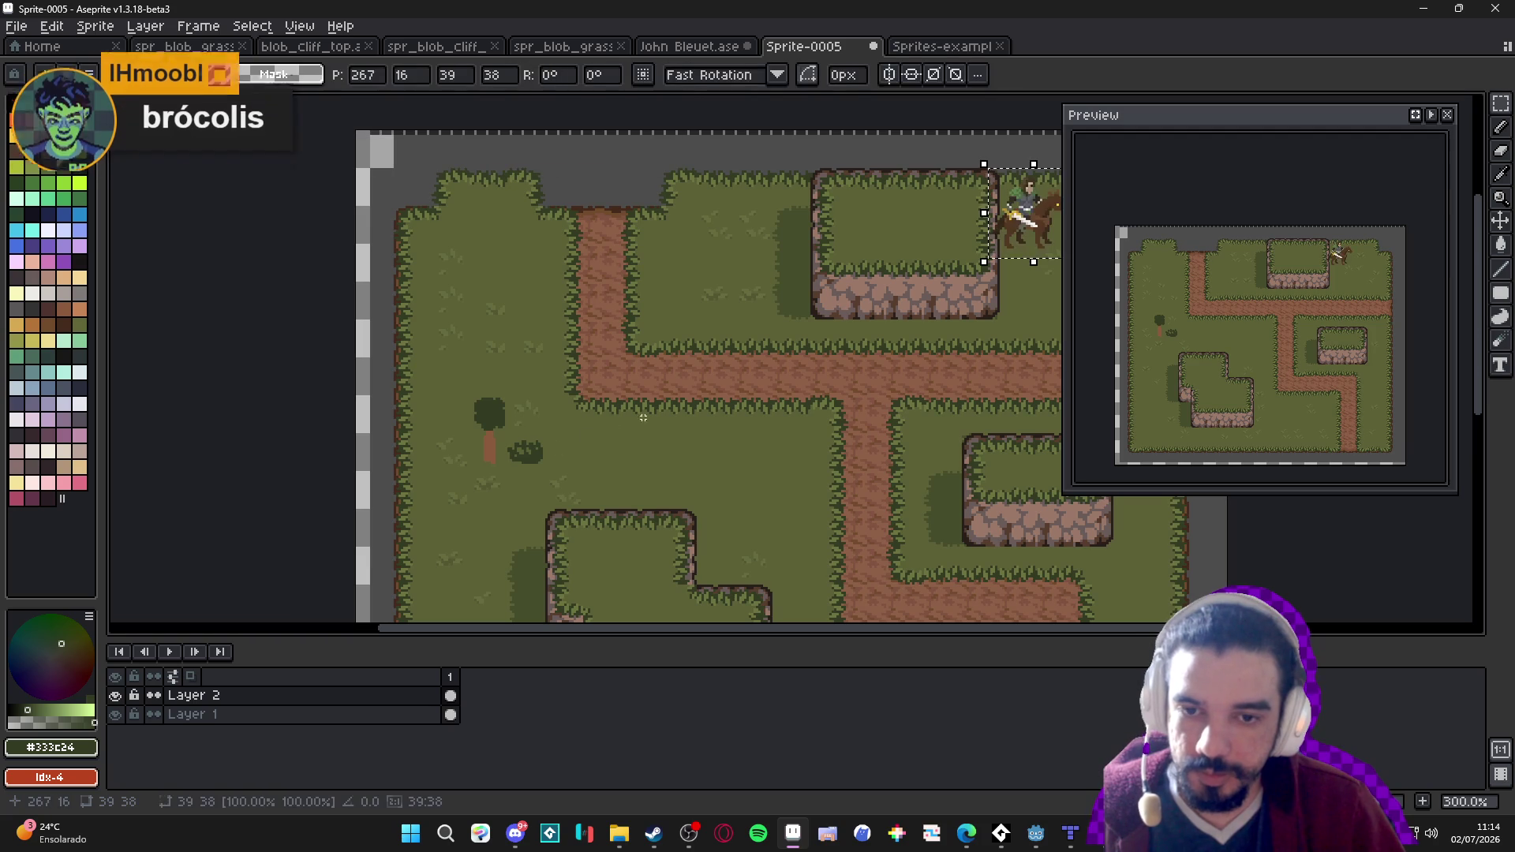
pyautogui.moveTo(1021, 254)
pyautogui.mouseDown()
pyautogui.moveTo(642, 392)
pyautogui.moveTo(624, 380)
pyautogui.mouseUp()
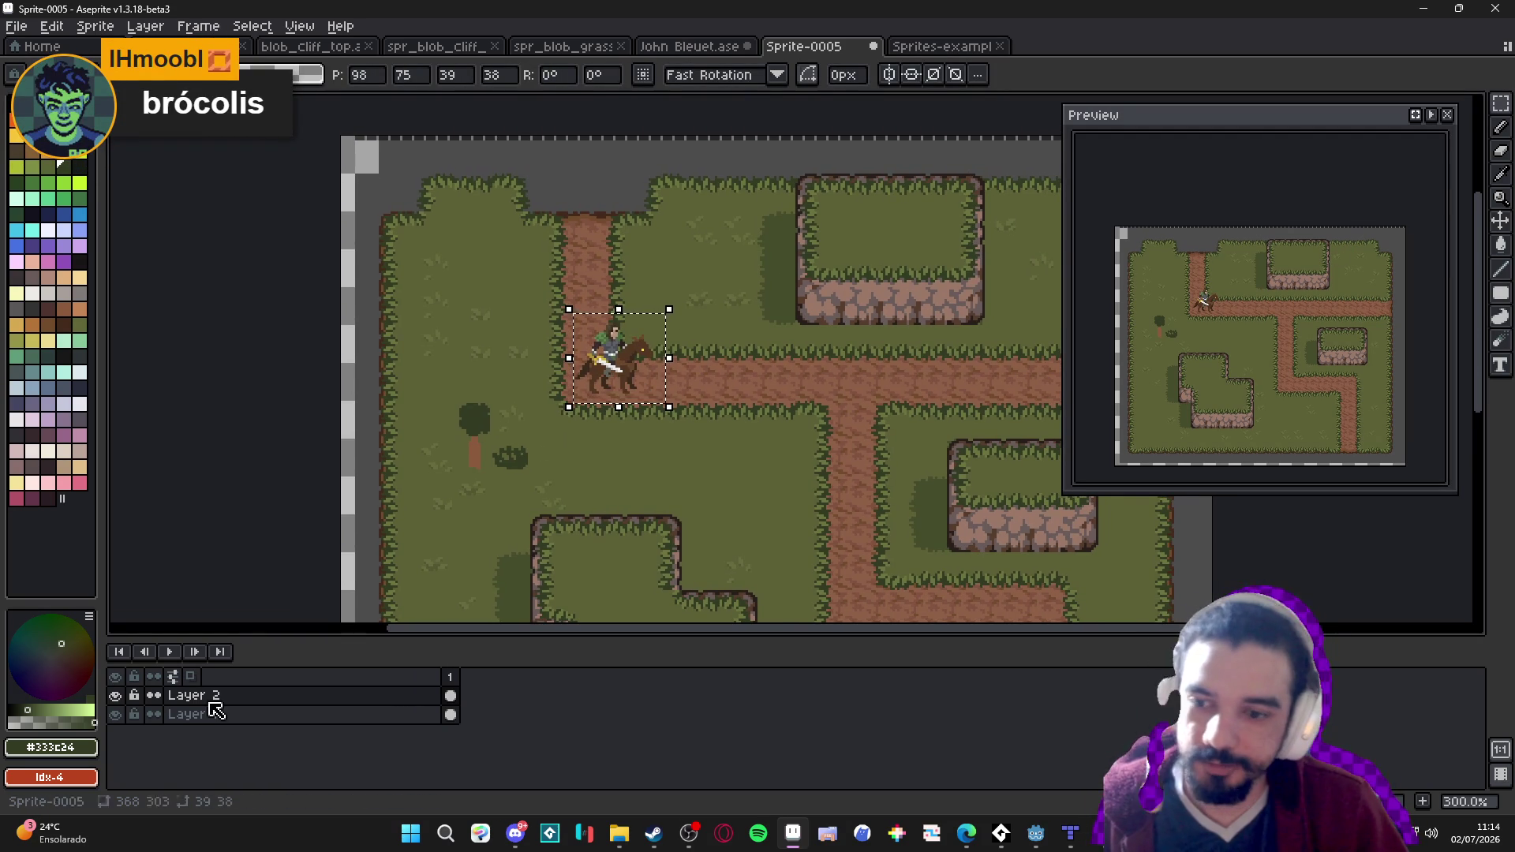
pyautogui.hotkey('ctrl', 'z')
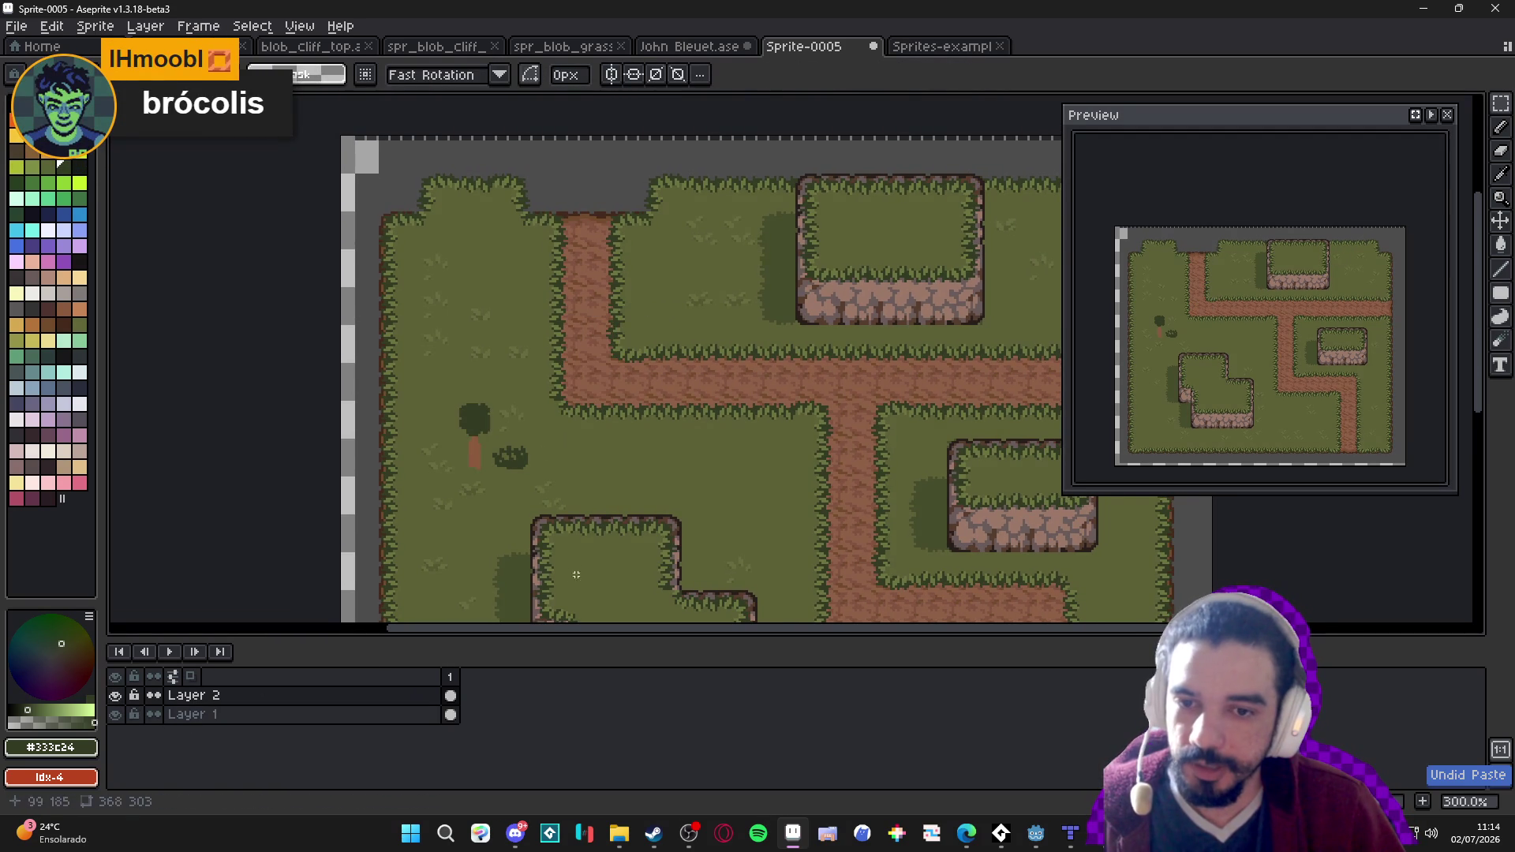
pyautogui.moveTo(564, 527)
pyautogui.mouseDown()
pyautogui.moveTo(465, 449)
pyautogui.moveTo(471, 429)
pyautogui.moveTo(443, 518)
pyautogui.mouseUp()
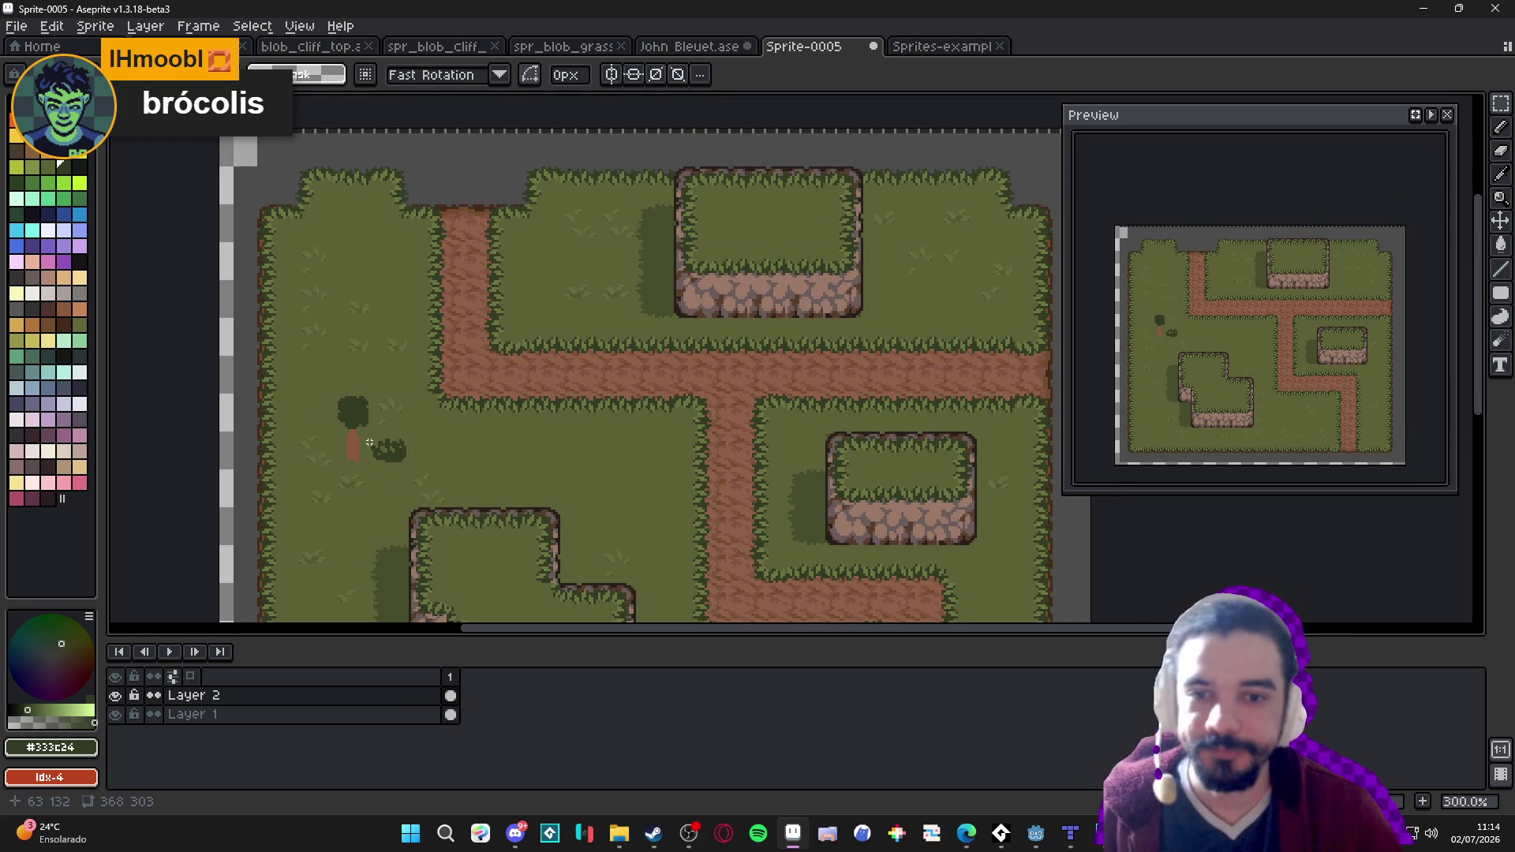
# Outline the tree and bush in palette colour Idx-0 using the square eight-neighbour matrix.
pyautogui.moveTo(418, 466); pyautogui.dragTo(426, 325)
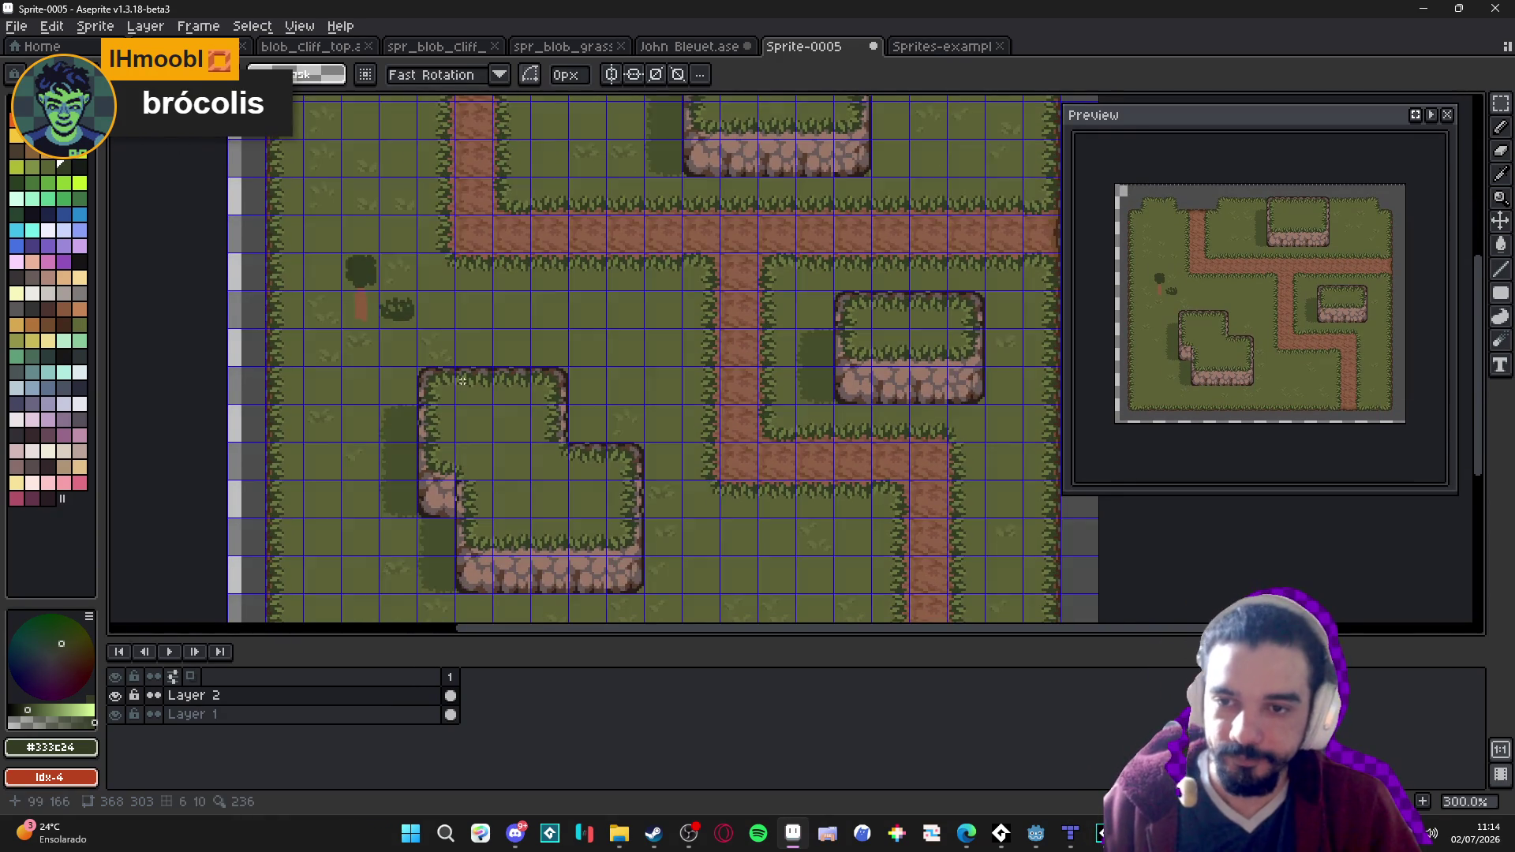
pyautogui.hotkey('ctrl', "'")
pyautogui.scroll(2, 365, 270)
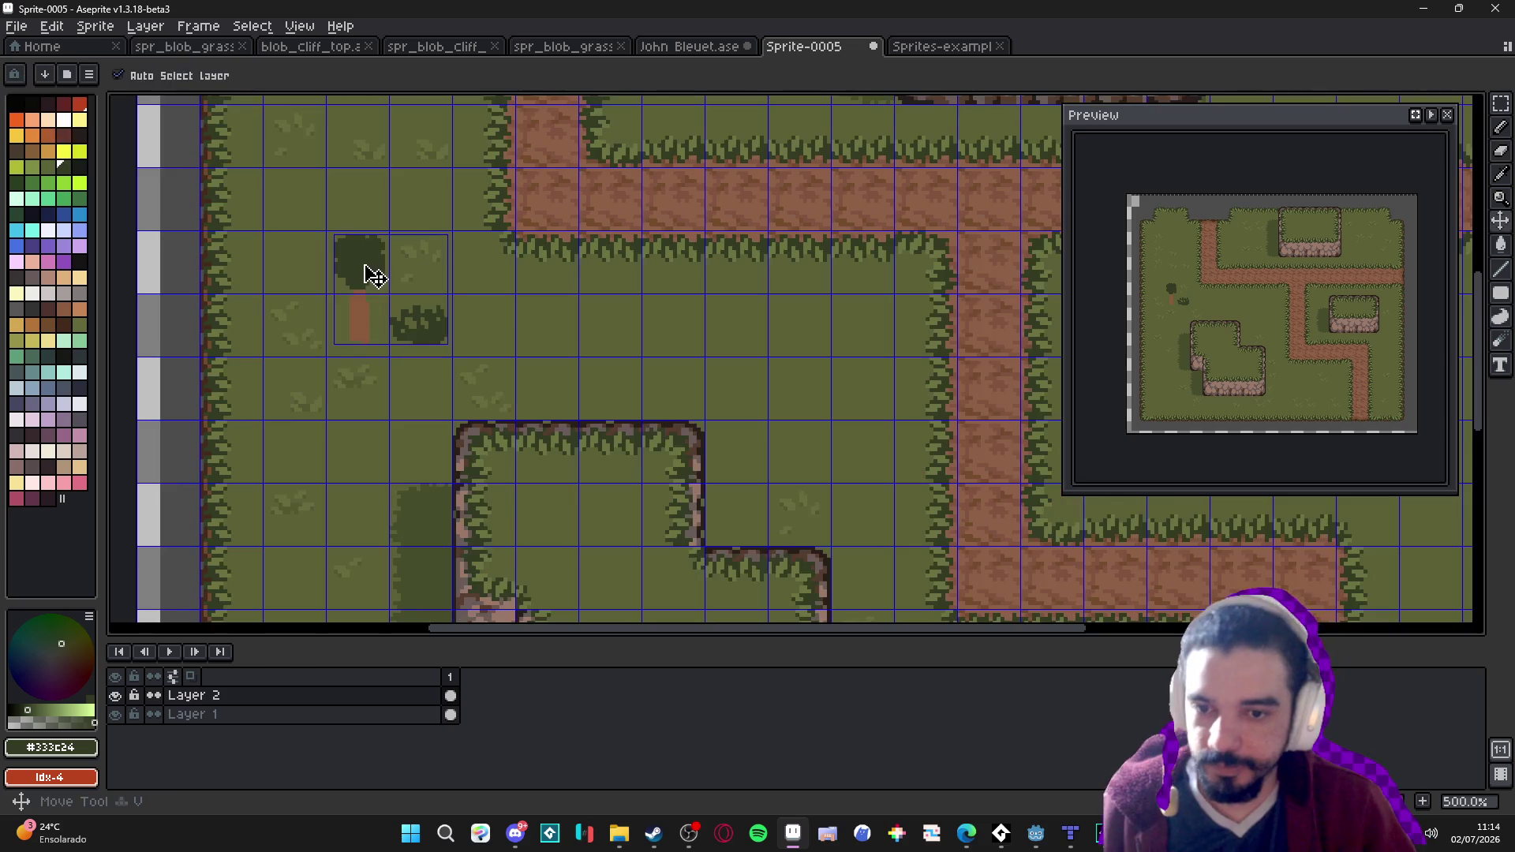
pyautogui.keyDown('alt'); pyautogui.click(356, 248); pyautogui.keyUp('alt')
pyautogui.moveTo(324, 220); pyautogui.dragTo(464, 341)
pyautogui.hotkey('shift', 'o')
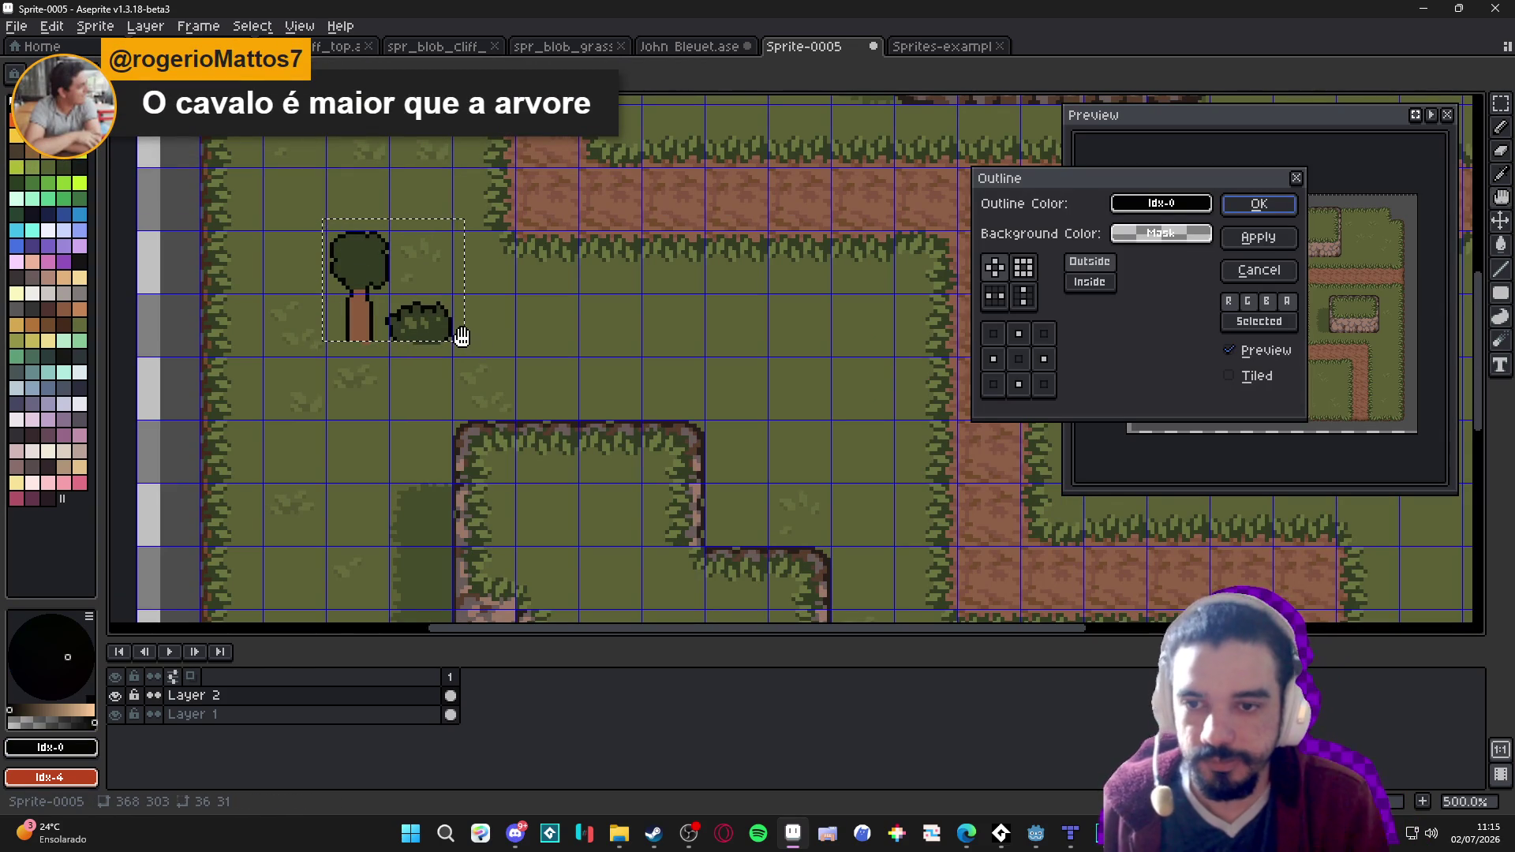
pyautogui.click(1023, 267)
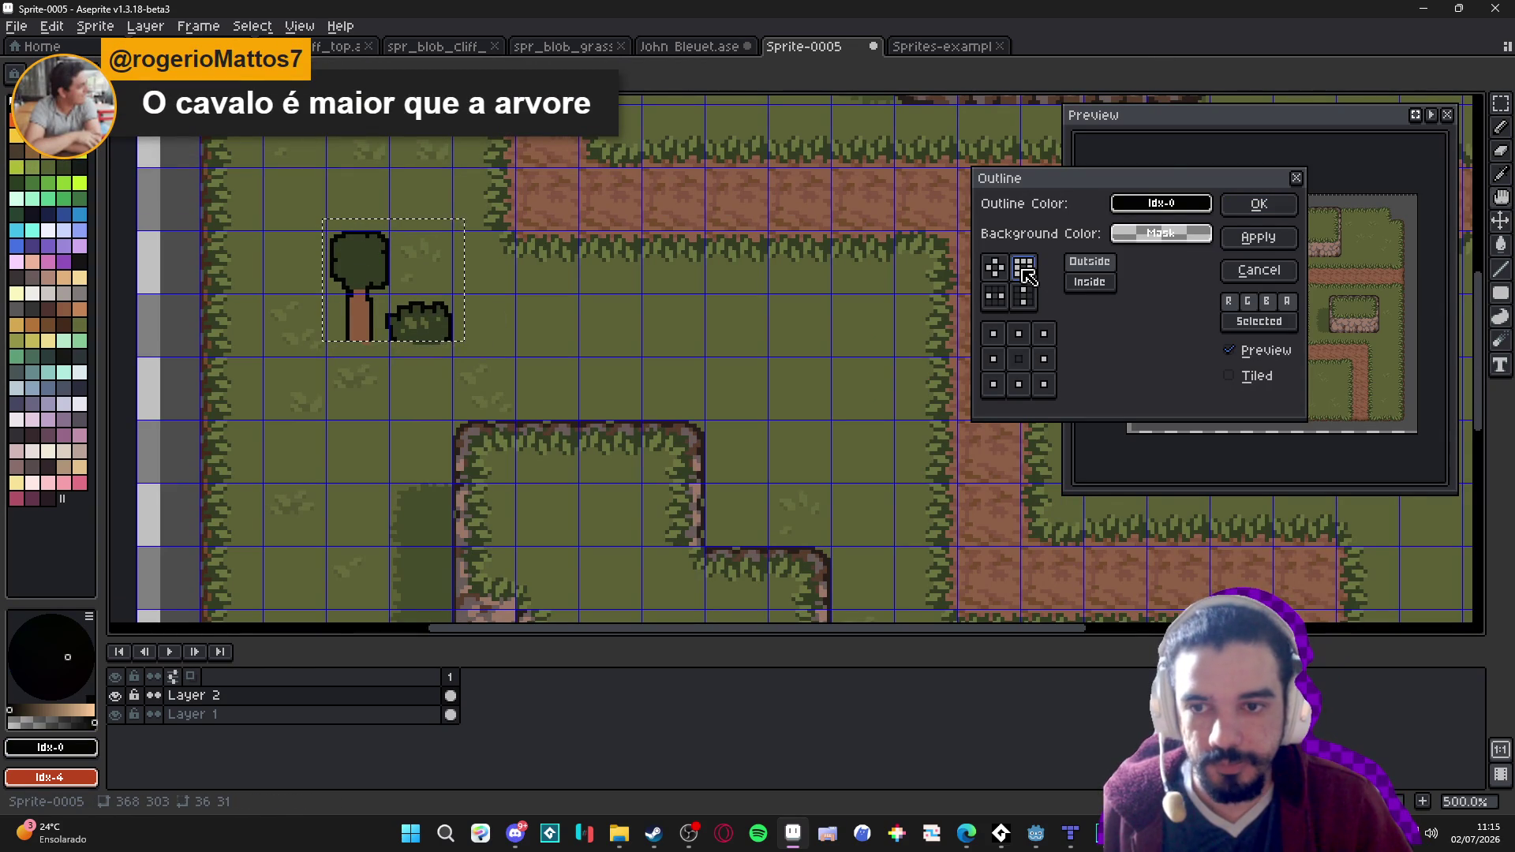
pyautogui.click(1259, 203)
pyautogui.hotkey('ctrl', 'd')
# Hide the grid and capture the map area as a screenshot.
pyautogui.scroll(-1, 641, 351)
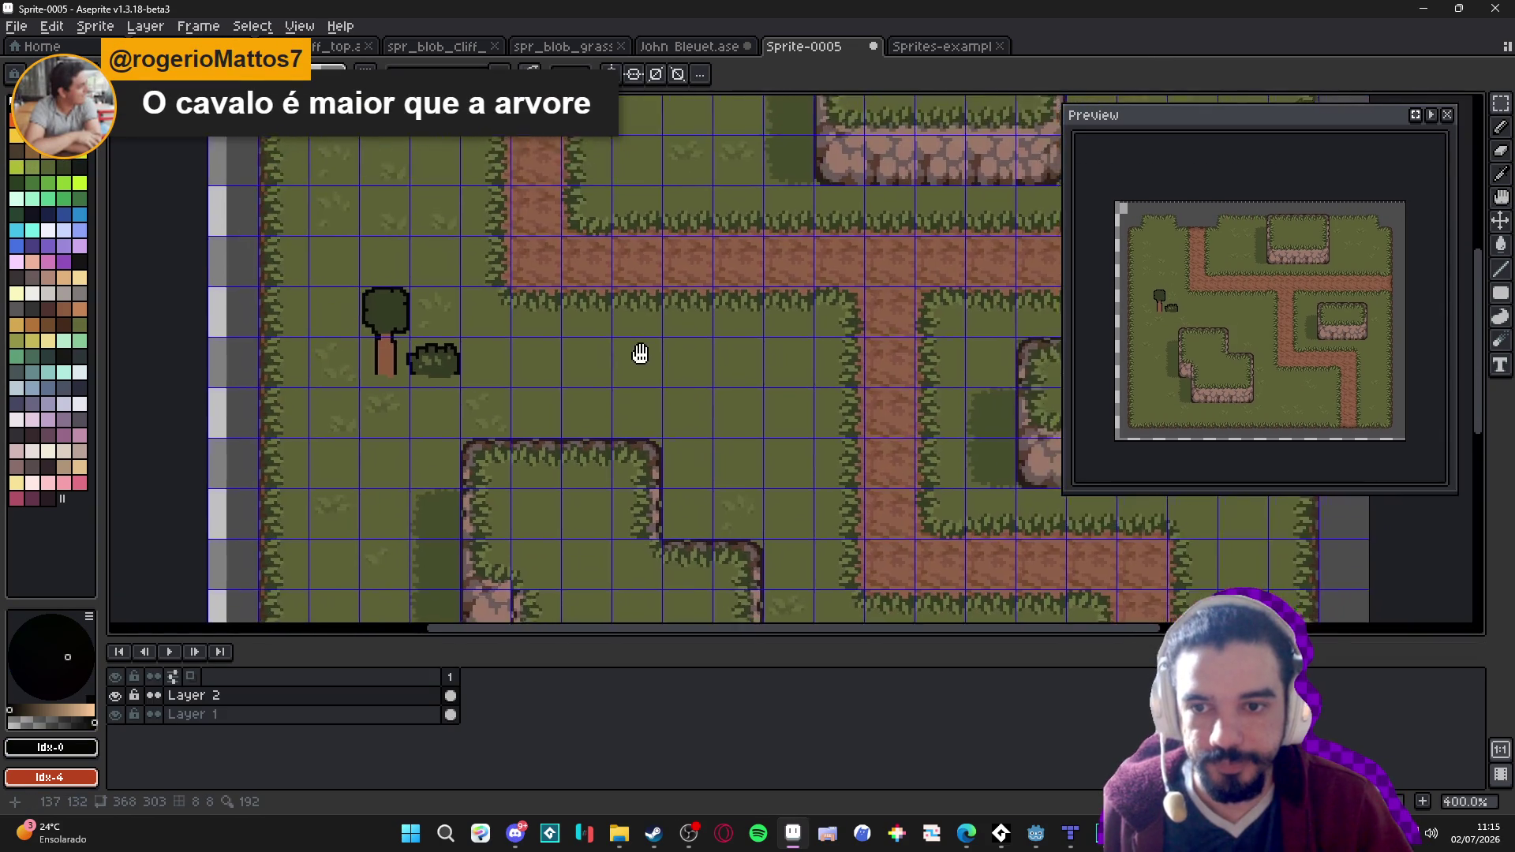
pyautogui.scroll(-1, 641, 351)
pyautogui.moveTo(678, 381); pyautogui.dragTo(625, 381)
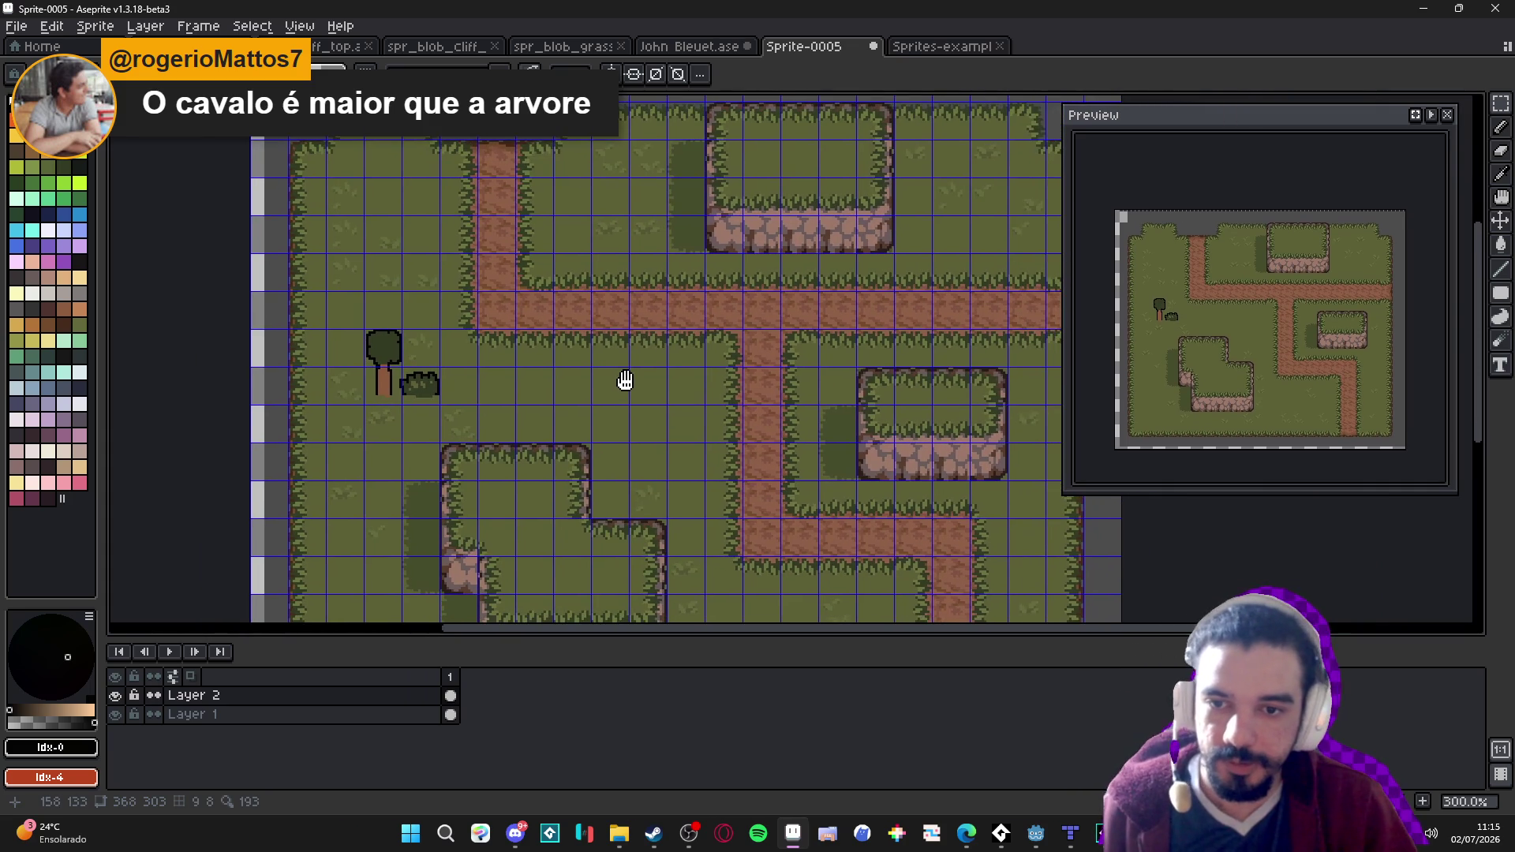
pyautogui.hotkey('ctrl', "'")
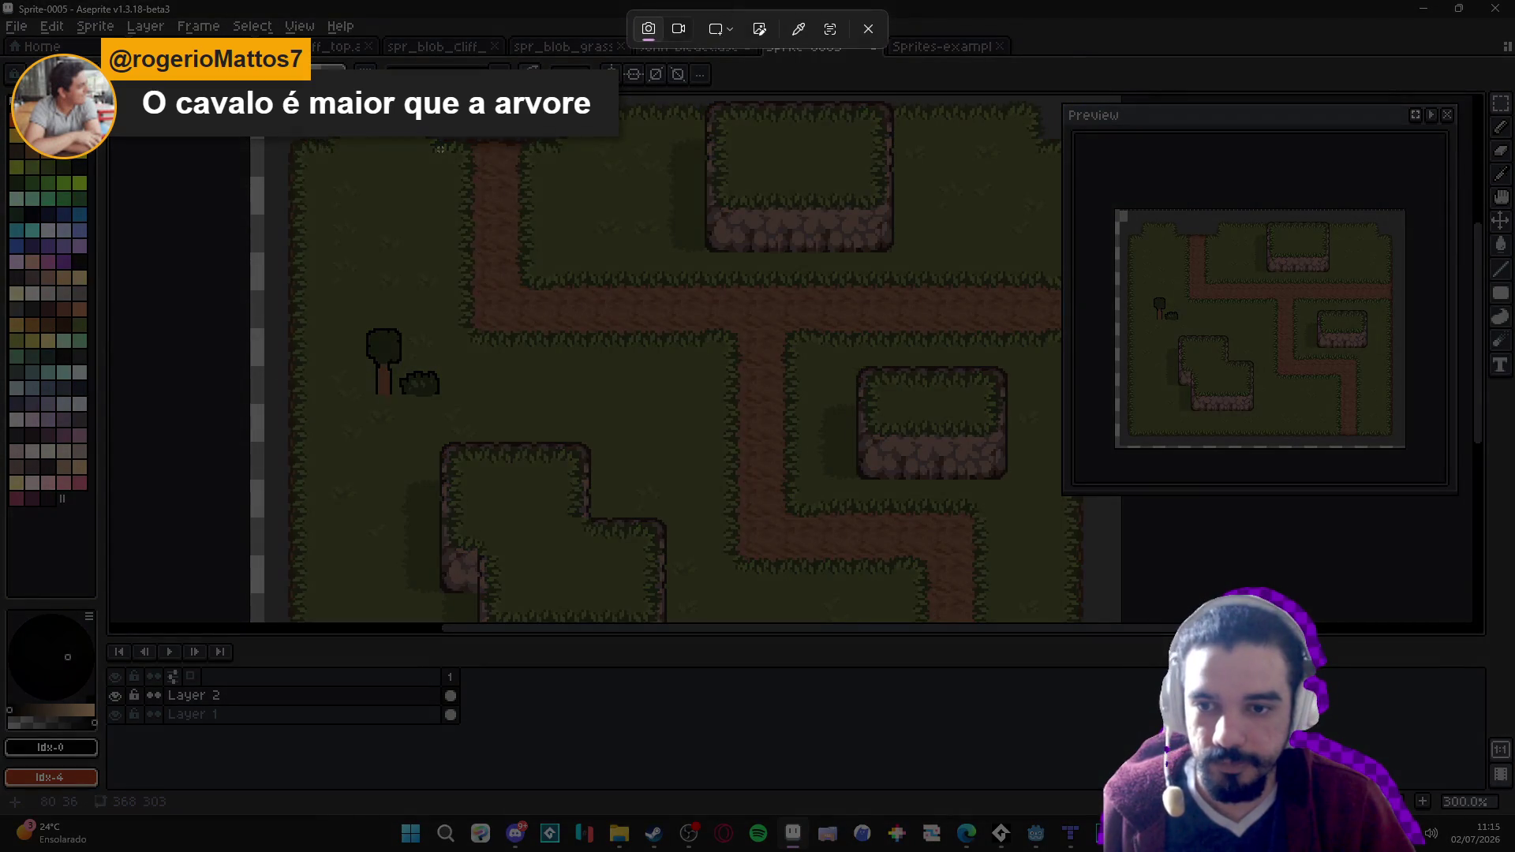
pyautogui.moveTo(299, 115)
pyautogui.mouseDown()
pyautogui.moveTo(818, 594)
pyautogui.moveTo(842, 590)
pyautogui.mouseUp()
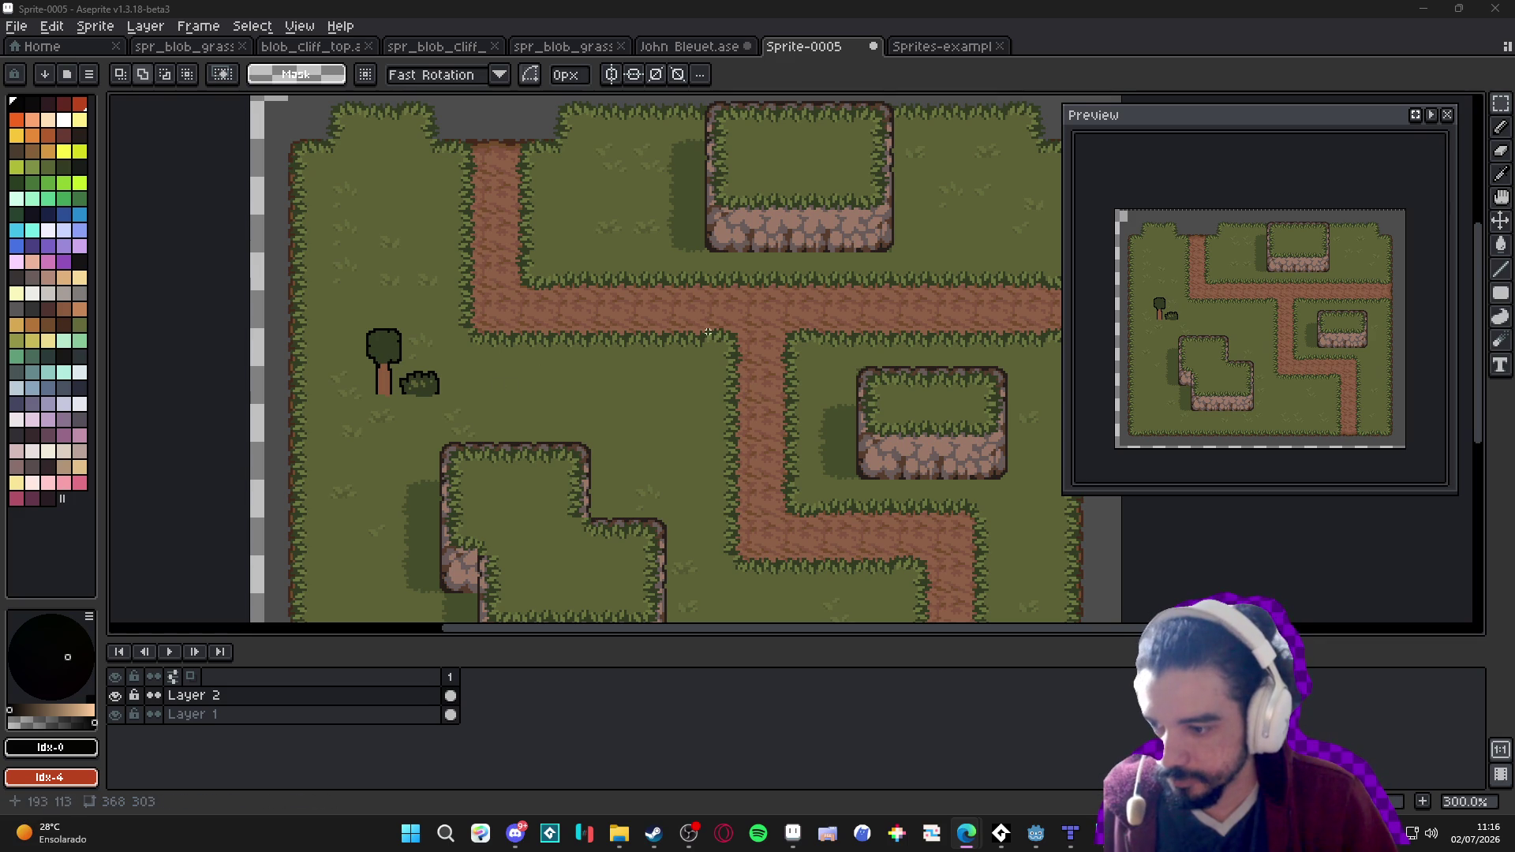
pyautogui.moveTo(695, 331); pyautogui.dragTo(683, 329)
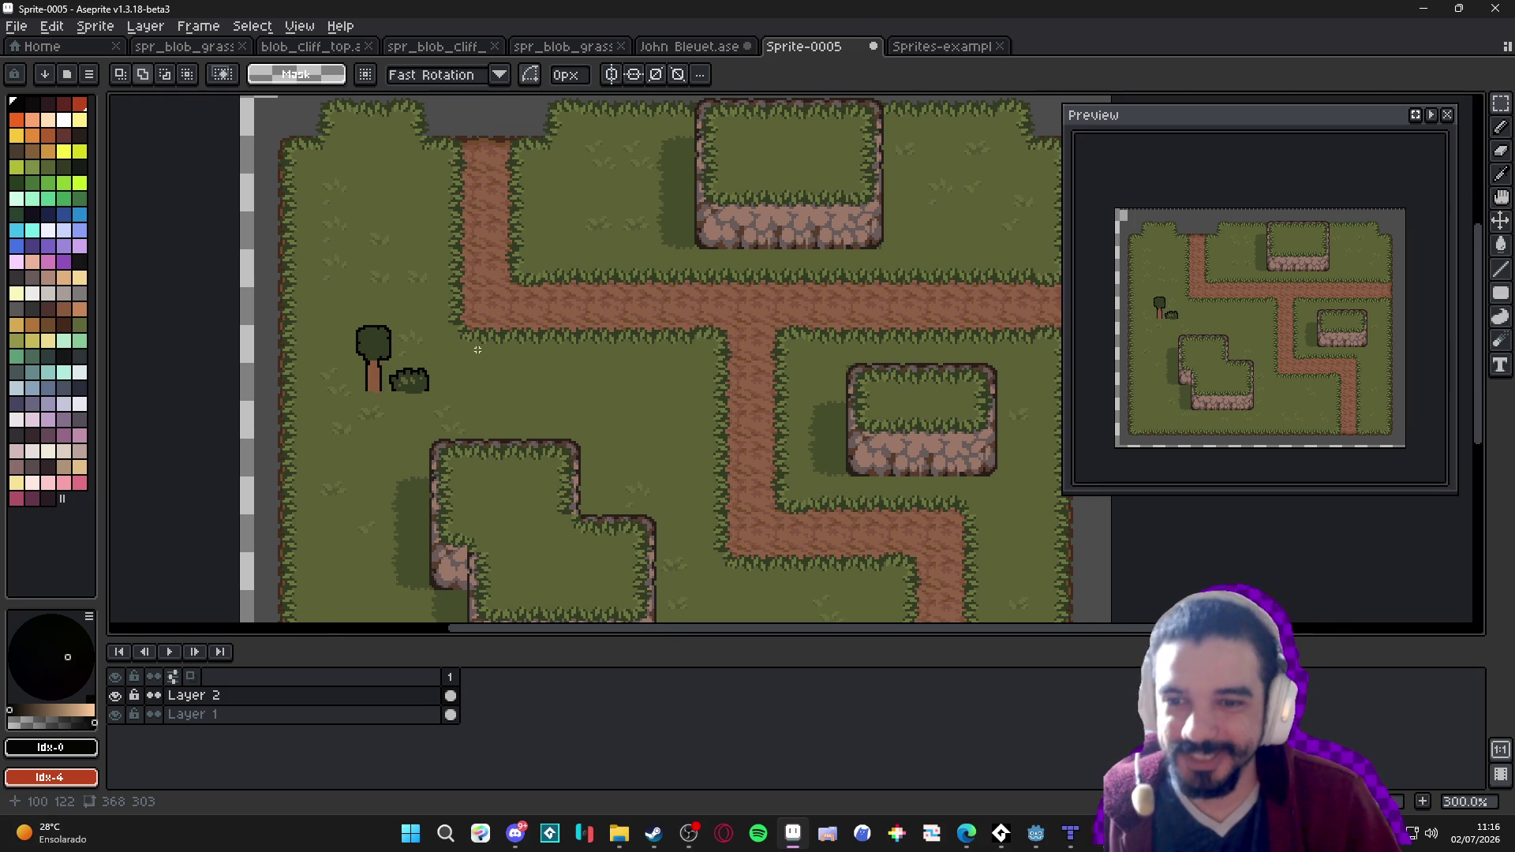
pyautogui.scroll(-1, 477, 349)
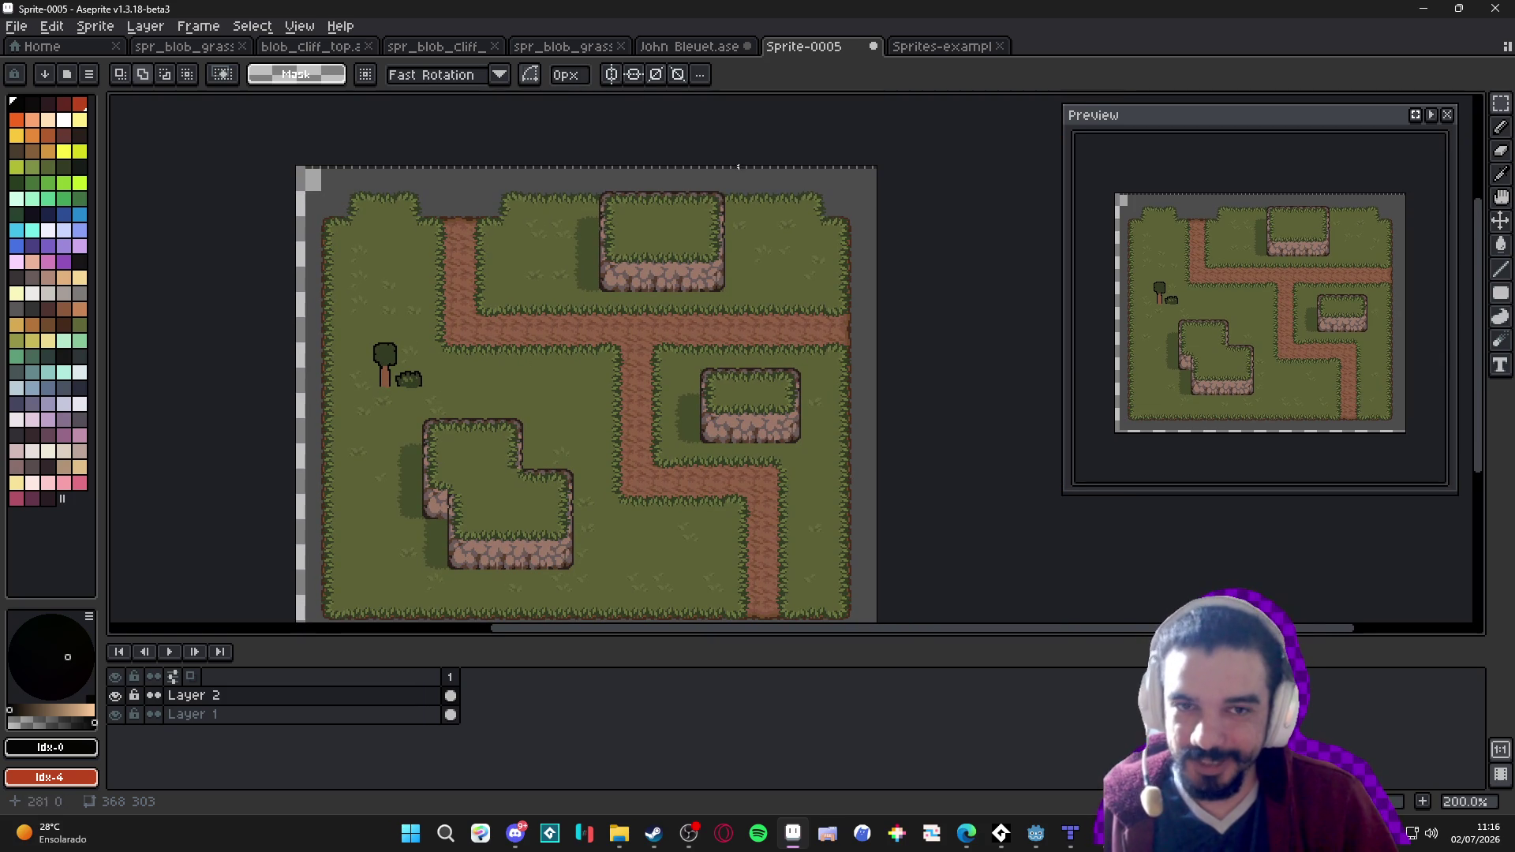
pyautogui.moveTo(748, 125); pyautogui.dragTo(763, 117)
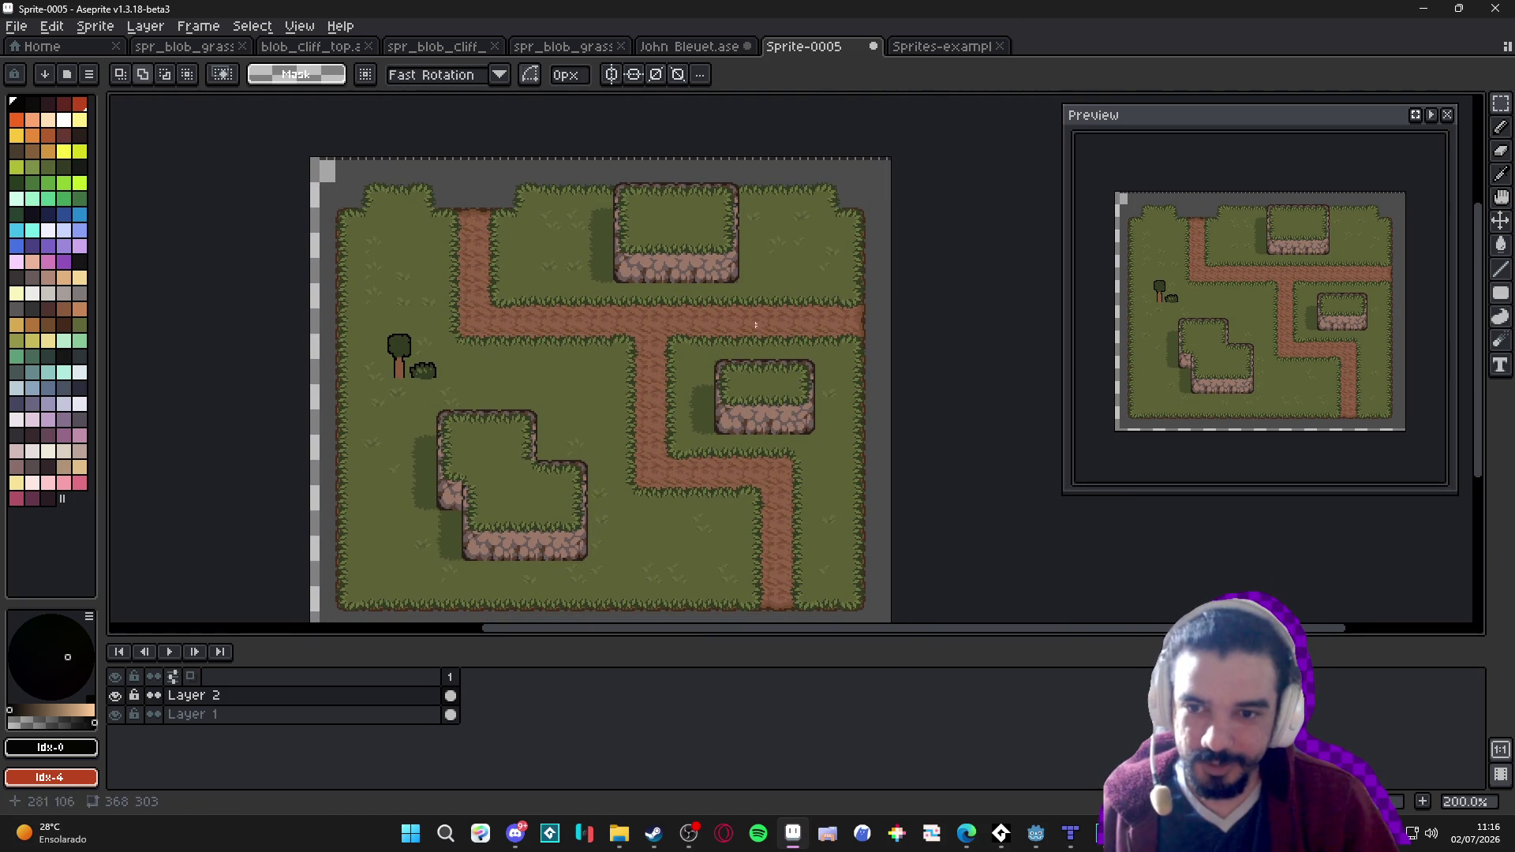
# Close Sprites-examples and look through the open tile sheets, ending on spr_blob_grass_16.
pyautogui.click(945, 52)
pyautogui.click(820, 45)
pyautogui.click(1000, 46)
pyautogui.click(737, 46)
pyautogui.click(803, 45)
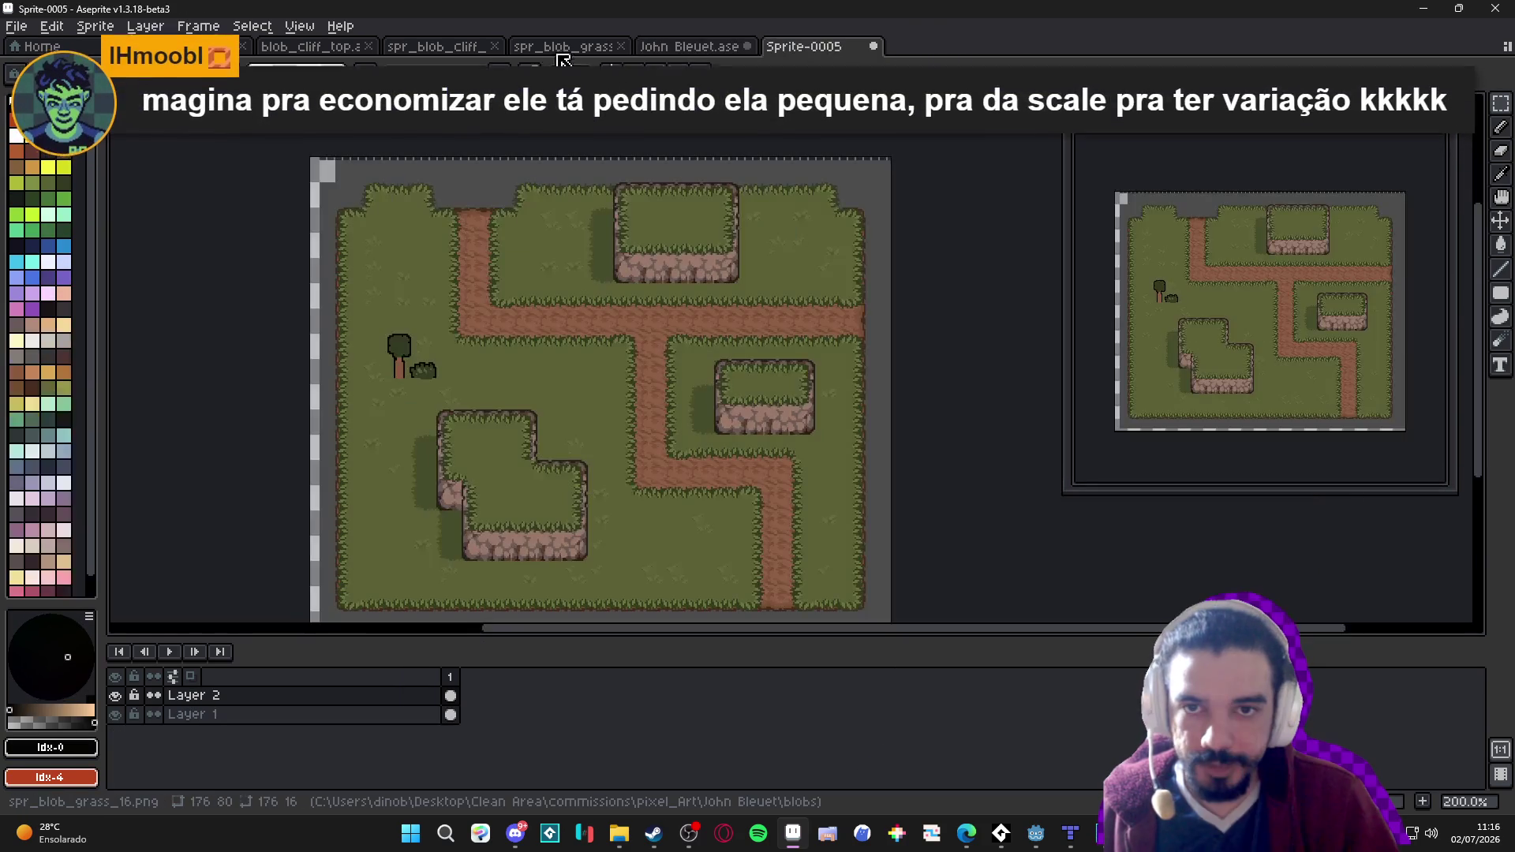
pyautogui.click(563, 46)
pyautogui.click(437, 46)
pyautogui.click(310, 46)
# Open bee_animations_idle_pre_outline.gif from the file browser in a new Aseprite tab.
pyautogui.click(562, 46)
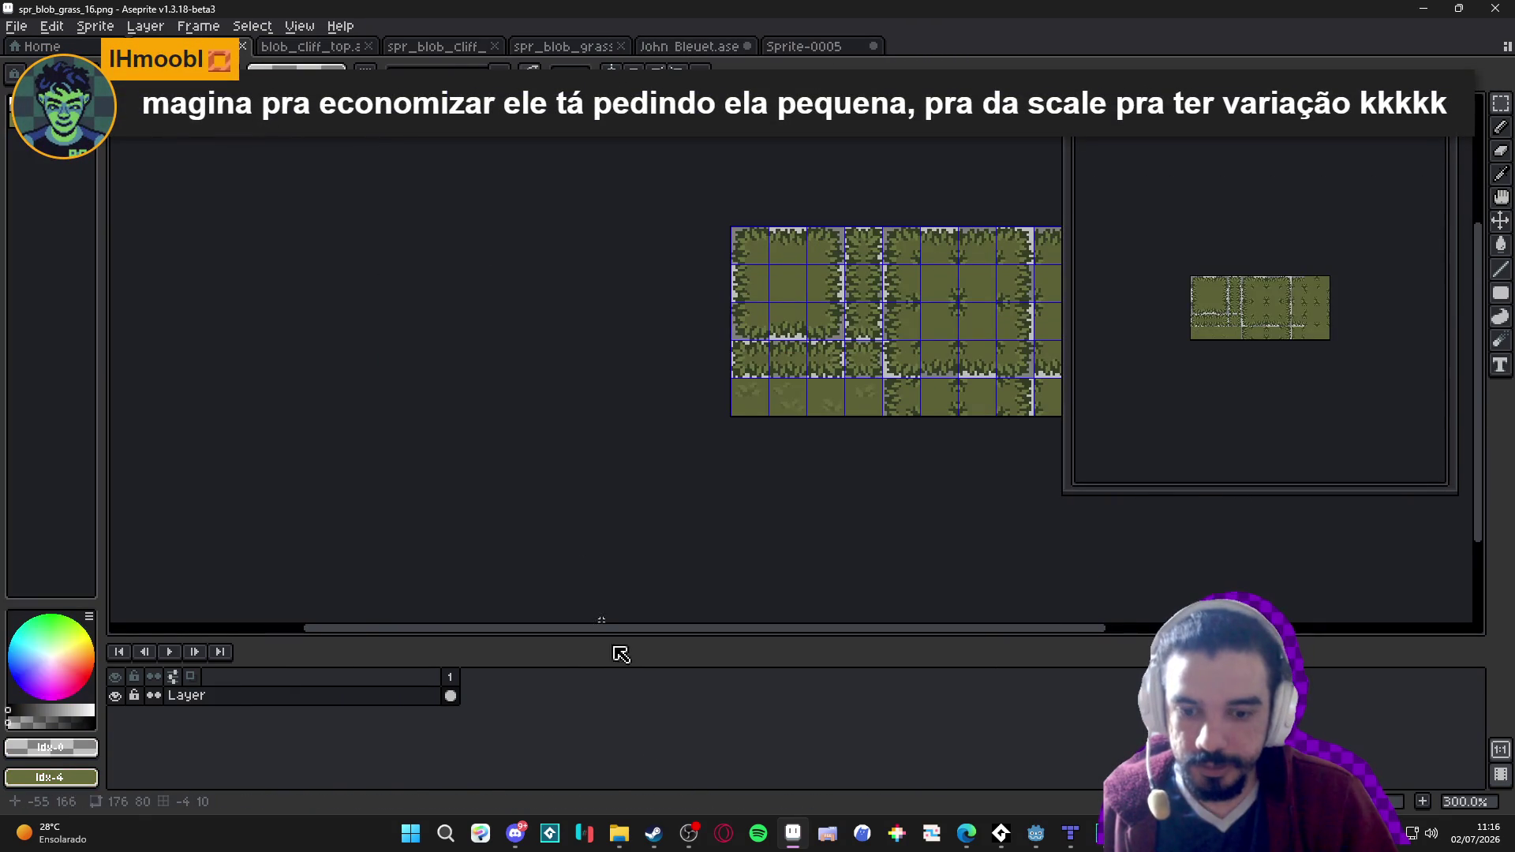
pyautogui.moveTo(618, 833)
pyautogui.click(567, 761)
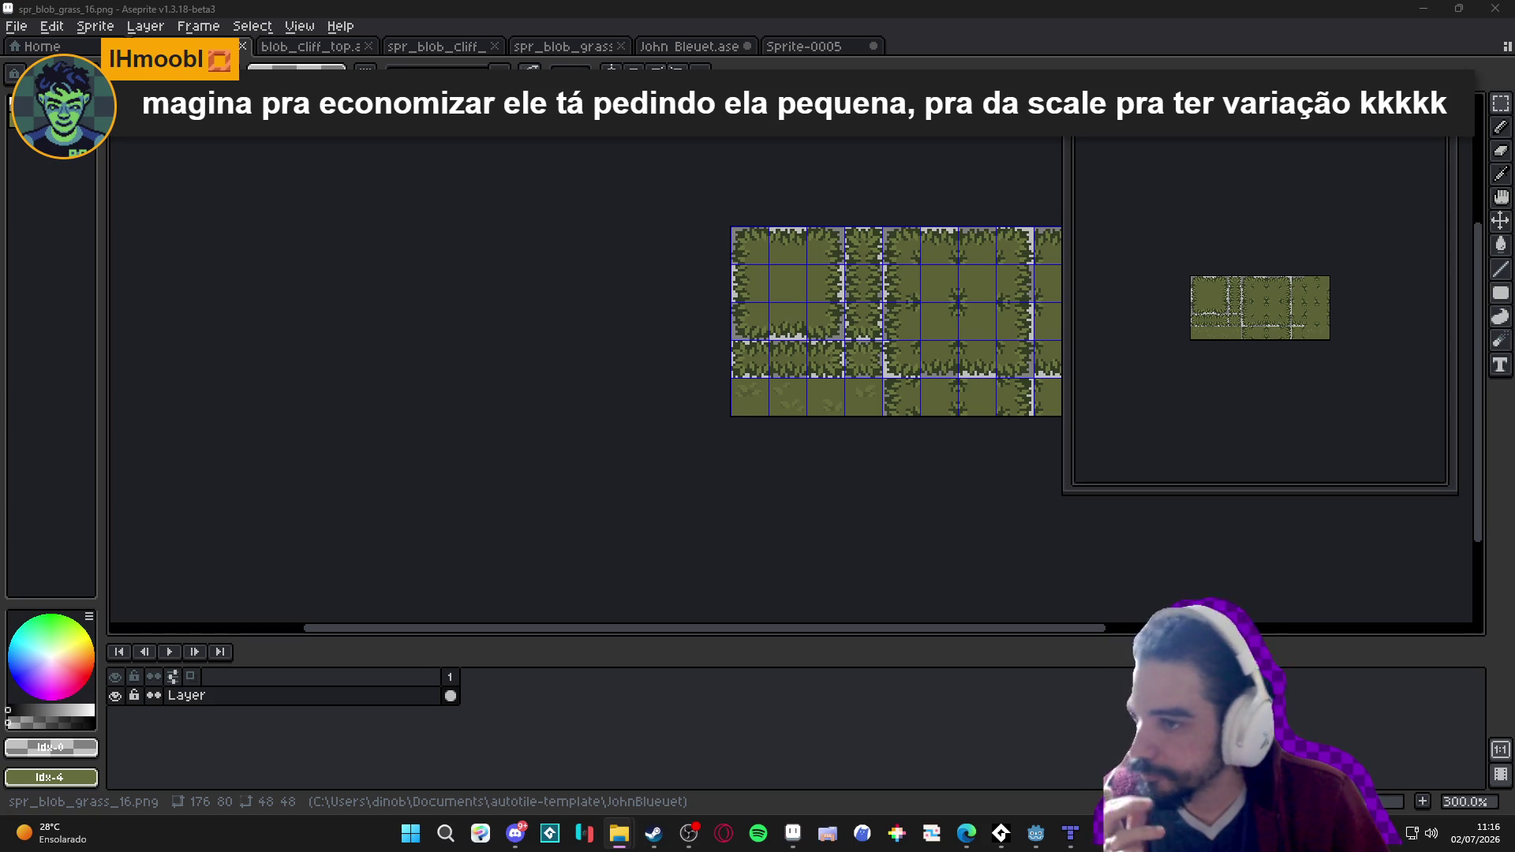
pyautogui.scroll(4, 542, 300)
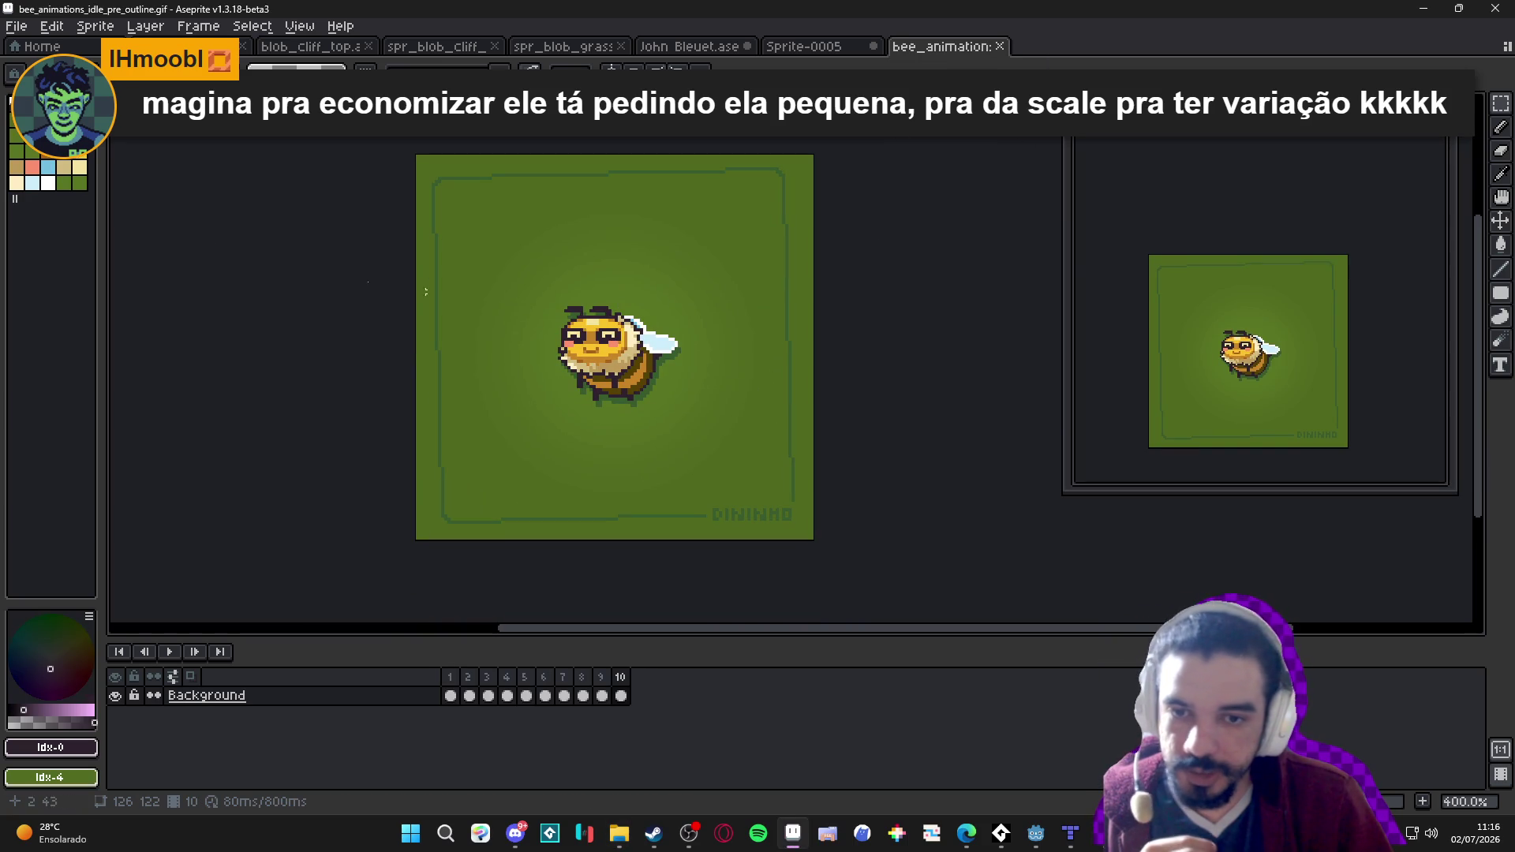
# Play the bee GIF's idle animation, then play the layered bee_animations_classic idle loop.
pyautogui.click(169, 652)
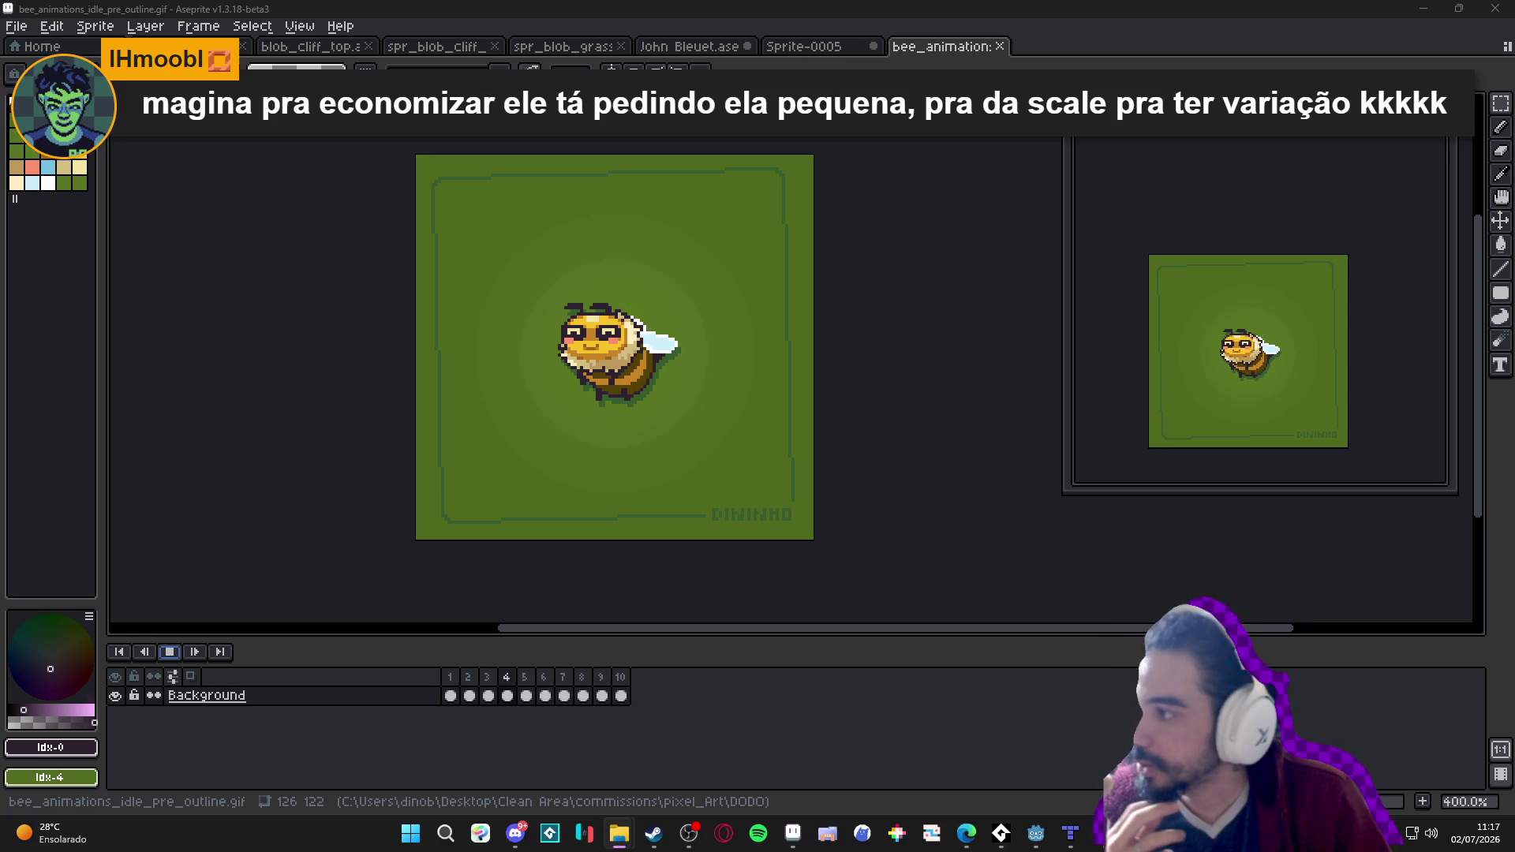
pyautogui.scroll(3, 812, 398)
pyautogui.moveTo(812, 398); pyautogui.dragTo(783, 391)
pyautogui.click(169, 651)
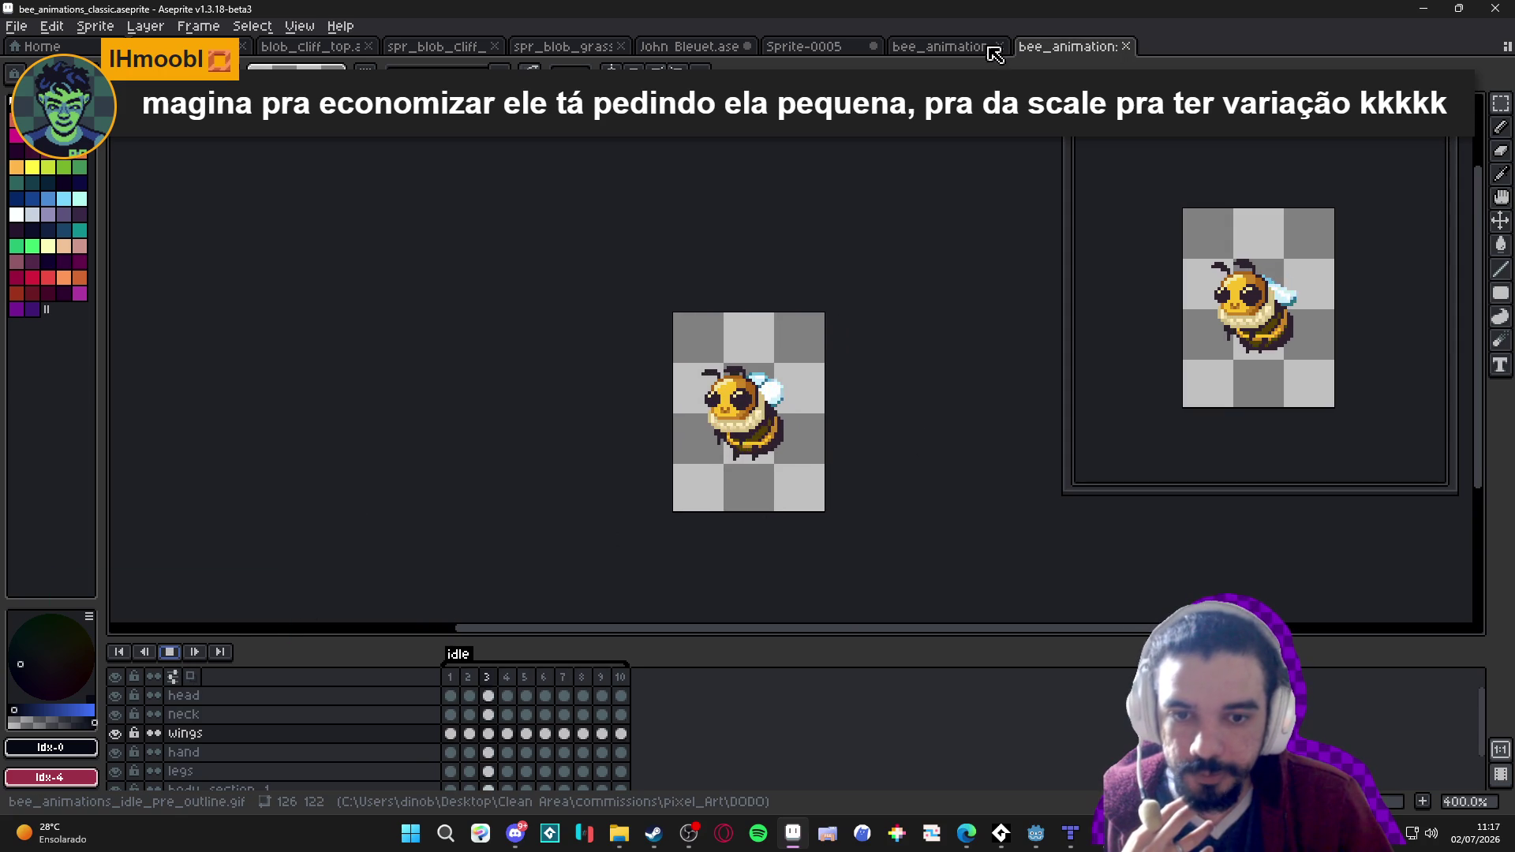
pyautogui.click(956, 48)
# Dock the bee GIF as a left split beside the layered bee, compare them, then close the GIF.
pyautogui.moveTo(957, 48); pyautogui.dragTo(197, 355)
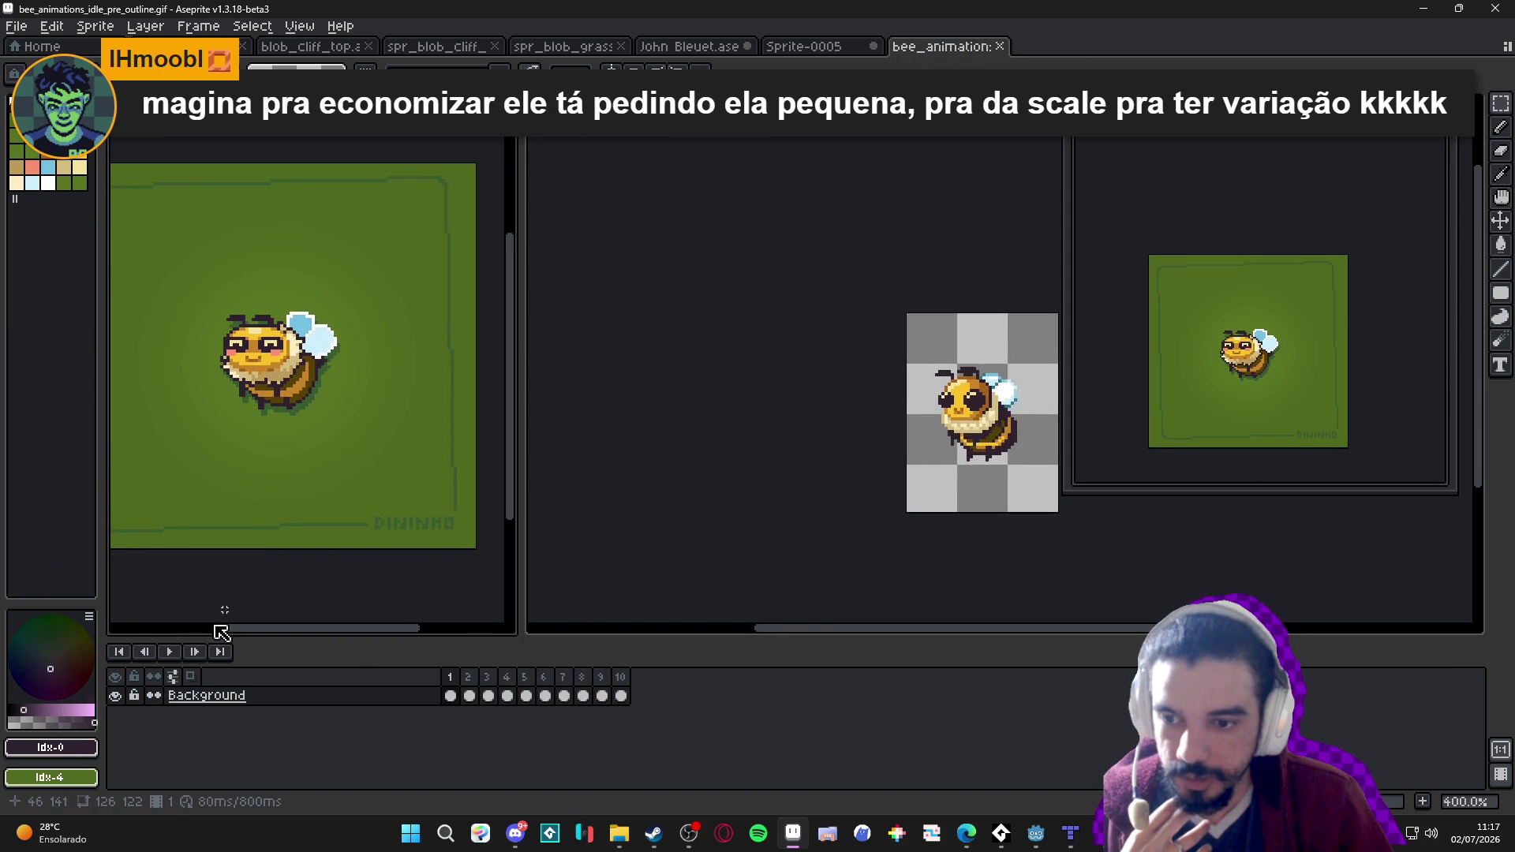
pyautogui.moveTo(882, 452); pyautogui.dragTo(708, 416)
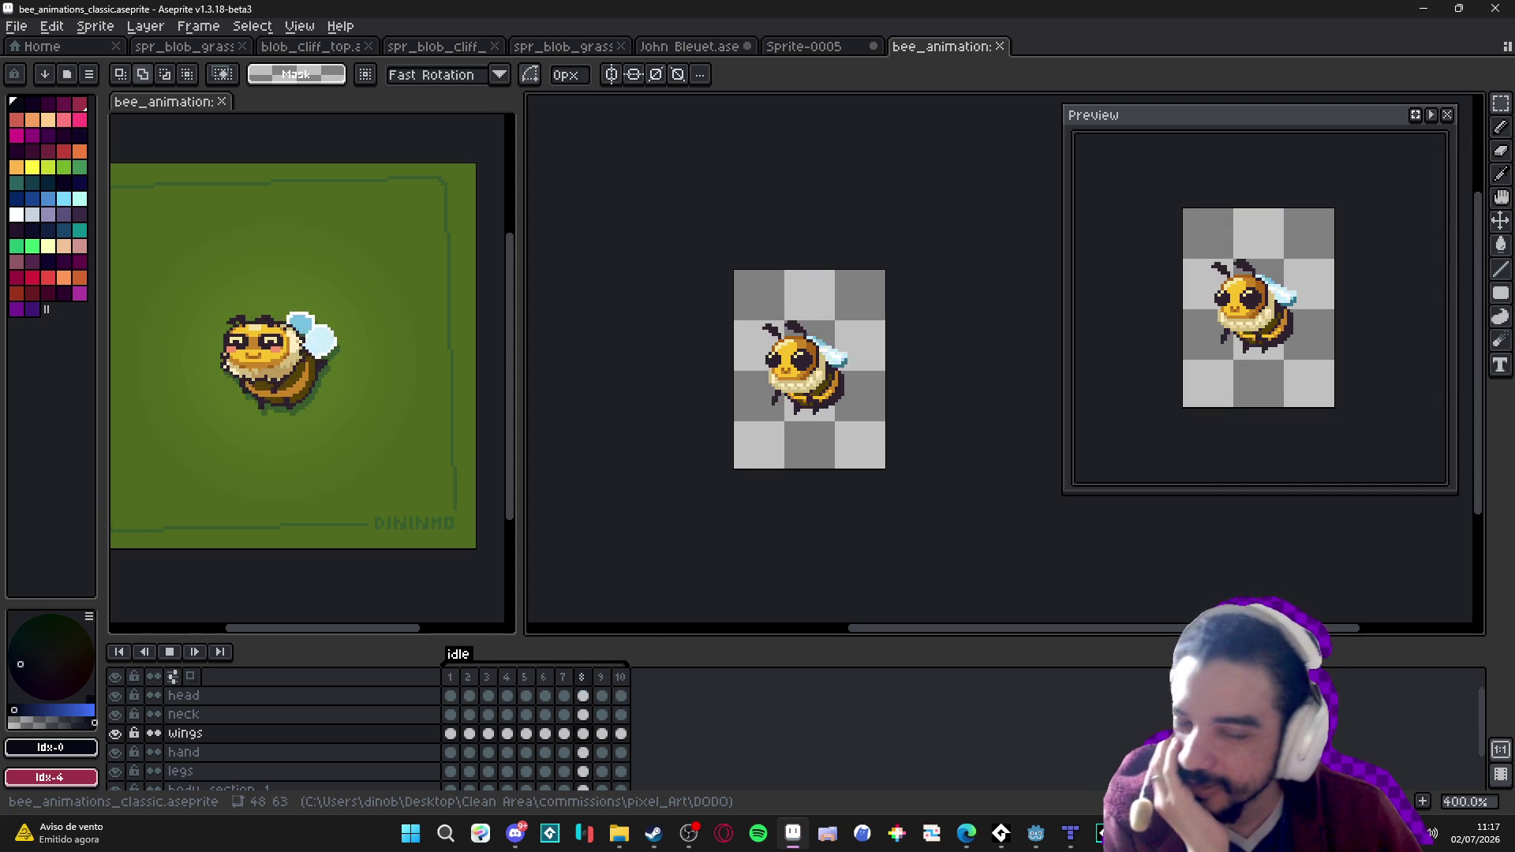
pyautogui.click(222, 101)
pyautogui.moveTo(521, 420); pyautogui.dragTo(437, 426)
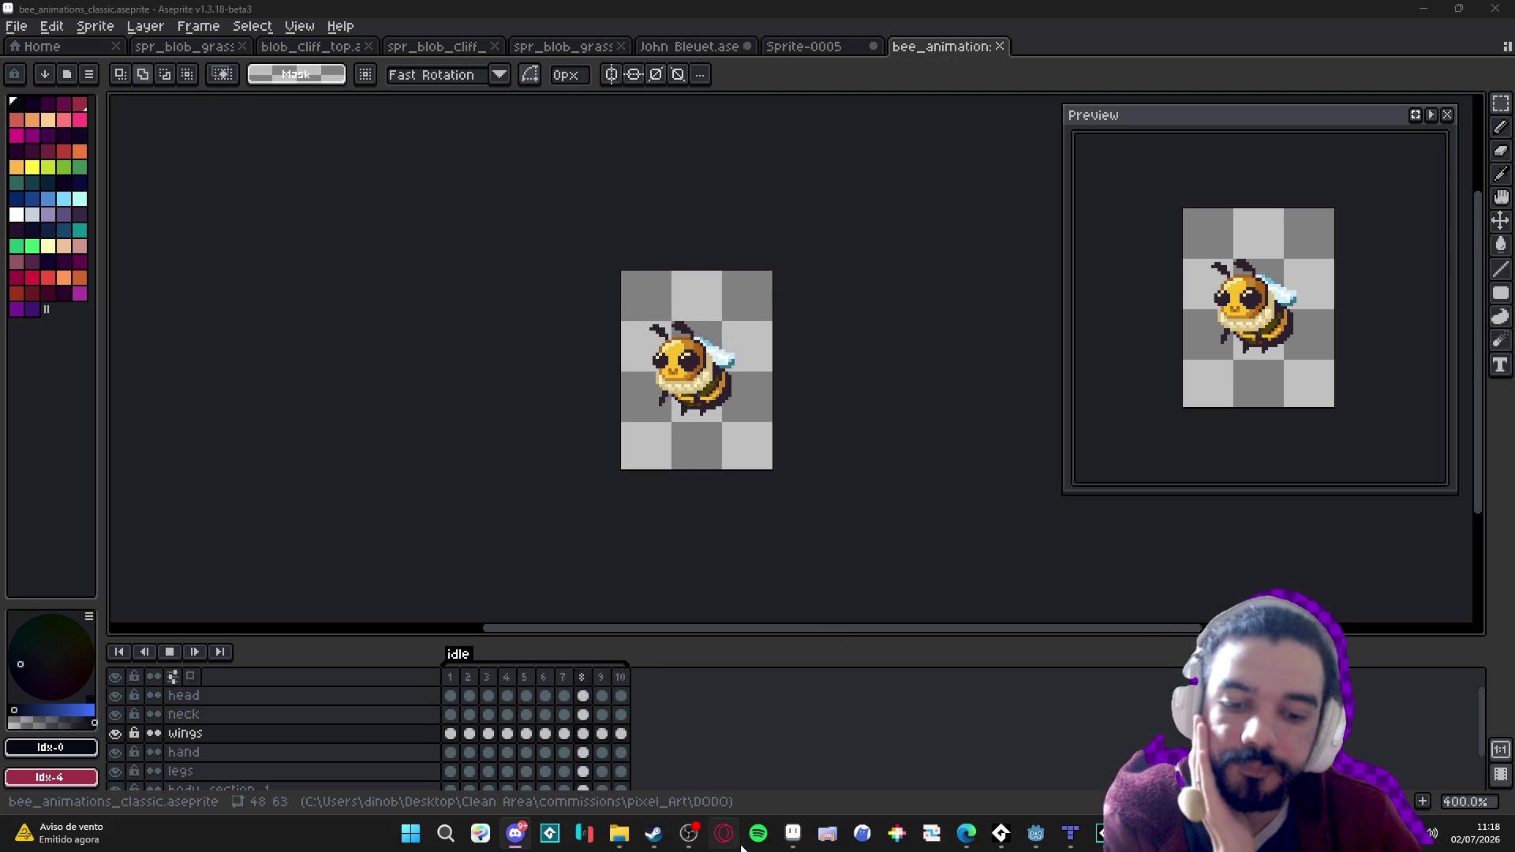
pyautogui.click(15, 26)
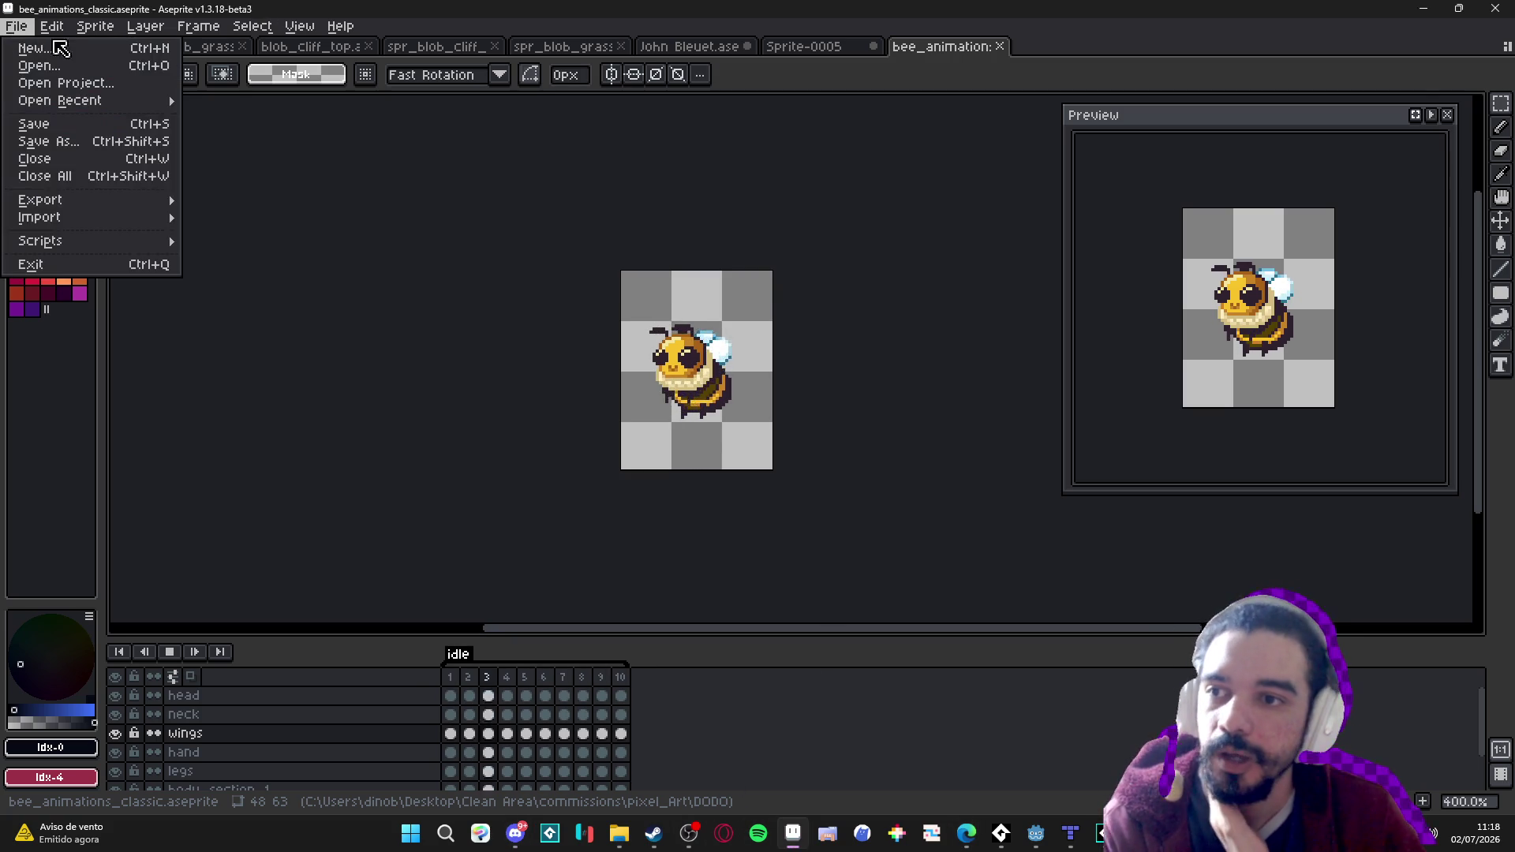
# Create a new 1920×1080 sprite and paste the truck game's shop screenshot into it.
pyautogui.click(63, 44)
pyautogui.click(730, 588)
pyautogui.hotkey('ctrl', 'v')
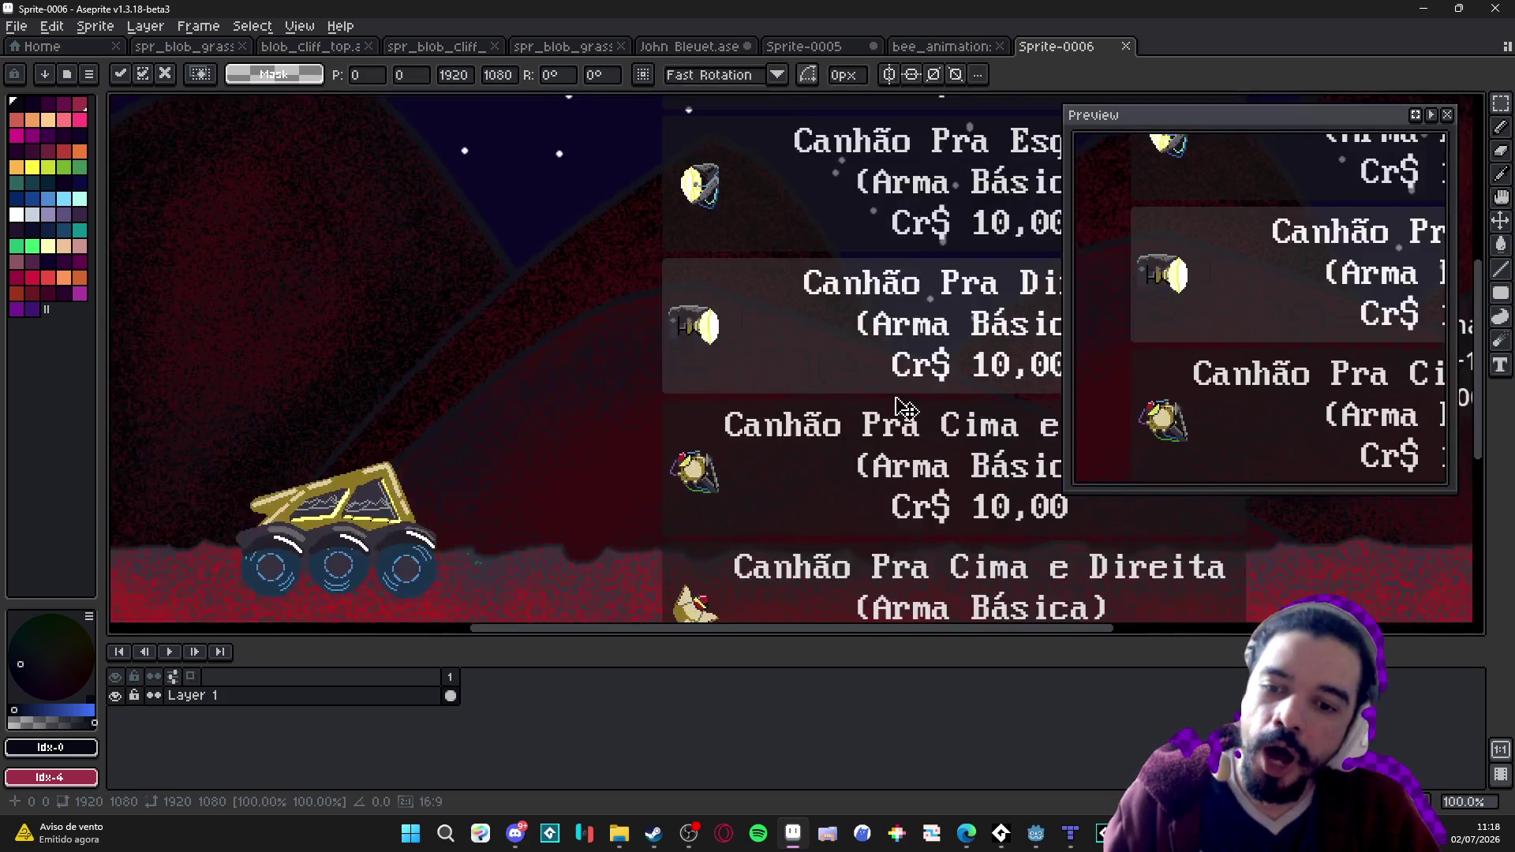
pyautogui.press('Return')
# Look over the pasted shop screenshot, then bring Steam to the front.
pyautogui.scroll(-3, 842, 377)
pyautogui.scroll(3, 710, 371)
pyautogui.moveTo(562, 329)
pyautogui.mouseDown()
pyautogui.moveTo(615, 327)
pyautogui.moveTo(631, 345)
pyautogui.mouseUp()
pyautogui.scroll(-3, 623, 316)
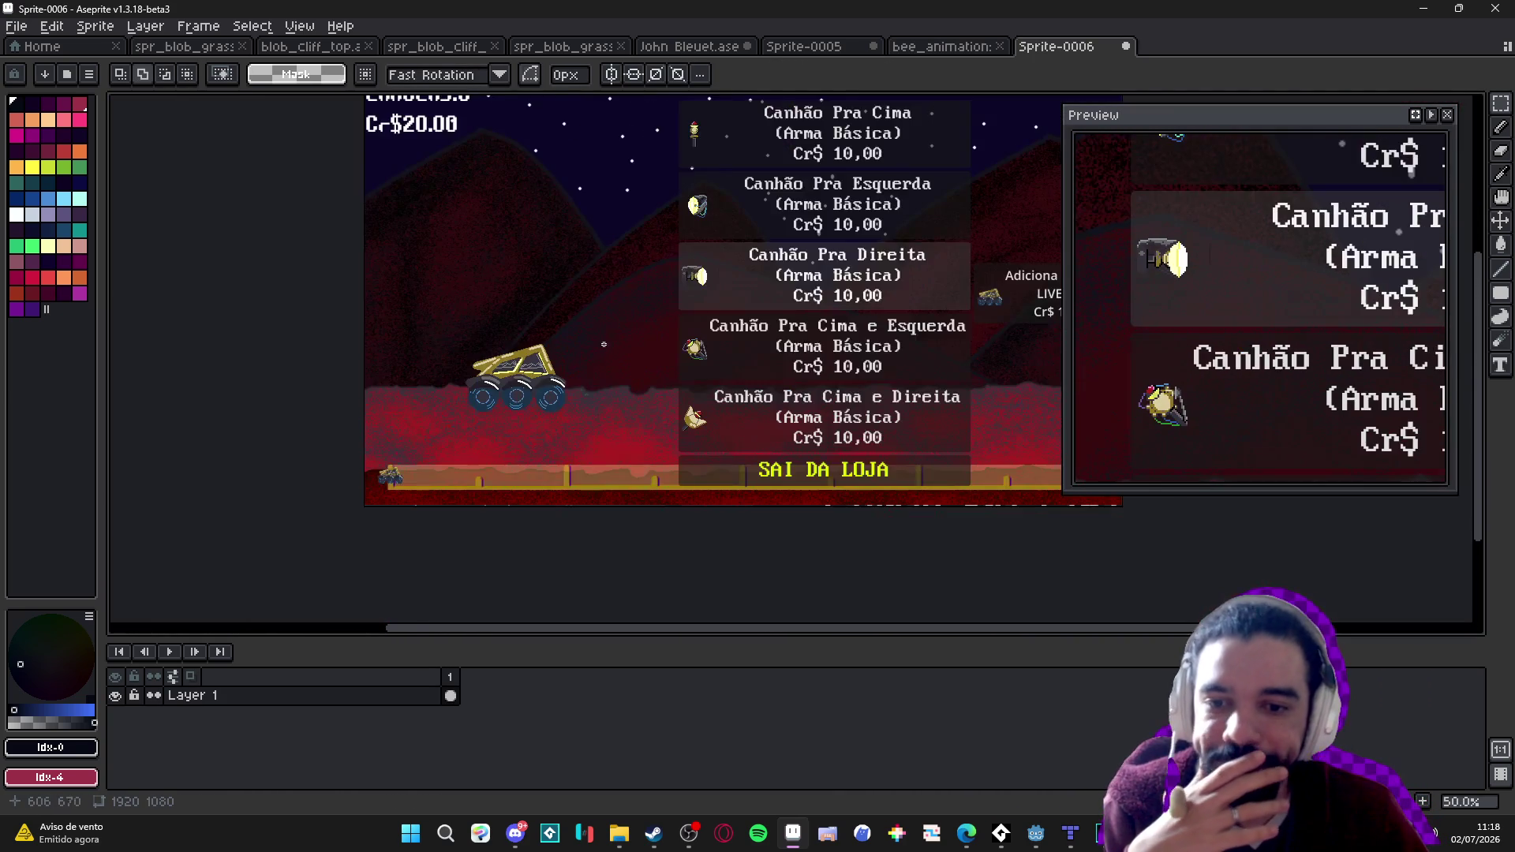
pyautogui.scroll(3, 560, 383)
pyautogui.scroll(1, 559, 383)
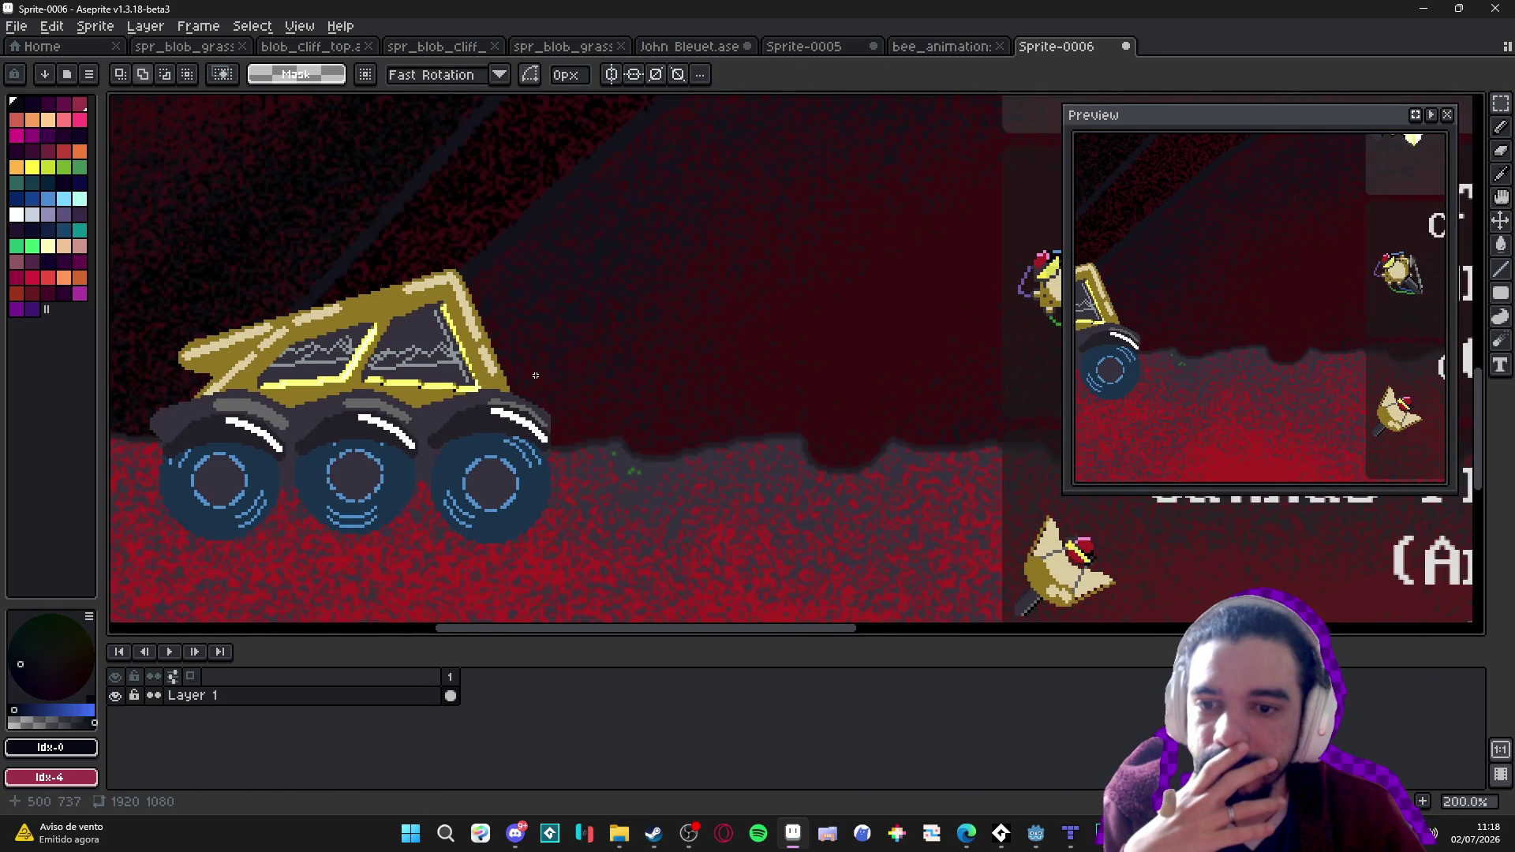
pyautogui.scroll(-2, 535, 376)
pyautogui.scroll(1, 536, 376)
pyautogui.scroll(-1, 588, 370)
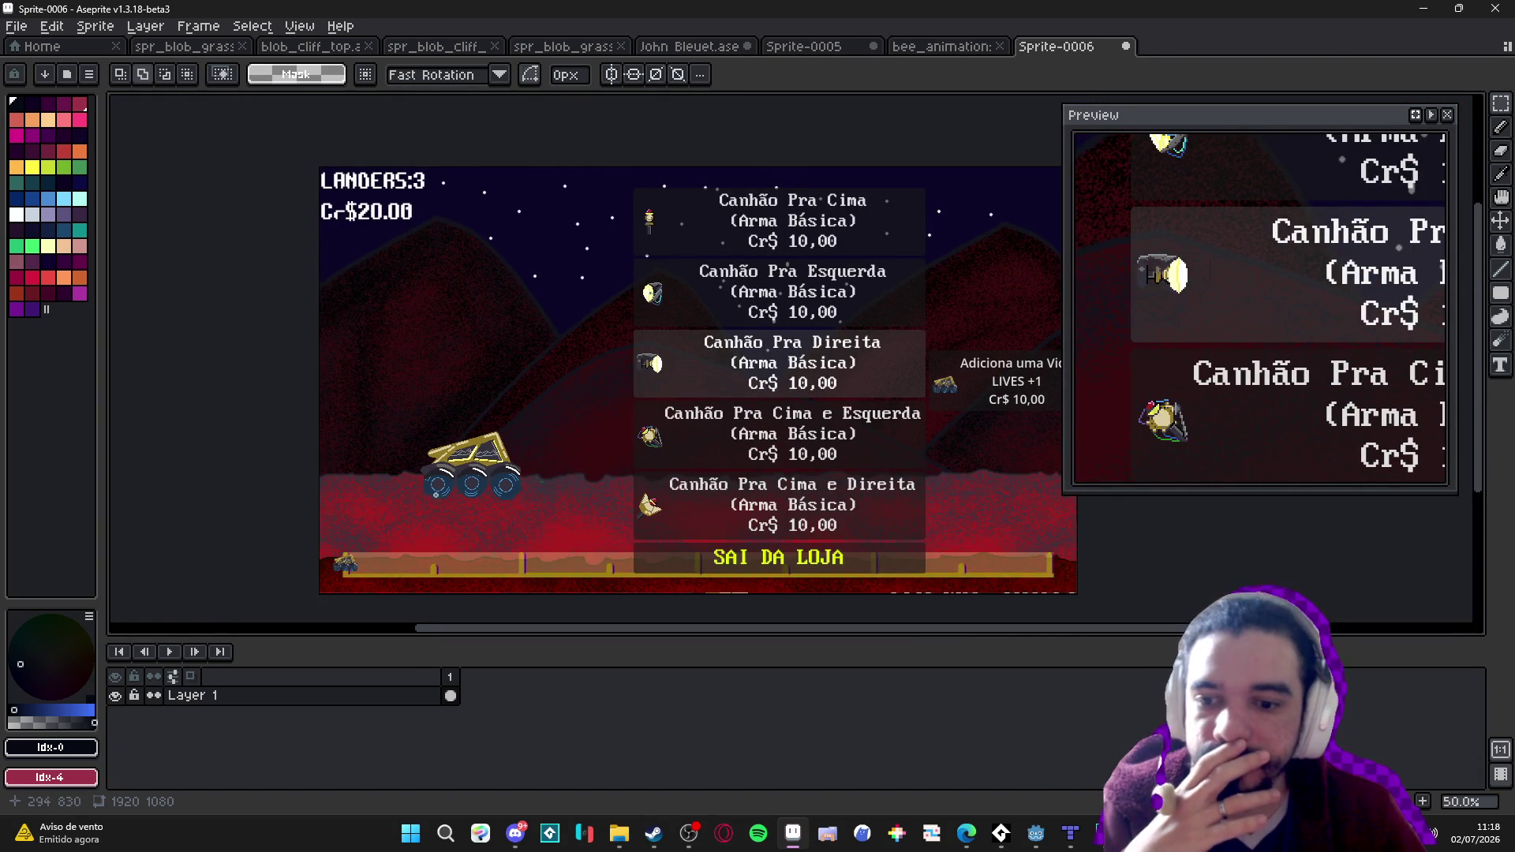
pyautogui.scroll(1, 438, 495)
pyautogui.scroll(-1, 438, 494)
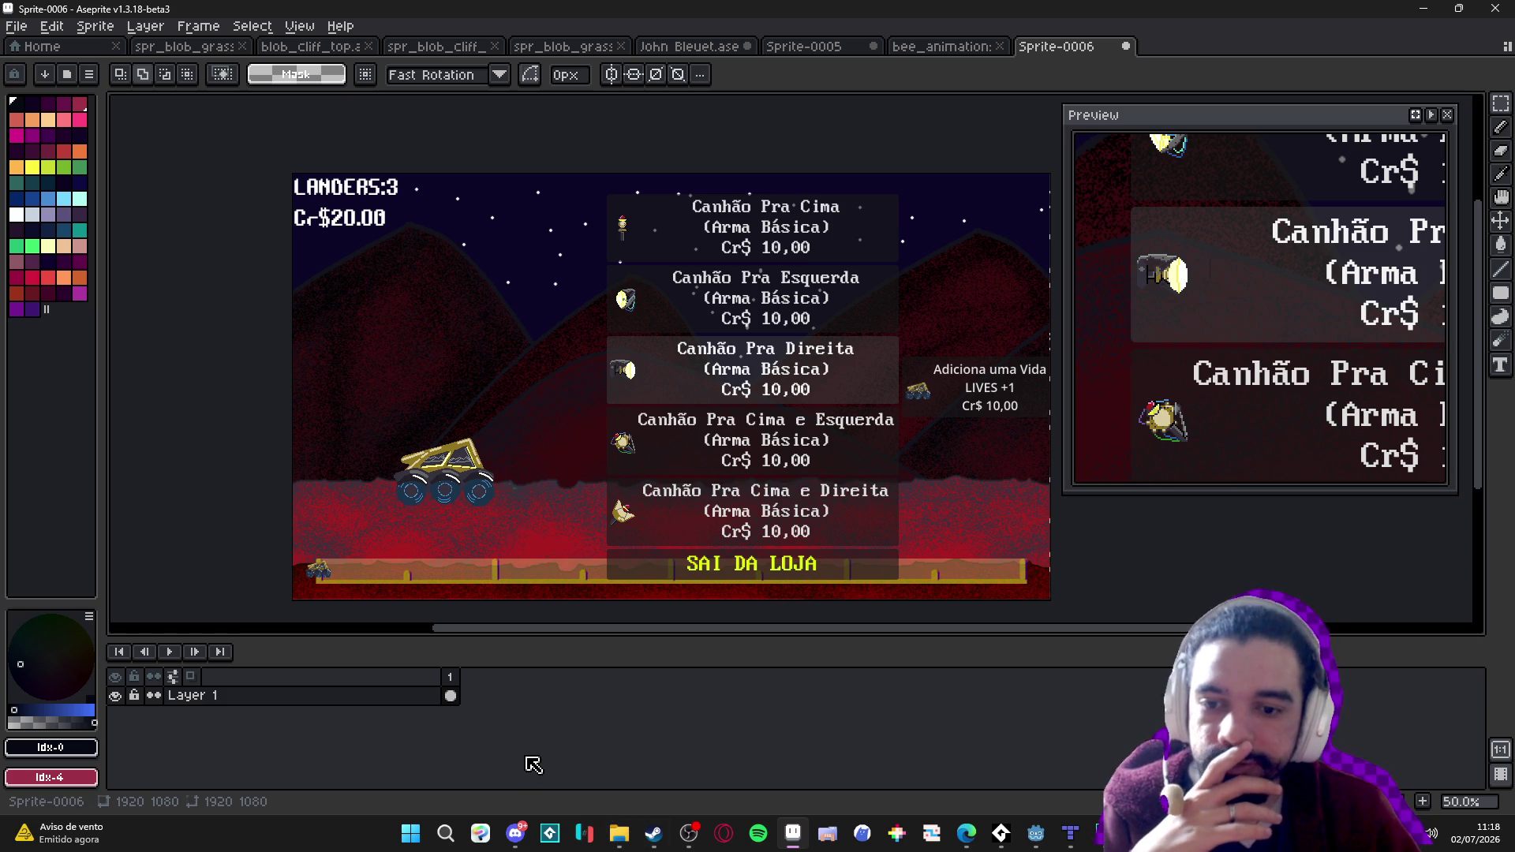
pyautogui.click(653, 833)
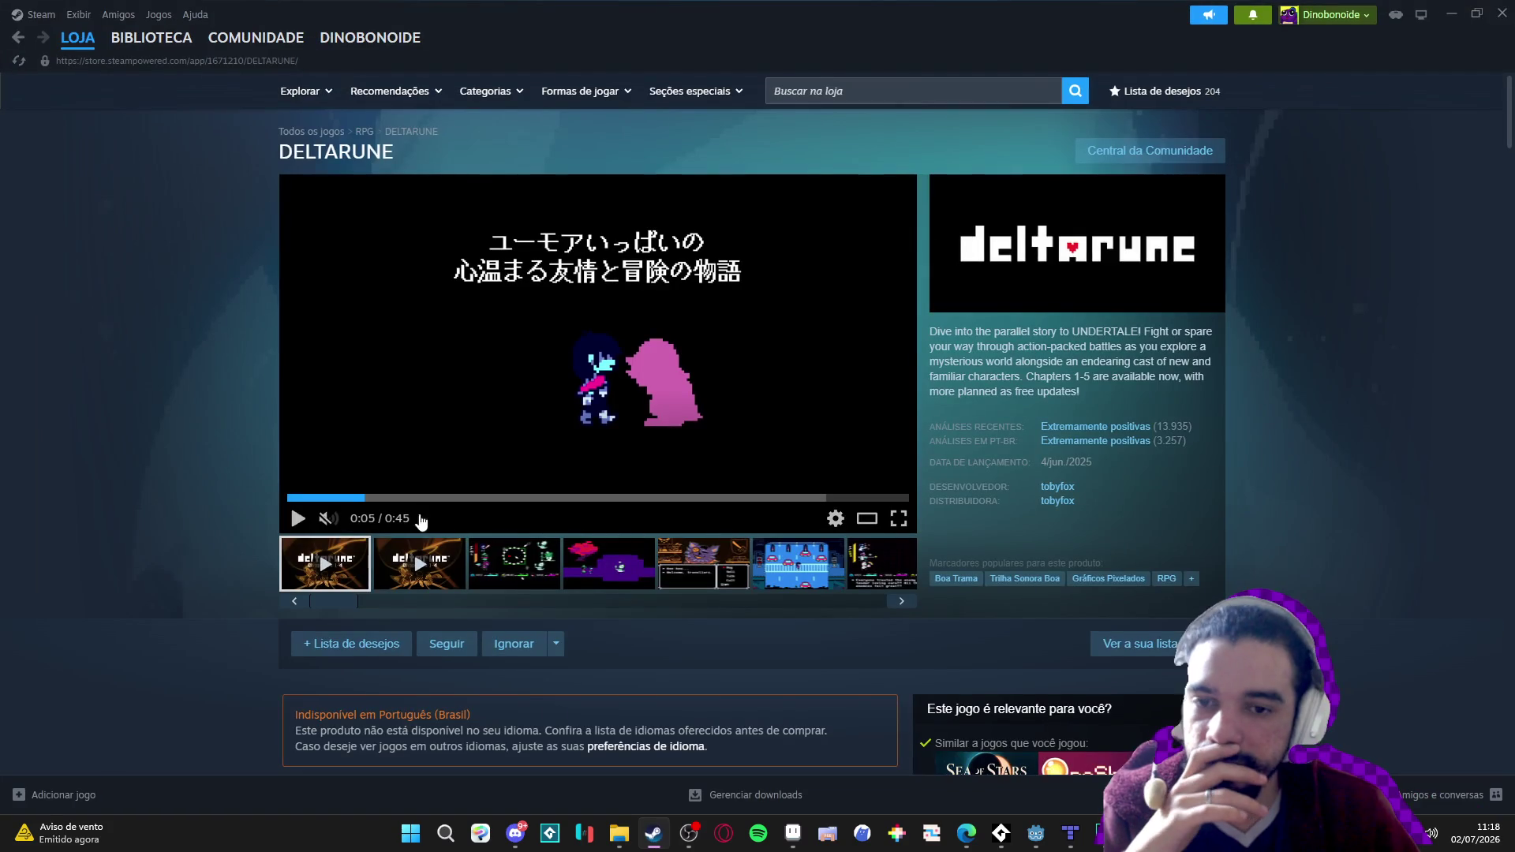
# Go to the Steam library, move the window aside, and return to Aseprite.
pyautogui.click(152, 37)
pyautogui.moveTo(489, 18); pyautogui.dragTo(543, 64)
pyautogui.hotkey('alt', 'Tab')
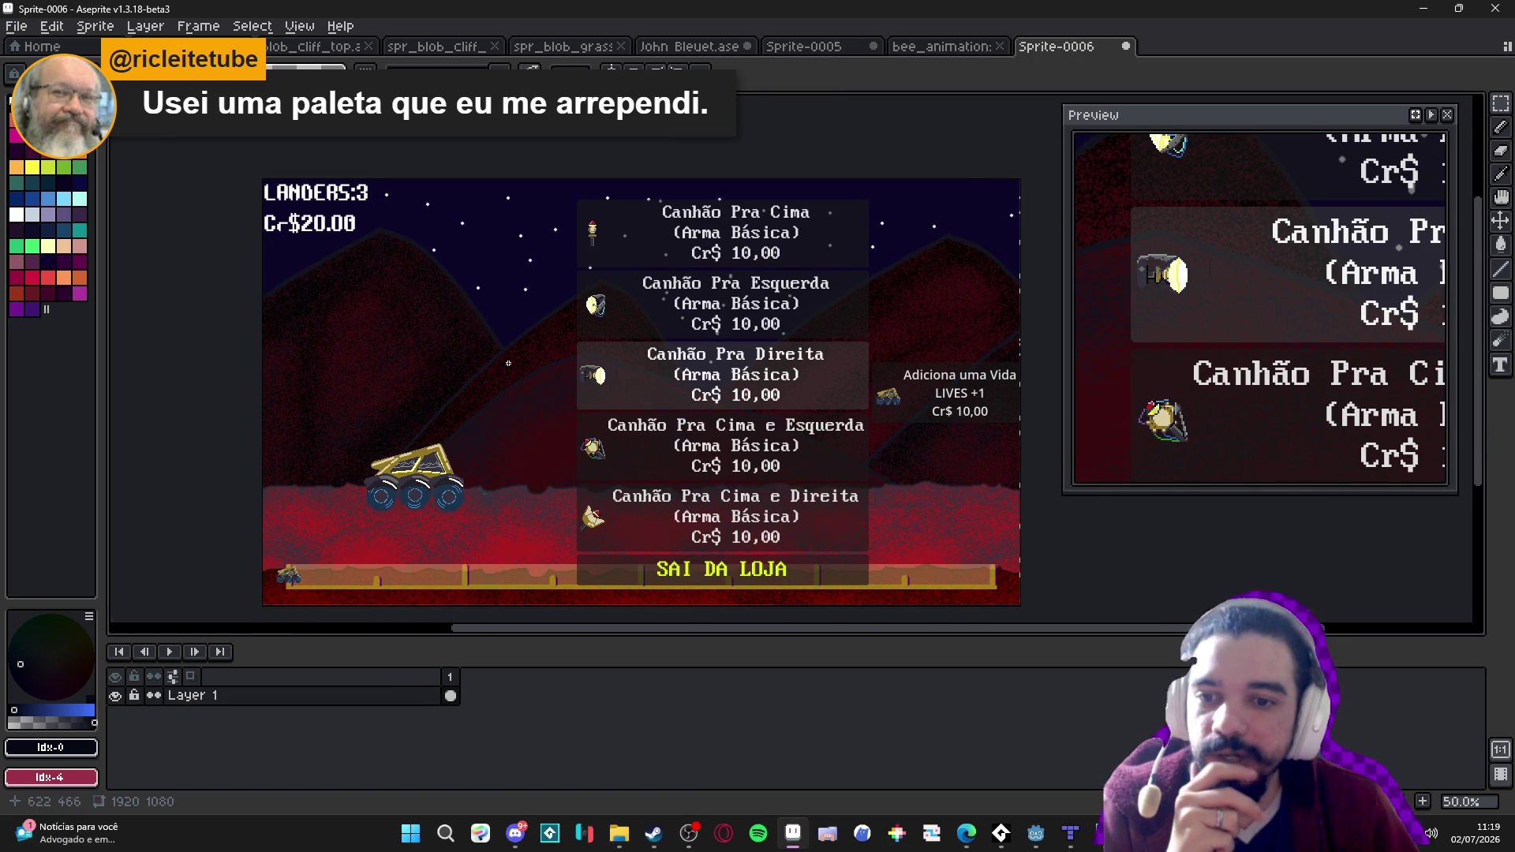
pyautogui.scroll(1, 509, 348)
pyautogui.scroll(-1, 345, 241)
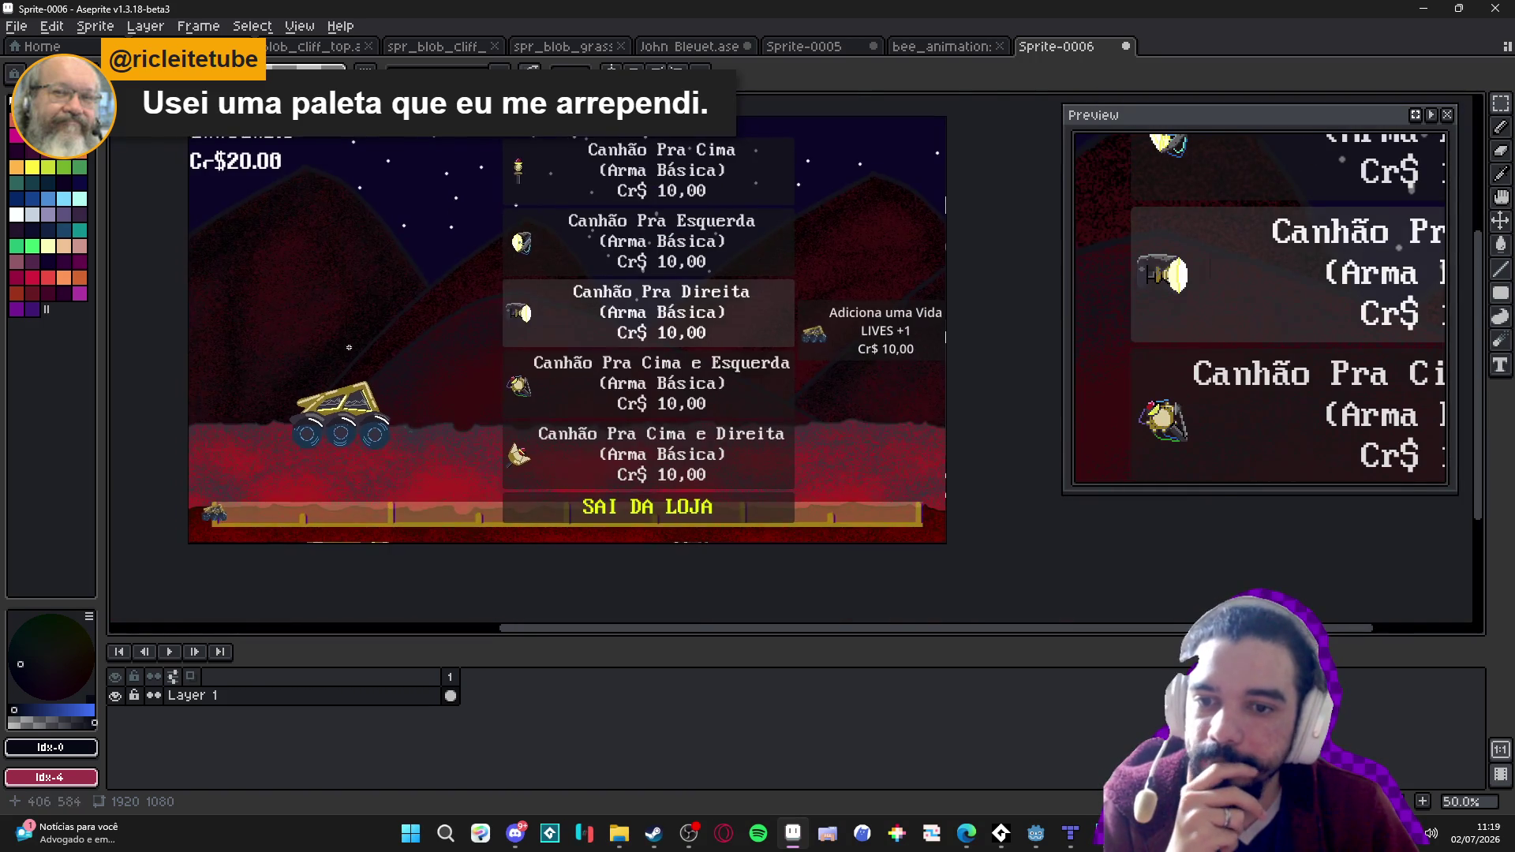
pyautogui.scroll(1, 333, 387)
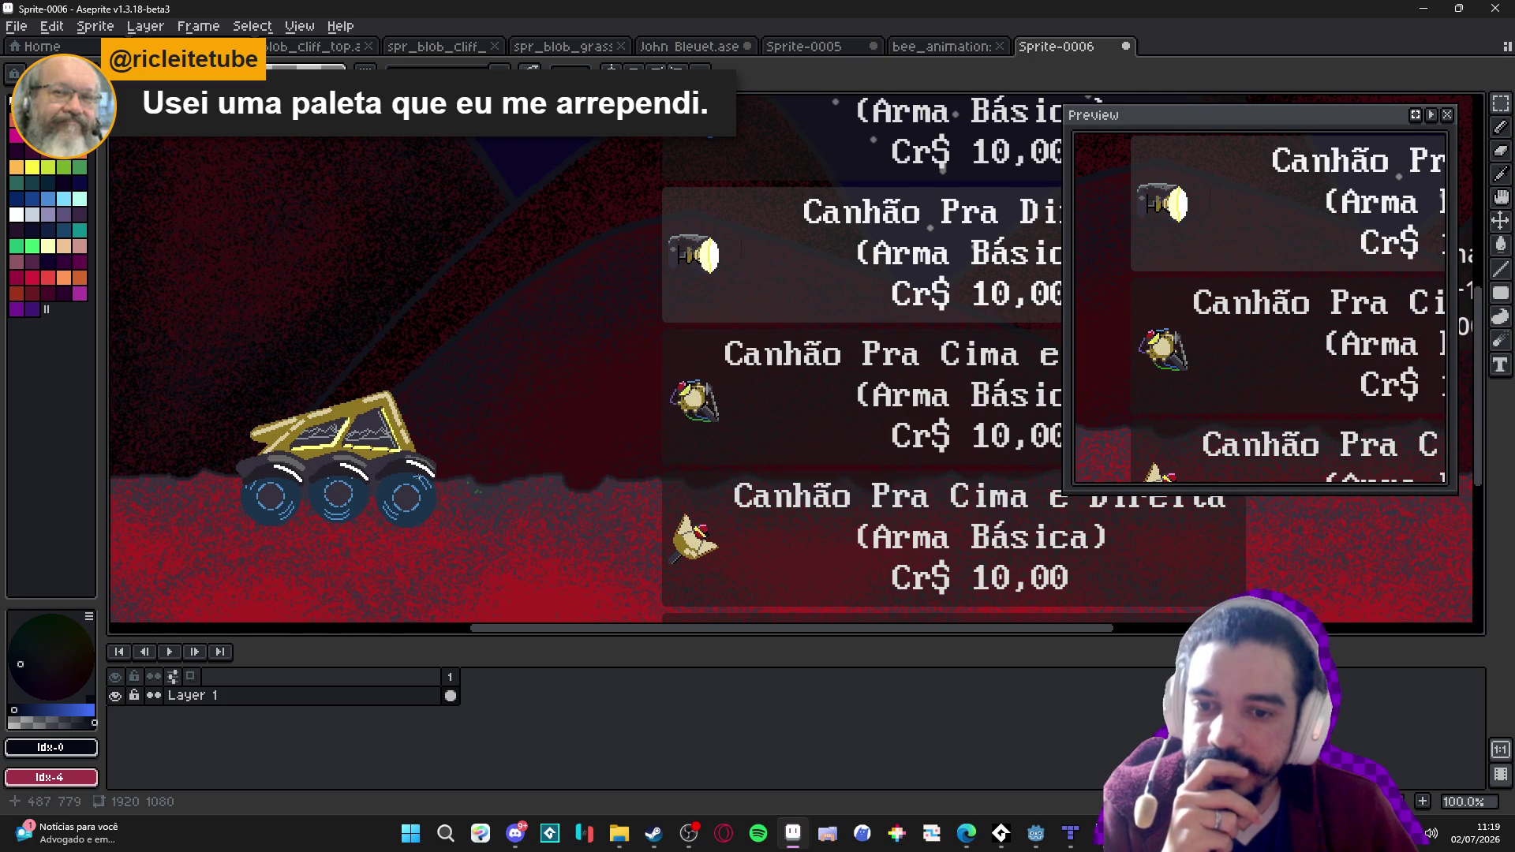
pyautogui.scroll(3, 439, 488)
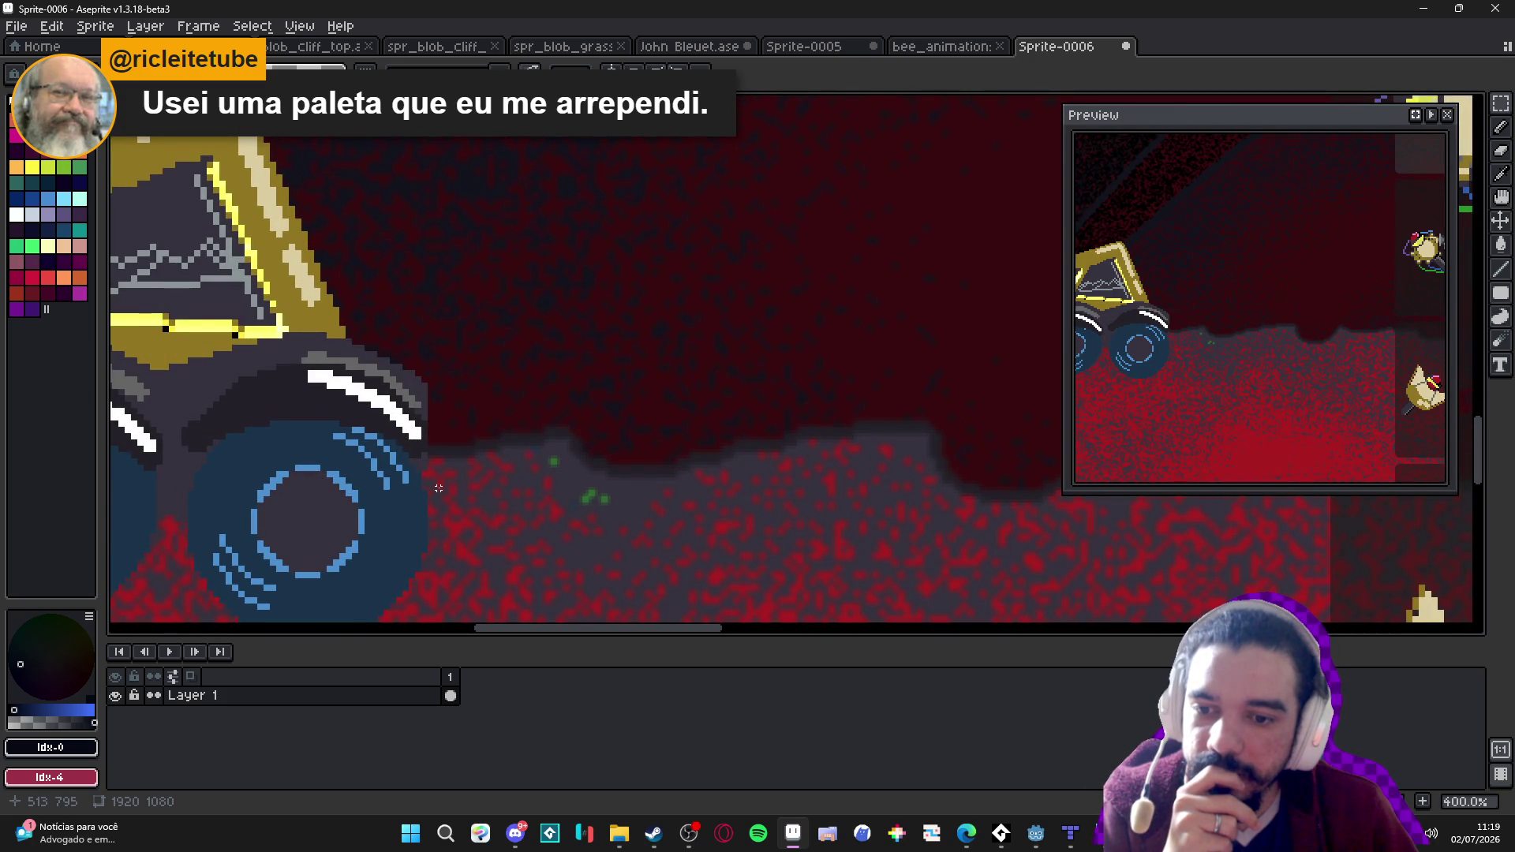
pyautogui.scroll(-1, 439, 489)
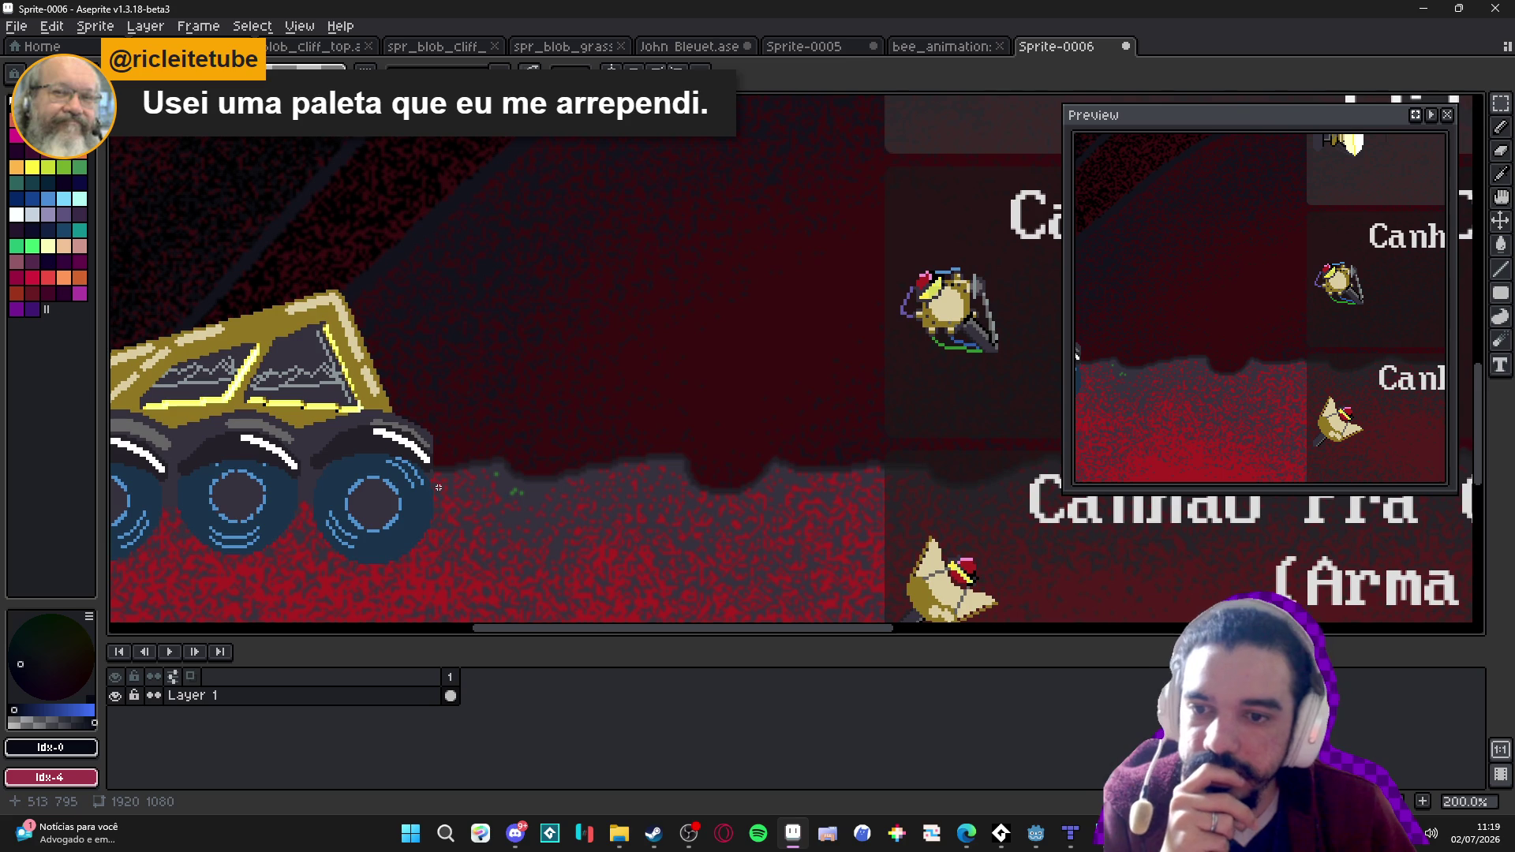
pyautogui.moveTo(438, 488); pyautogui.dragTo(699, 309)
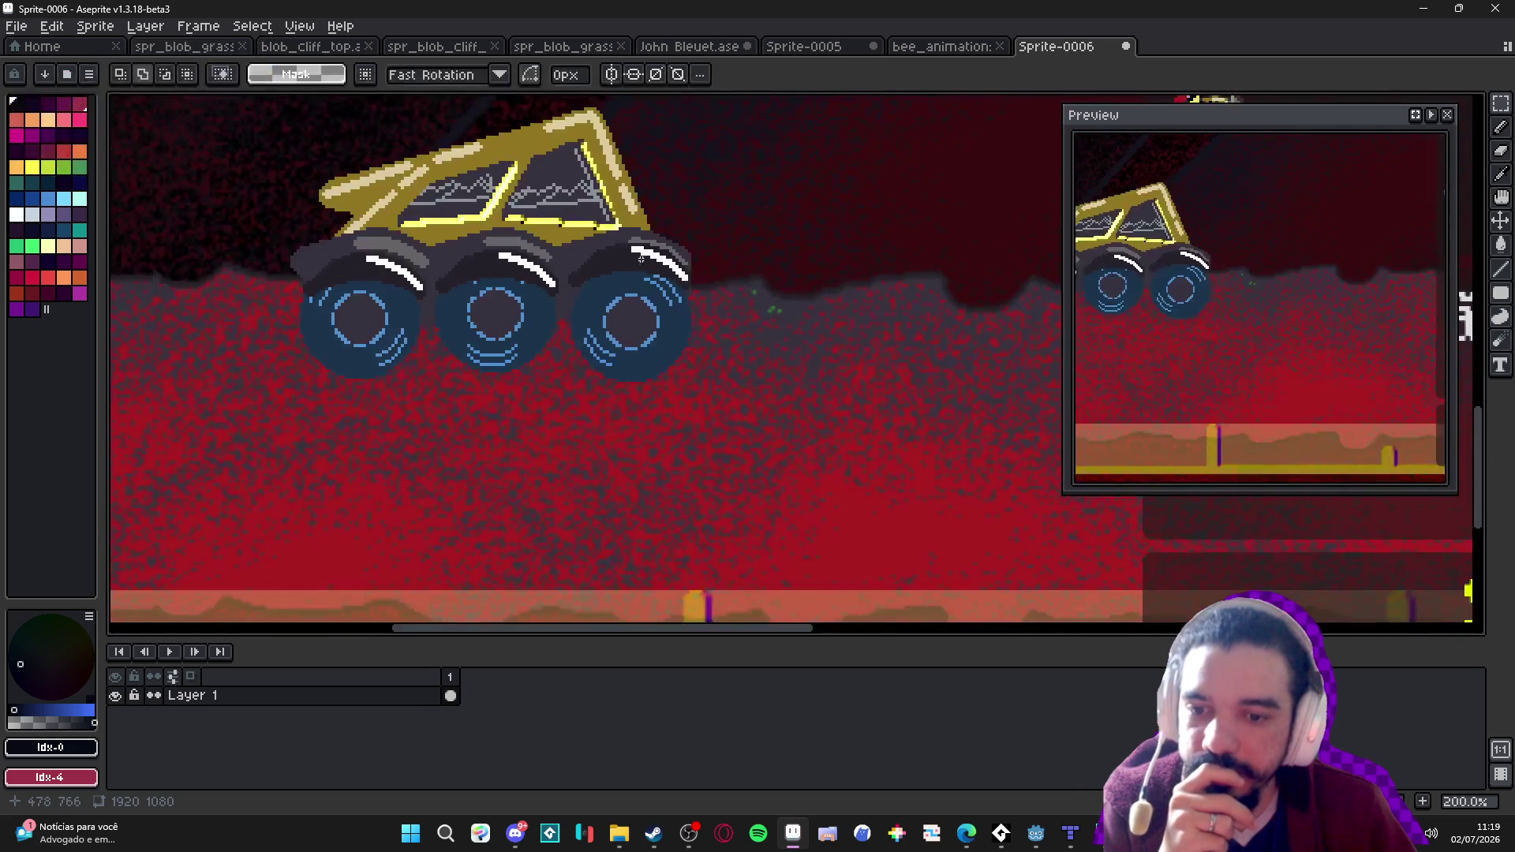
pyautogui.scroll(3, 488, 360)
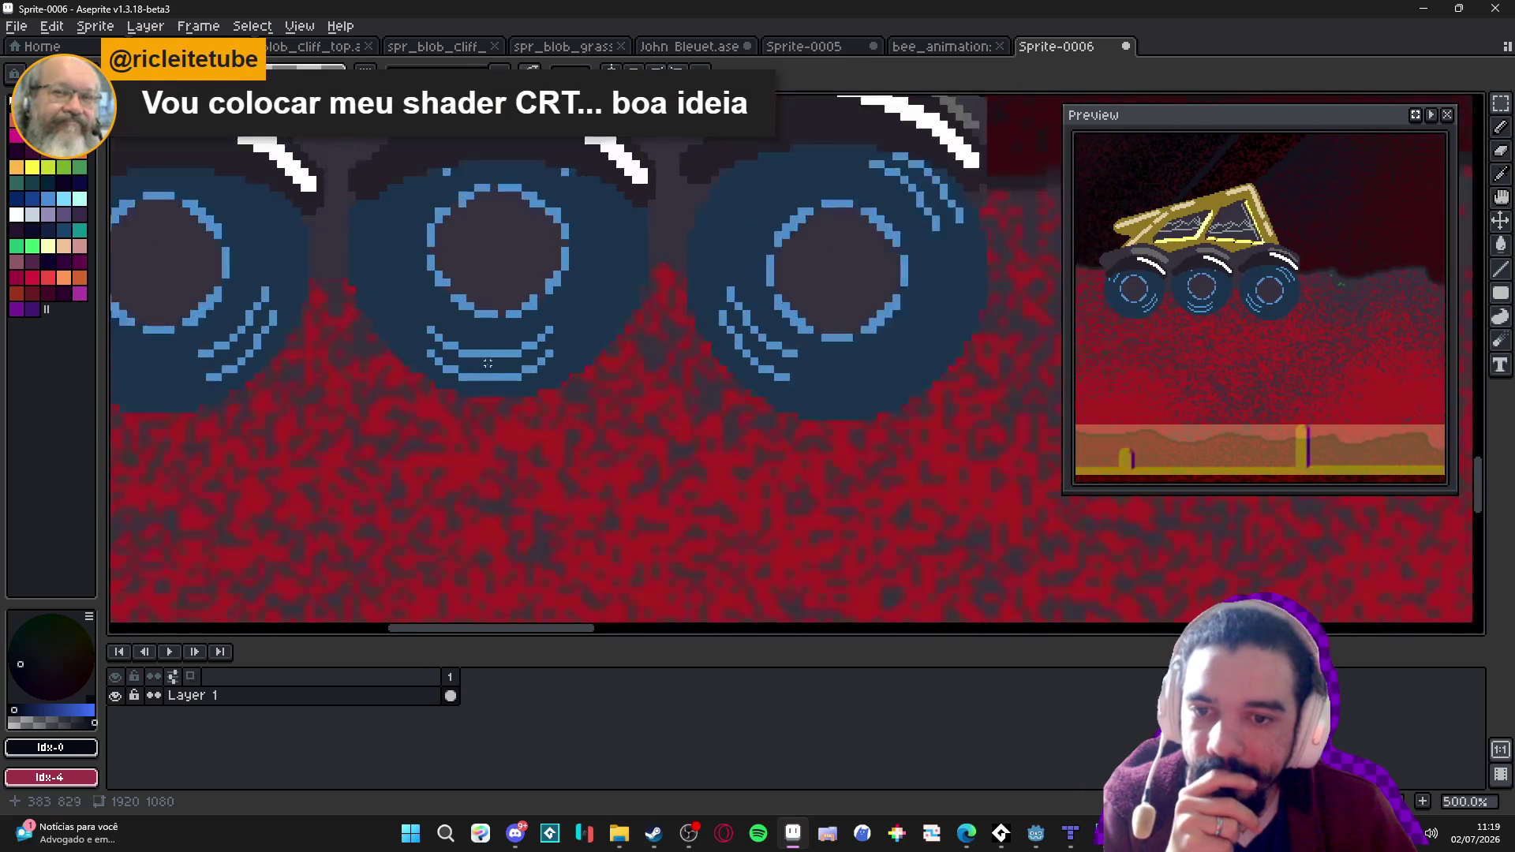
pyautogui.scroll(-3, 475, 384)
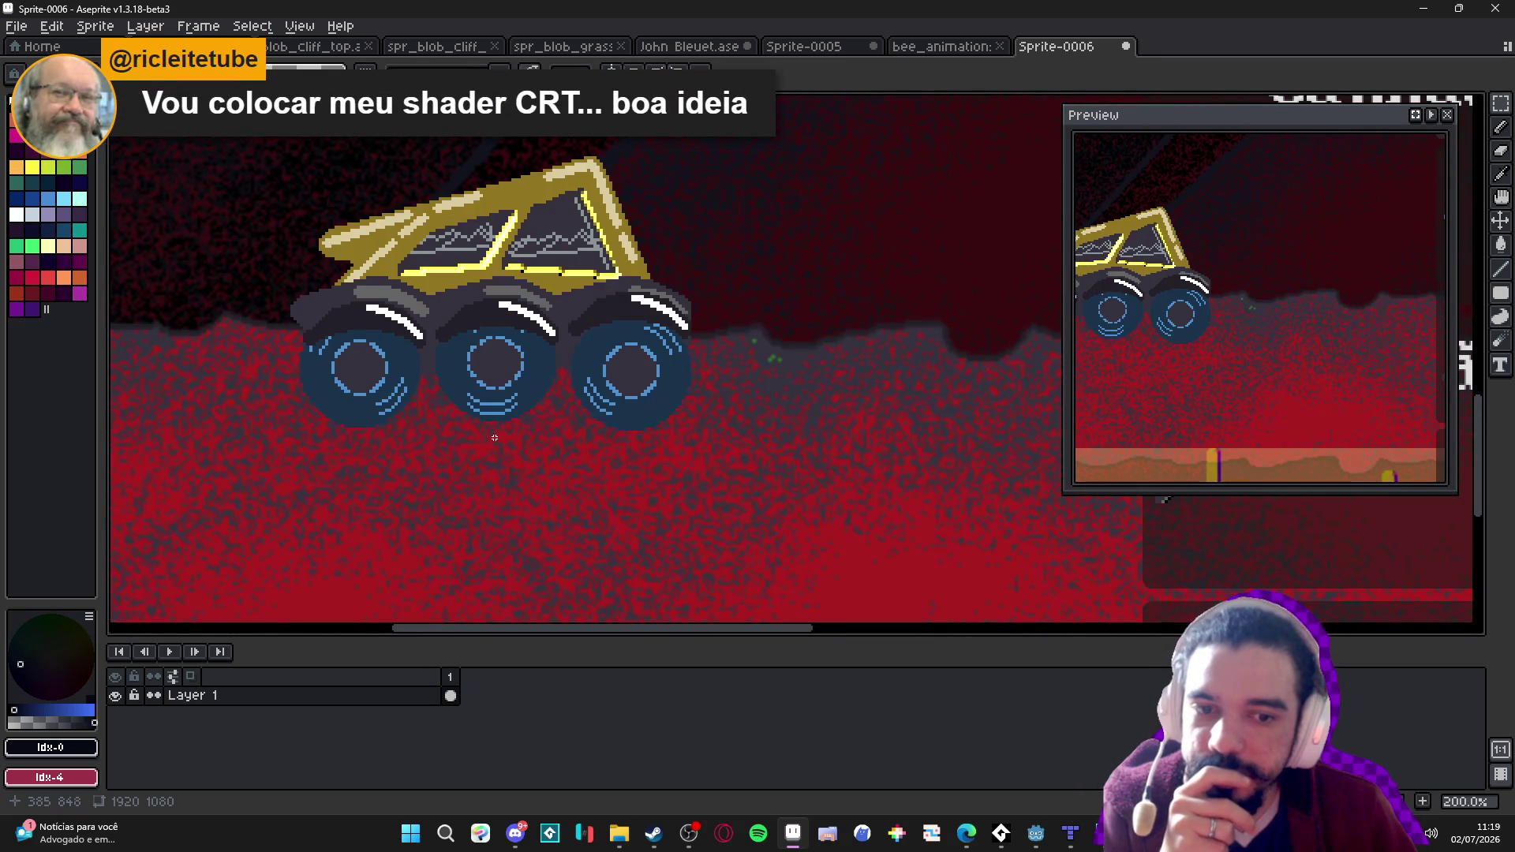
pyautogui.scroll(-1, 777, 375)
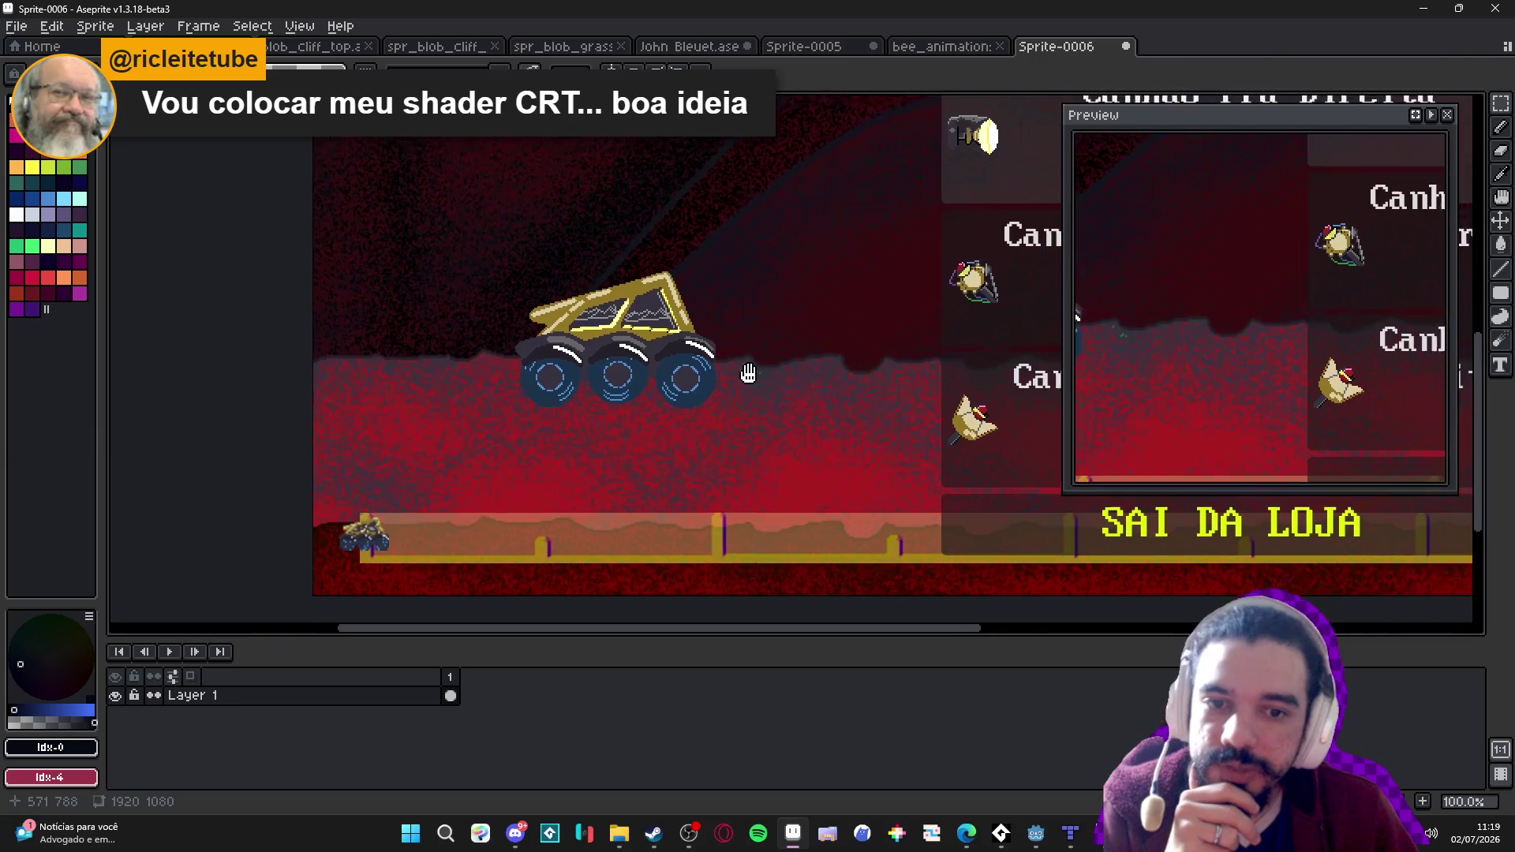
pyautogui.scroll(2, 573, 450)
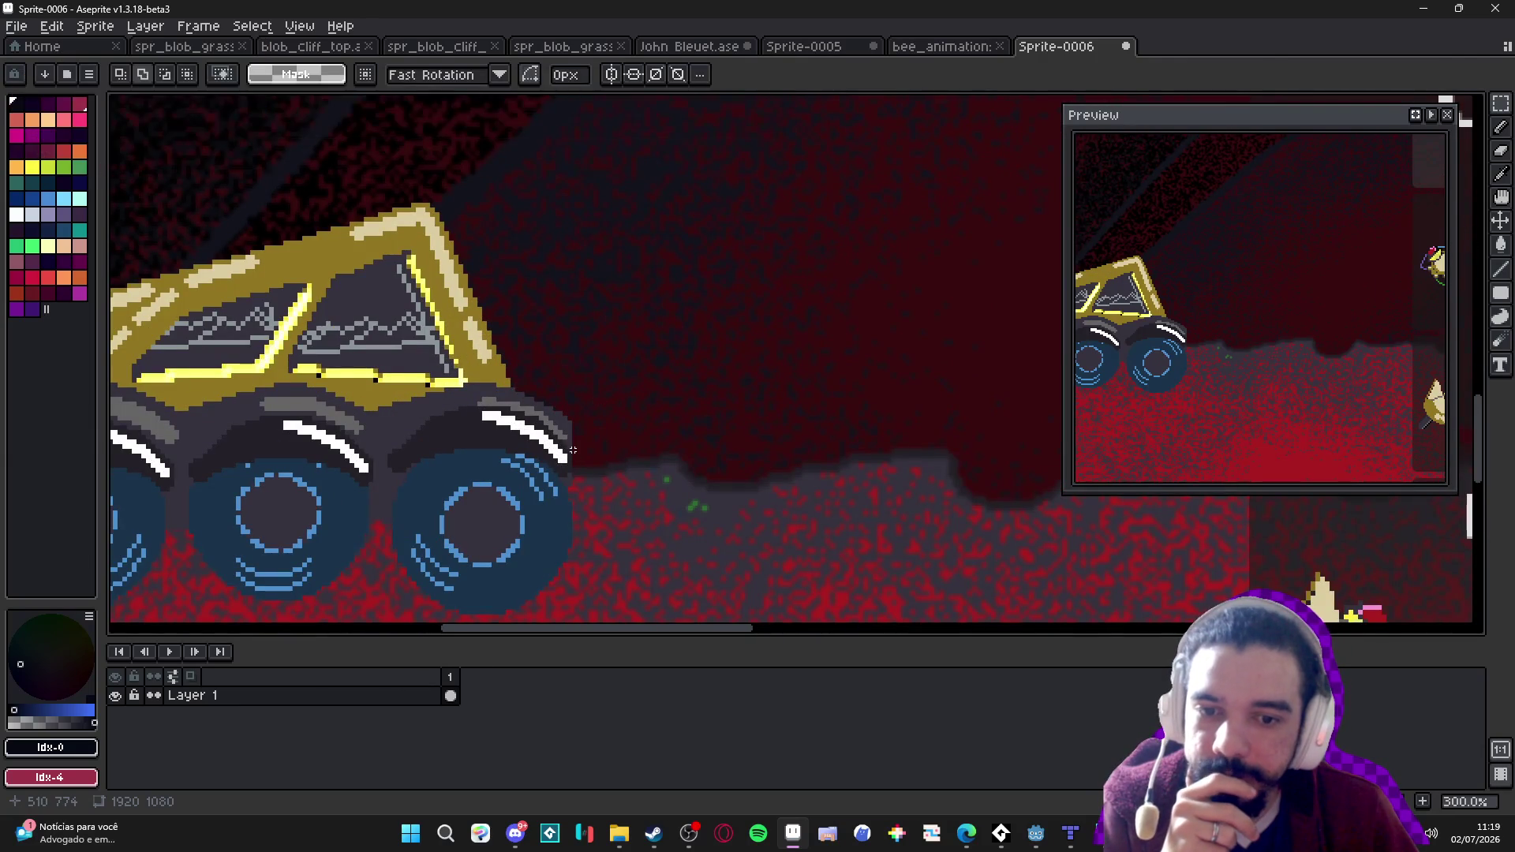
pyautogui.scroll(-3, 573, 450)
pyautogui.scroll(3, 602, 205)
pyautogui.scroll(-3, 602, 204)
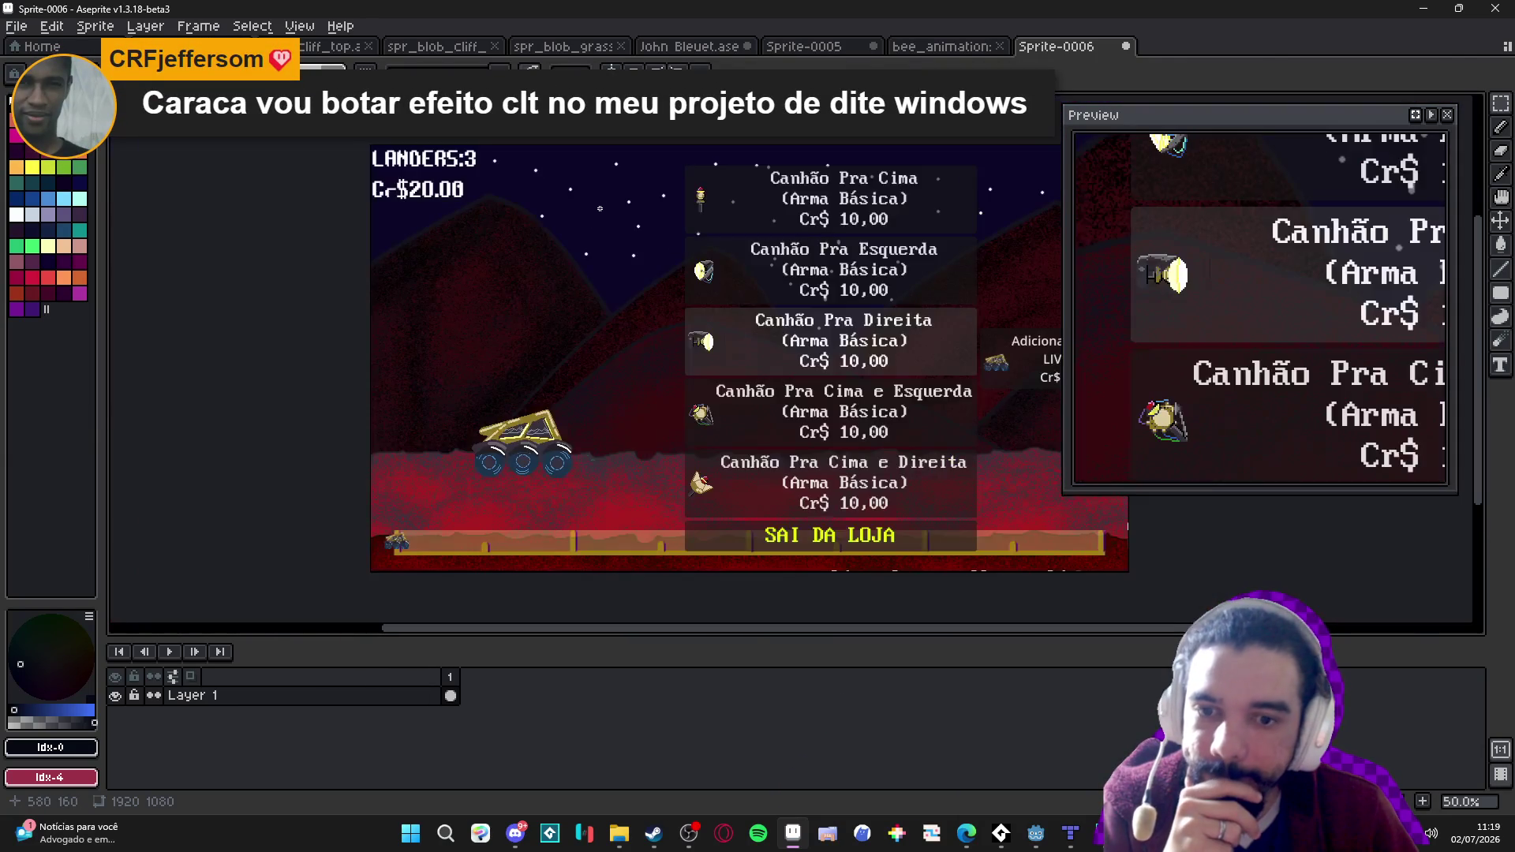
pyautogui.scroll(1, 456, 484)
pyautogui.scroll(3, 456, 484)
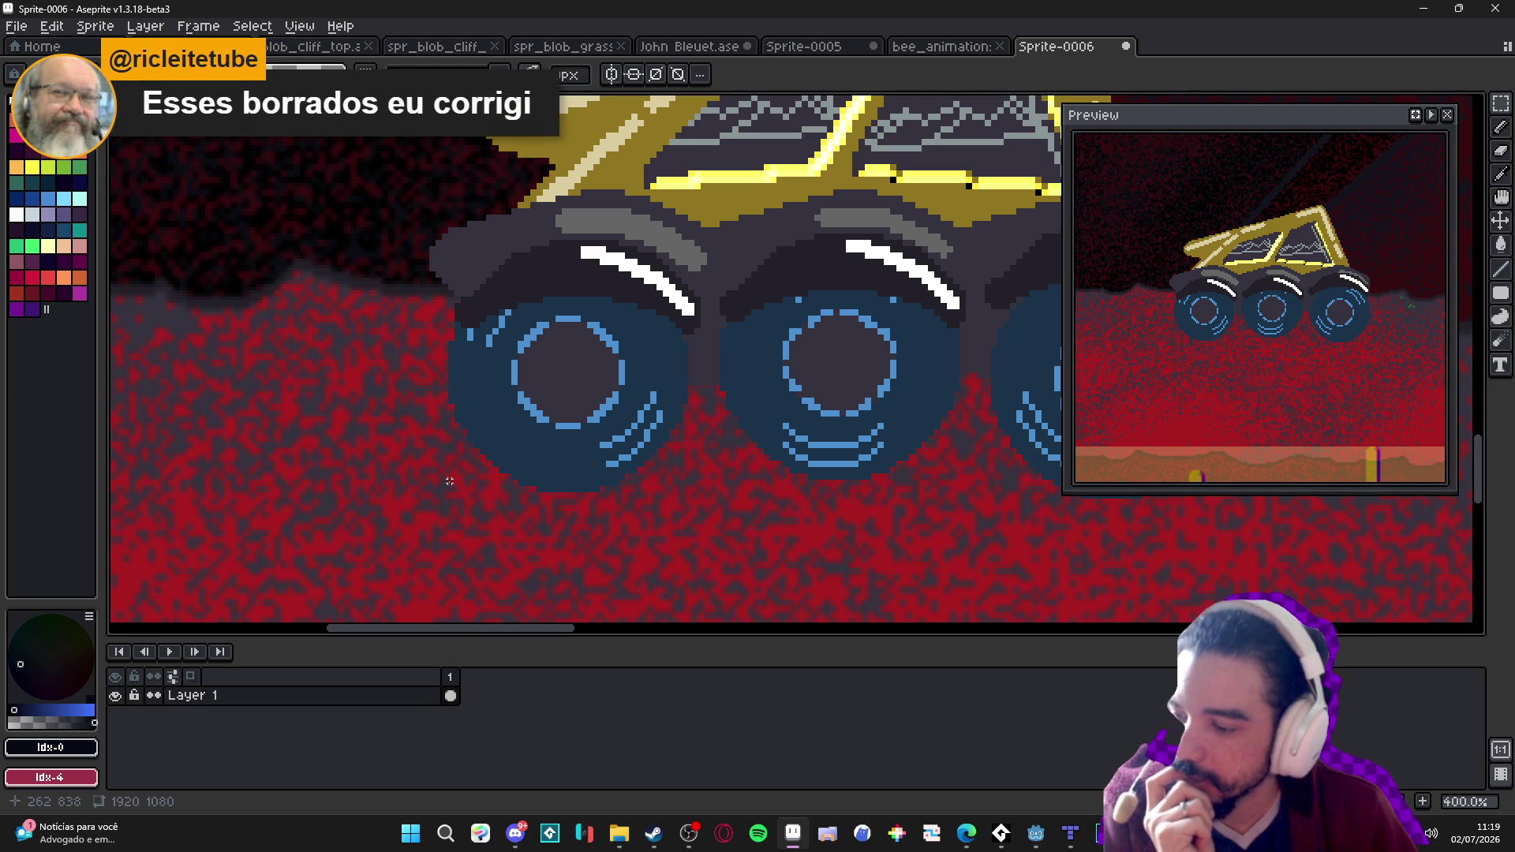
pyautogui.scroll(-2, 449, 480)
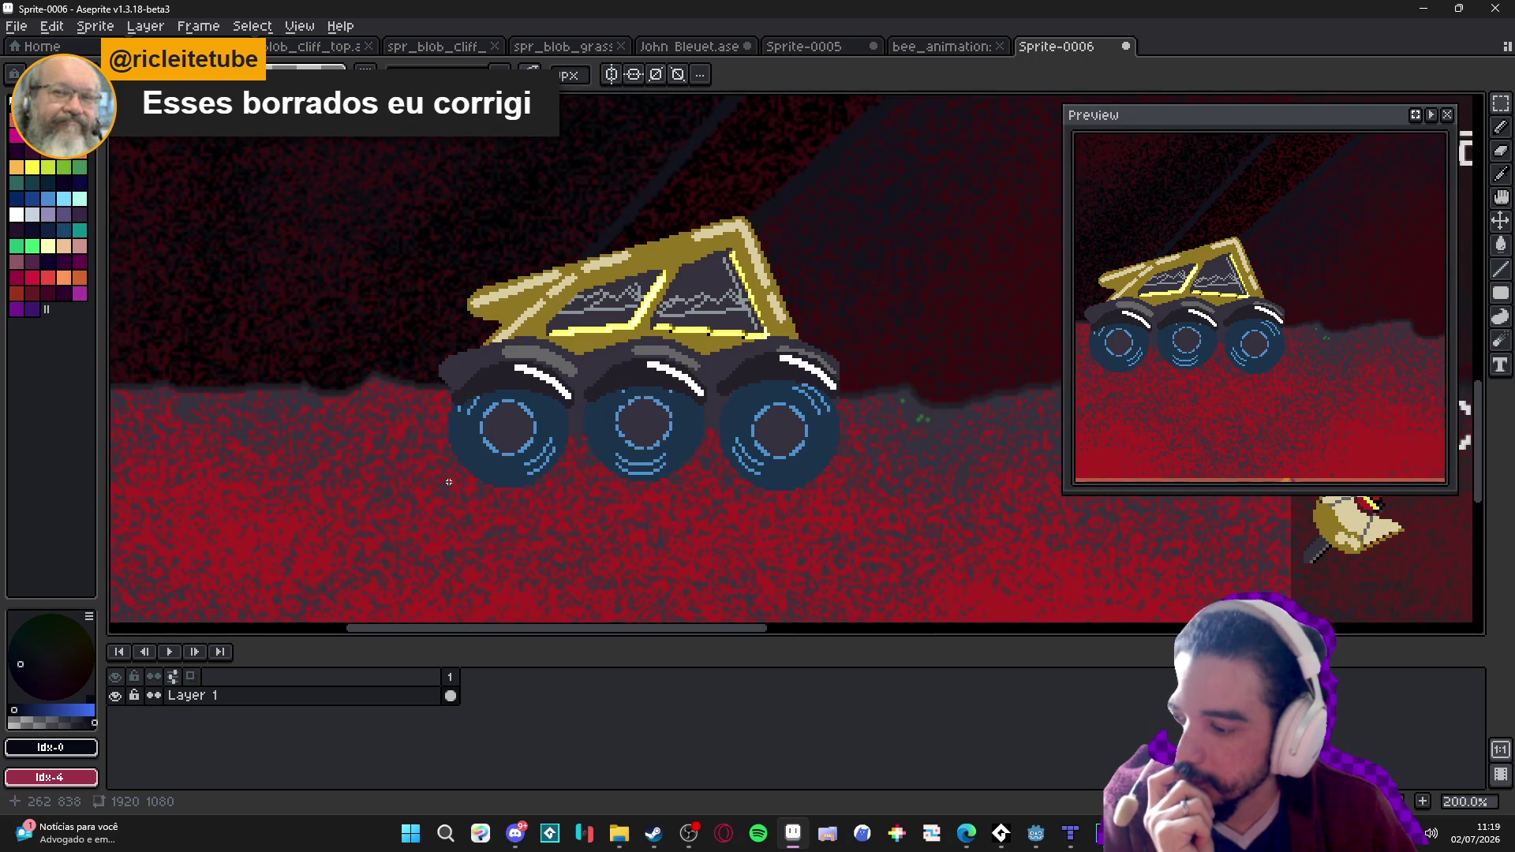
pyautogui.scroll(-1, 449, 481)
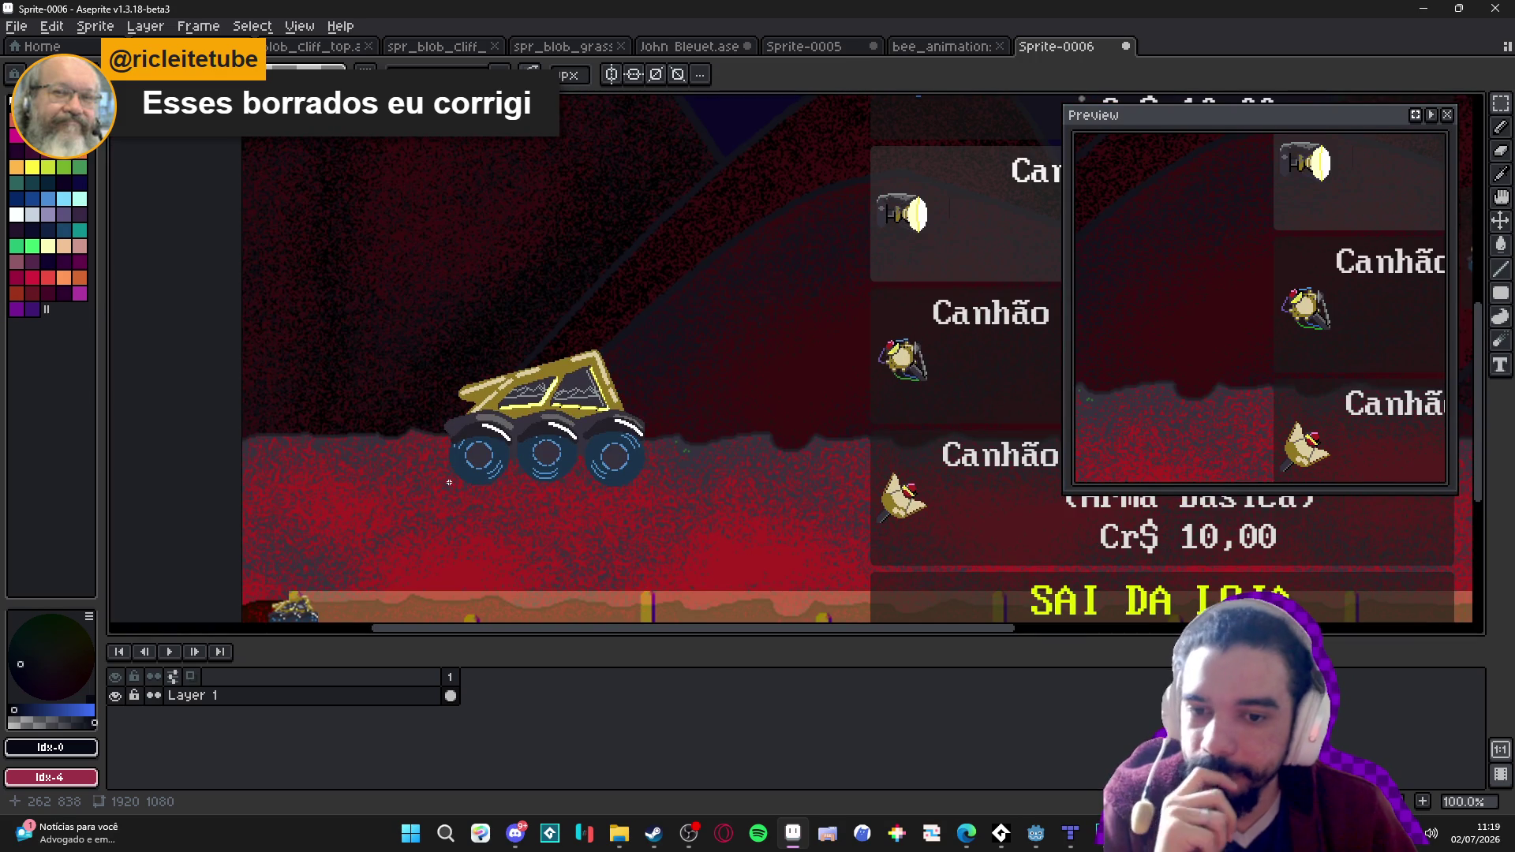
pyautogui.scroll(-1, 449, 482)
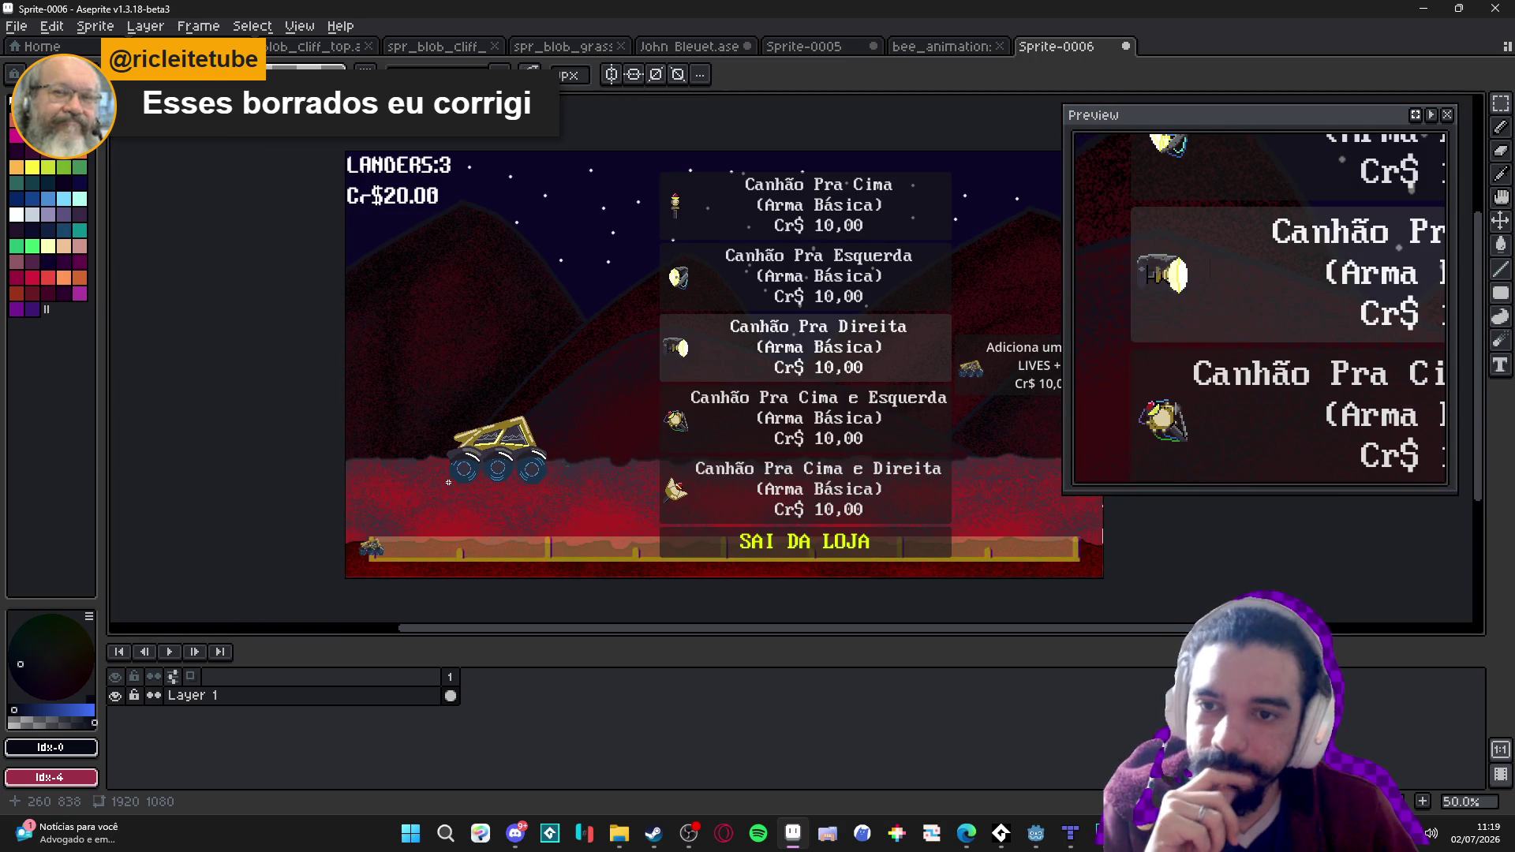
pyautogui.scroll(1, 445, 483)
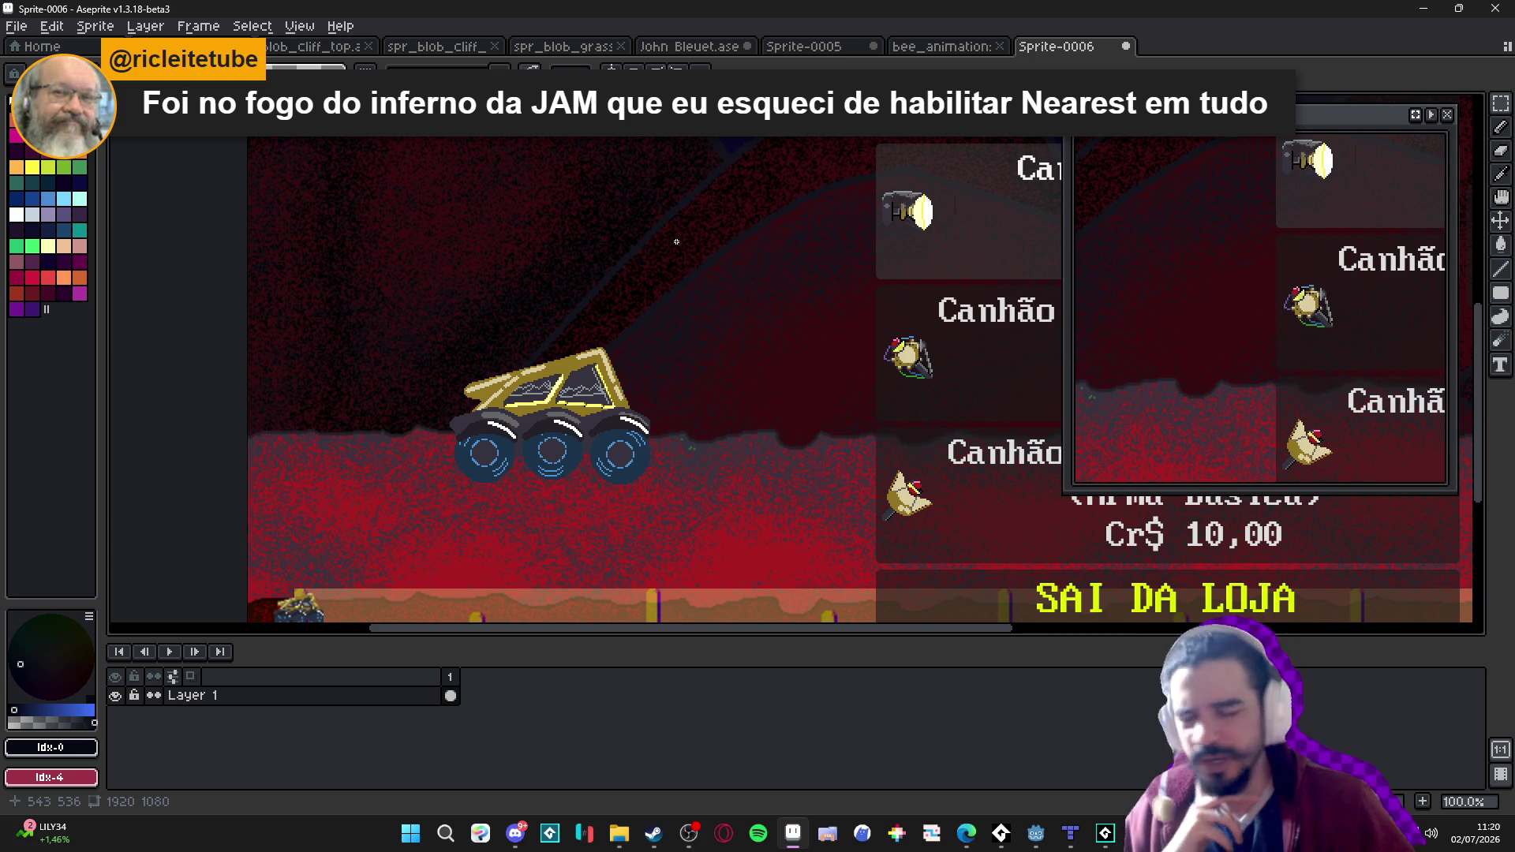
# Look over the Sprite-0006 shop screenshot again, then bring up the File menu.
pyautogui.scroll(-2, 633, 338)
pyautogui.moveTo(568, 430); pyautogui.dragTo(477, 475)
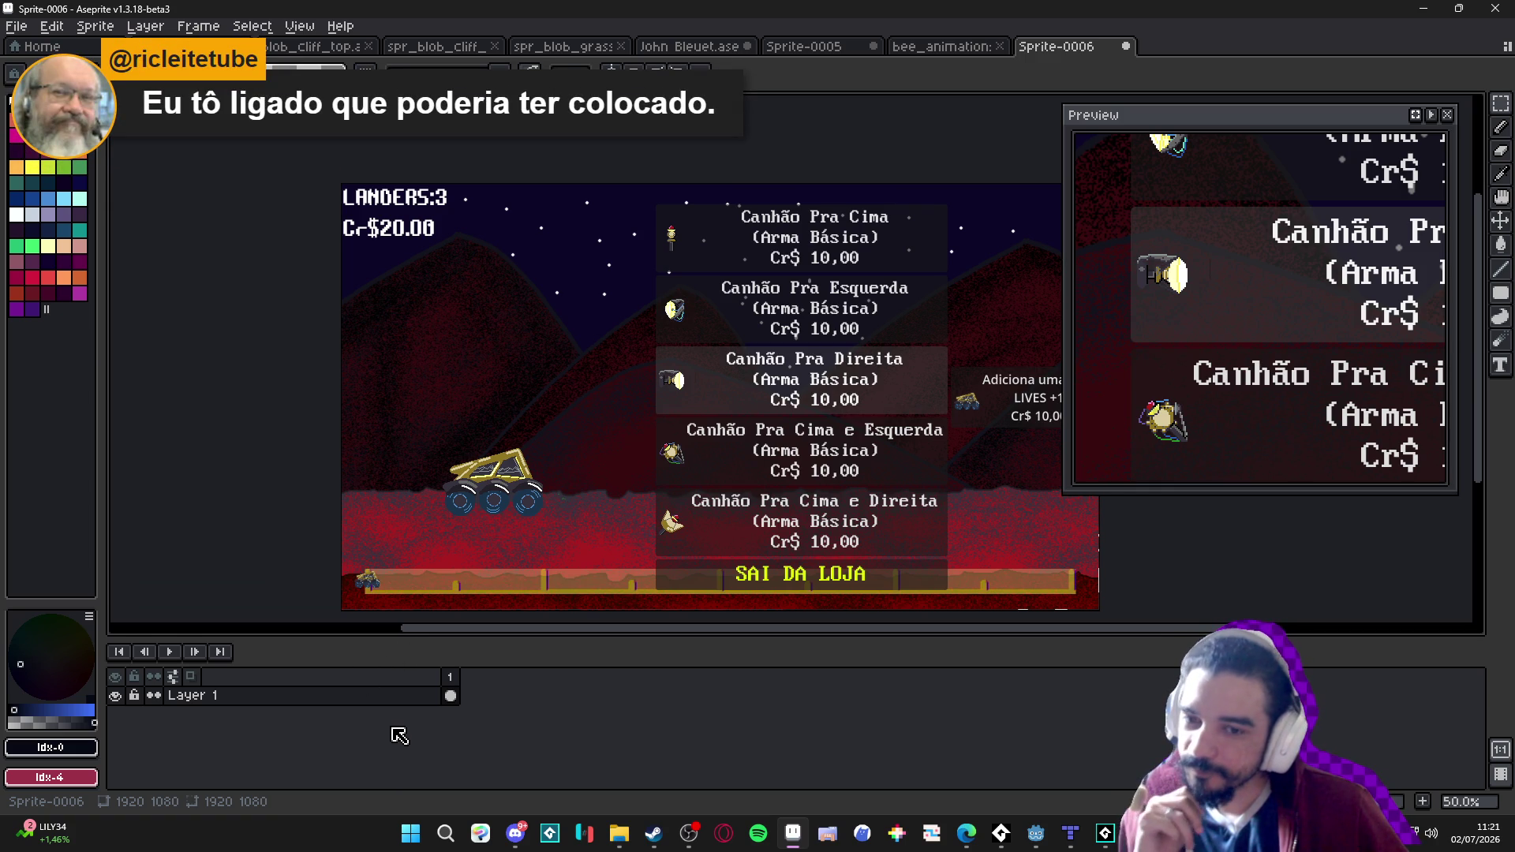
pyautogui.moveTo(471, 427)
pyautogui.mouseDown()
pyautogui.moveTo(342, 439)
pyautogui.moveTo(358, 437)
pyautogui.mouseUp()
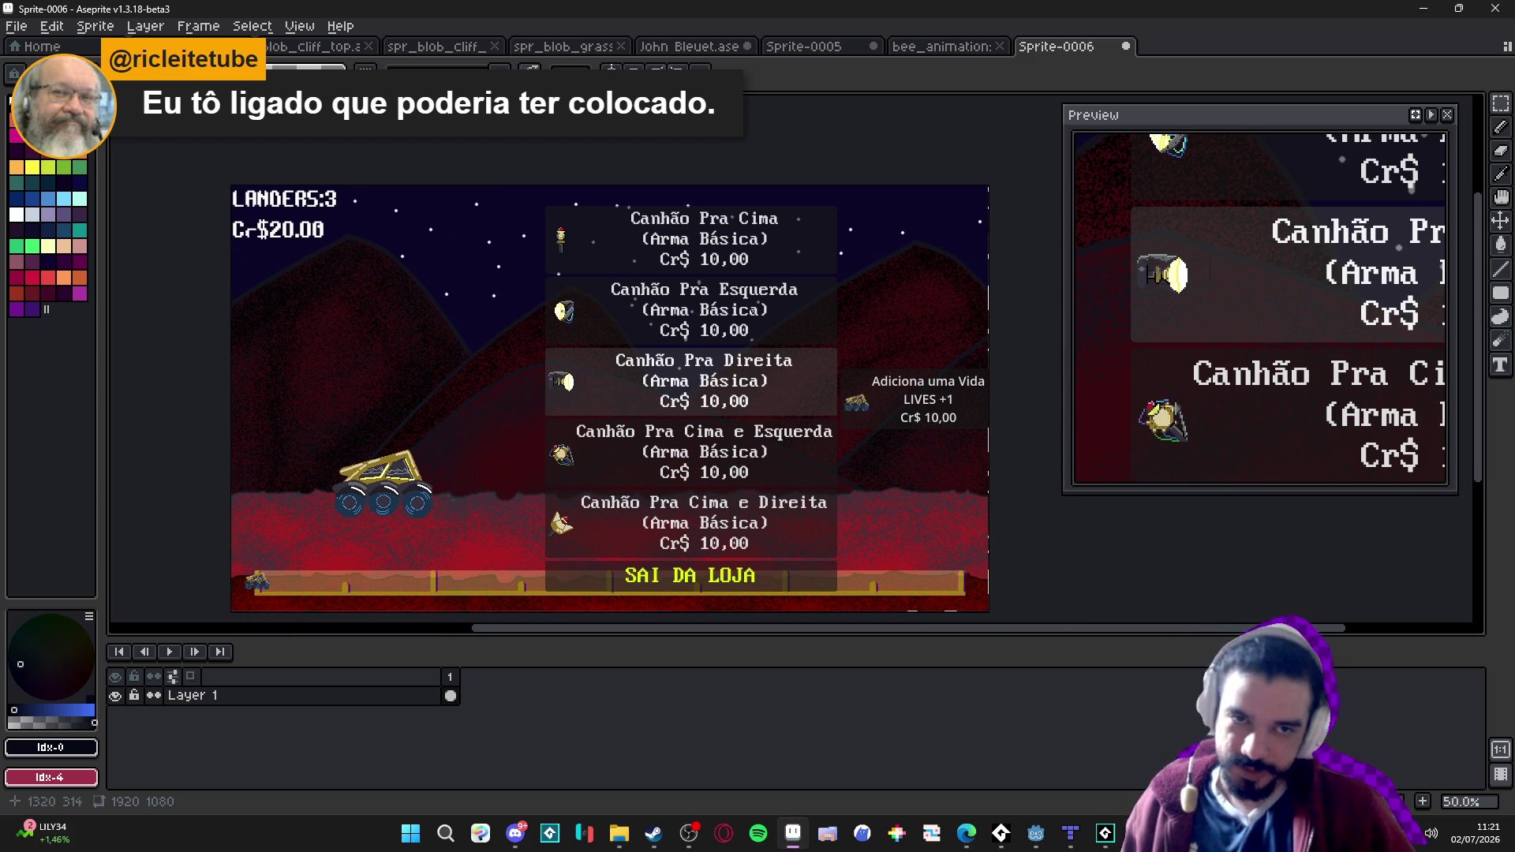
pyautogui.scroll(5, 829, 465)
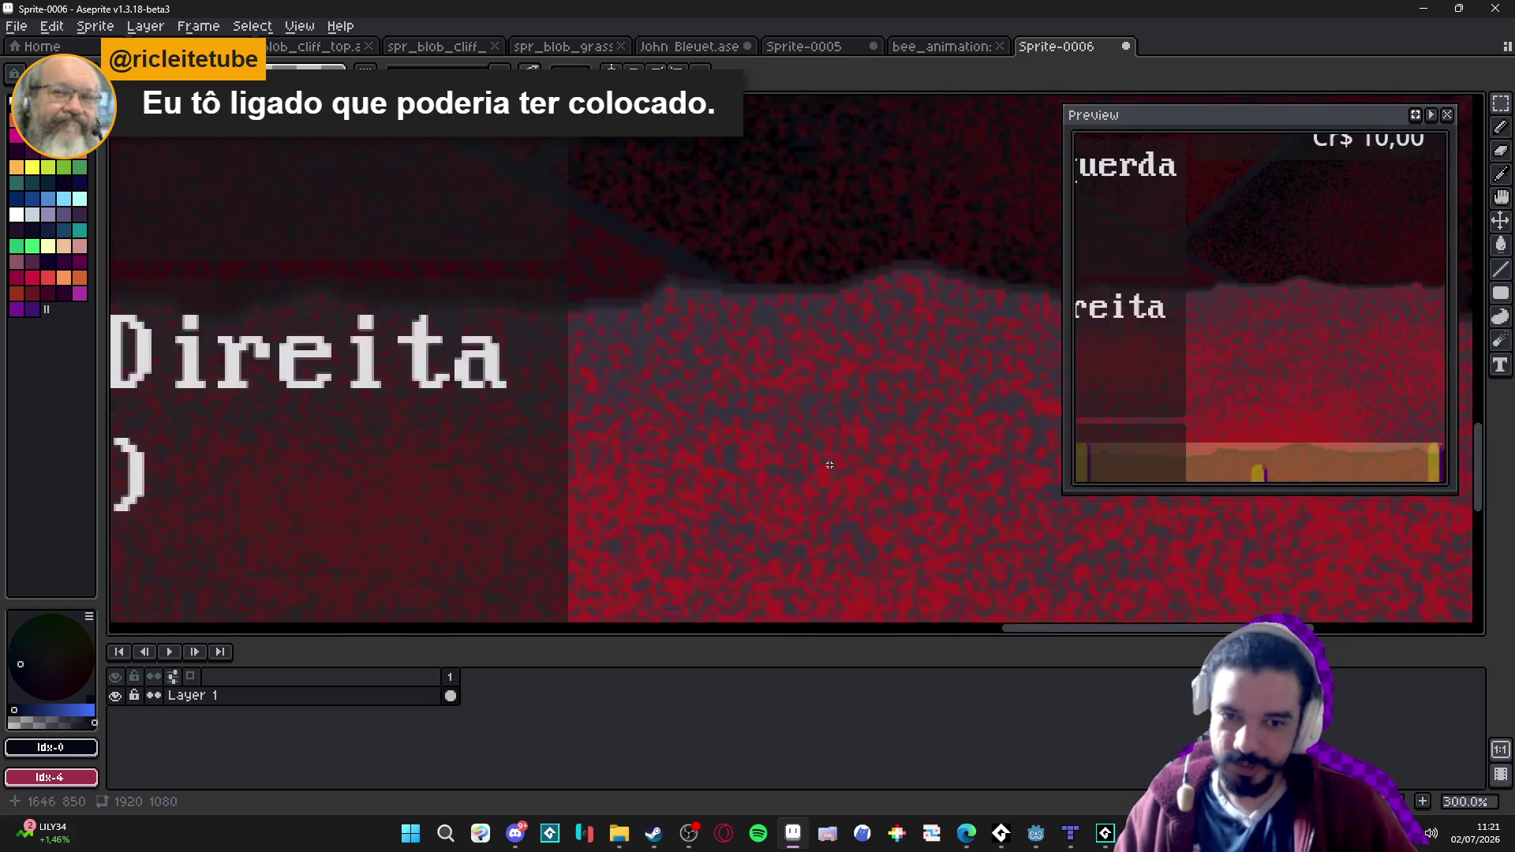
pyautogui.scroll(-1, 842, 528)
pyautogui.click(24, 29)
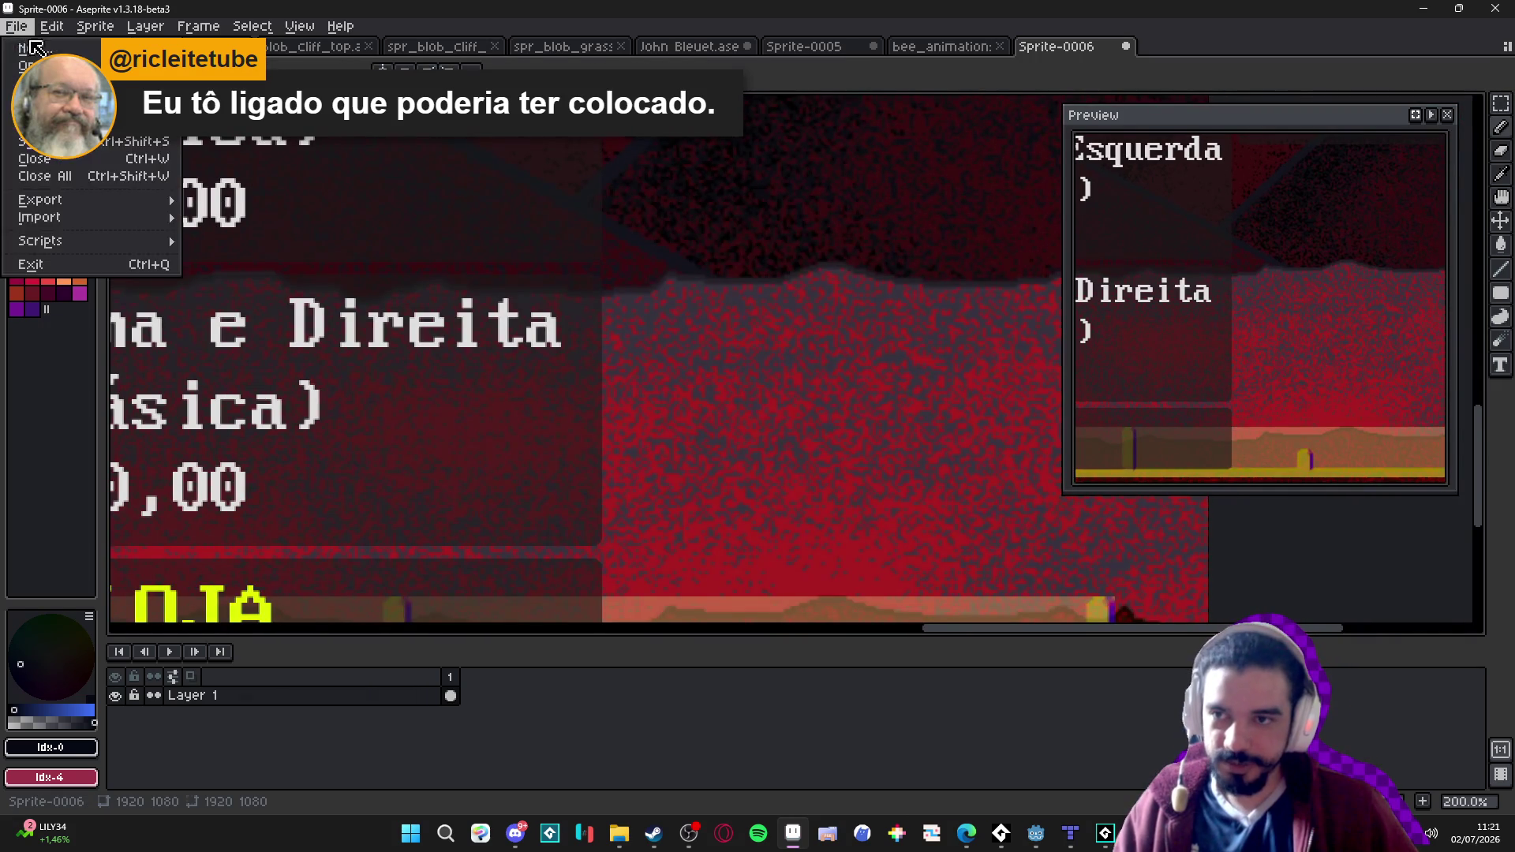
# Create a new blank sprite.
pyautogui.click(28, 46)
pyautogui.click(693, 581)
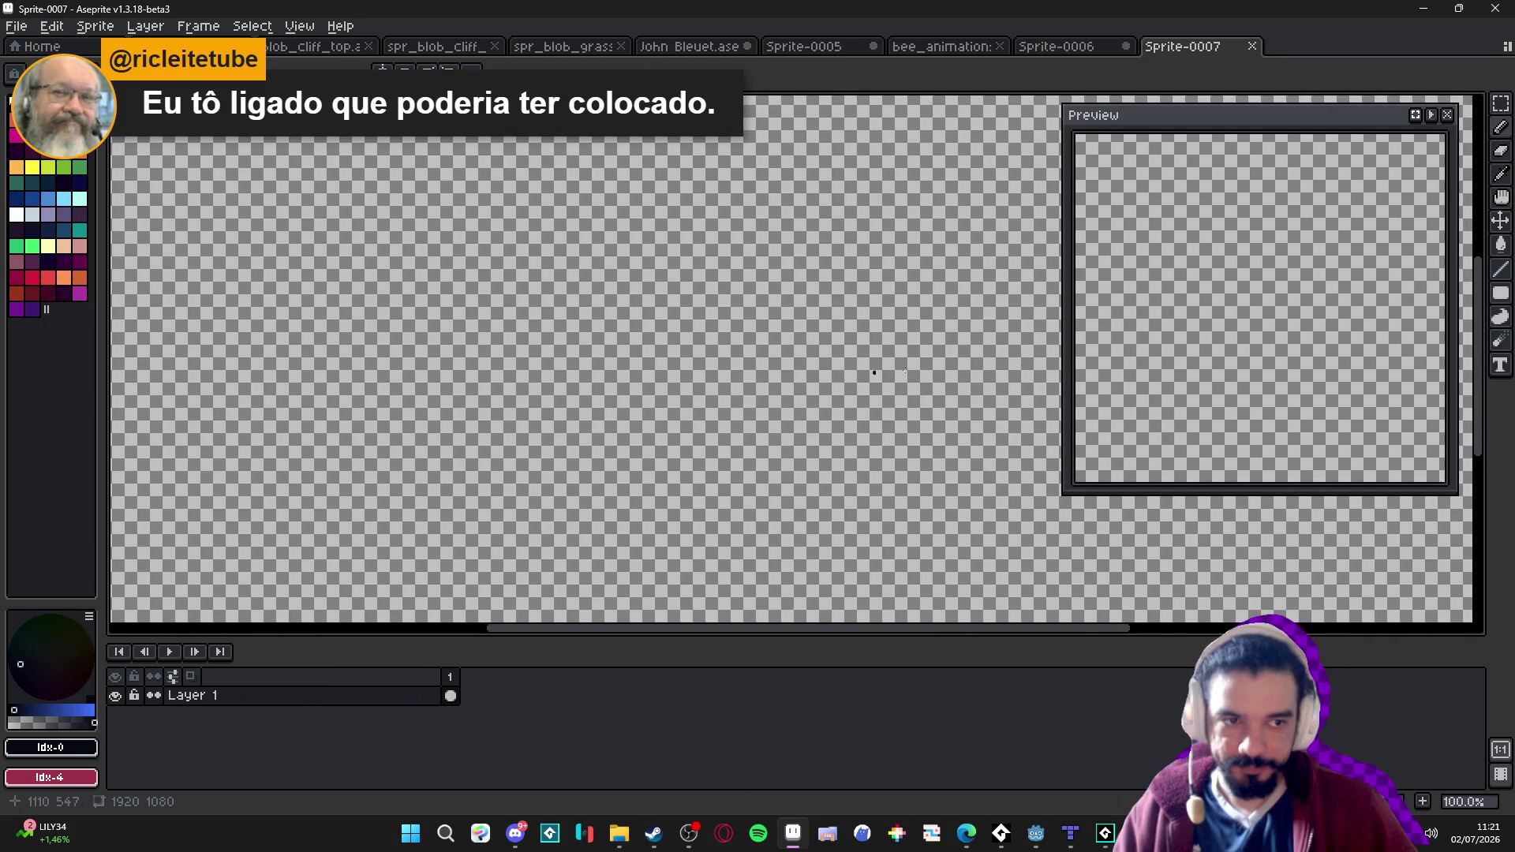
pyautogui.scroll(-2, 671, 353)
pyautogui.scroll(1, 690, 355)
# Shrink the sprite's canvas to about 906×478.
pyautogui.hotkey('ctrl', 'alt', 'c')
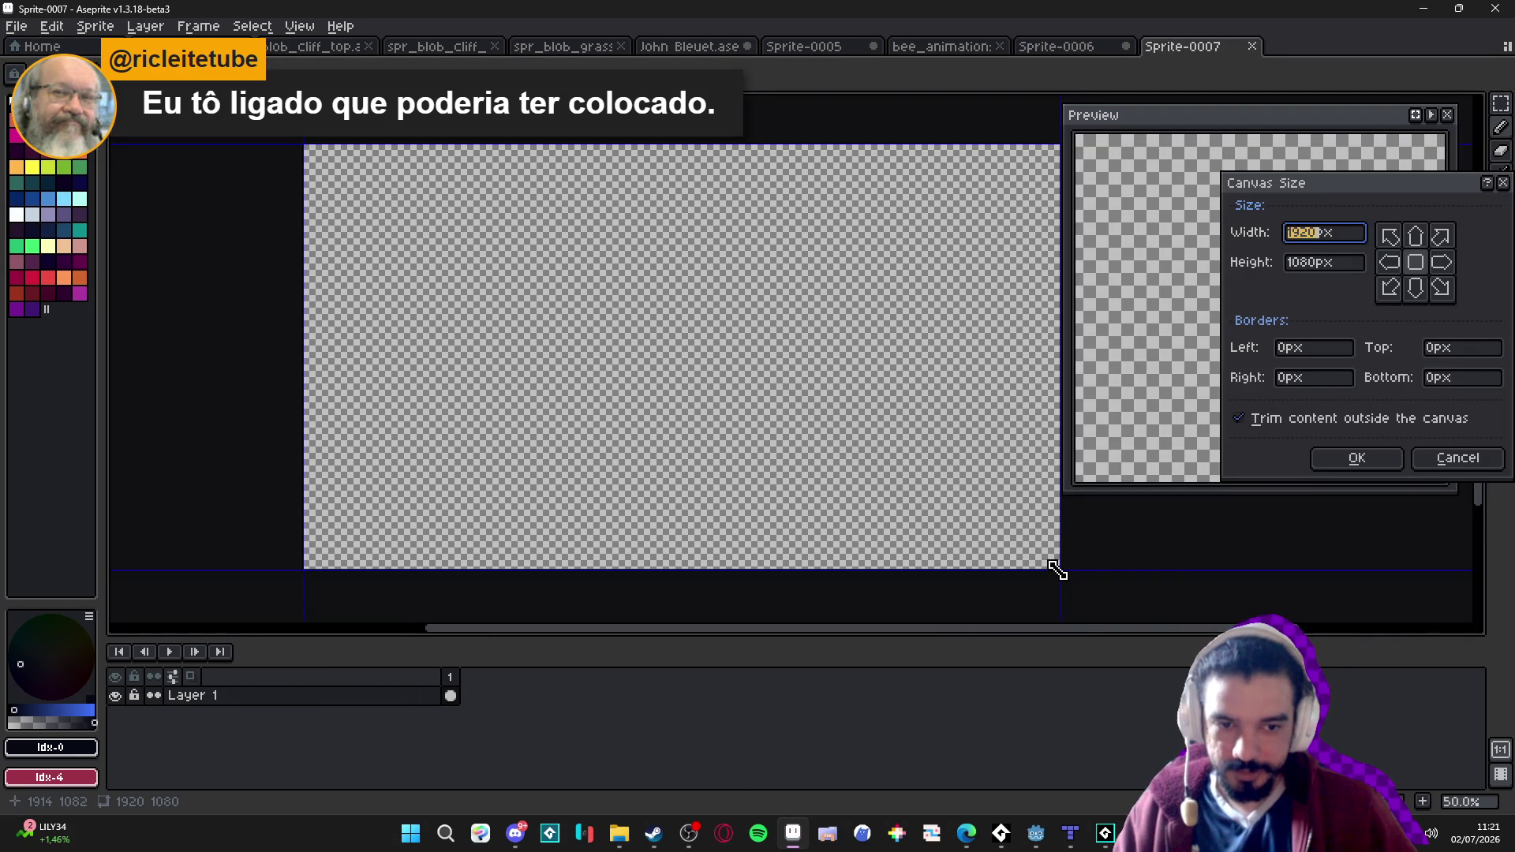
pyautogui.moveTo(1058, 570); pyautogui.dragTo(661, 333)
pyautogui.click(1356, 458)
pyautogui.scroll(2, 758, 392)
pyautogui.scroll(1, 825, 315)
pyautogui.scroll(1, 547, 281)
pyautogui.scroll(1, 486, 268)
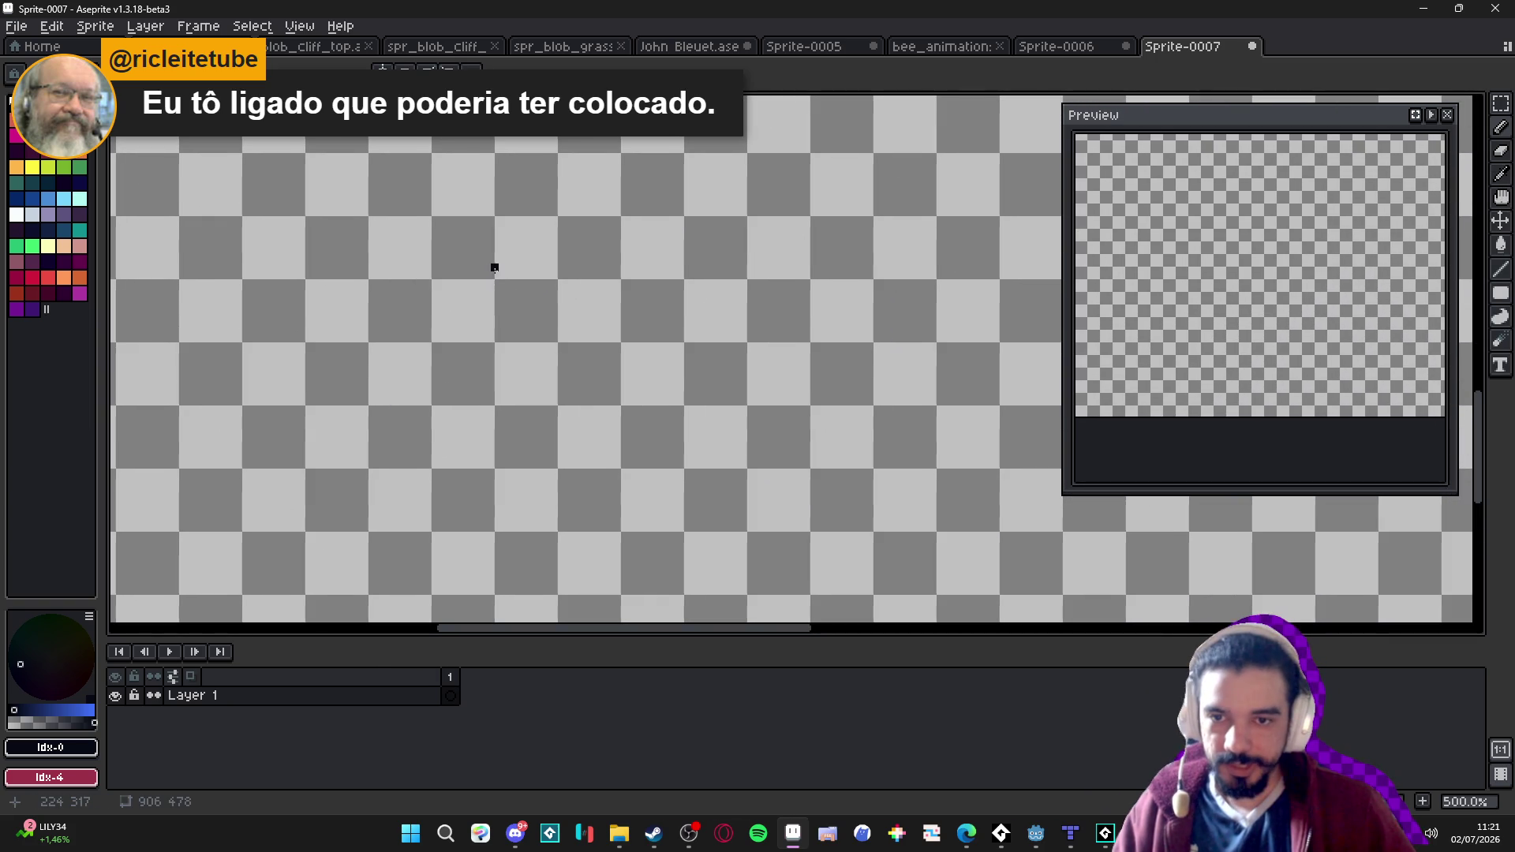
pyautogui.scroll(-3, 555, 263)
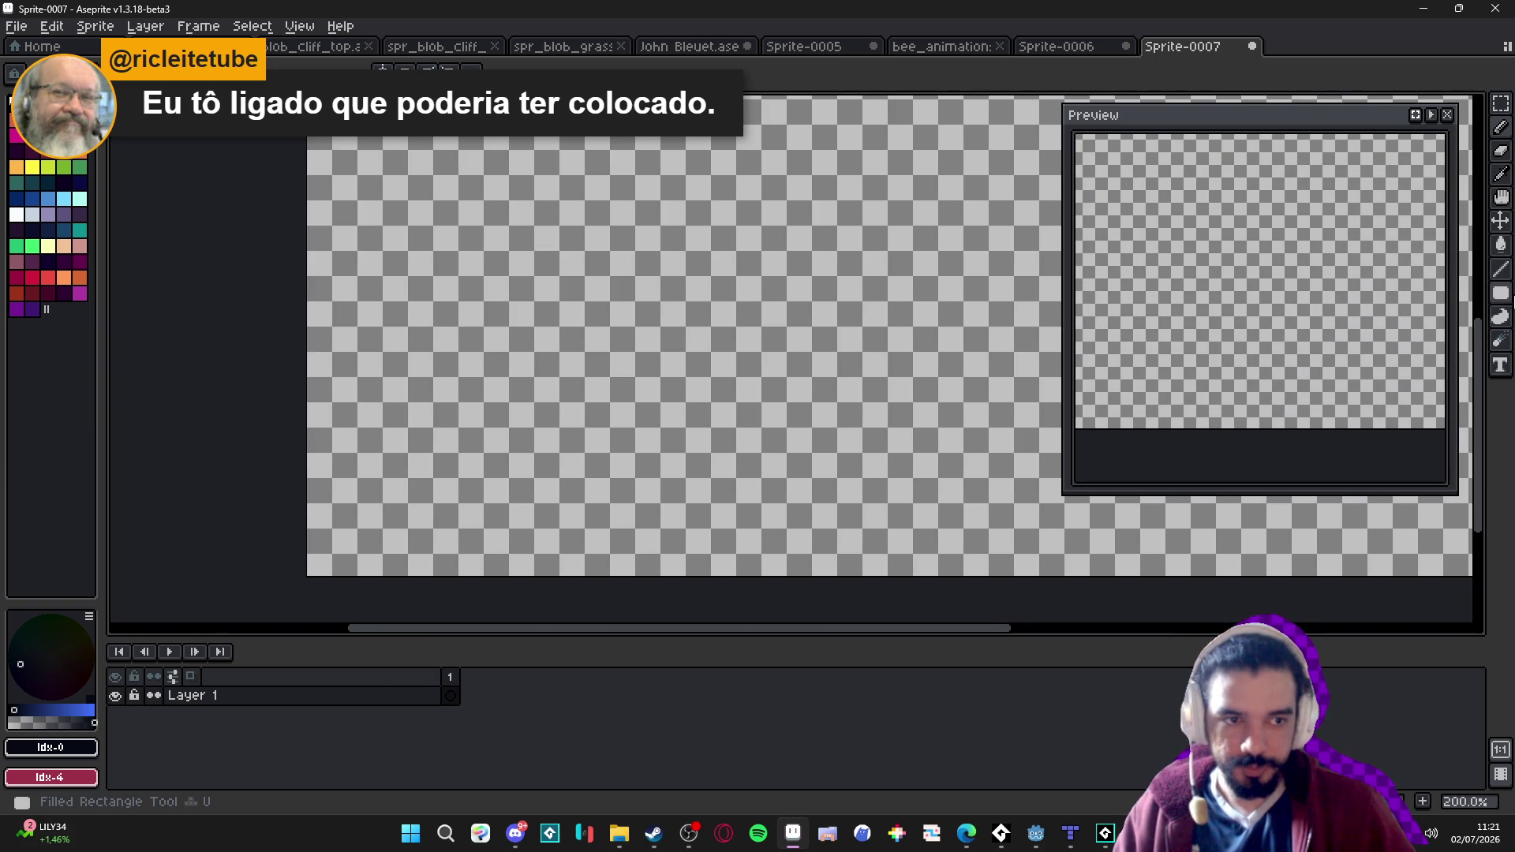
# Fill the canvas with a dark-to-pink gradient using Bayer Matrix 4x4 dithering.
pyautogui.click(1500, 341)
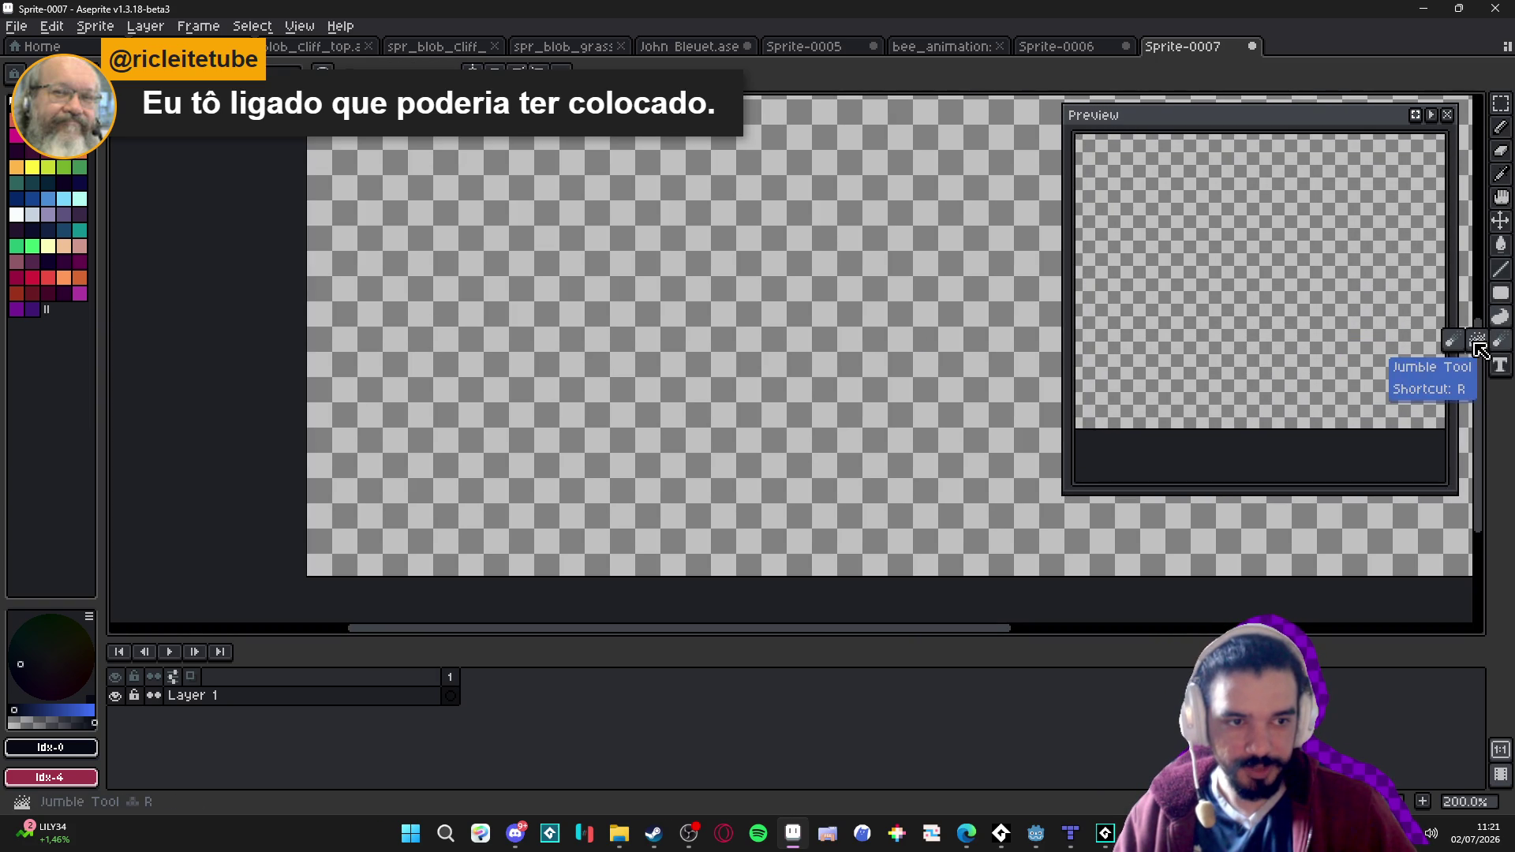
pyautogui.click(1500, 245)
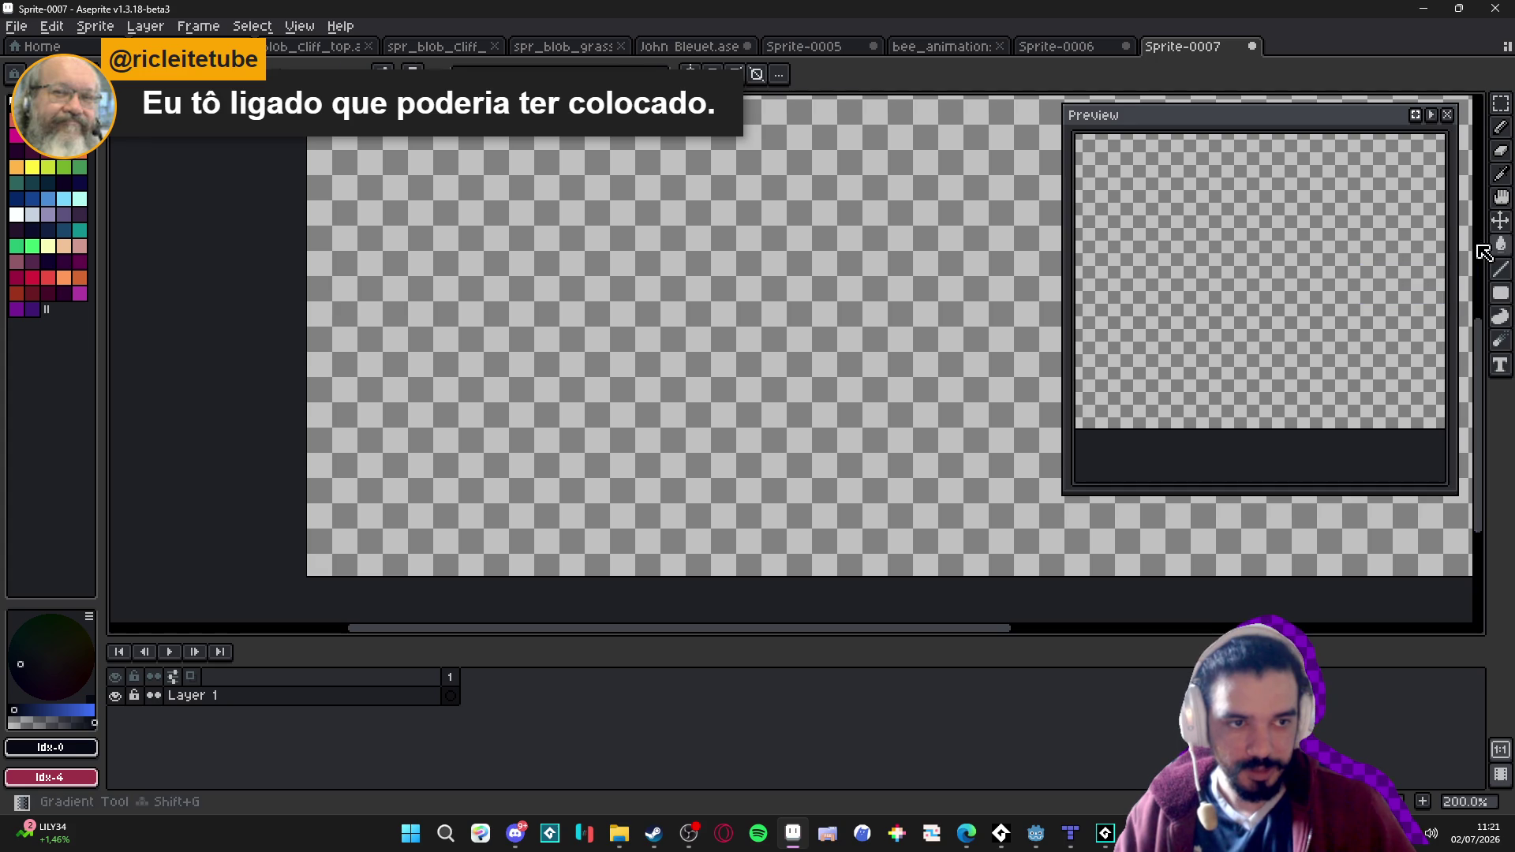
pyautogui.click(1482, 250)
pyautogui.click(631, 69)
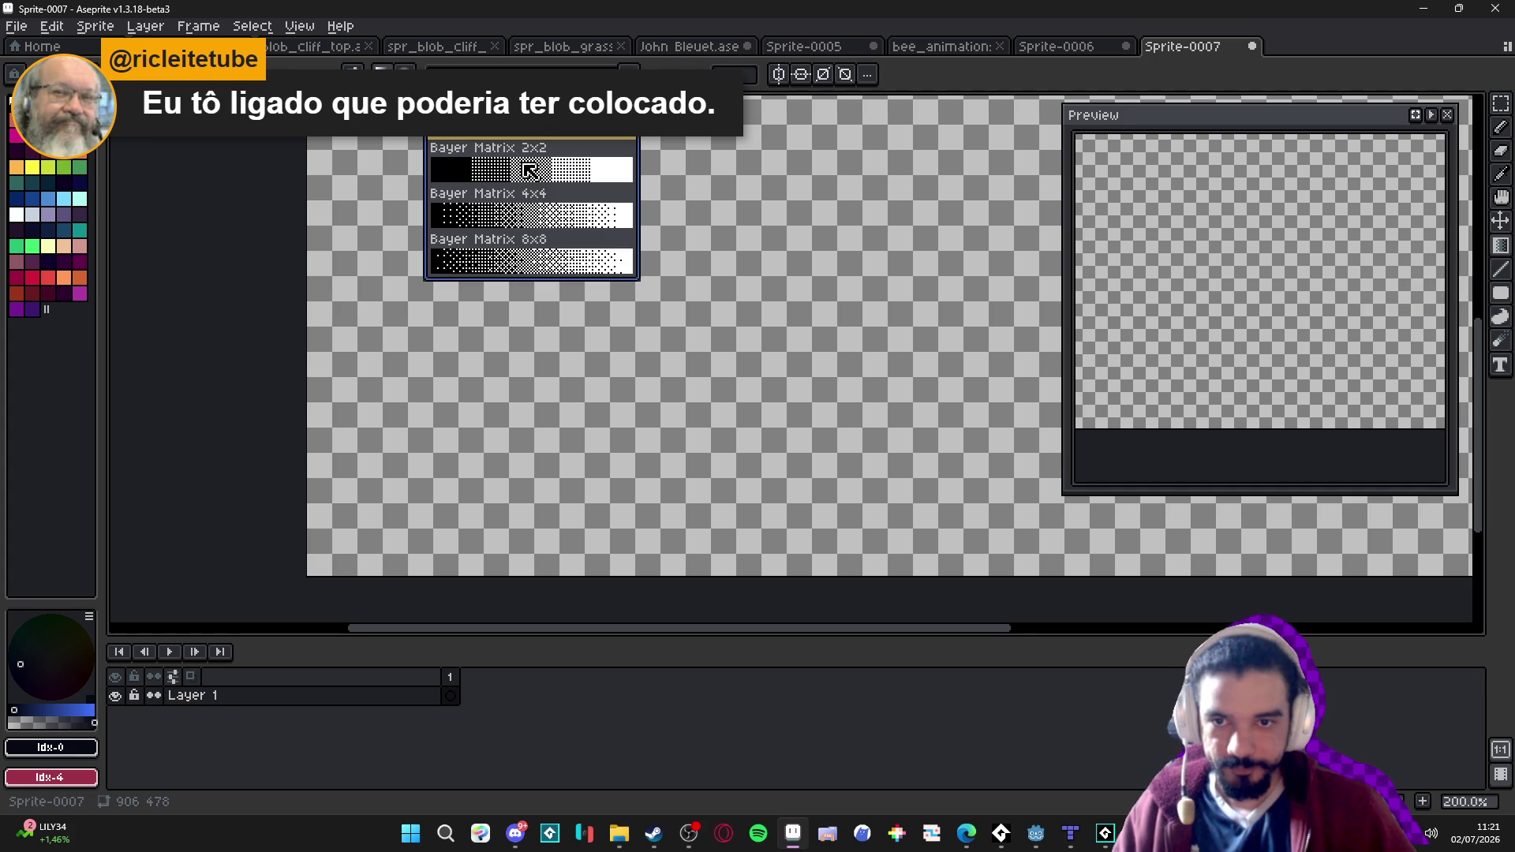
pyautogui.click(536, 217)
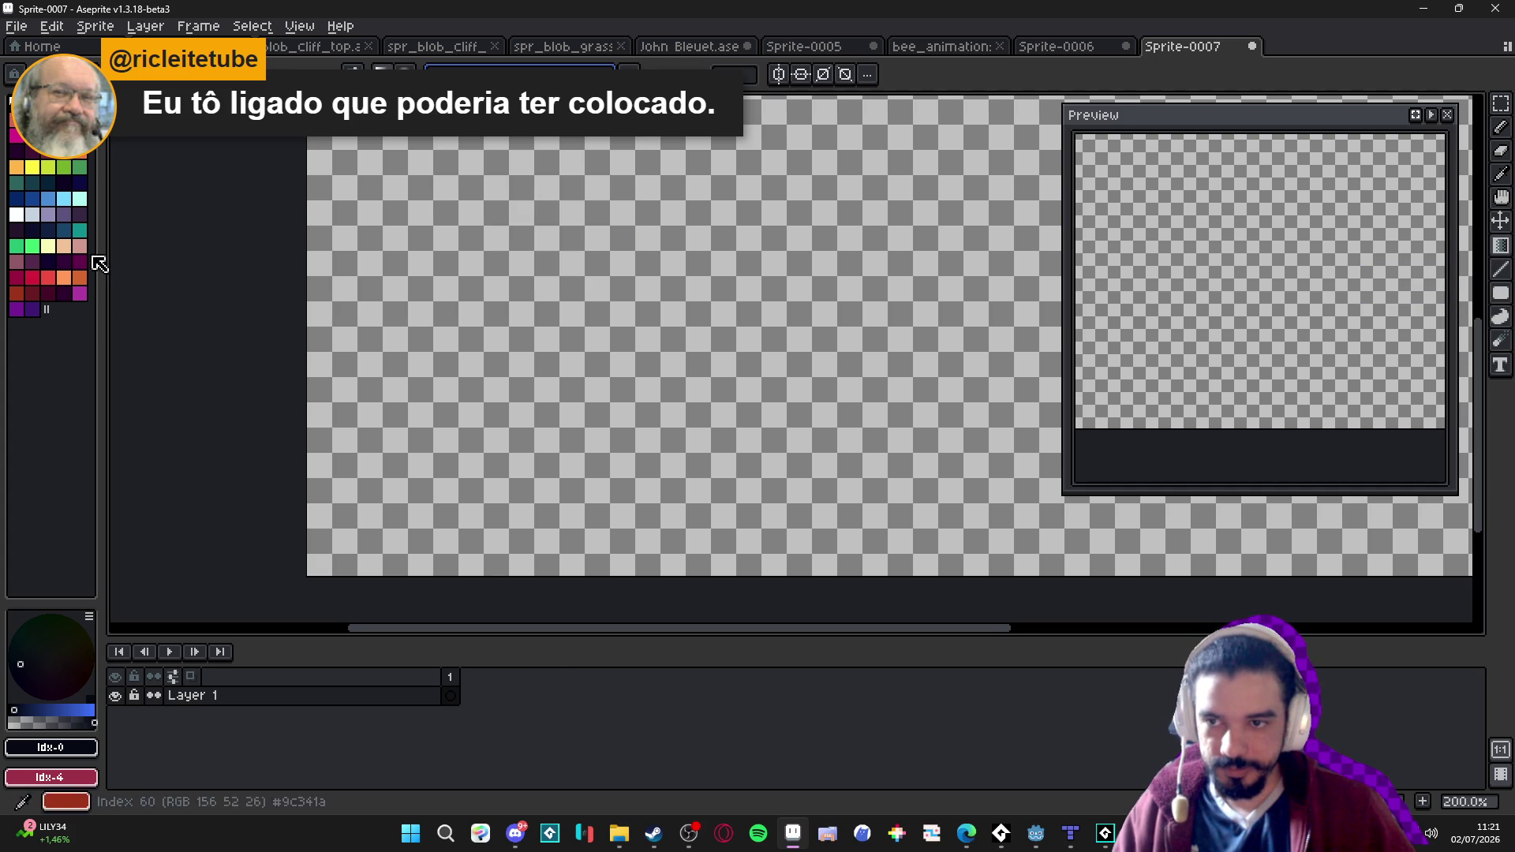
pyautogui.moveTo(615, 189)
pyautogui.mouseDown()
pyautogui.moveTo(618, 412)
pyautogui.moveTo(659, 471)
pyautogui.moveTo(686, 445)
pyautogui.mouseUp()
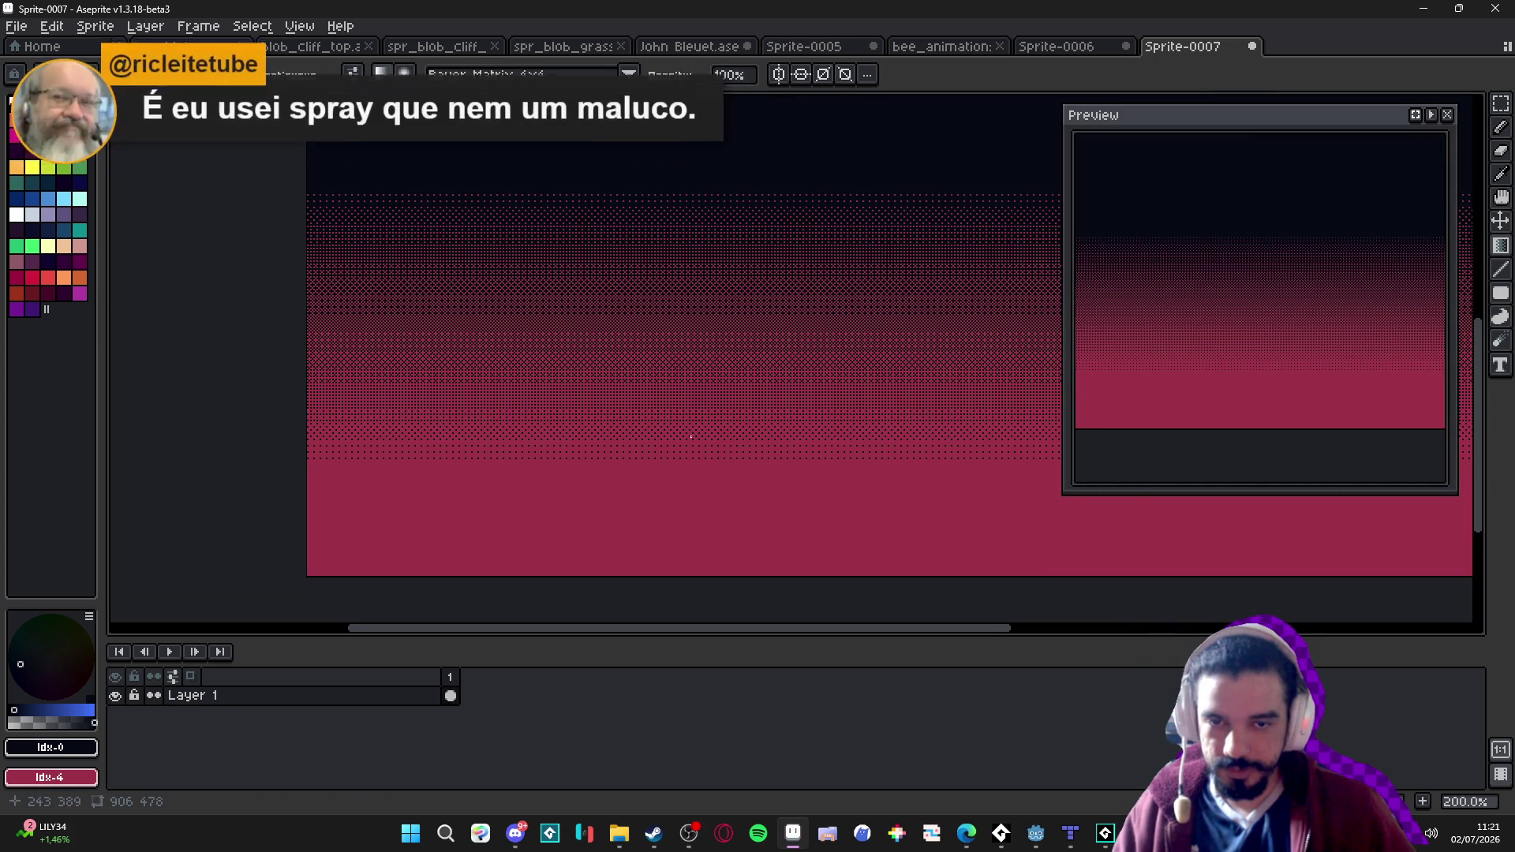
# Sample pink #9c3247 from the gradient and dot a few pink pixels into the dark sky.
pyautogui.scroll(-2, 686, 444)
pyautogui.scroll(2, 595, 412)
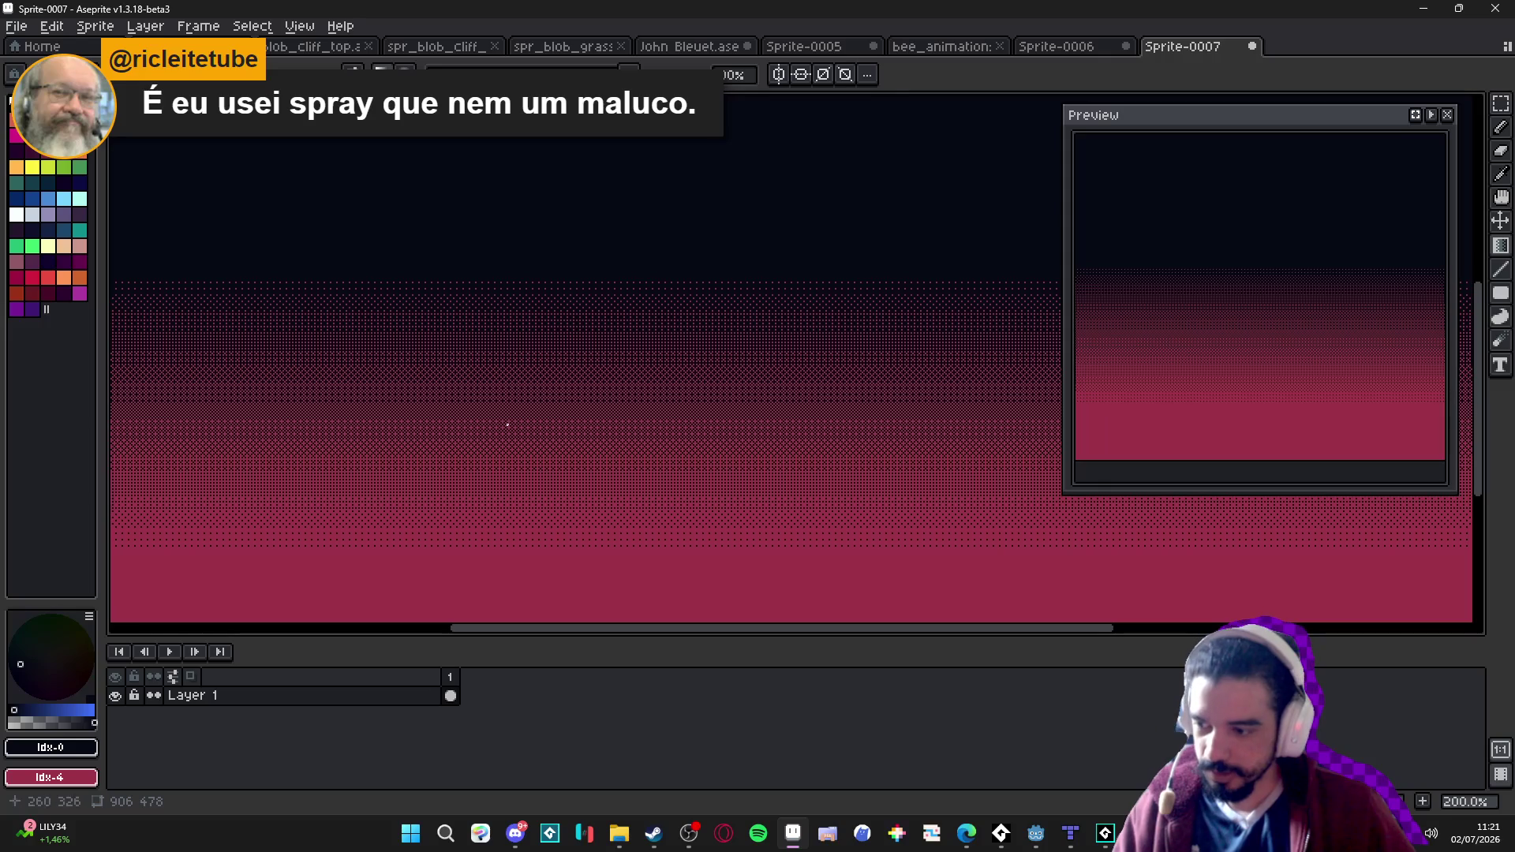
pyautogui.moveTo(488, 305)
pyautogui.mouseDown()
pyautogui.moveTo(541, 345)
pyautogui.moveTo(534, 329)
pyautogui.mouseUp()
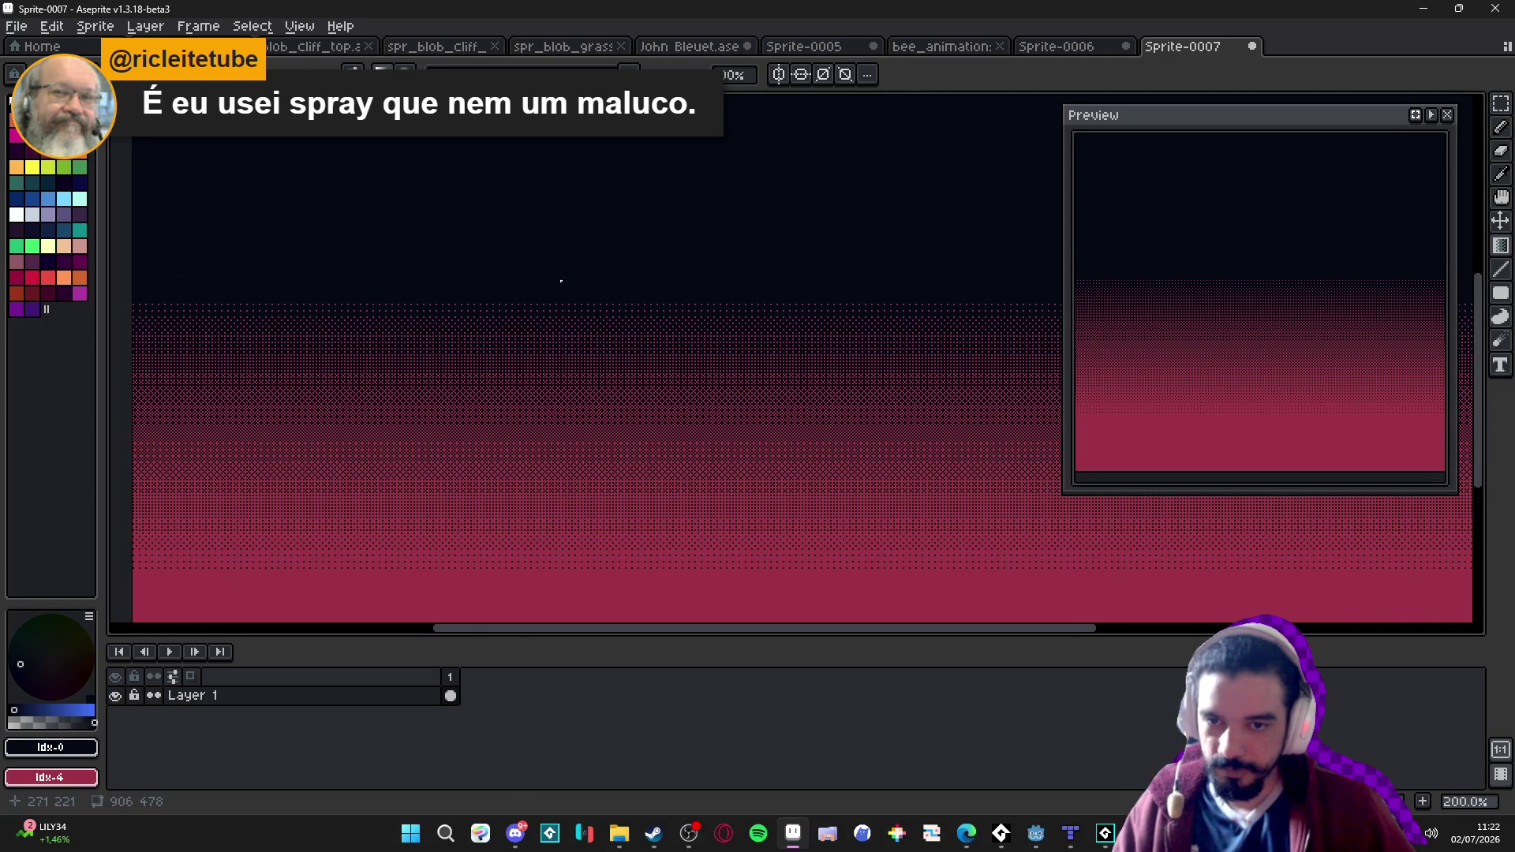
pyautogui.scroll(5, 521, 361)
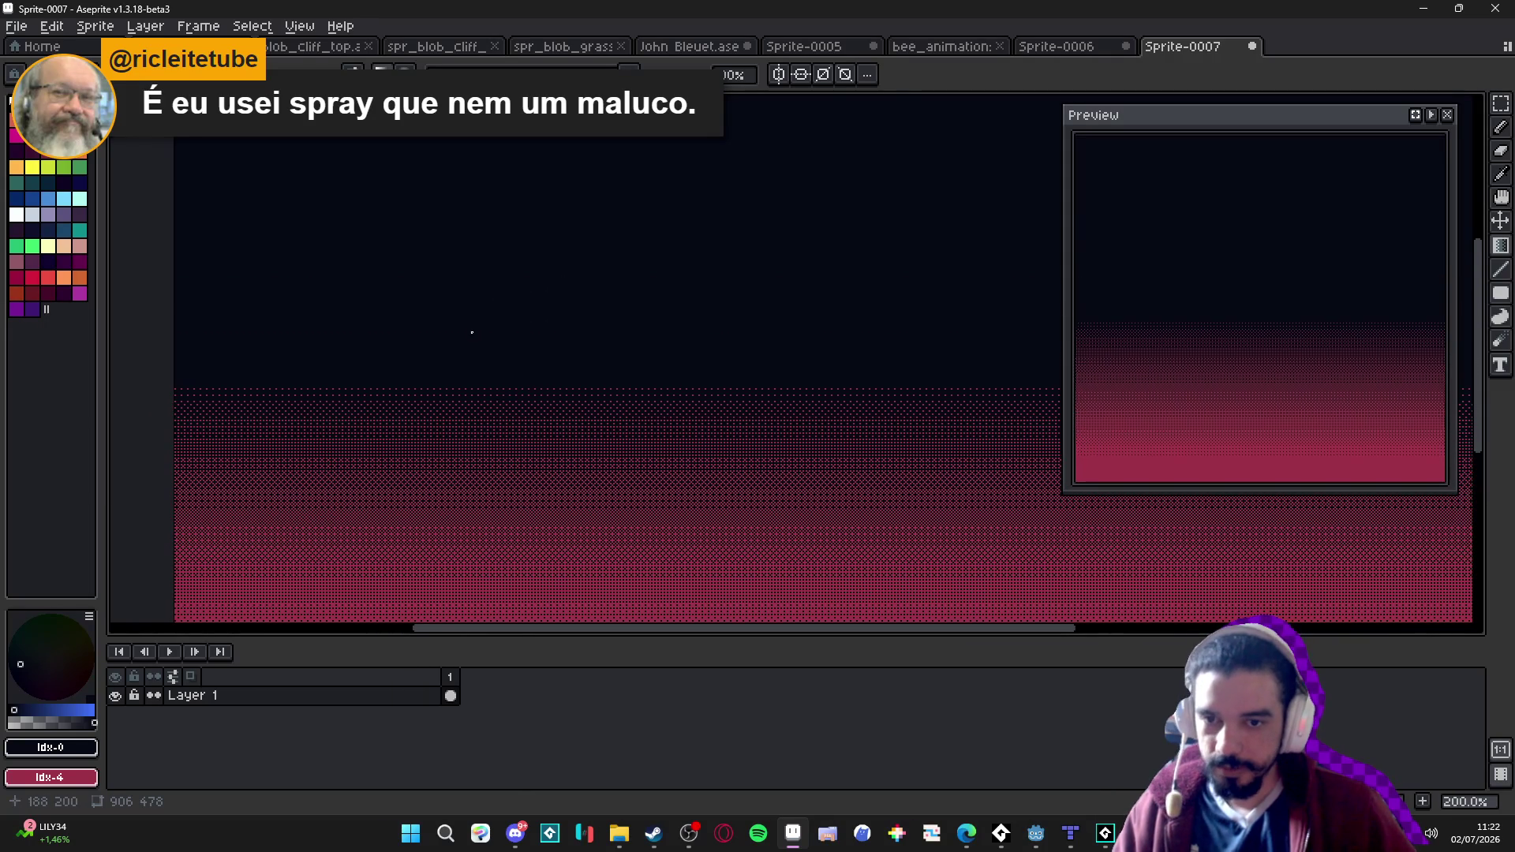
pyautogui.scroll(5, 497, 460)
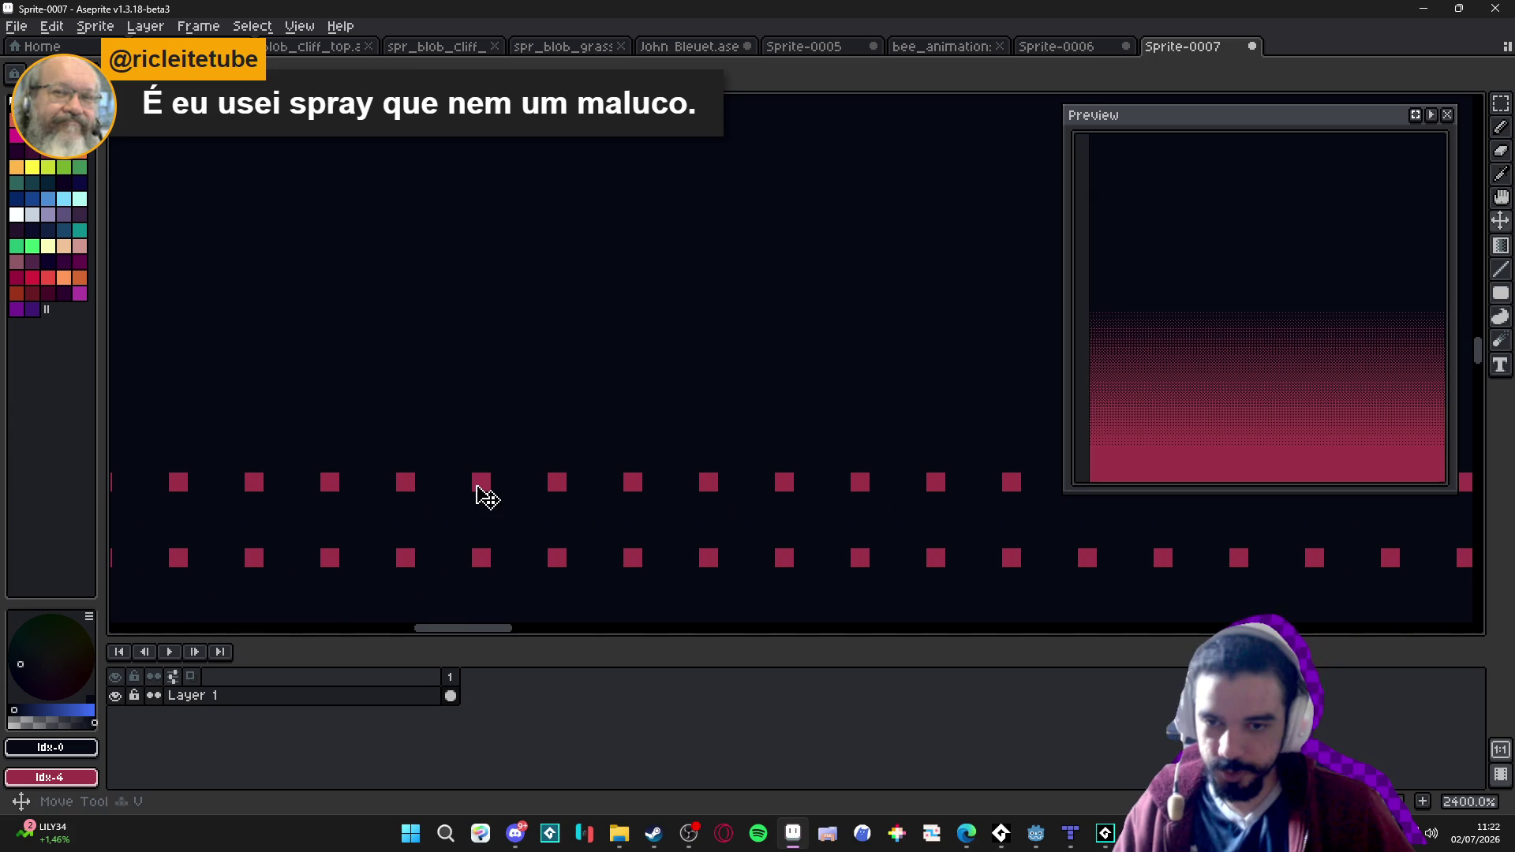
pyautogui.keyDown('alt'); pyautogui.click(477, 484); pyautogui.keyUp('alt')
pyautogui.click(519, 312)
pyautogui.click(538, 331)
pyautogui.moveTo(504, 300)
pyautogui.mouseDown()
pyautogui.moveTo(550, 341)
pyautogui.moveTo(604, 308)
pyautogui.mouseUp()
# Draw a large diagonal pink scribble and a short separate stroke on the canvas.
pyautogui.scroll(-9, 604, 307)
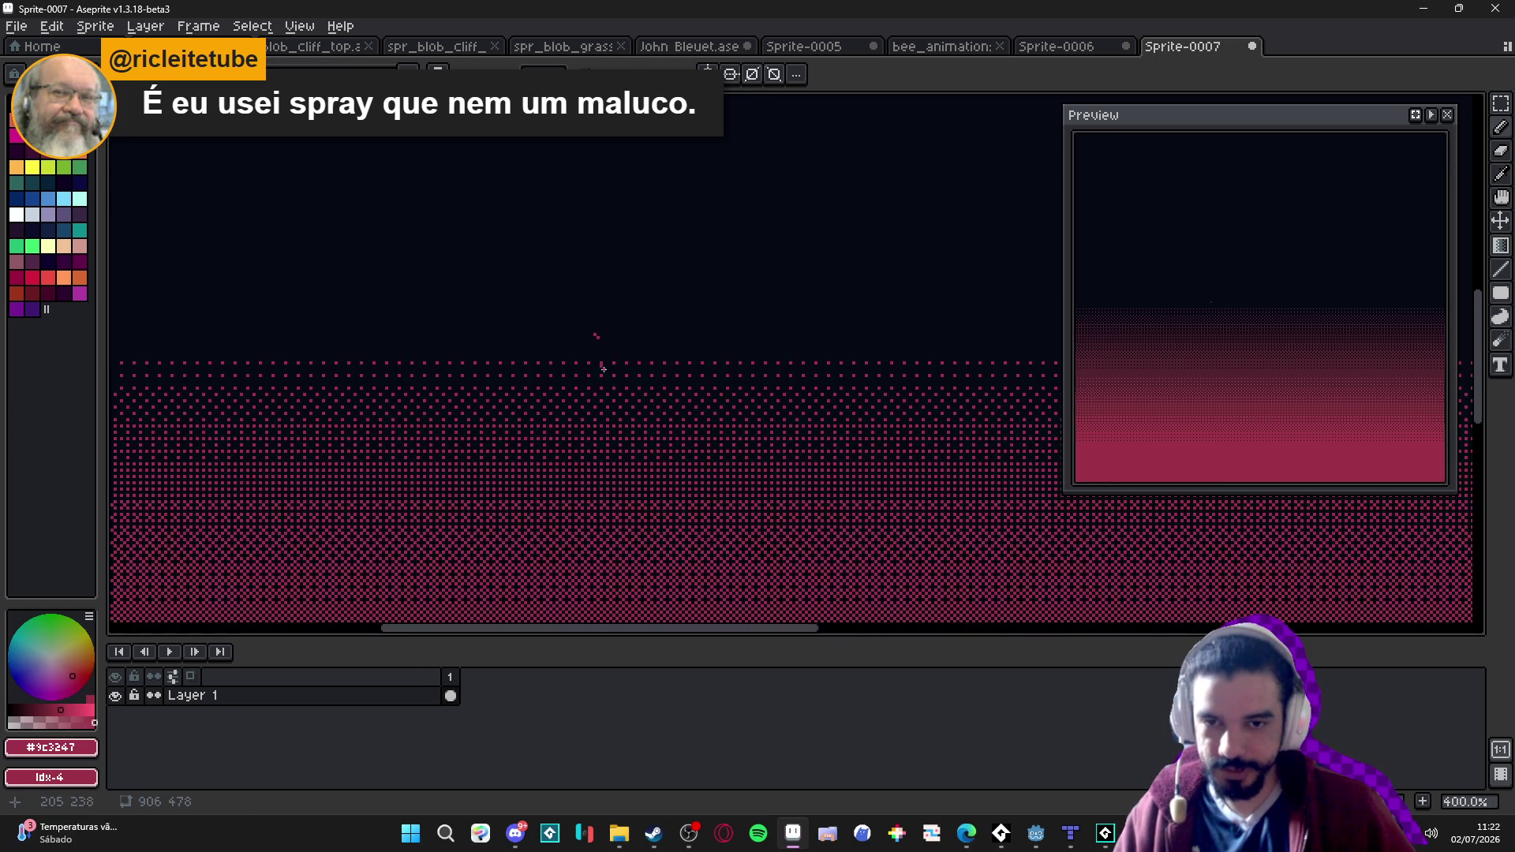
pyautogui.scroll(9, 581, 335)
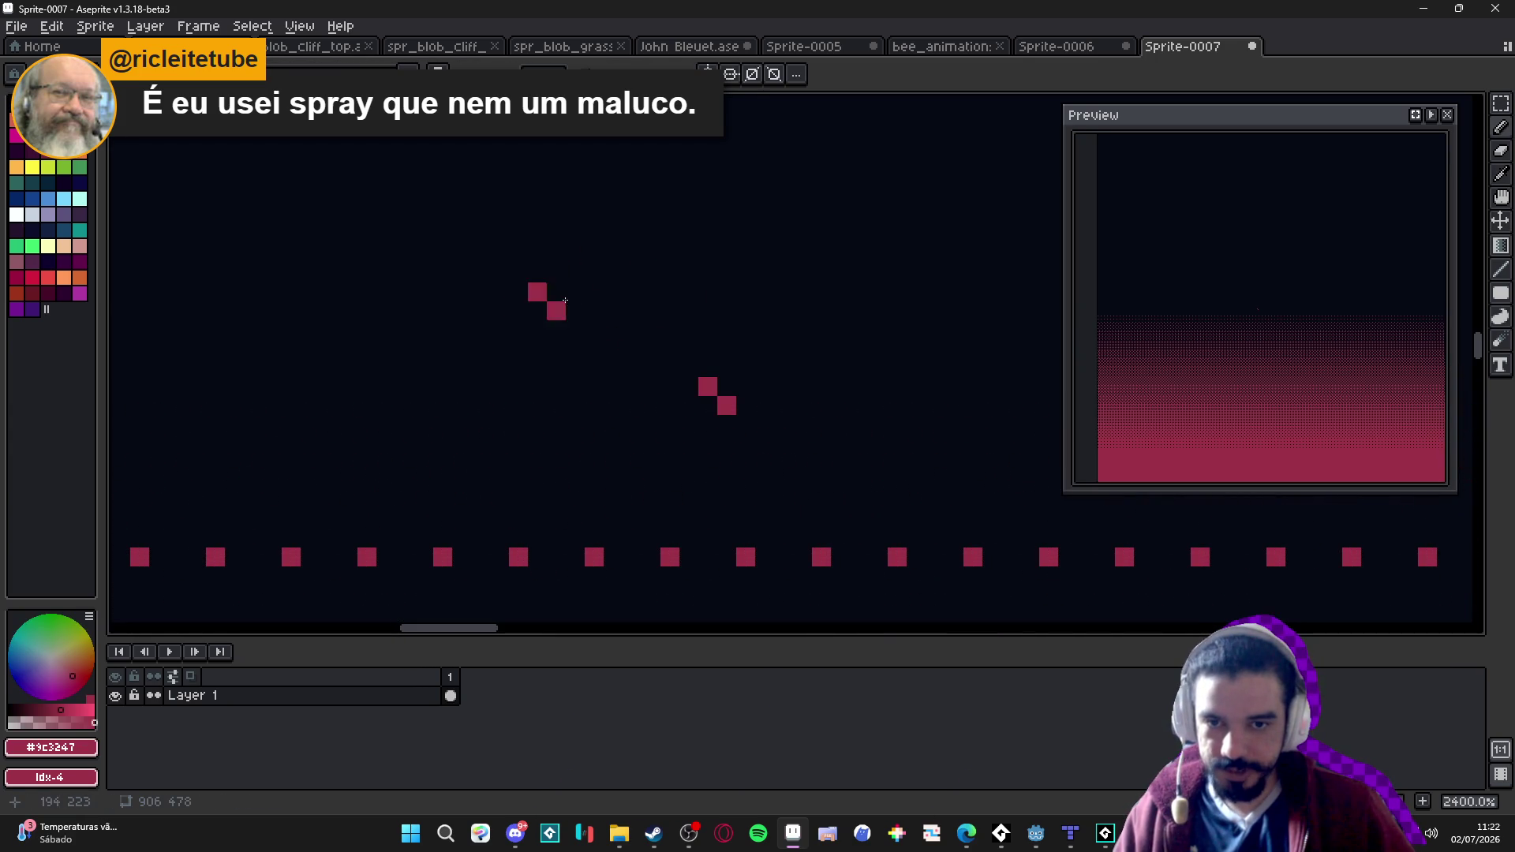
pyautogui.scroll(-7, 571, 318)
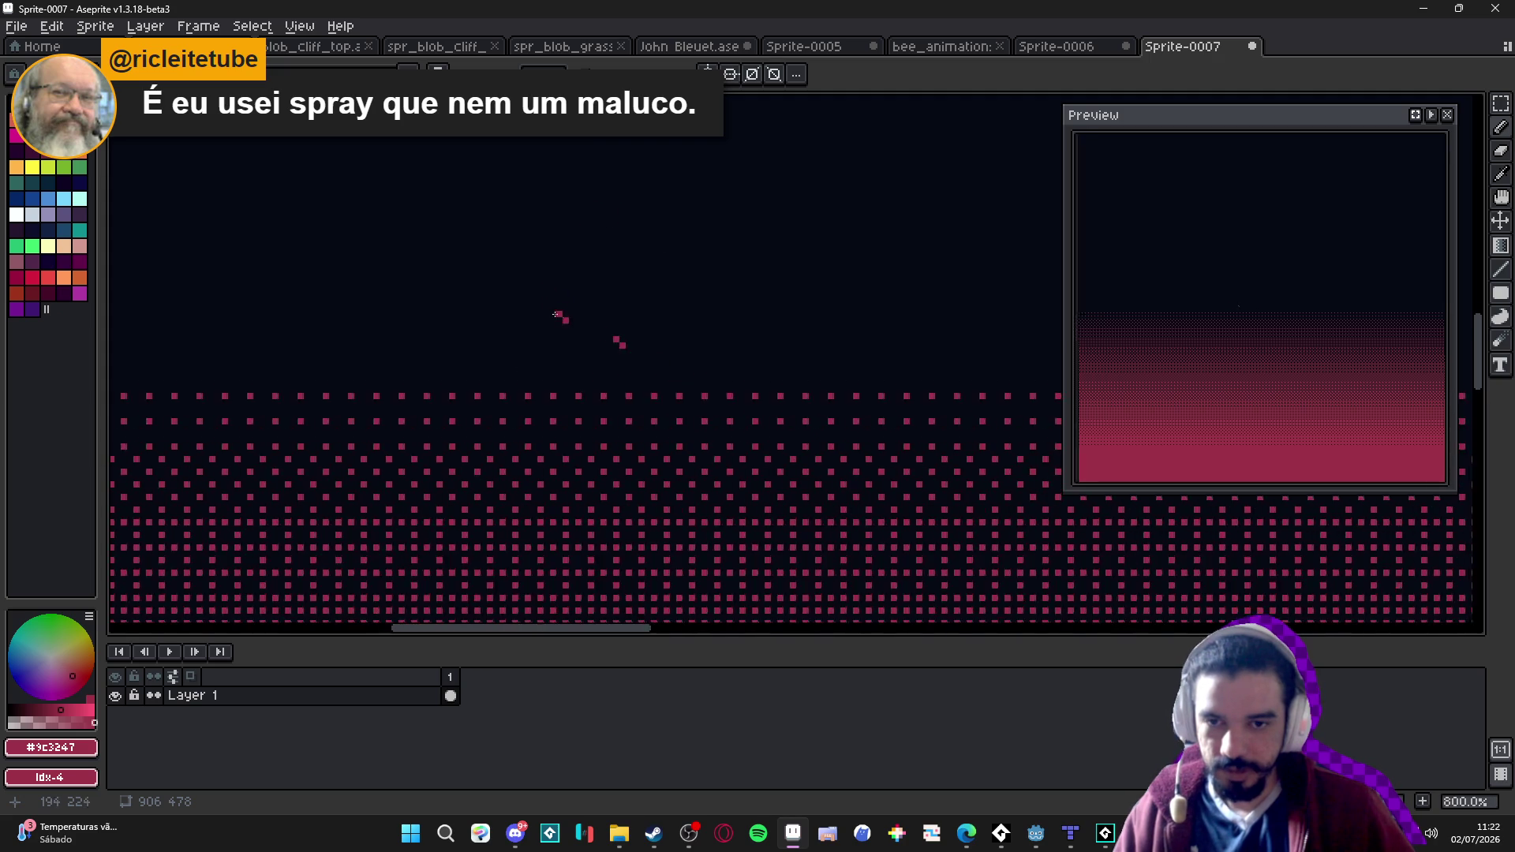
pyautogui.scroll(6, 610, 307)
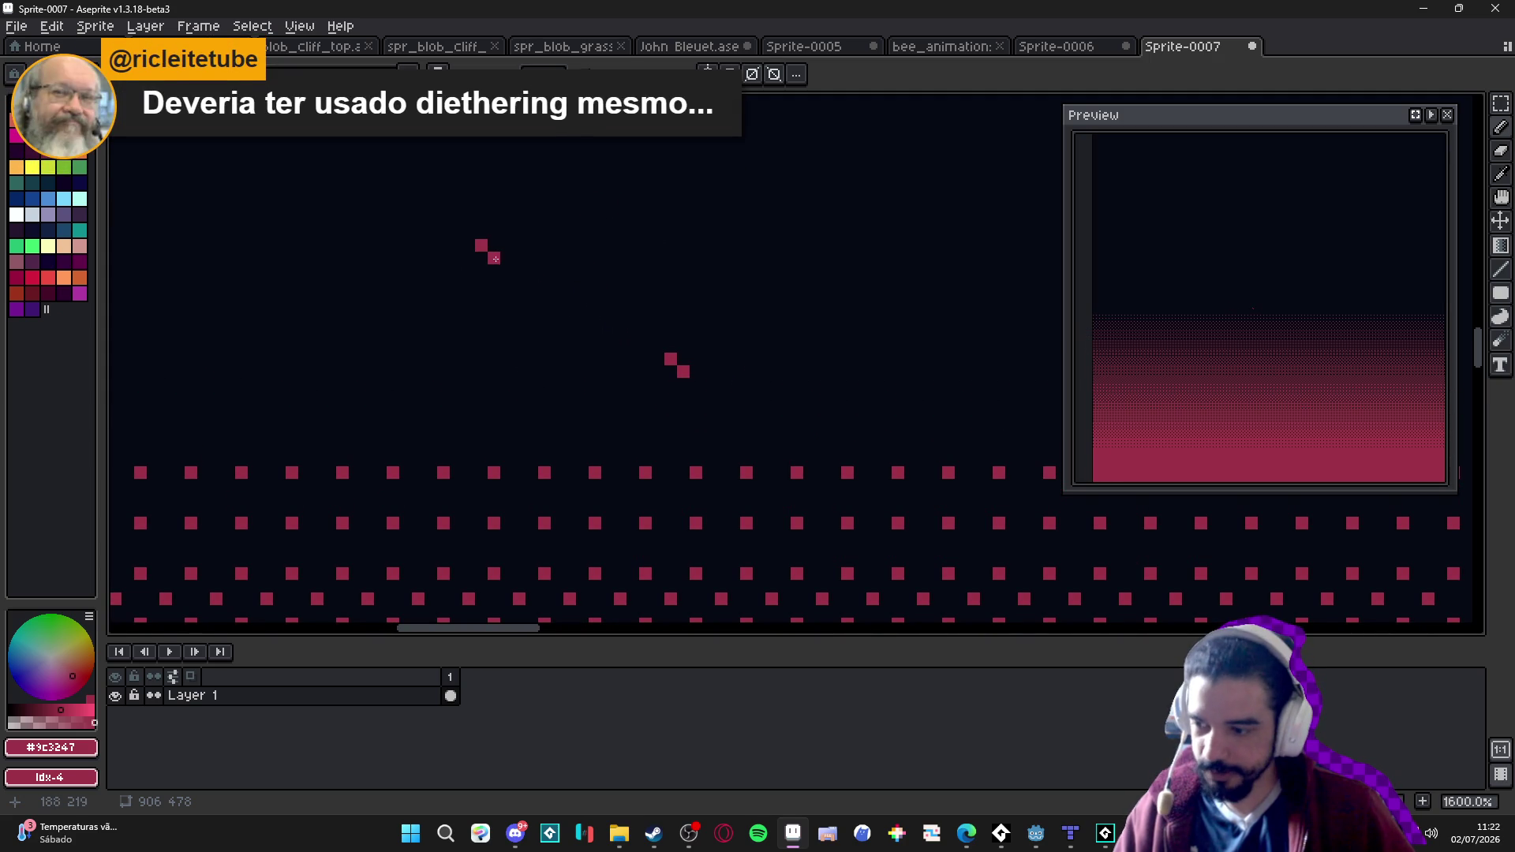
pyautogui.scroll(-4, 542, 279)
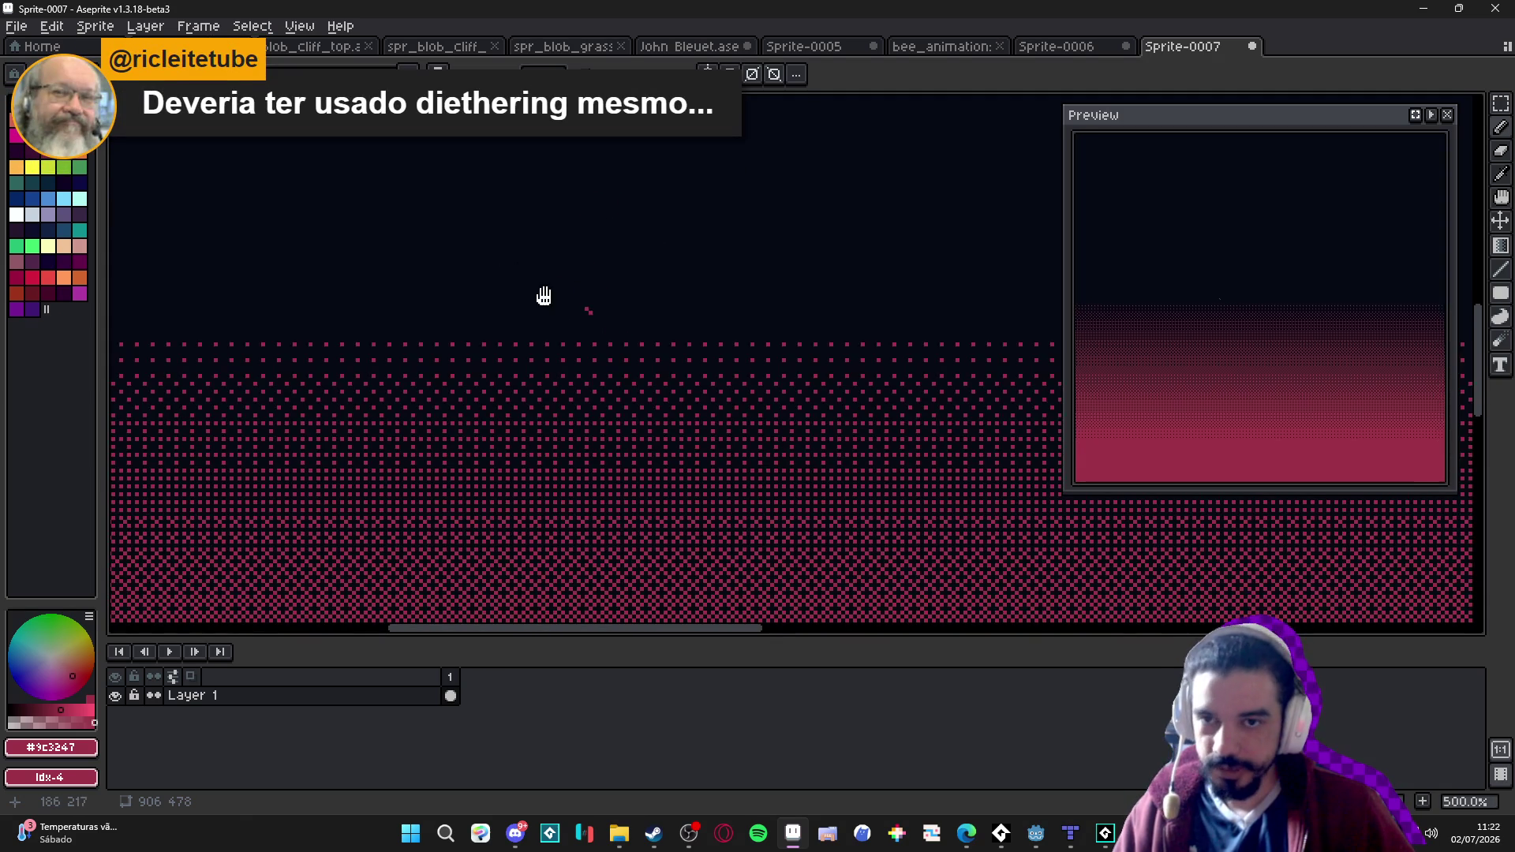
pyautogui.scroll(-1, 623, 349)
pyautogui.moveTo(552, 325)
pyautogui.mouseDown()
pyautogui.moveTo(497, 379)
pyautogui.moveTo(473, 362)
pyautogui.moveTo(489, 351)
pyautogui.mouseUp()
pyautogui.moveTo(387, 327)
pyautogui.mouseDown()
pyautogui.moveTo(313, 383)
pyautogui.moveTo(418, 371)
pyautogui.moveTo(711, 284)
pyautogui.moveTo(458, 458)
pyautogui.moveTo(657, 284)
pyautogui.moveTo(363, 355)
pyautogui.moveTo(284, 410)
pyautogui.moveTo(402, 315)
pyautogui.mouseUp()
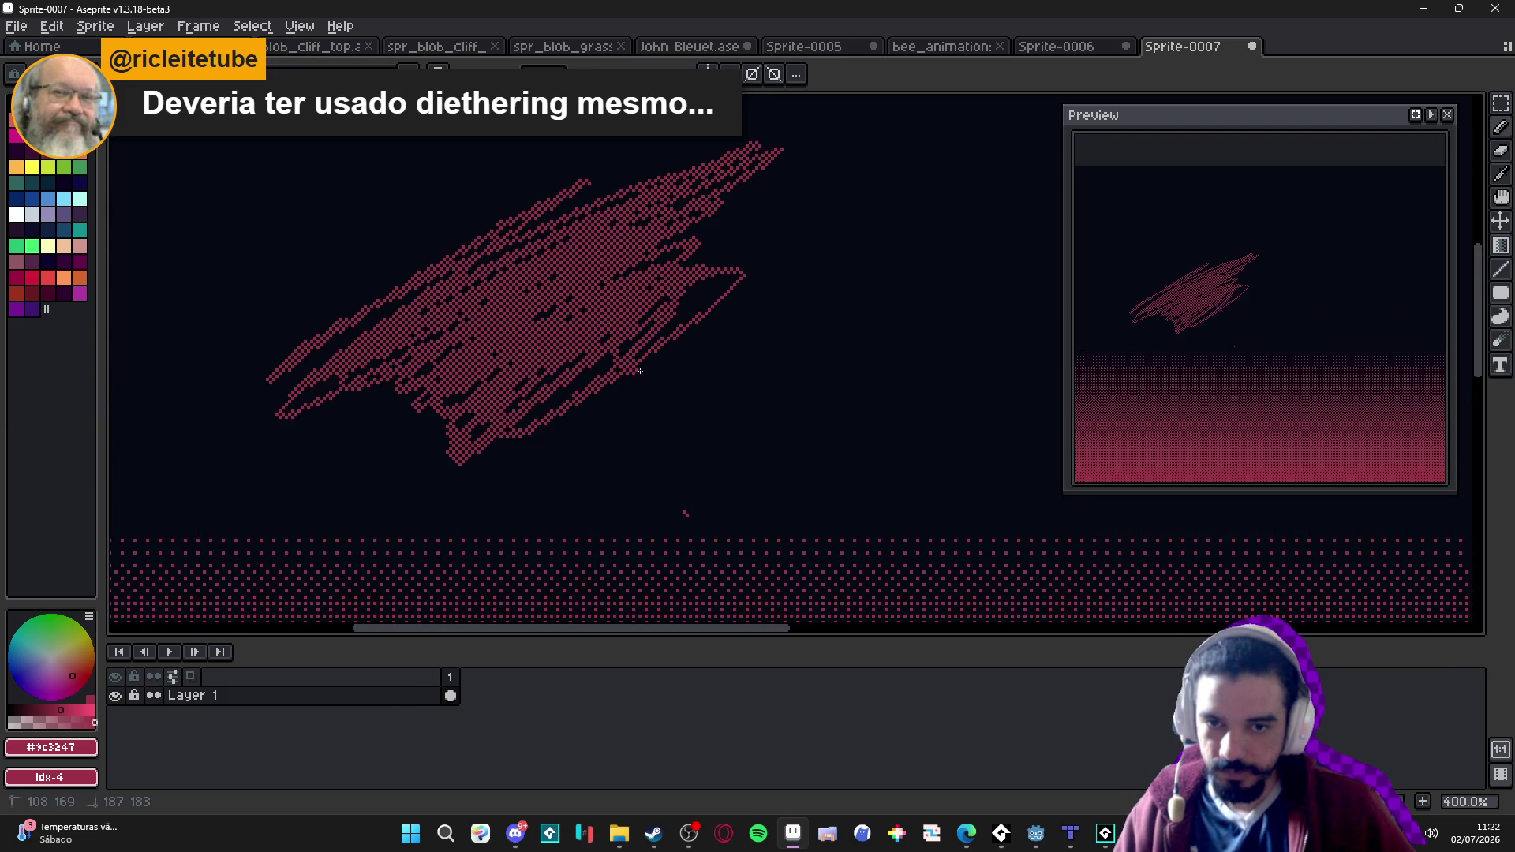
# Frame the whole gradient sprite in view, then close the sketch document with Ctrl+W.
pyautogui.scroll(-2, 687, 418)
pyautogui.hscroll(2, 686, 419)
pyautogui.scroll(-1, 687, 418)
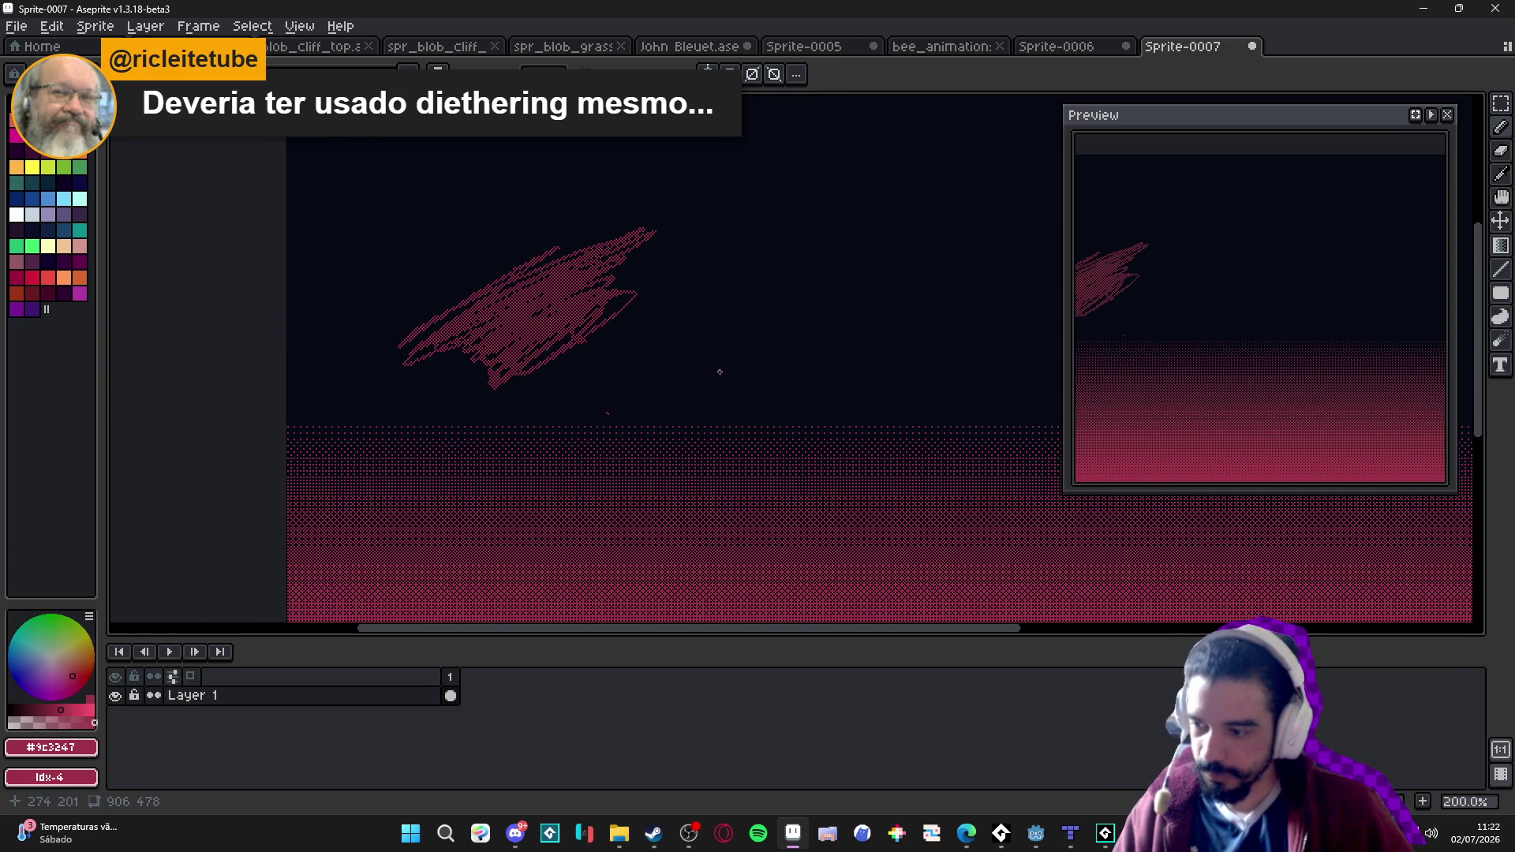
pyautogui.moveTo(716, 370); pyautogui.dragTo(561, 337)
pyautogui.scroll(-1, 568, 338)
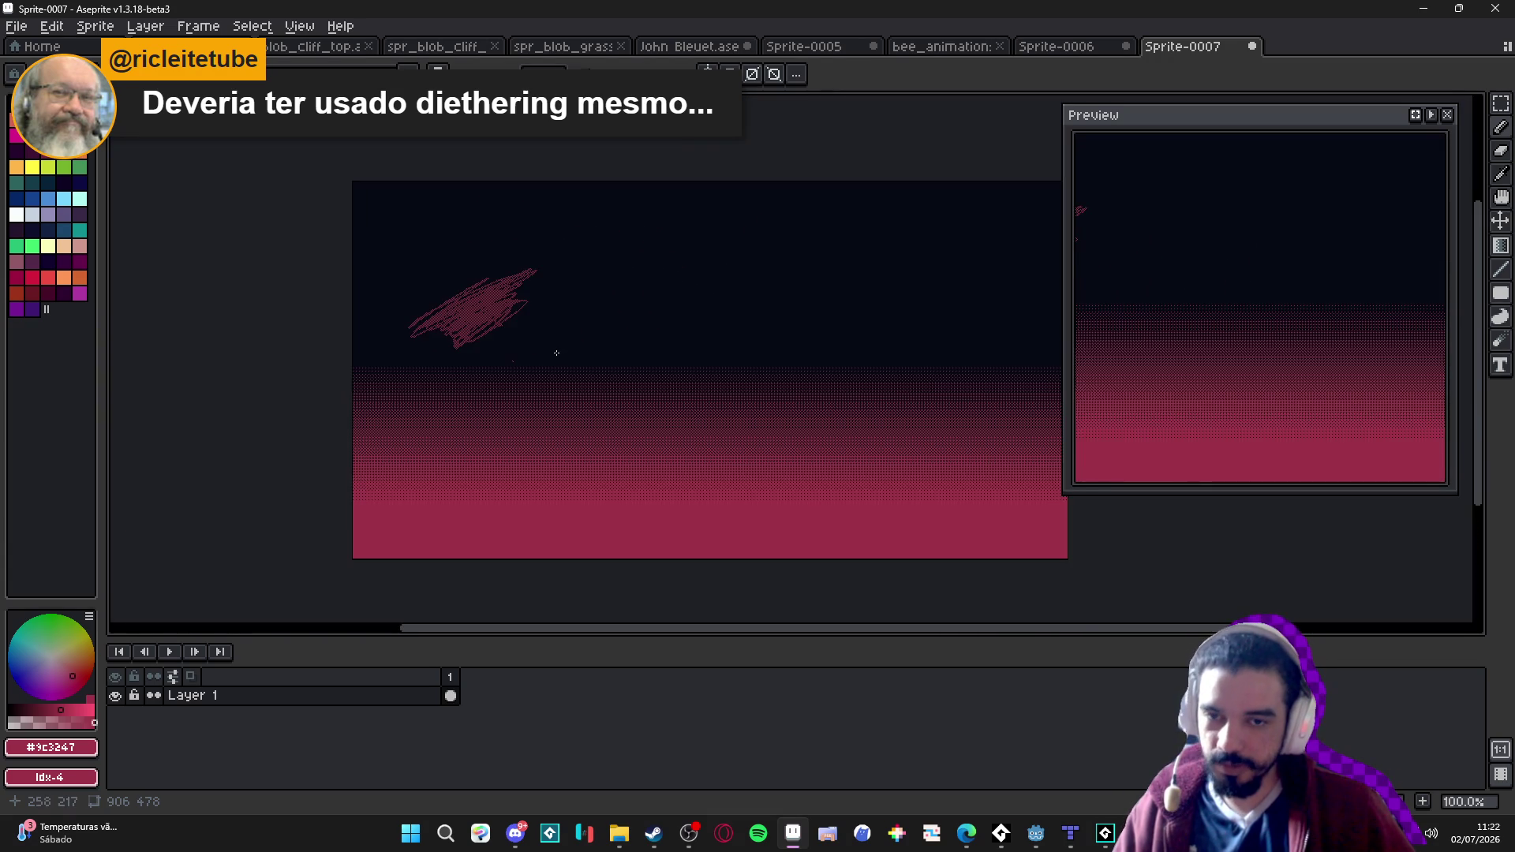
pyautogui.scroll(1, 551, 347)
pyautogui.hotkey('ctrl', 'w')
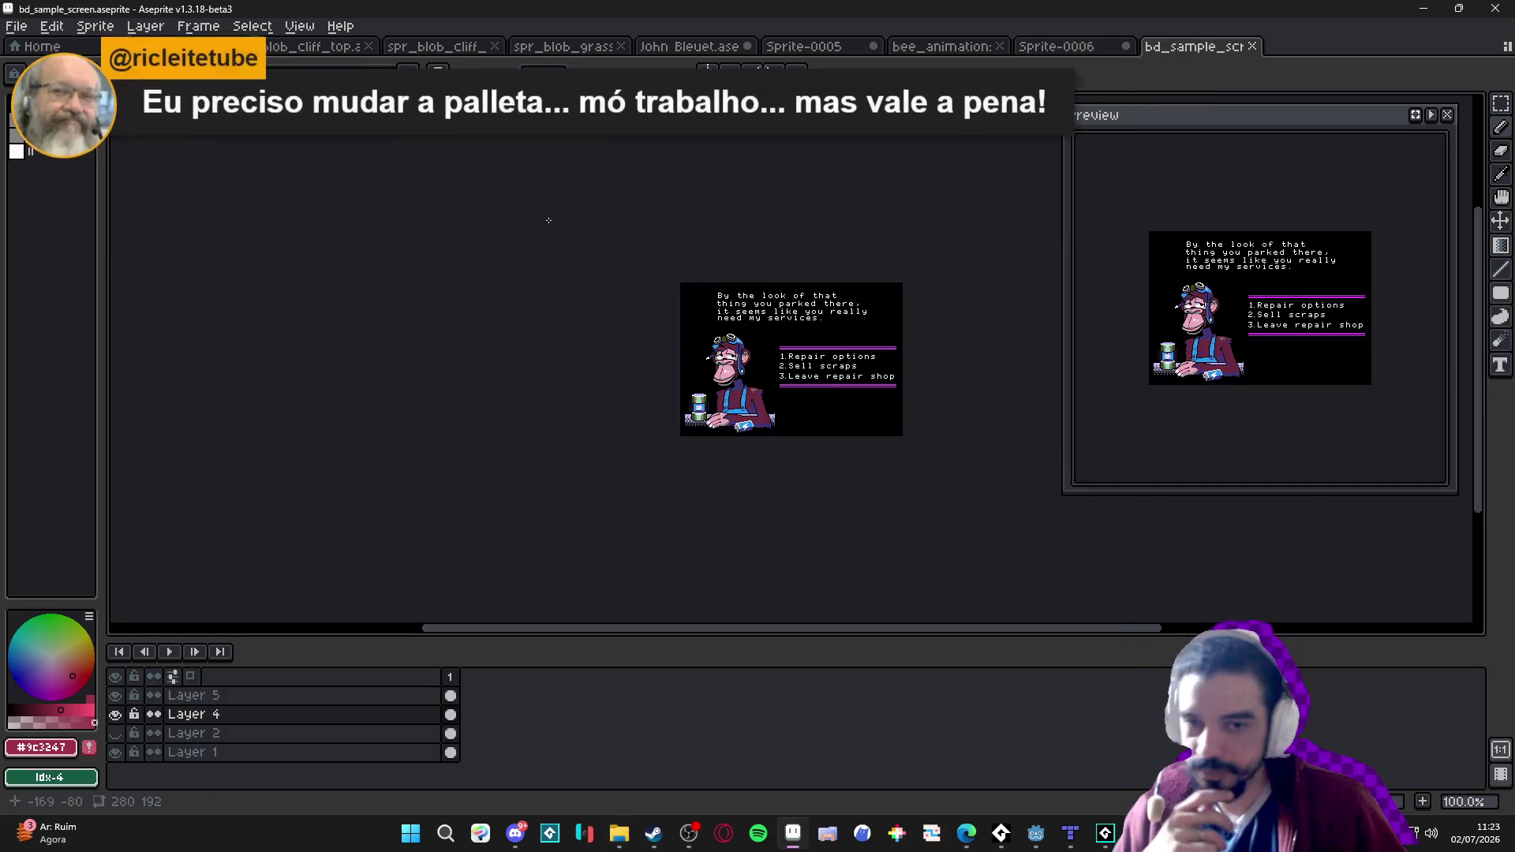
# Zoom in and pan the monkey shopkeeper artwork to show its dialogue text.
pyautogui.scroll(3, 728, 386)
pyautogui.moveTo(729, 387)
pyautogui.mouseDown()
pyautogui.moveTo(576, 391)
pyautogui.moveTo(563, 417)
pyautogui.mouseUp()
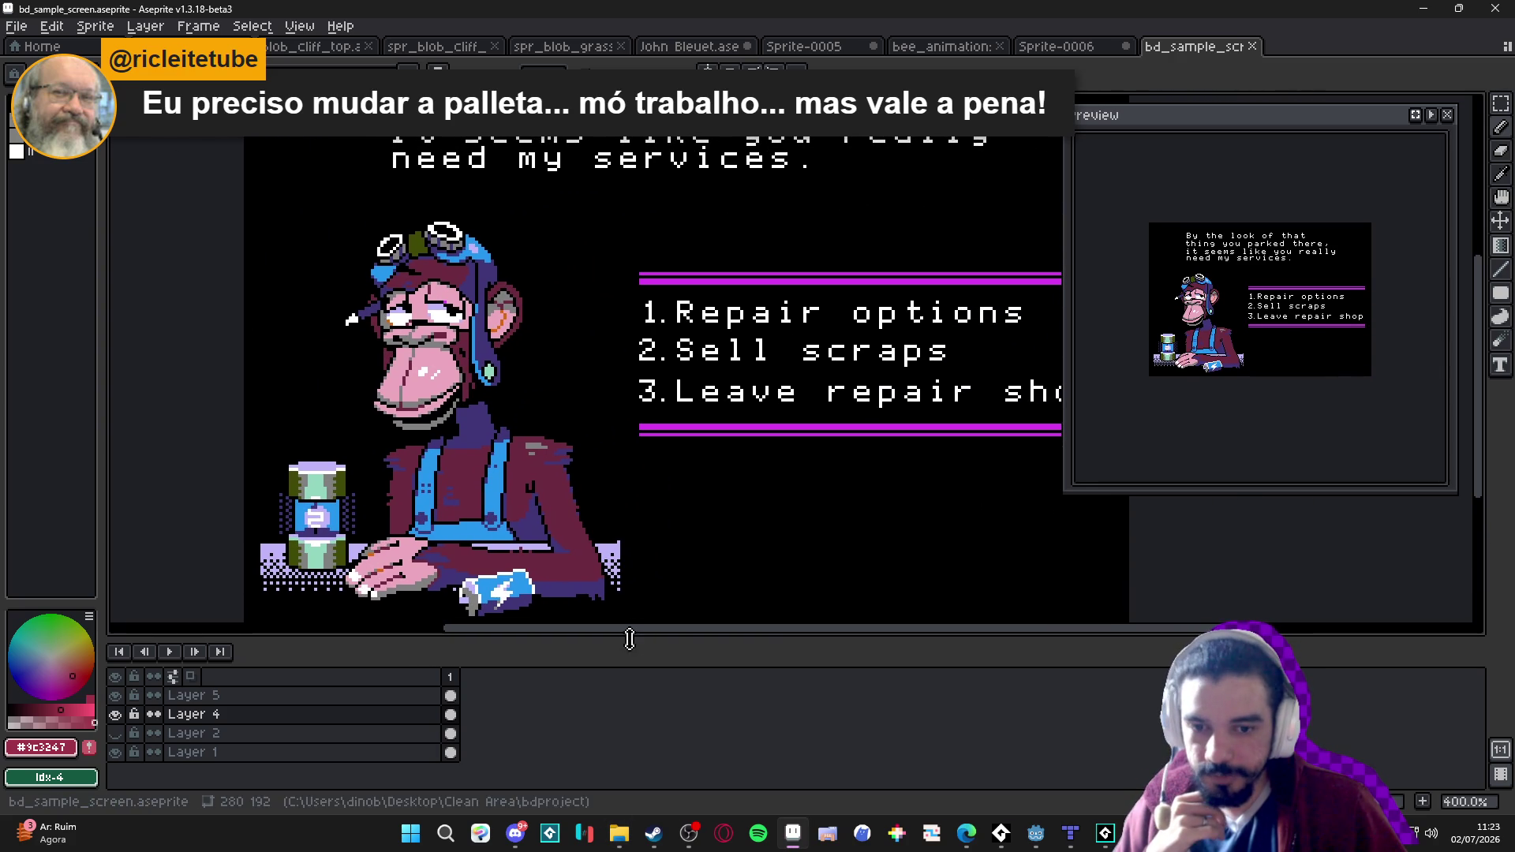
# Shrink the timeline, close the Preview panel, and open and dismiss the palette presets list twice.
pyautogui.moveTo(630, 639); pyautogui.dragTo(630, 691)
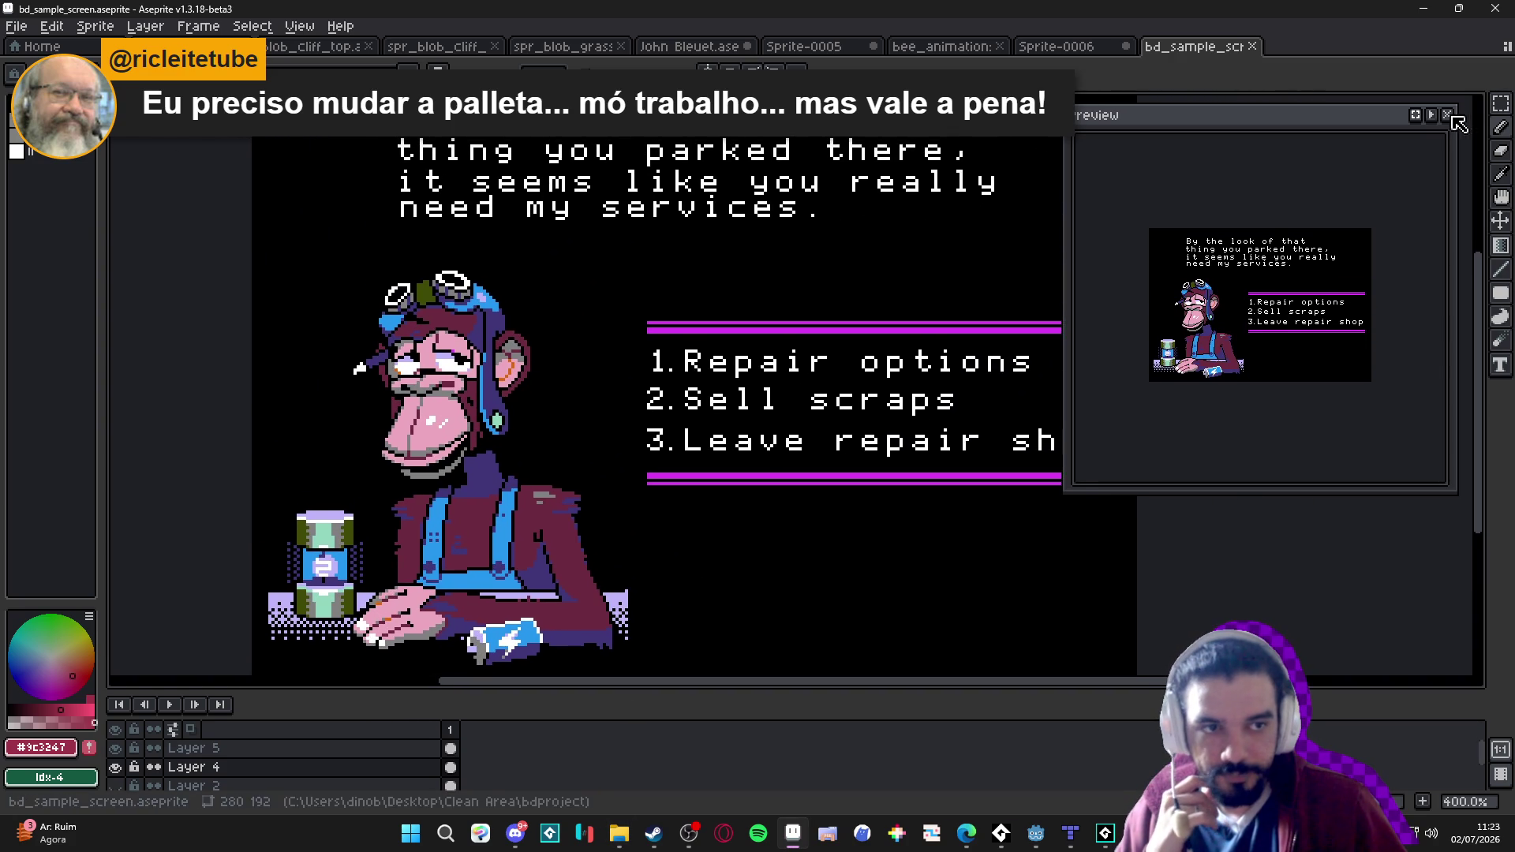
pyautogui.click(1449, 115)
pyautogui.click(32, 126)
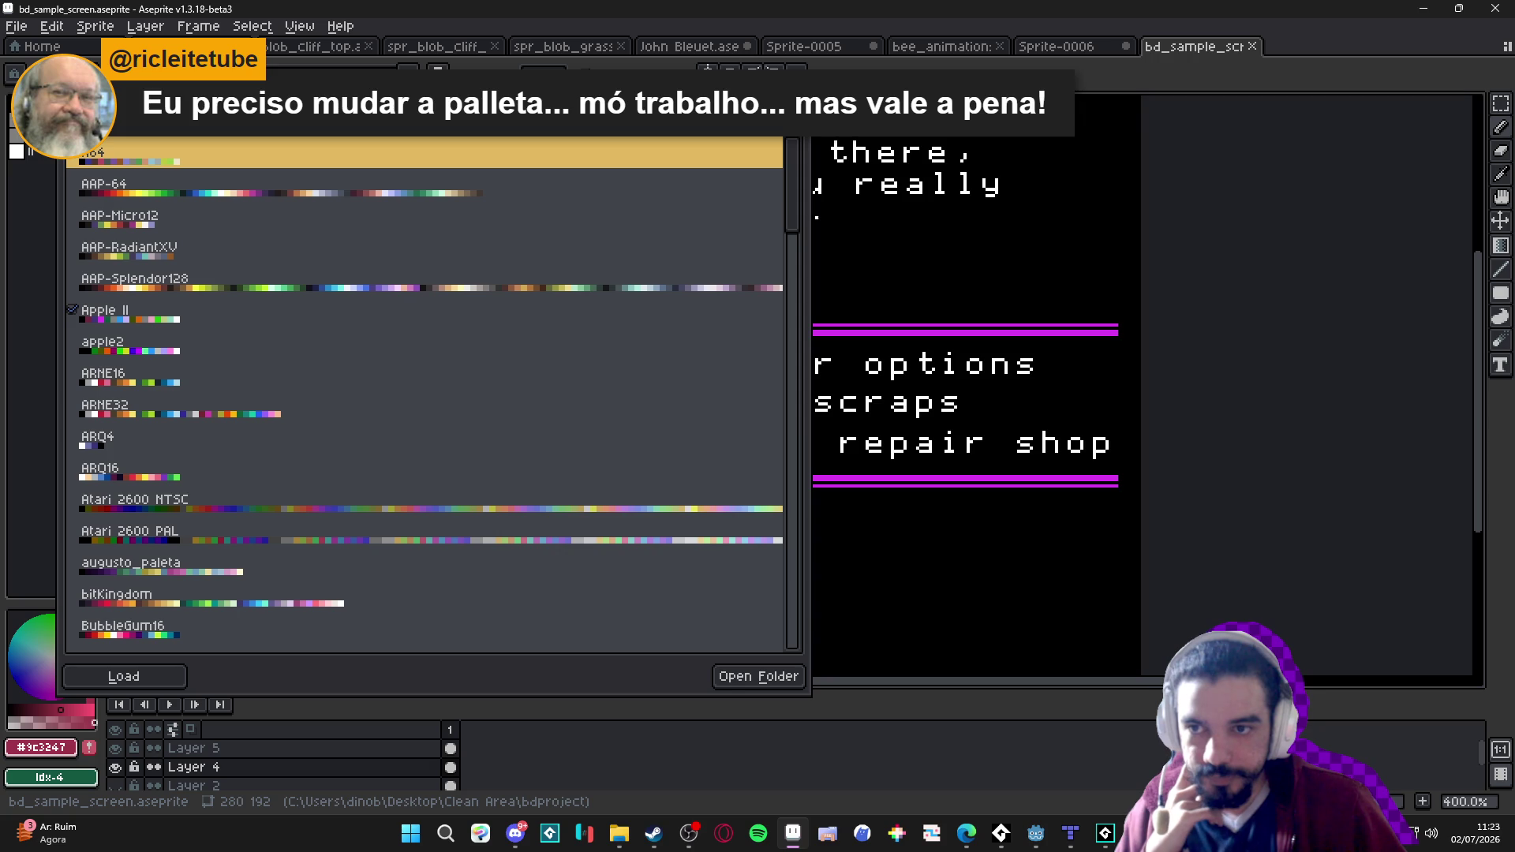
pyautogui.click(25, 221)
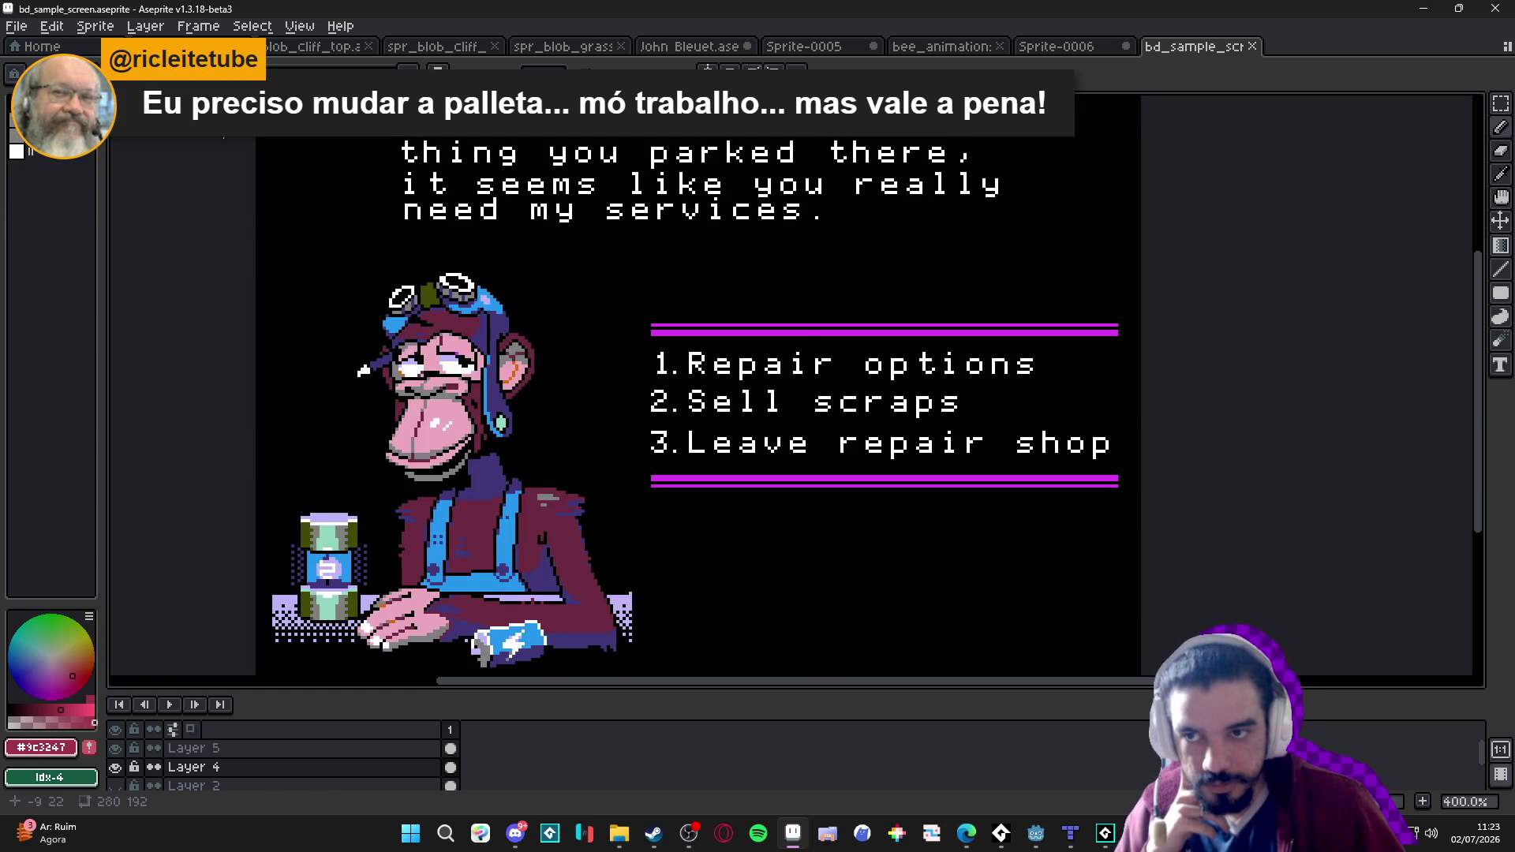
pyautogui.click(32, 126)
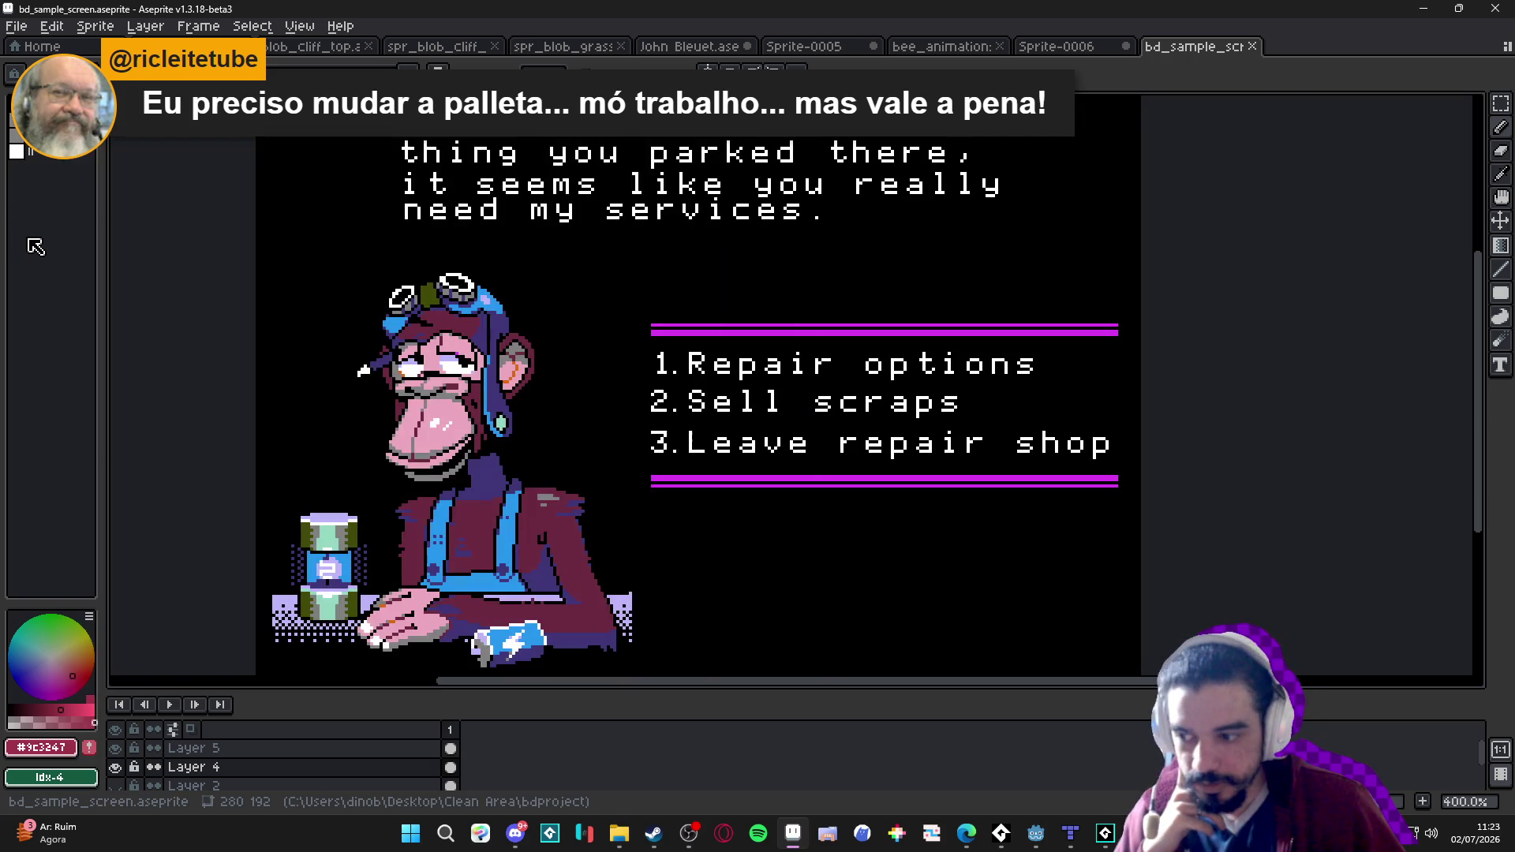
pyautogui.click(36, 247)
# Zoom the monkey shop screen to 300%, then bring up the file browser for another sprite.
pyautogui.moveTo(538, 418); pyautogui.dragTo(550, 412)
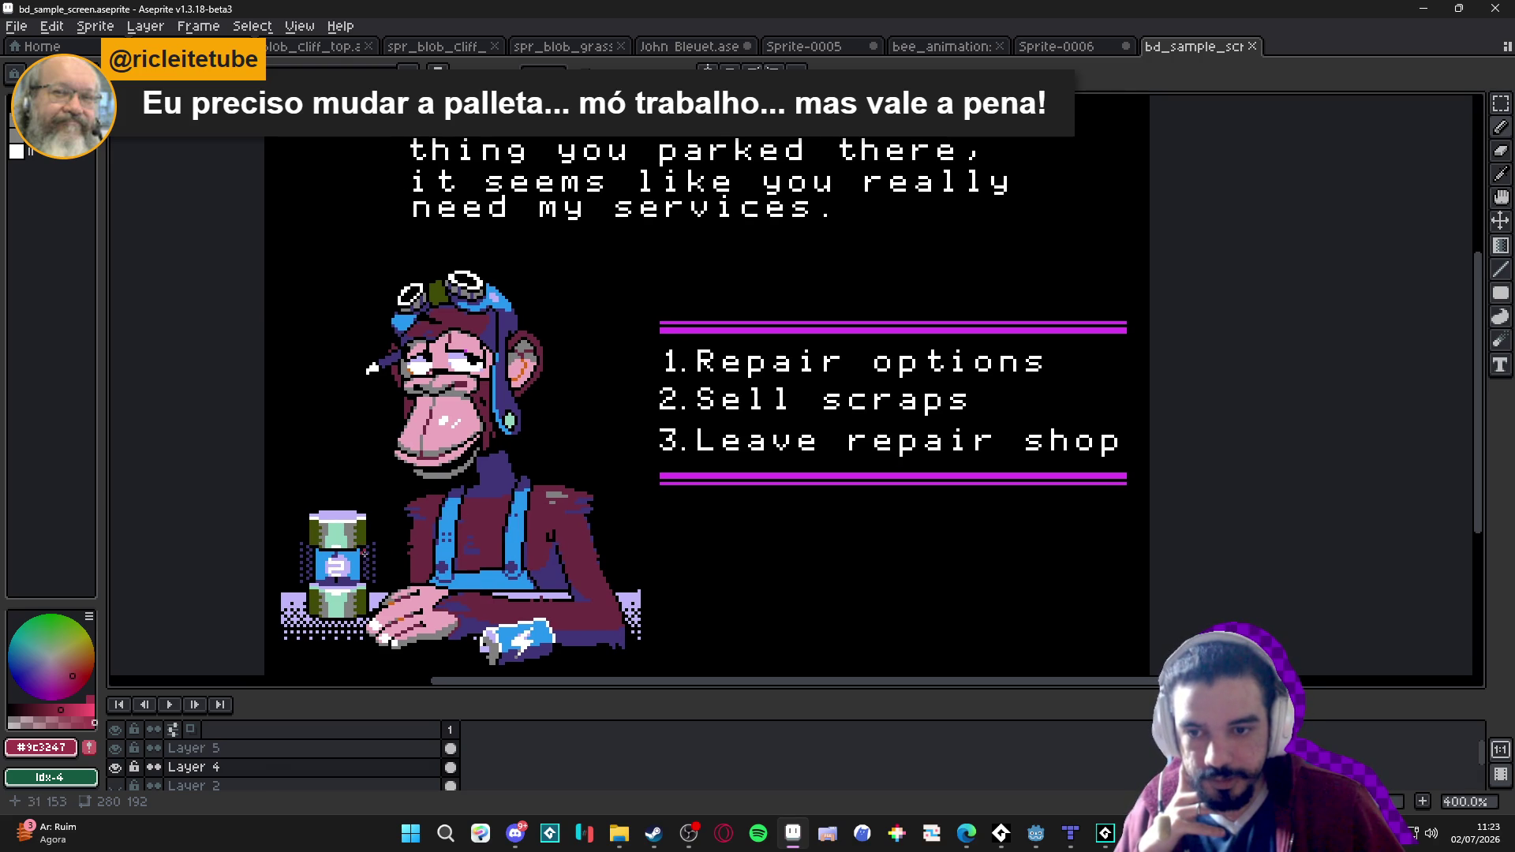
pyautogui.scroll(-1, 407, 579)
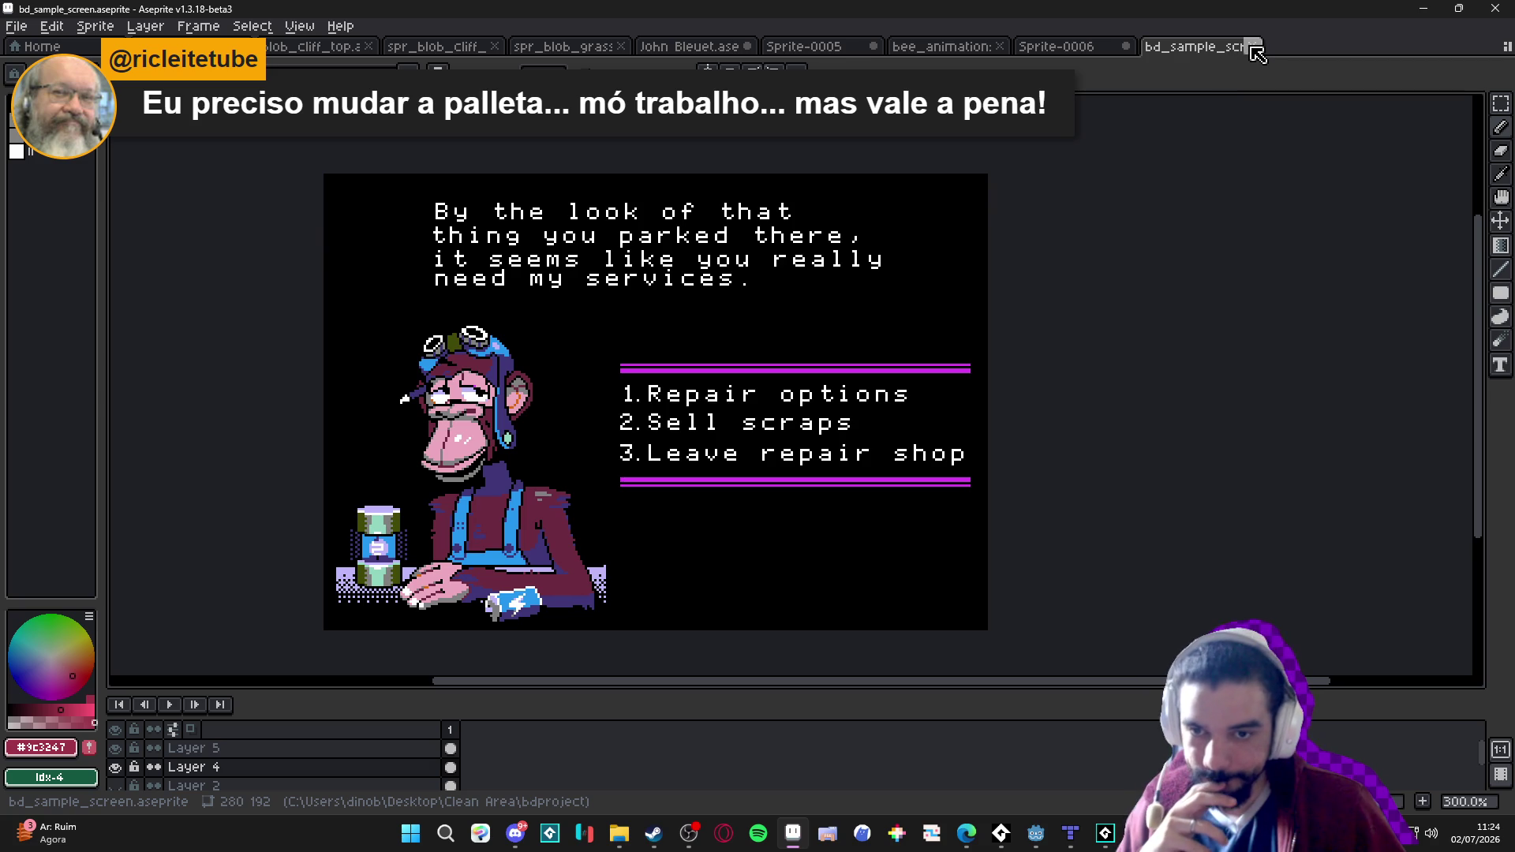
pyautogui.click(619, 833)
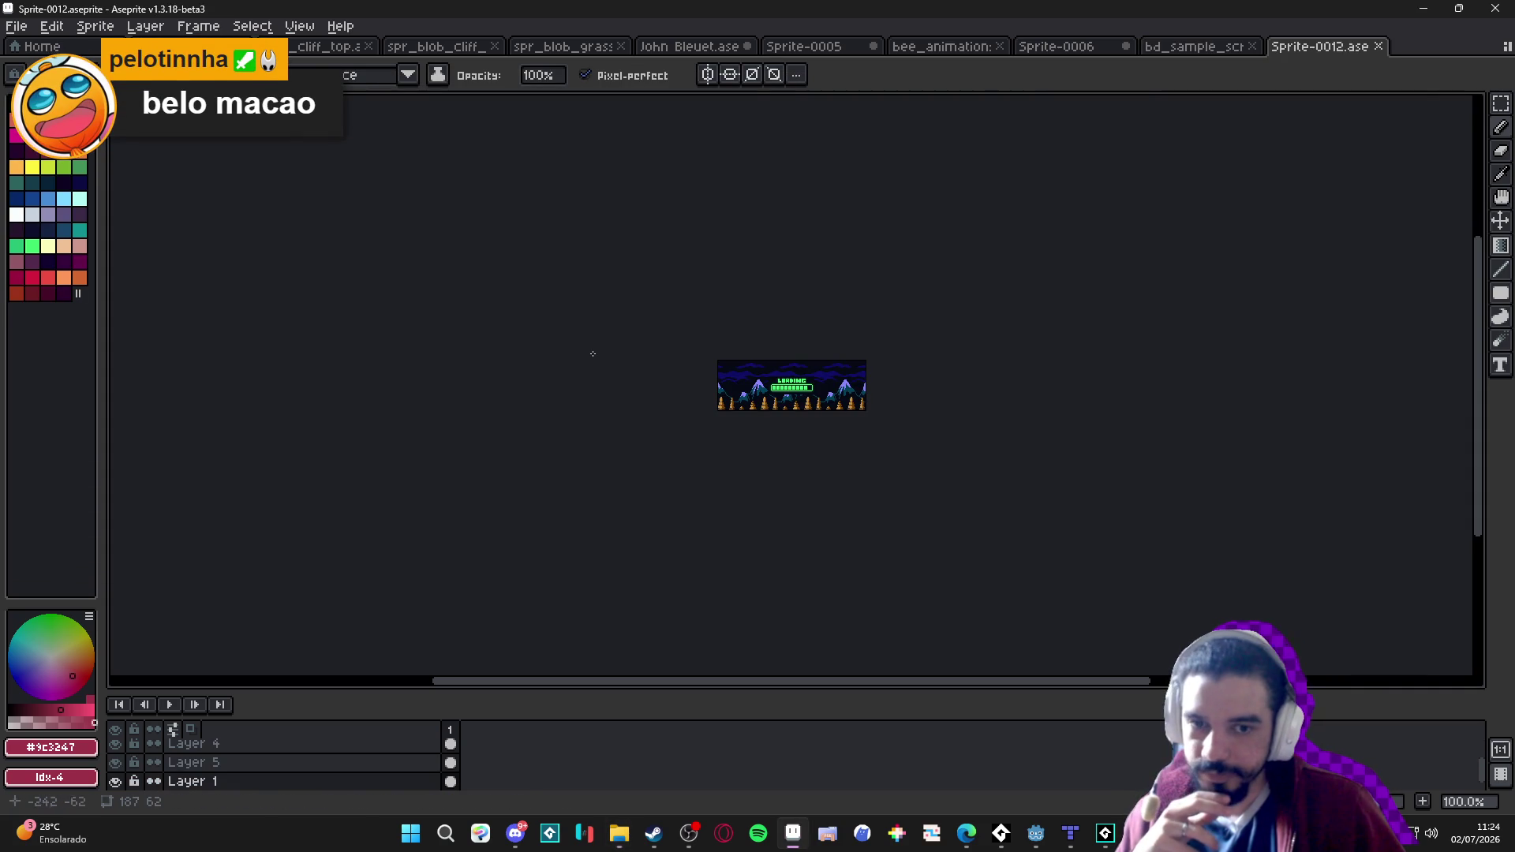
pyautogui.scroll(5, 802, 400)
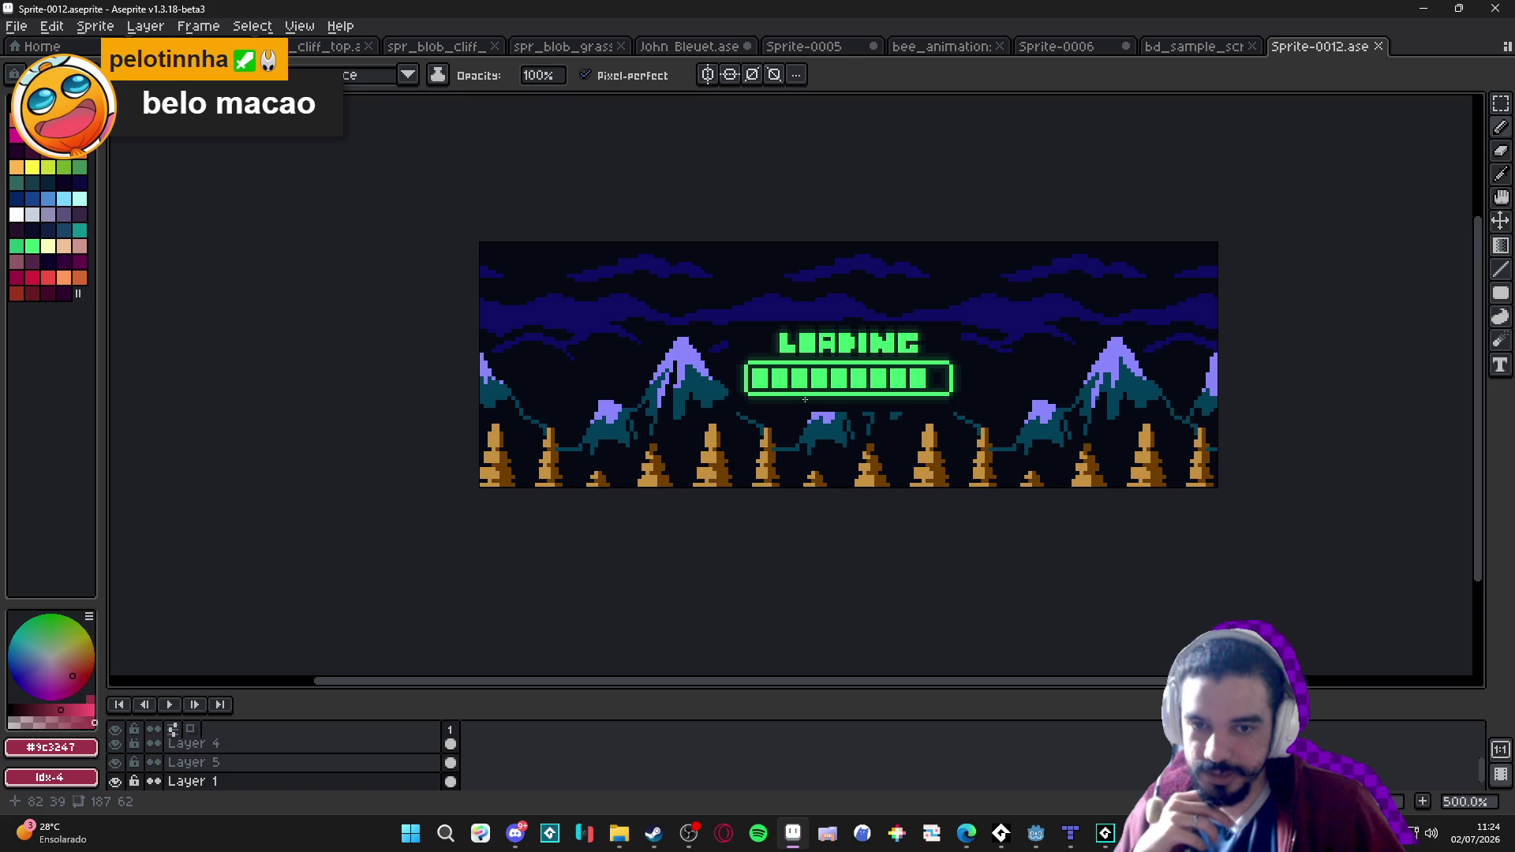
pyautogui.scroll(2, 802, 399)
pyautogui.scroll(-1, 706, 439)
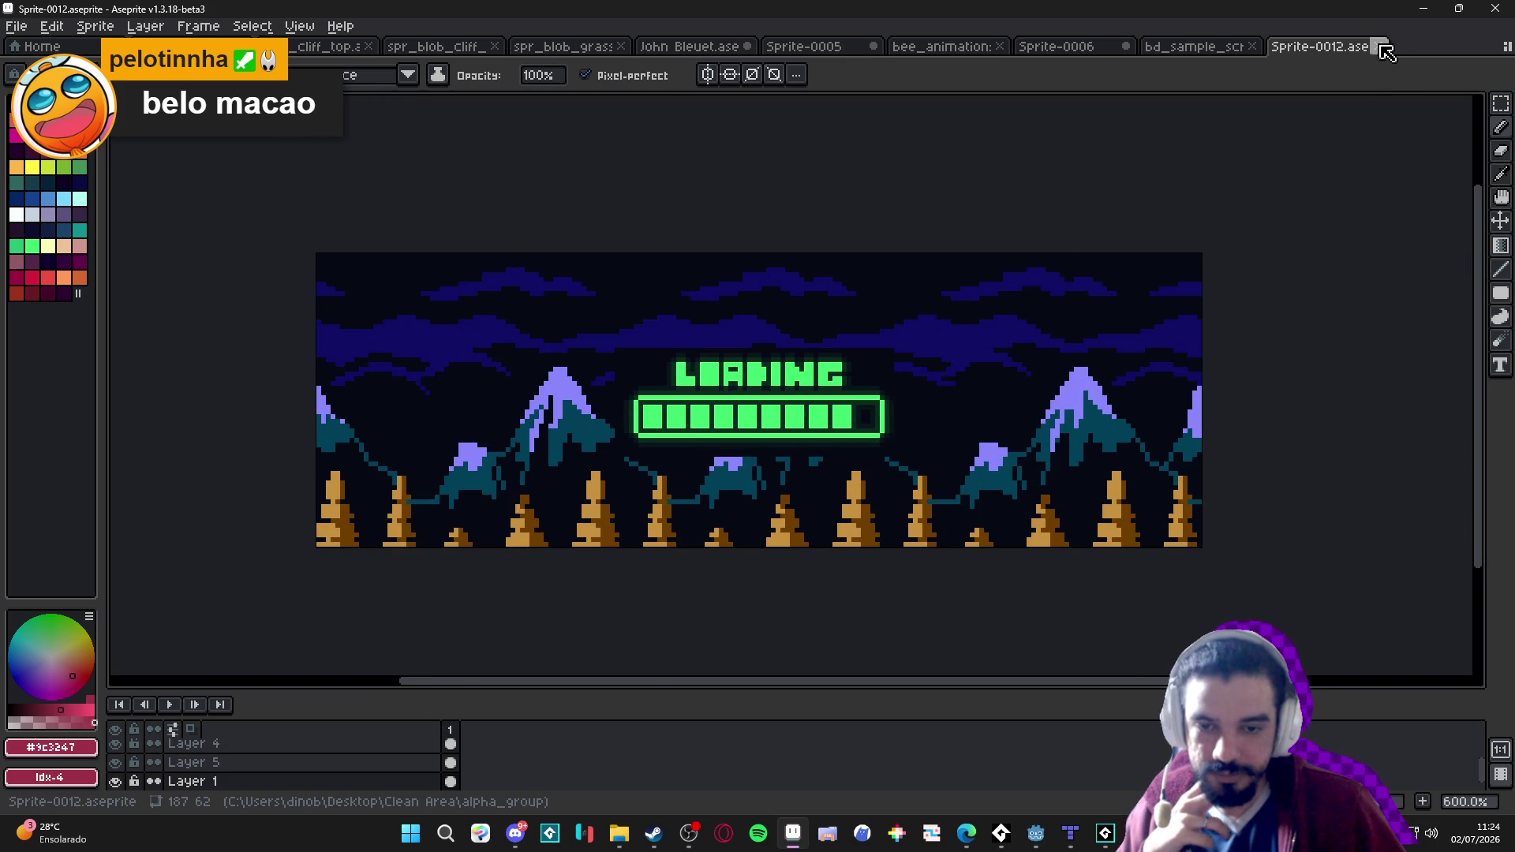
pyautogui.click(1382, 49)
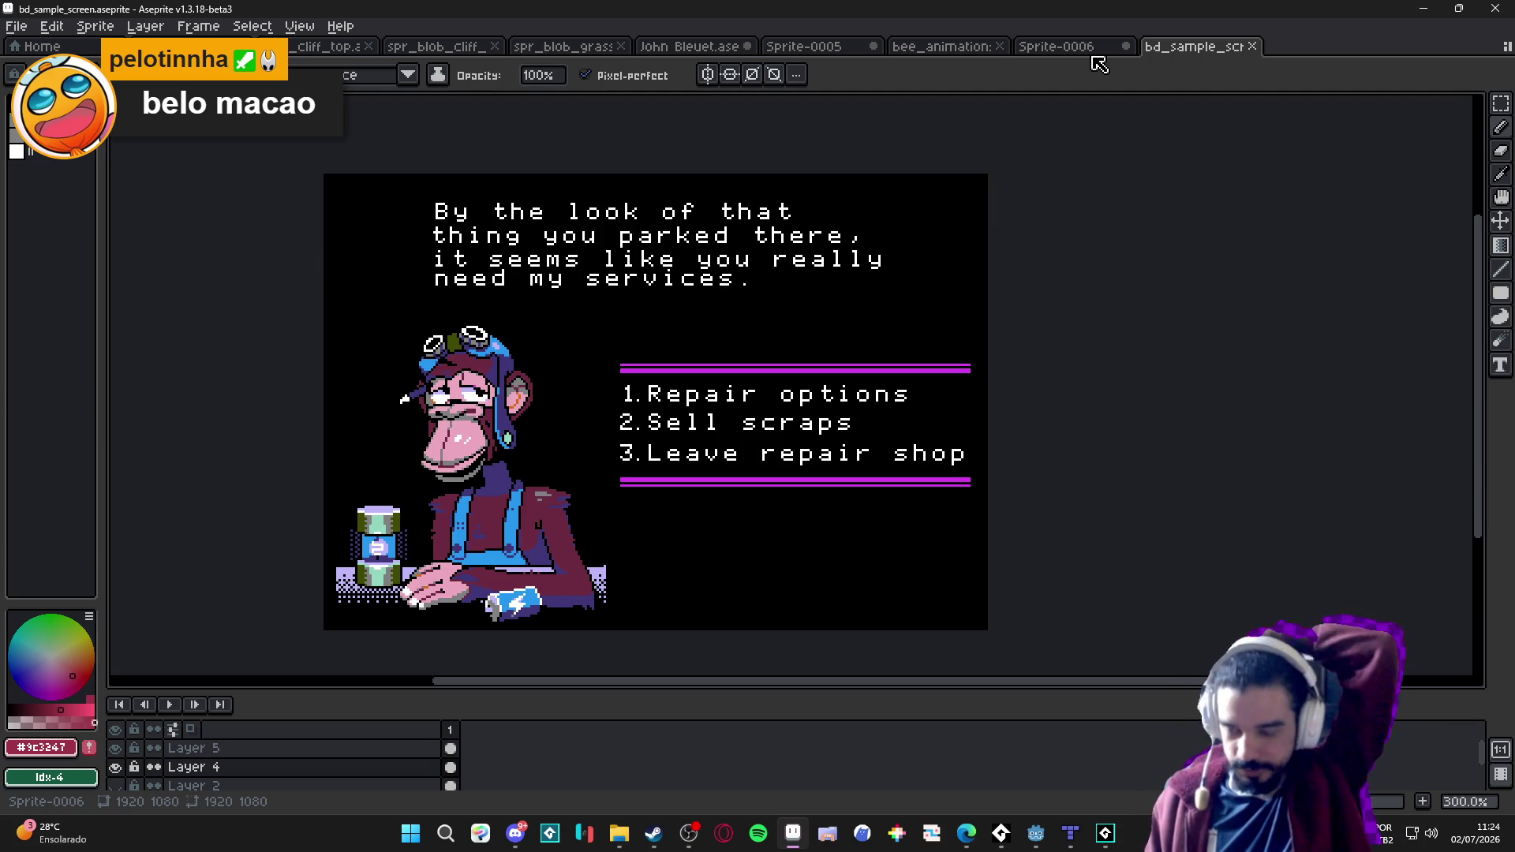
# Close the bd_sample_screen tab, minimize Aseprite, and switch to Microsoft Edge.
pyautogui.click(1252, 47)
pyautogui.scroll(-3, 936, 433)
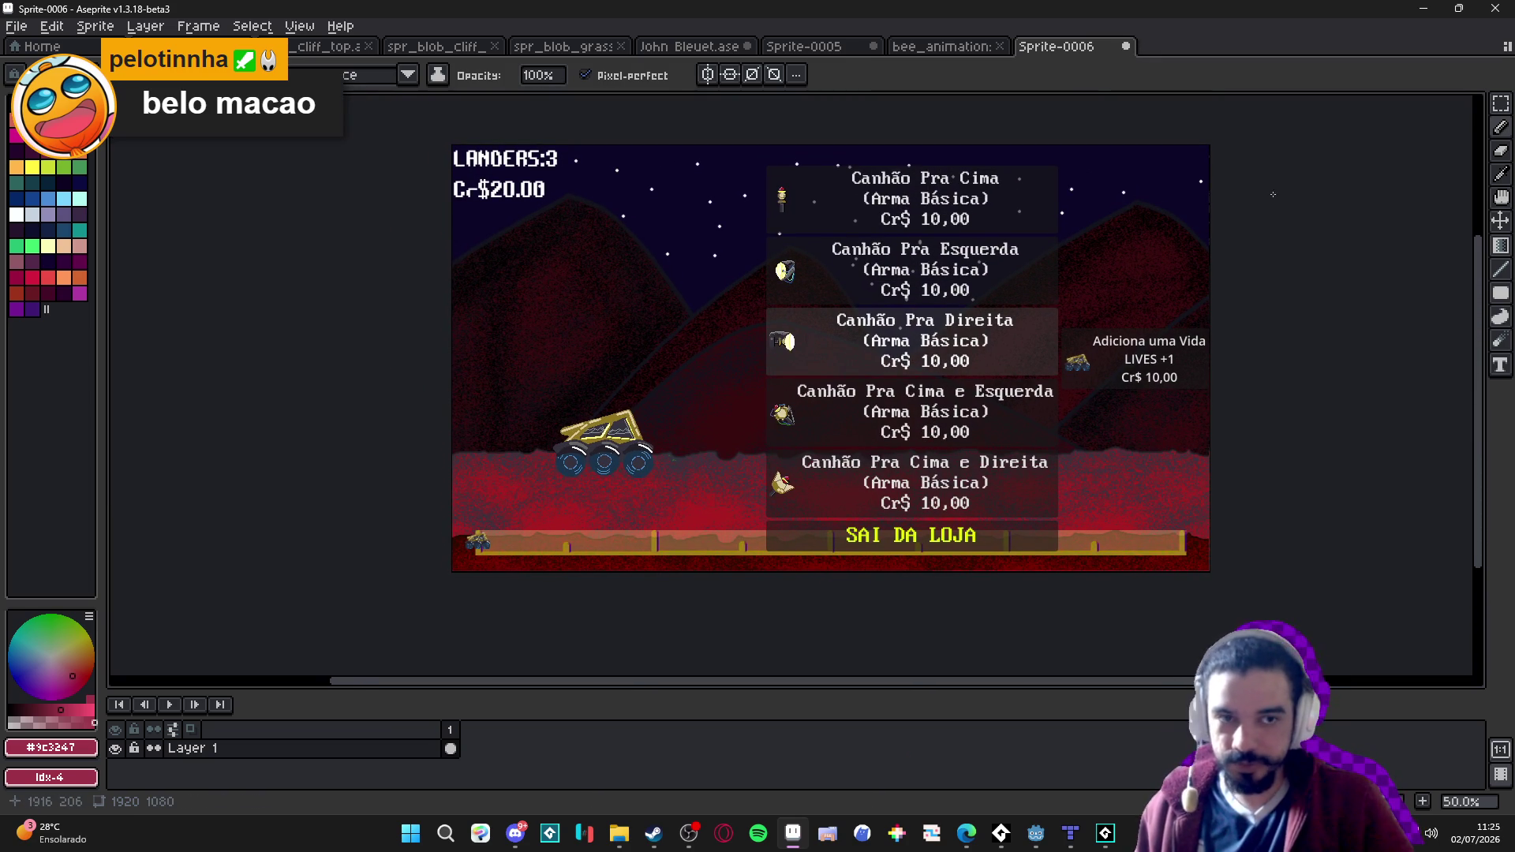
pyautogui.click(1425, 7)
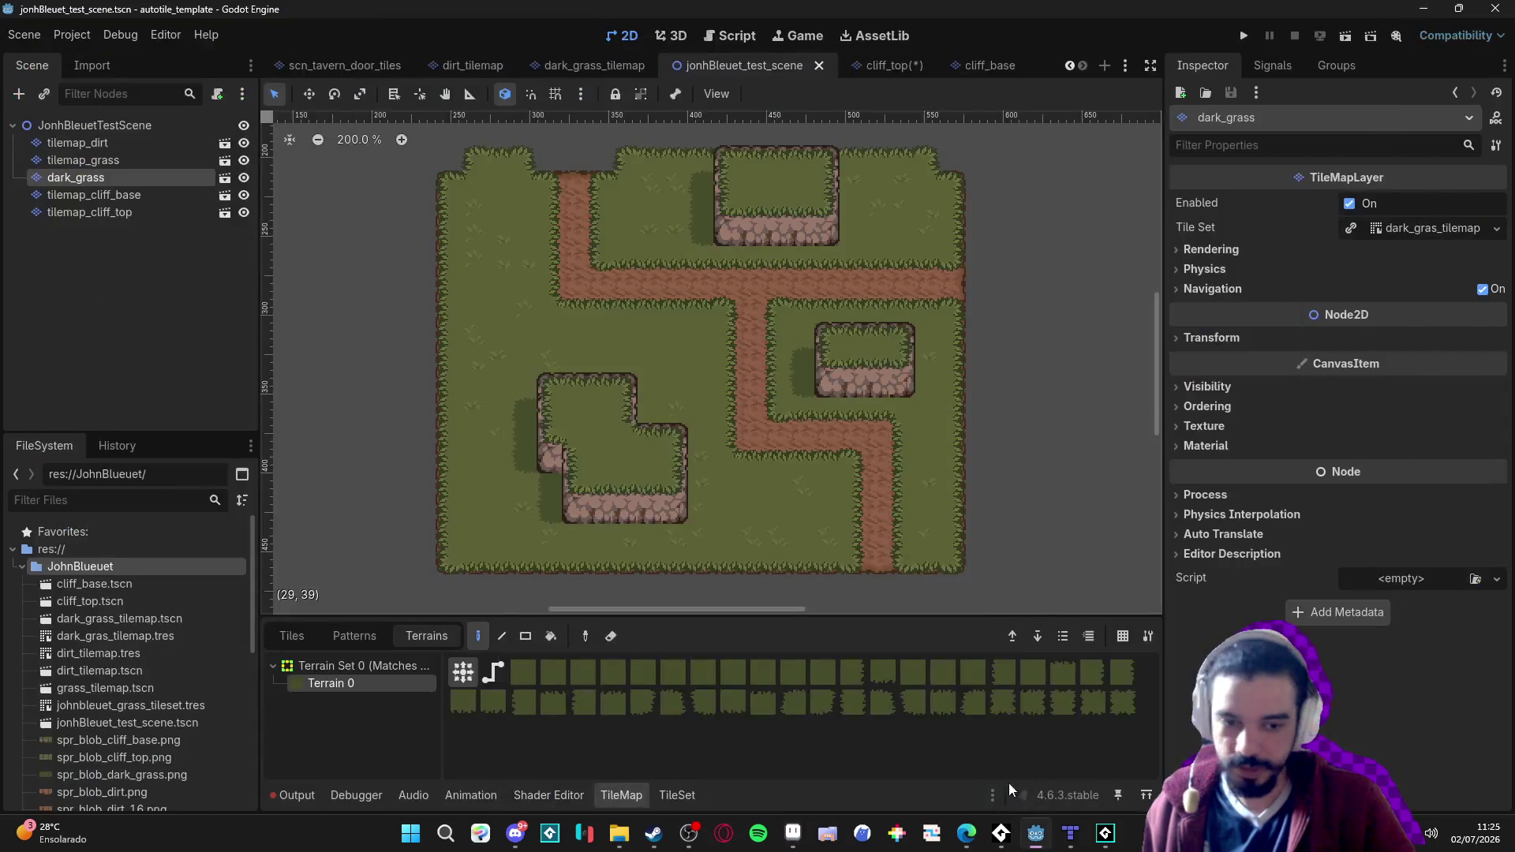
pyautogui.moveTo(966, 834)
pyautogui.click(899, 770)
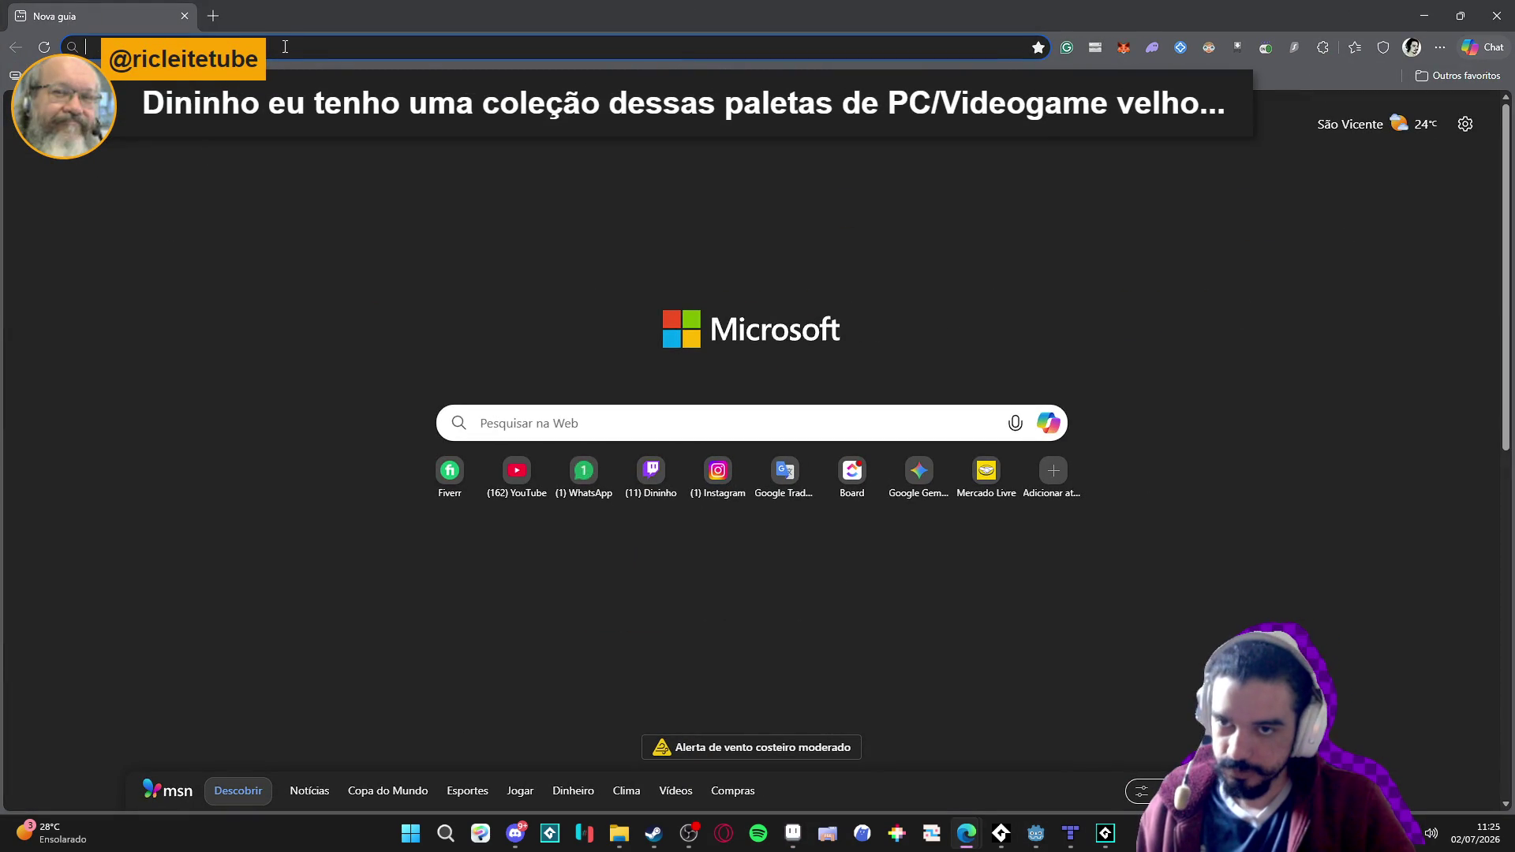
# Open the Posterizador de Imagens site, then search the web for 'mountains' in a new tab.
pyautogui.write('ras')
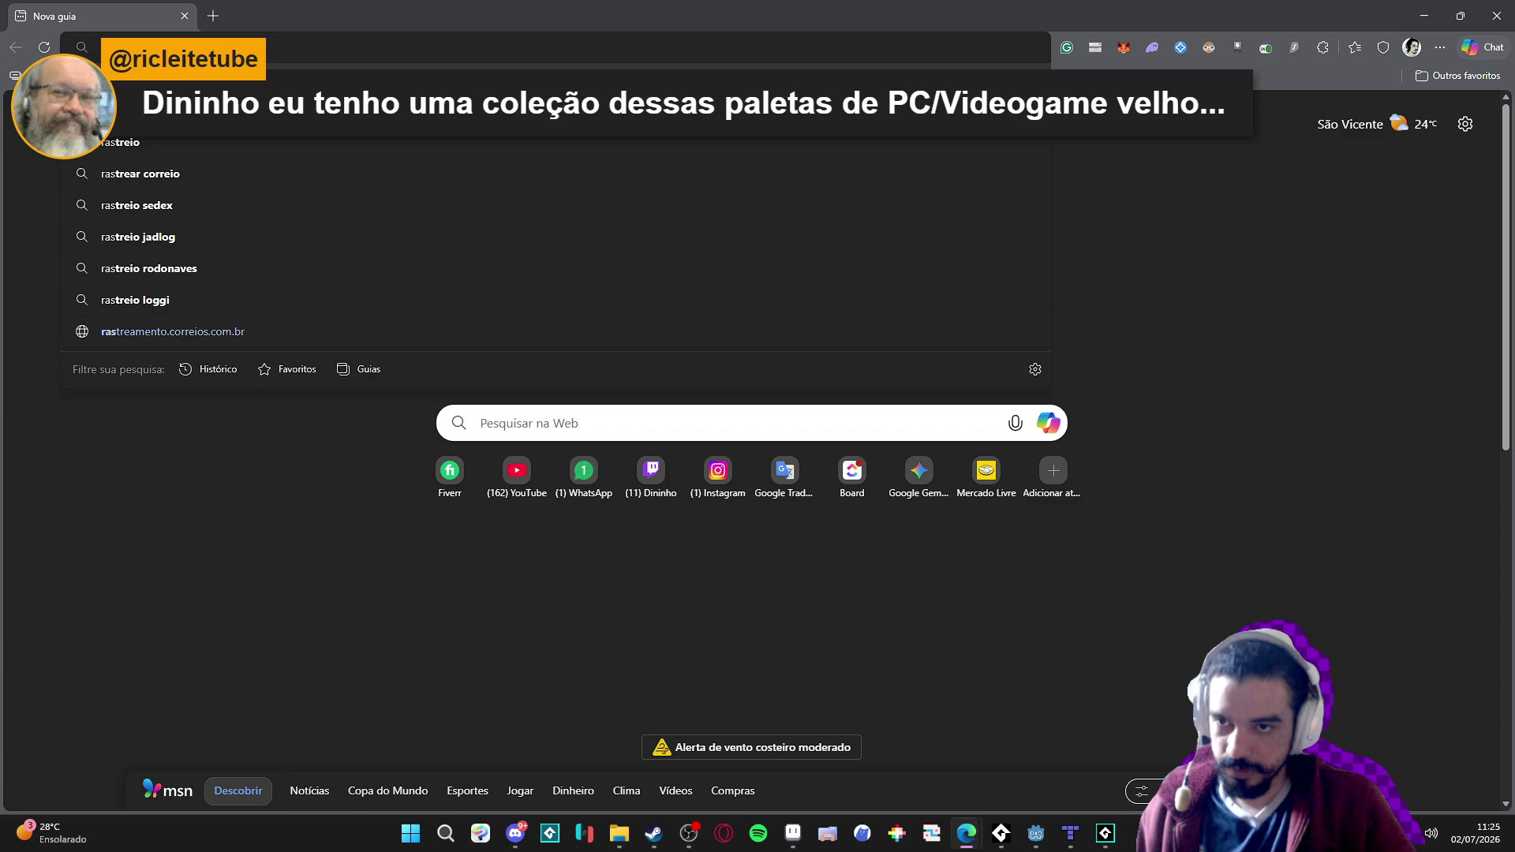
pyautogui.write('pos')
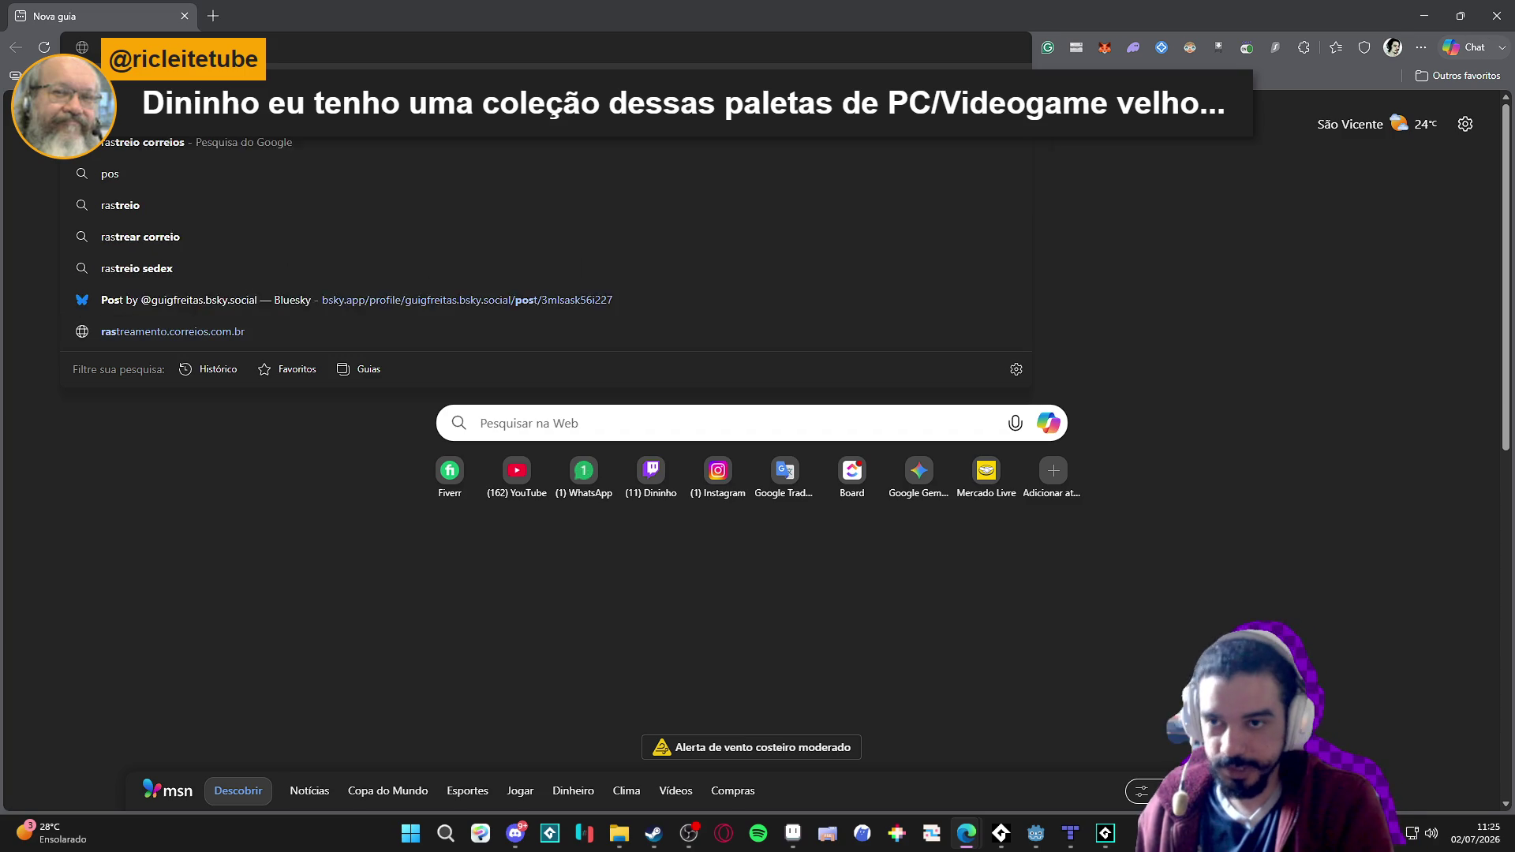
pyautogui.press('Return')
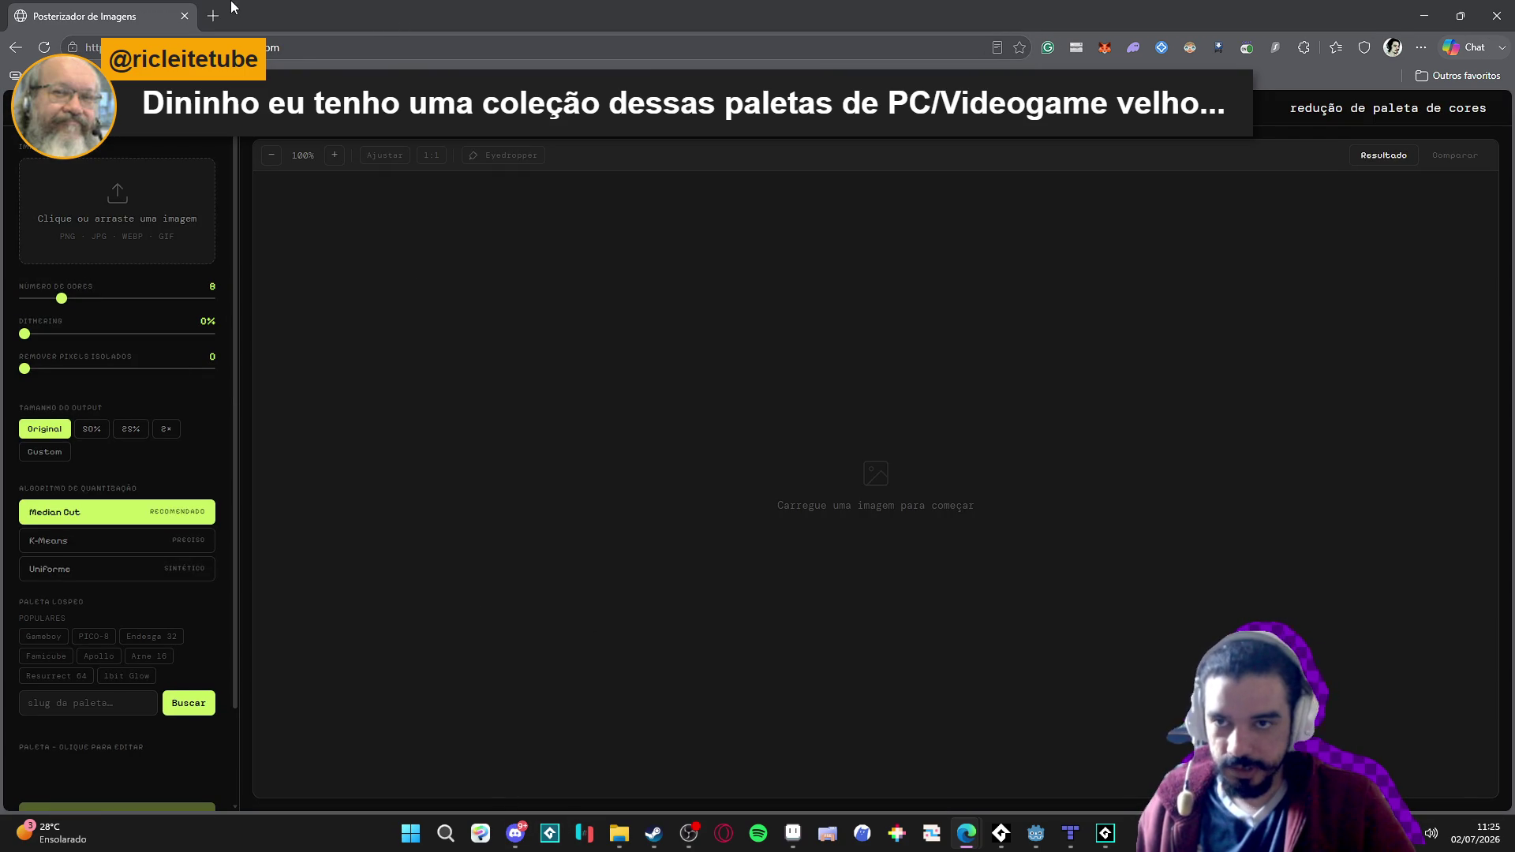
pyautogui.click(218, 6)
pyautogui.write('mountains')
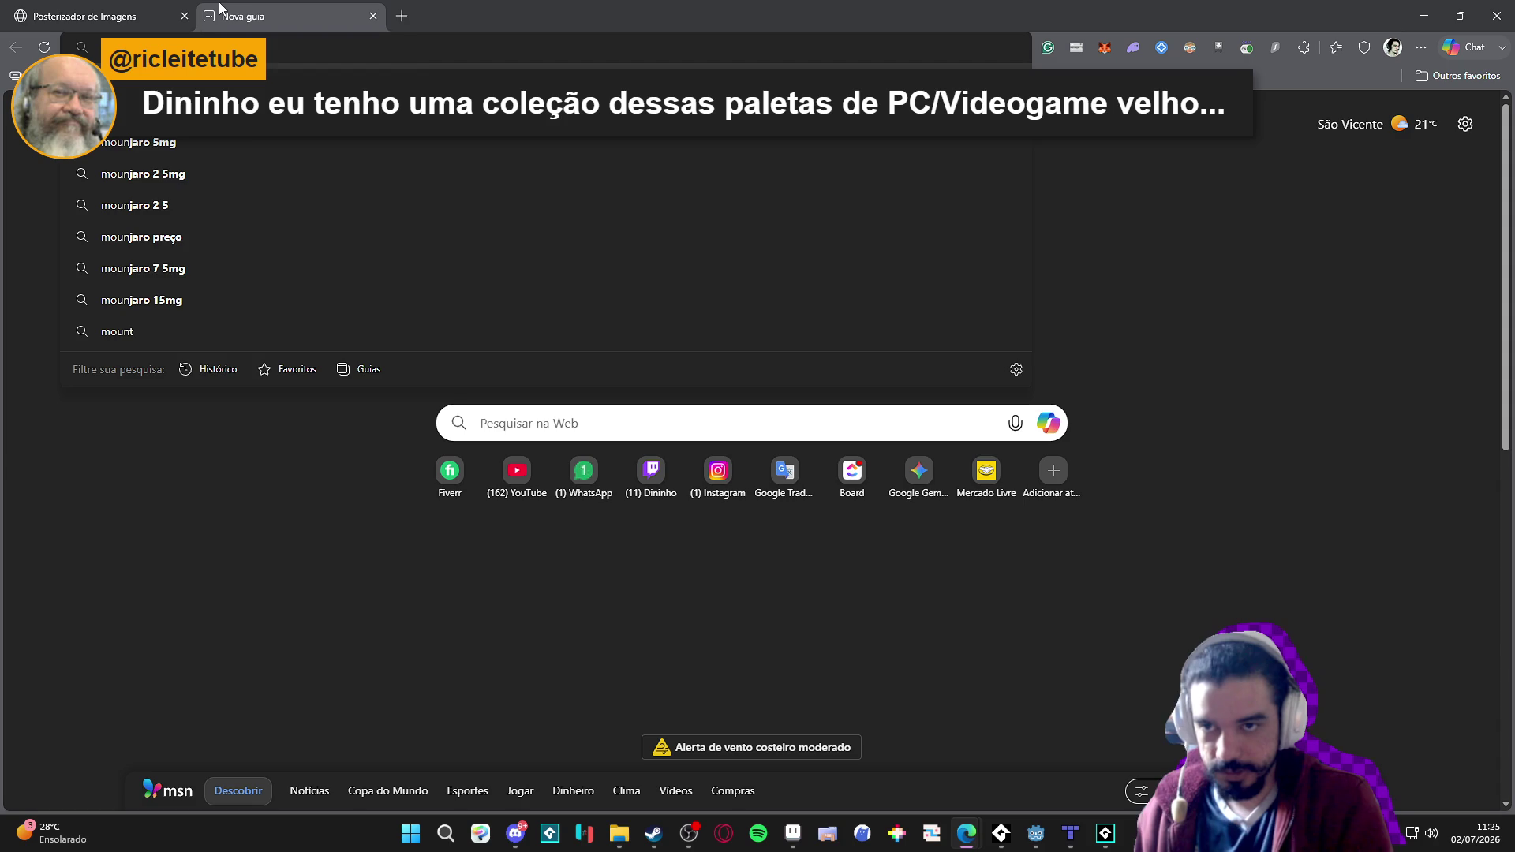
pyautogui.press('Return')
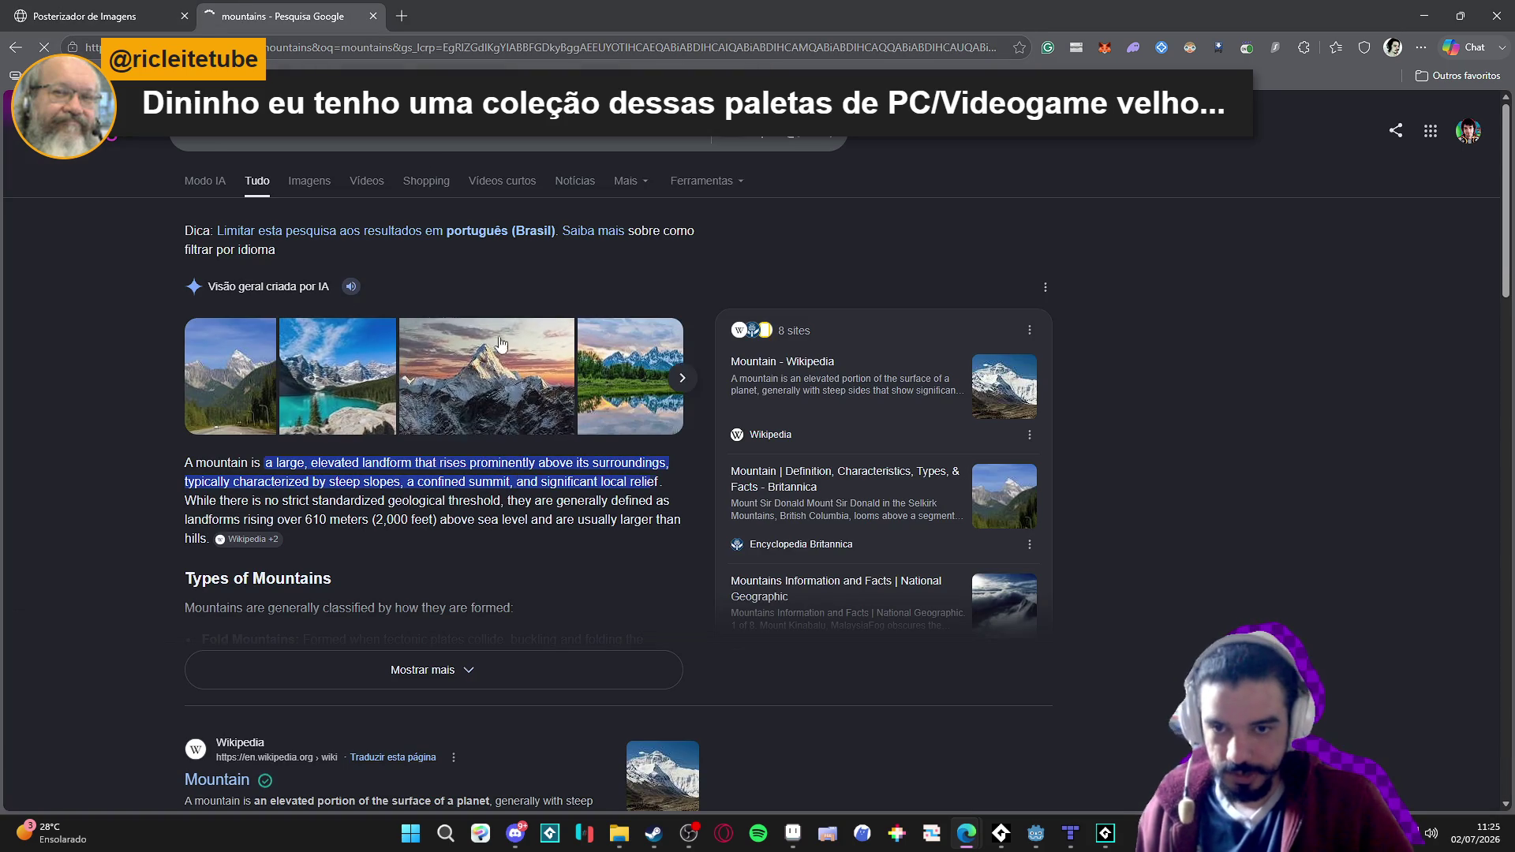
# Preview the Ama Dablam photo and open its source page and image in new tabs.
pyautogui.click(485, 383)
pyautogui.rightClick(868, 352)
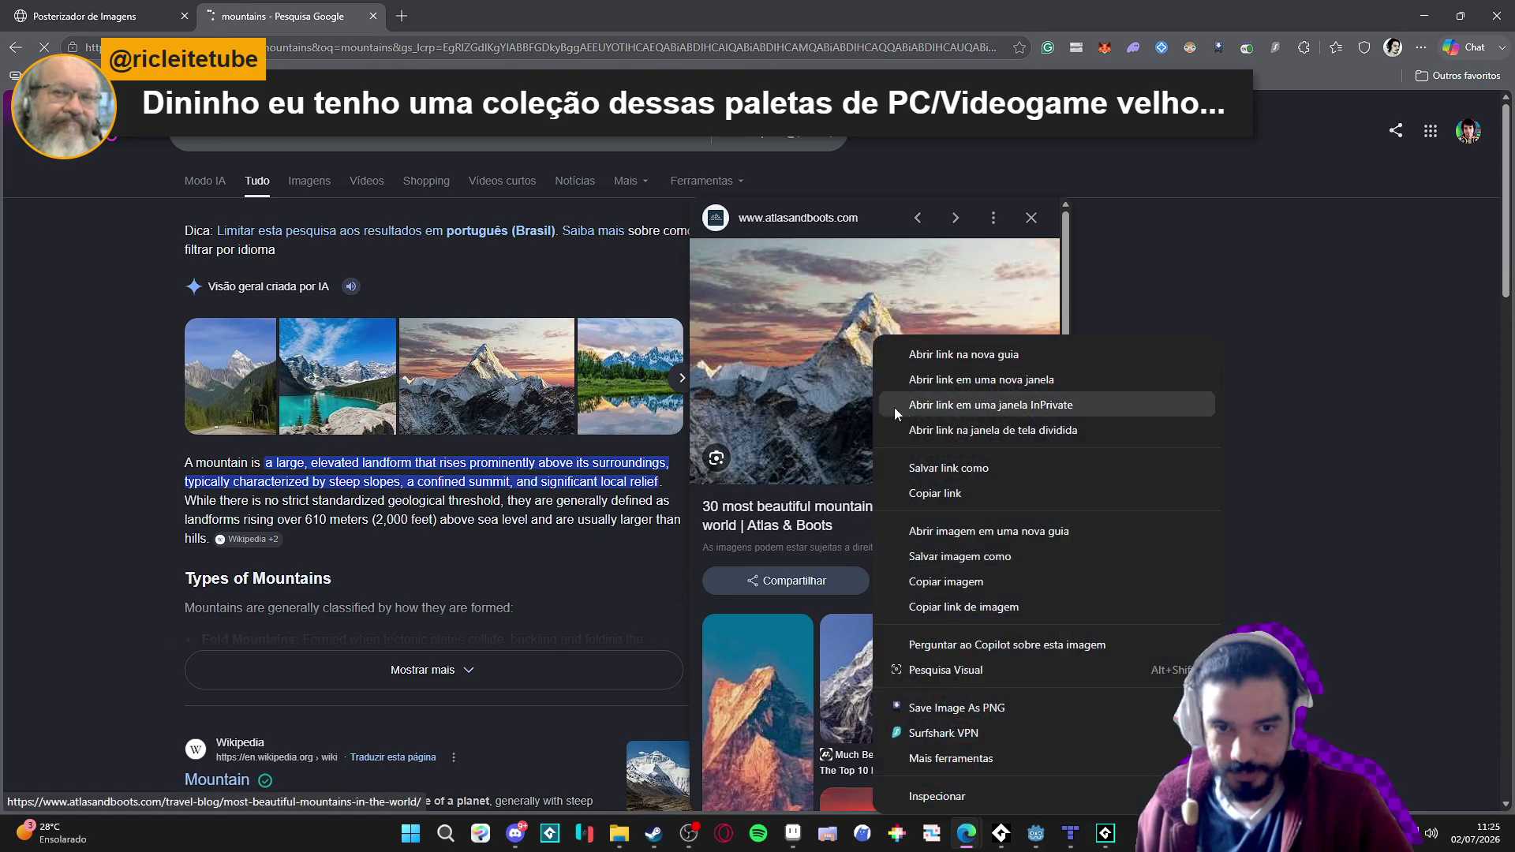
pyautogui.click(903, 410)
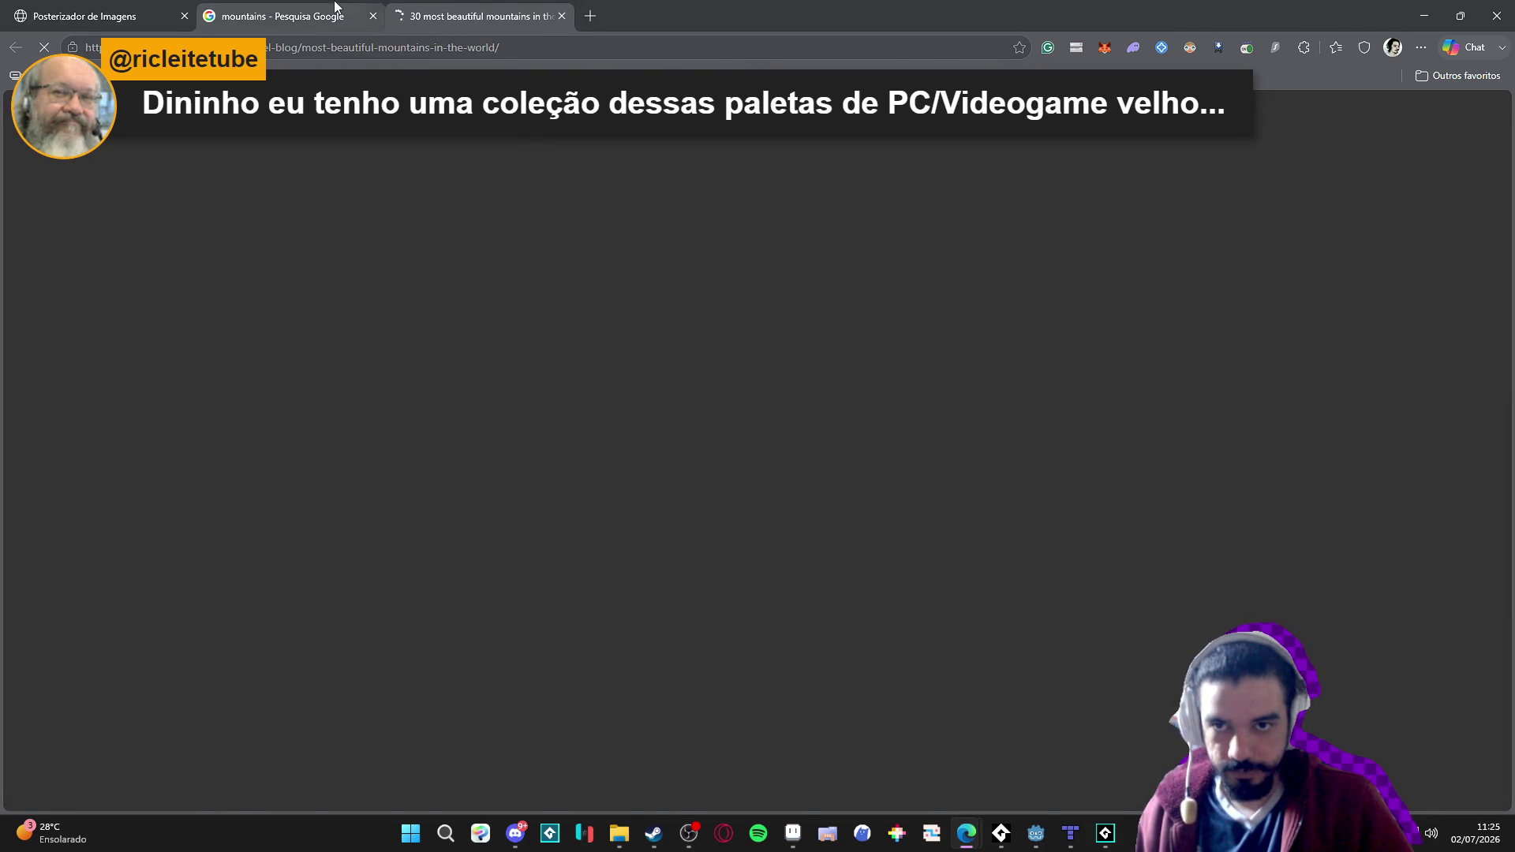
pyautogui.click(284, 15)
pyautogui.rightClick(871, 334)
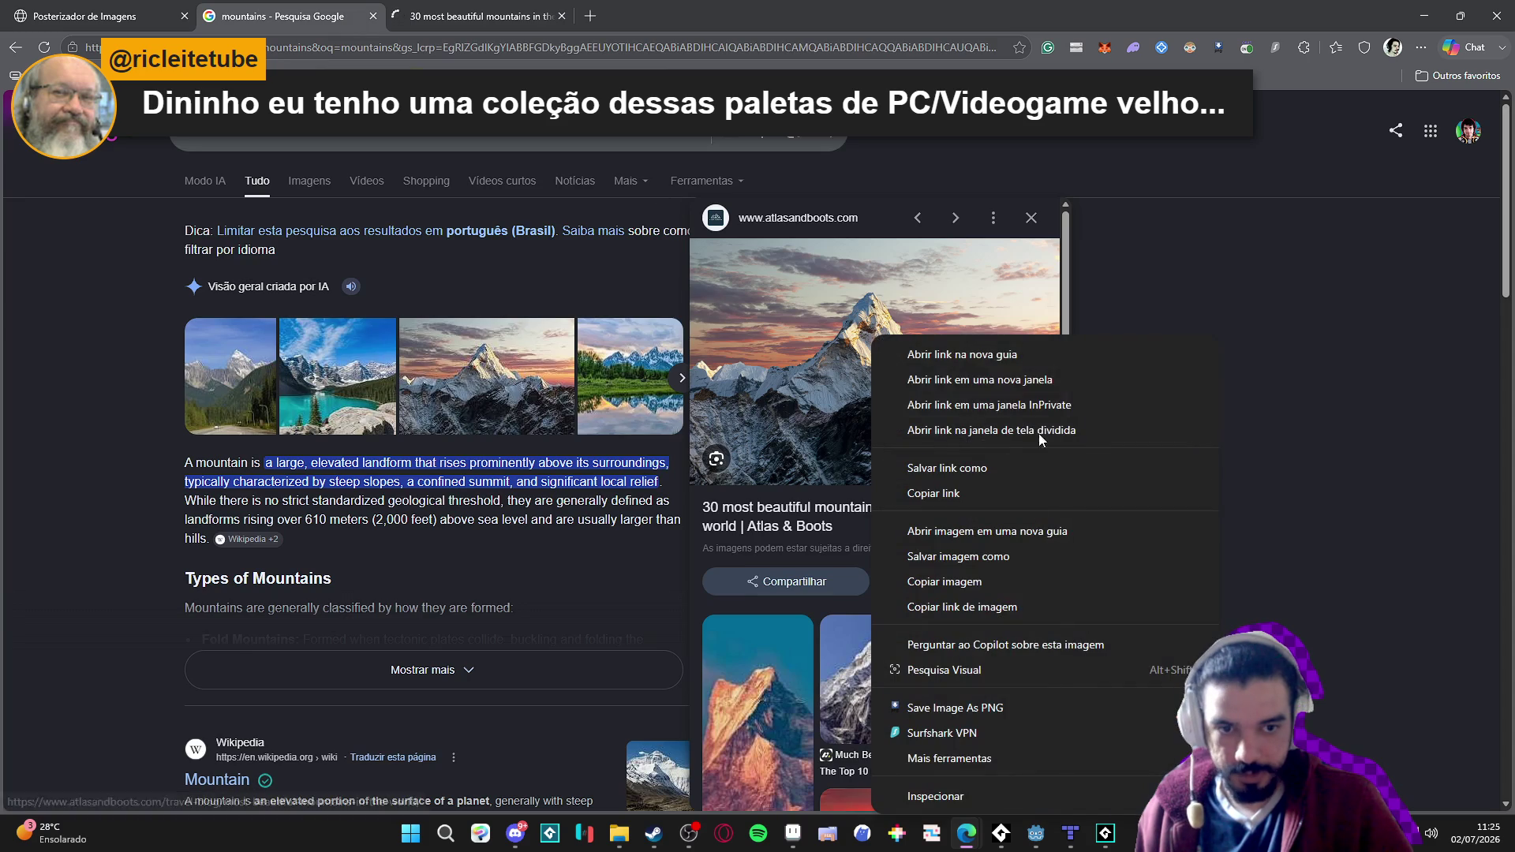
pyautogui.click(1083, 531)
pyautogui.hotkey('ctrl', 'w')
# Open the Ama Dablam image in its own tab and copy it for the posterizer.
pyautogui.click(561, 16)
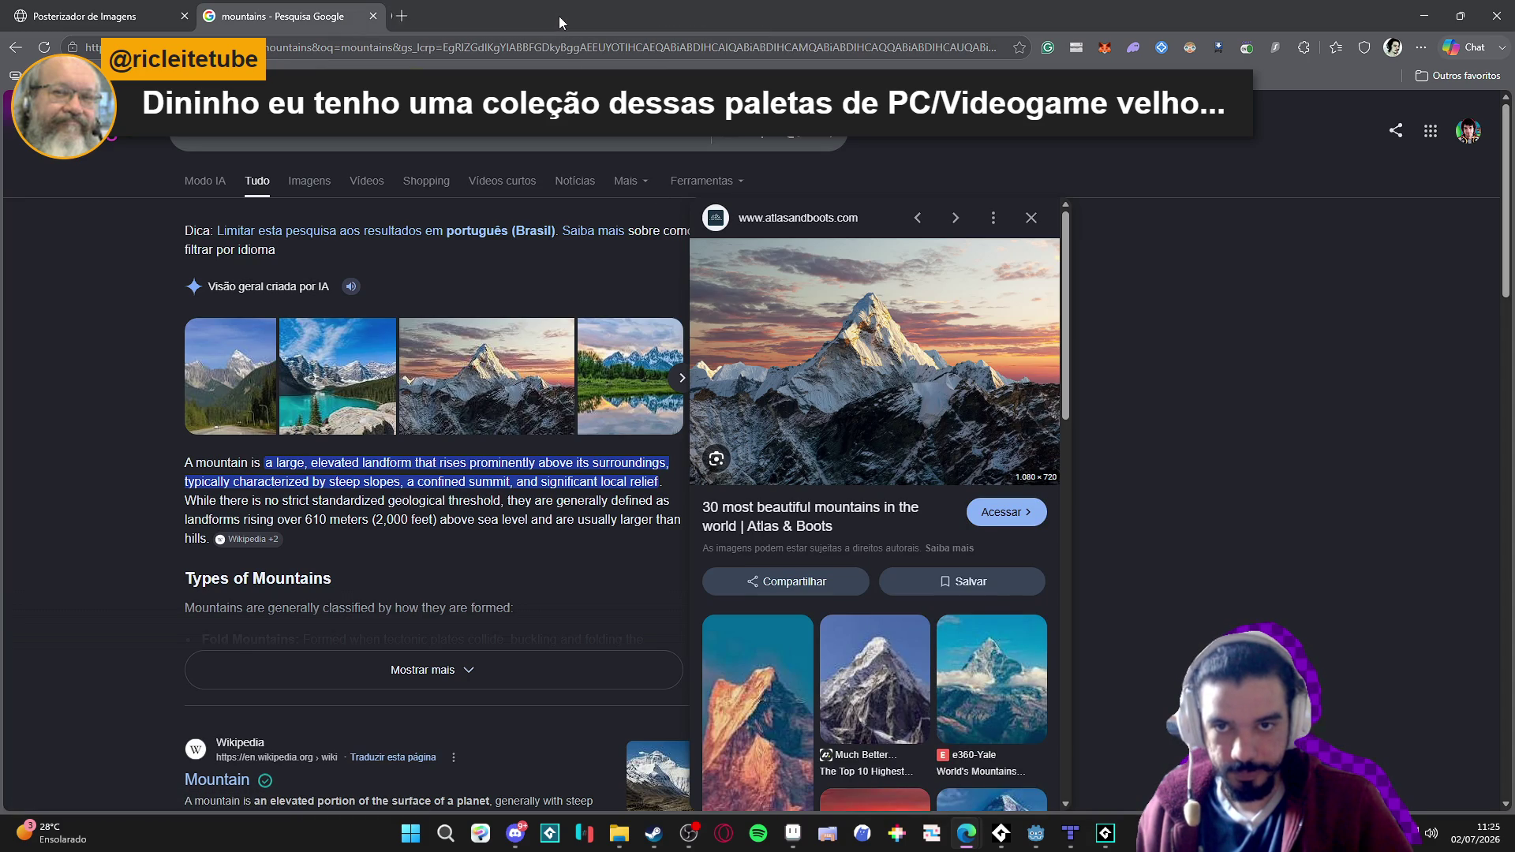
pyautogui.rightClick(868, 363)
pyautogui.click(962, 354)
pyautogui.click(561, 16)
pyautogui.rightClick(894, 331)
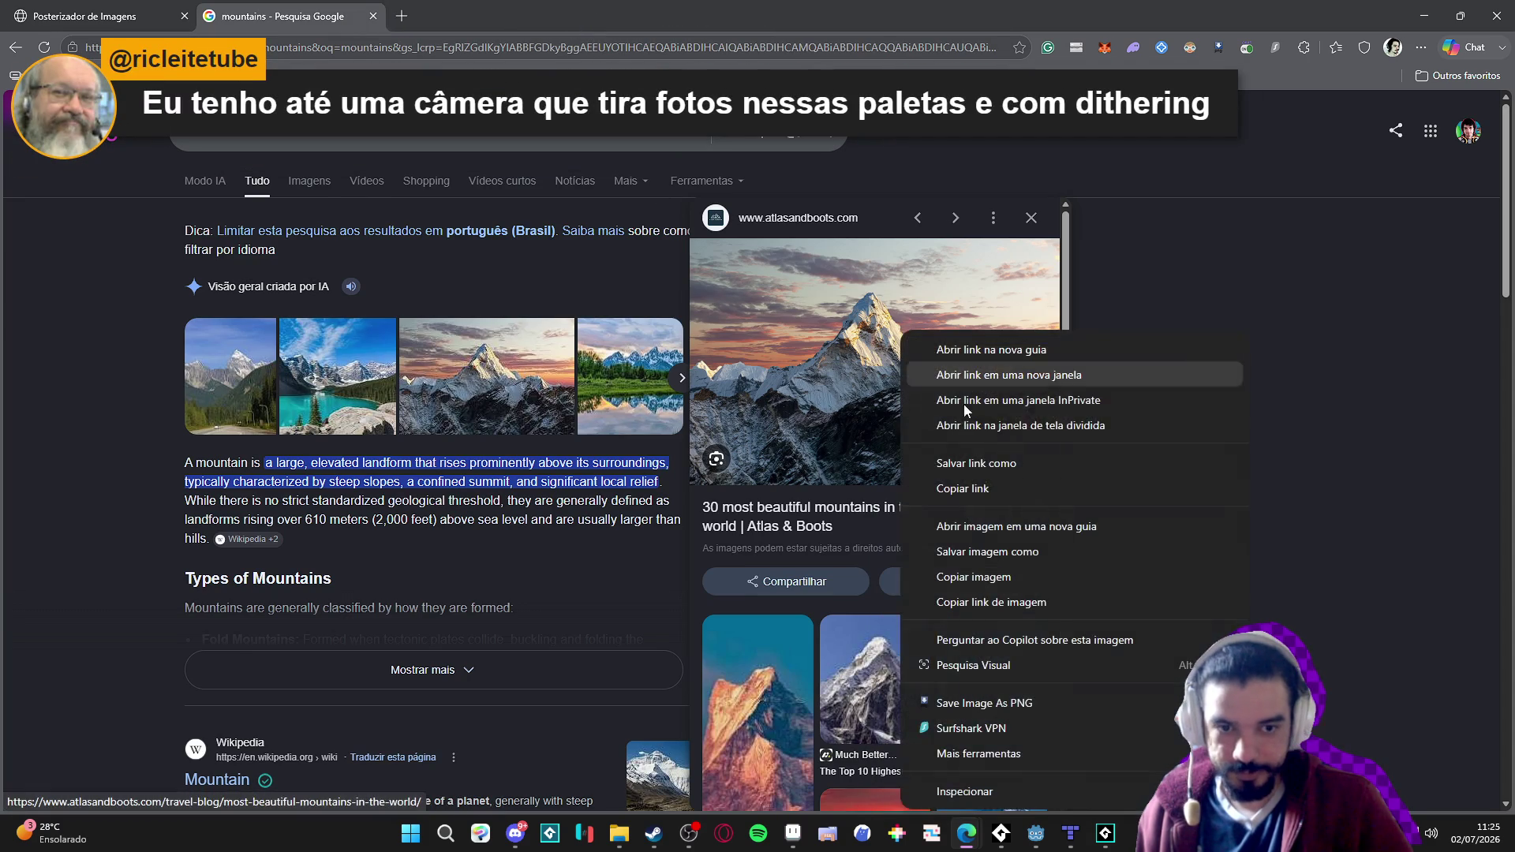
pyautogui.click(947, 527)
pyautogui.click(473, 16)
pyautogui.rightClick(665, 346)
pyautogui.click(723, 414)
pyautogui.click(131, 8)
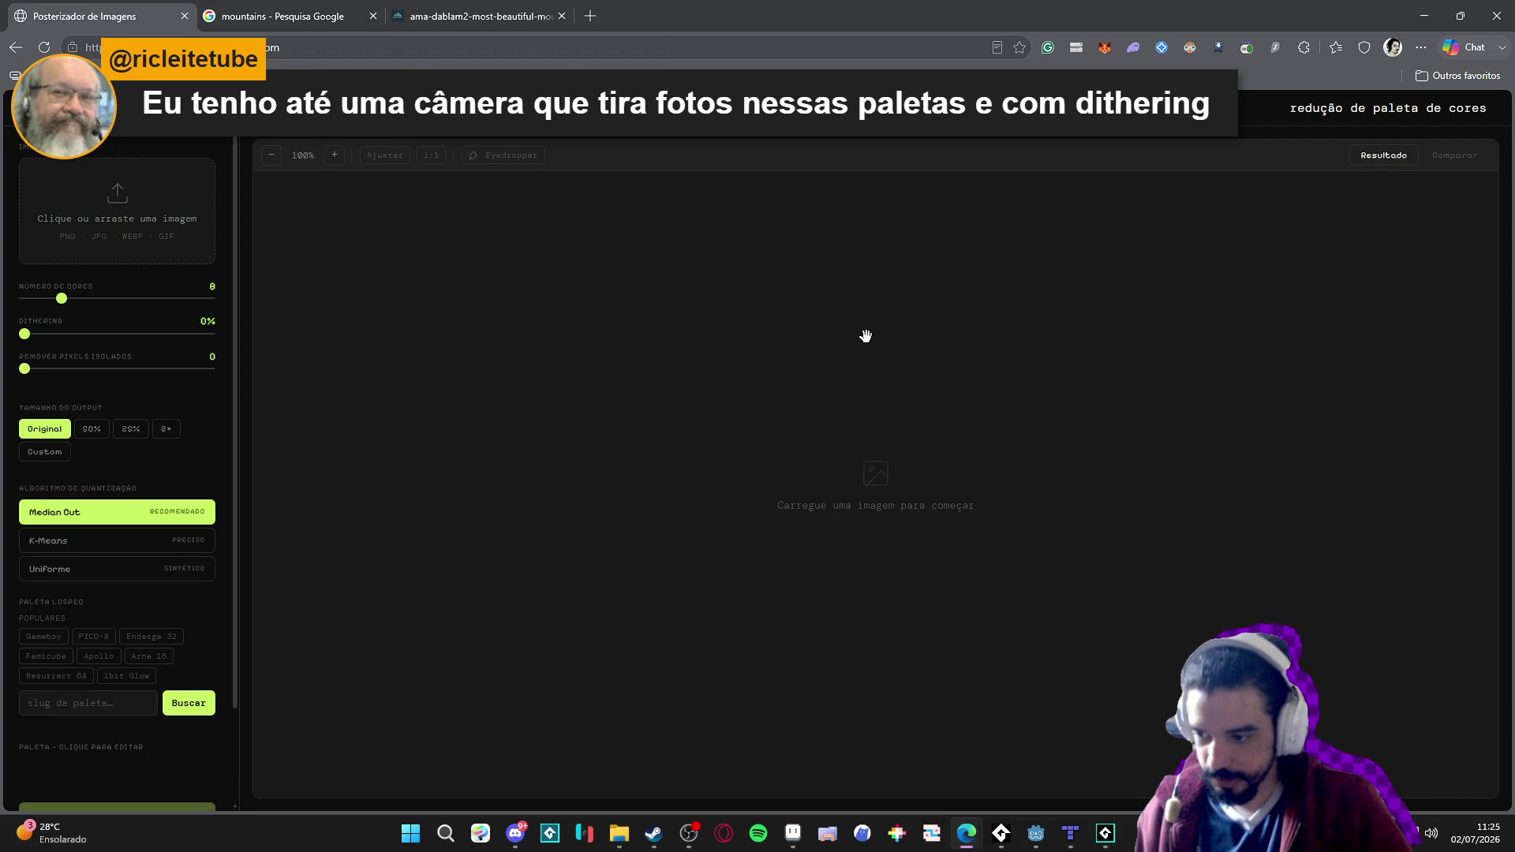
# Paste the mountain photo into the posterizer and apply the PICO-8 palette.
pyautogui.hotkey('ctrl', 'v')
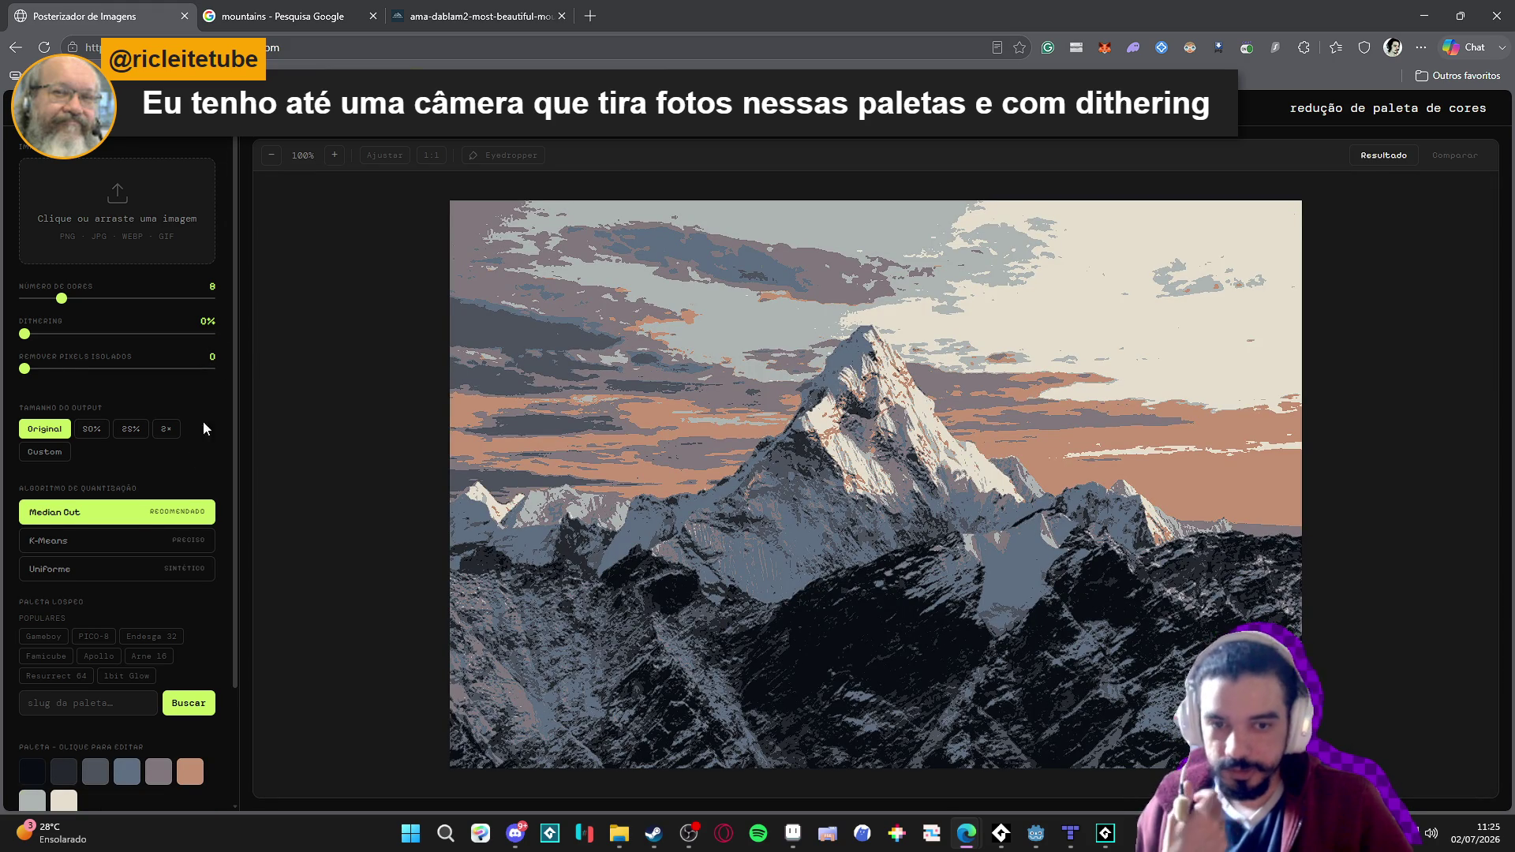
pyautogui.scroll(-2, 182, 442)
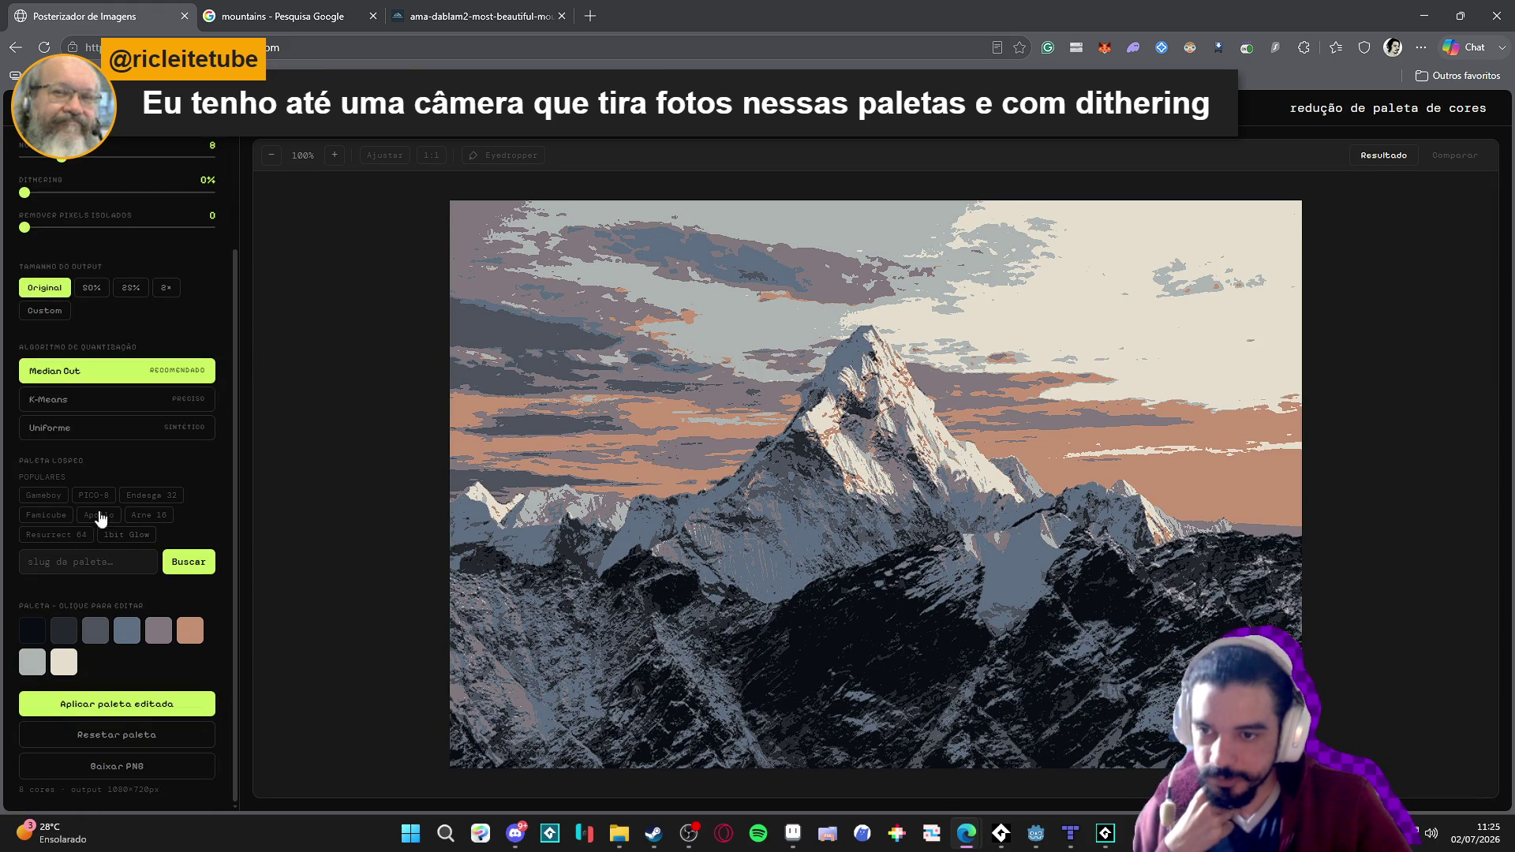
pyautogui.click(94, 495)
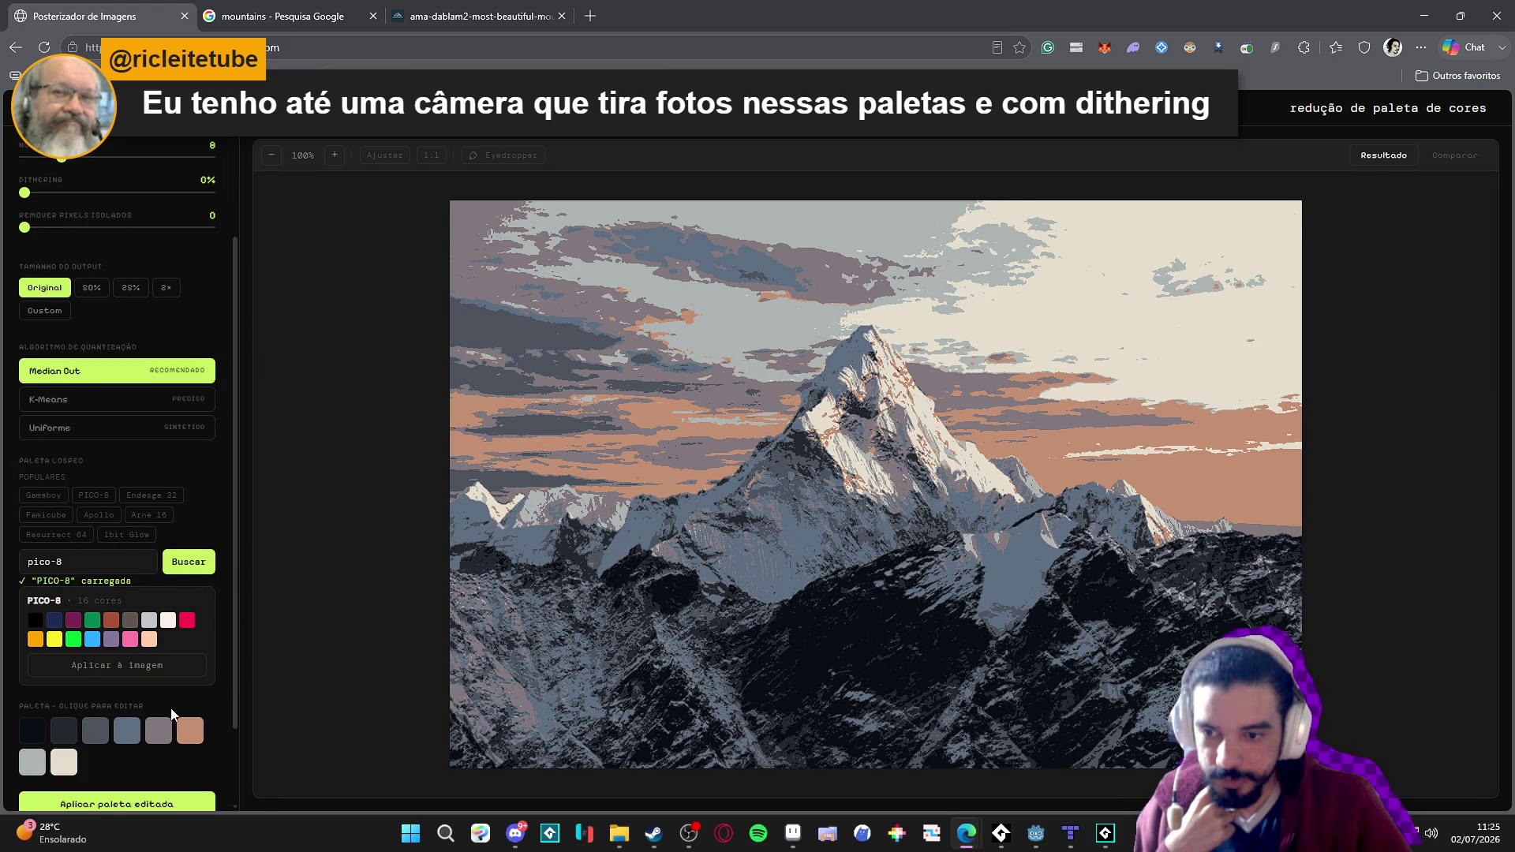
pyautogui.click(158, 666)
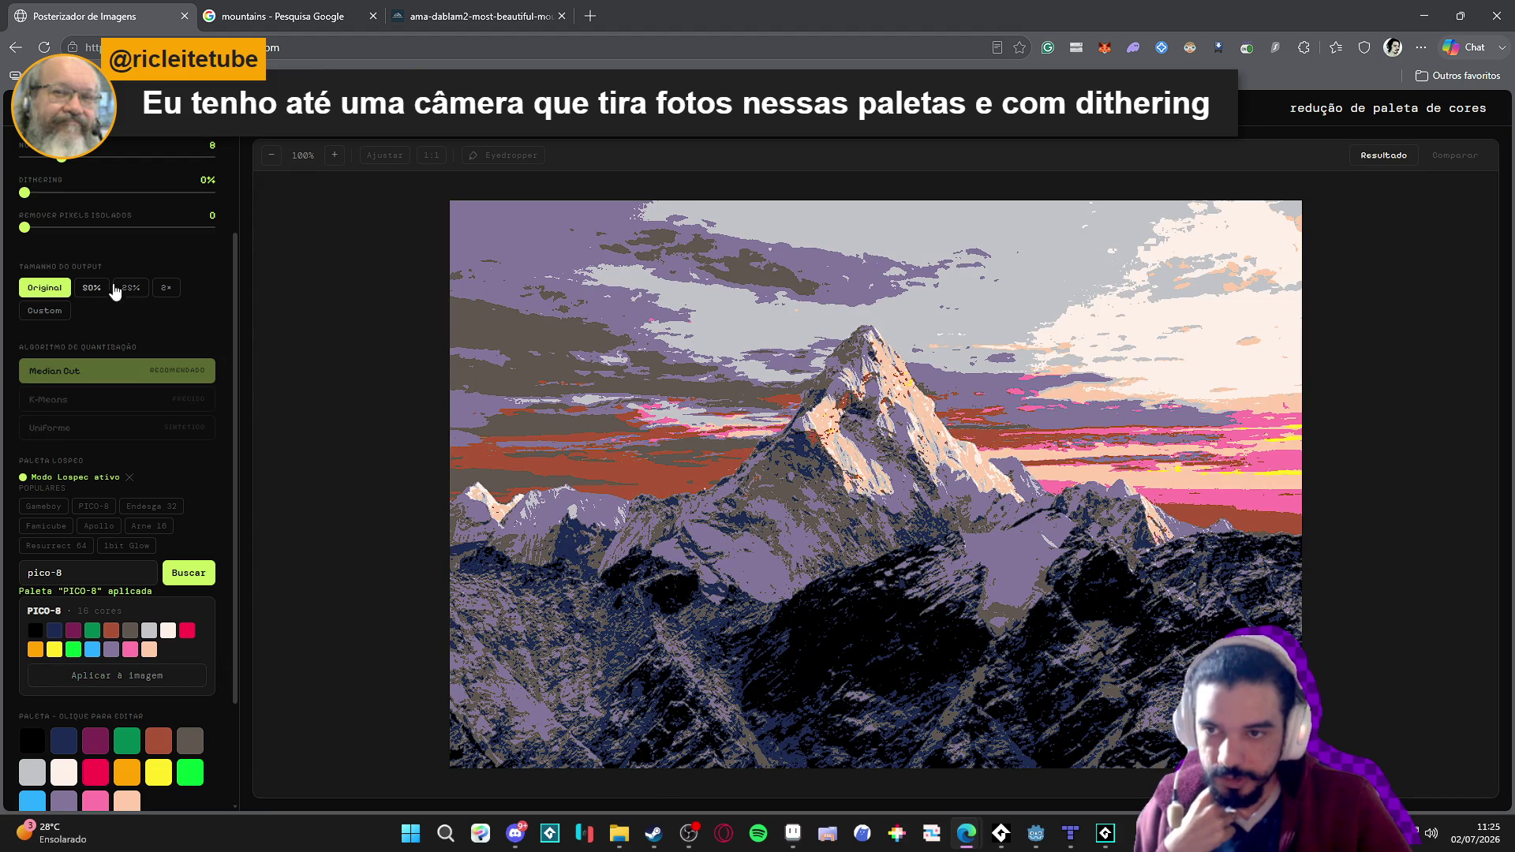
# Set output size to 25% and dithering to 71%, then compare with the original.
pyautogui.scroll(2, 129, 213)
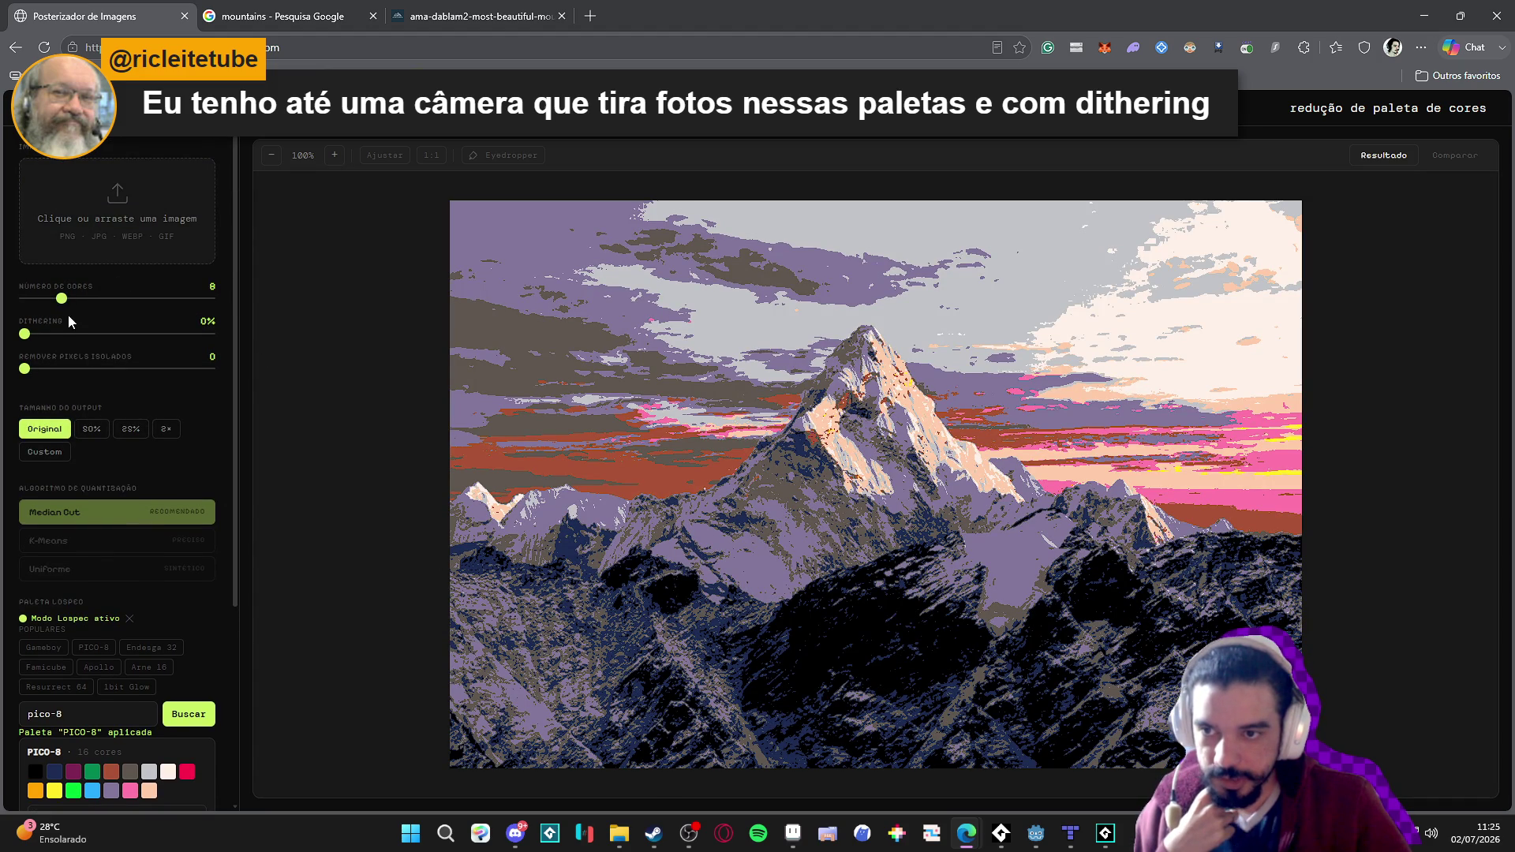
pyautogui.click(131, 432)
pyautogui.scroll(4, 824, 428)
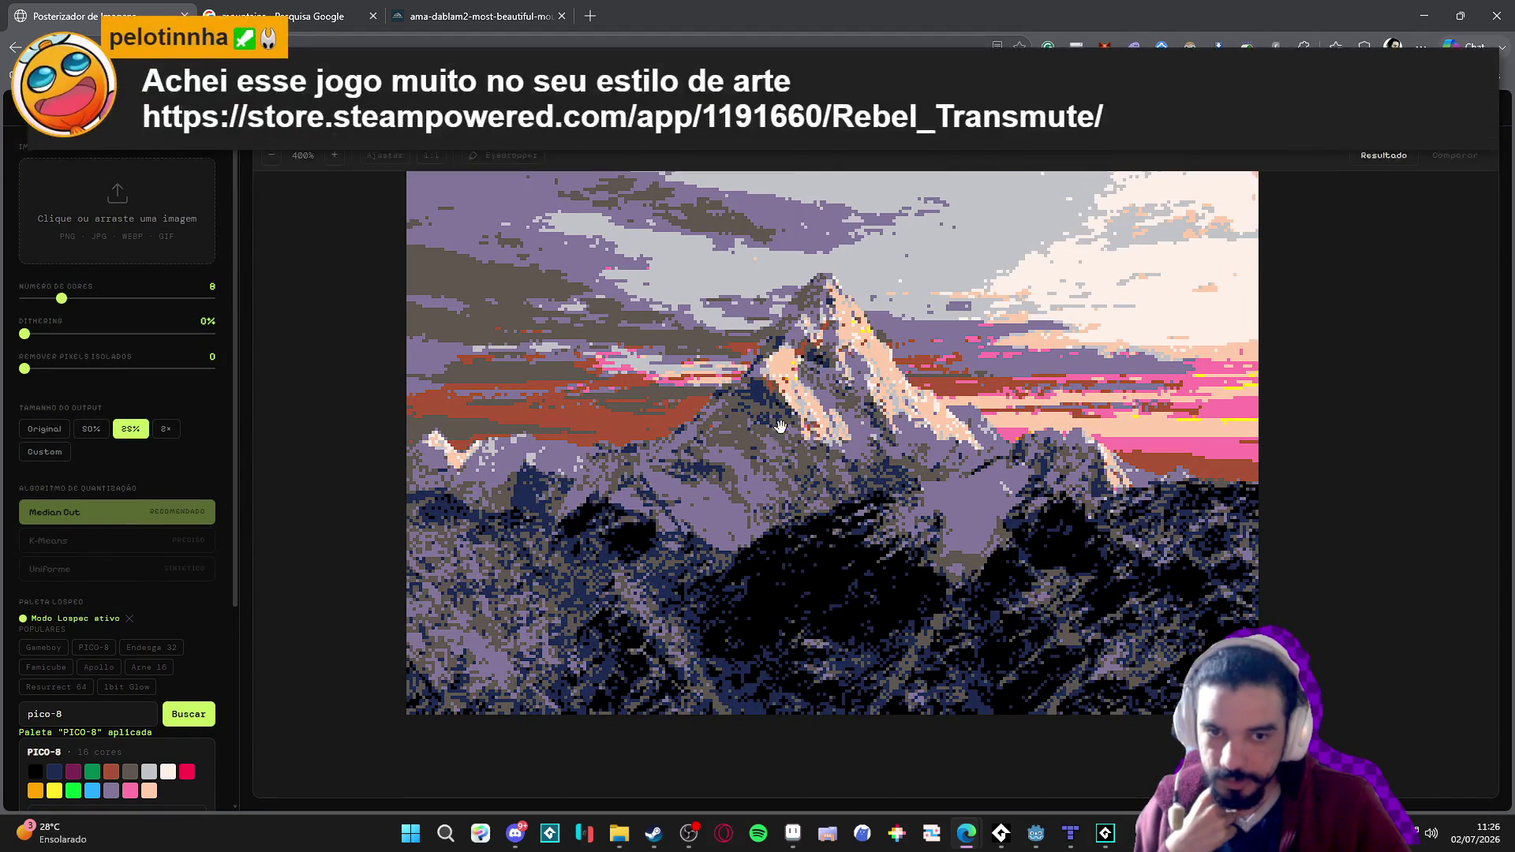
pyautogui.moveTo(51, 338); pyautogui.dragTo(157, 341)
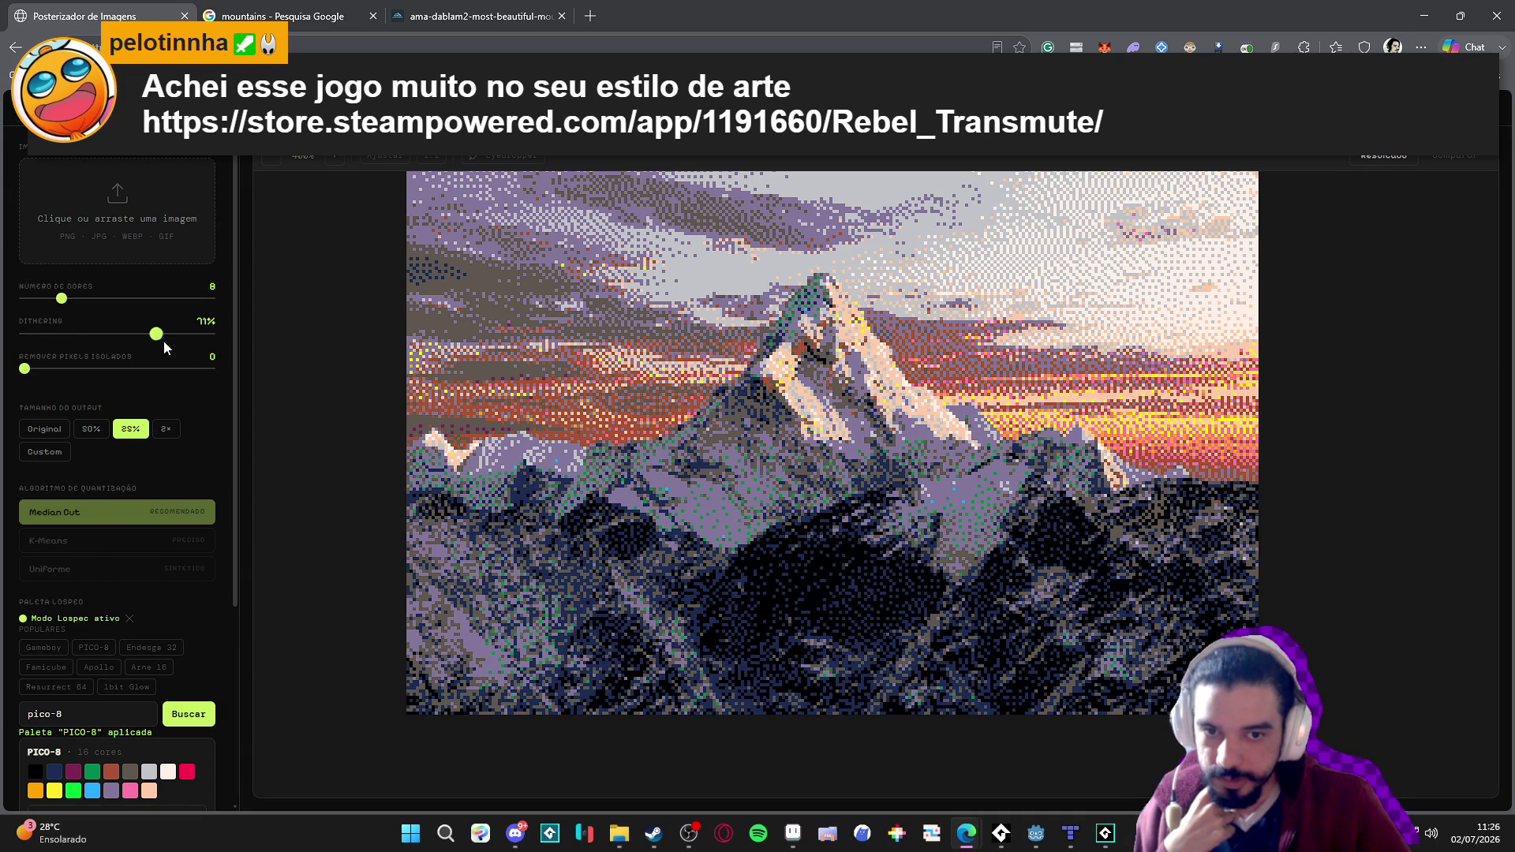
pyautogui.moveTo(796, 466); pyautogui.dragTo(787, 465)
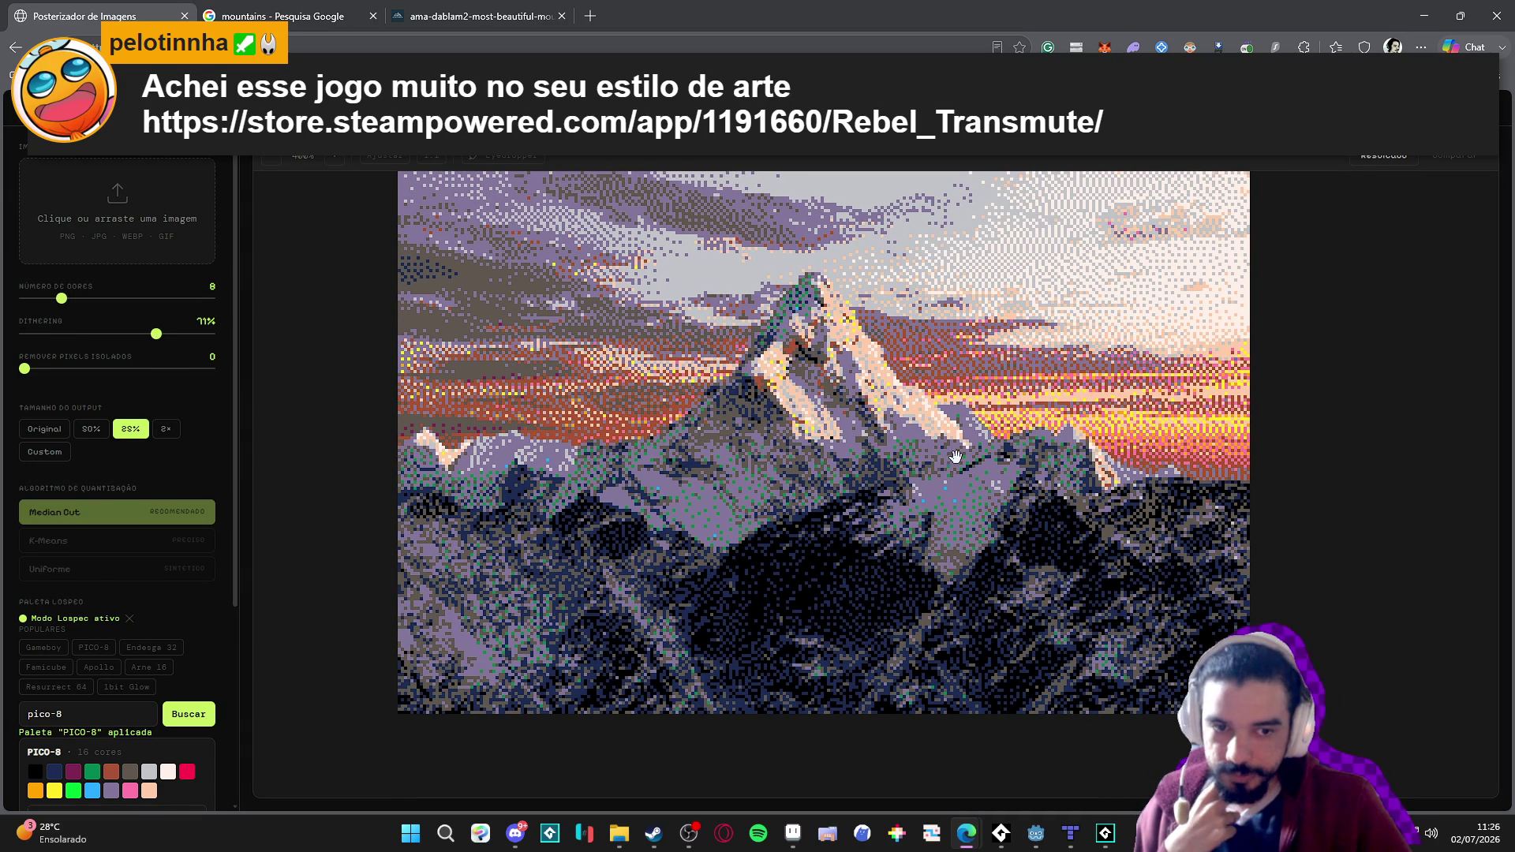
pyautogui.moveTo(615, 412); pyautogui.dragTo(632, 409)
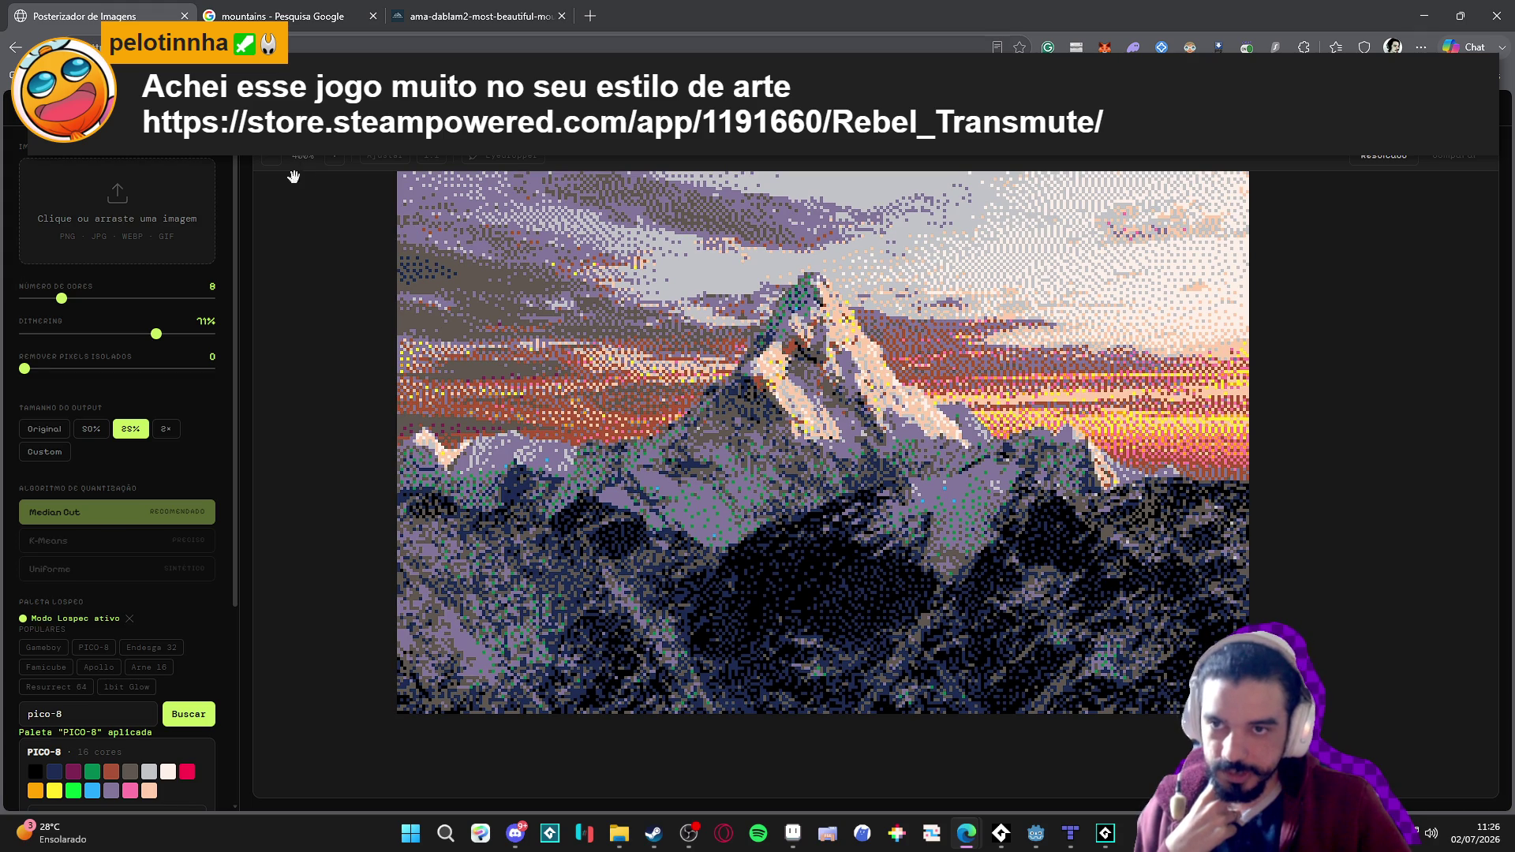
pyautogui.scroll(-4, 202, 415)
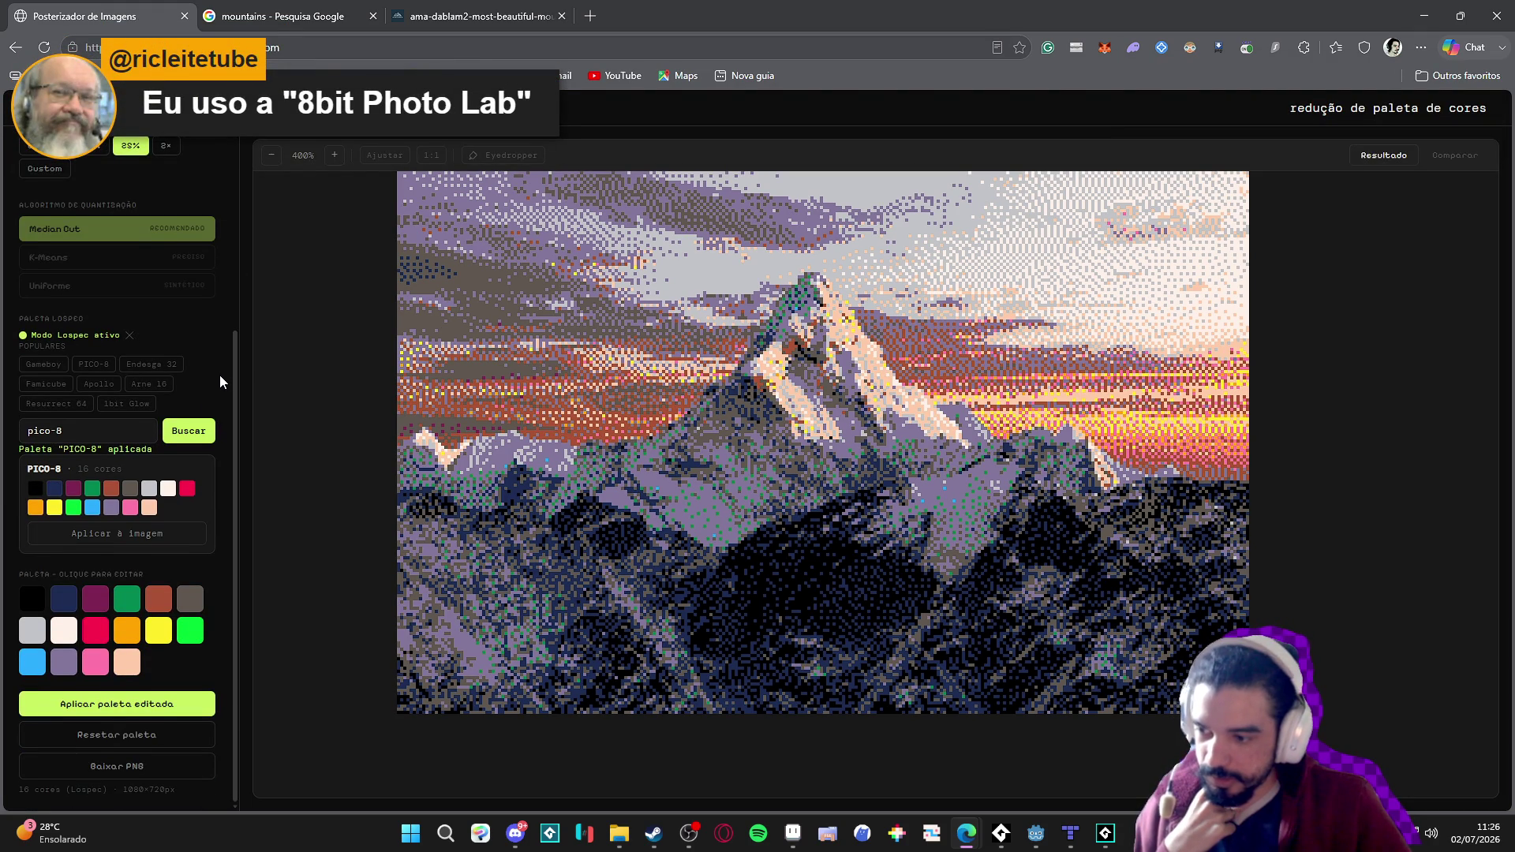
# Search the web for '8bit photo lab' in a new tab.
pyautogui.click(573, 16)
pyautogui.click(588, 16)
pyautogui.write('bit photo')
pyautogui.press('Return')
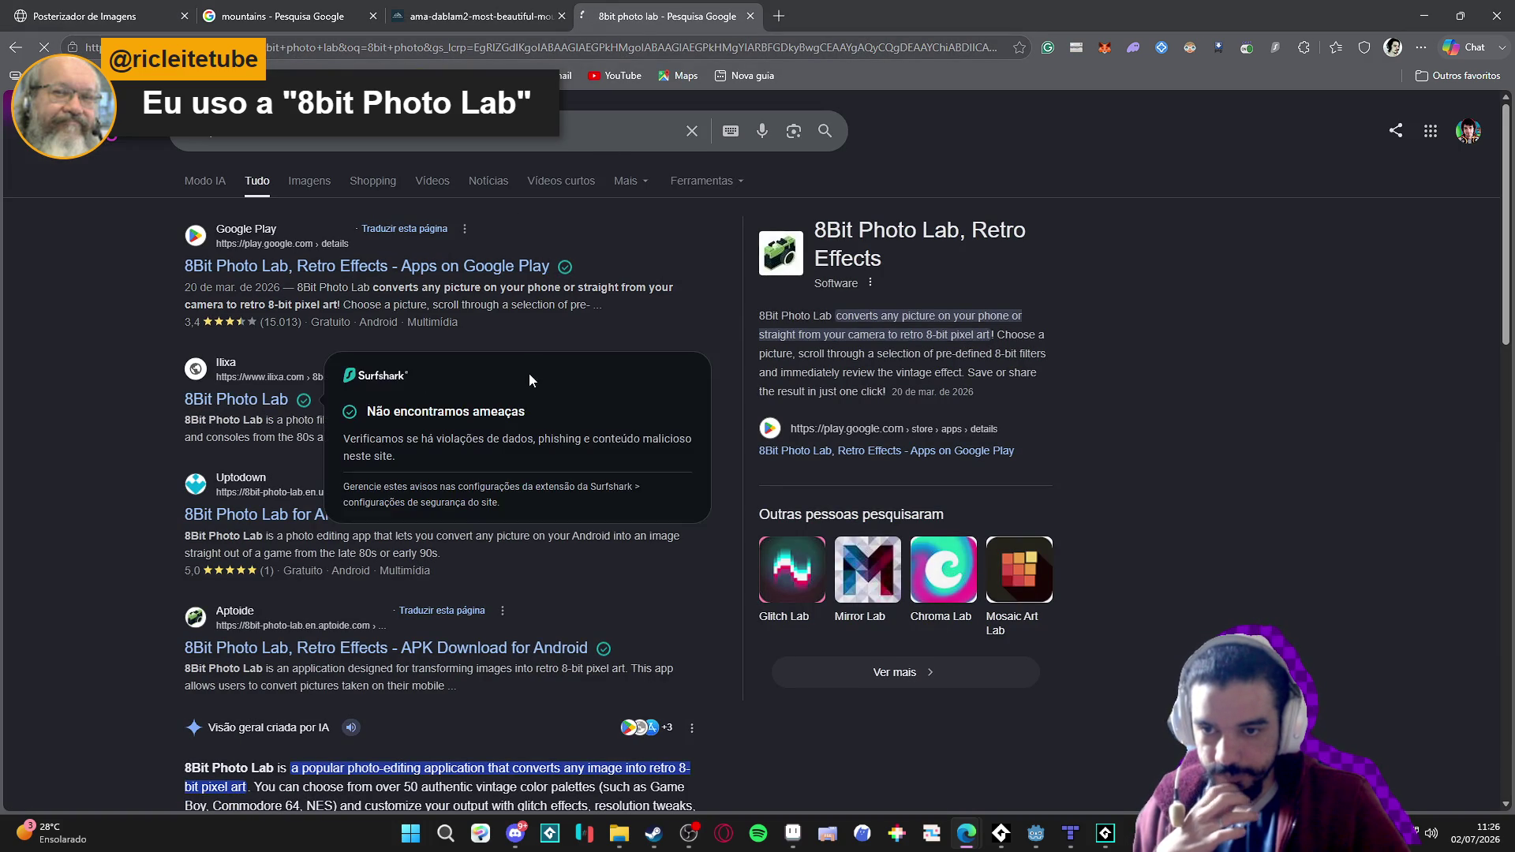
# Browse the ilixa 8Bit Photo Lab project page and view an enlarged app screenshot.
pyautogui.click(260, 406)
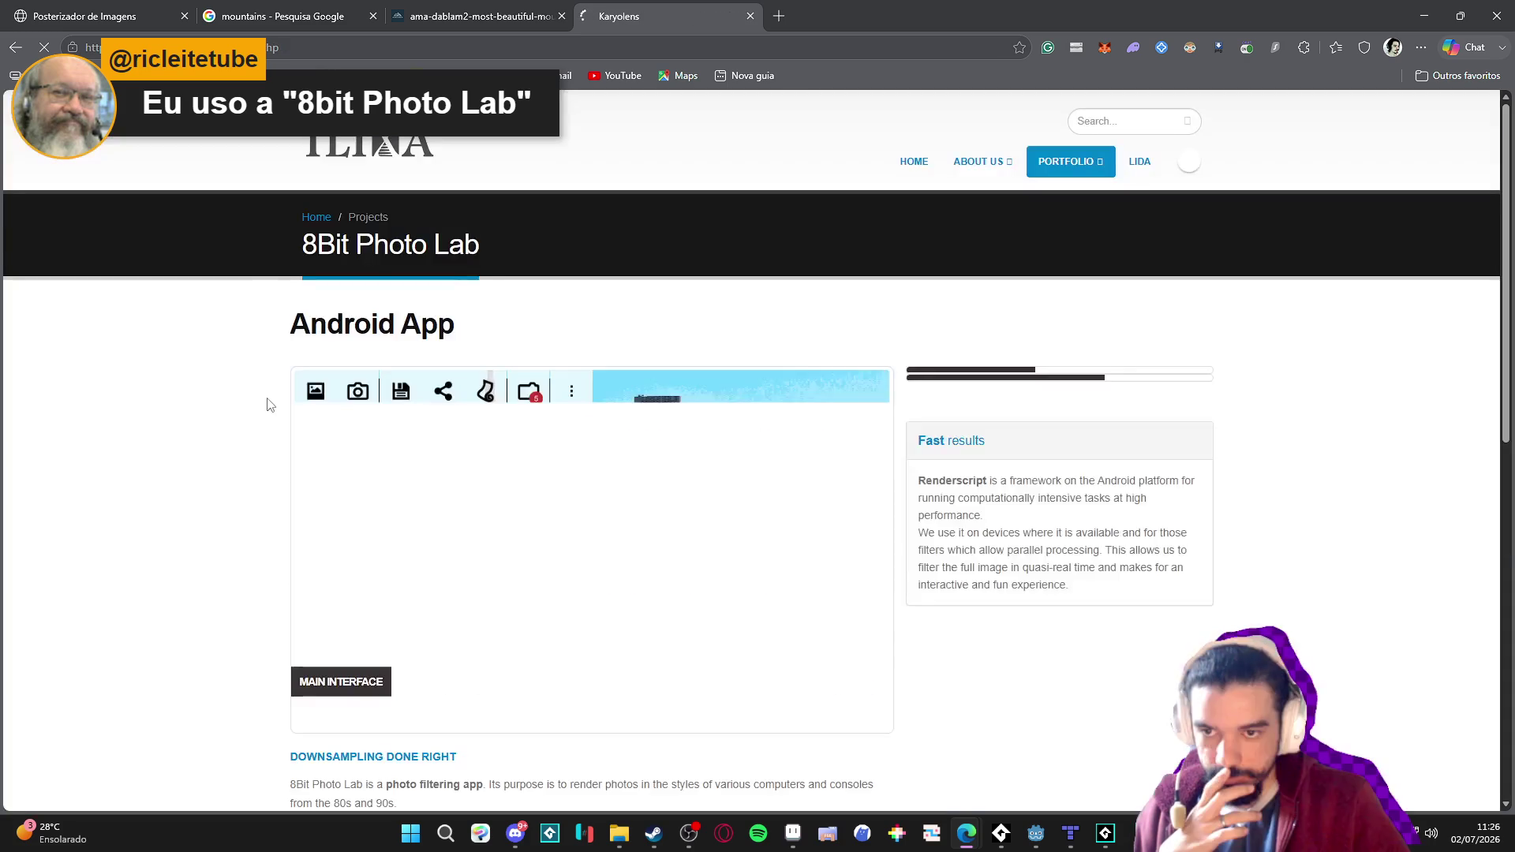
pyautogui.scroll(-1, 240, 511)
pyautogui.scroll(-2, 239, 511)
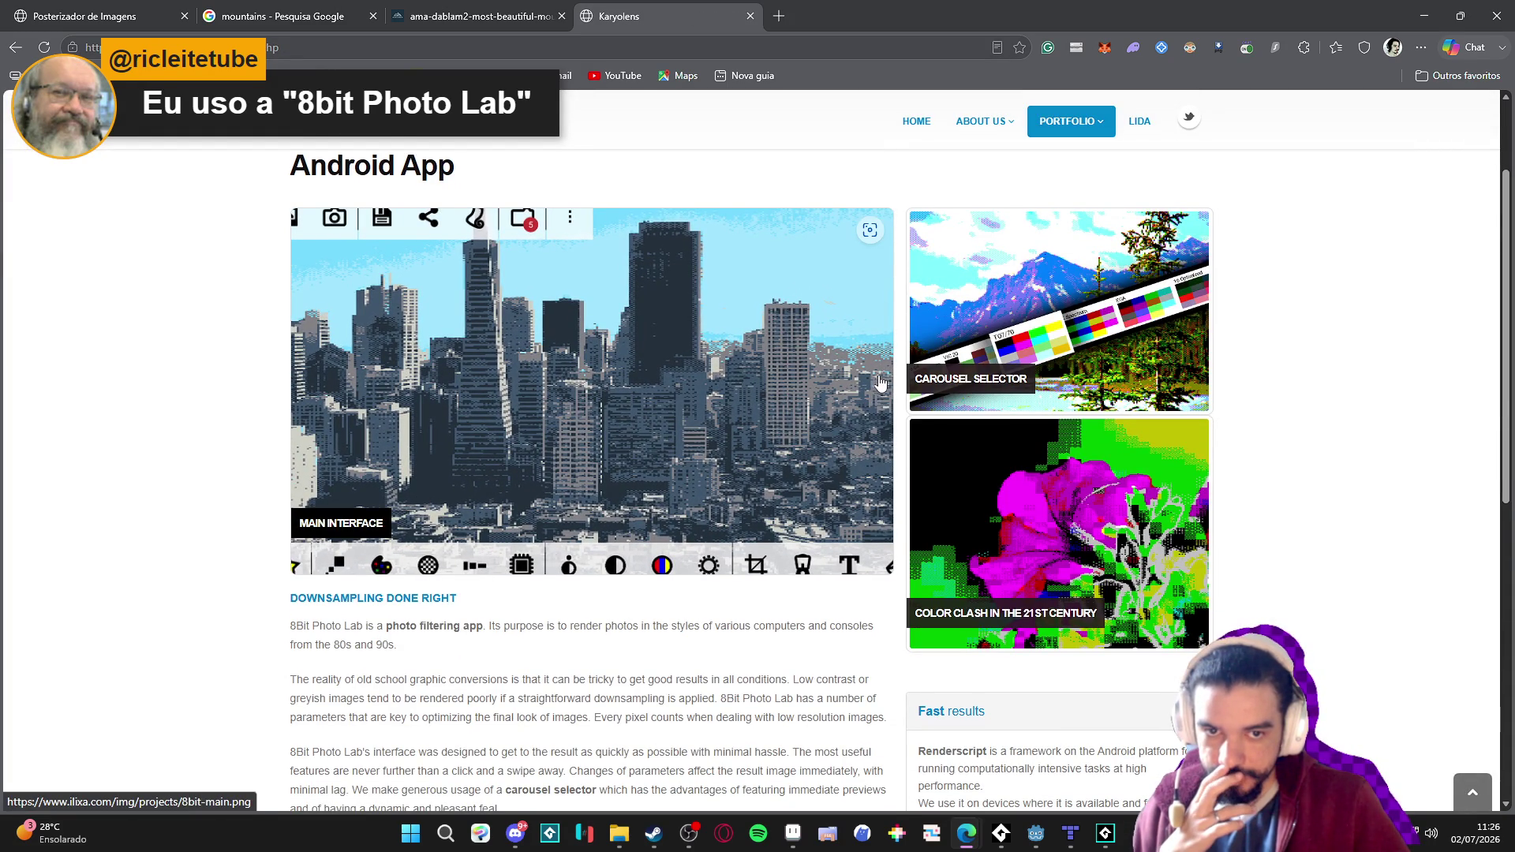
pyautogui.scroll(-1, 851, 423)
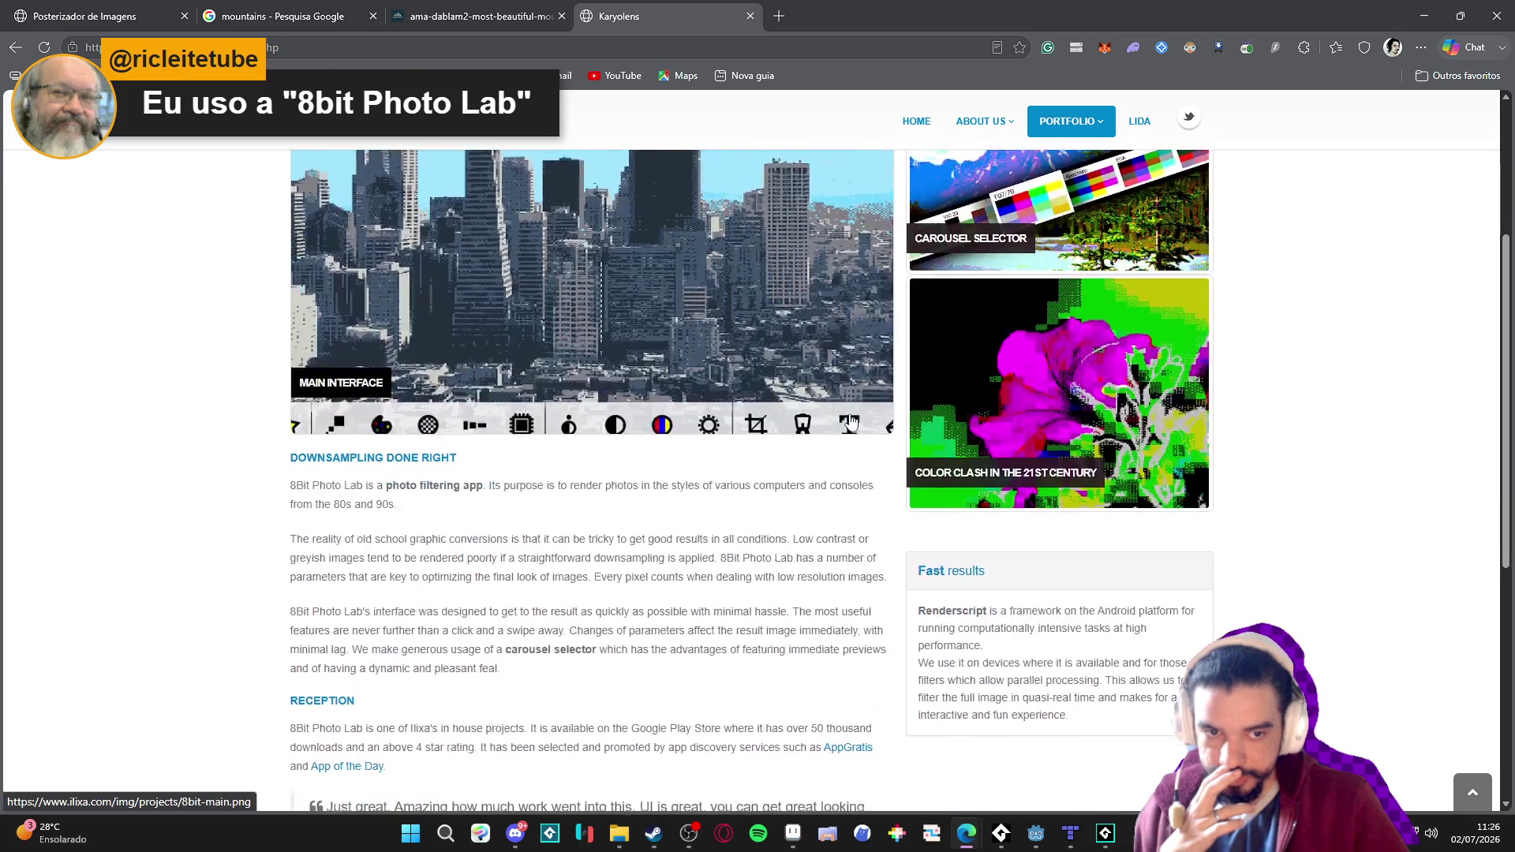
pyautogui.click(851, 422)
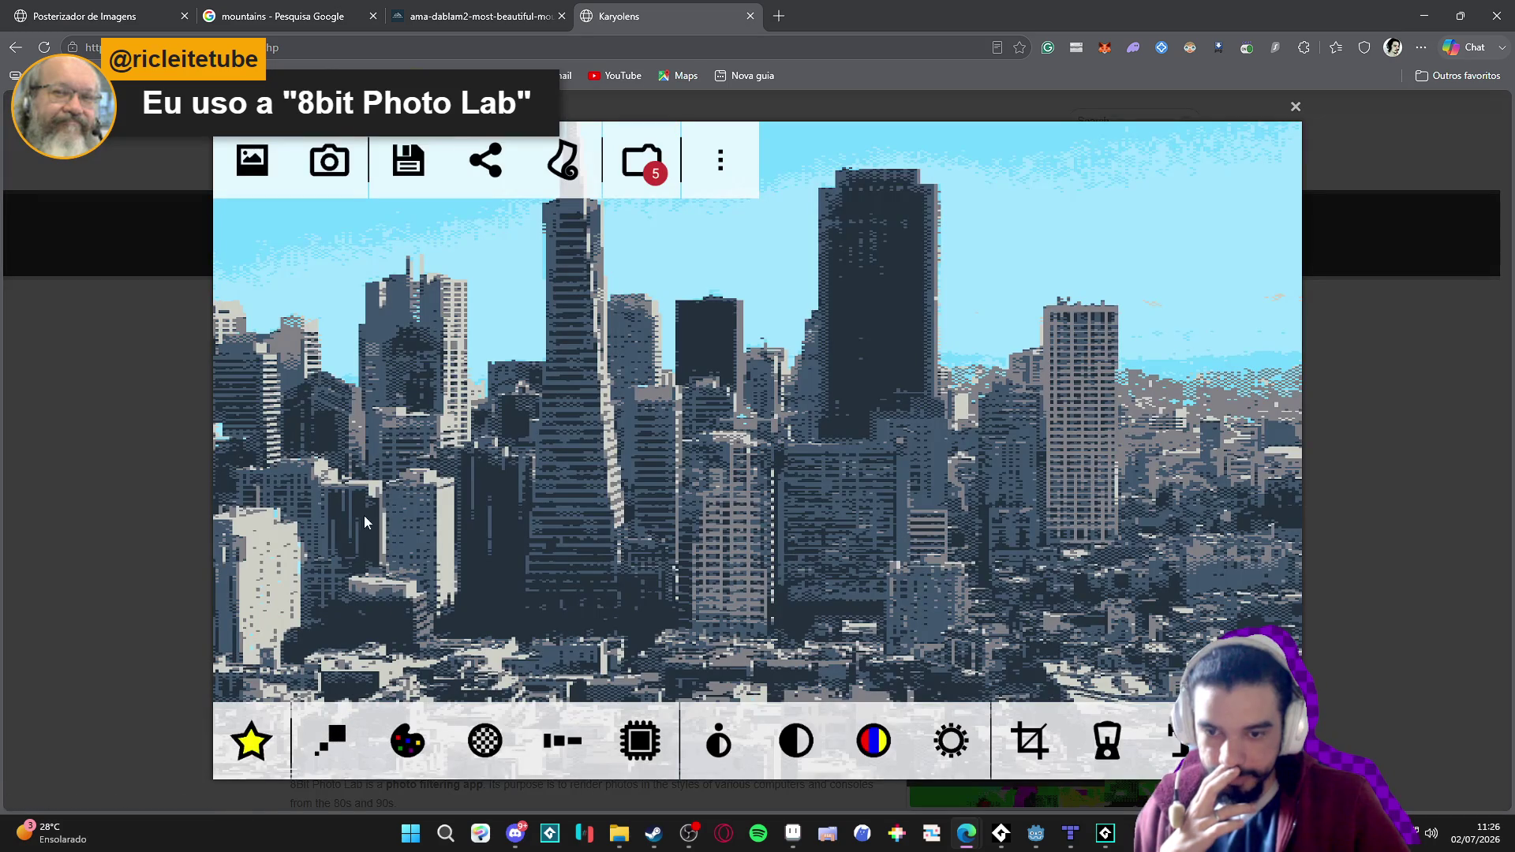
pyautogui.click(1432, 452)
# Flip between the mountain photo, mountains search results, 8Bit Photo Lab and posterizer tabs.
pyautogui.click(414, 17)
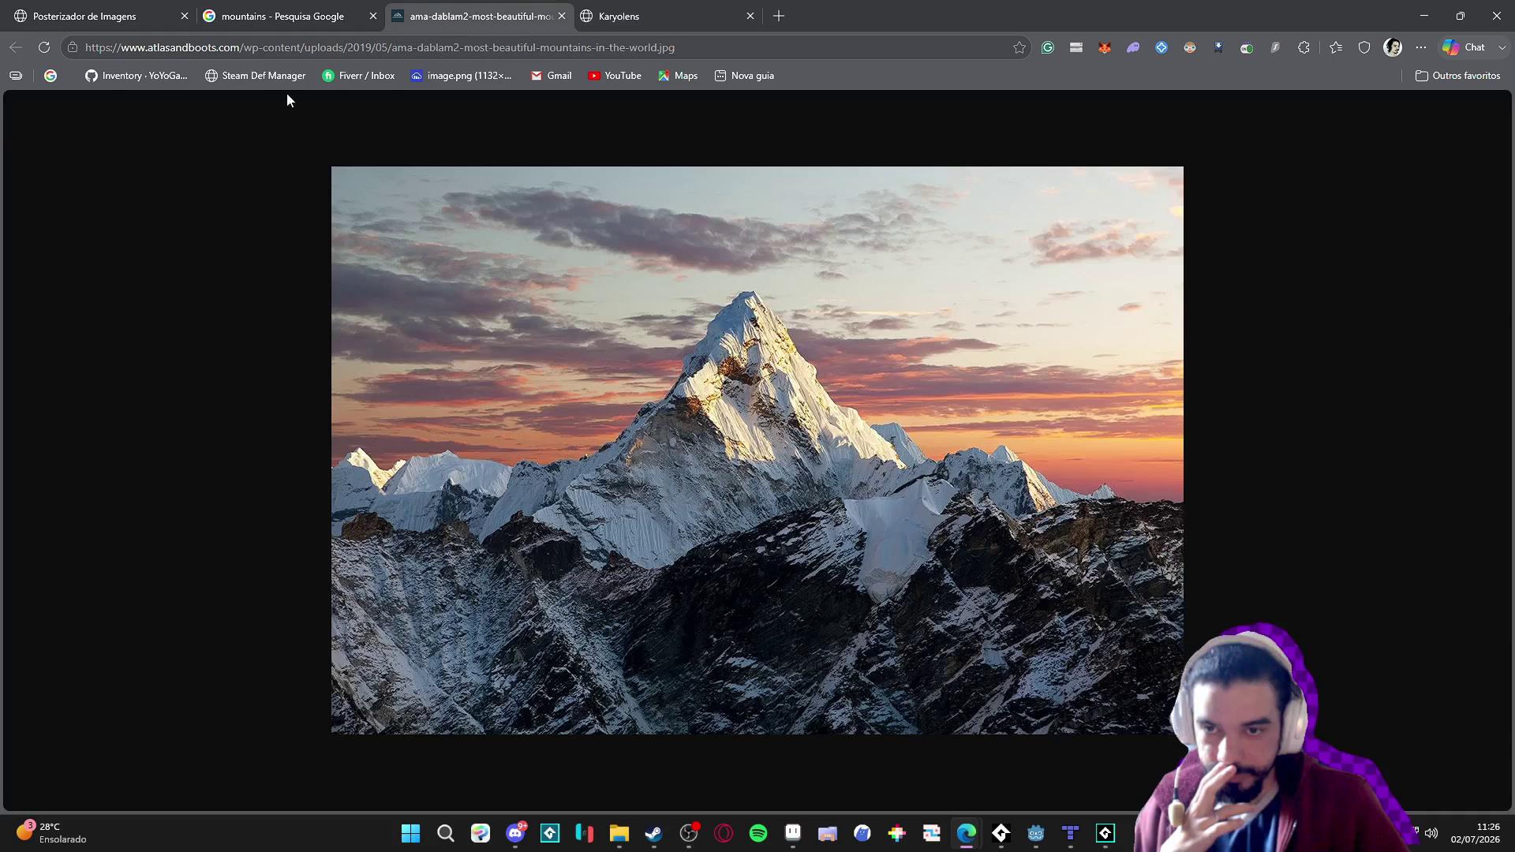
pyautogui.click(331, 7)
pyautogui.click(402, 11)
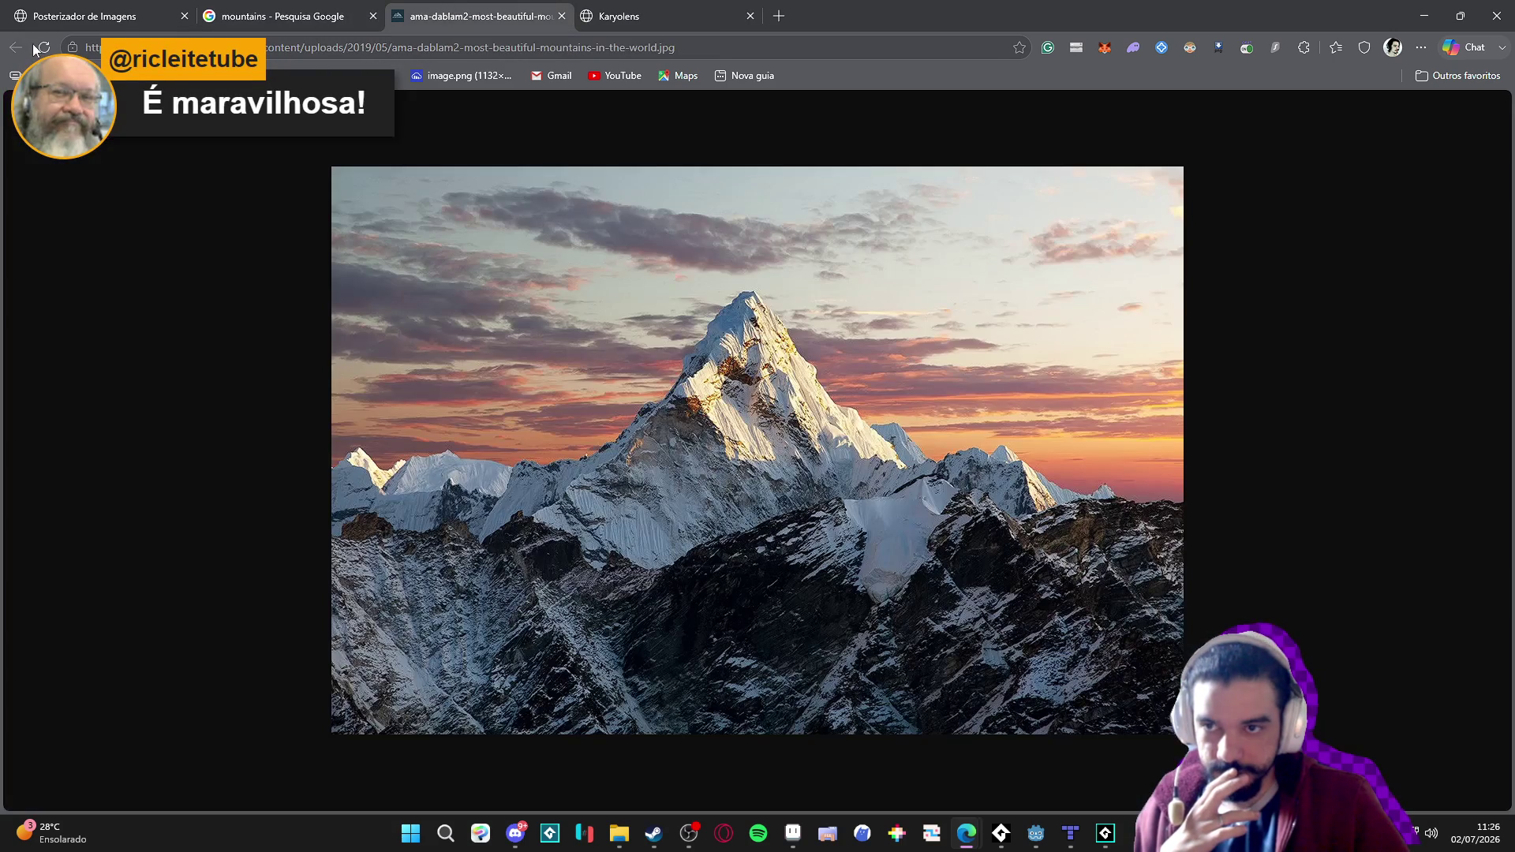
pyautogui.click(241, 8)
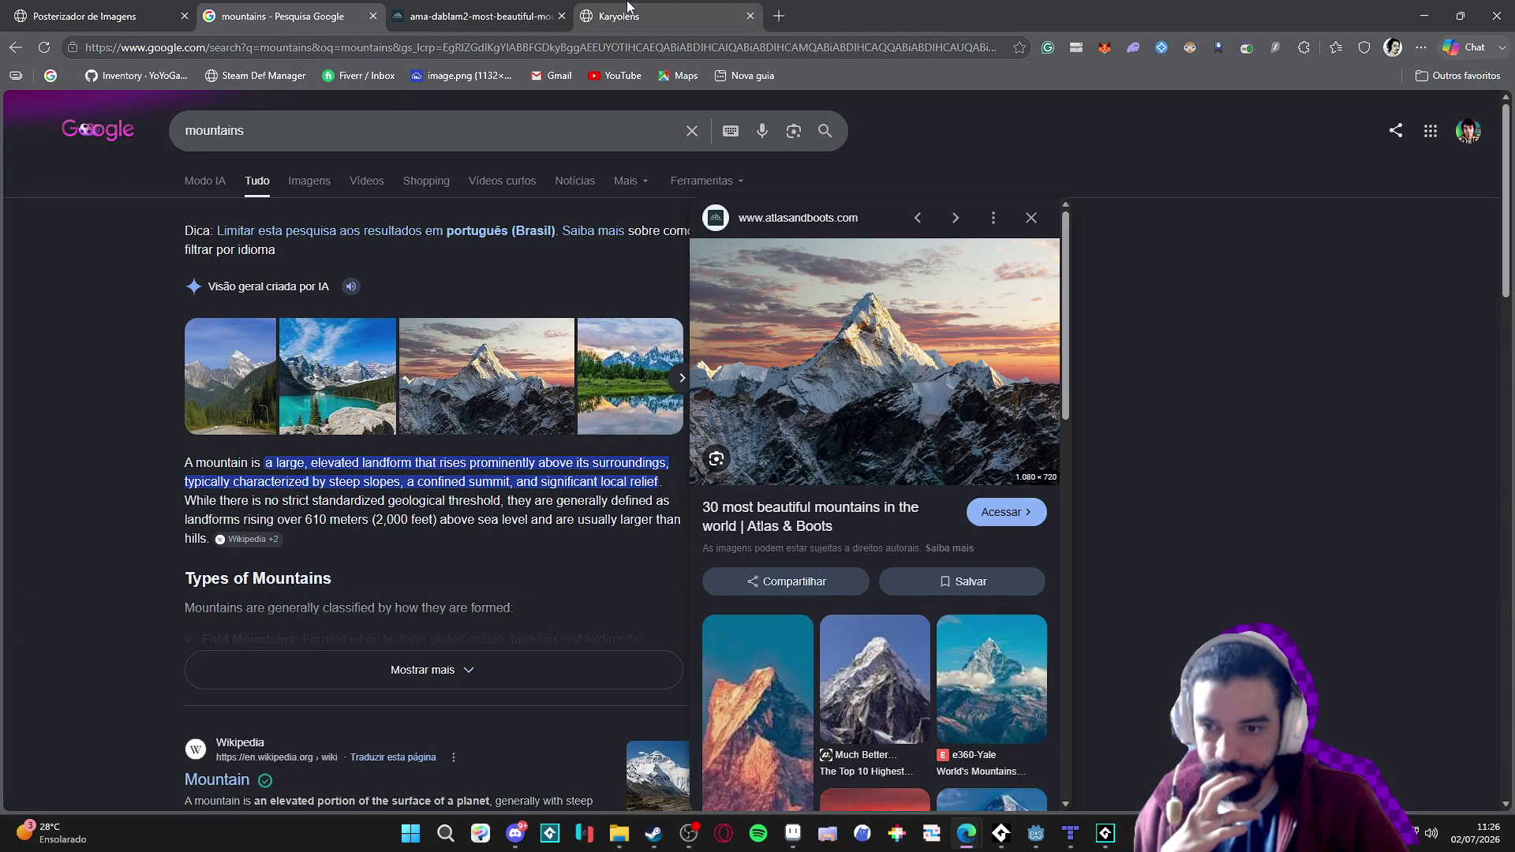
pyautogui.click(405, 8)
pyautogui.click(118, 9)
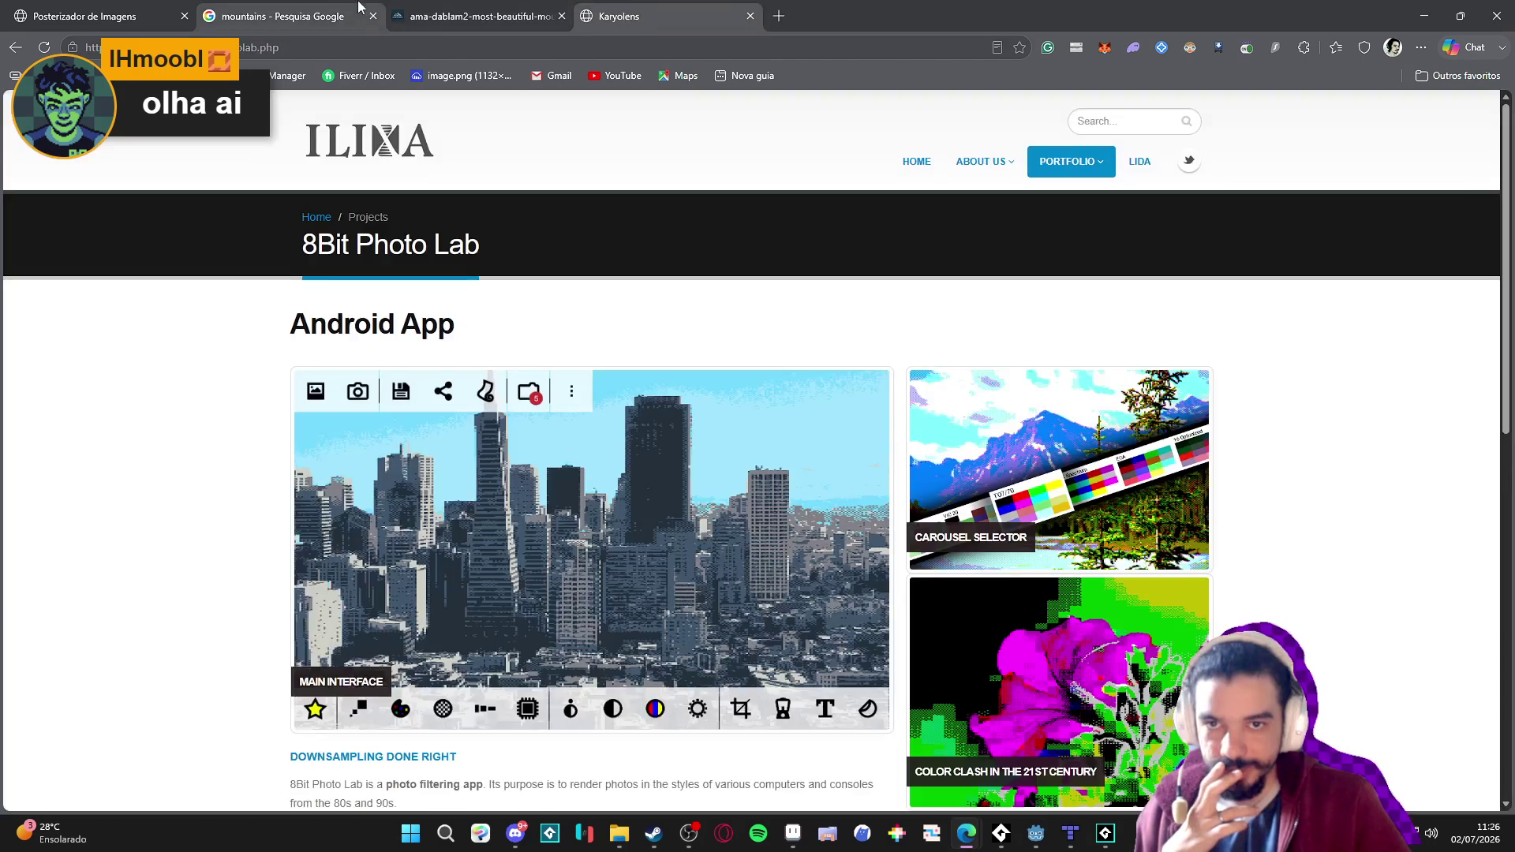
pyautogui.click(235, 8)
pyautogui.click(131, 8)
pyautogui.click(292, 6)
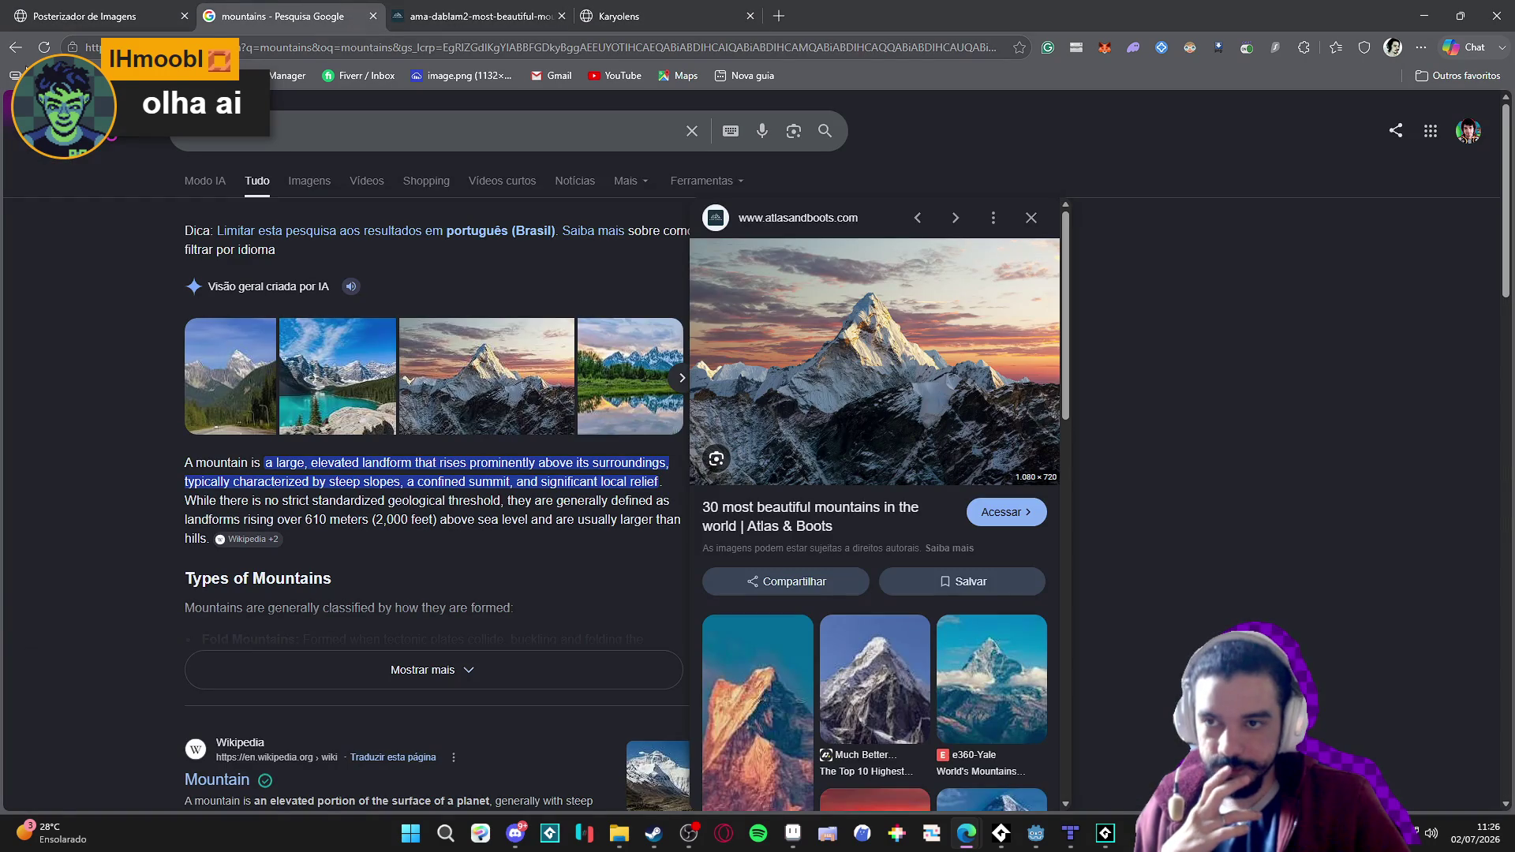
pyautogui.click(16, 49)
pyautogui.click(16, 49)
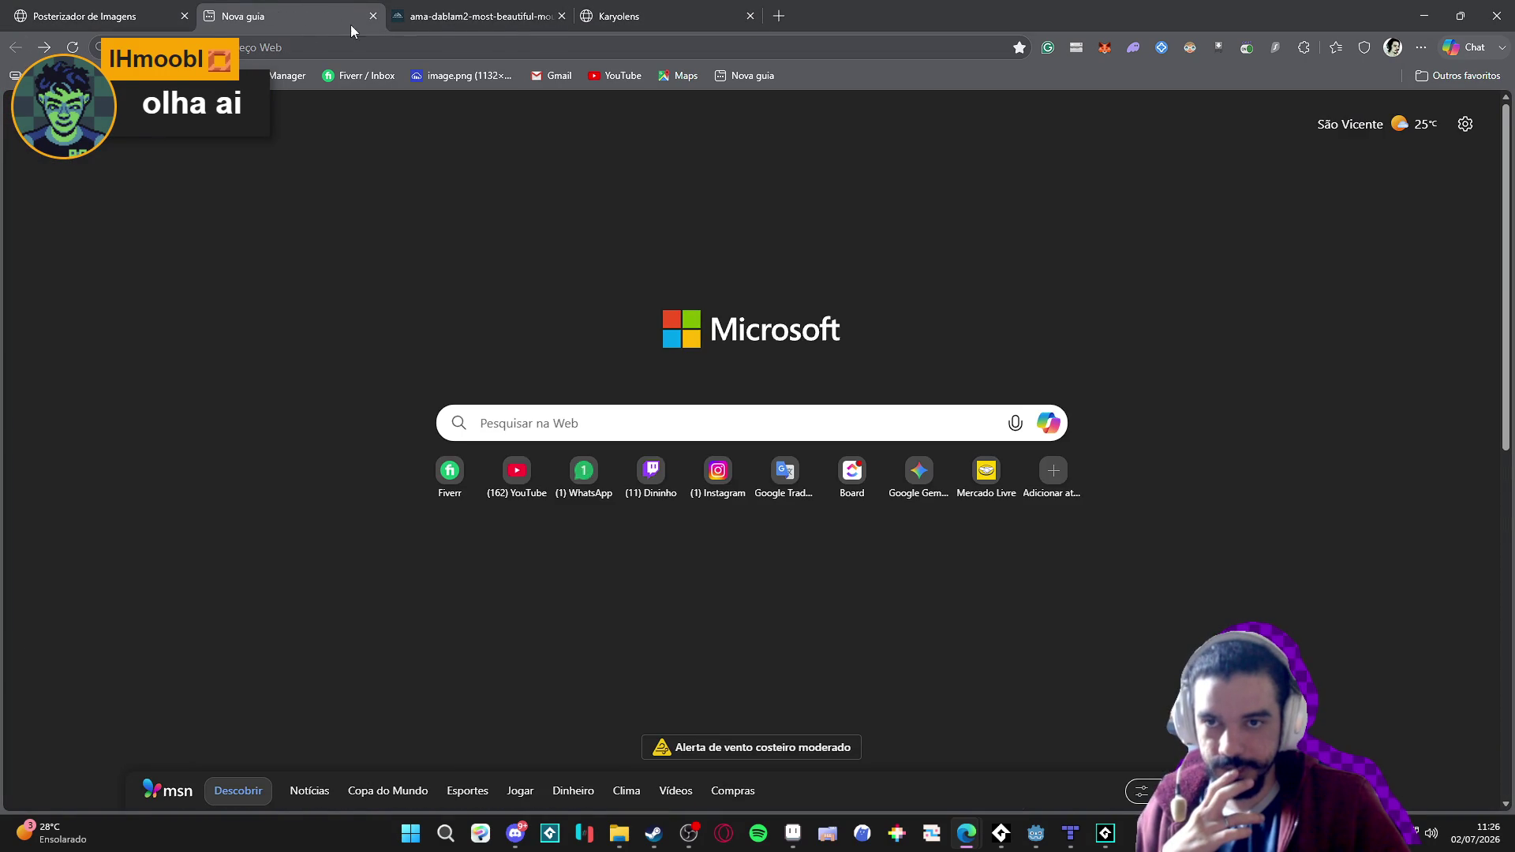
# Return to the 8bit photo lab search results and open its Google Play listing.
pyautogui.click(471, 16)
pyautogui.click(632, 16)
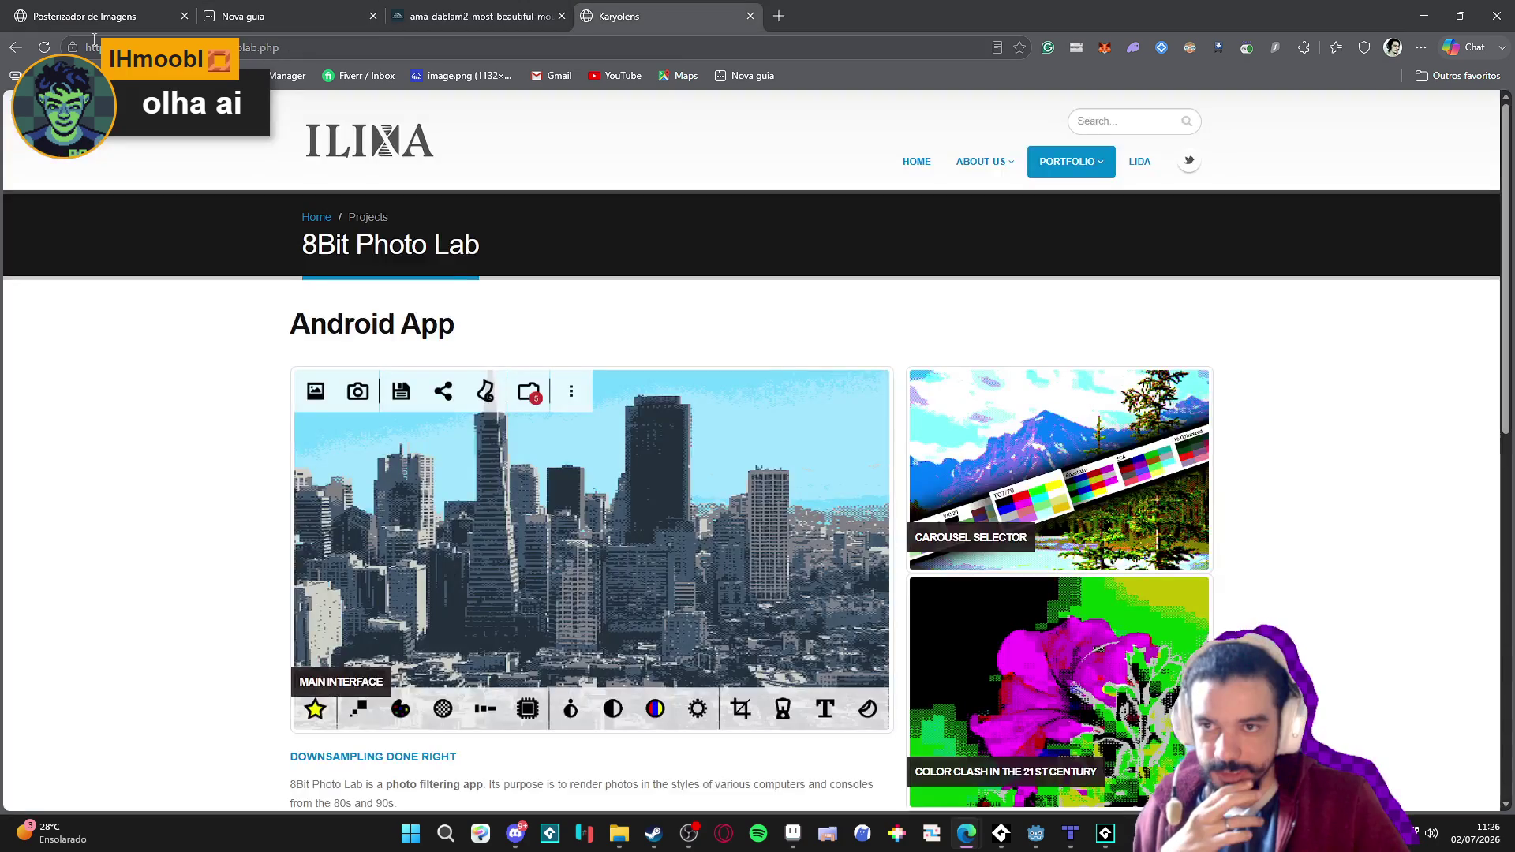
pyautogui.click(14, 49)
pyautogui.click(536, 267)
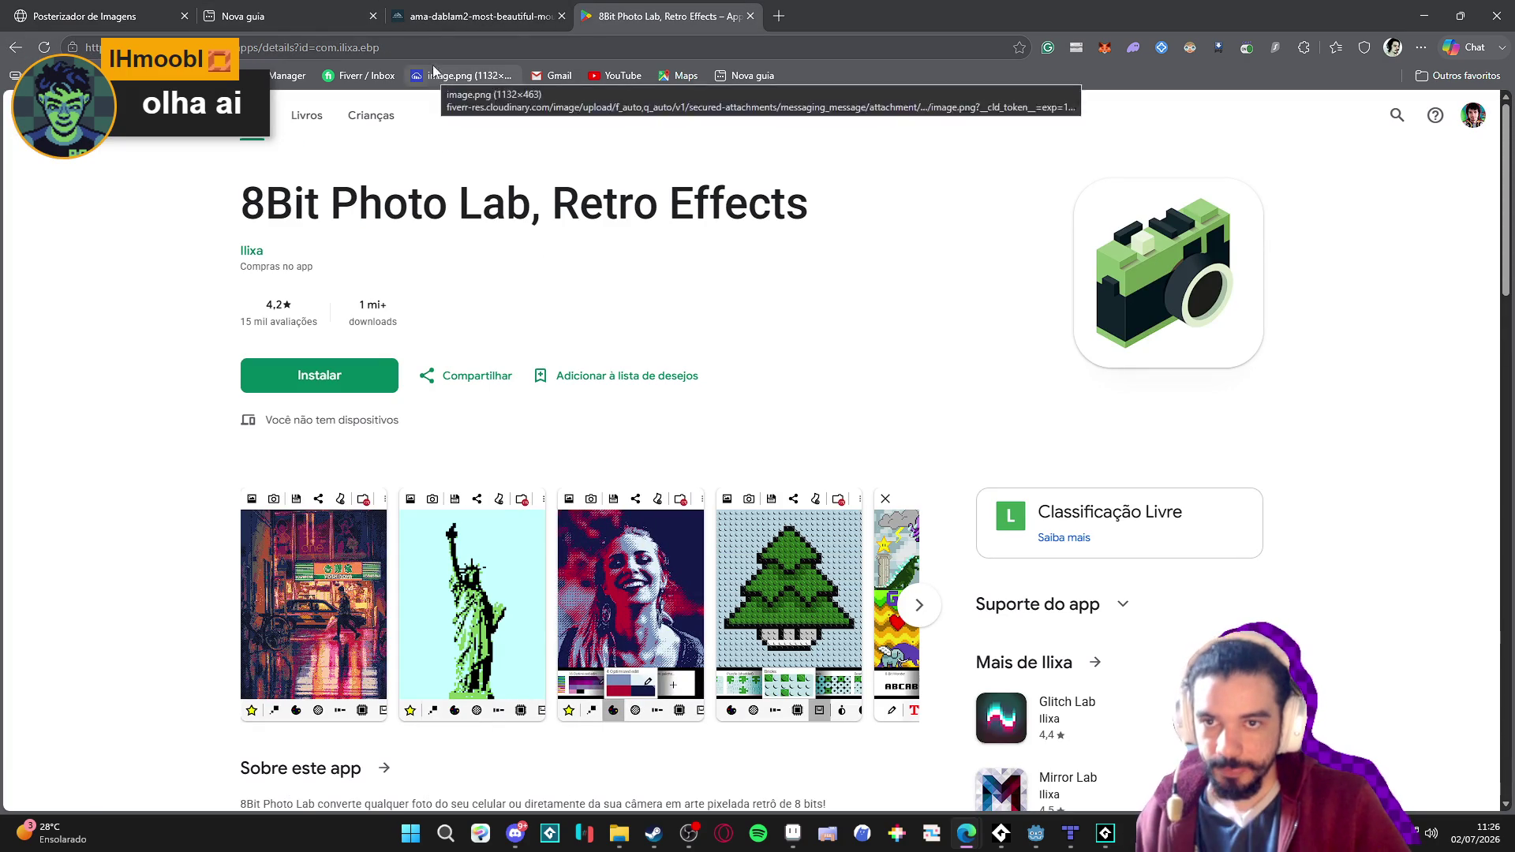
# Select the Google Play page's web address in the address bar.
pyautogui.click(447, 47)
pyautogui.click(514, 837)
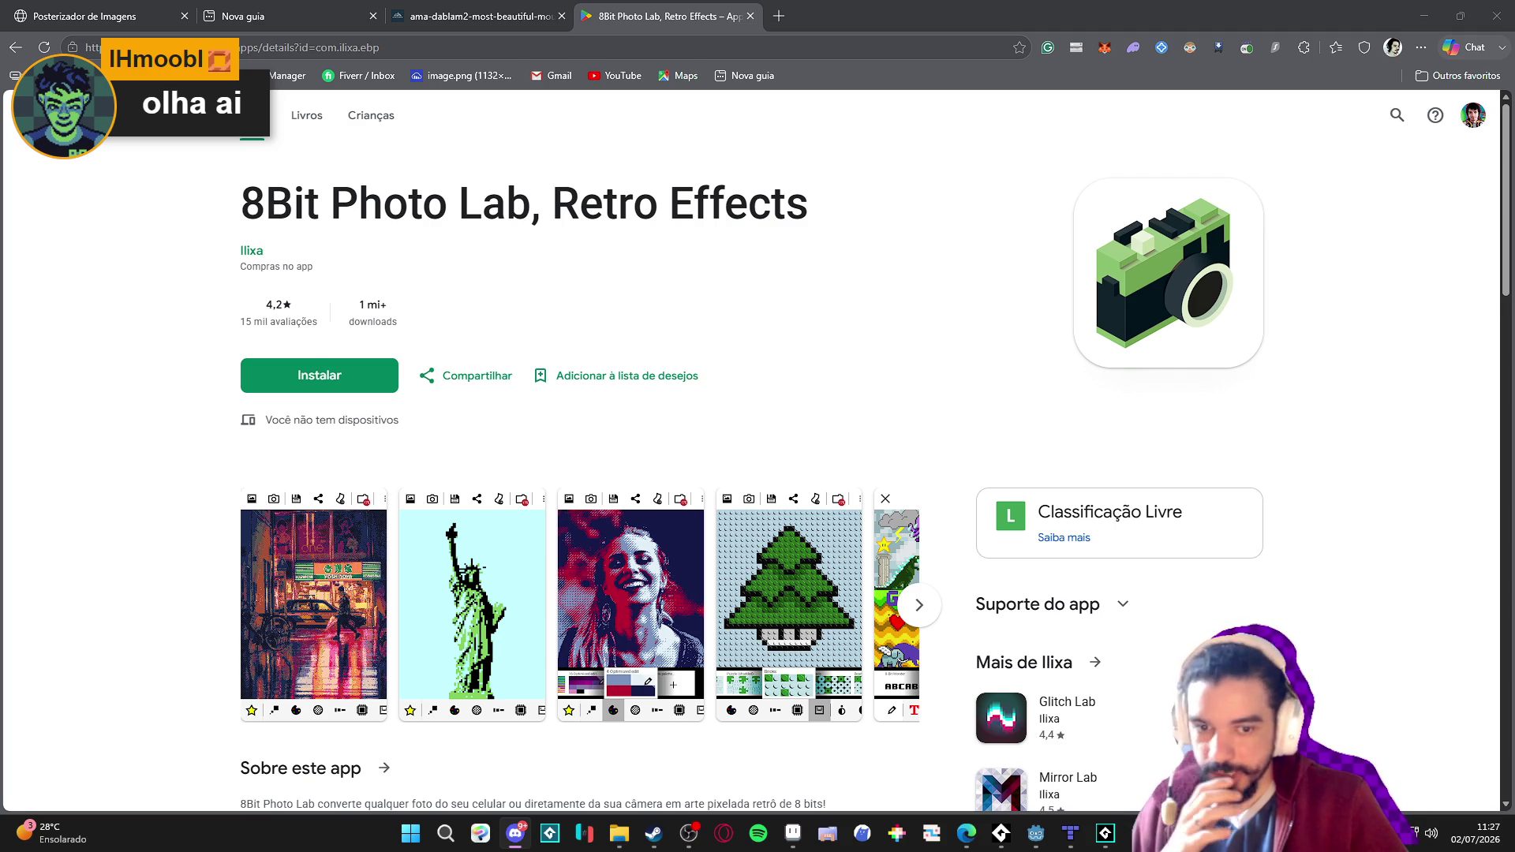
pyautogui.click(604, 33)
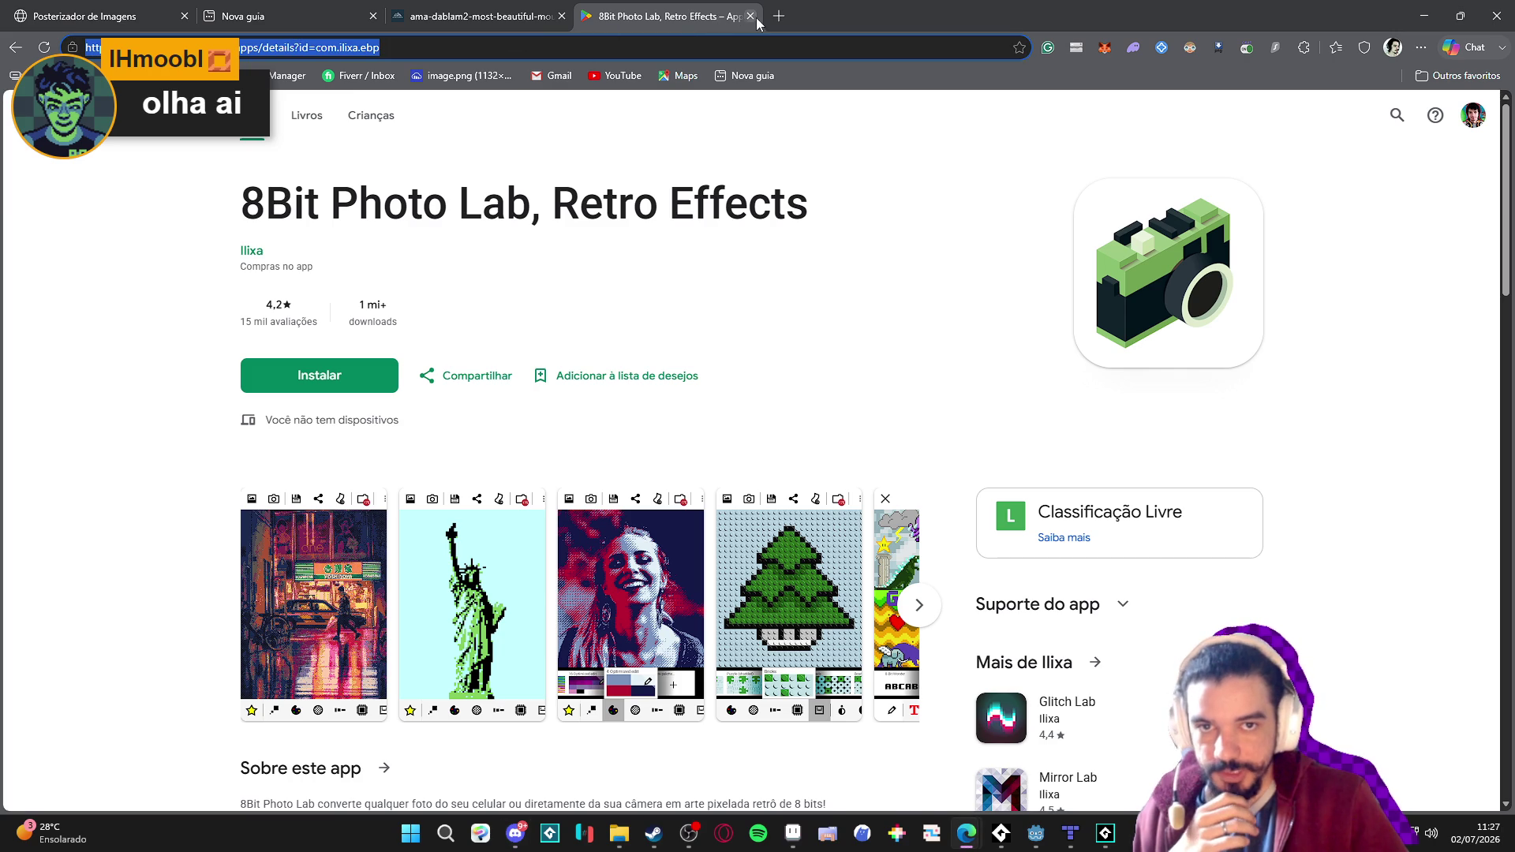
# Close the 8Bit Photo Lab, mountain photo and new tabs, returning to the posterizer.
pyautogui.click(750, 16)
pyautogui.click(561, 16)
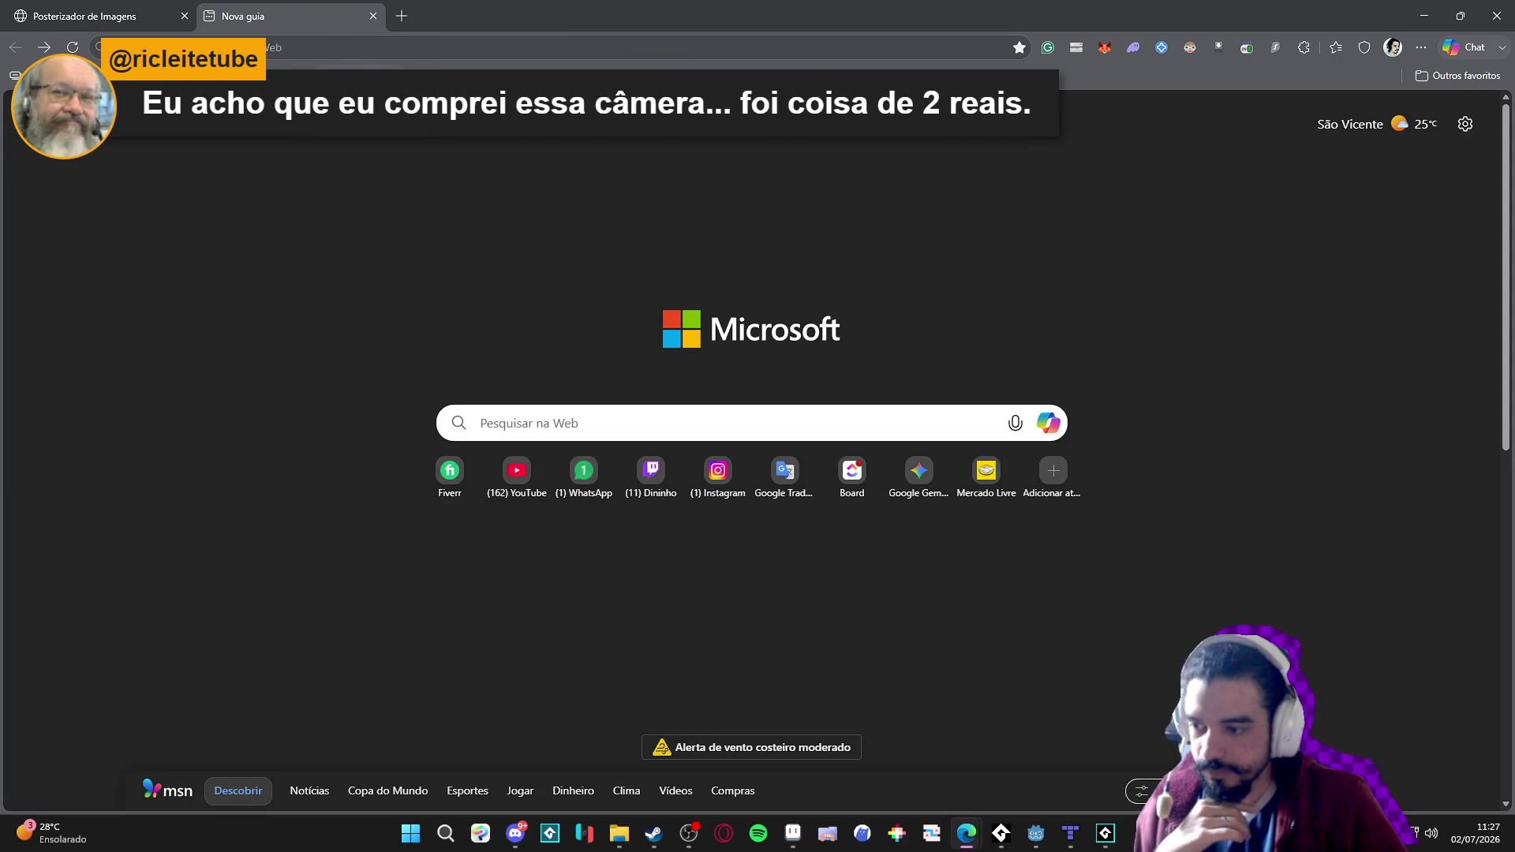
pyautogui.click(374, 16)
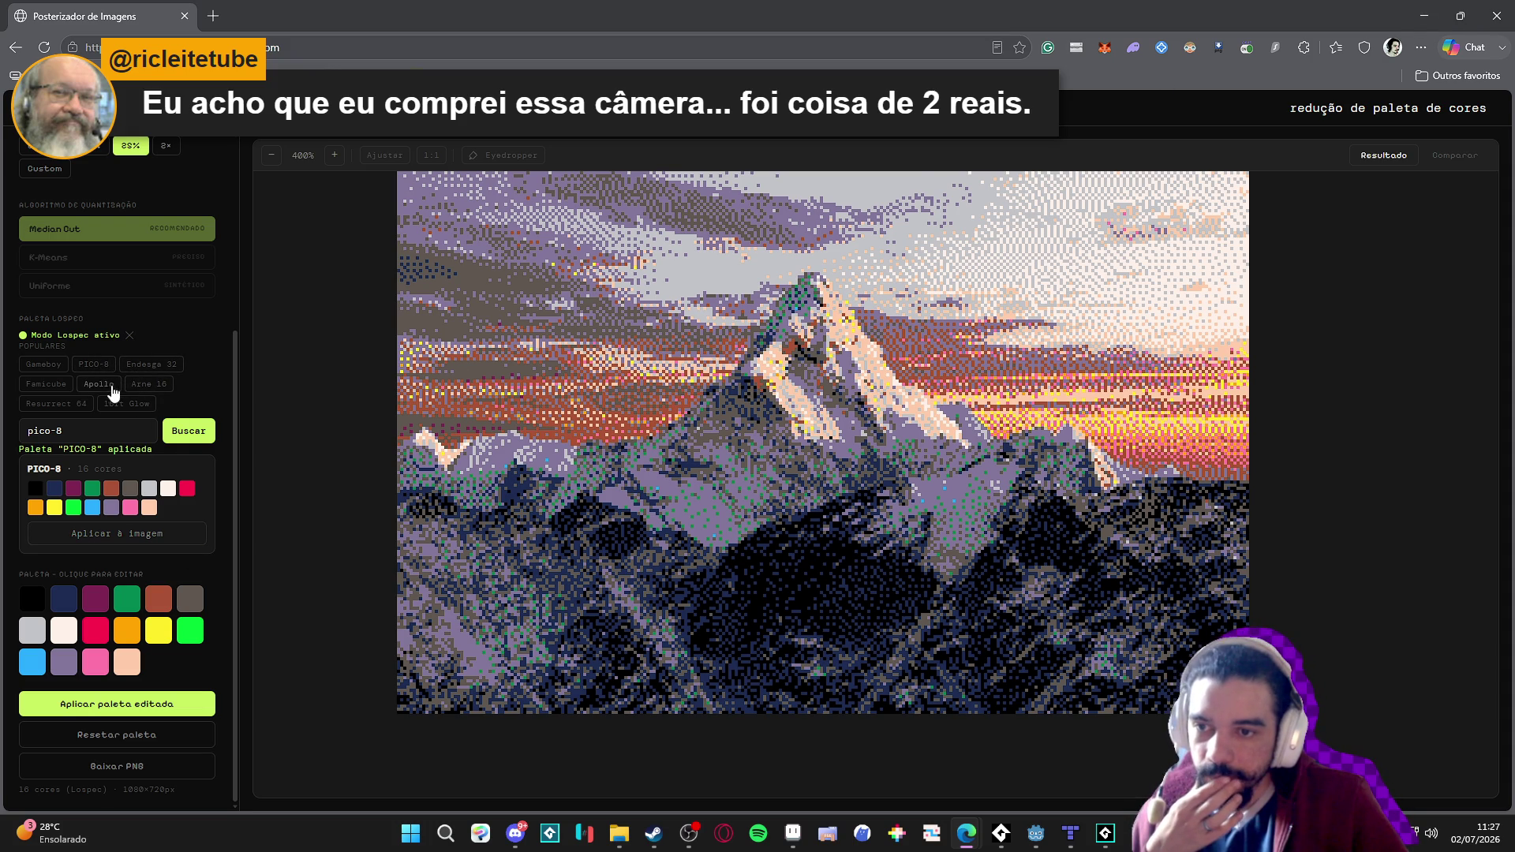
# Load the Gameboy palette preset and apply it to the mountain image.
pyautogui.click(54, 365)
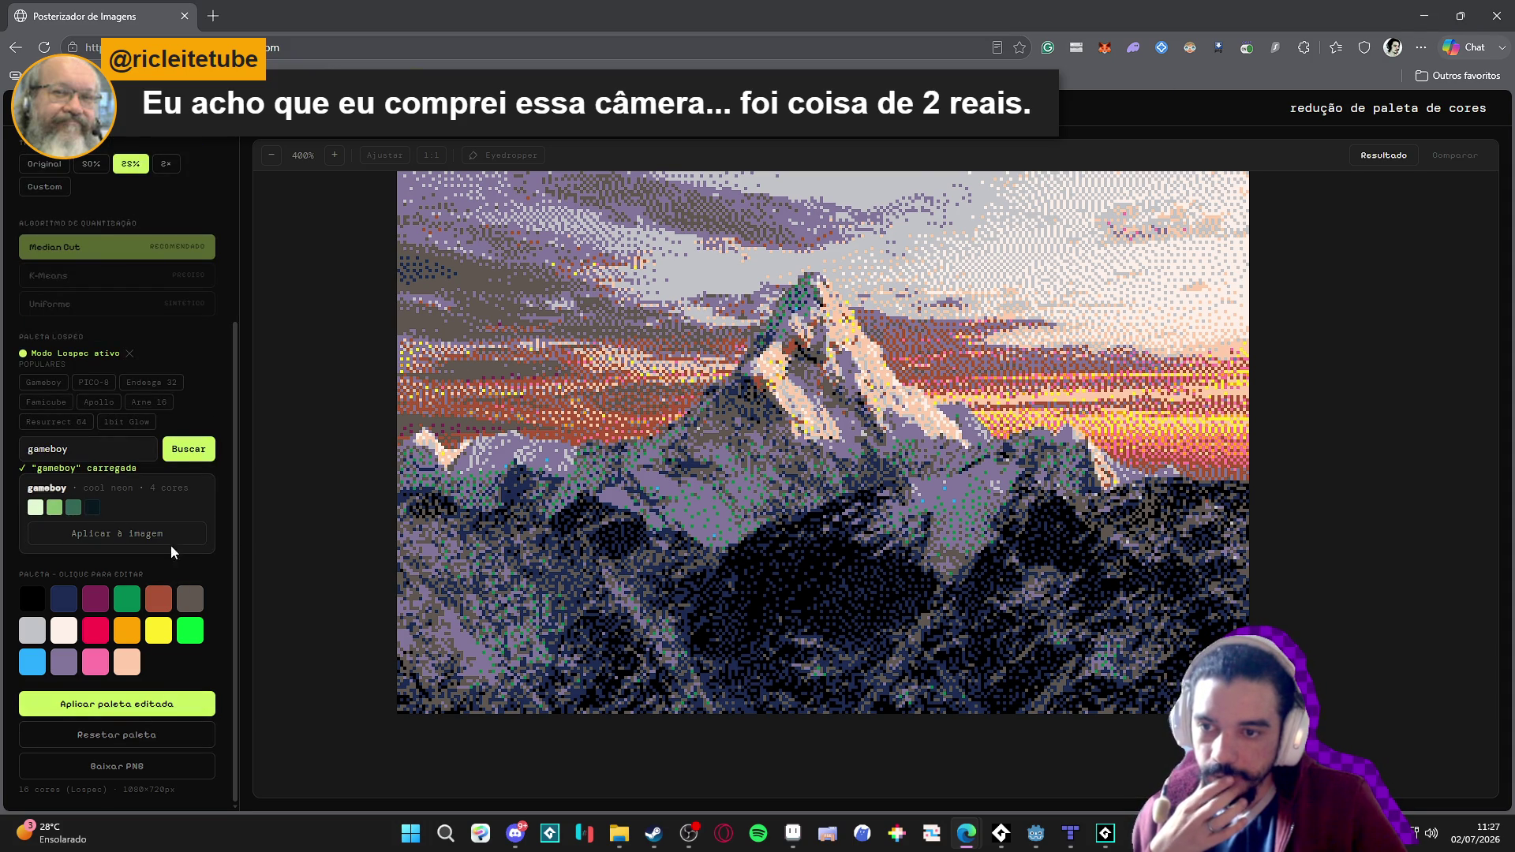
pyautogui.click(87, 534)
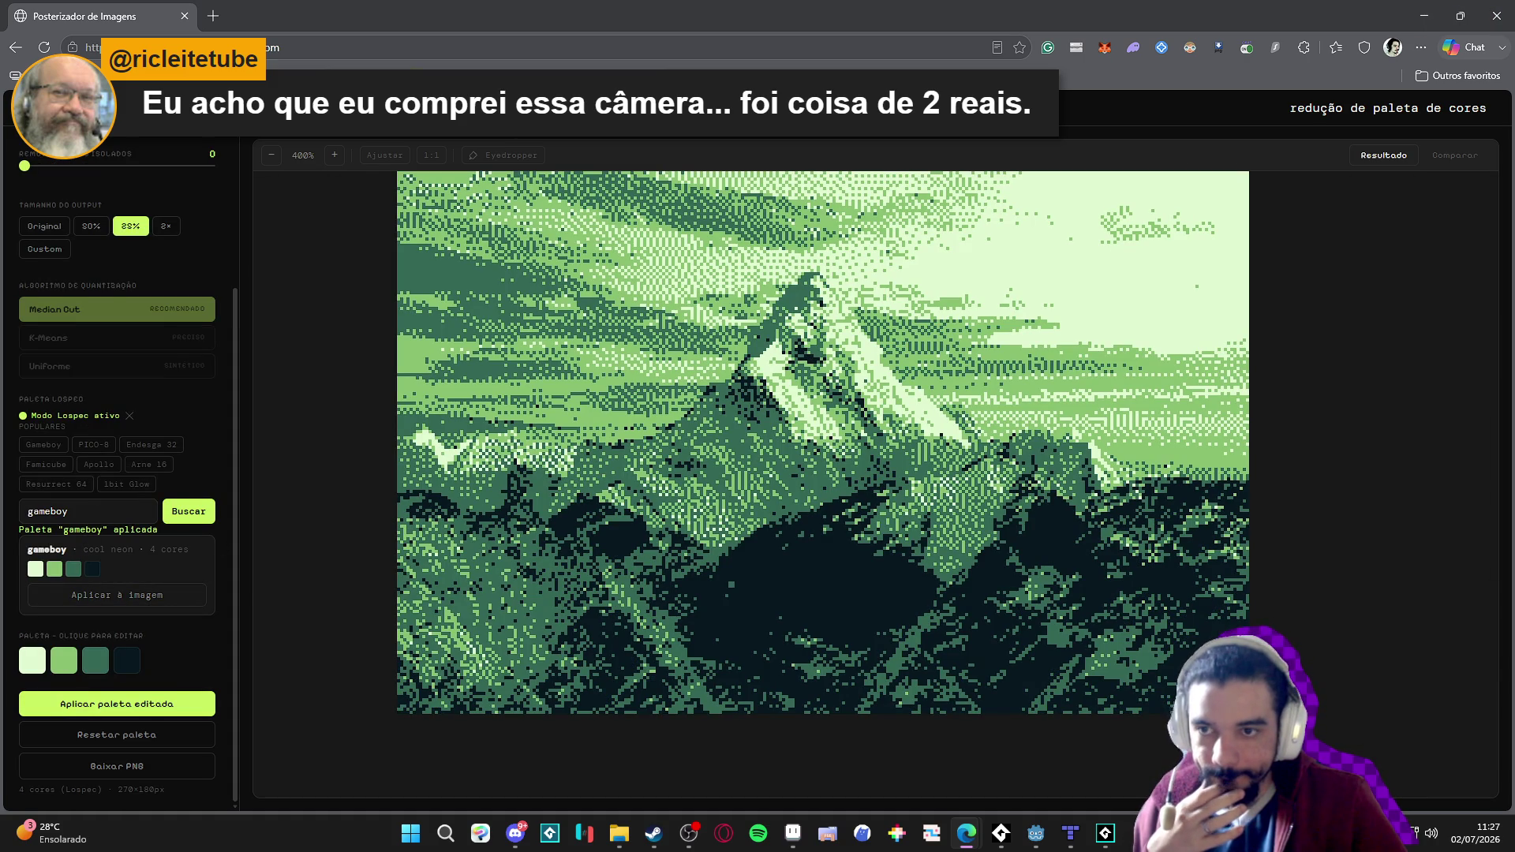
pyautogui.scroll(3, 53, 340)
# Raise isolated-pixel removal to 8, then bring the Godot editor forward.
pyautogui.click(63, 374)
pyautogui.moveTo(66, 374); pyautogui.dragTo(151, 376)
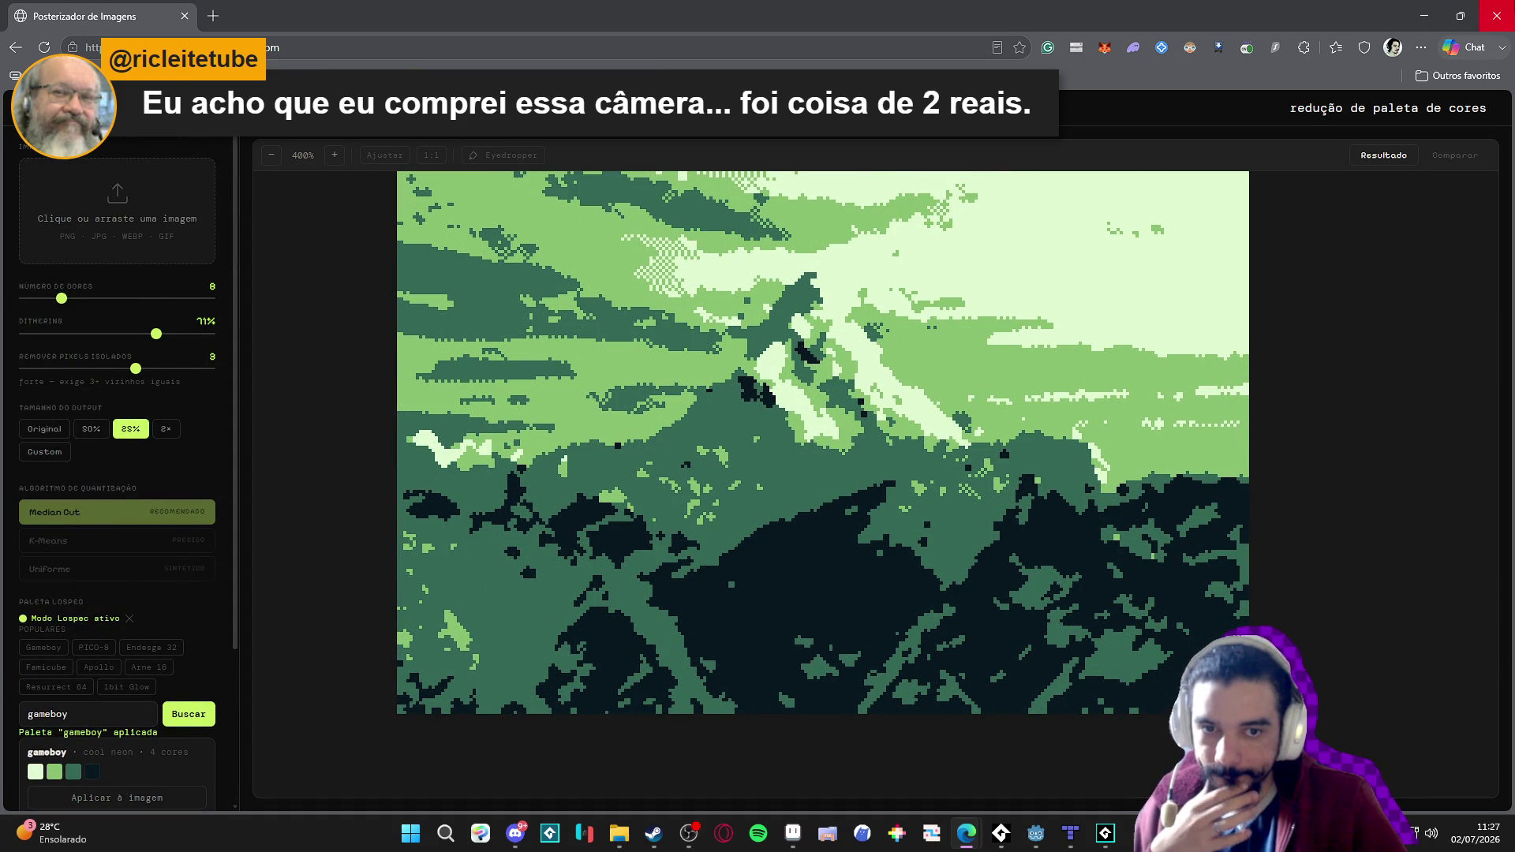
pyautogui.hotkey('alt', 'Tab')
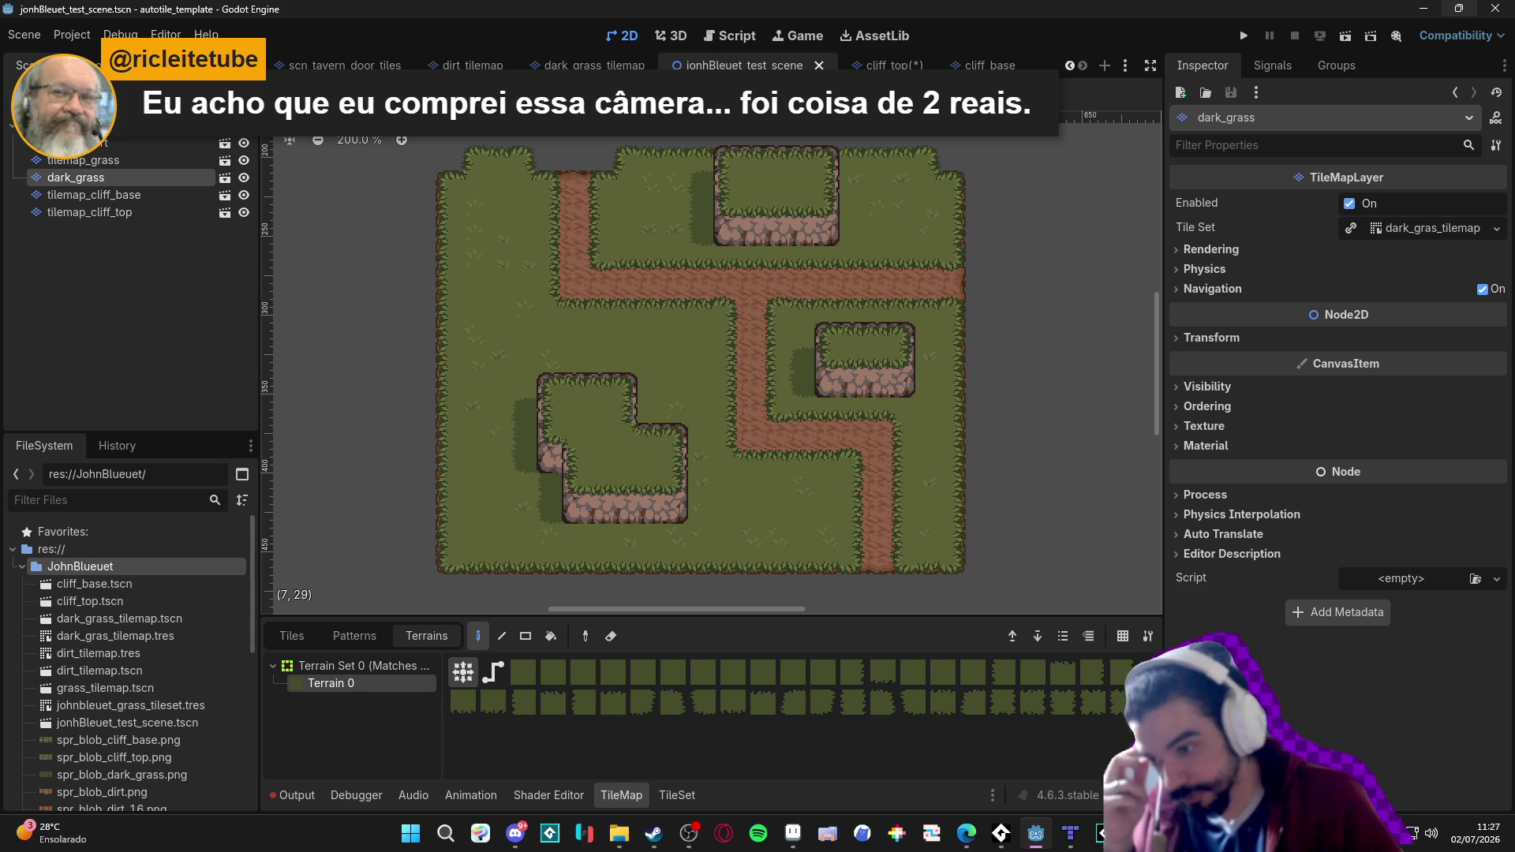
# Return to Edge and enlarge the Rebel Transmute trailer into the media viewer.
pyautogui.hotkey('alt', 'Tab')
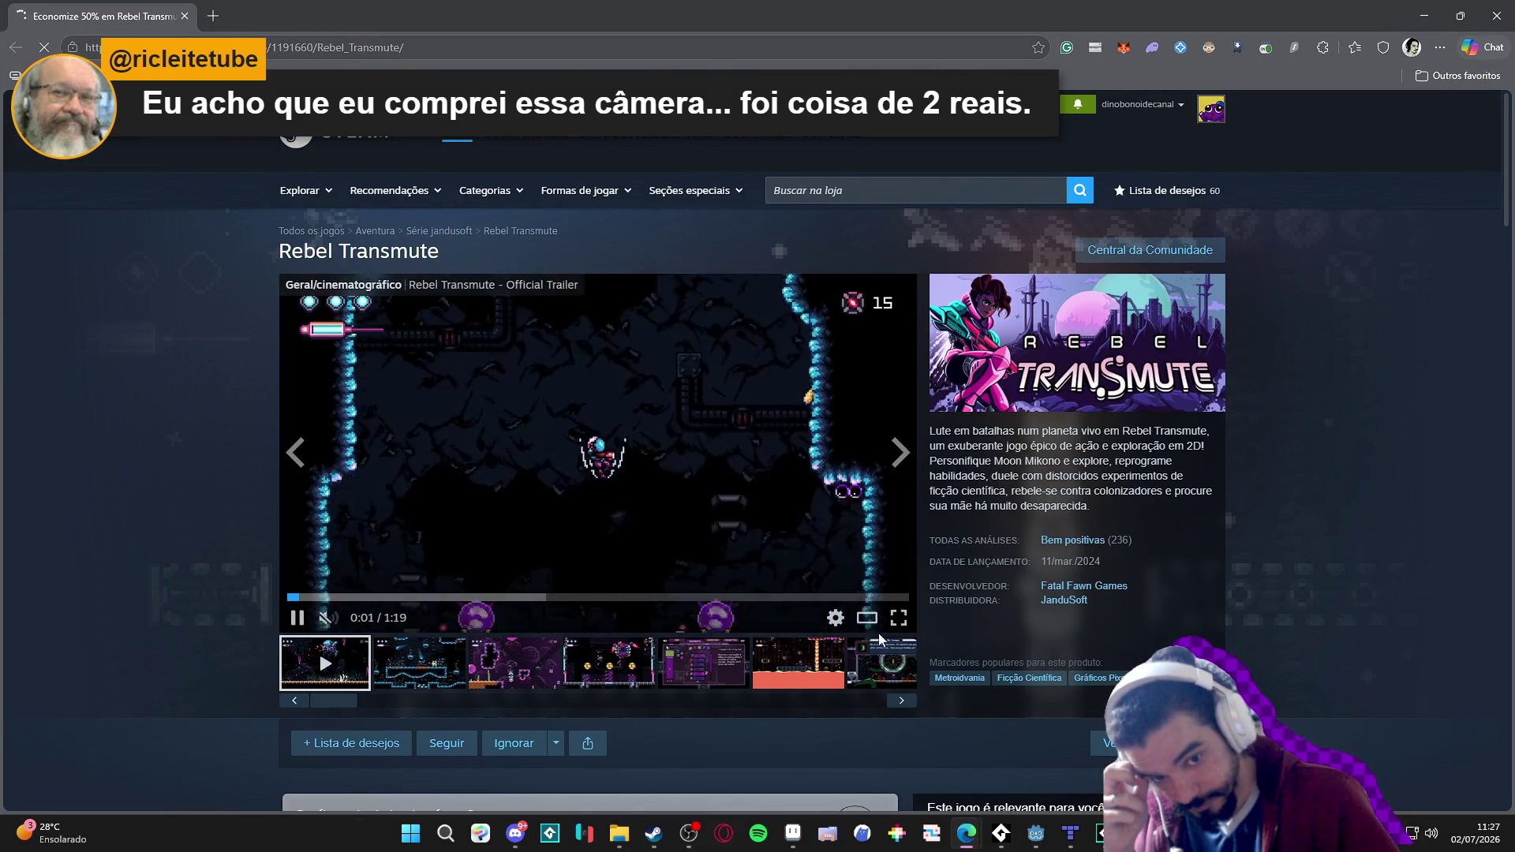
pyautogui.click(870, 621)
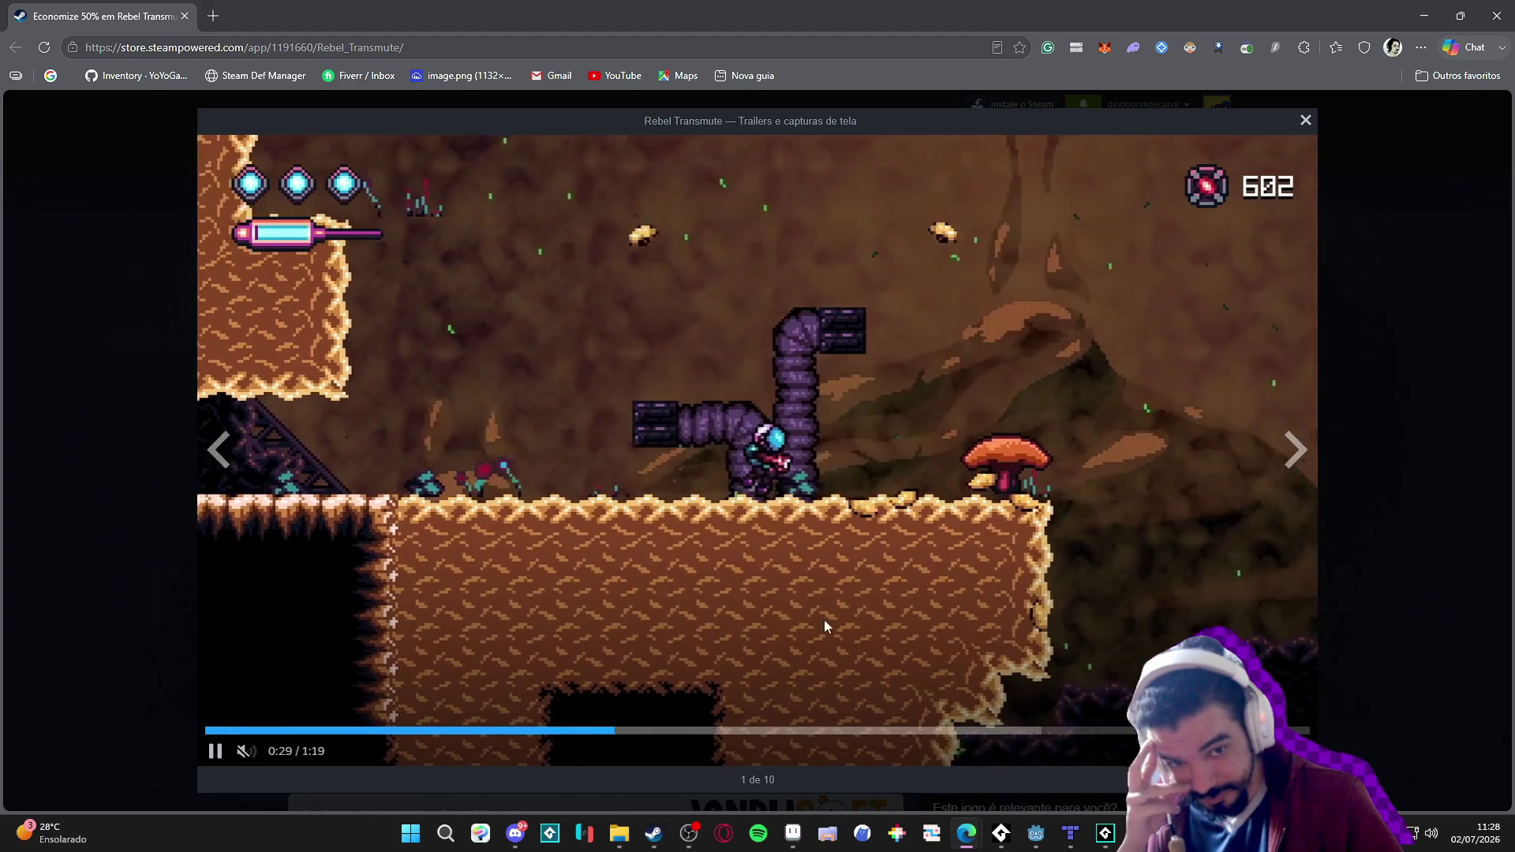
# Pause and resume the Rebel Transmute trailer, stopping at 0:34, then go to the Instagram tab.
pyautogui.click(816, 609)
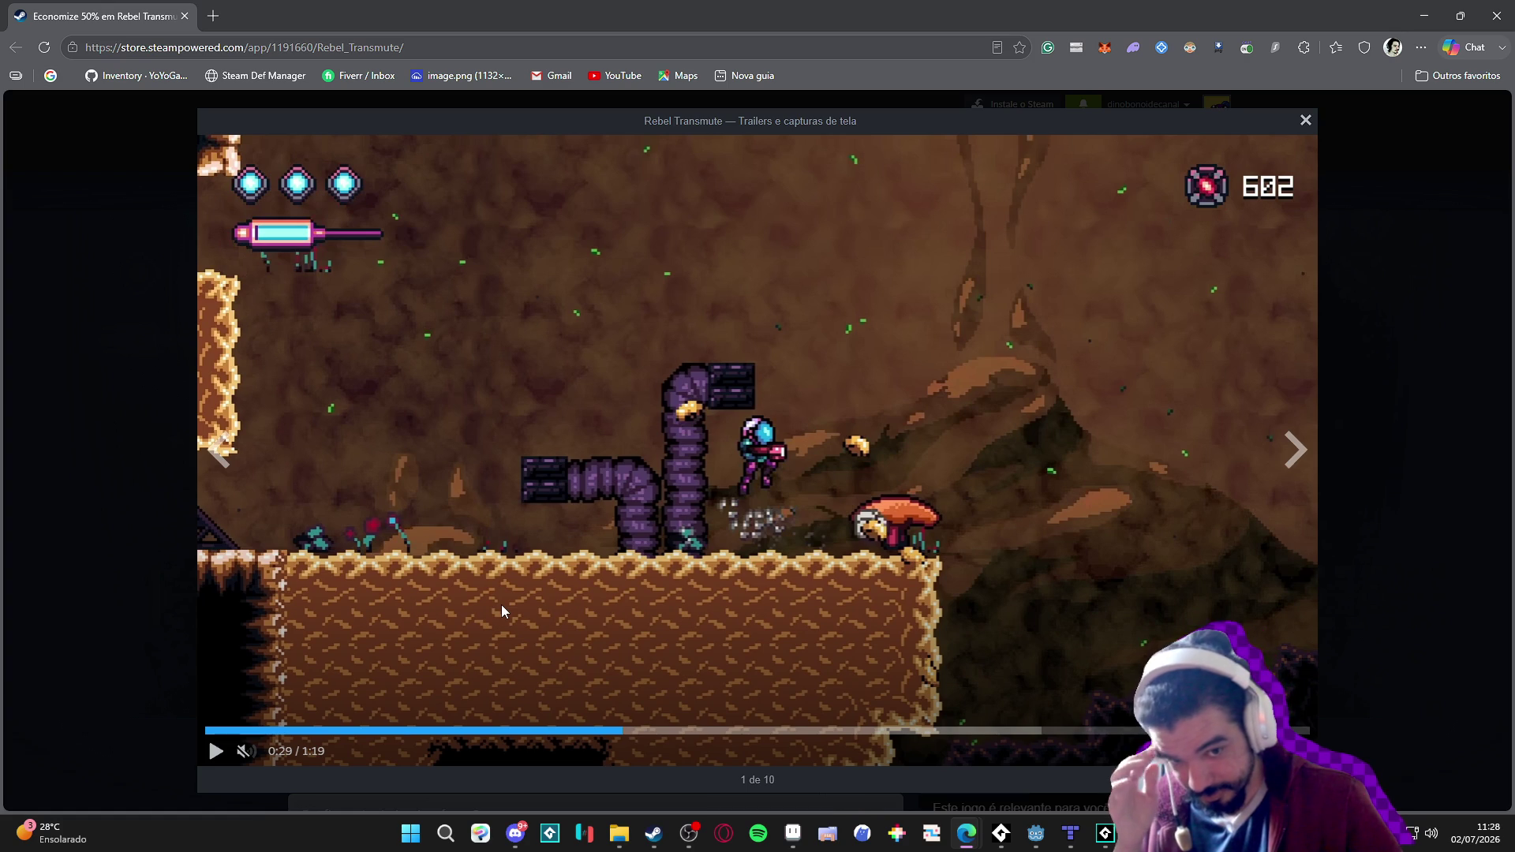
pyautogui.click(700, 528)
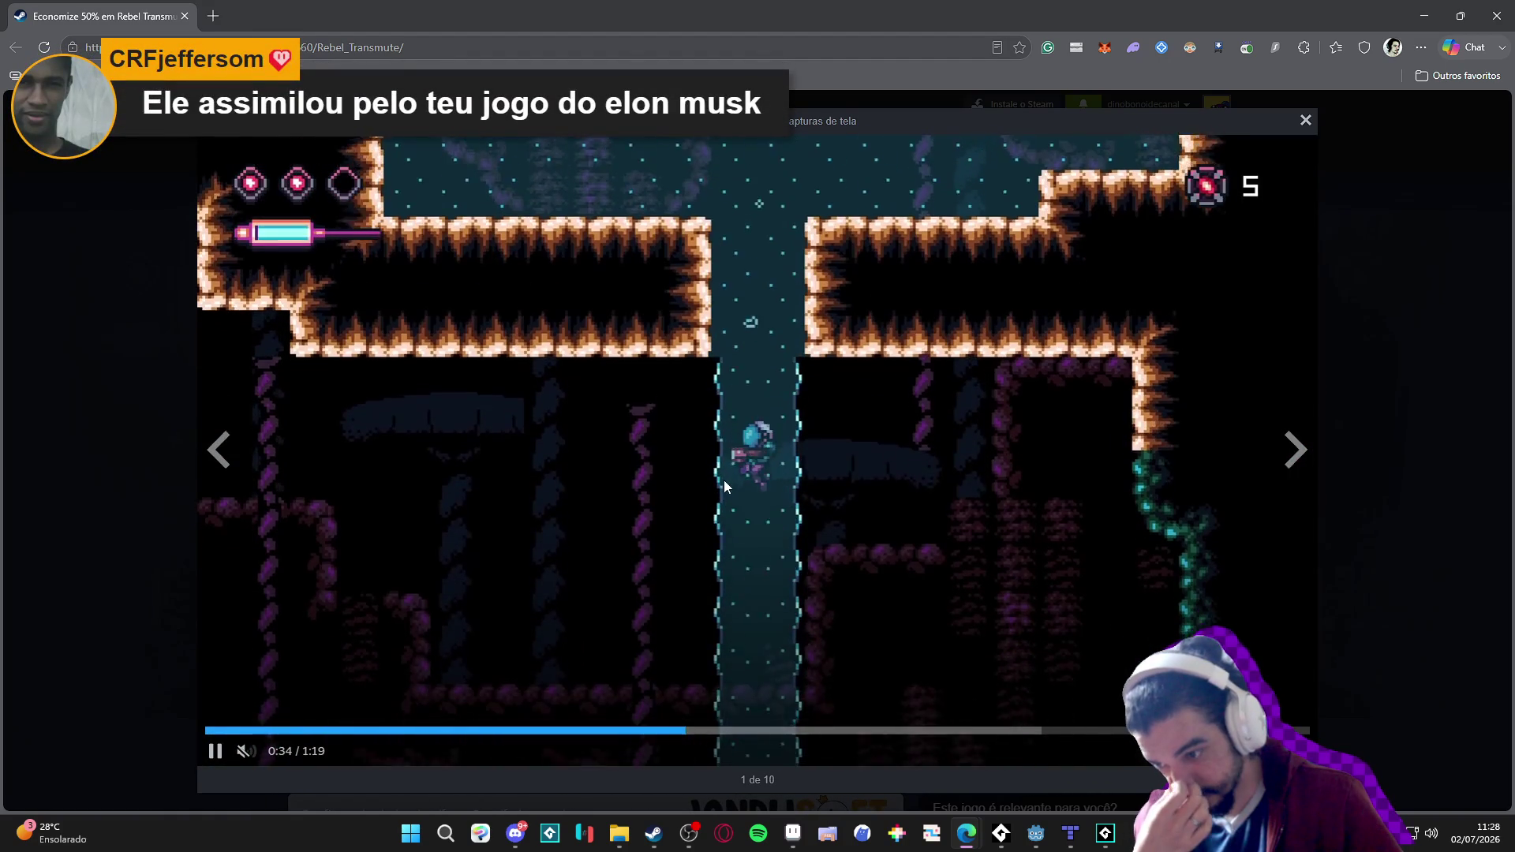
pyautogui.click(726, 479)
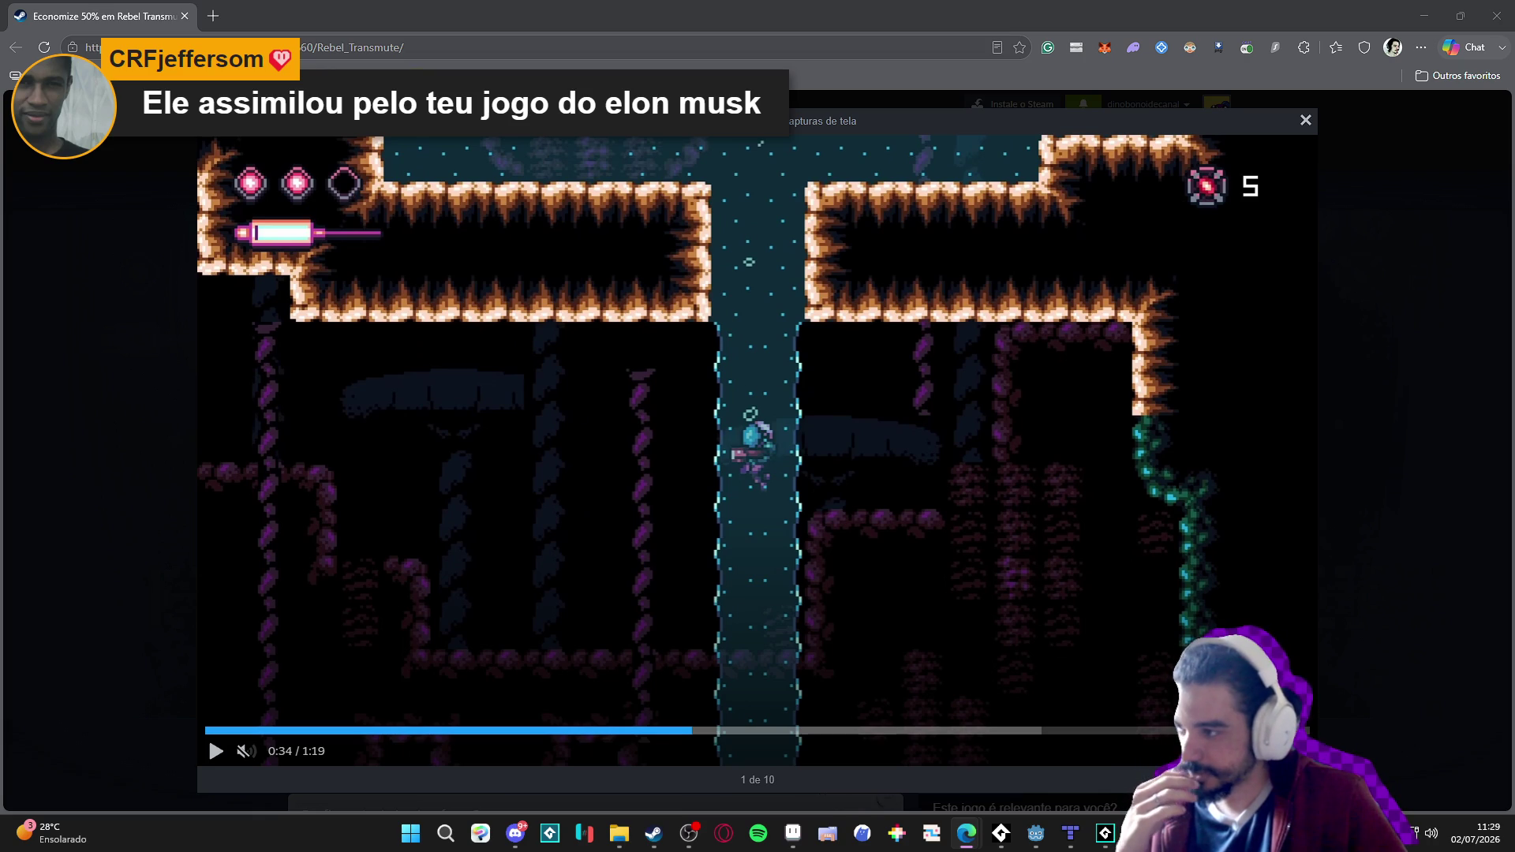
pyautogui.click(537, 7)
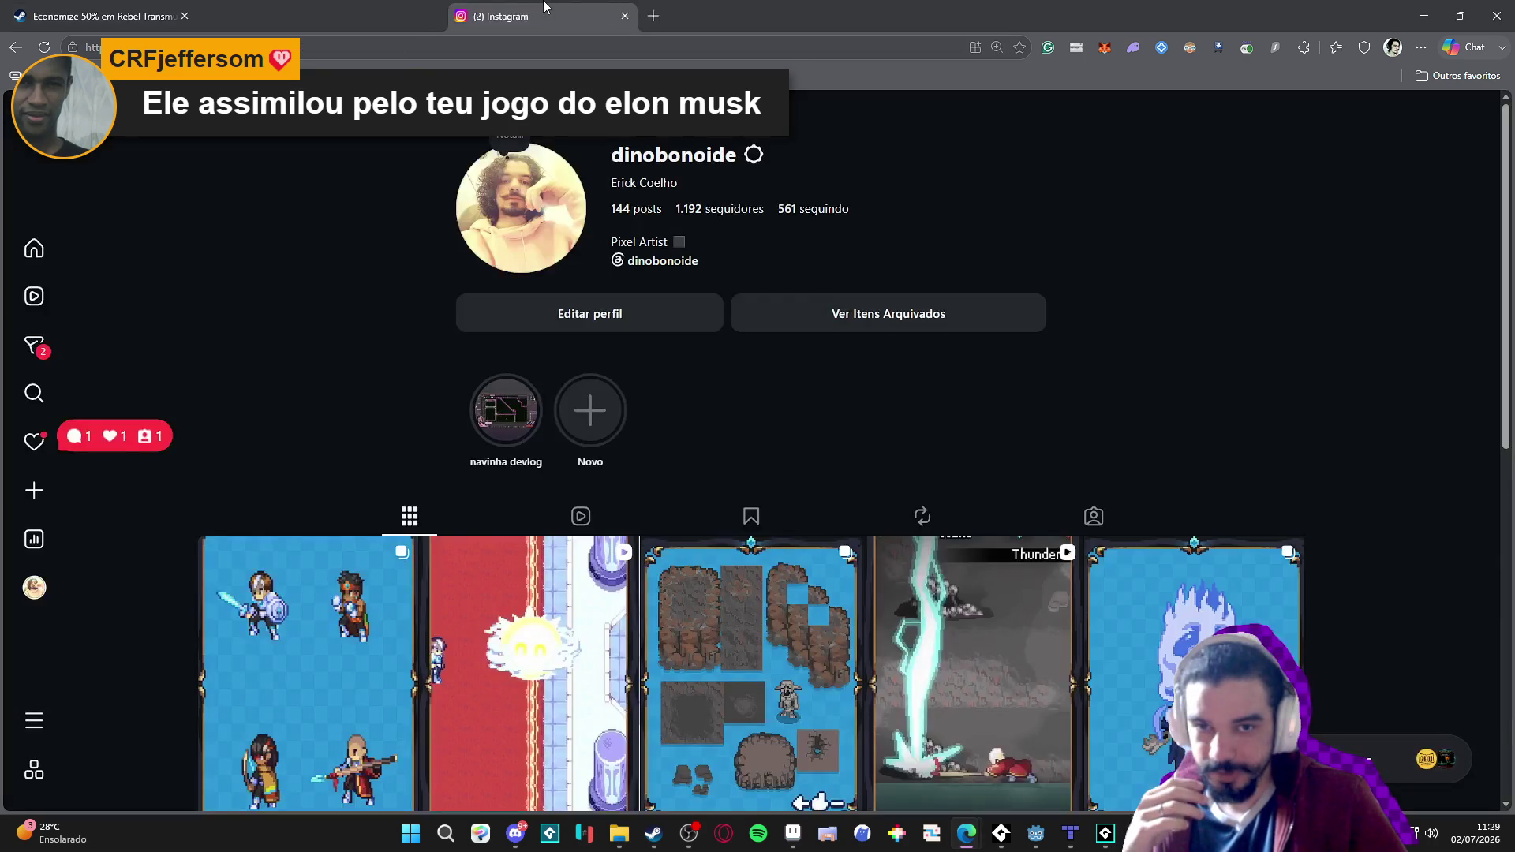
# Play the navinha devlog highlight, skipping ahead two clips before pausing it.
pyautogui.click(509, 422)
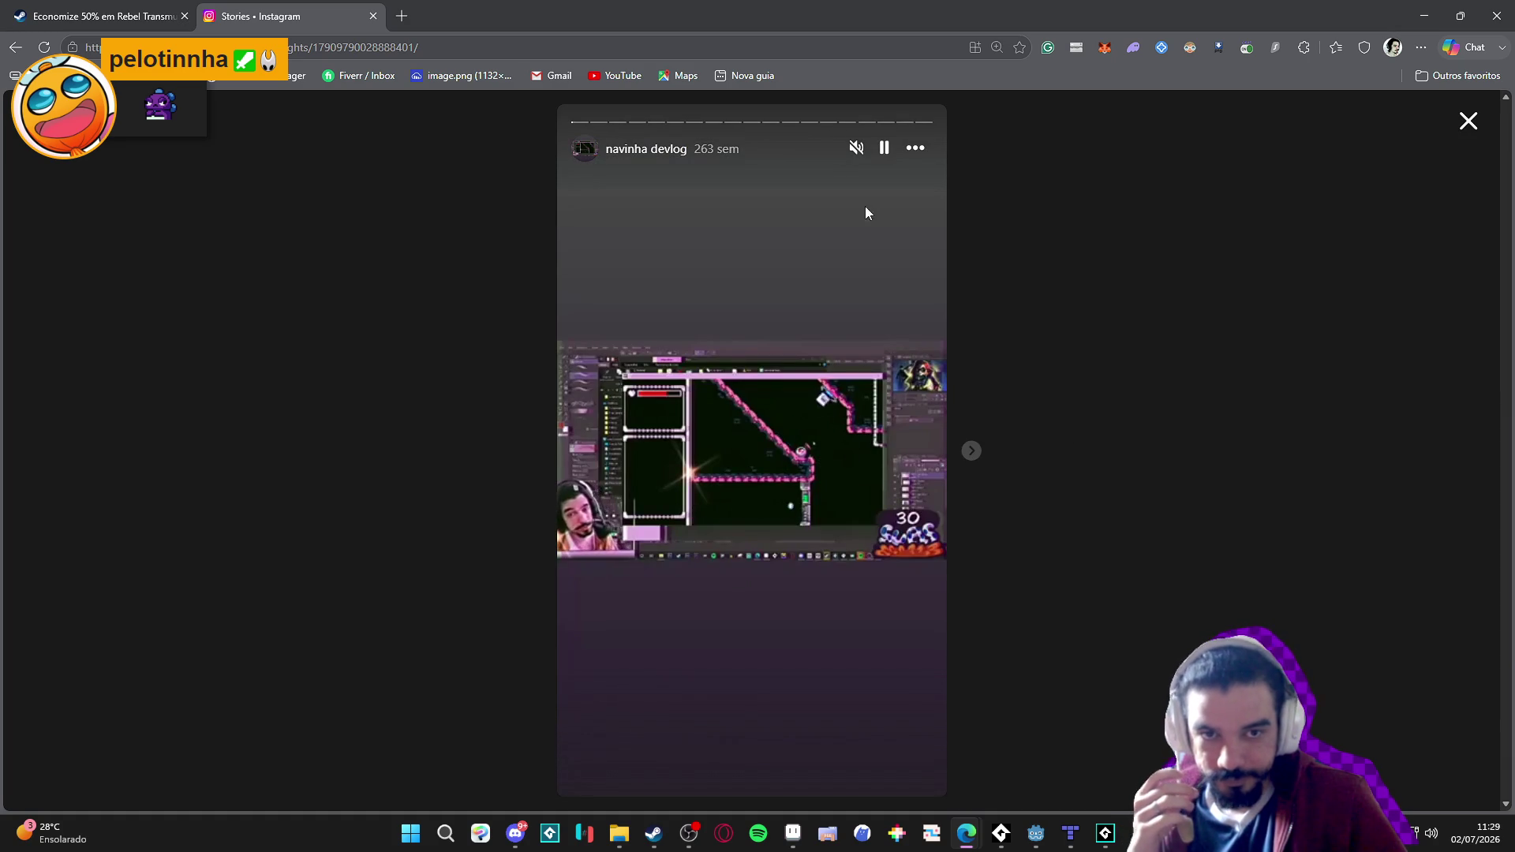
pyautogui.click(913, 148)
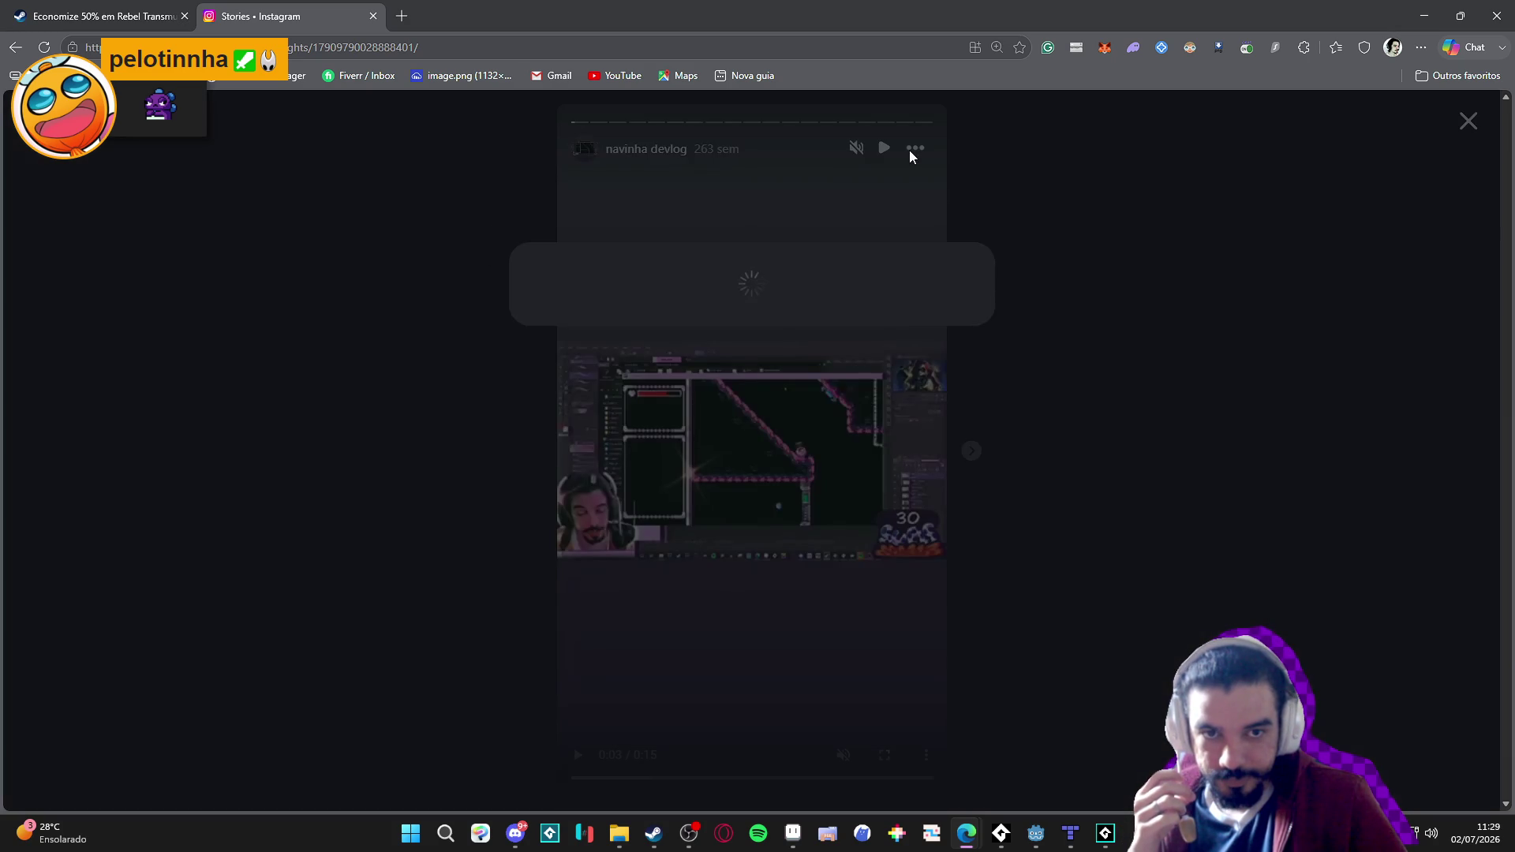
pyautogui.click(1018, 237)
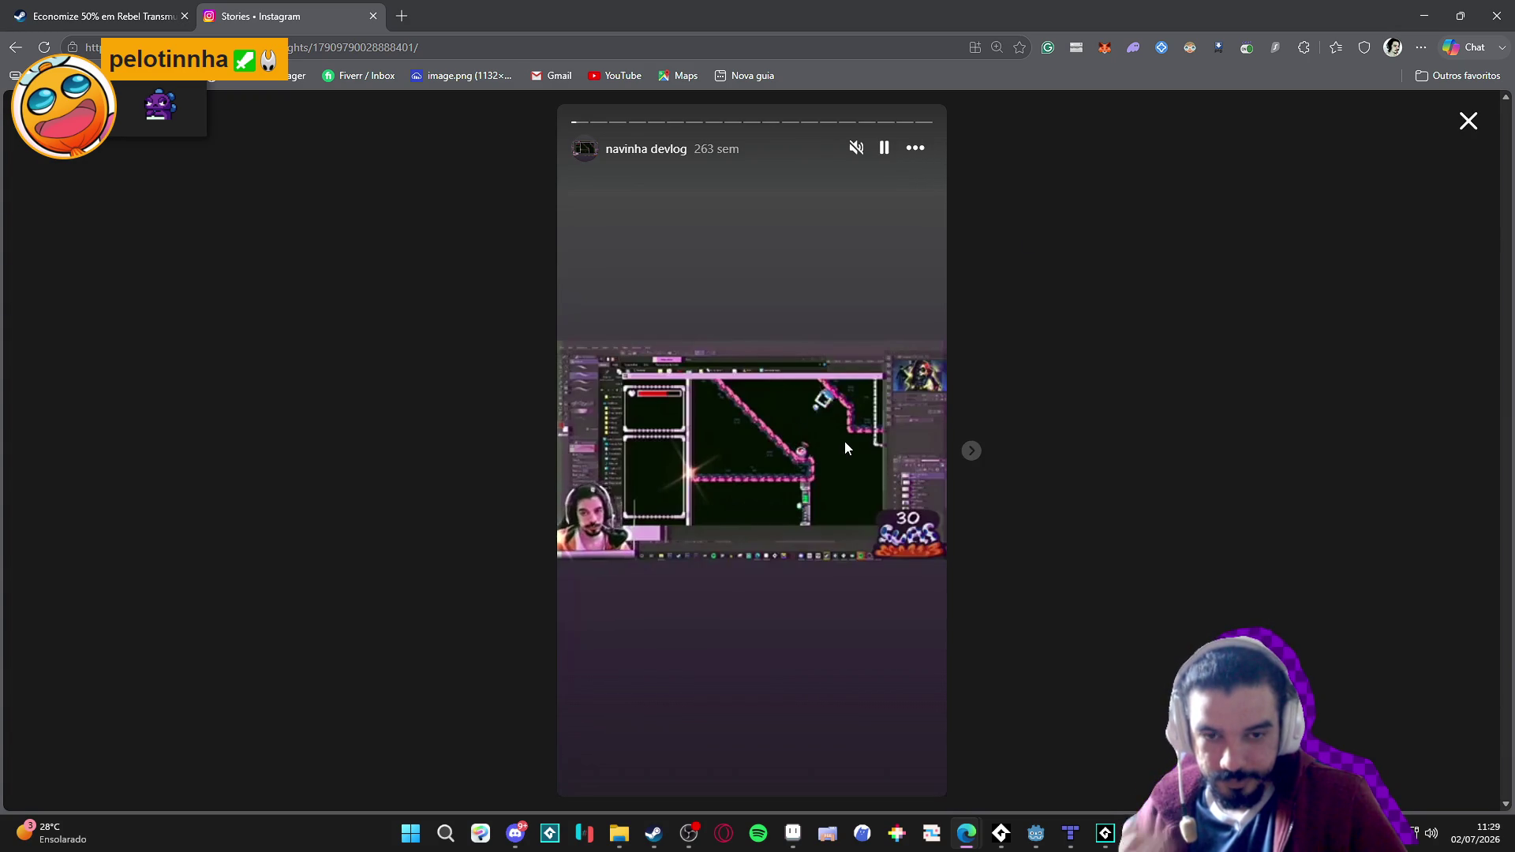
pyautogui.click(974, 454)
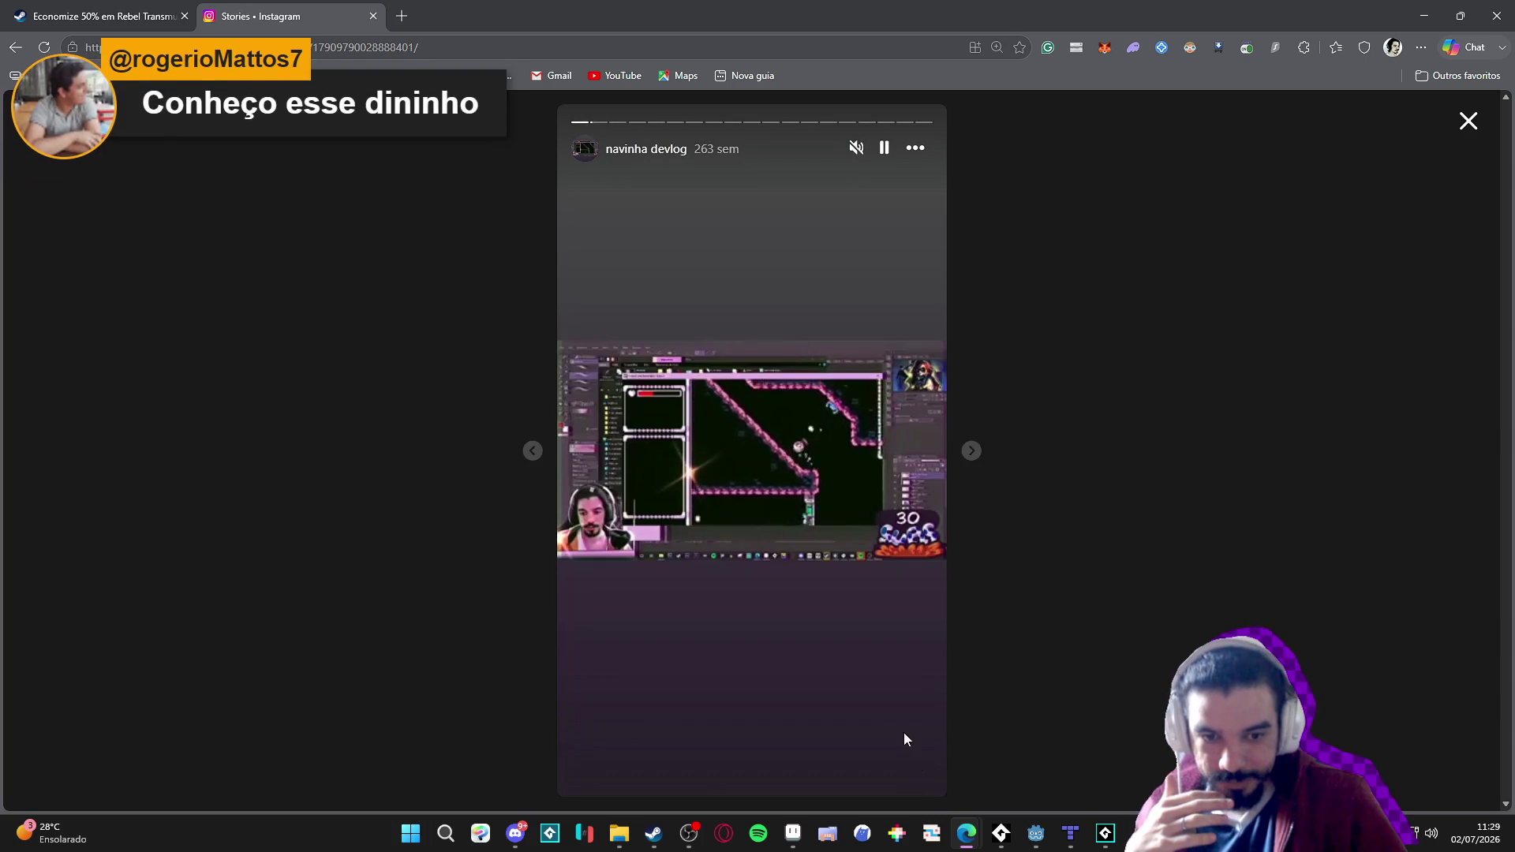
pyautogui.click(971, 450)
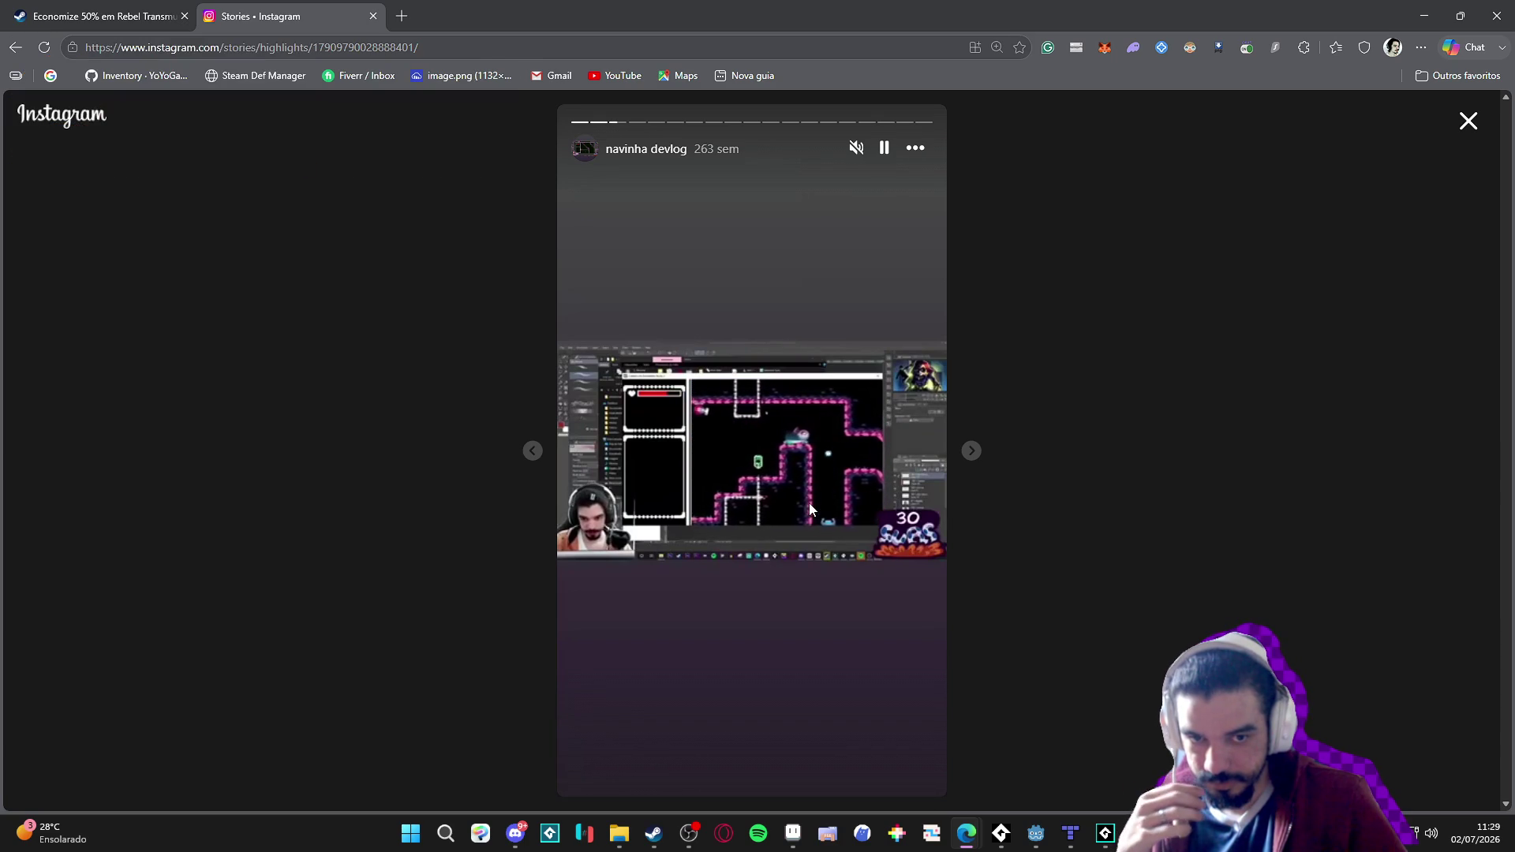
pyautogui.click(885, 150)
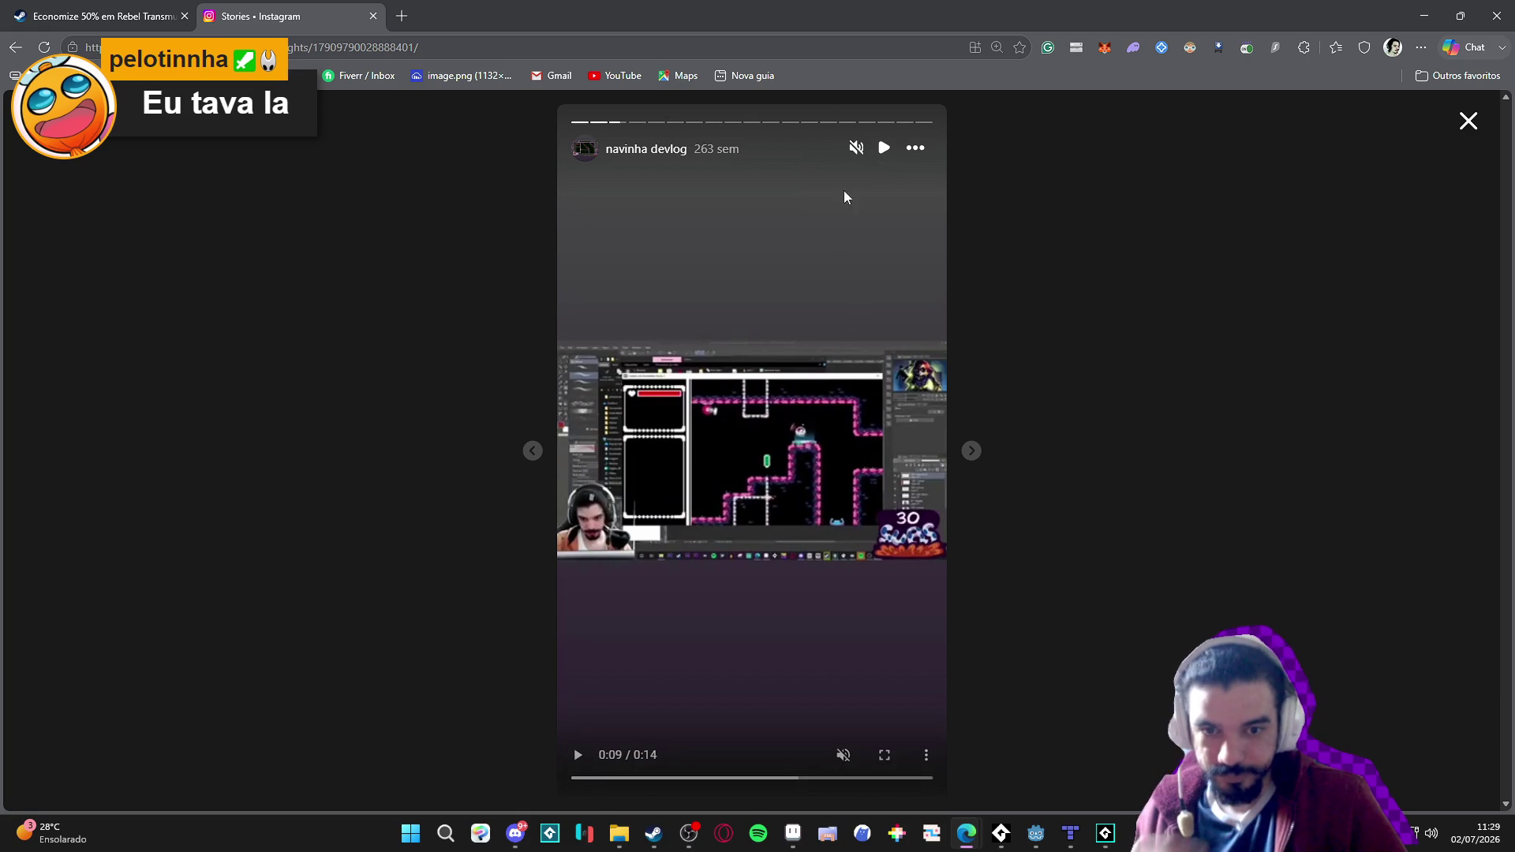
# View the story in DevTools phone emulation, then close the story and DevTools.
pyautogui.click(545, 47)
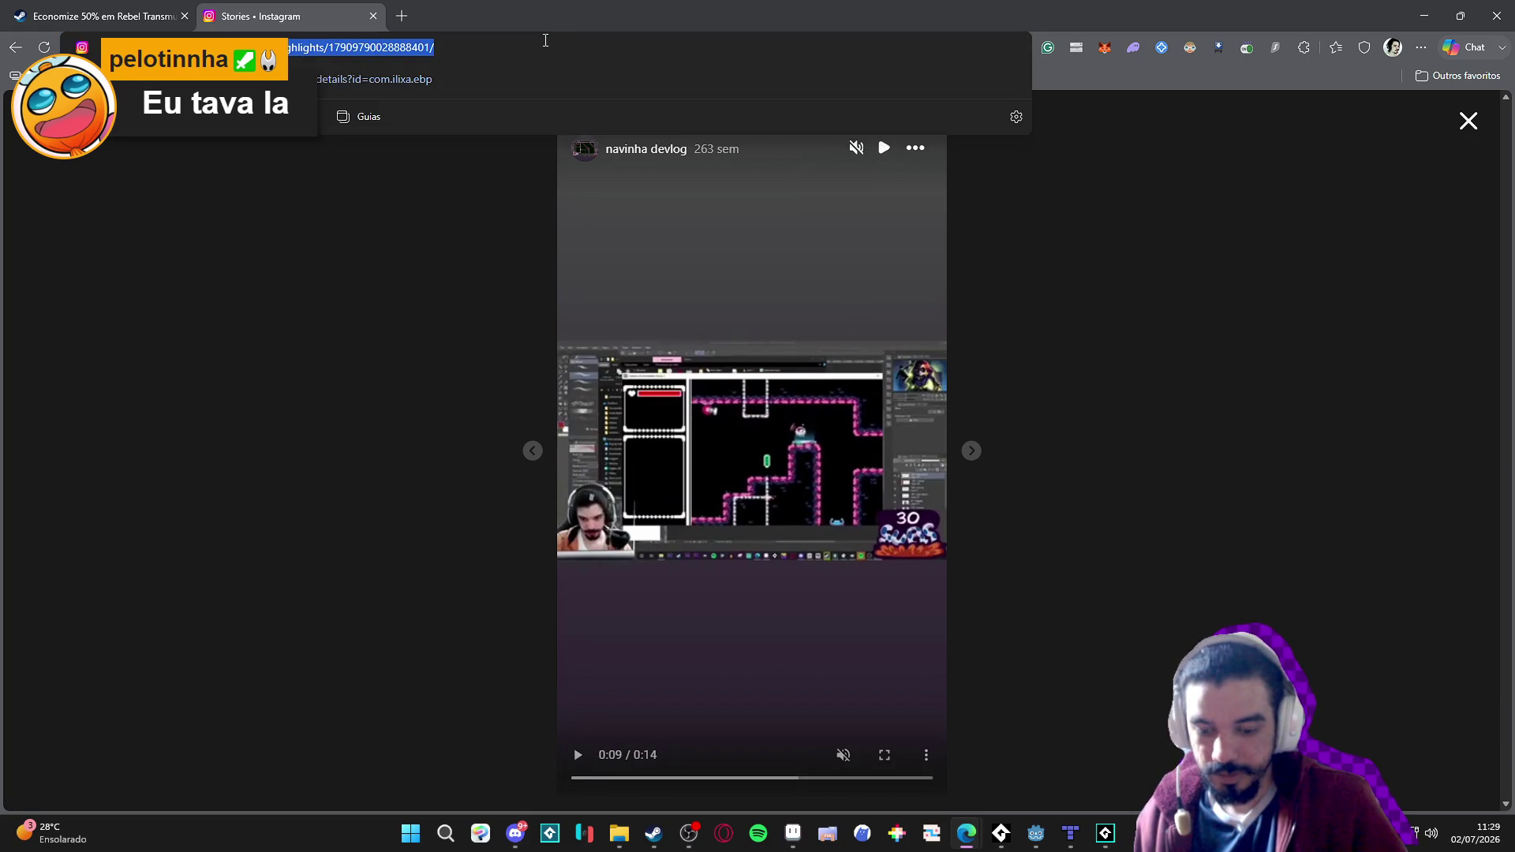
pyautogui.press('F12')
pyautogui.click(1050, 106)
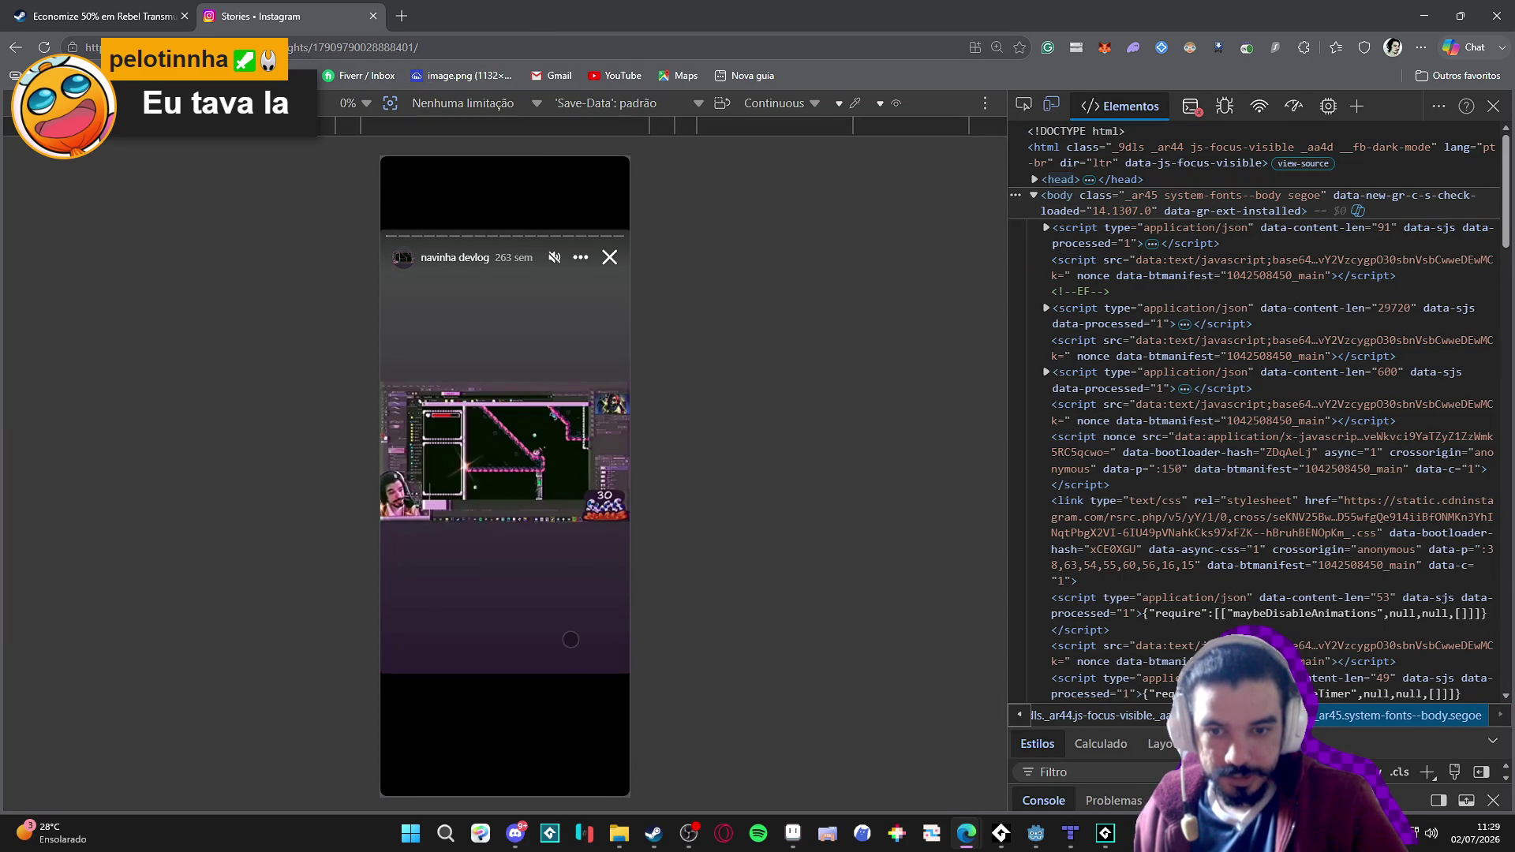
pyautogui.click(483, 567)
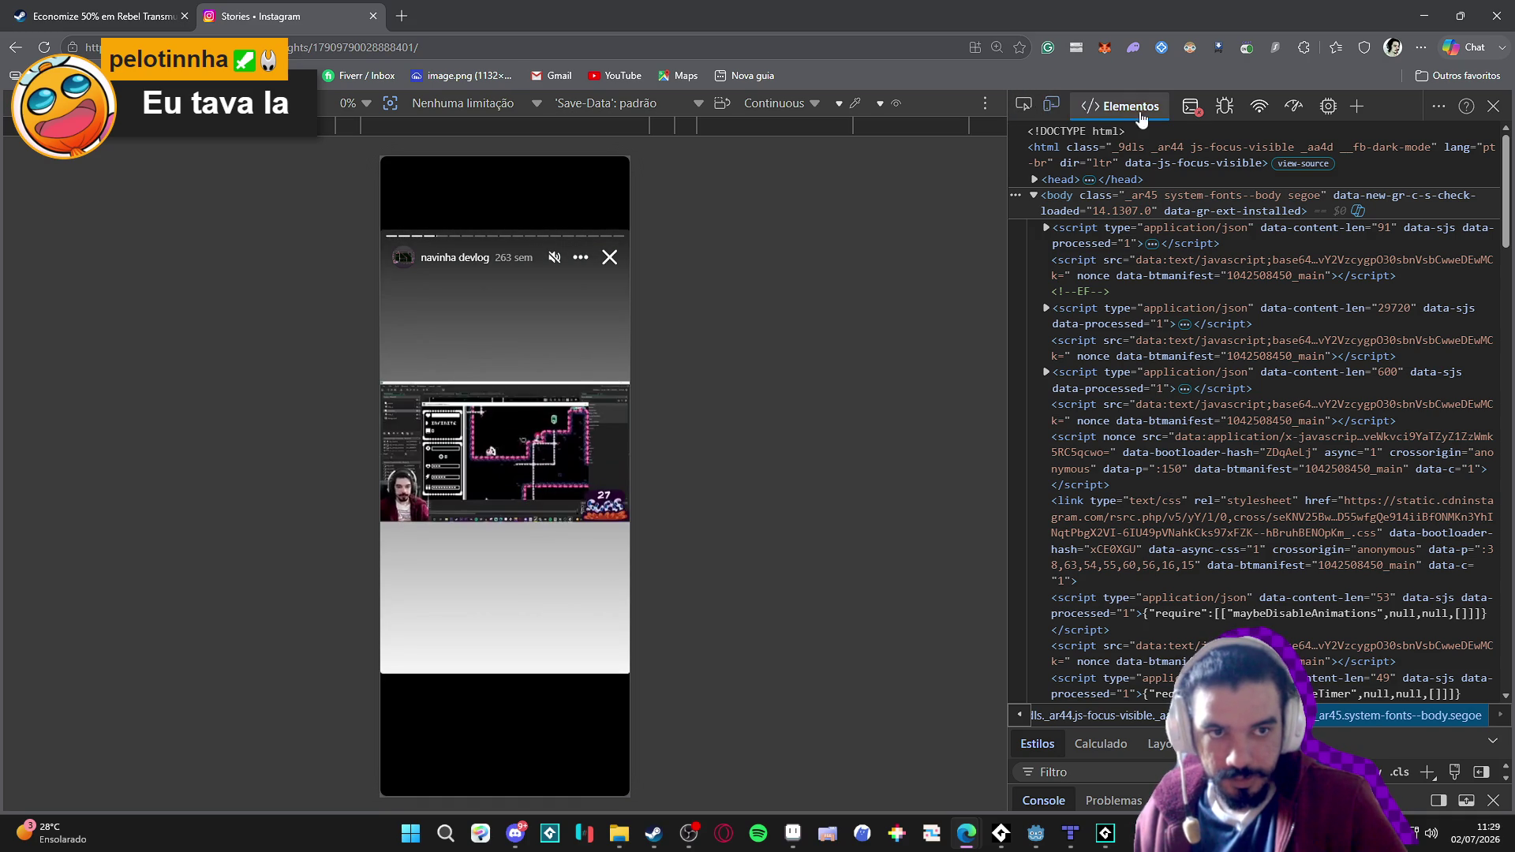
pyautogui.click(1053, 102)
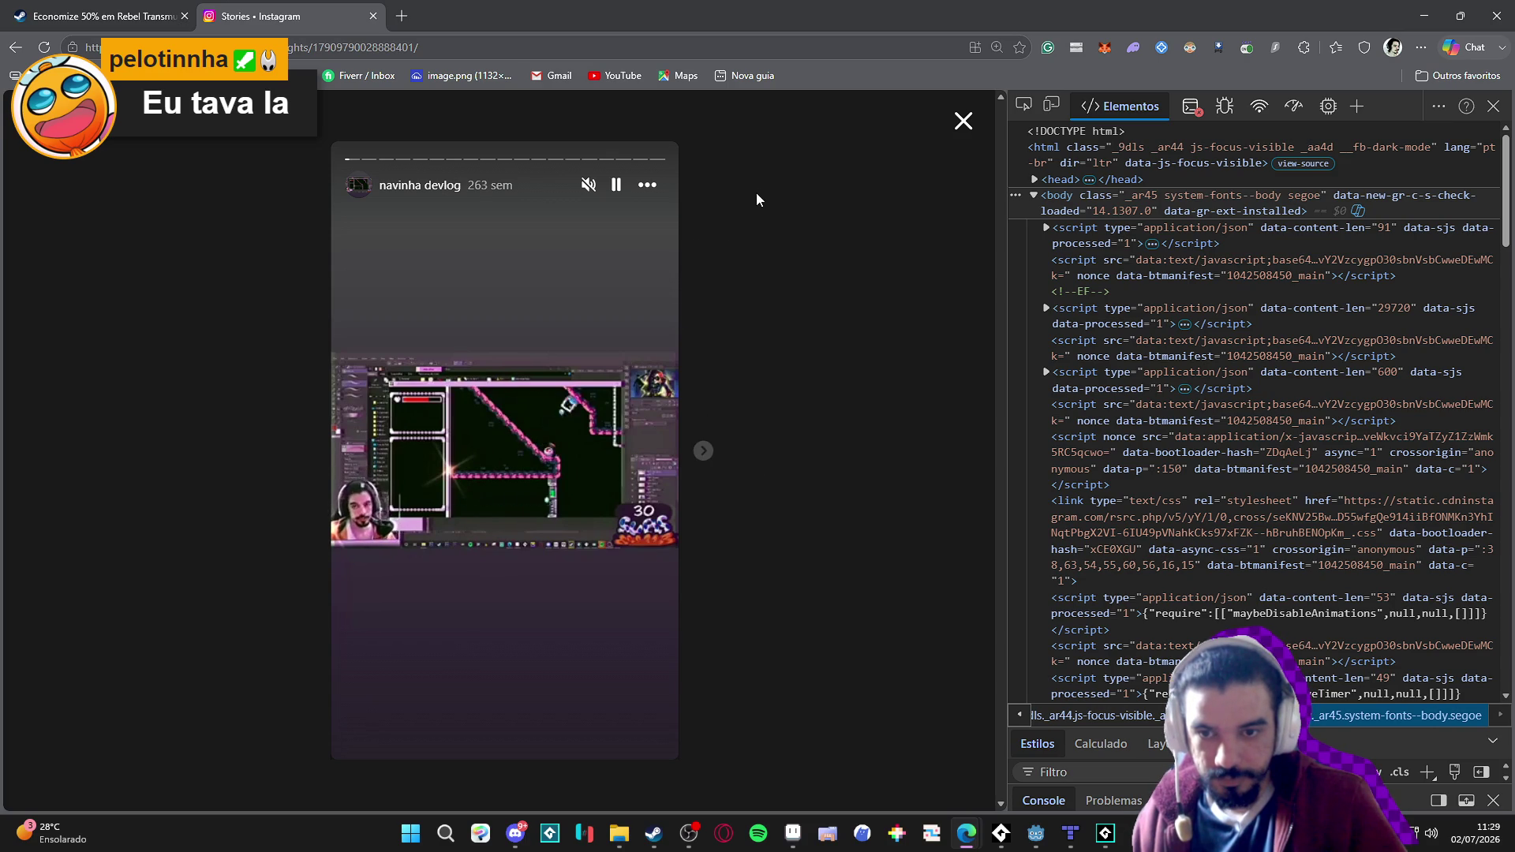
pyautogui.click(962, 122)
pyautogui.press('F12')
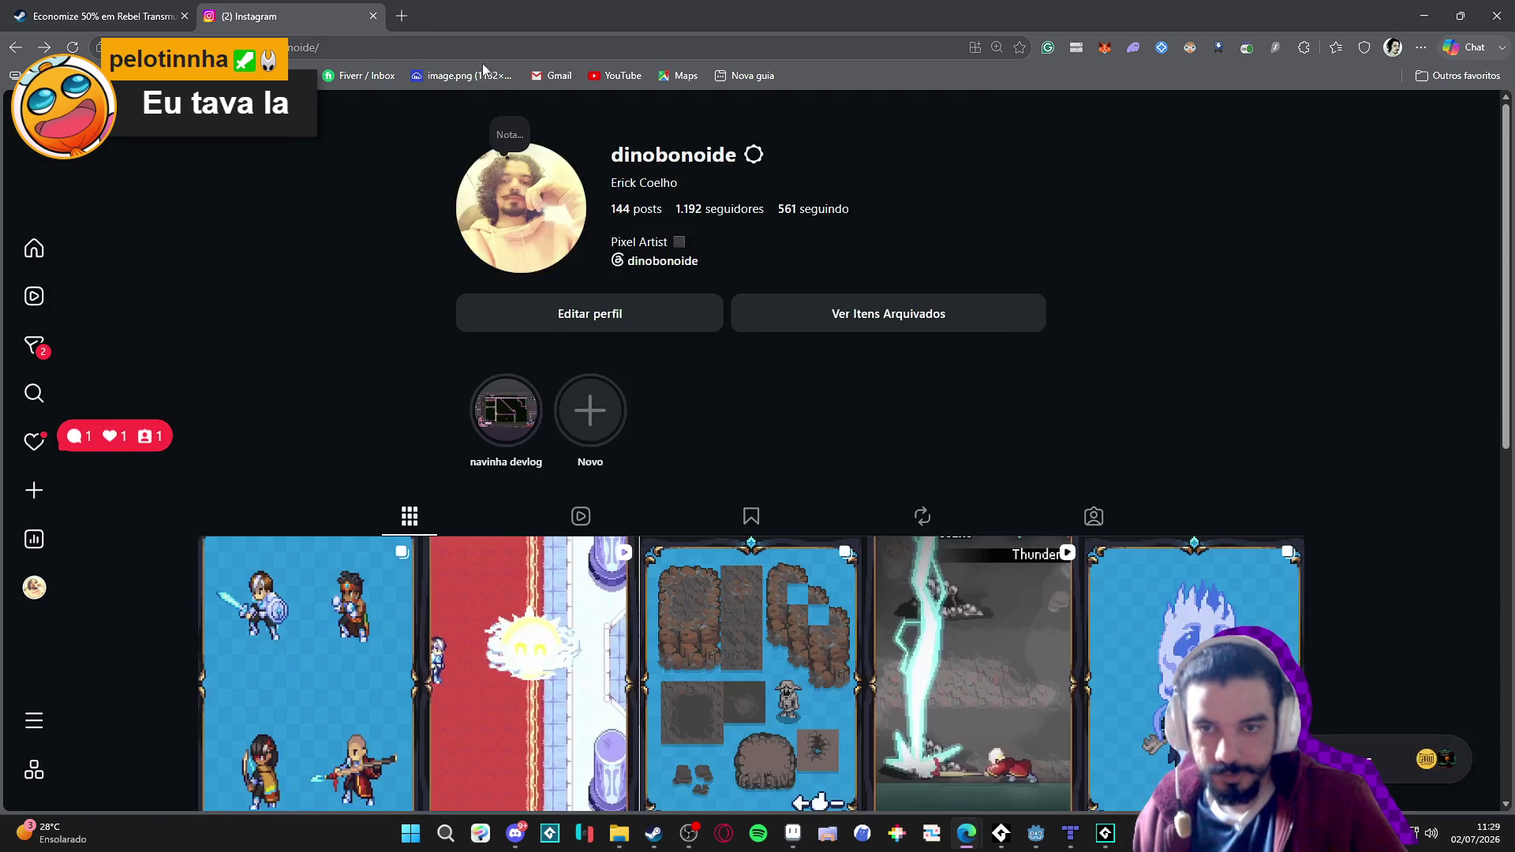
# Open the 'New game, day 3' pixel-game video post and re-maximize the browser window.
pyautogui.scroll(-10, 1368, 341)
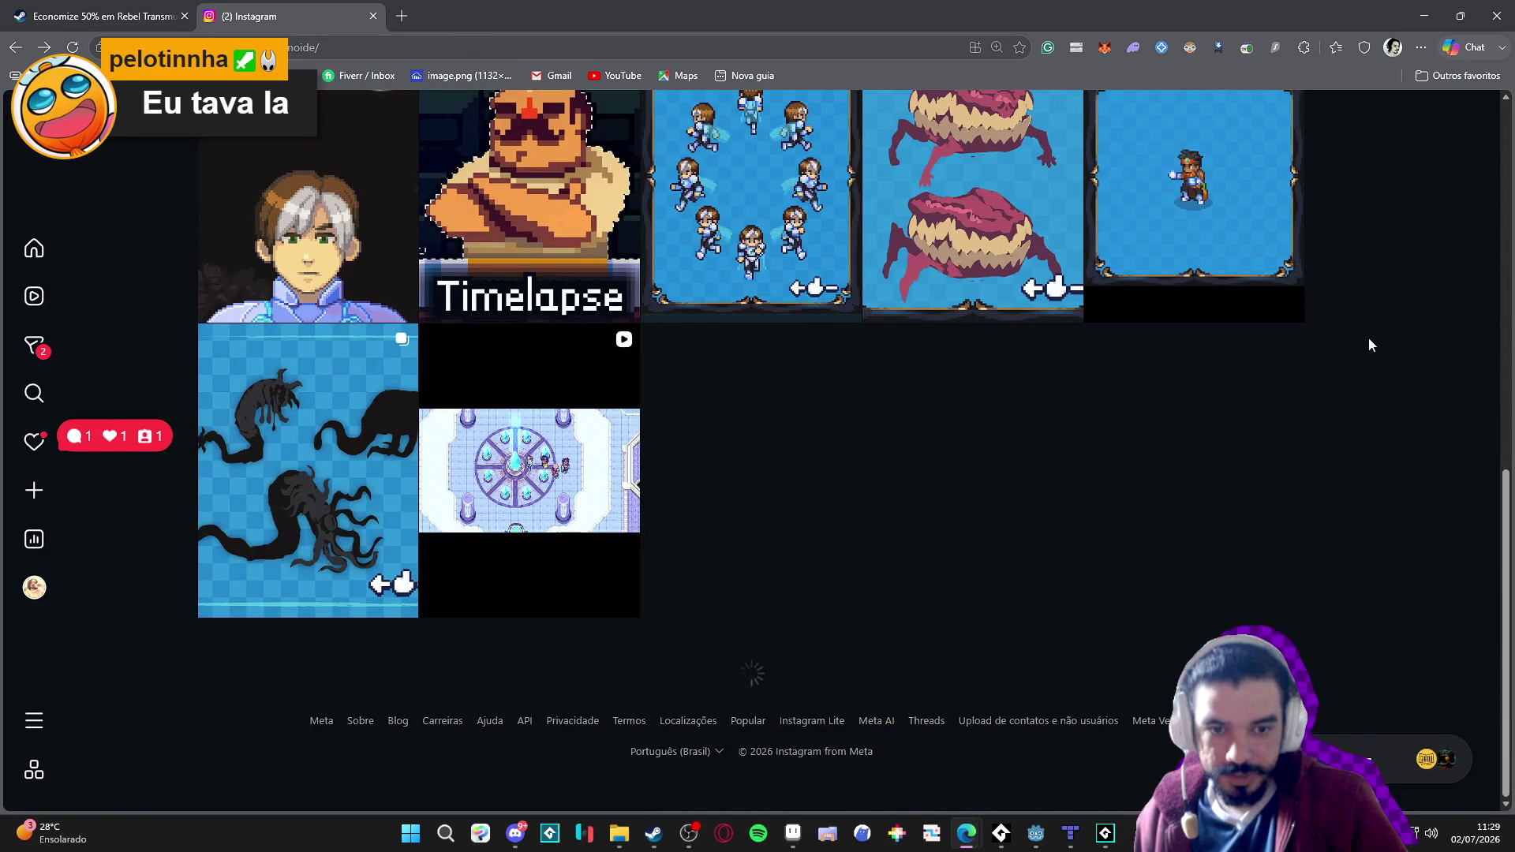
pyautogui.scroll(-8, 946, 499)
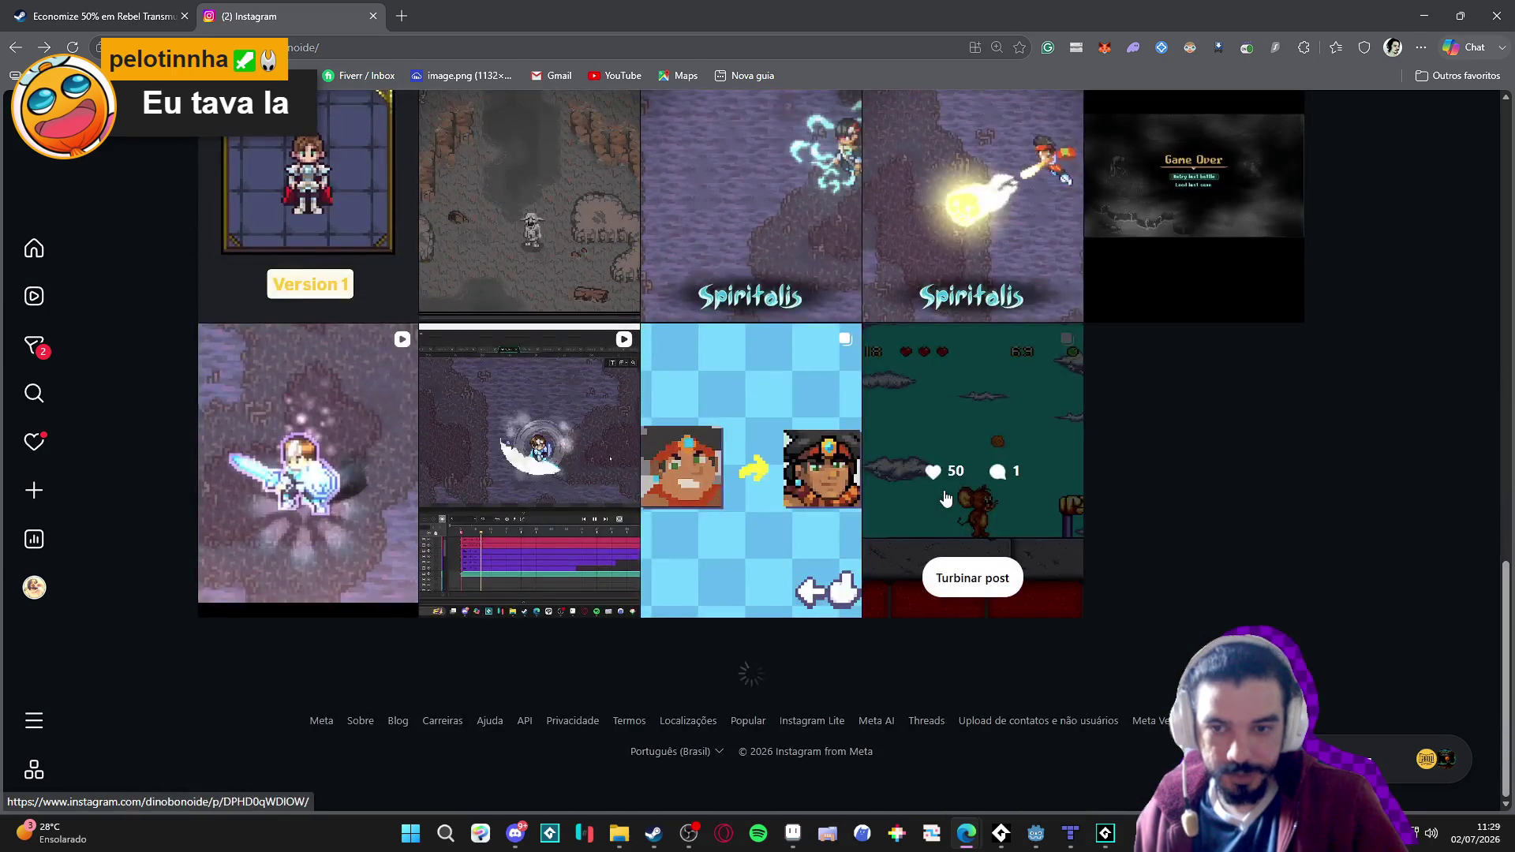
pyautogui.scroll(-10, 946, 499)
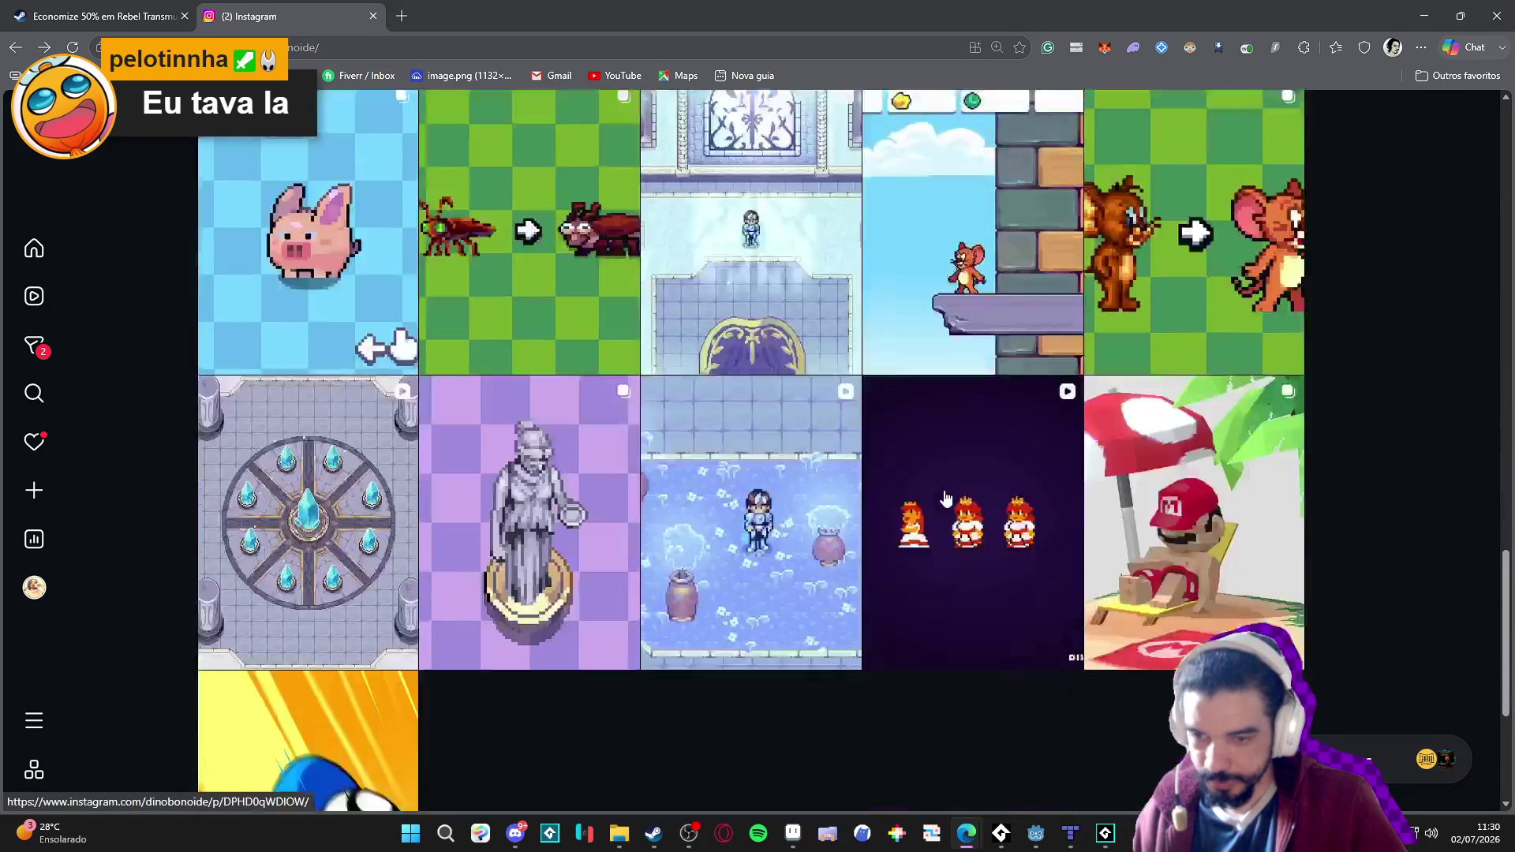
pyautogui.scroll(-5, 946, 499)
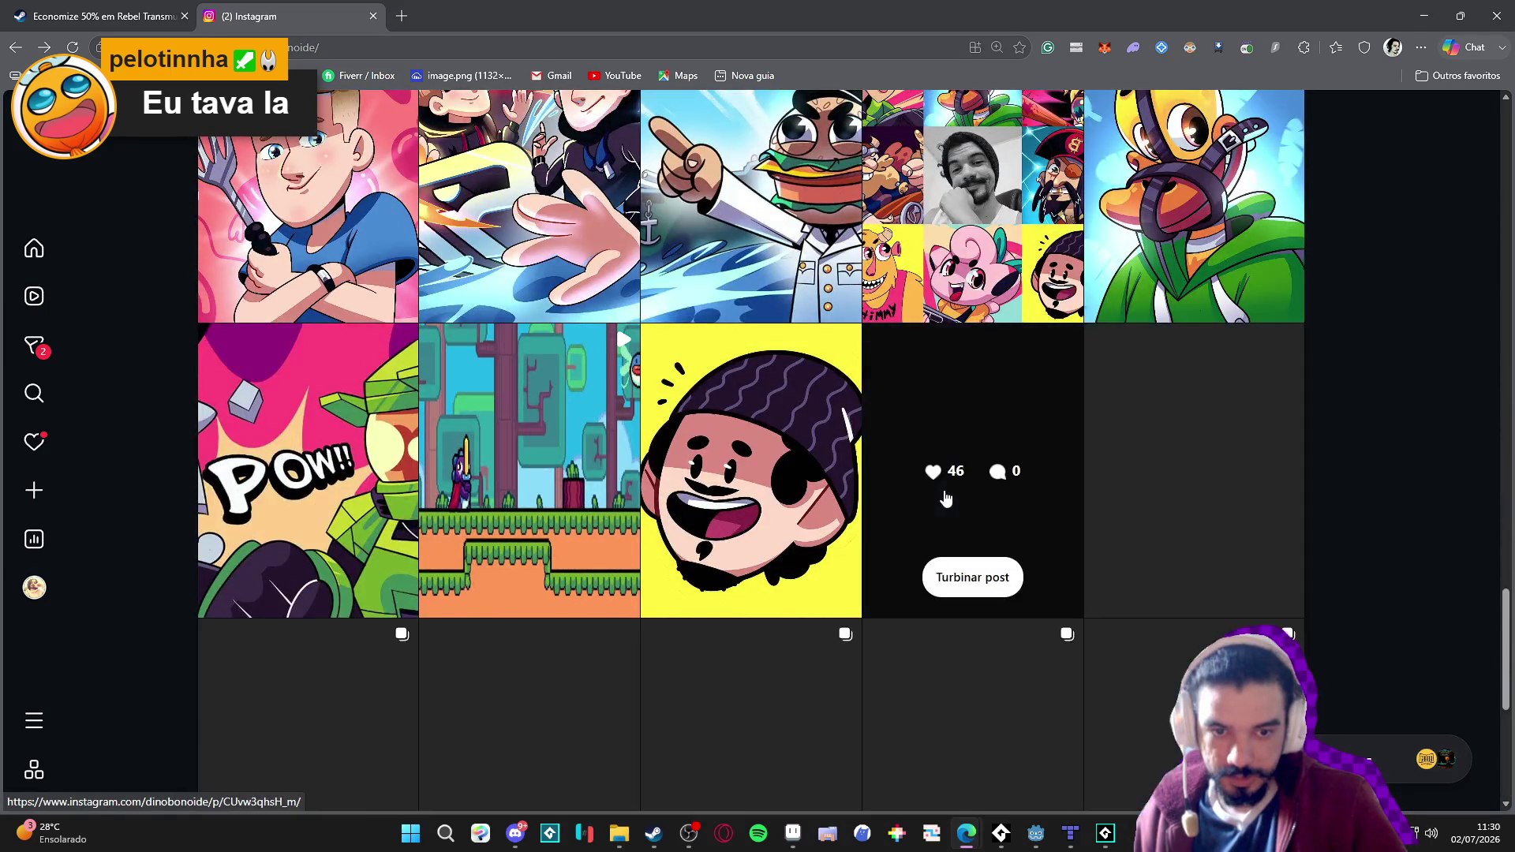
pyautogui.scroll(-5, 946, 499)
pyautogui.scroll(-3, 946, 496)
pyautogui.click(820, 434)
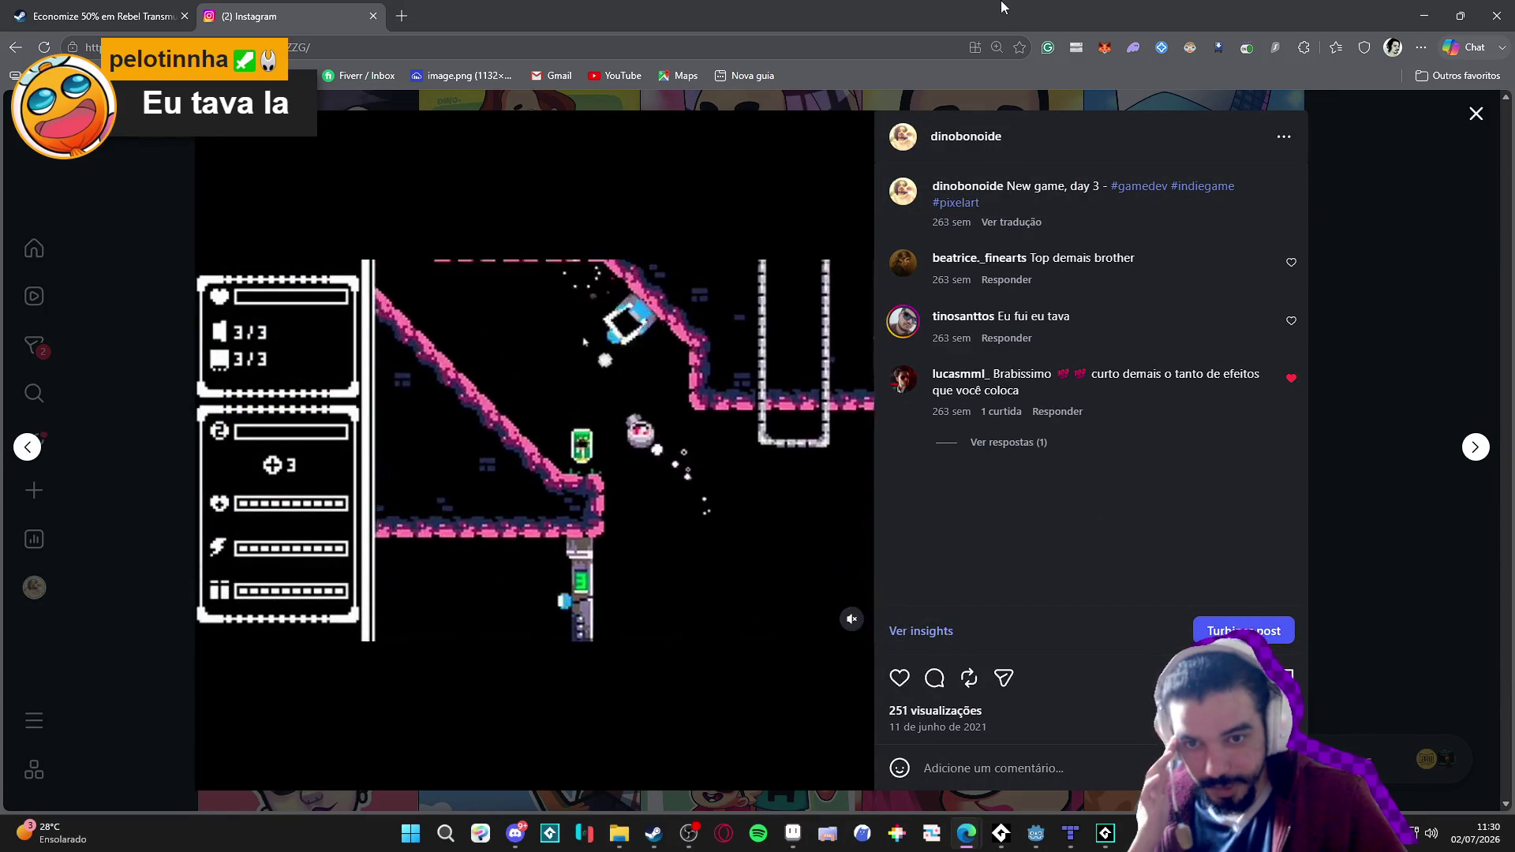
pyautogui.doubleClick(1001, 6)
pyautogui.click(1329, 39)
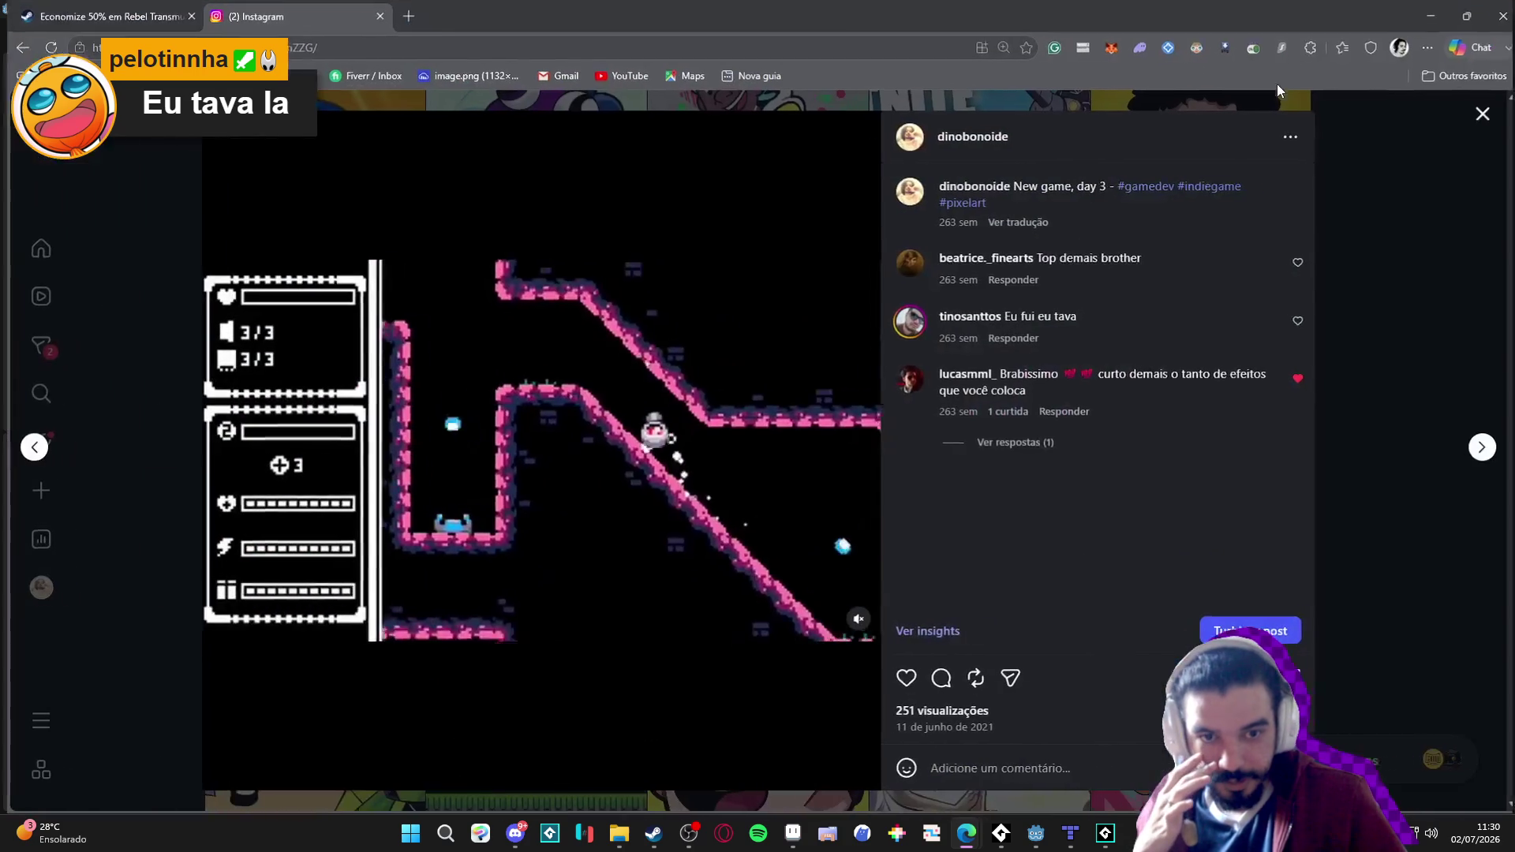
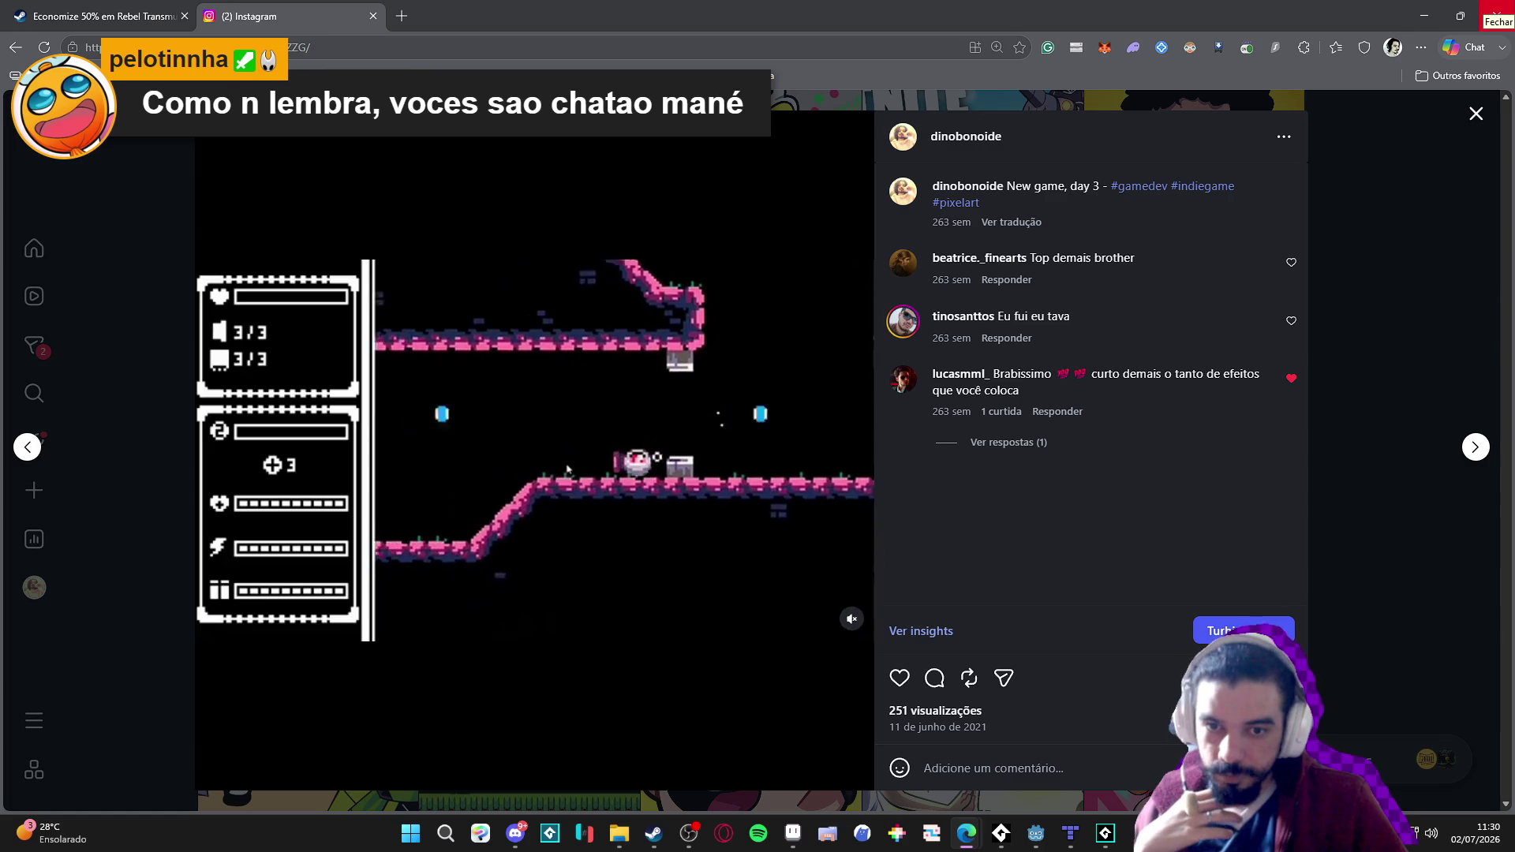
# Minimize the browser showing the Instagram post to reveal Godot's jonhBleuet_test_scene tile map.
pyautogui.click(1424, 16)
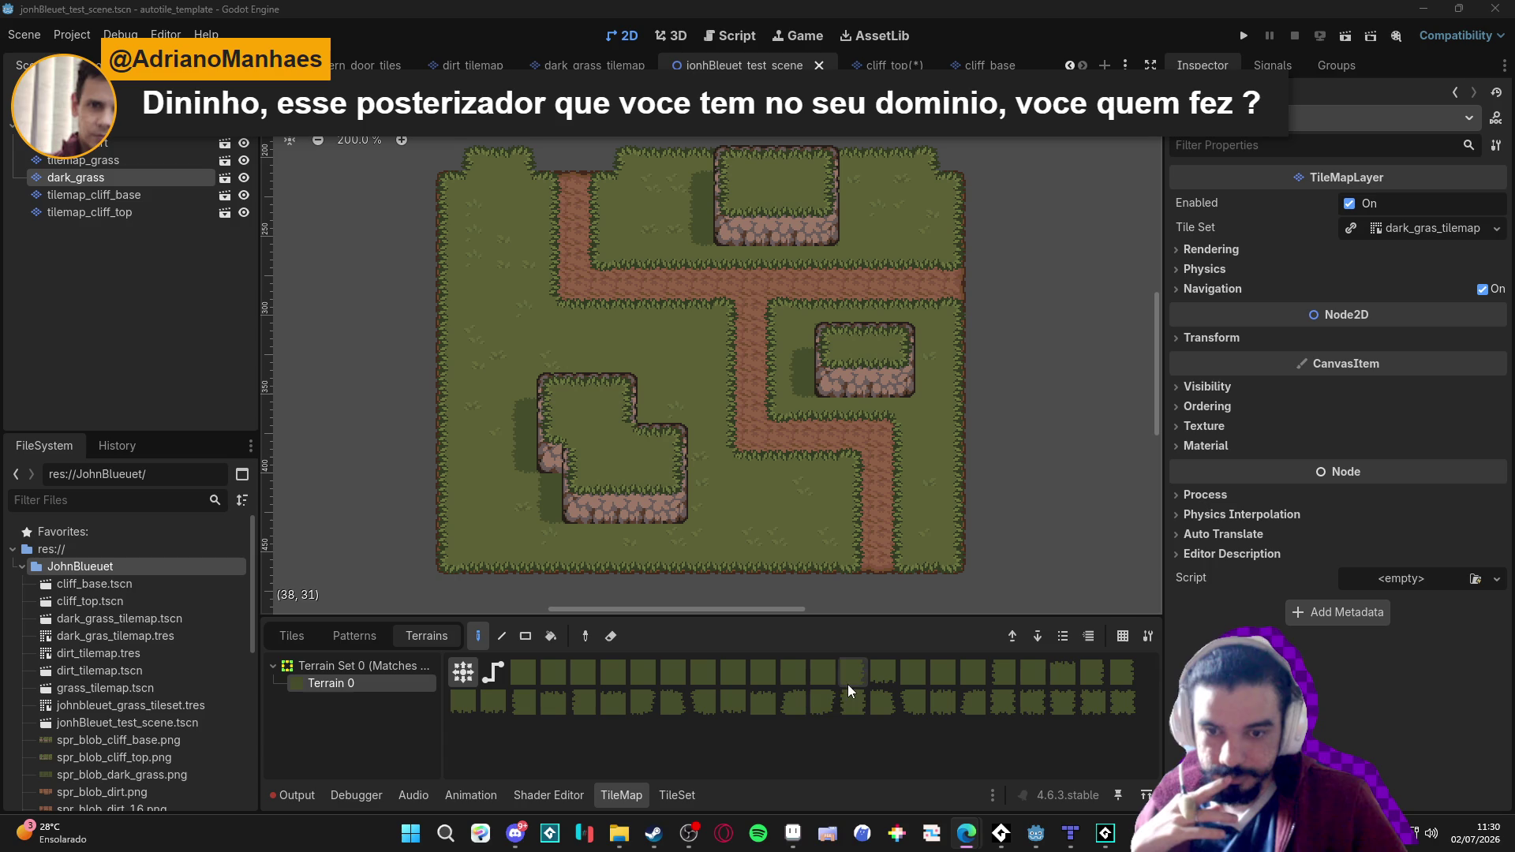
# Bring Aseprite forward and look through the open sprite and tile-sheet tabs, ending on bee_animations_idle_pre_outline.gif.
pyautogui.click(793, 837)
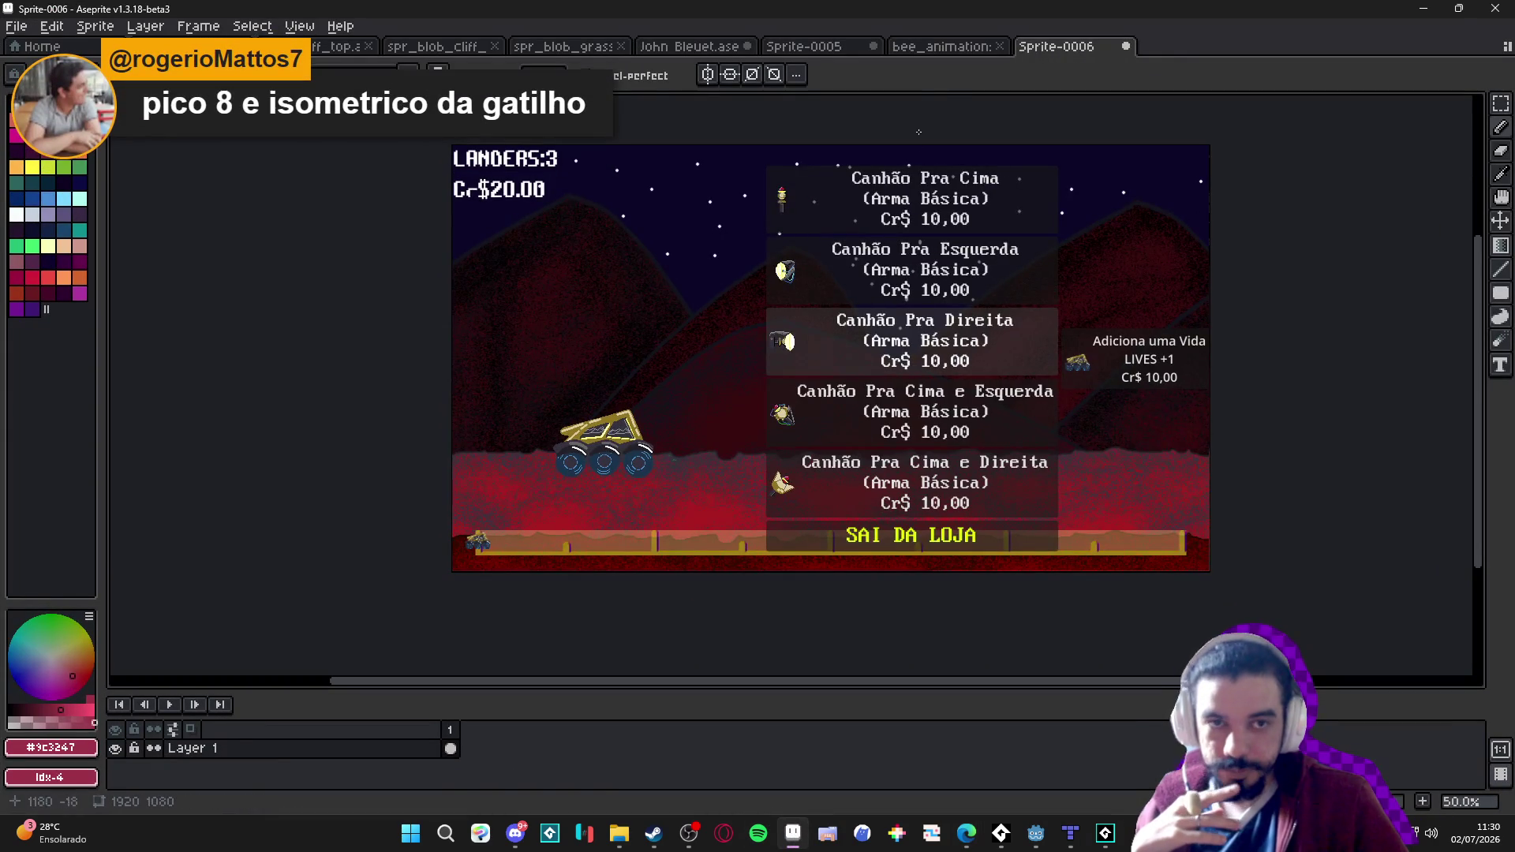
pyautogui.click(943, 48)
pyautogui.click(836, 46)
pyautogui.click(710, 47)
pyautogui.click(528, 49)
pyautogui.click(436, 46)
pyautogui.click(331, 45)
pyautogui.click(198, 46)
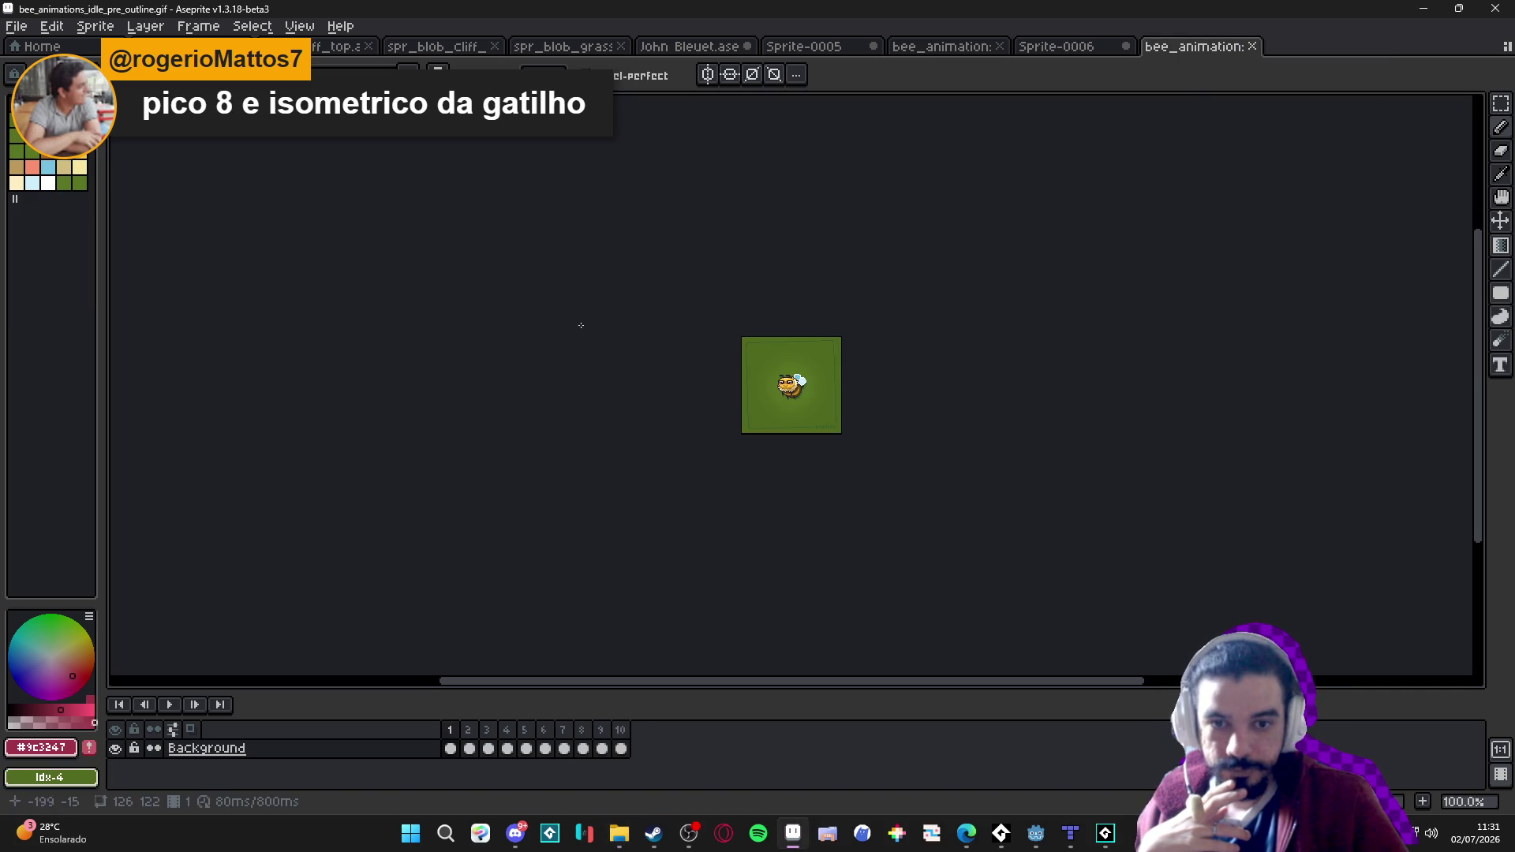
# Zoom in and play the 10-frame bee idle GIF, then close its tab.
pyautogui.scroll(3, 822, 392)
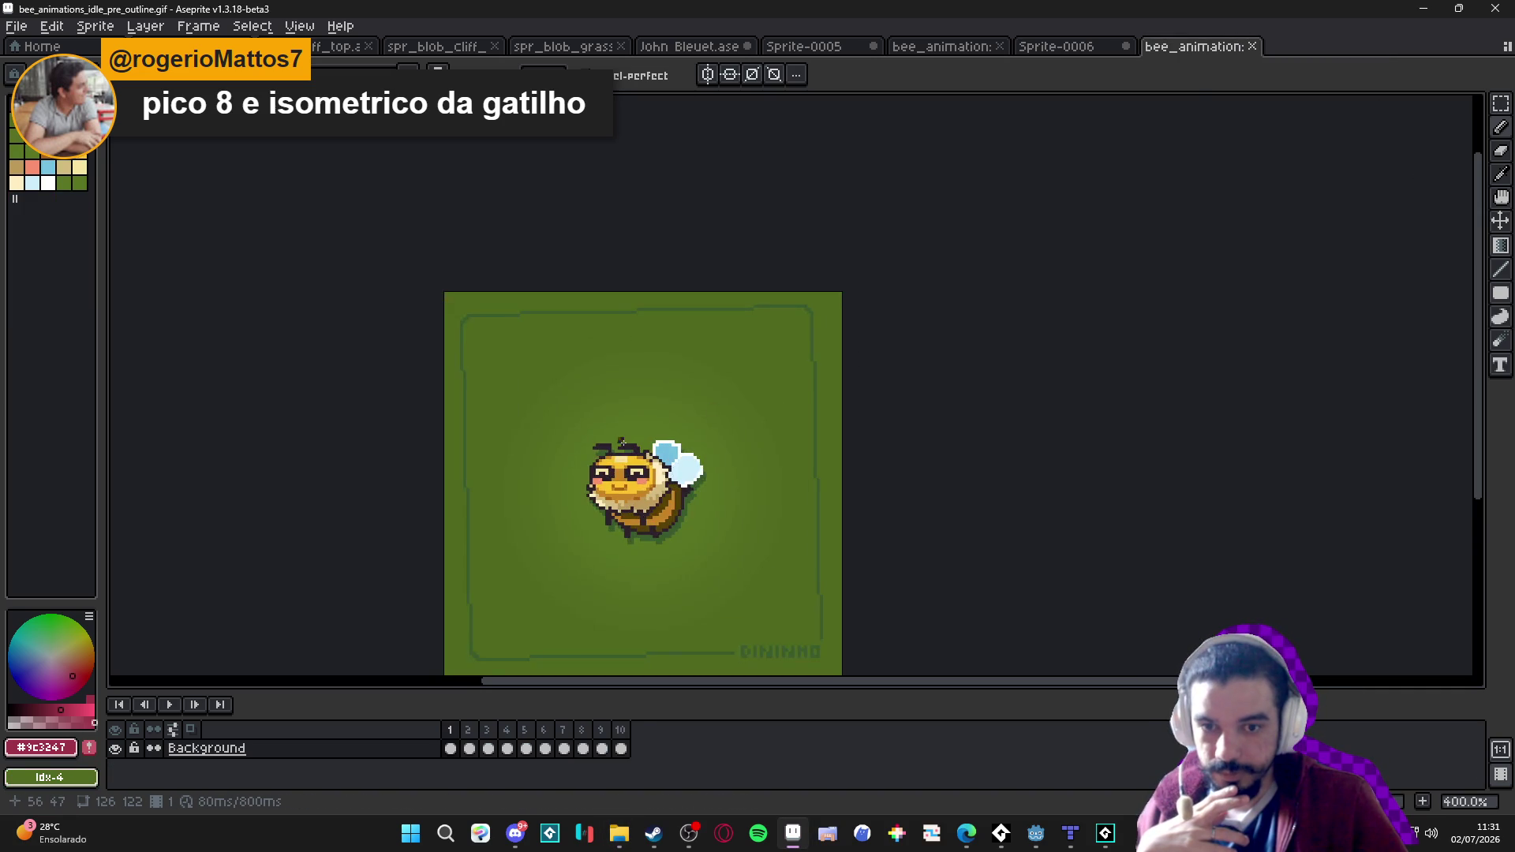
pyautogui.scroll(1, 552, 395)
pyautogui.click(169, 704)
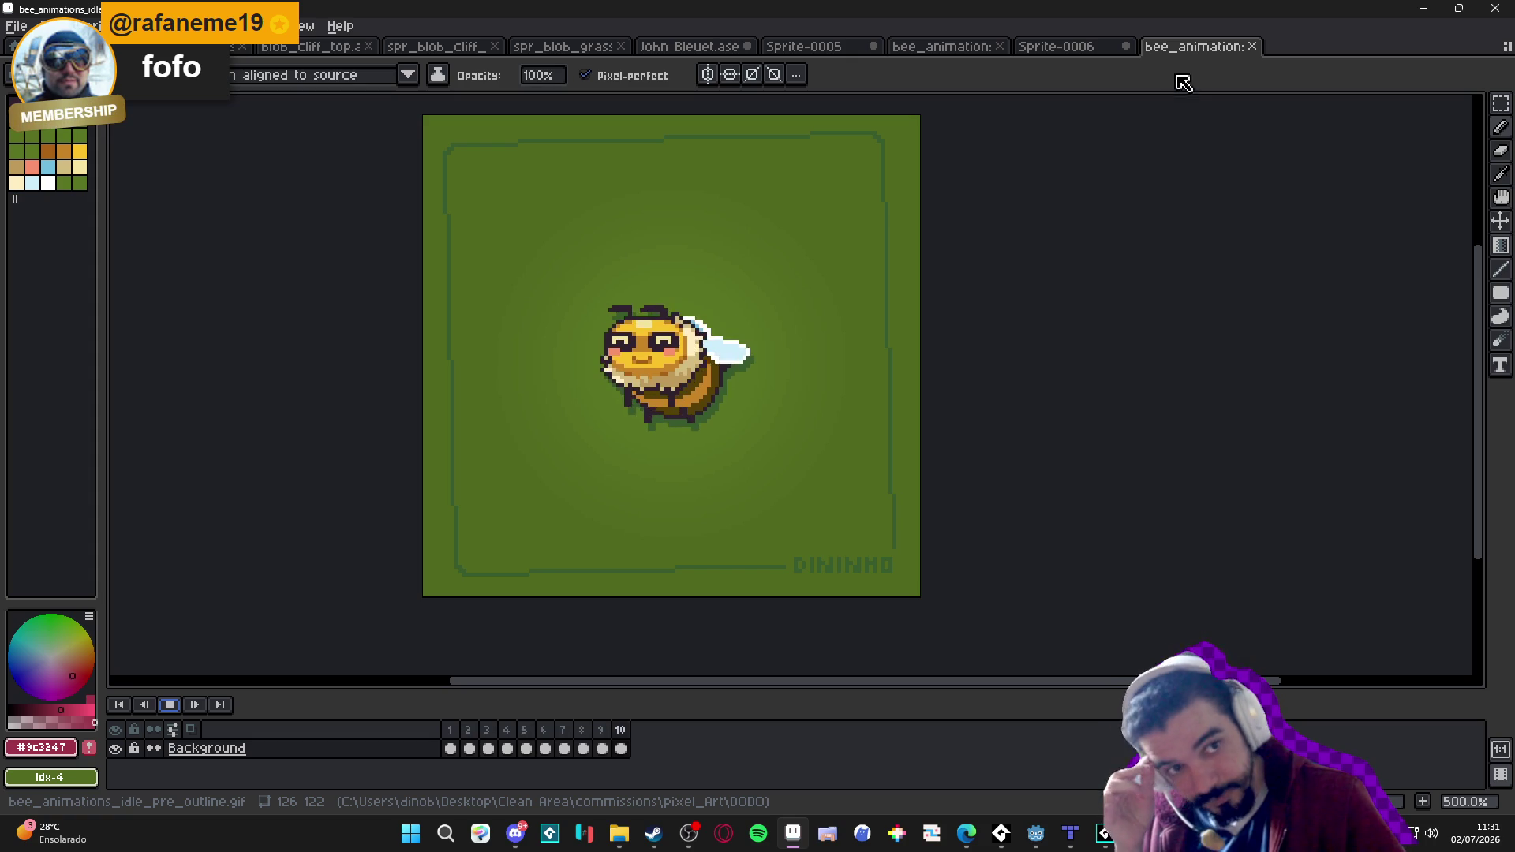
pyautogui.click(1252, 46)
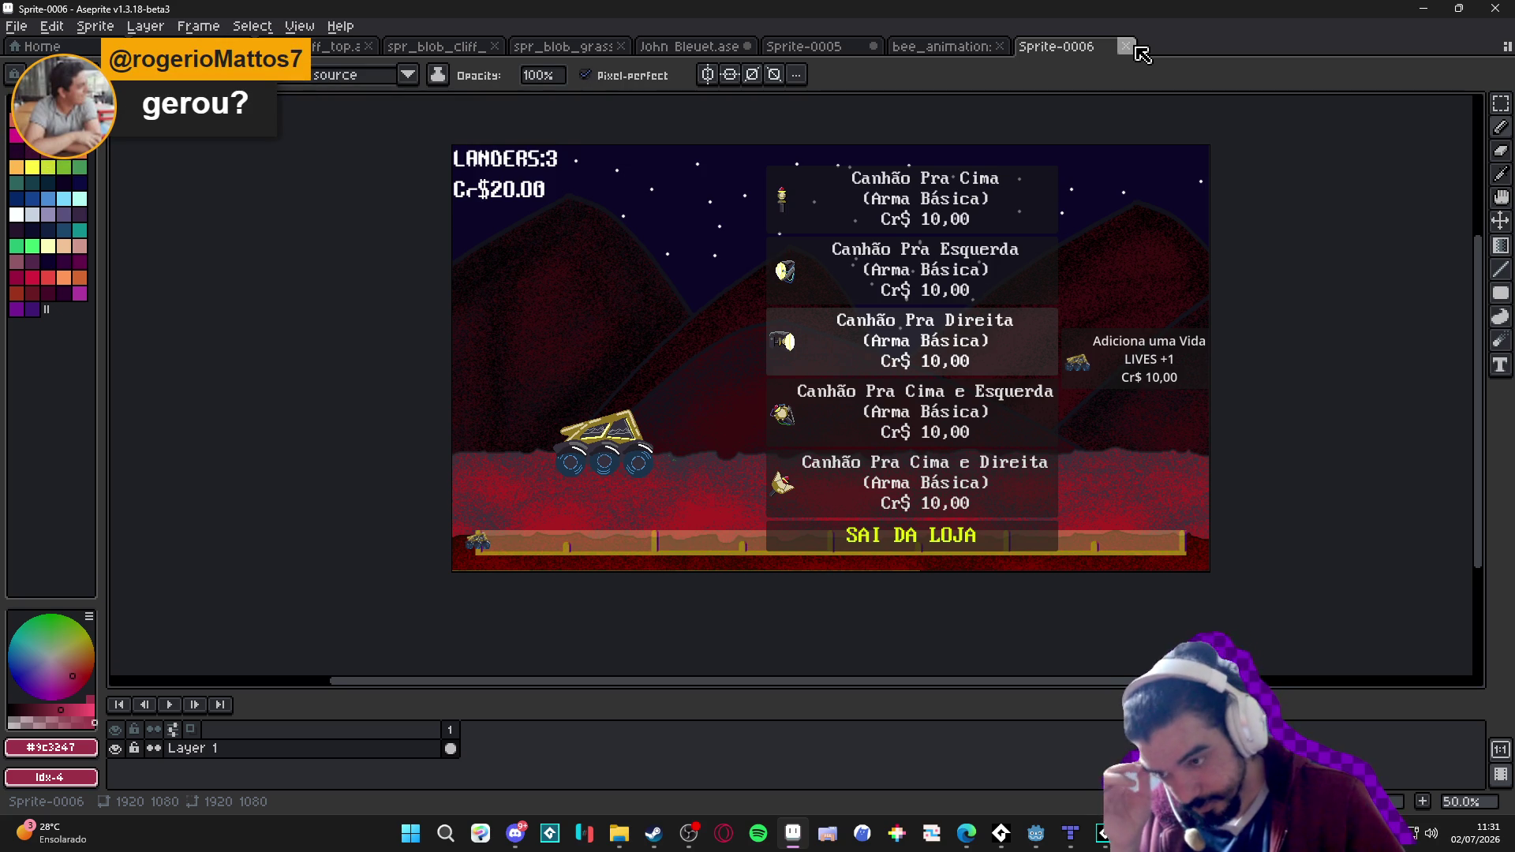
# Close the Sprite-0006 shop screen sprite, discarding its changes with Don't Save.
pyautogui.click(1126, 46)
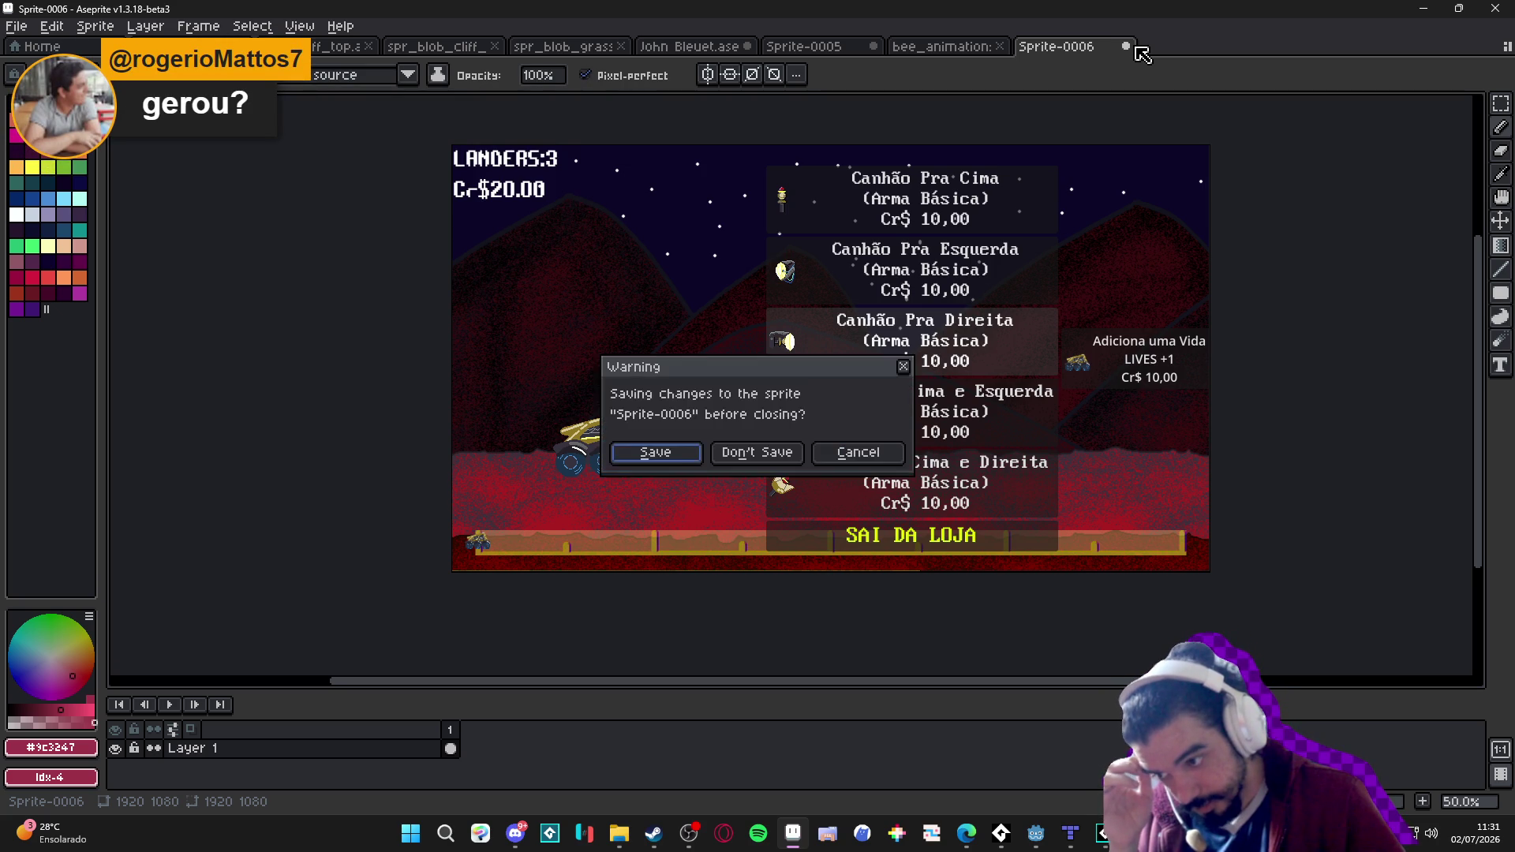
pyautogui.click(772, 452)
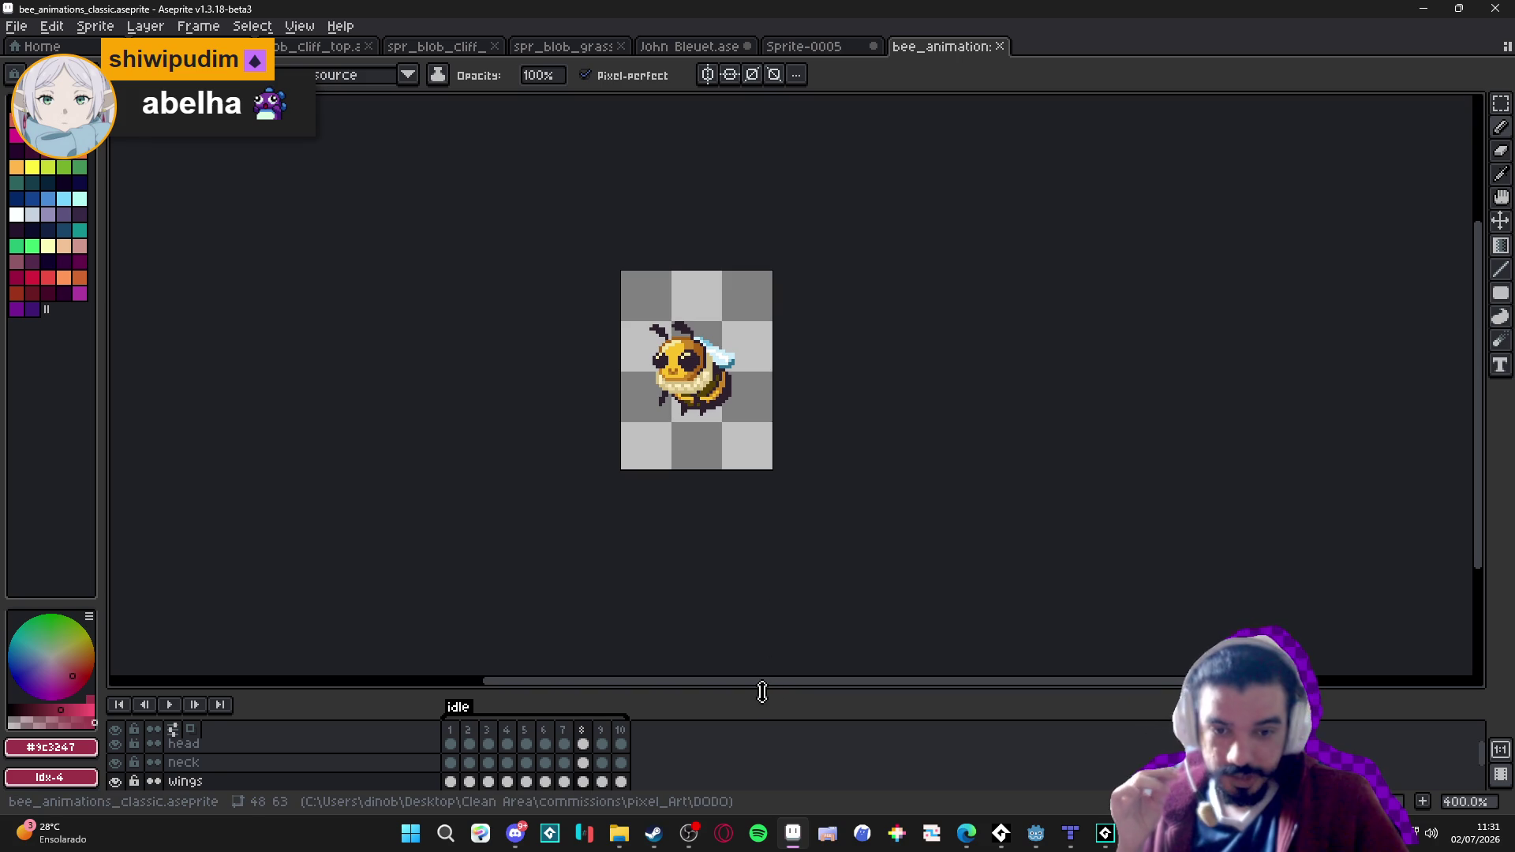
# Enlarge the timeline to show all bee layers and add frame 11 after the idle frames.
pyautogui.moveTo(762, 692); pyautogui.dragTo(762, 588)
pyautogui.click(455, 629)
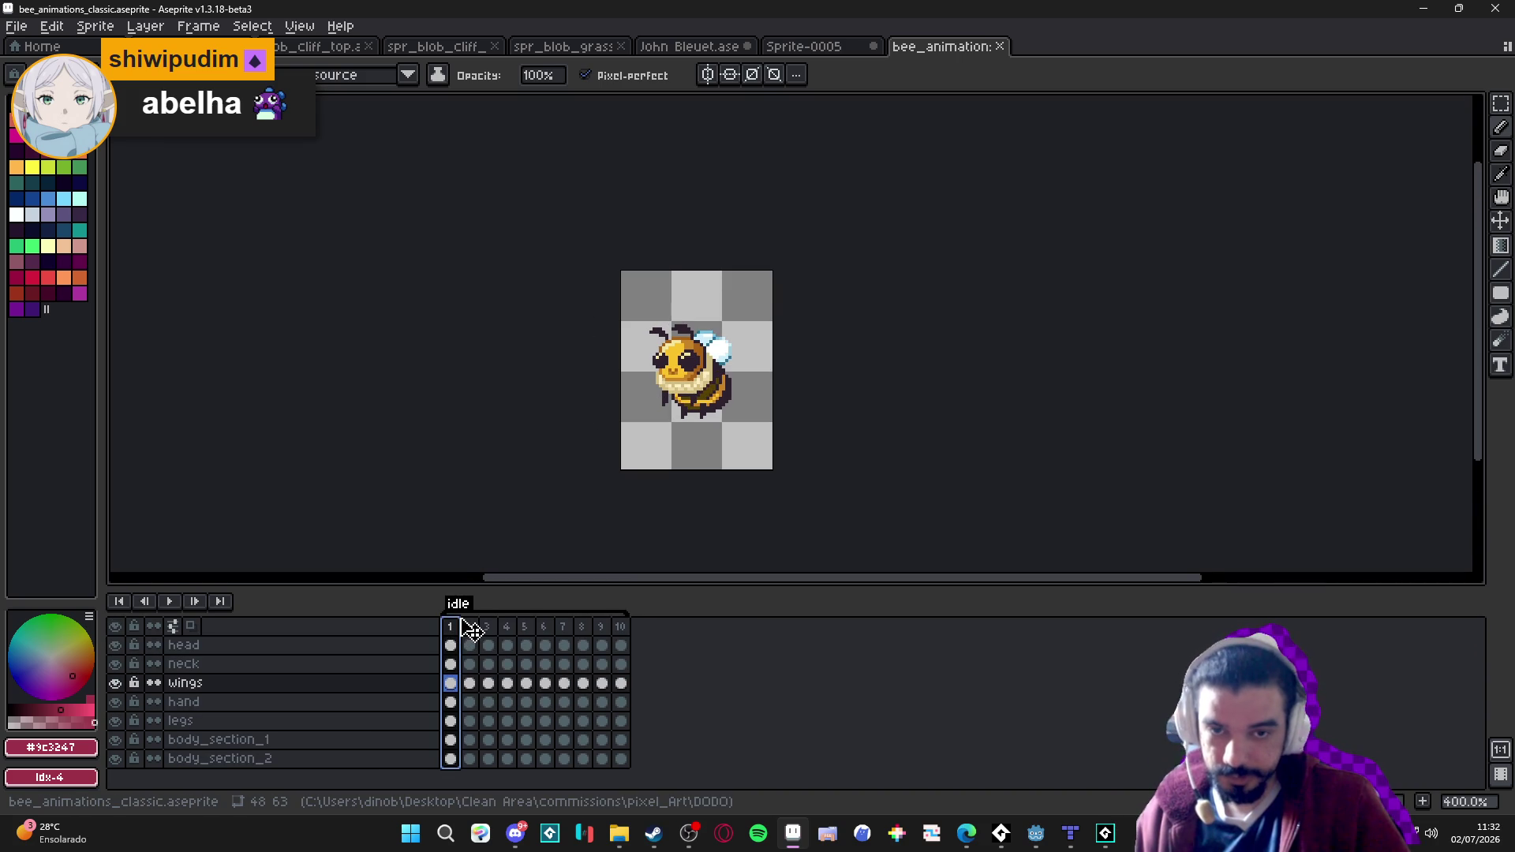
pyautogui.click(470, 629)
pyautogui.click(451, 629)
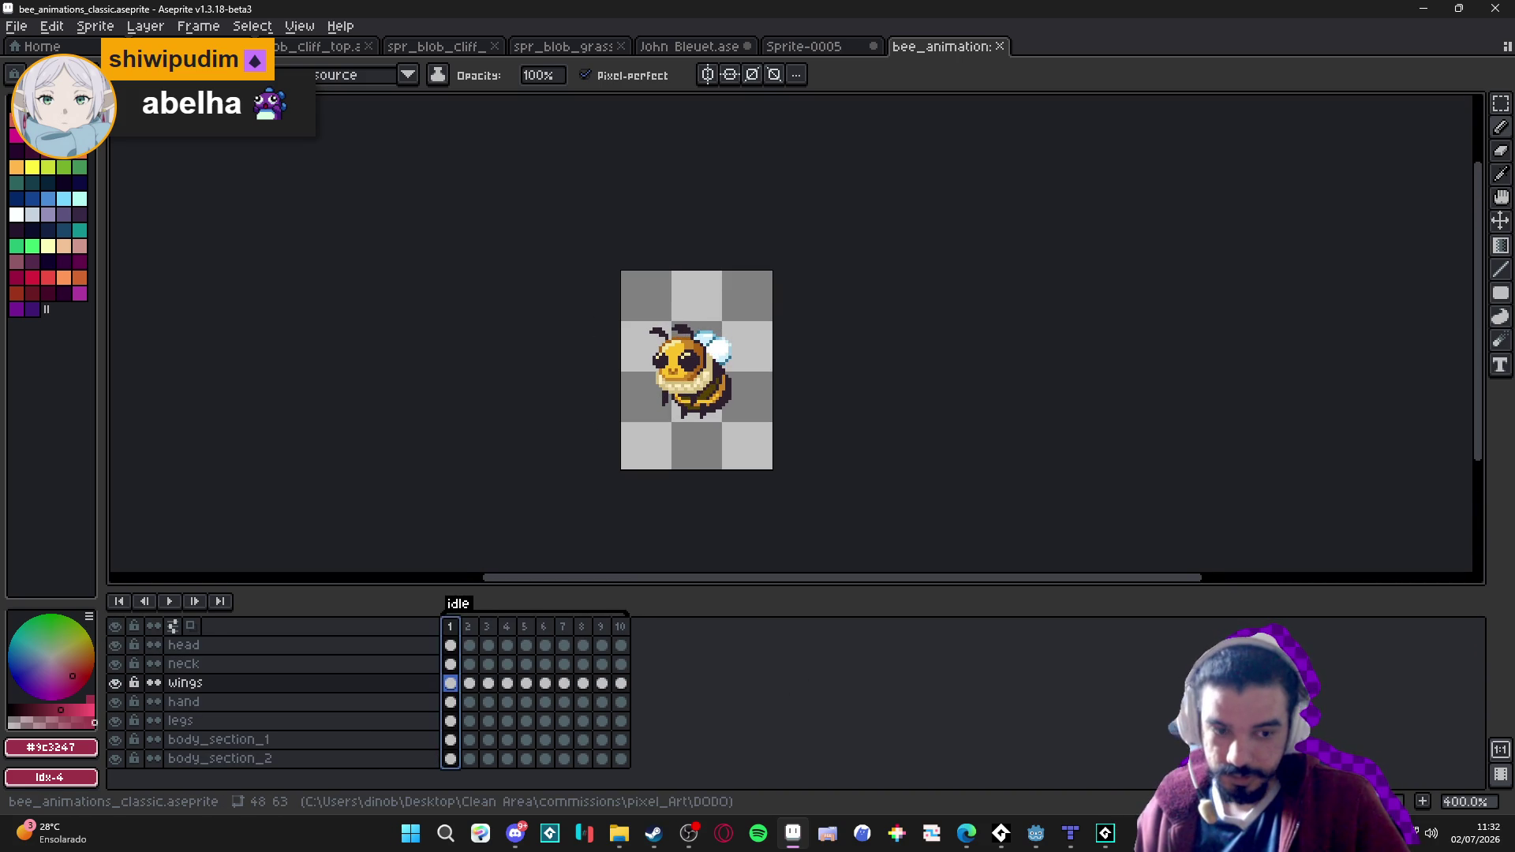
pyautogui.hotkey('alt', 'n')
pyautogui.click(454, 629)
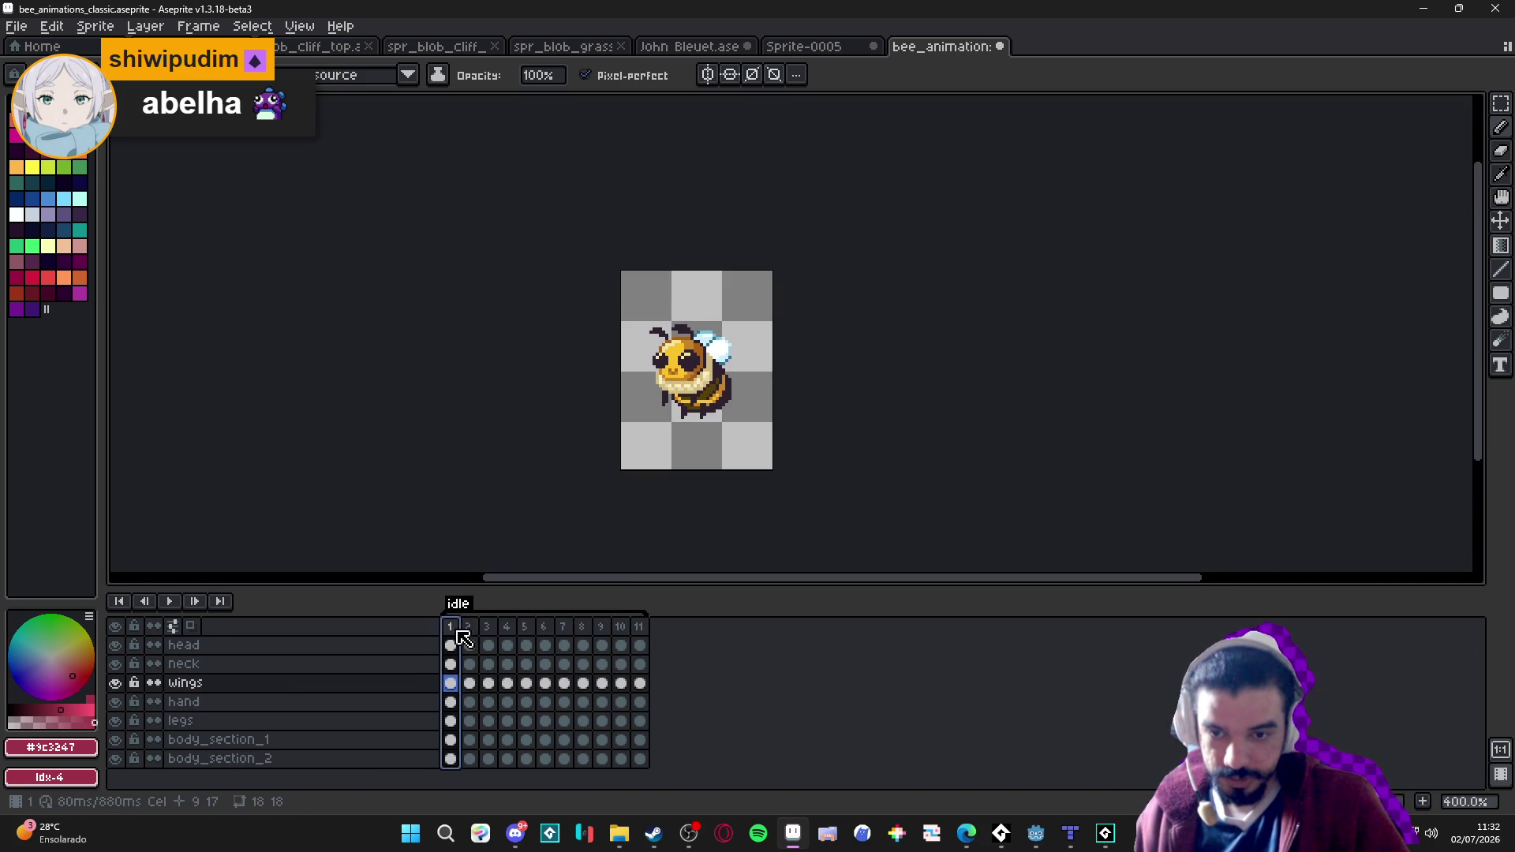
pyautogui.click(661, 645)
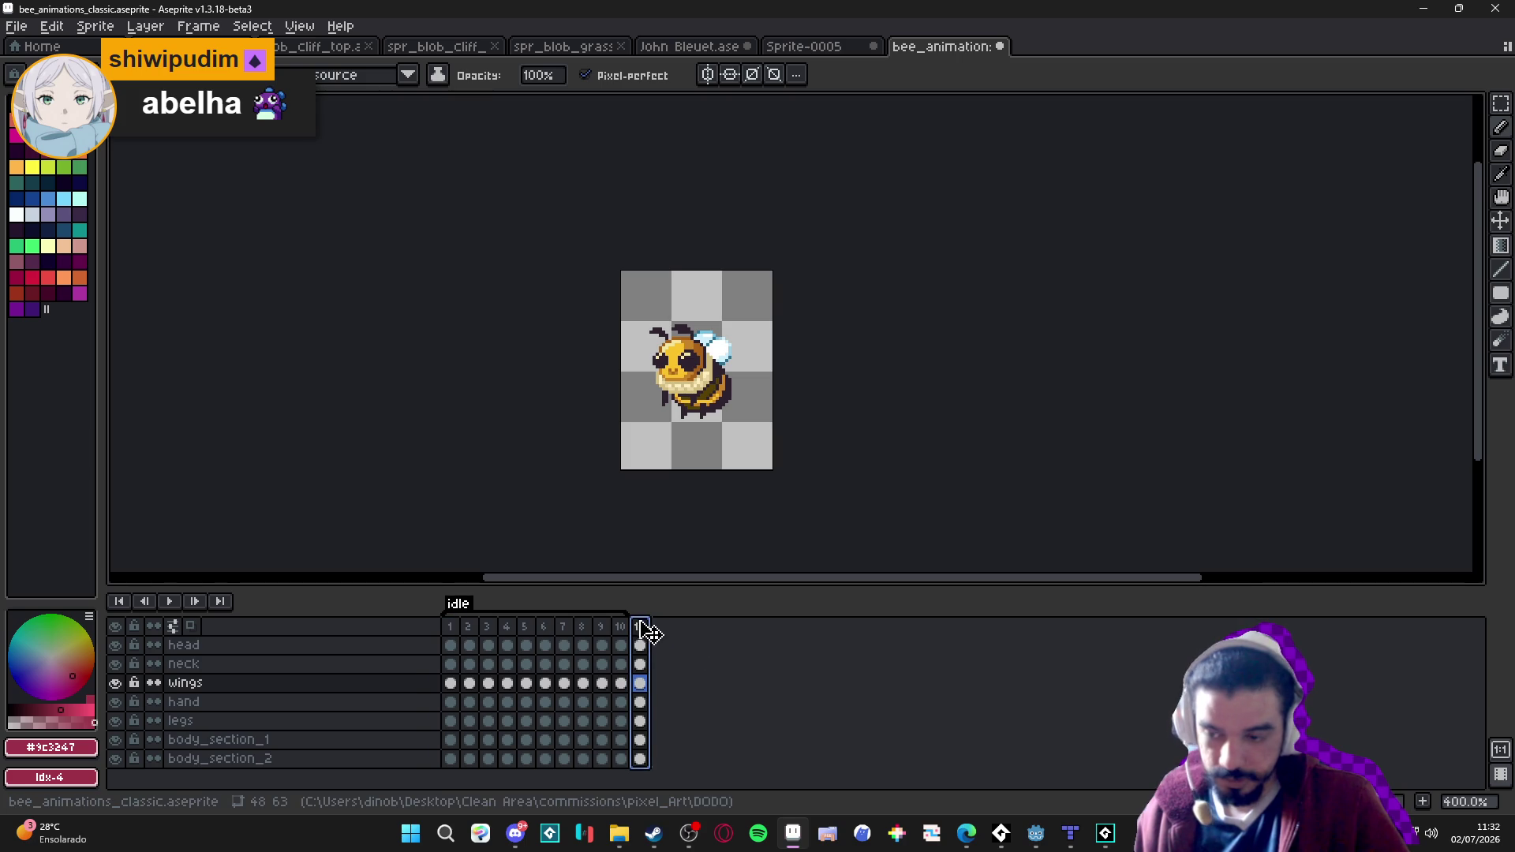
# Start a new tag on frame 11, cancelling the first attempt and retrying.
pyautogui.rightClick(658, 637)
pyautogui.click(778, 694)
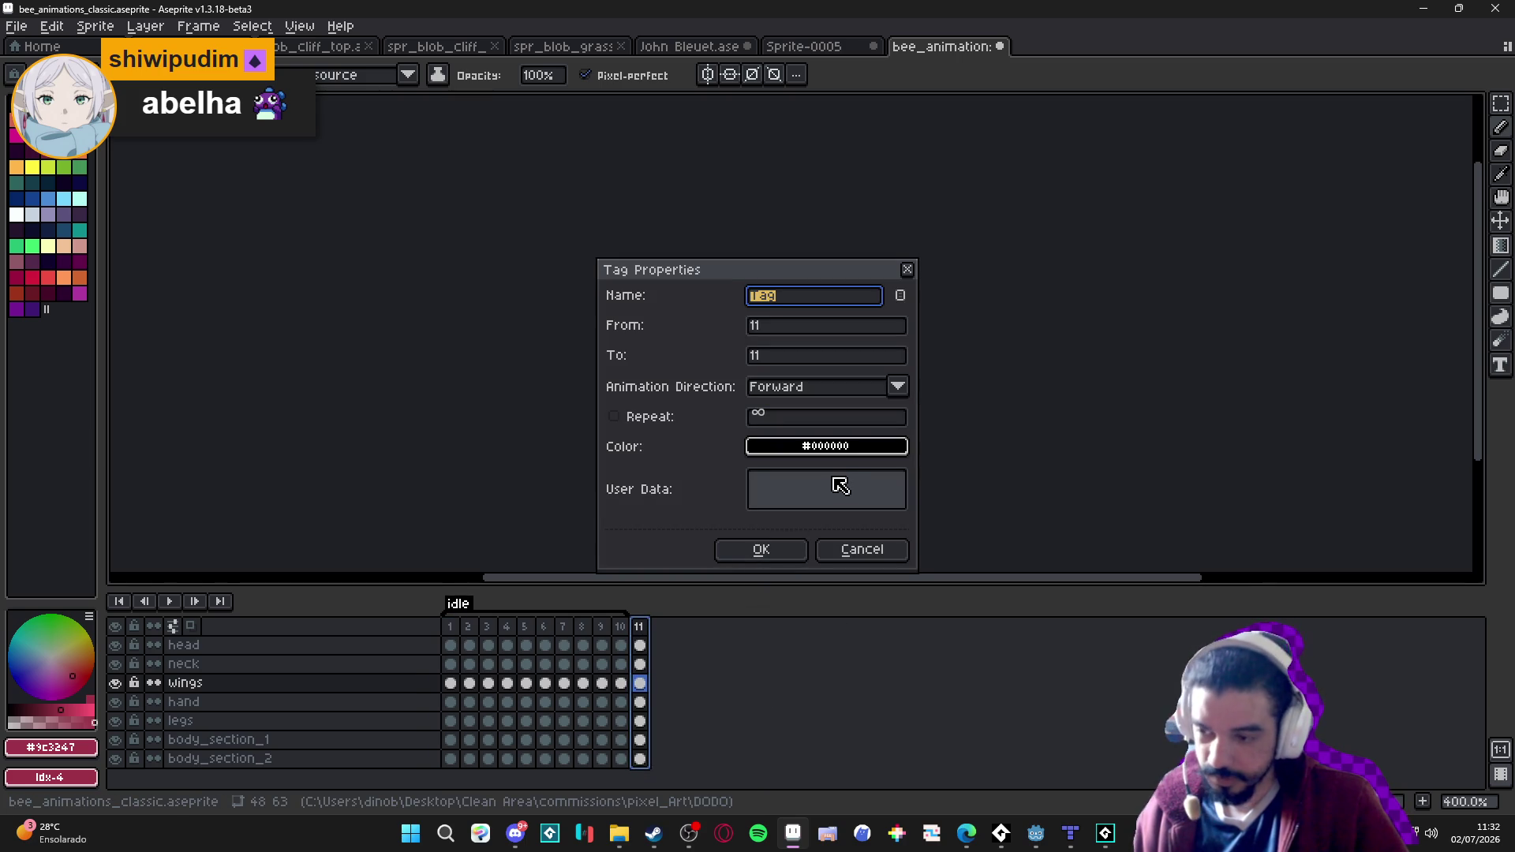
pyautogui.click(869, 548)
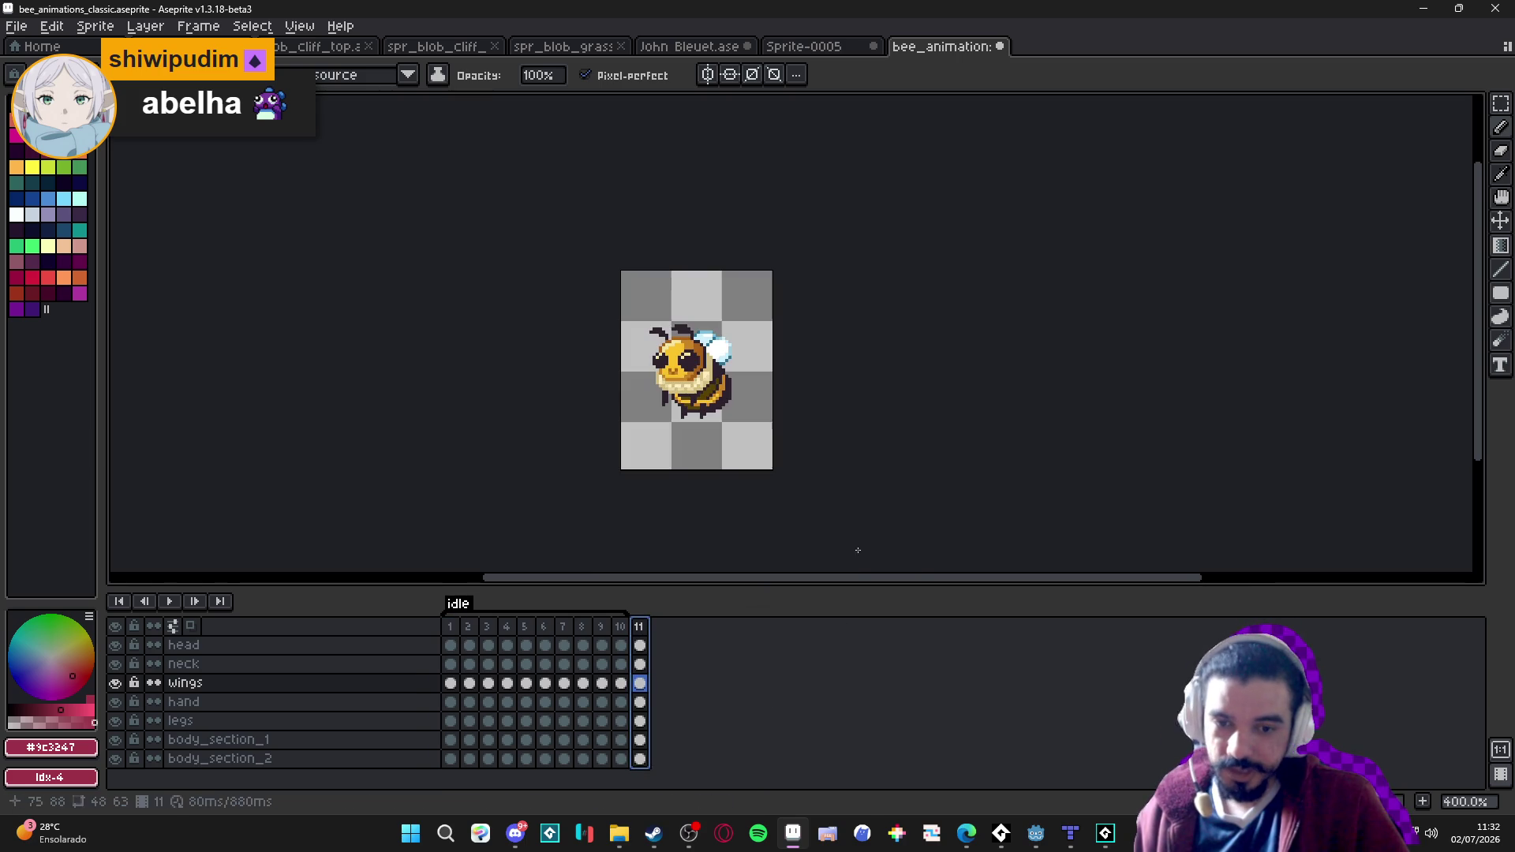
pyautogui.rightClick(641, 628)
pyautogui.click(714, 699)
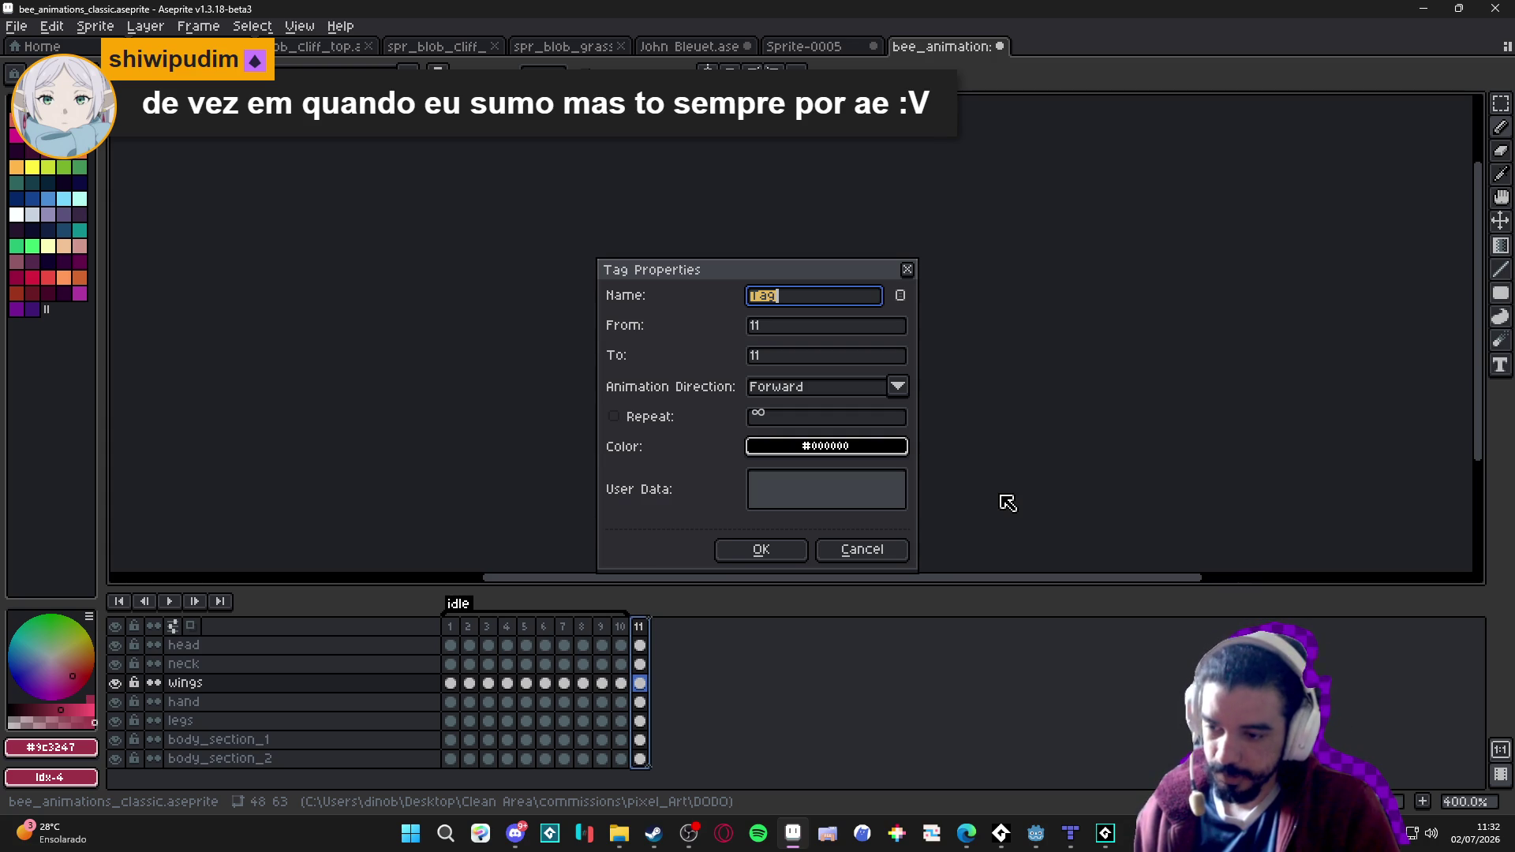
# Name the frame 11 tag 'turn' and confirm it.
pyautogui.write('turn')
pyautogui.press('Return')
pyautogui.press('Return')
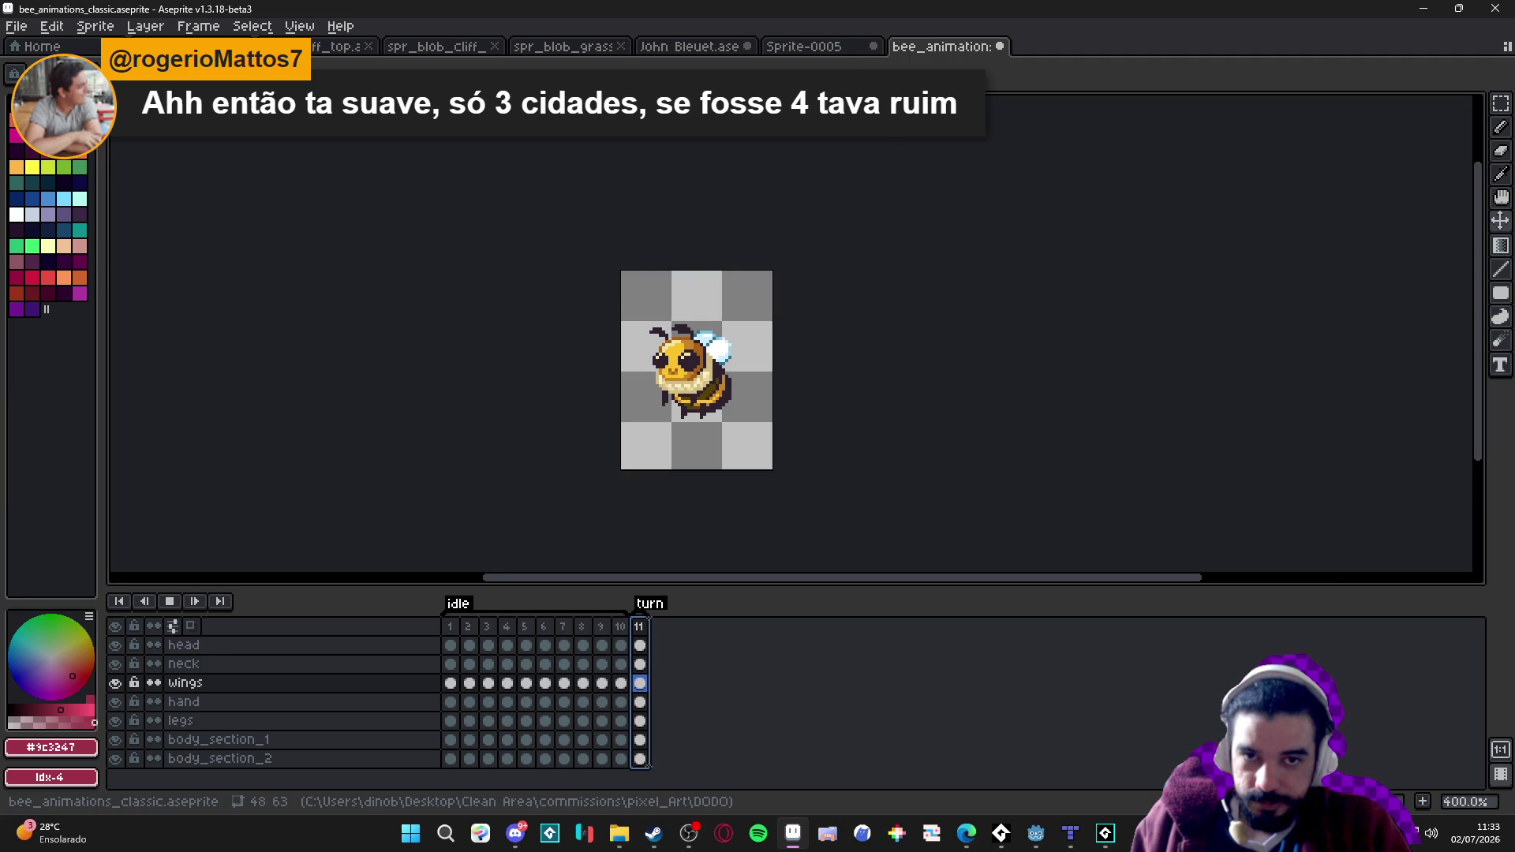
# Glance at the Sprite-0005 map and return to the bee animation.
pyautogui.click(820, 47)
pyautogui.click(939, 47)
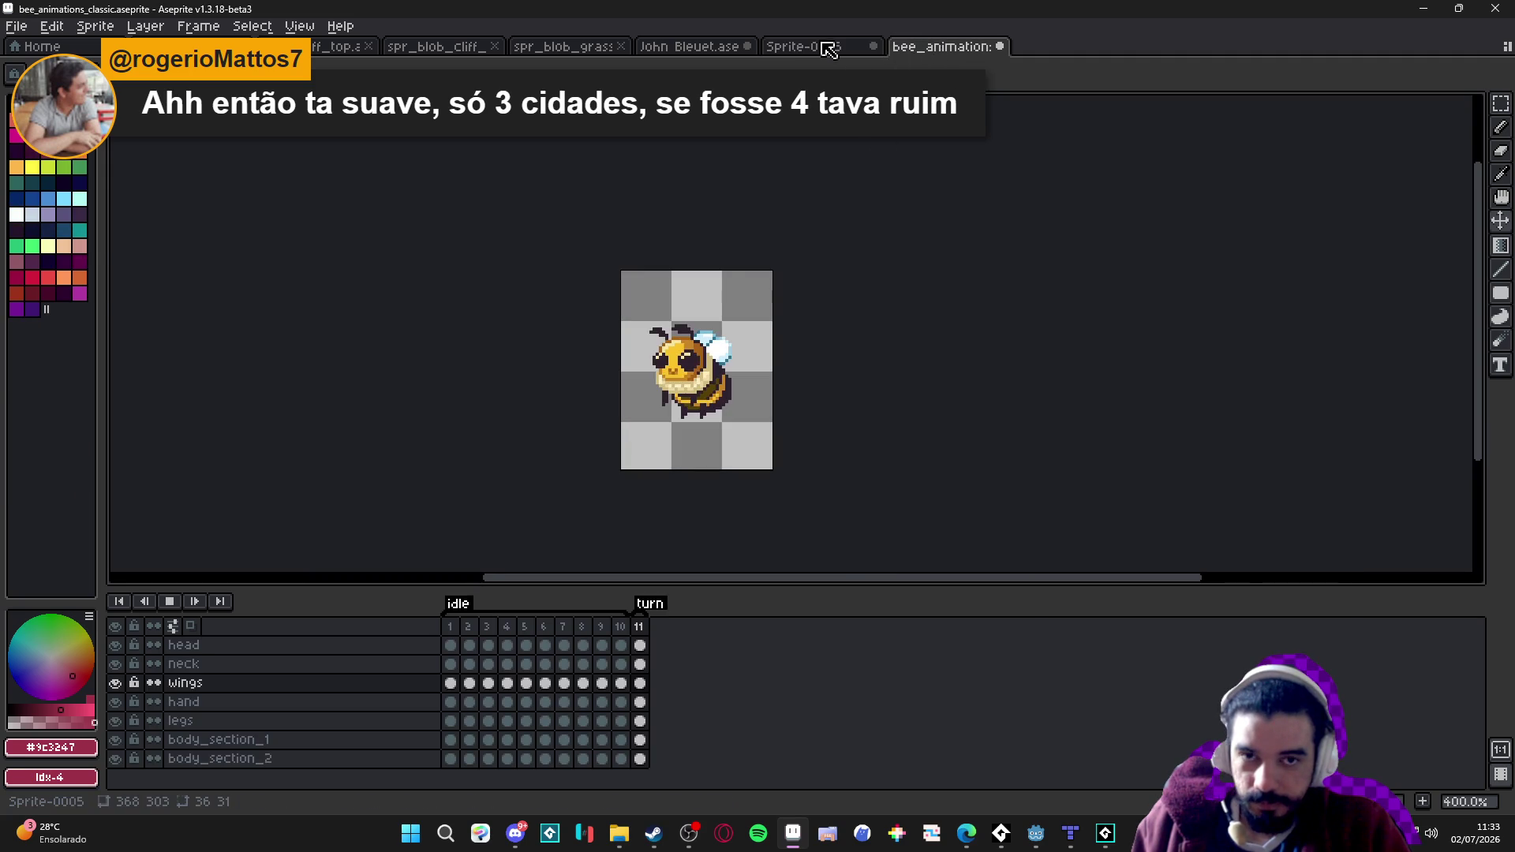
pyautogui.click(832, 49)
pyautogui.click(952, 56)
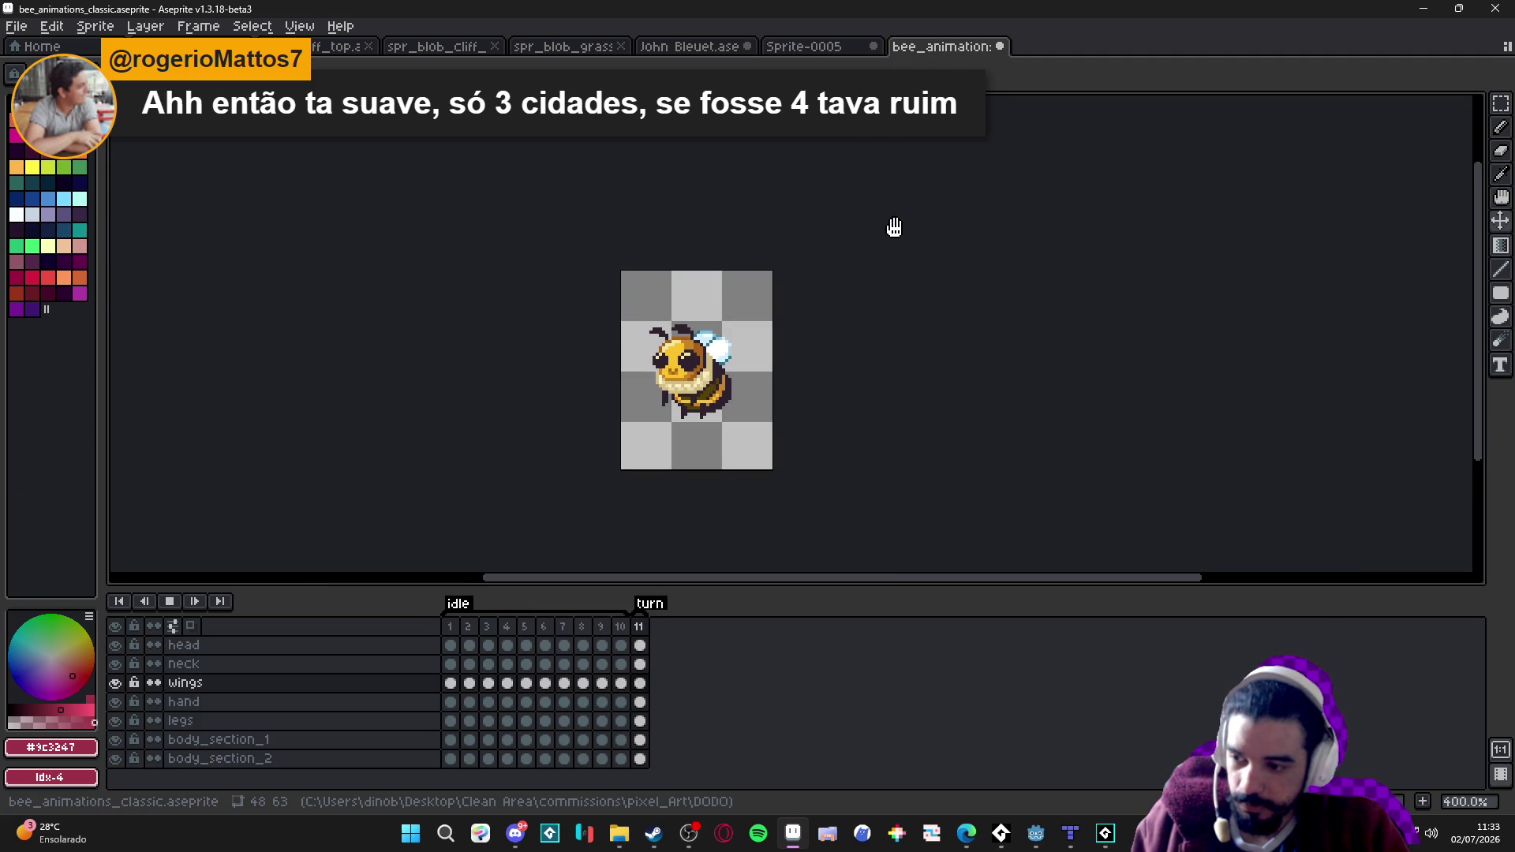
pyautogui.scroll(1, 682, 352)
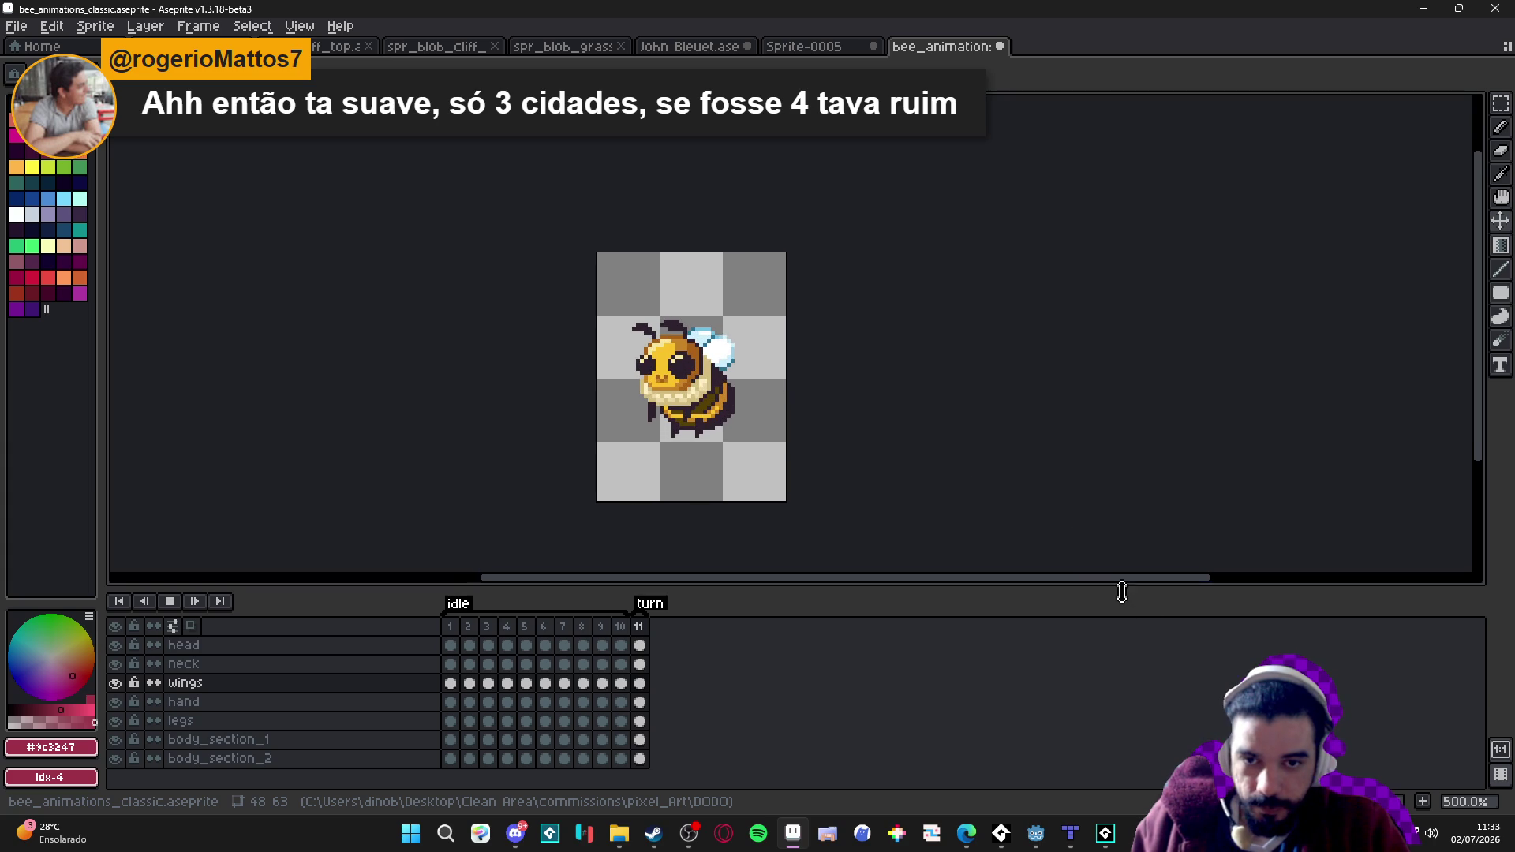
# Add frame 12 and flip all its layers horizontally so the bee faces right.
pyautogui.hotkey('alt', 'n')
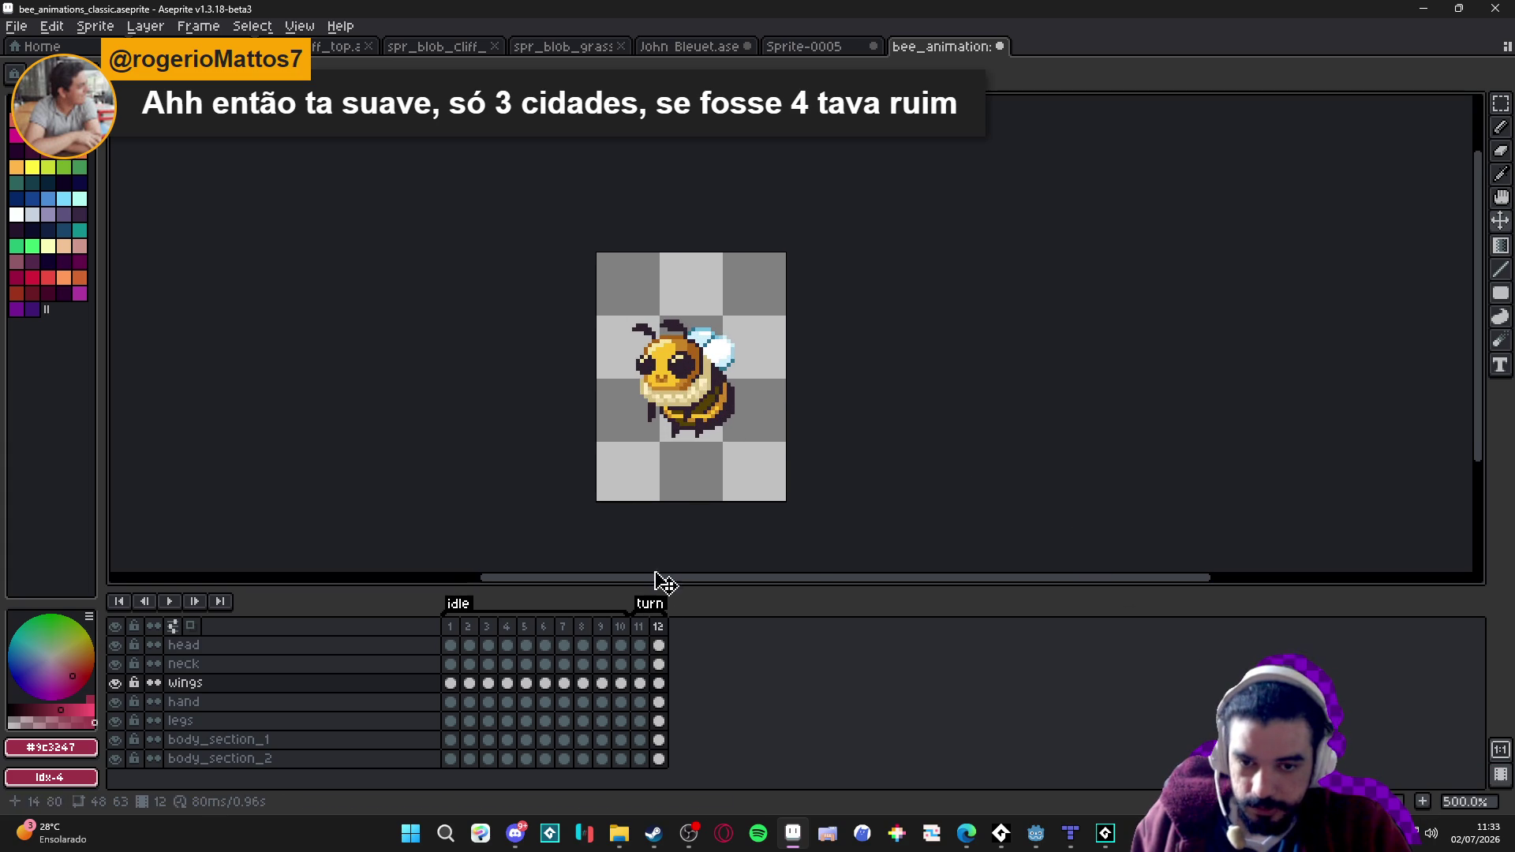
pyautogui.click(660, 646)
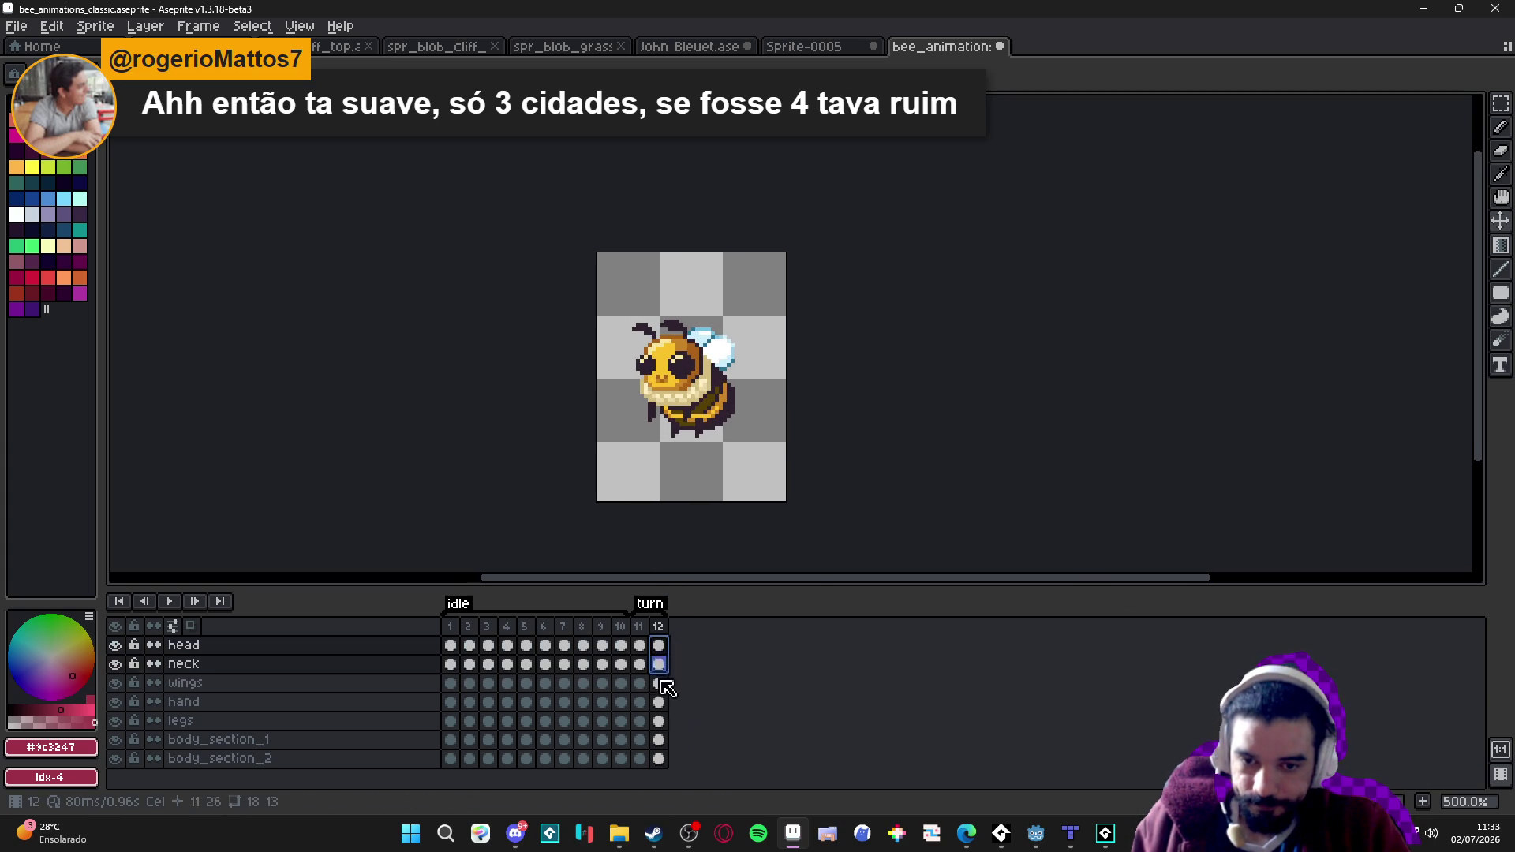
pyautogui.keyDown('shift'); pyautogui.click(659, 759); pyautogui.keyUp('shift')
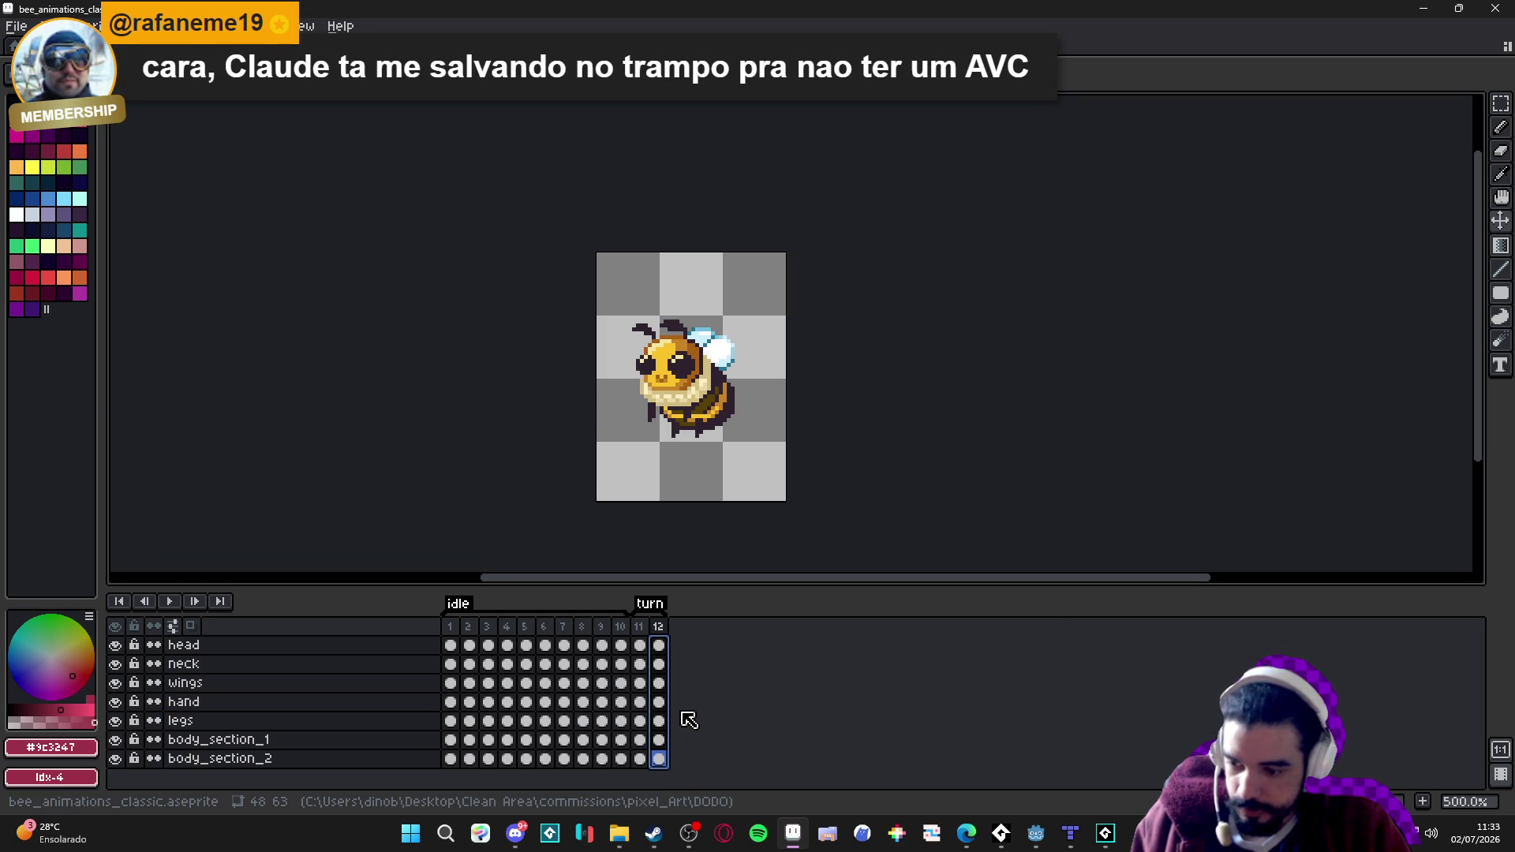
pyautogui.hotkey('shift', 'h')
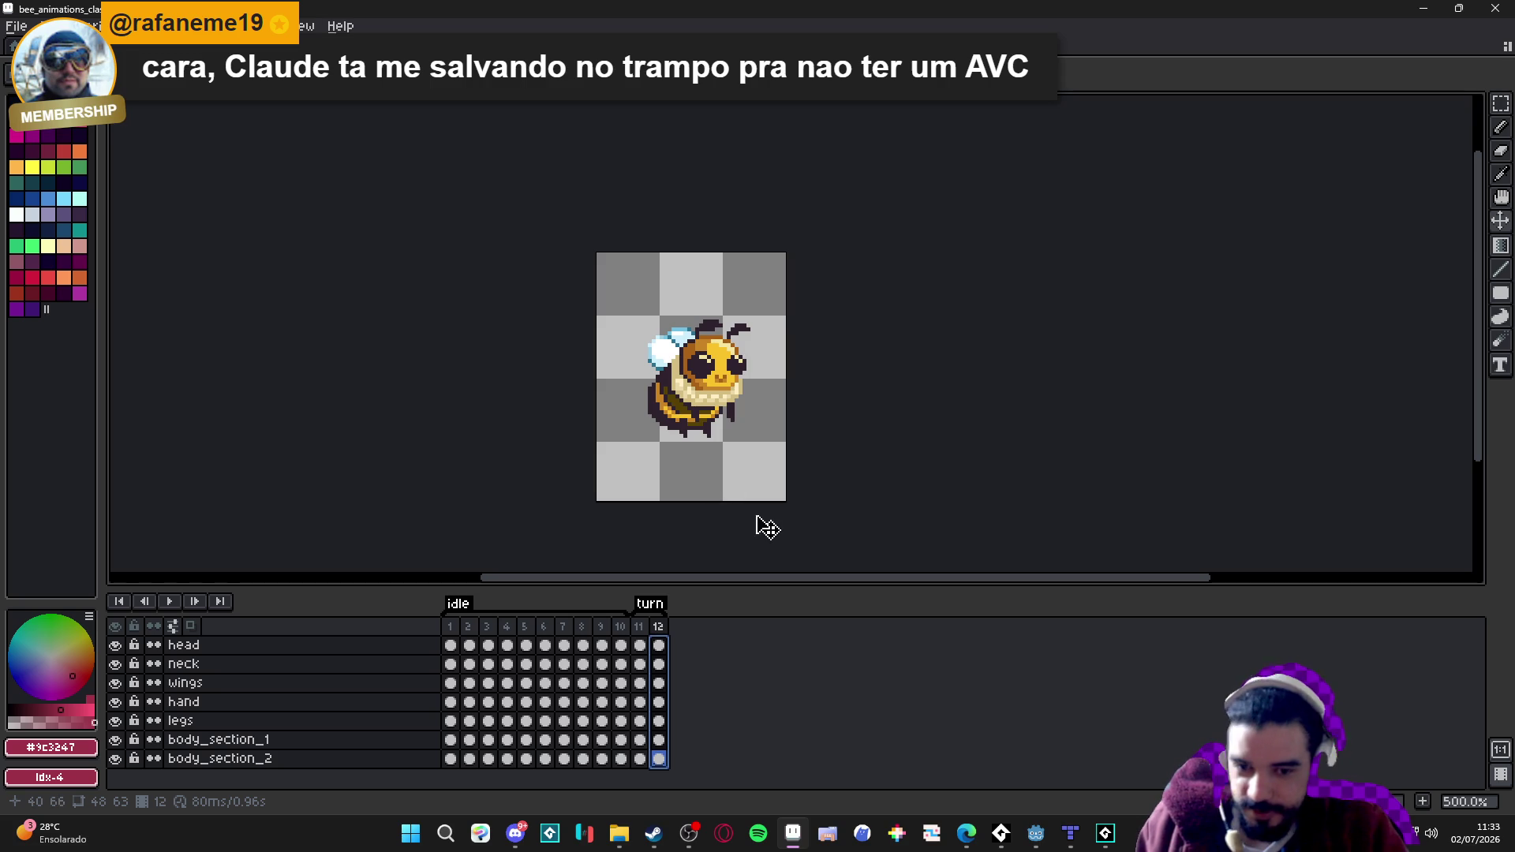
pyautogui.click(639, 626)
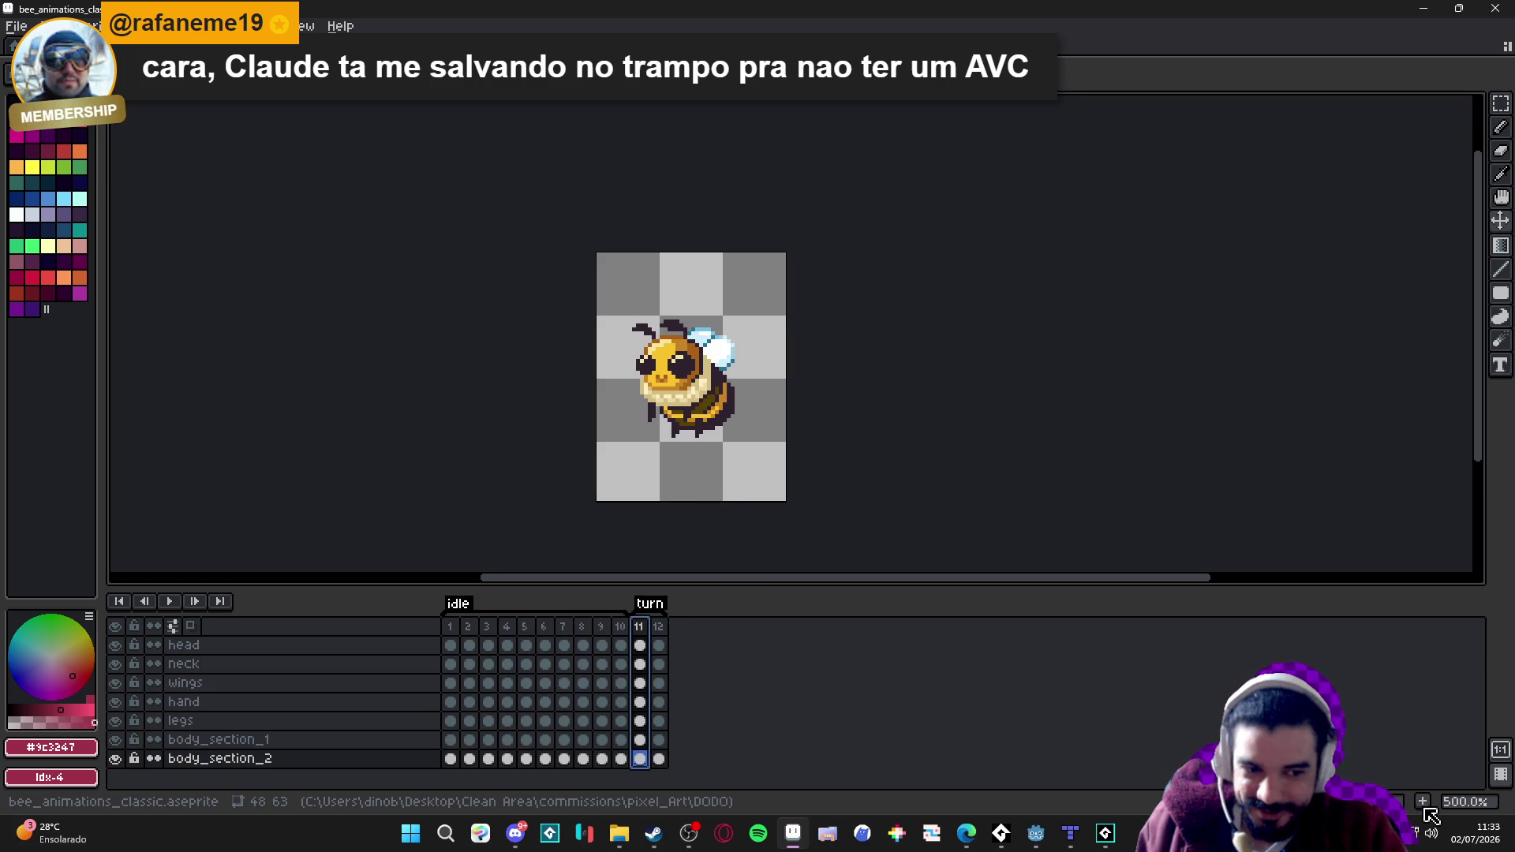
pyautogui.hotkey('alt', 'n')
pyautogui.scroll(2, 685, 382)
pyautogui.moveTo(685, 382); pyautogui.dragTo(688, 377)
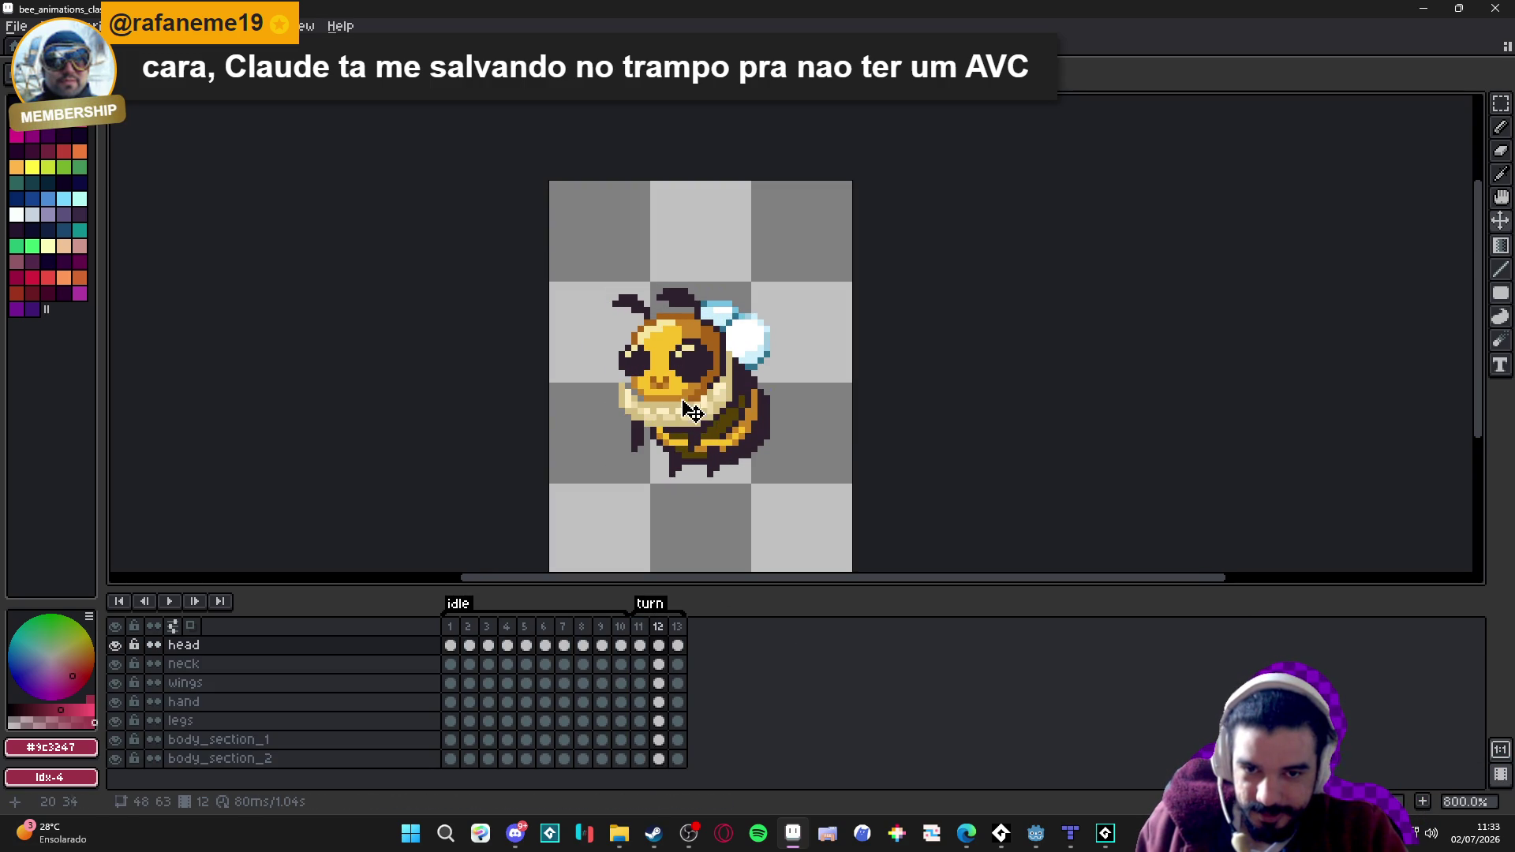
pyautogui.click(728, 434)
pyautogui.click(734, 435)
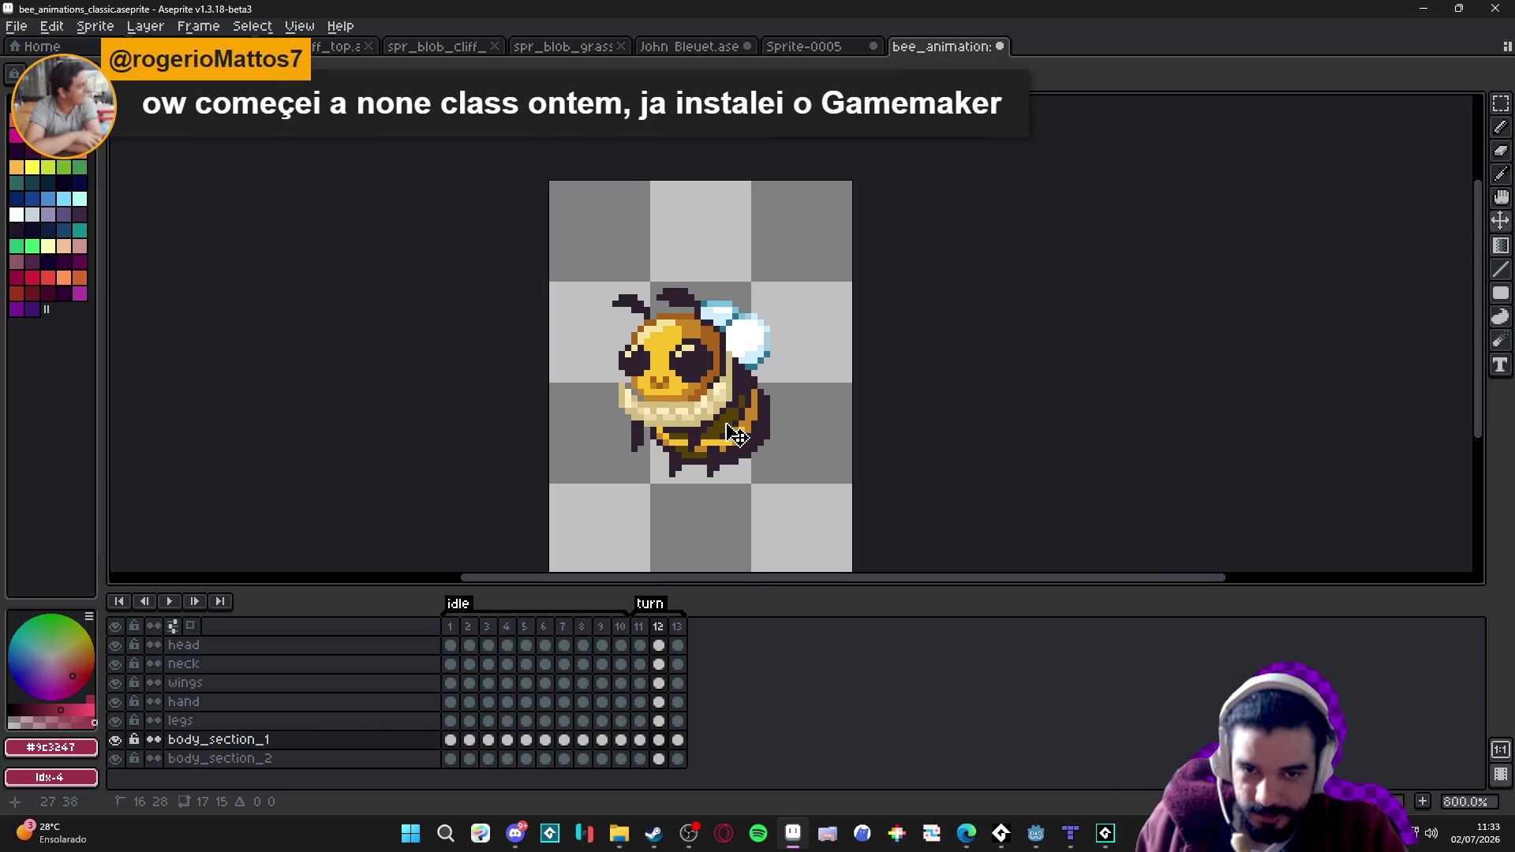
pyautogui.click(755, 451)
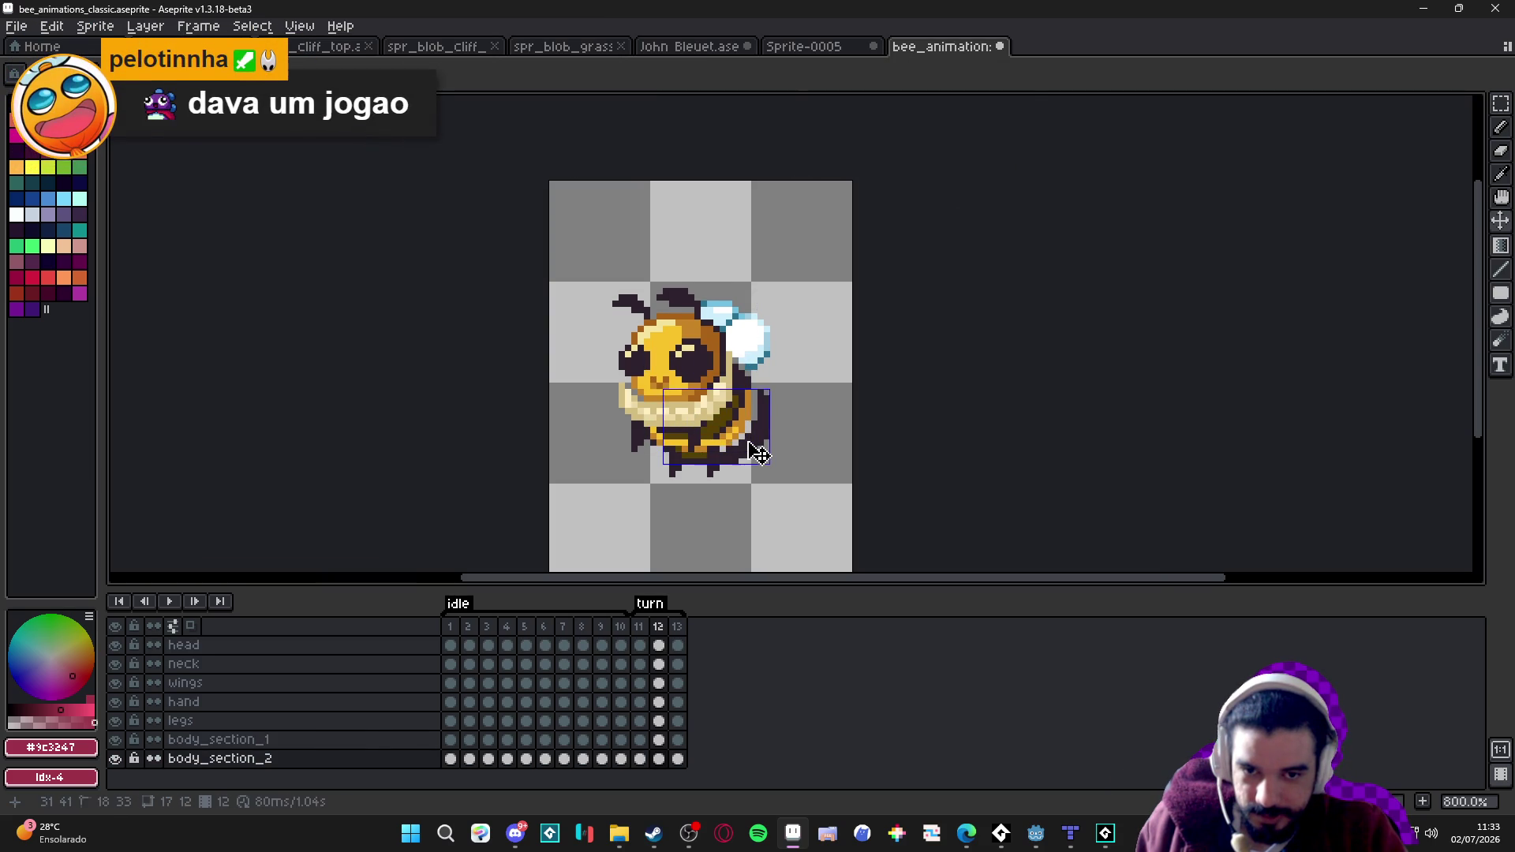
pyautogui.click(760, 357)
pyautogui.moveTo(760, 357); pyautogui.dragTo(754, 357)
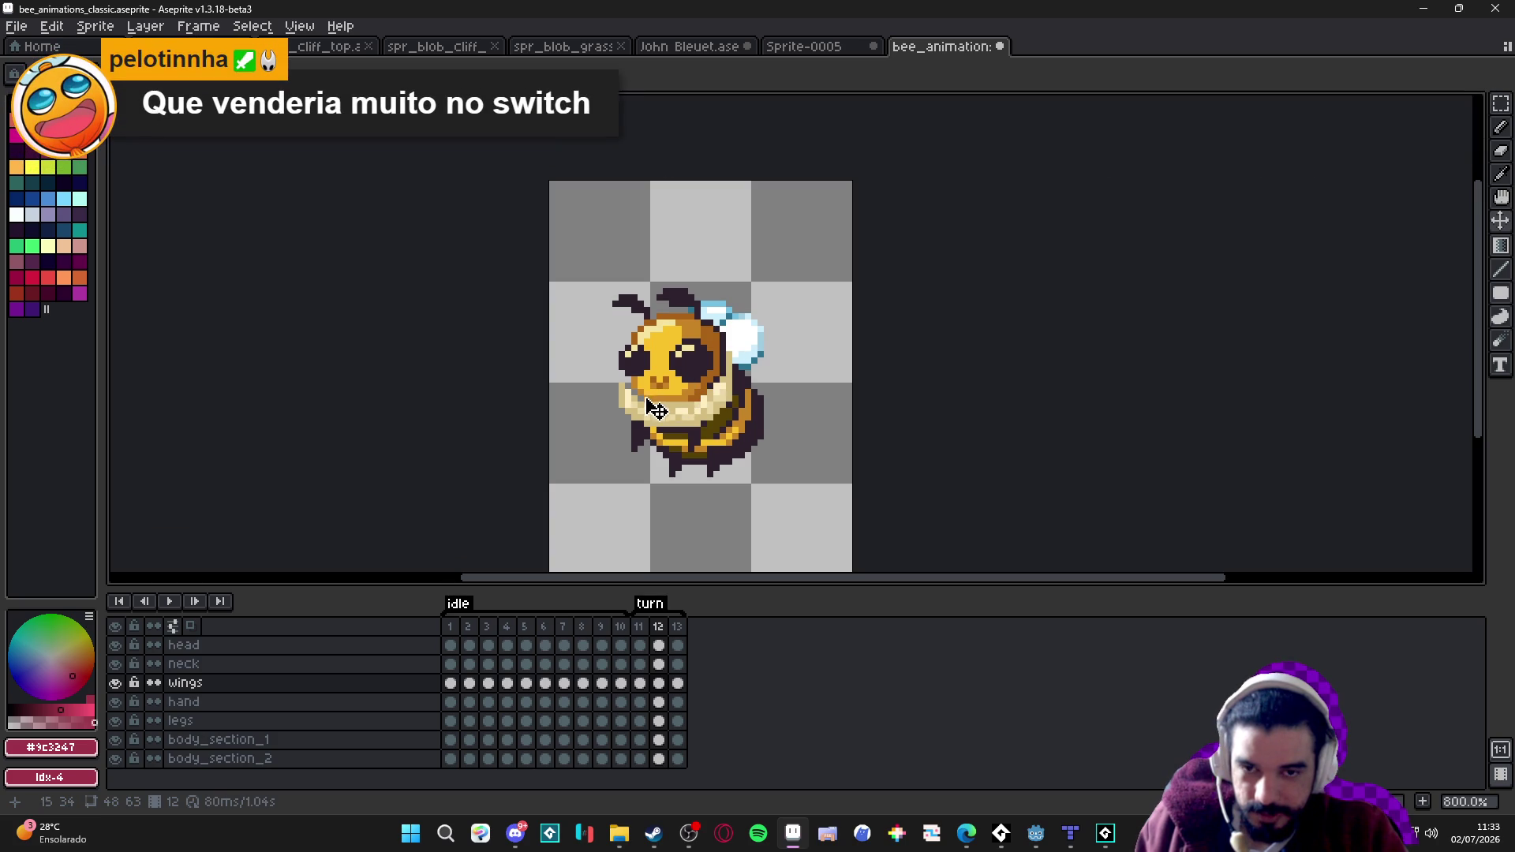
pyautogui.click(639, 627)
pyautogui.click(659, 629)
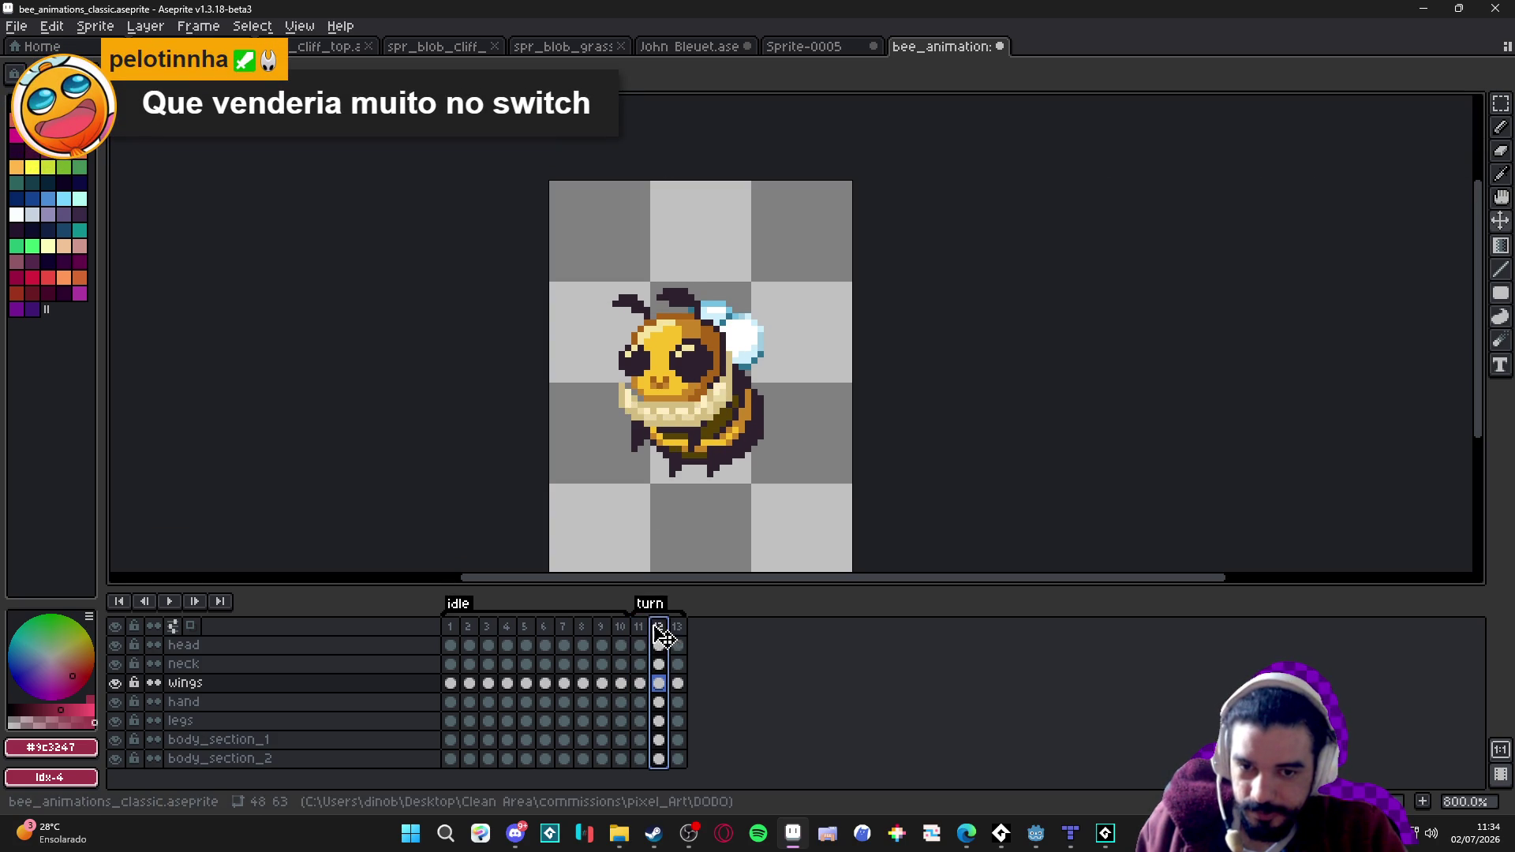
pyautogui.click(640, 627)
pyautogui.click(661, 629)
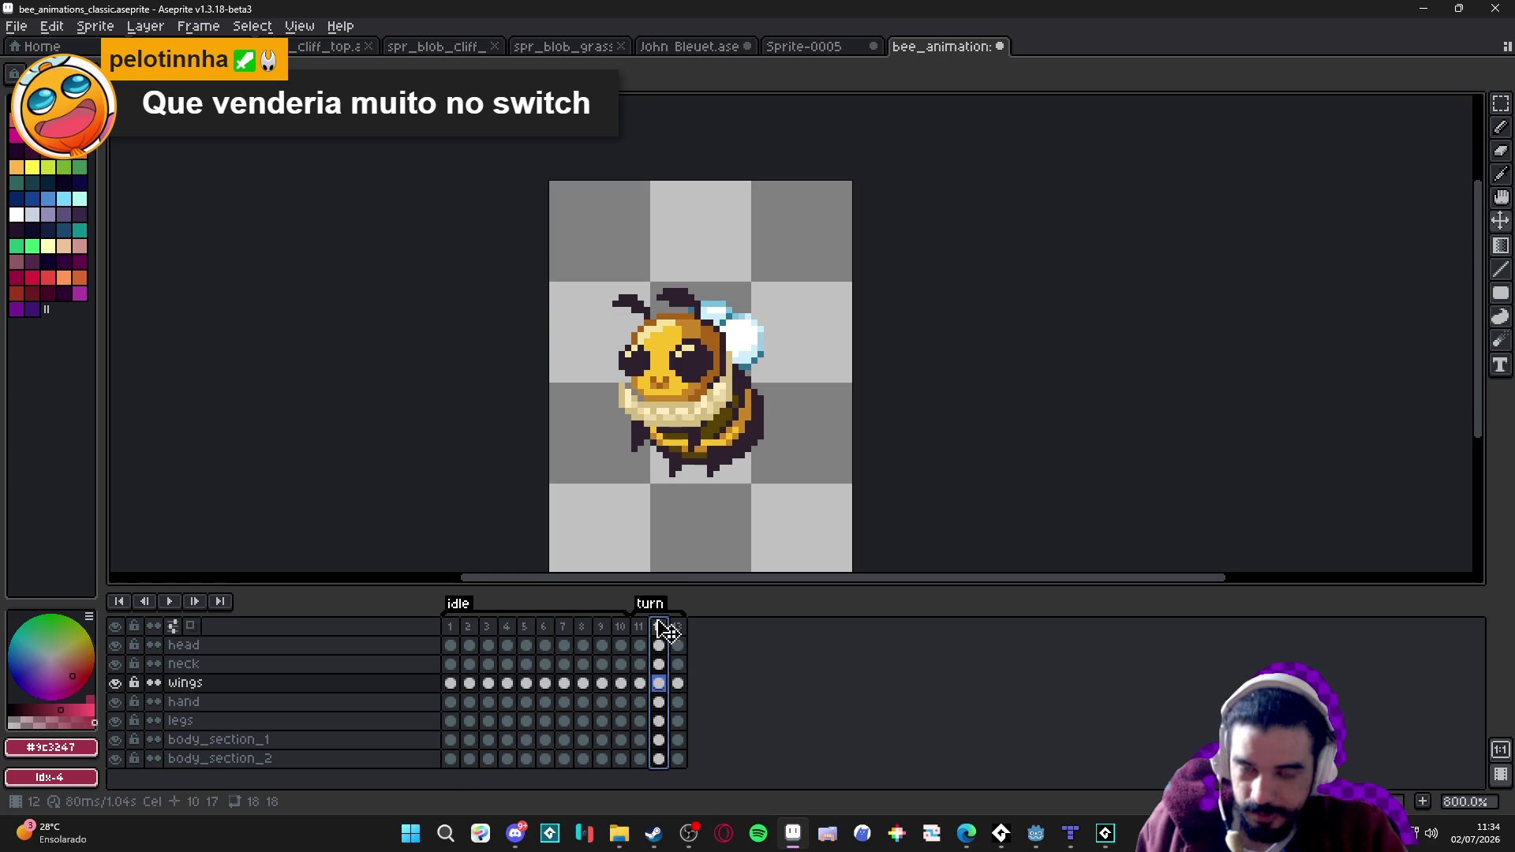
pyautogui.keyDown('ctrl'); pyautogui.click(664, 415); pyautogui.keyUp('ctrl')
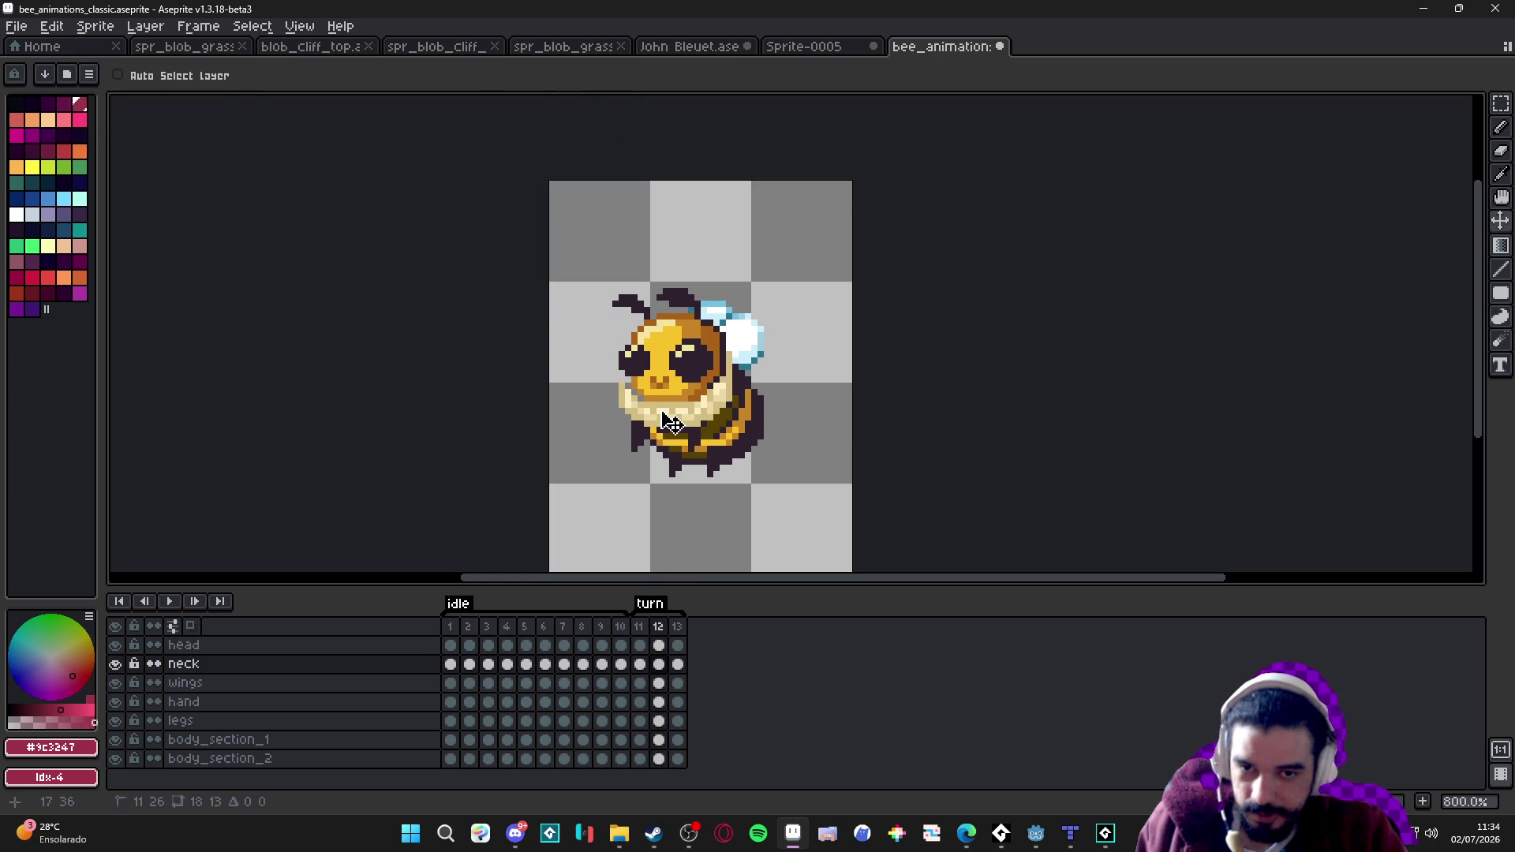
pyautogui.click(641, 627)
pyautogui.click(661, 628)
pyautogui.click(639, 628)
pyautogui.click(658, 627)
pyautogui.scroll(2, 694, 443)
pyautogui.keyDown('ctrl'); pyautogui.click(694, 442); pyautogui.keyUp('ctrl')
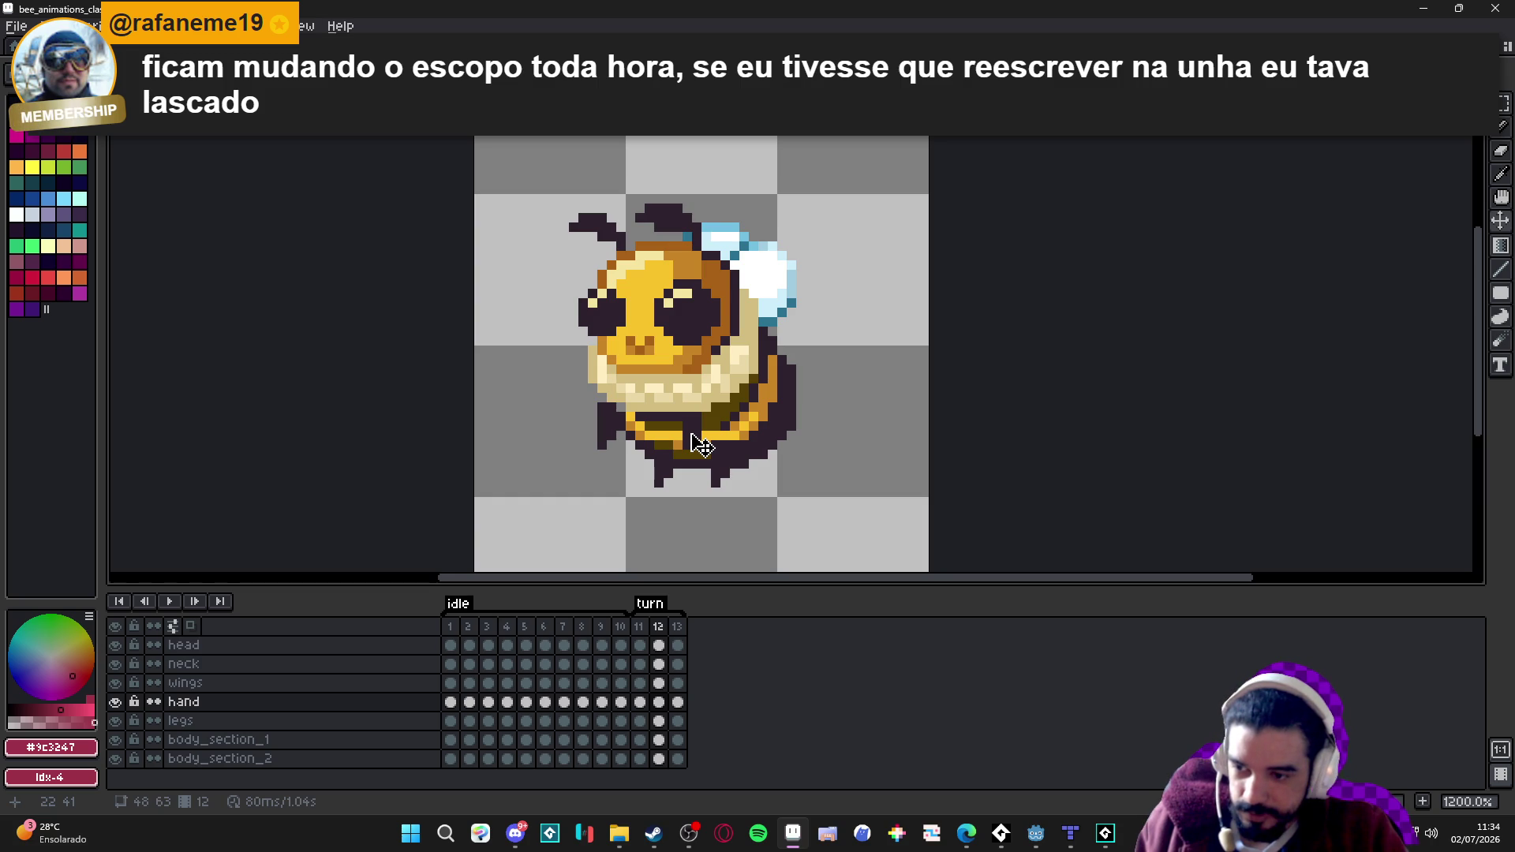
# Move the bee's hand one pixel right on frame 12 and select the legs layer.
pyautogui.moveTo(704, 445); pyautogui.dragTo(707, 446)
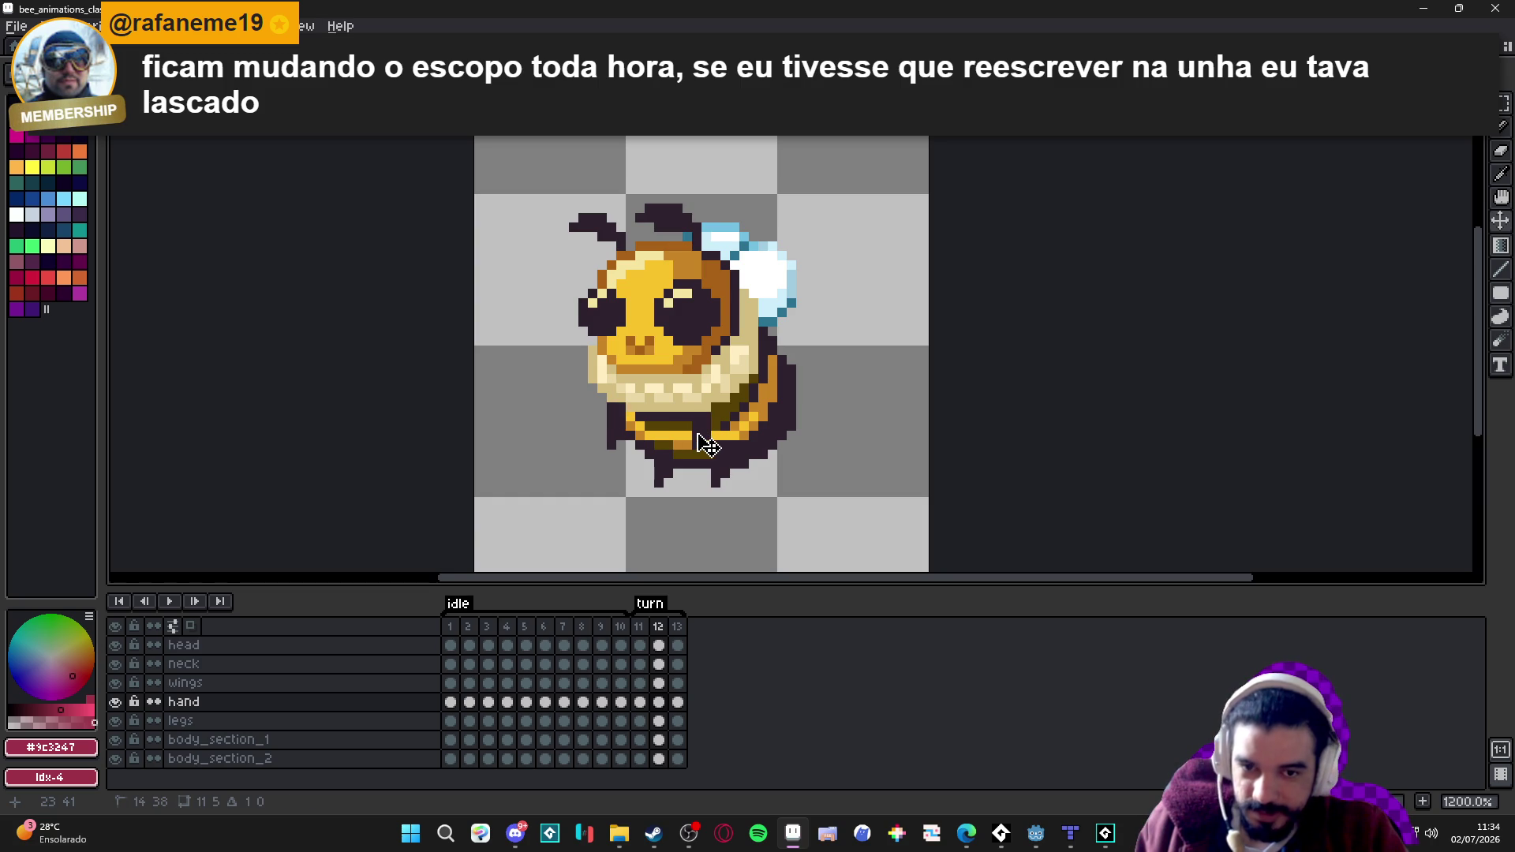
pyautogui.click(639, 626)
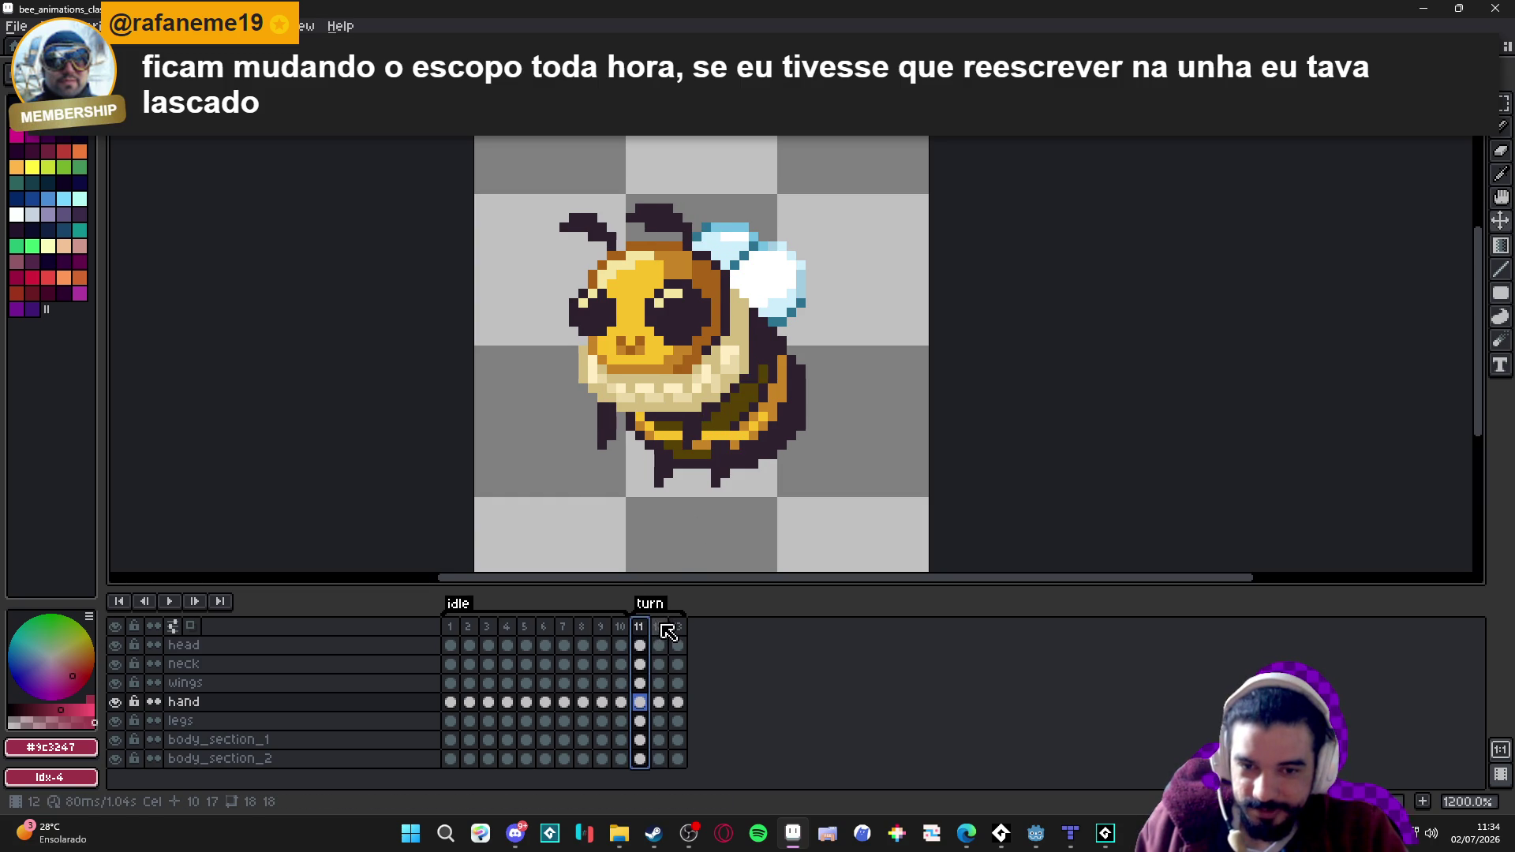
pyautogui.click(659, 626)
pyautogui.click(639, 626)
pyautogui.click(659, 627)
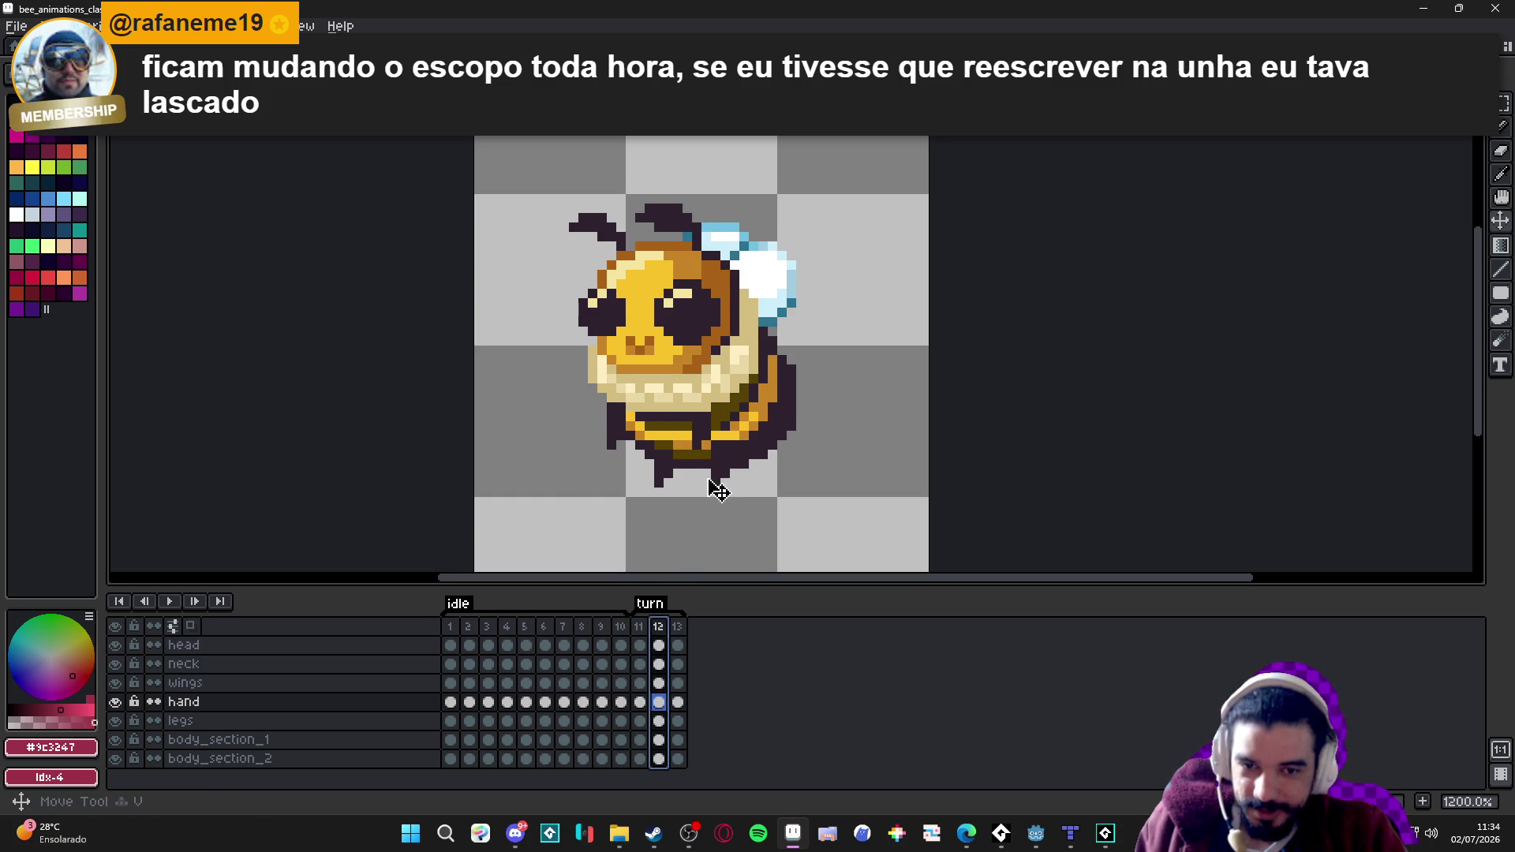
pyautogui.keyDown('ctrl'); pyautogui.click(729, 485); pyautogui.keyUp('ctrl')
pyautogui.click(730, 485)
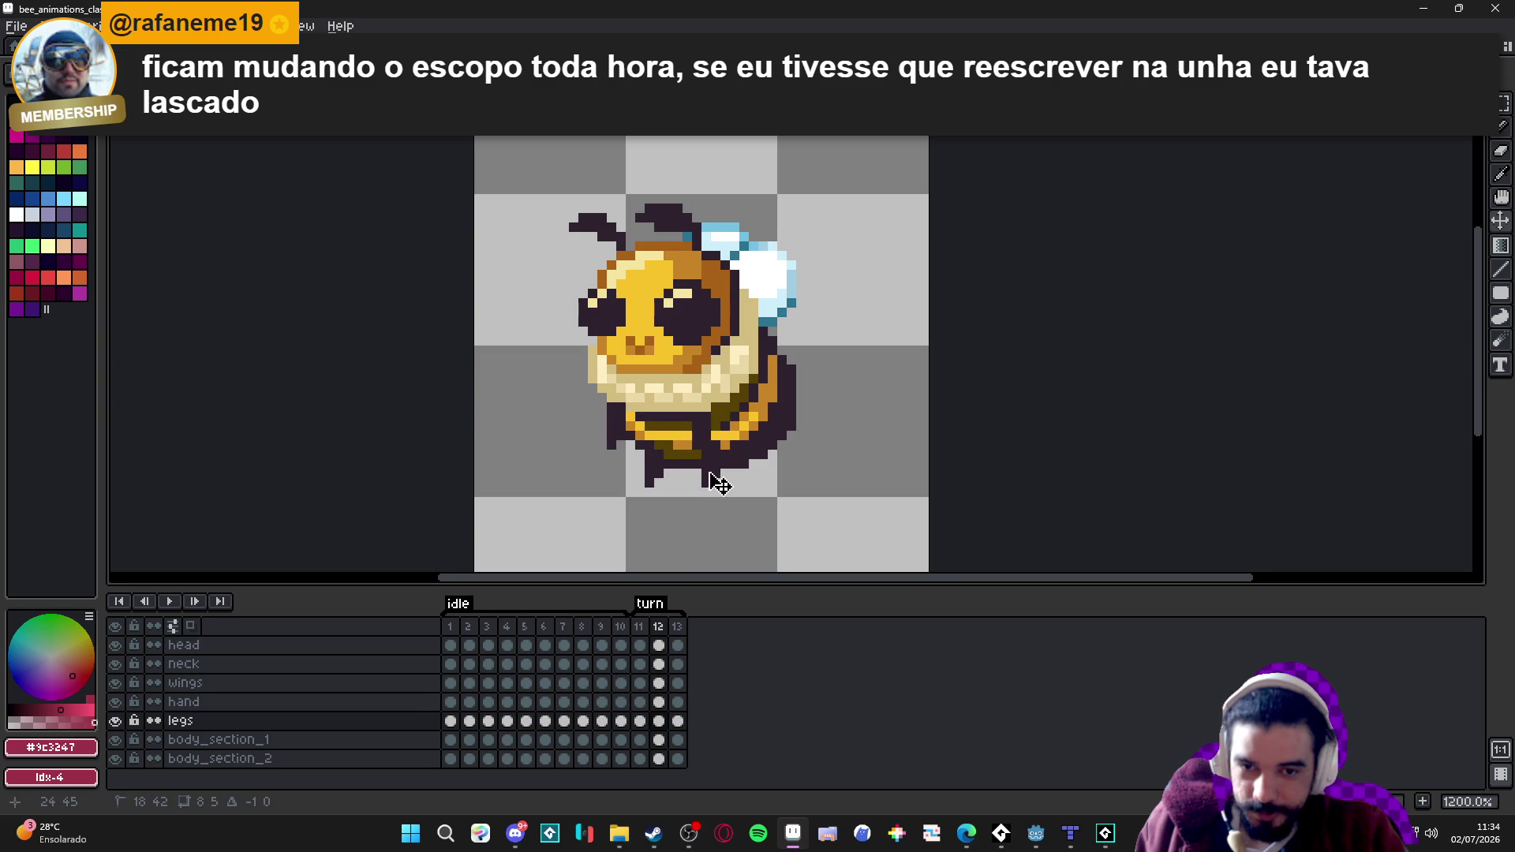
# Flip back and forth between frames 11 and 12 to compare the pose.
pyautogui.click(639, 627)
pyautogui.press('Right')
pyautogui.press('Left')
pyautogui.press('Right')
pyautogui.press('Left')
pyautogui.press('Right')
pyautogui.click(645, 631)
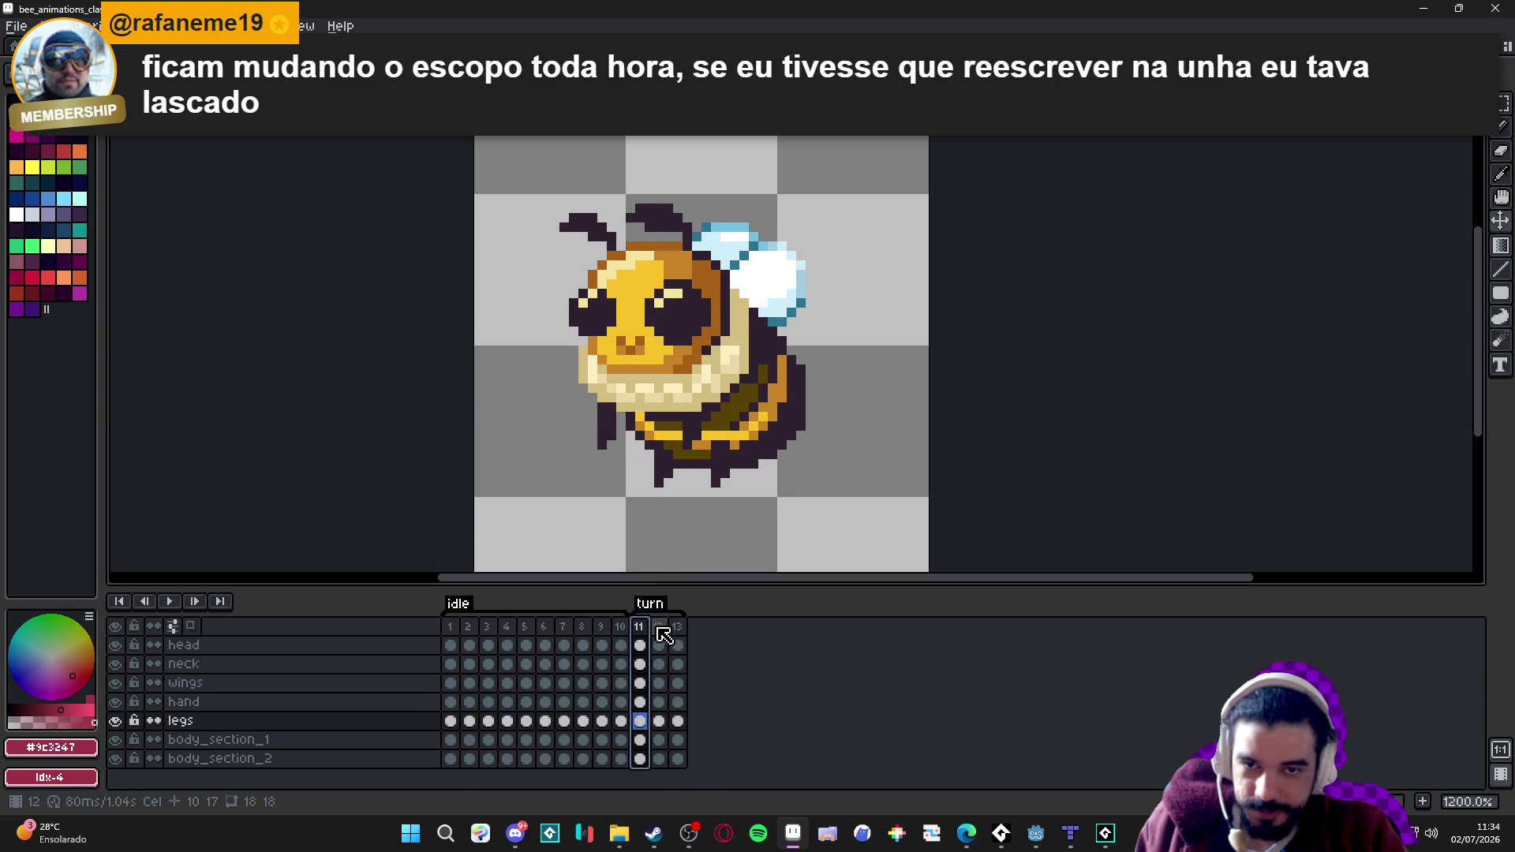
pyautogui.press('Right')
pyautogui.press('Left')
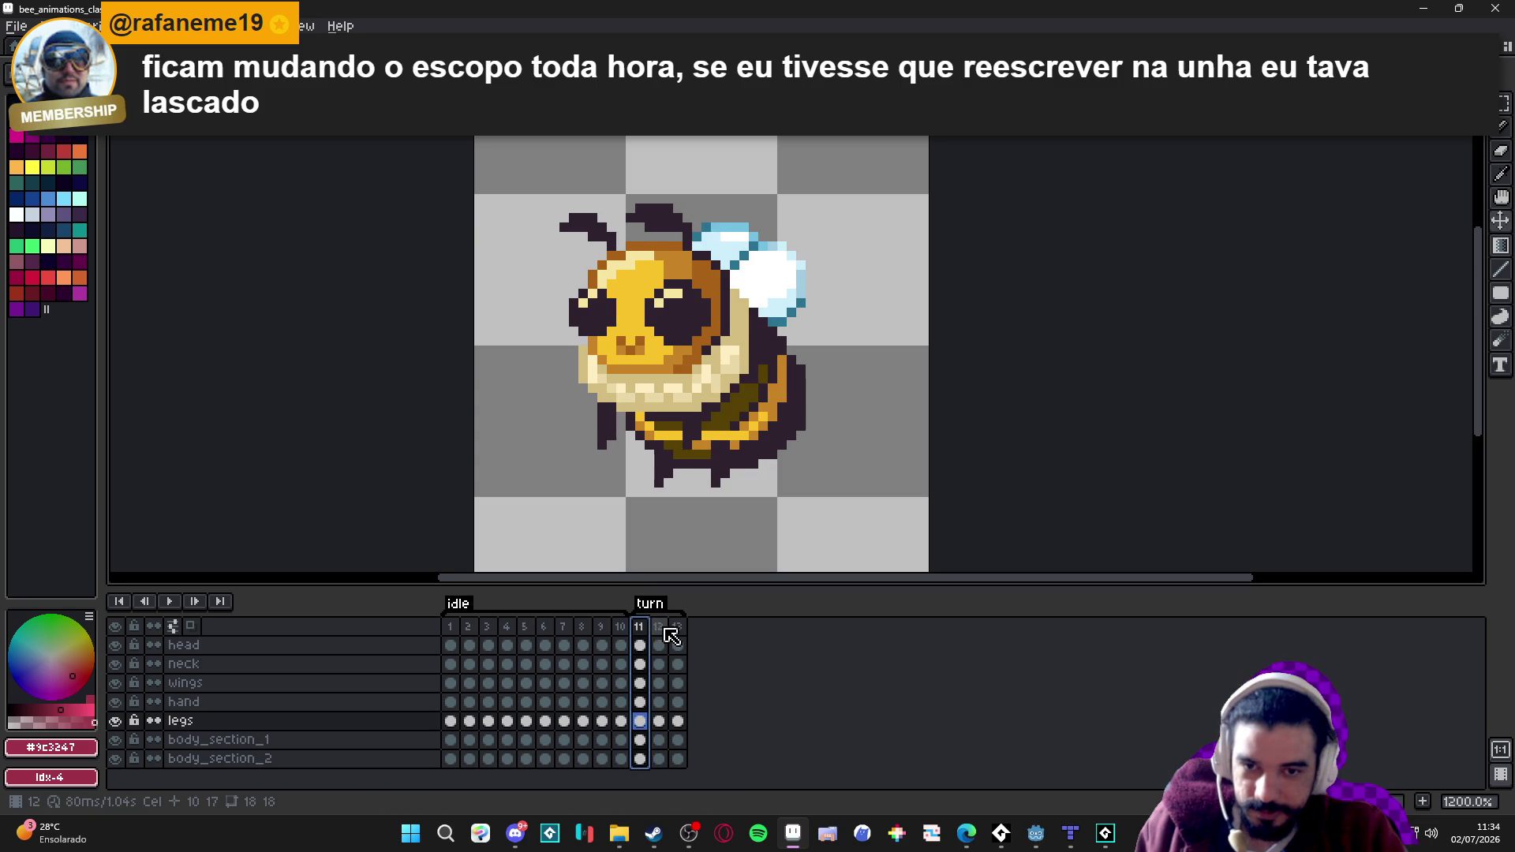
pyautogui.press('Right')
pyautogui.press('Left')
pyautogui.press('Right')
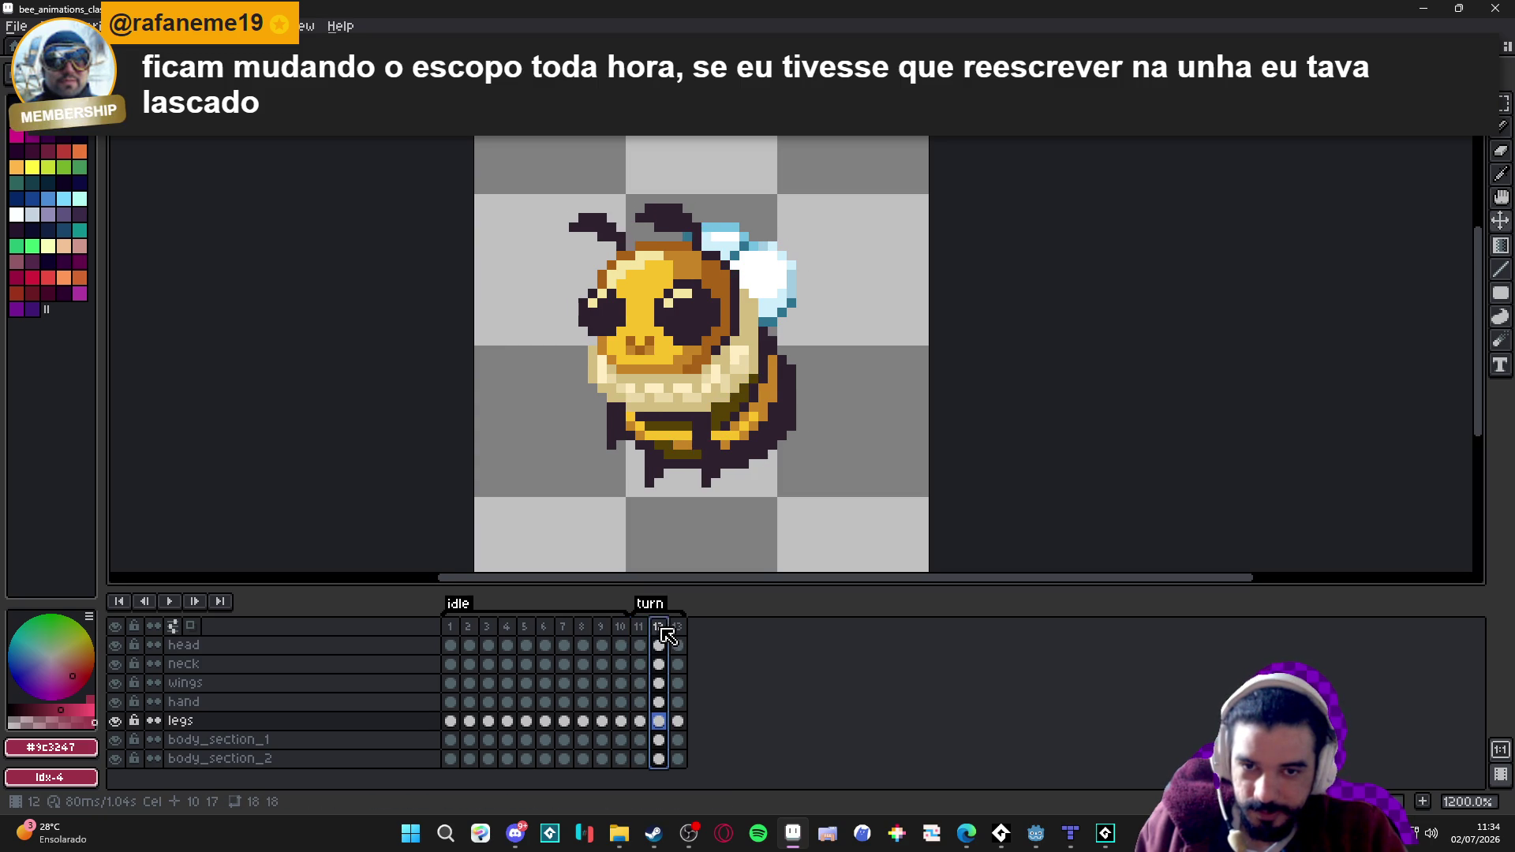
pyautogui.press('Left')
pyautogui.press('Right')
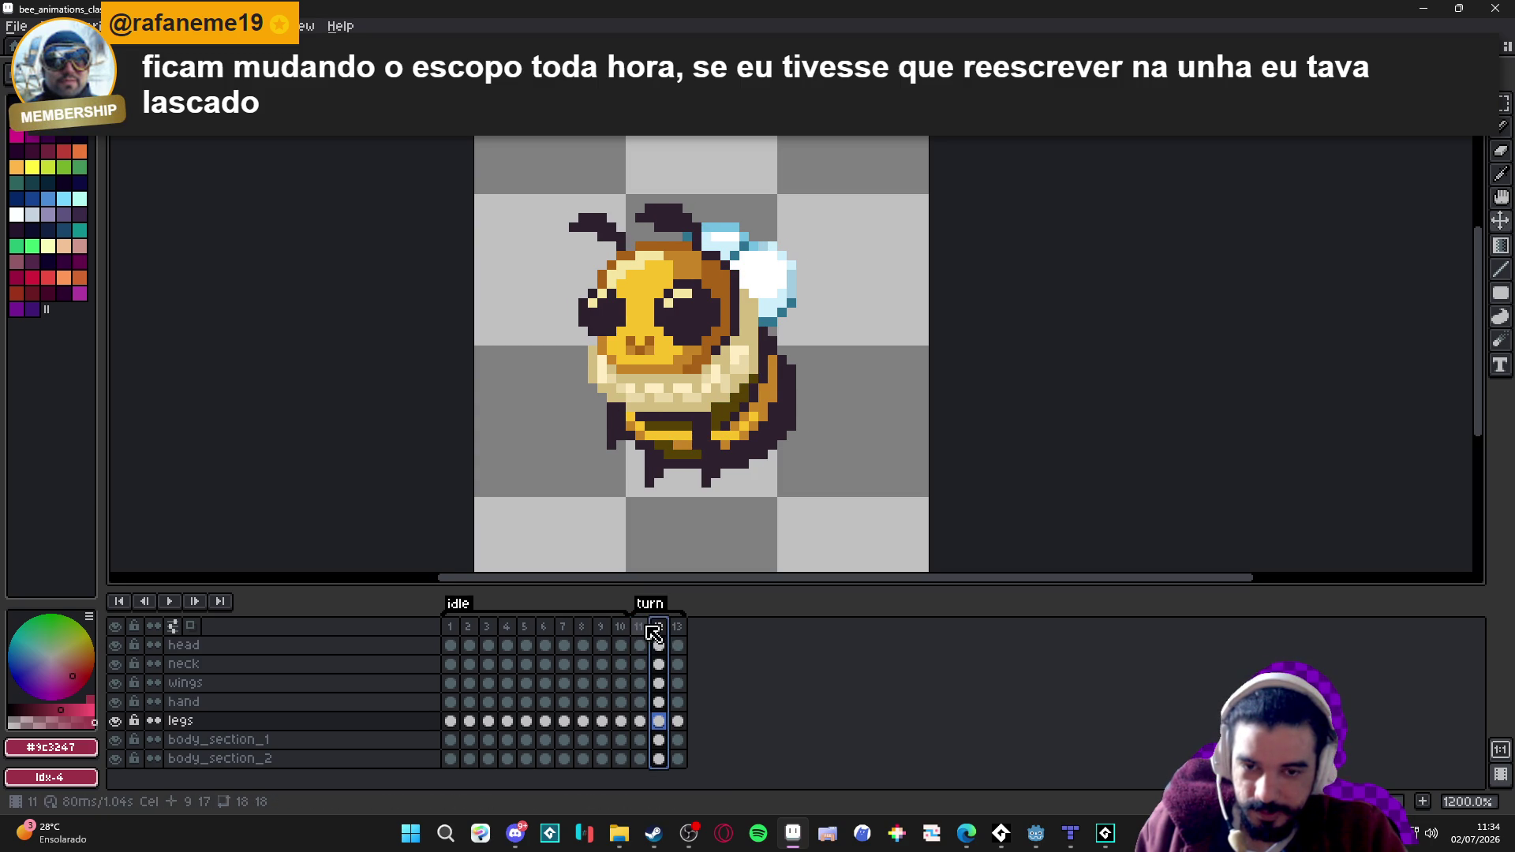
pyautogui.press('Left')
pyautogui.press('Right')
pyautogui.press('Left')
pyautogui.press('Right')
# Recentre the bee in the view and recheck frames 11 and 12.
pyautogui.scroll(-1, 717, 499)
pyautogui.moveTo(717, 500); pyautogui.dragTo(698, 447)
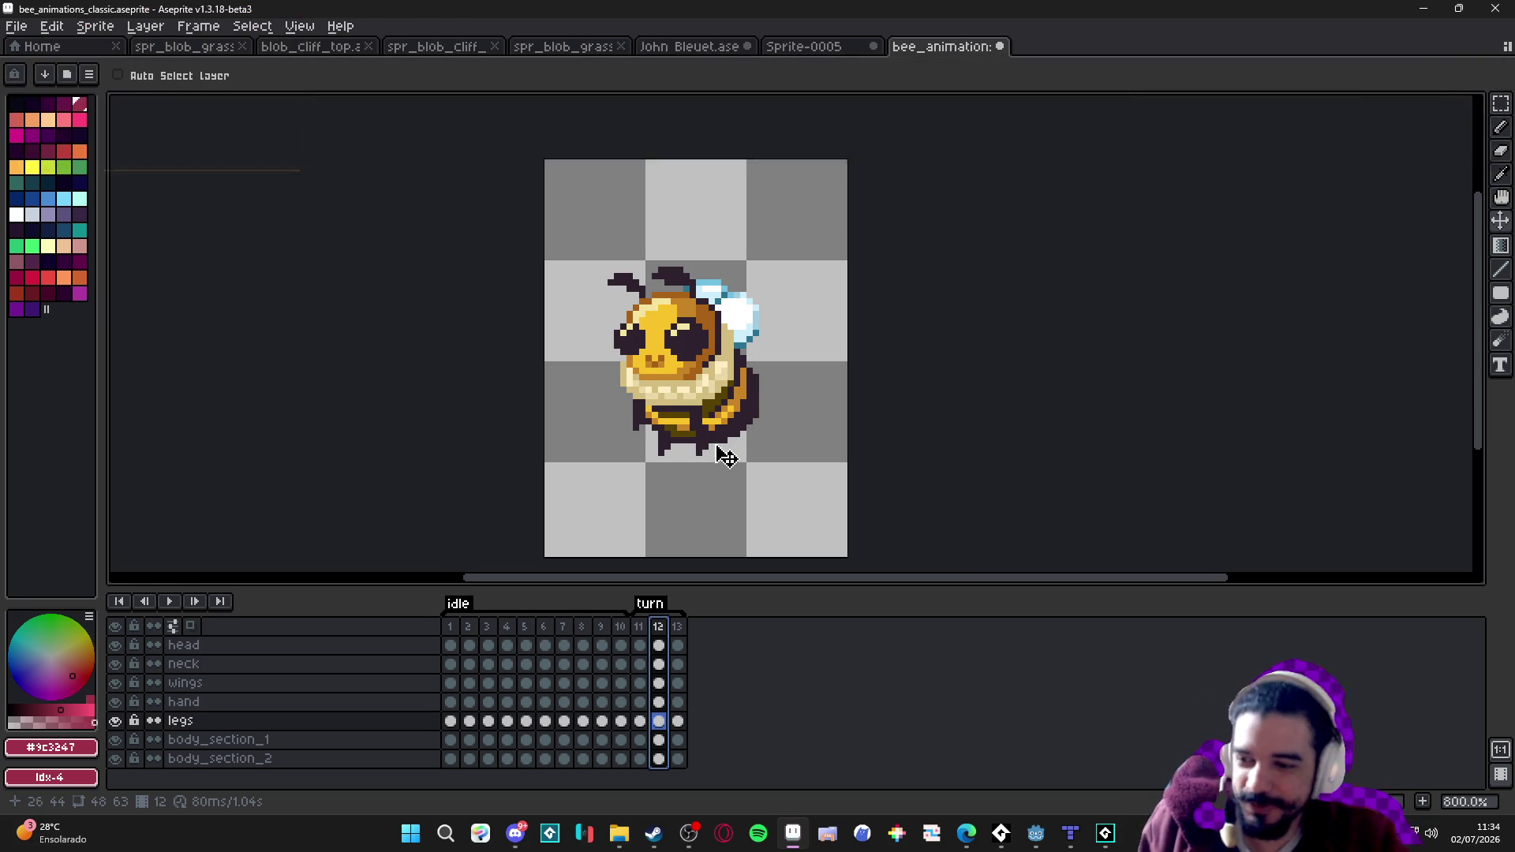
pyautogui.click(639, 627)
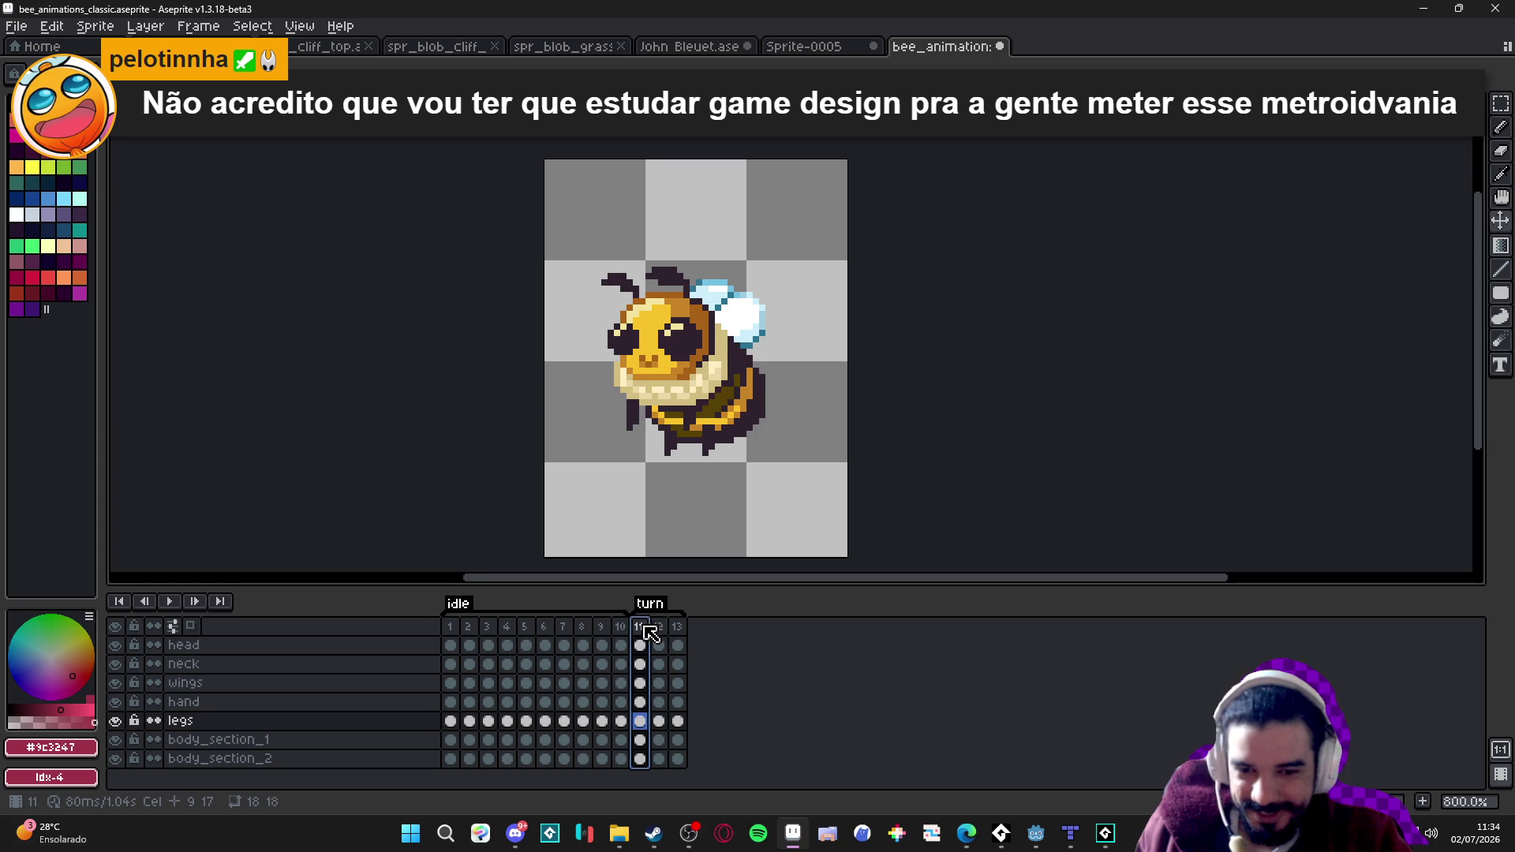
pyautogui.click(656, 629)
pyautogui.press('Left')
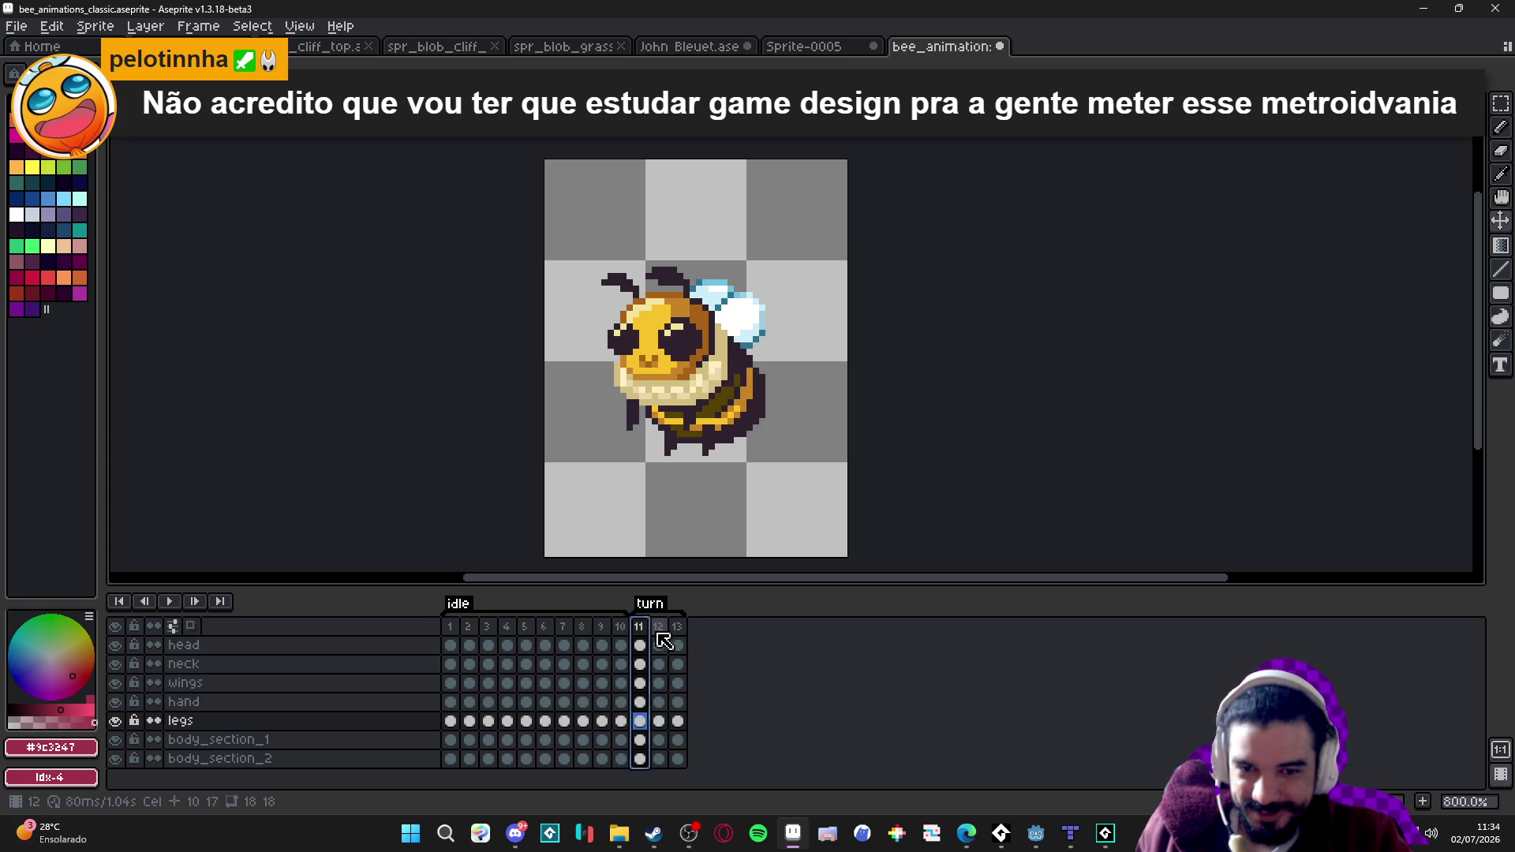
pyautogui.press('Right')
pyautogui.press('Left')
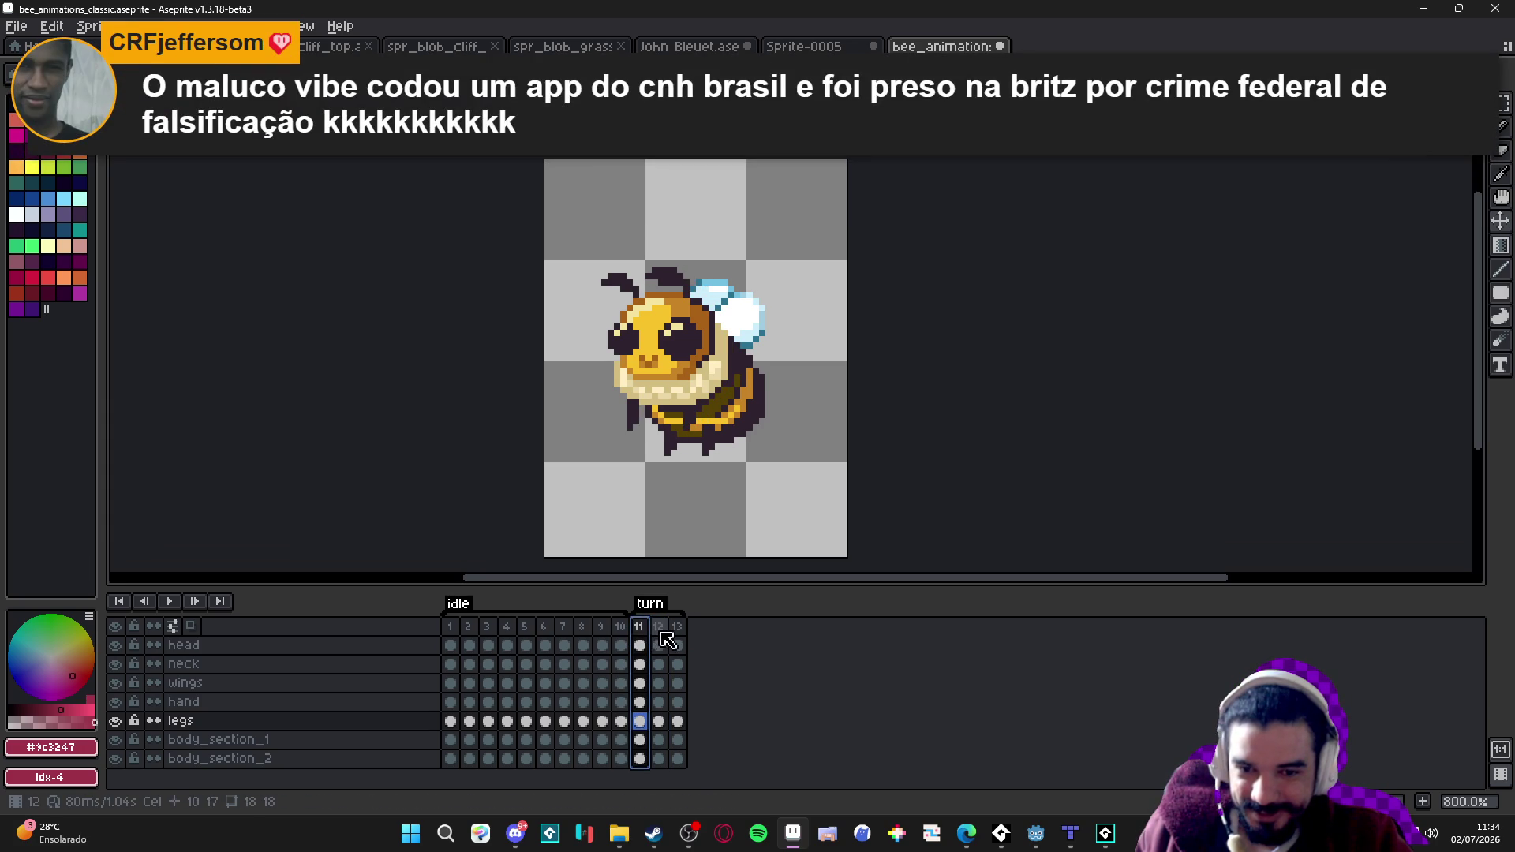
# Step to the right-facing frame 13, select the head layer, and add frame 14.
pyautogui.click(658, 629)
pyautogui.click(679, 629)
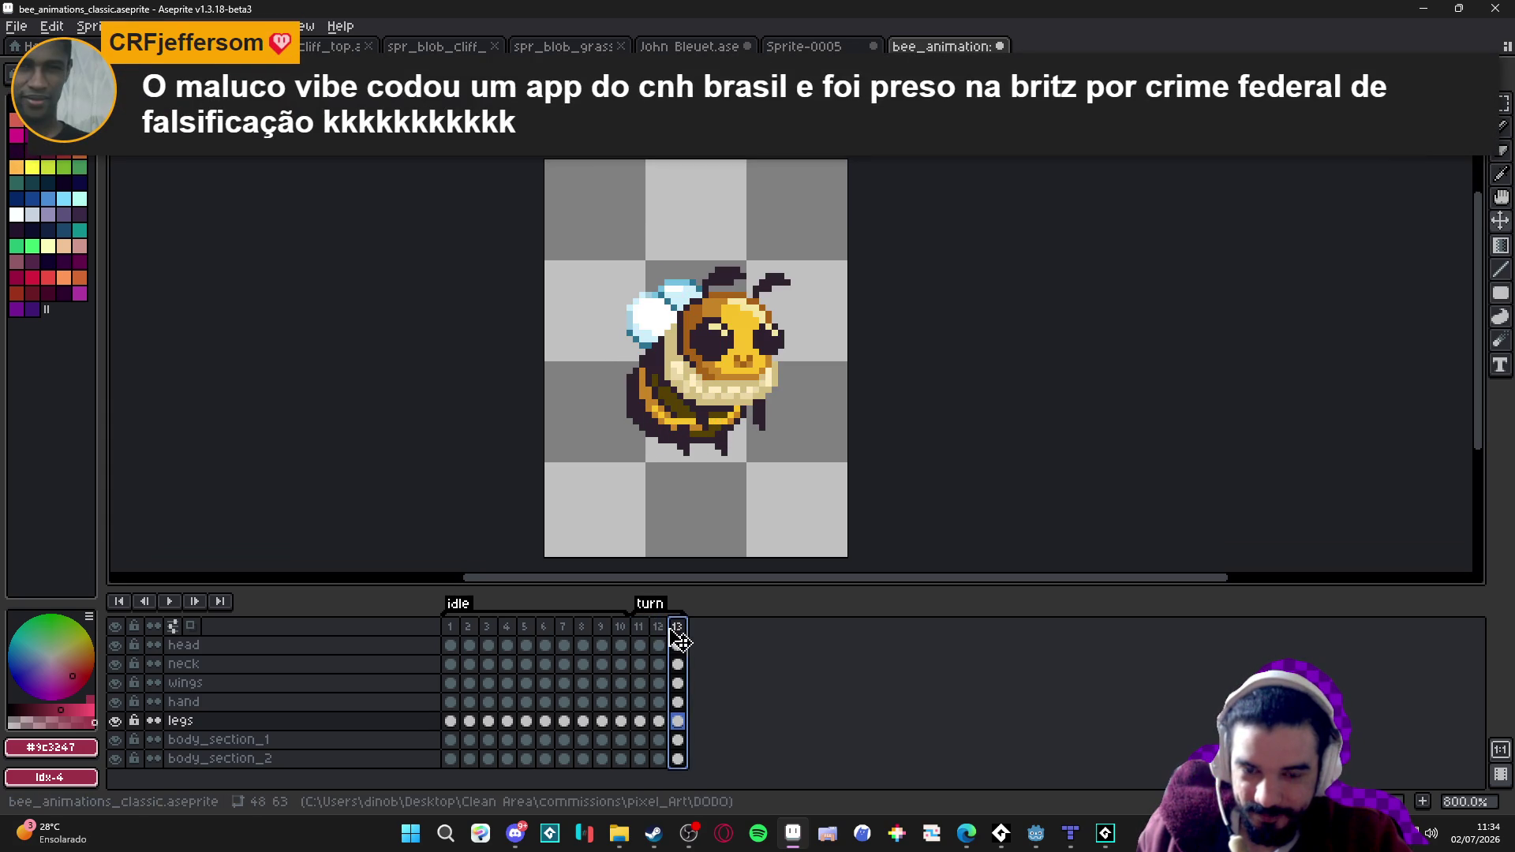
pyautogui.press('Left')
pyautogui.press('Left')
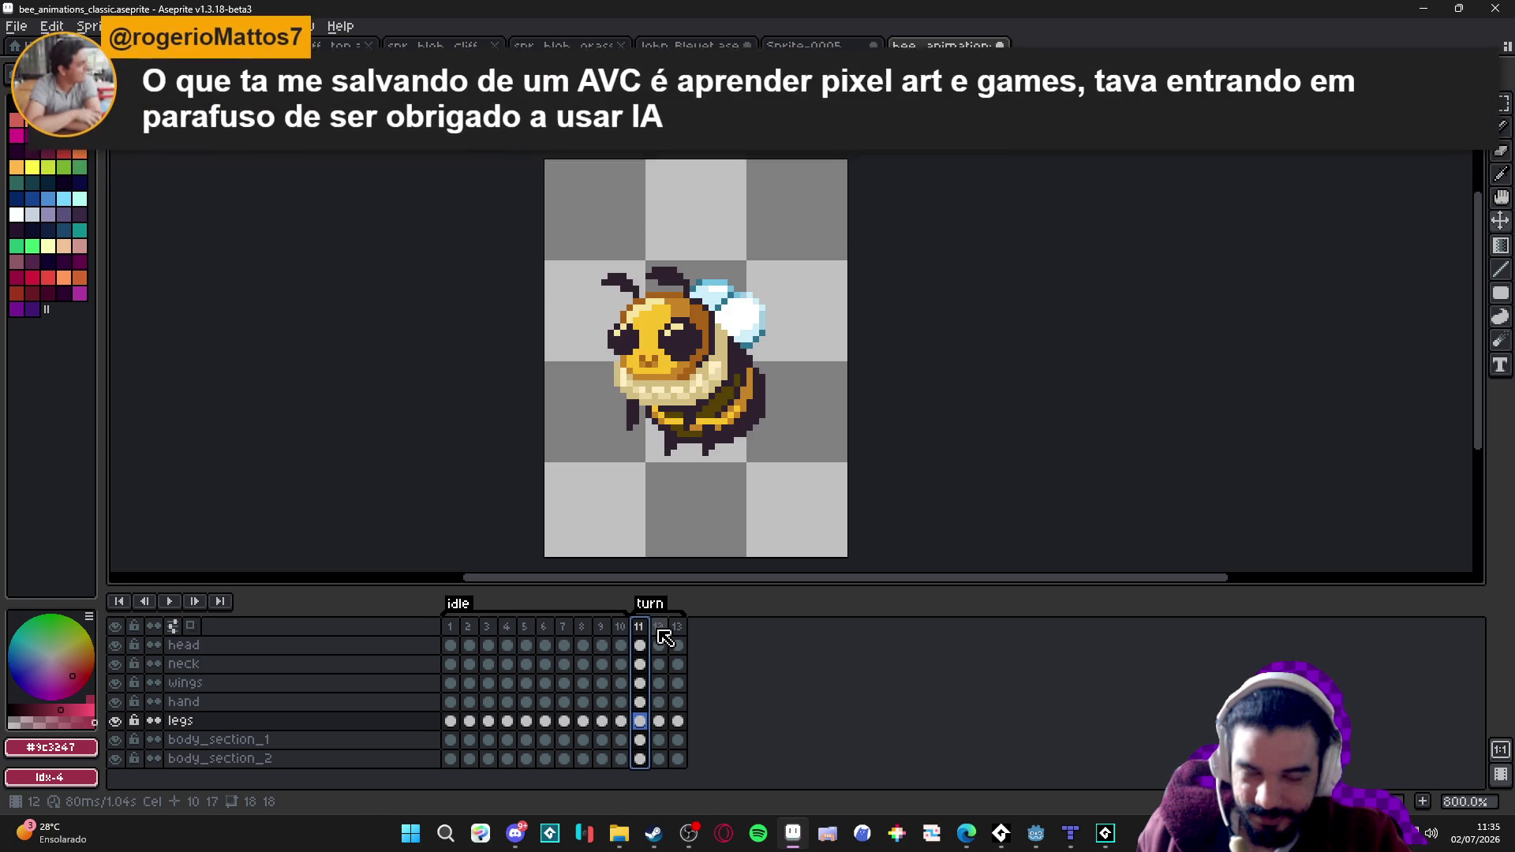
pyautogui.click(659, 629)
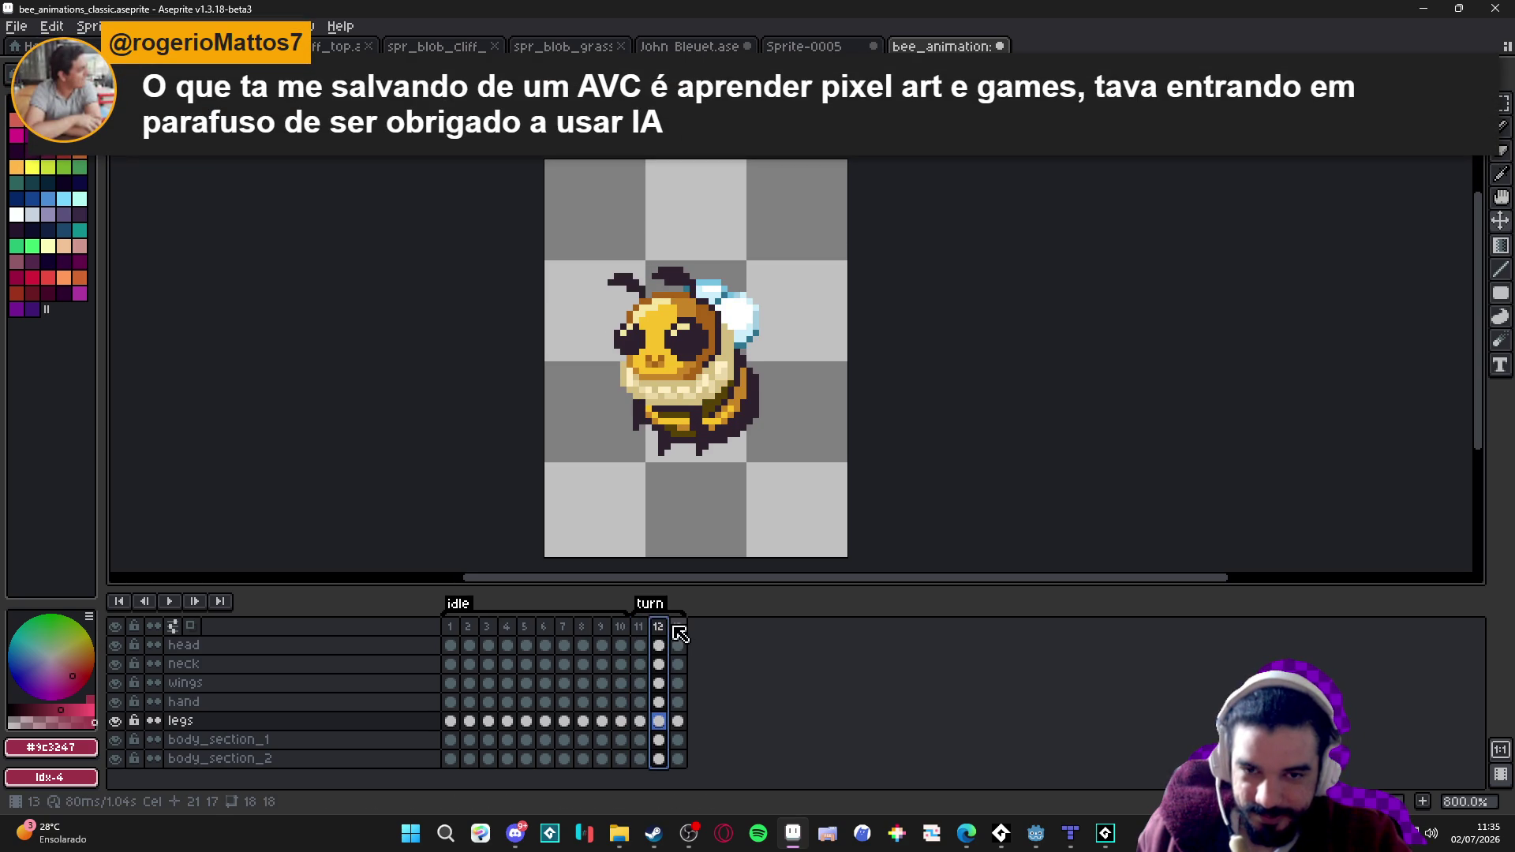
pyautogui.click(678, 629)
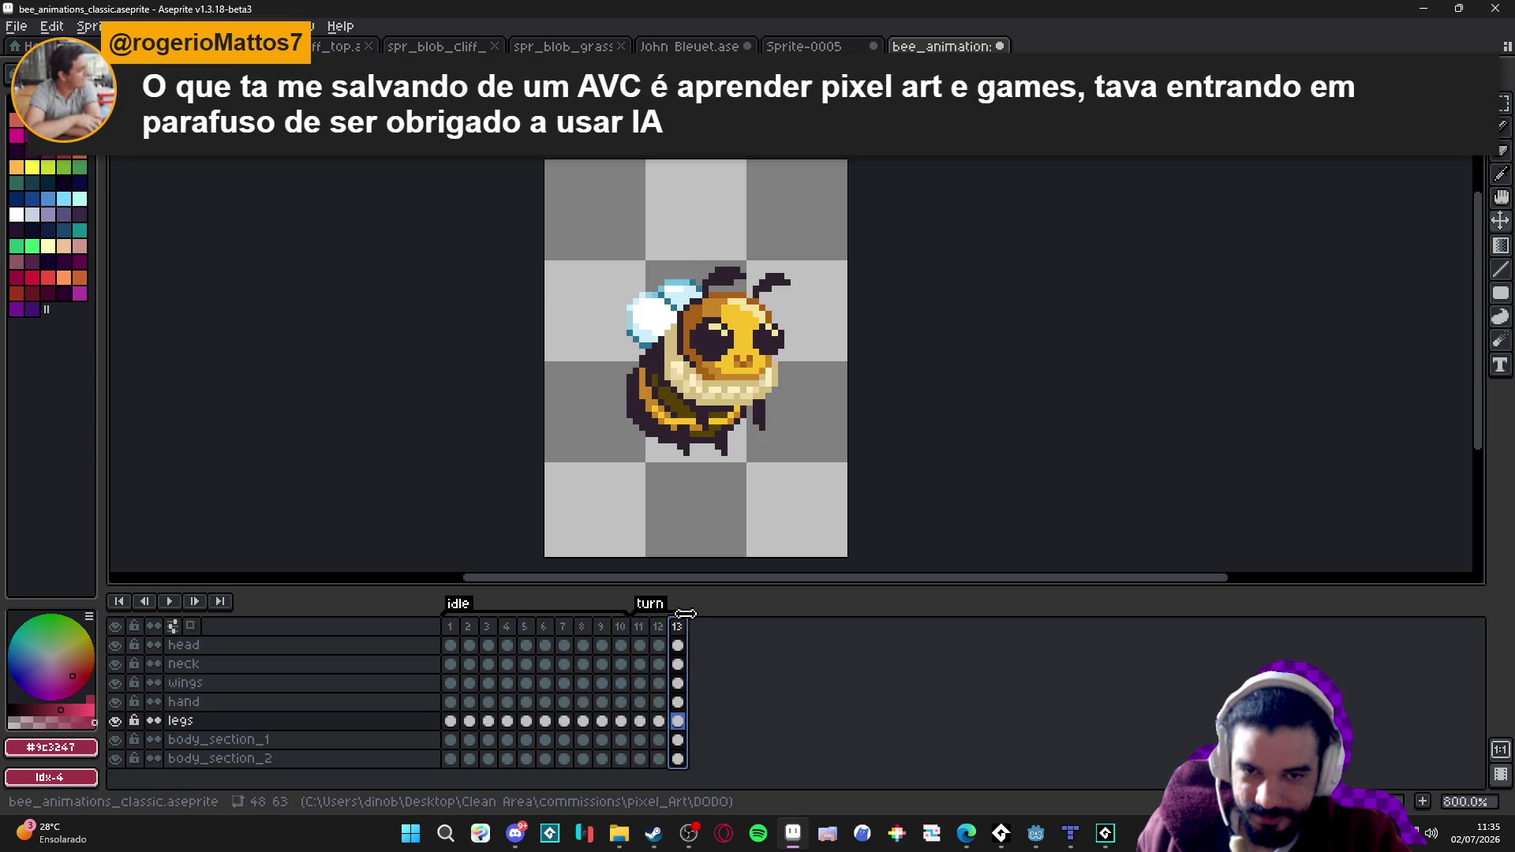
pyautogui.keyDown('ctrl'); pyautogui.click(749, 351); pyautogui.keyUp('ctrl')
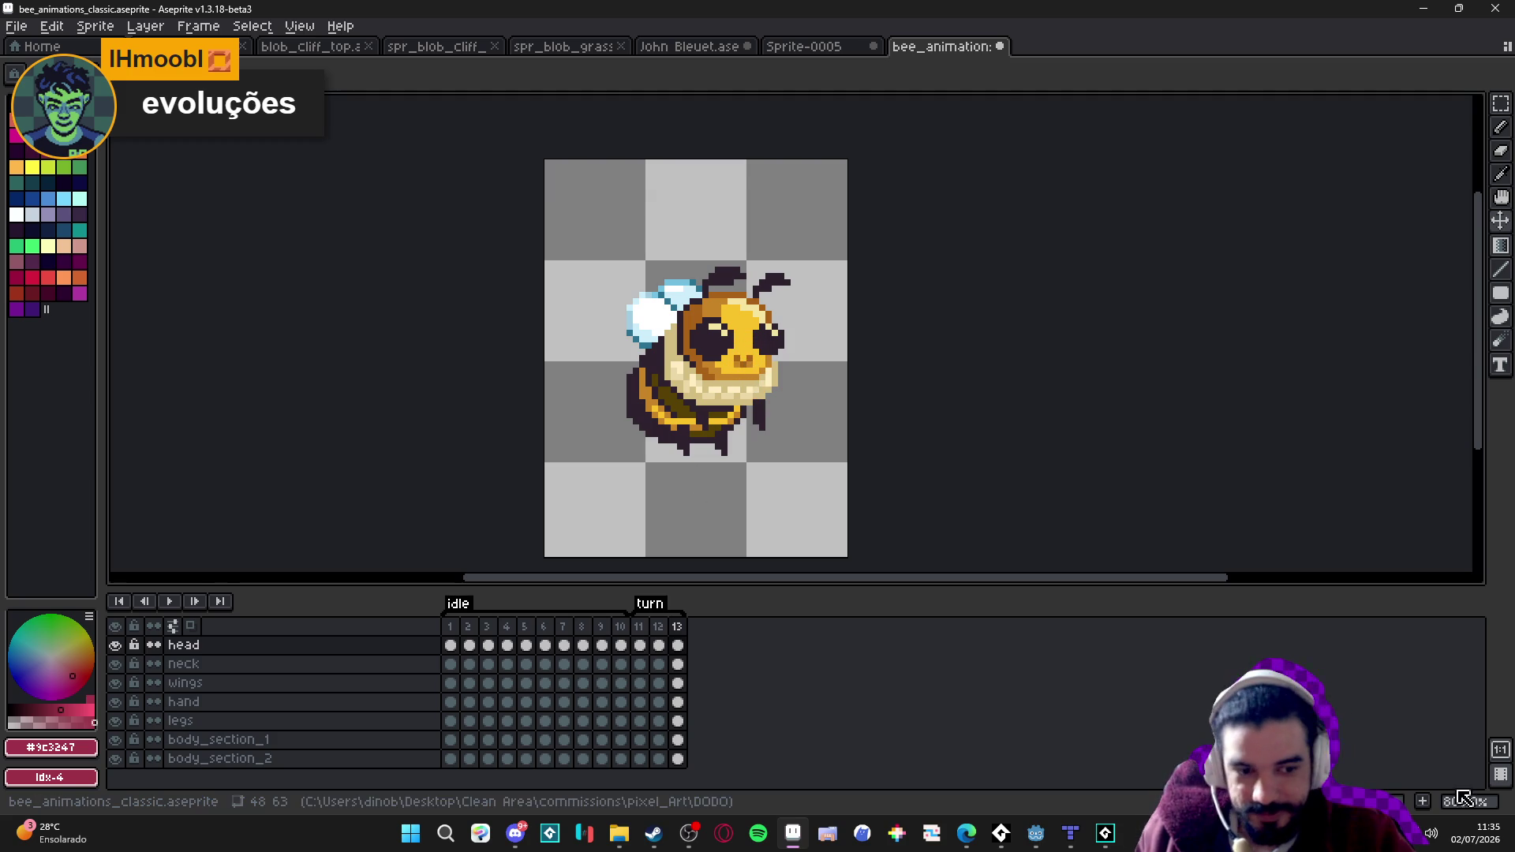
pyautogui.hotkey('alt', 'n')
# Shift the head one pixel right and reposition body_section_1 and body_section_2.
pyautogui.moveTo(748, 347); pyautogui.dragTo(753, 346)
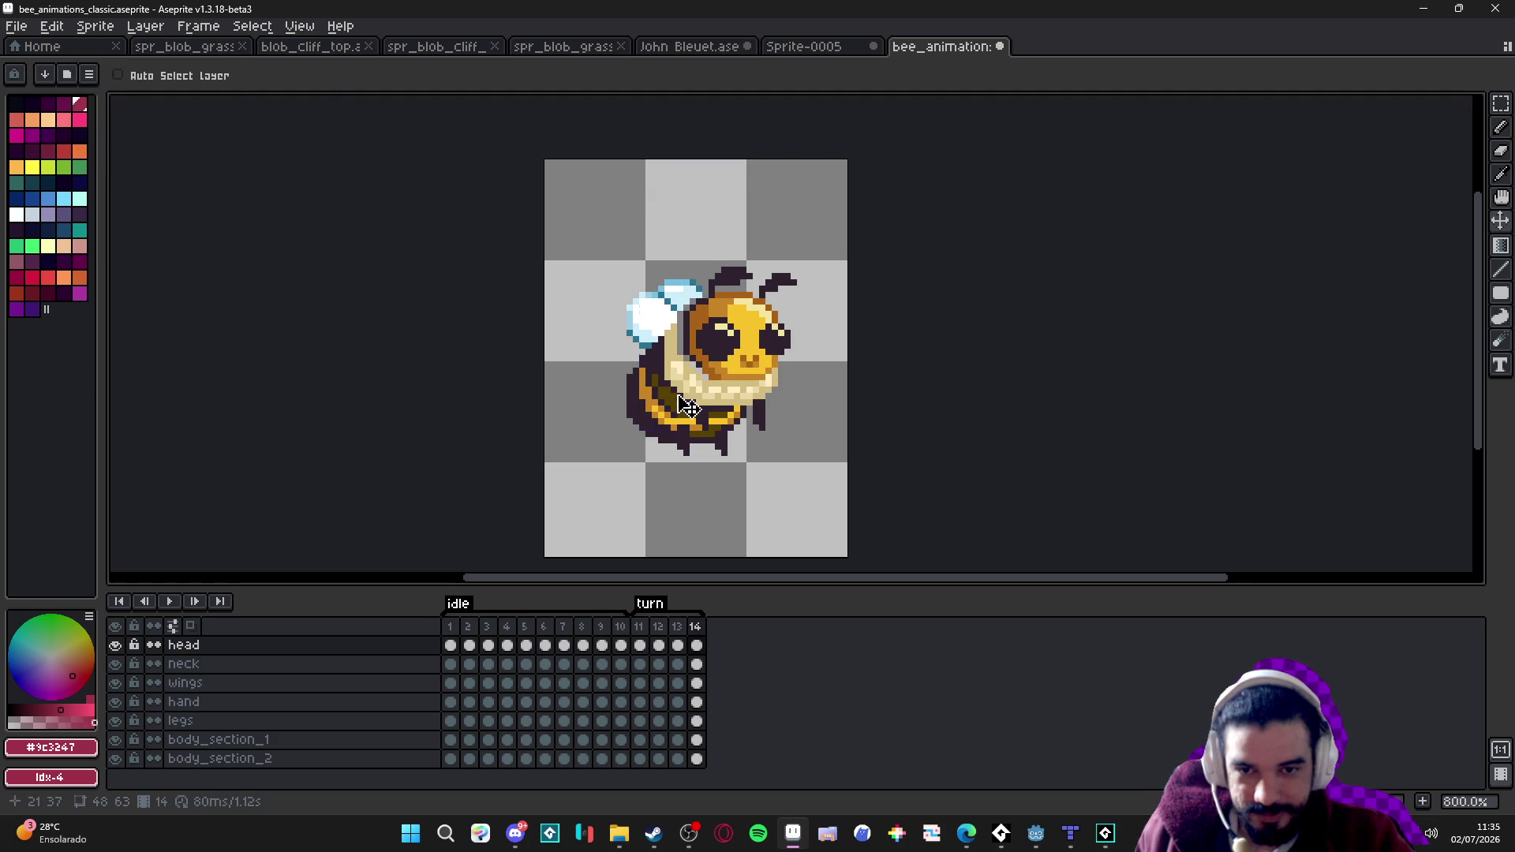
pyautogui.keyDown('ctrl'); pyautogui.click(682, 408); pyautogui.keyUp('ctrl')
pyautogui.moveTo(678, 405); pyautogui.dragTo(677, 444)
pyautogui.keyDown('ctrl'); pyautogui.click(669, 448); pyautogui.keyUp('ctrl')
pyautogui.moveTo(706, 433); pyautogui.dragTo(711, 433)
pyautogui.keyDown('ctrl'); pyautogui.click(710, 432); pyautogui.keyUp('ctrl')
pyautogui.keyDown('ctrl'); pyautogui.click(693, 456); pyautogui.keyUp('ctrl')
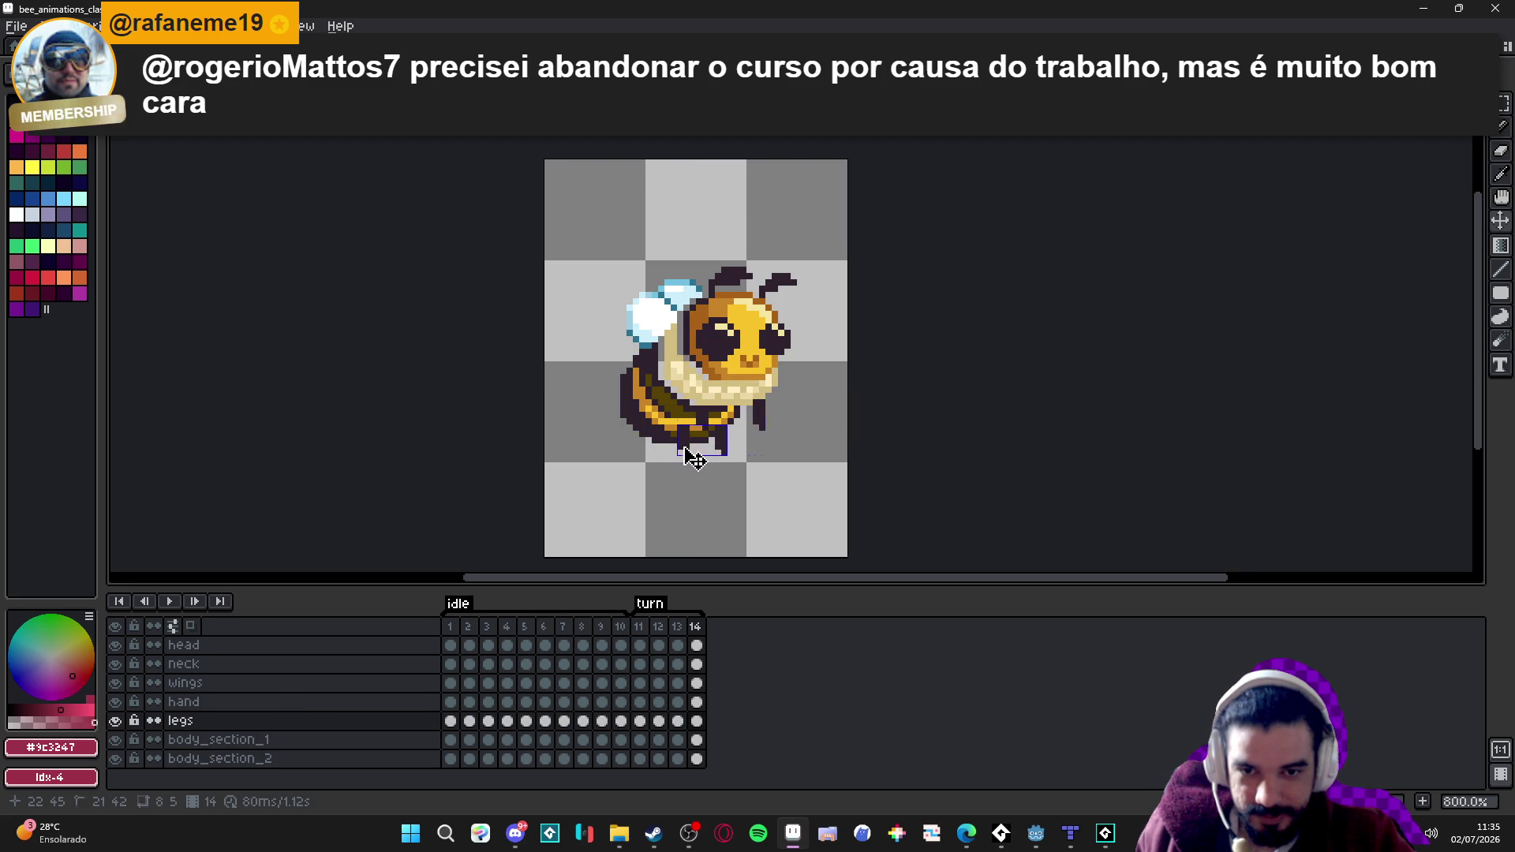
# Select the neck layer on frame 14 and compare it against frame 13.
pyautogui.click(679, 628)
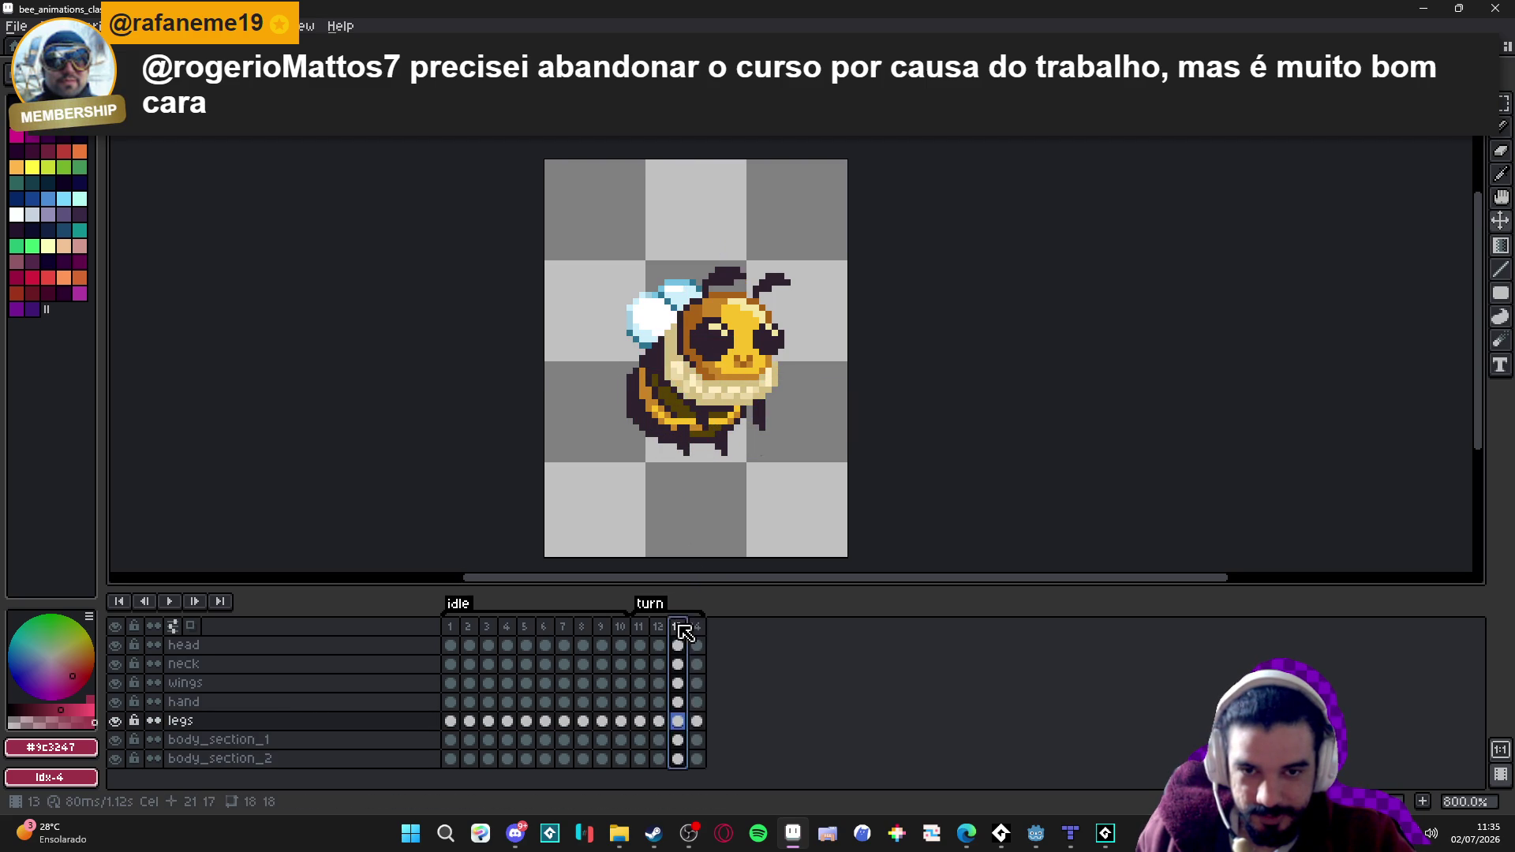
pyautogui.click(697, 627)
pyautogui.keyDown('ctrl'); pyautogui.click(723, 408); pyautogui.keyUp('ctrl')
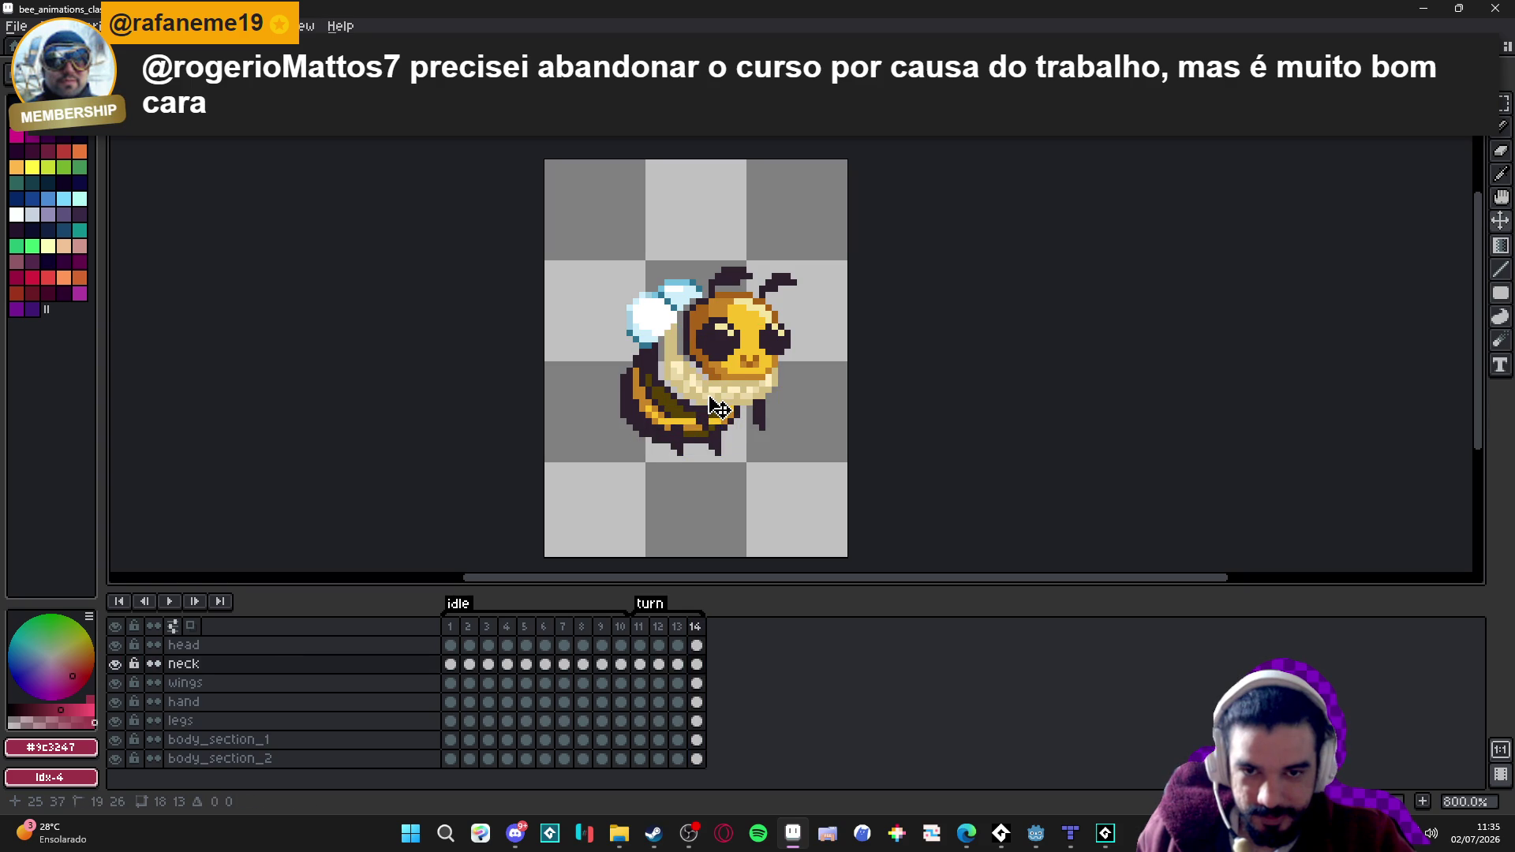
pyautogui.click(677, 626)
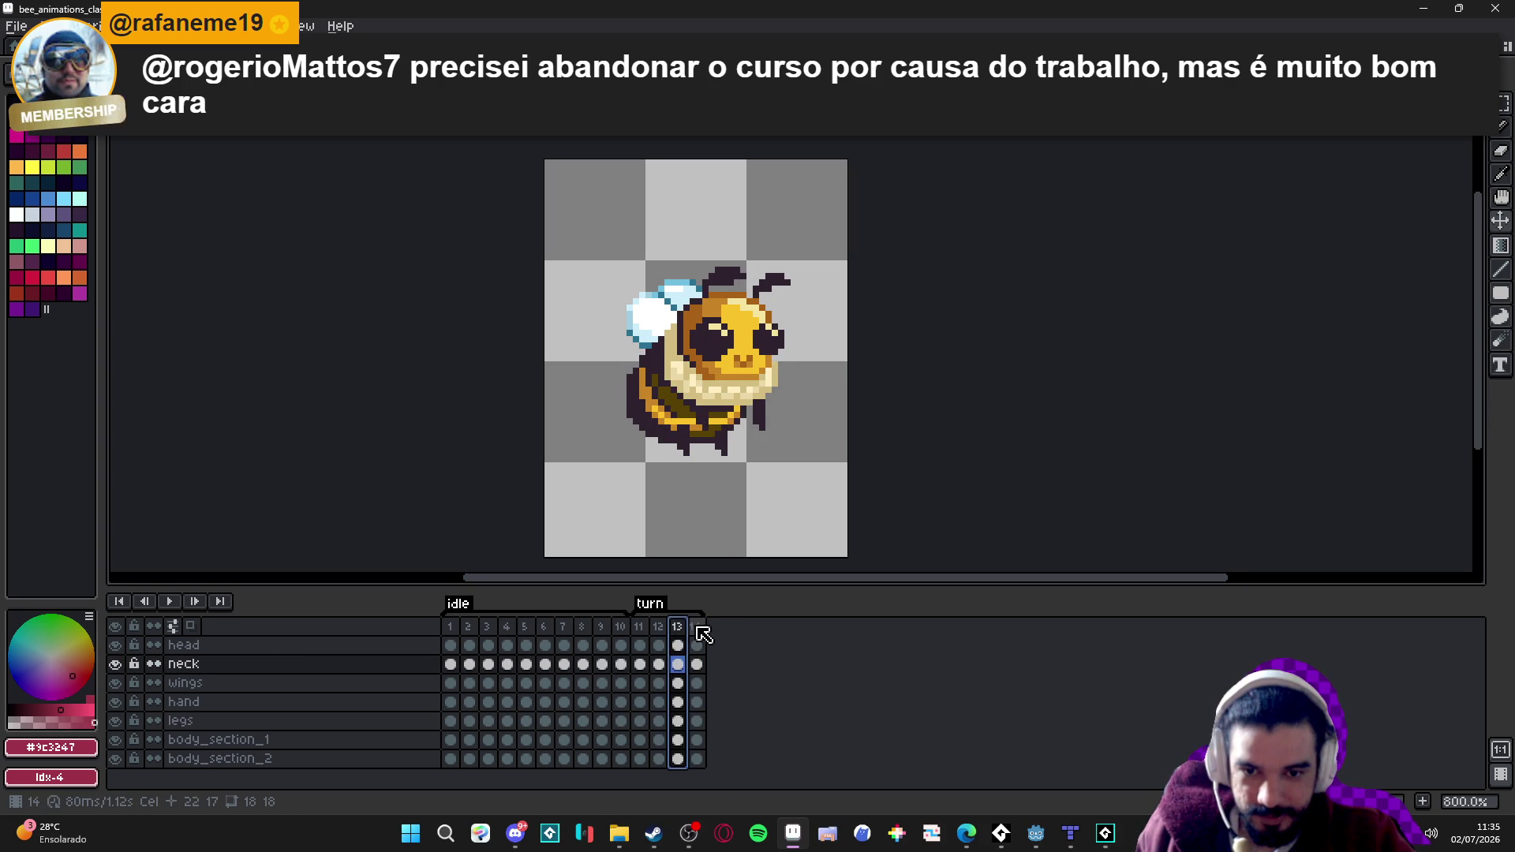
pyautogui.click(695, 626)
pyautogui.click(677, 627)
pyautogui.click(697, 627)
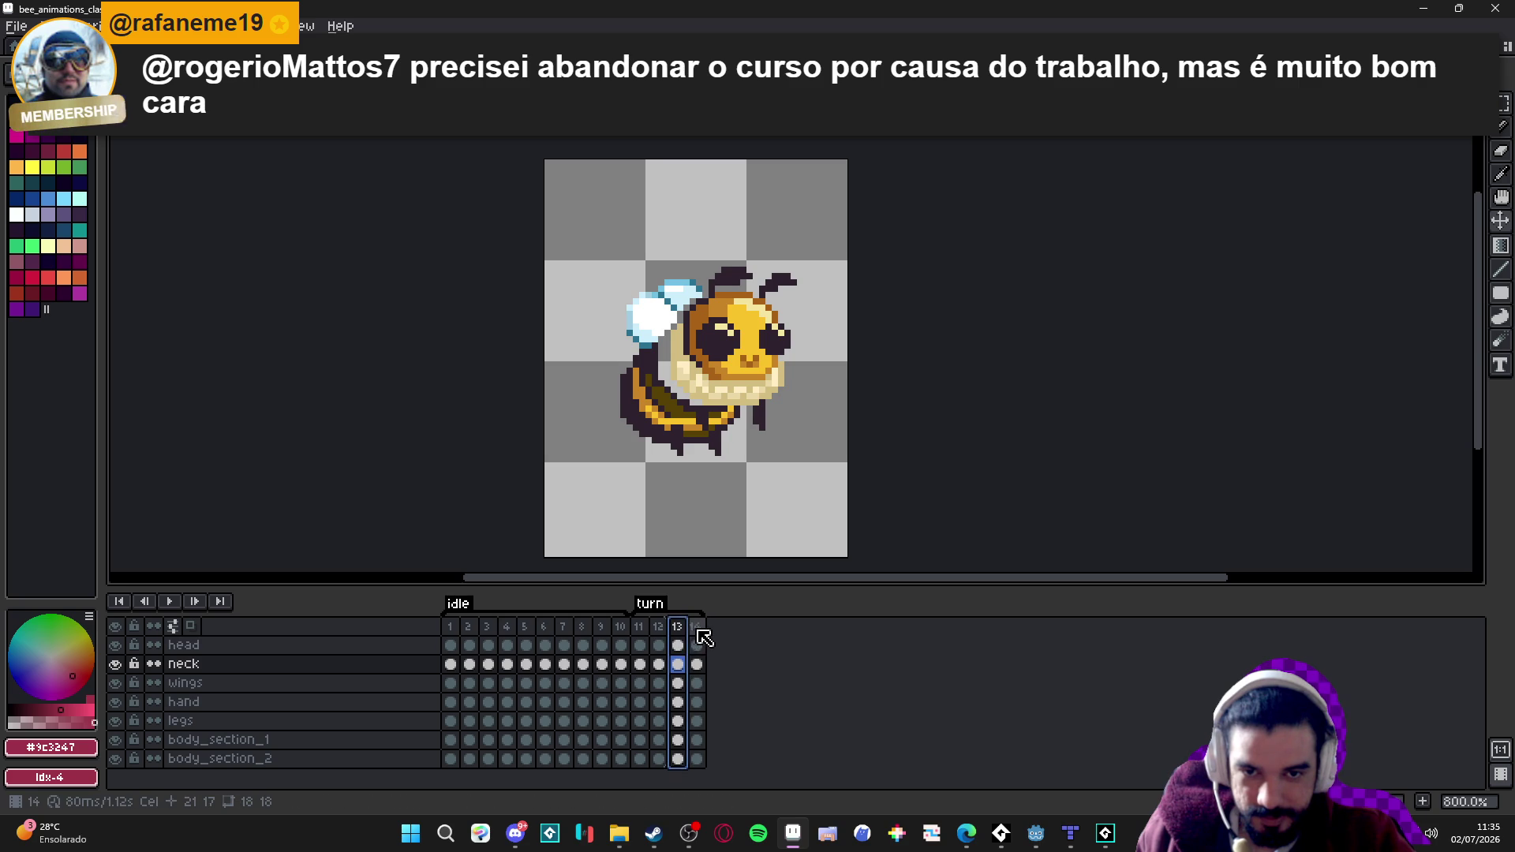
pyautogui.click(698, 628)
# Step through the turn, comparing frame 13 against frames 12 and 14.
pyautogui.click(647, 630)
pyautogui.click(663, 627)
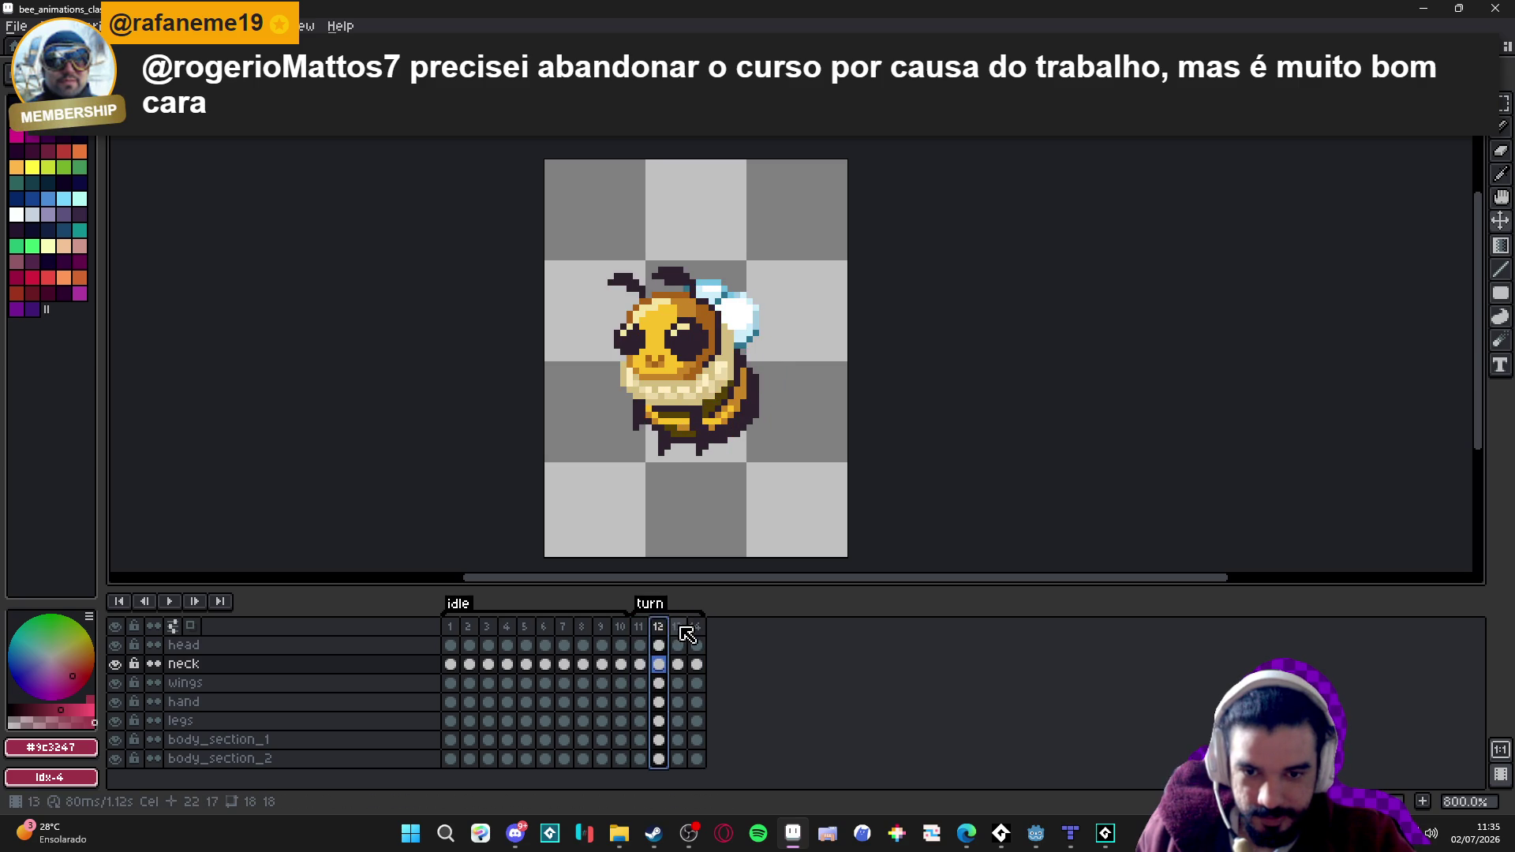
pyautogui.click(676, 628)
pyautogui.click(699, 628)
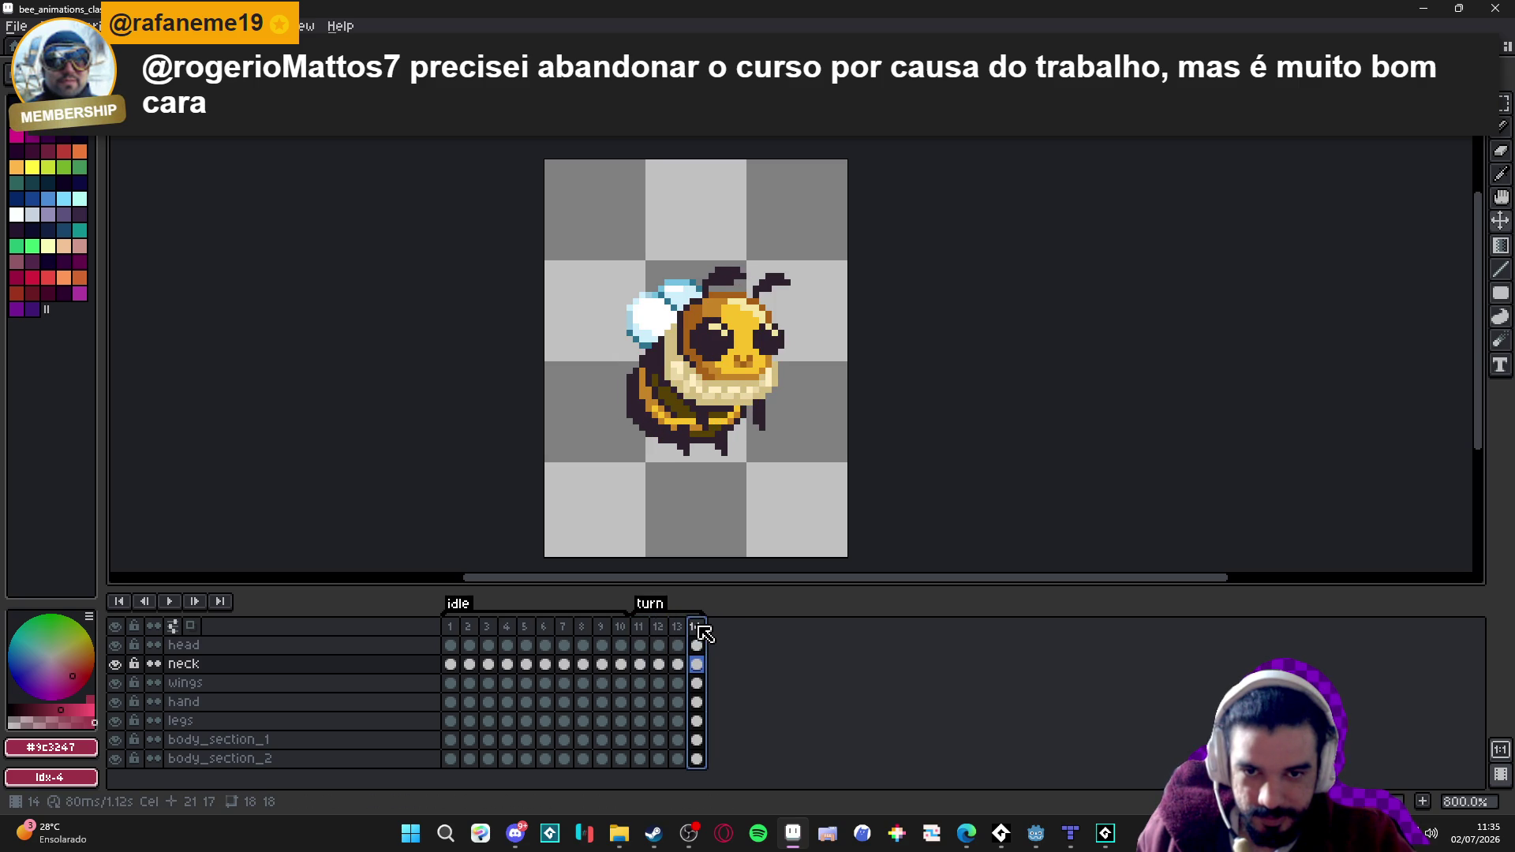
pyautogui.click(677, 628)
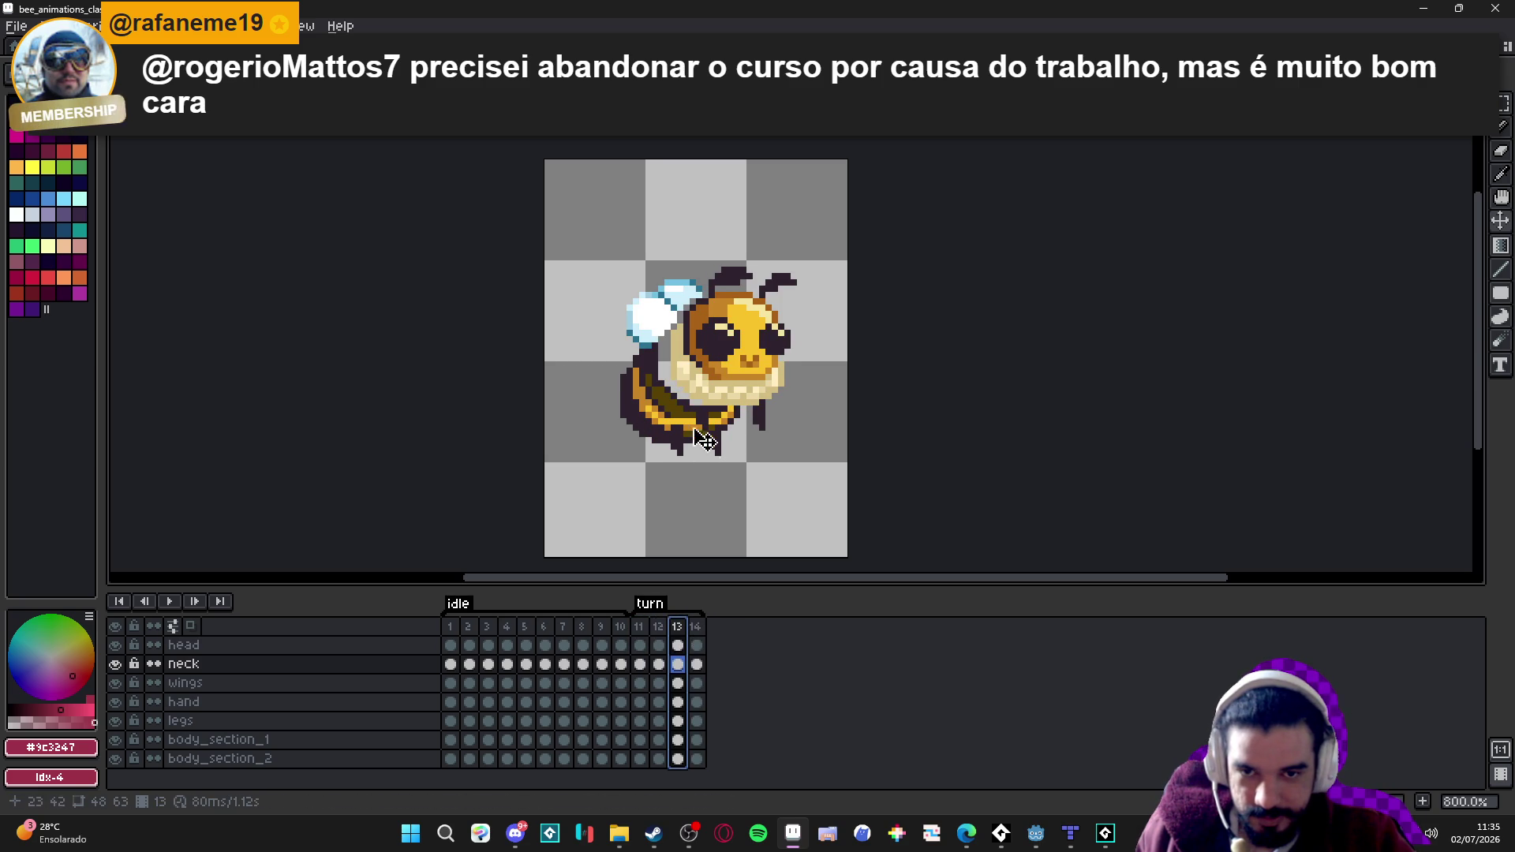
pyautogui.click(667, 630)
pyautogui.click(679, 627)
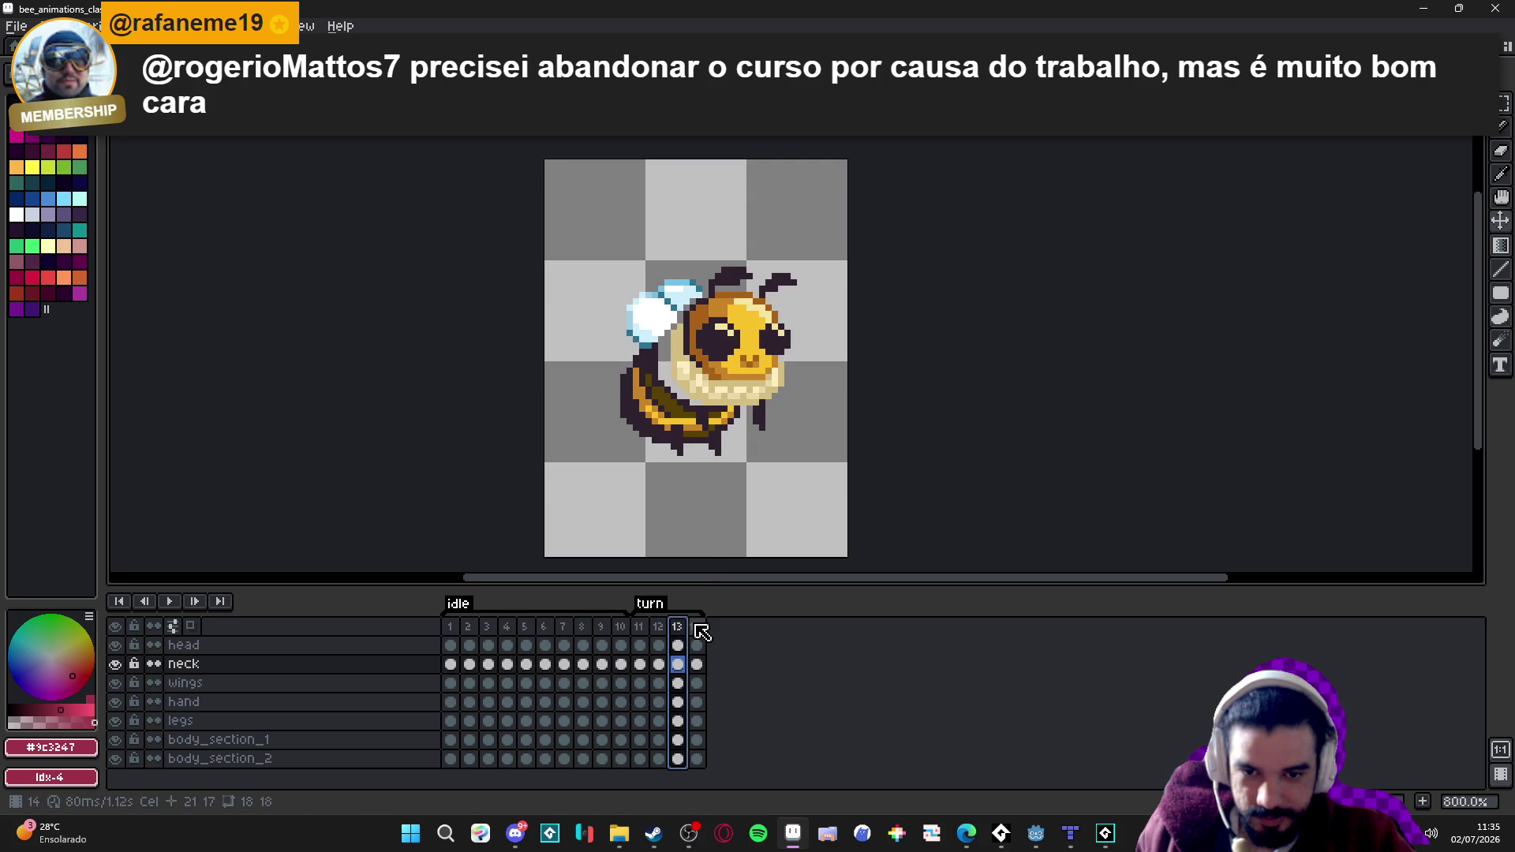
pyautogui.click(699, 629)
pyautogui.click(678, 628)
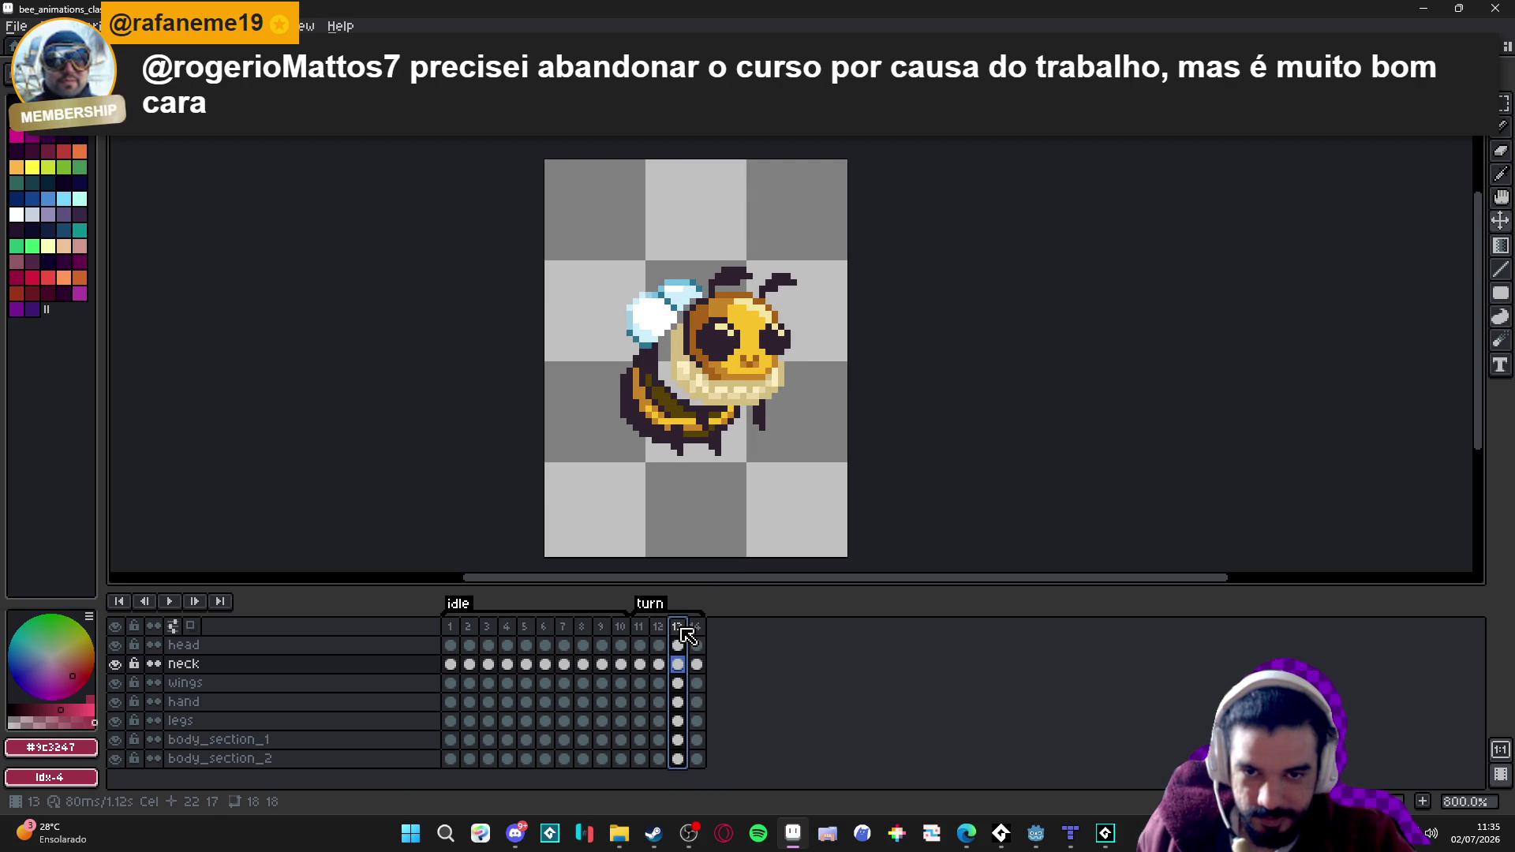
pyautogui.click(698, 629)
pyautogui.click(680, 629)
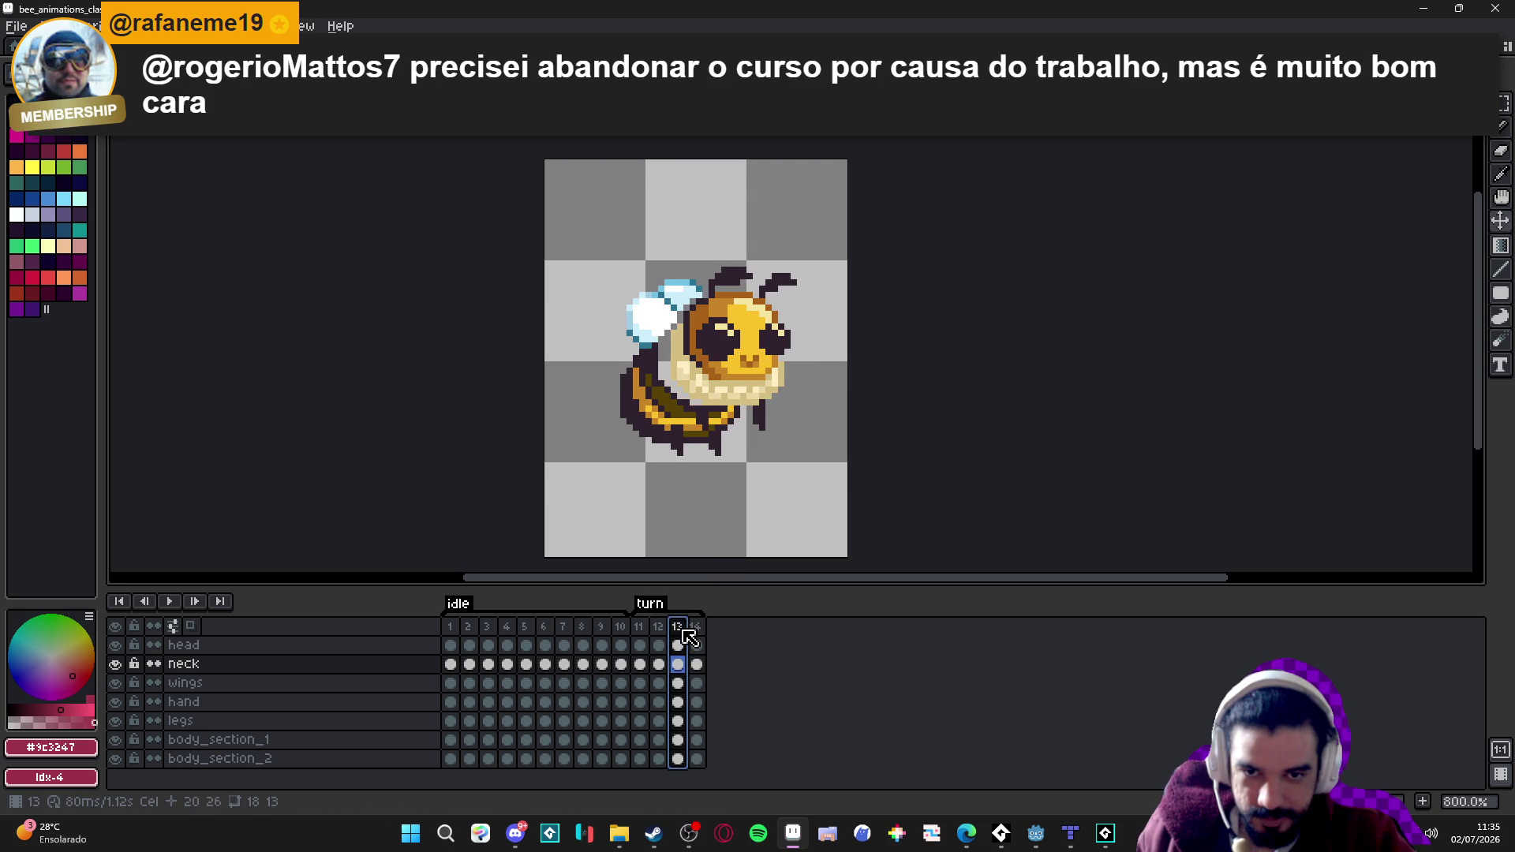
# Clear the selection, move the neck one pixel left on frame 13, and compare frames.
pyautogui.hotkey('ctrl', 'd')
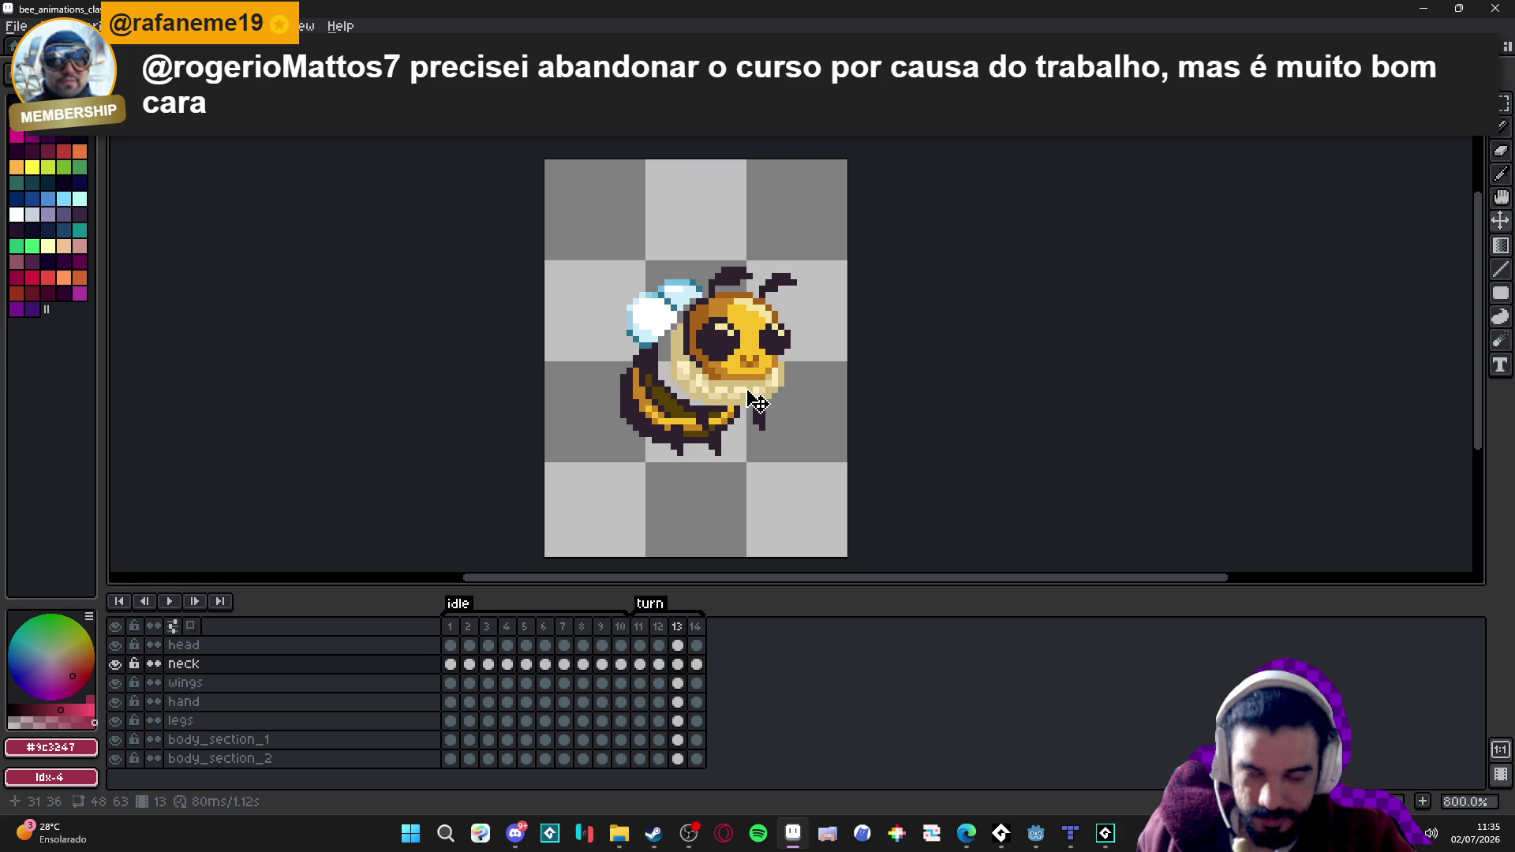
pyautogui.moveTo(758, 403); pyautogui.dragTo(753, 402)
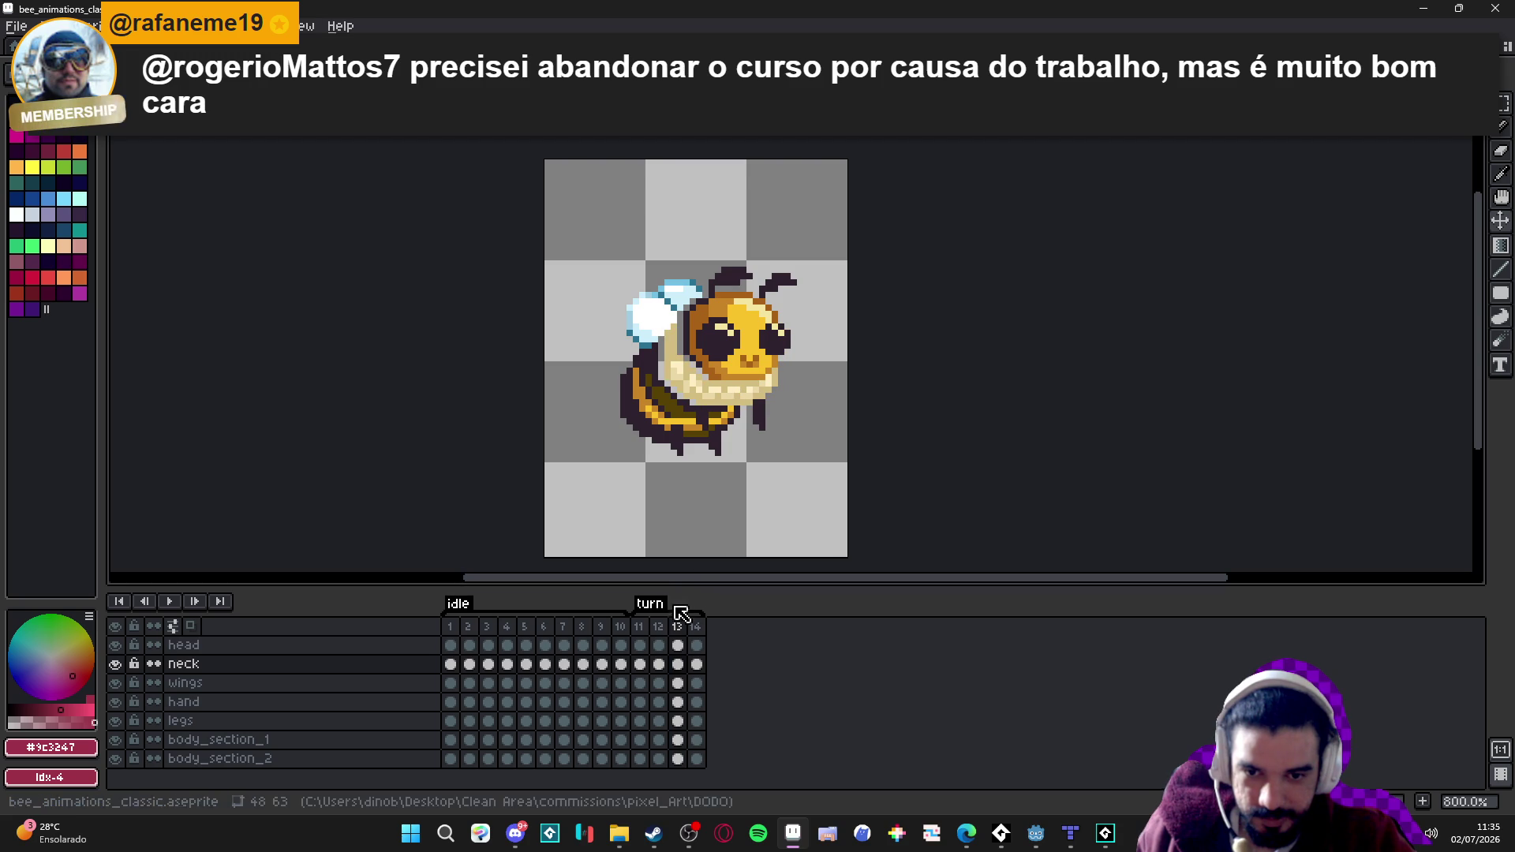
pyautogui.click(659, 627)
pyautogui.click(698, 626)
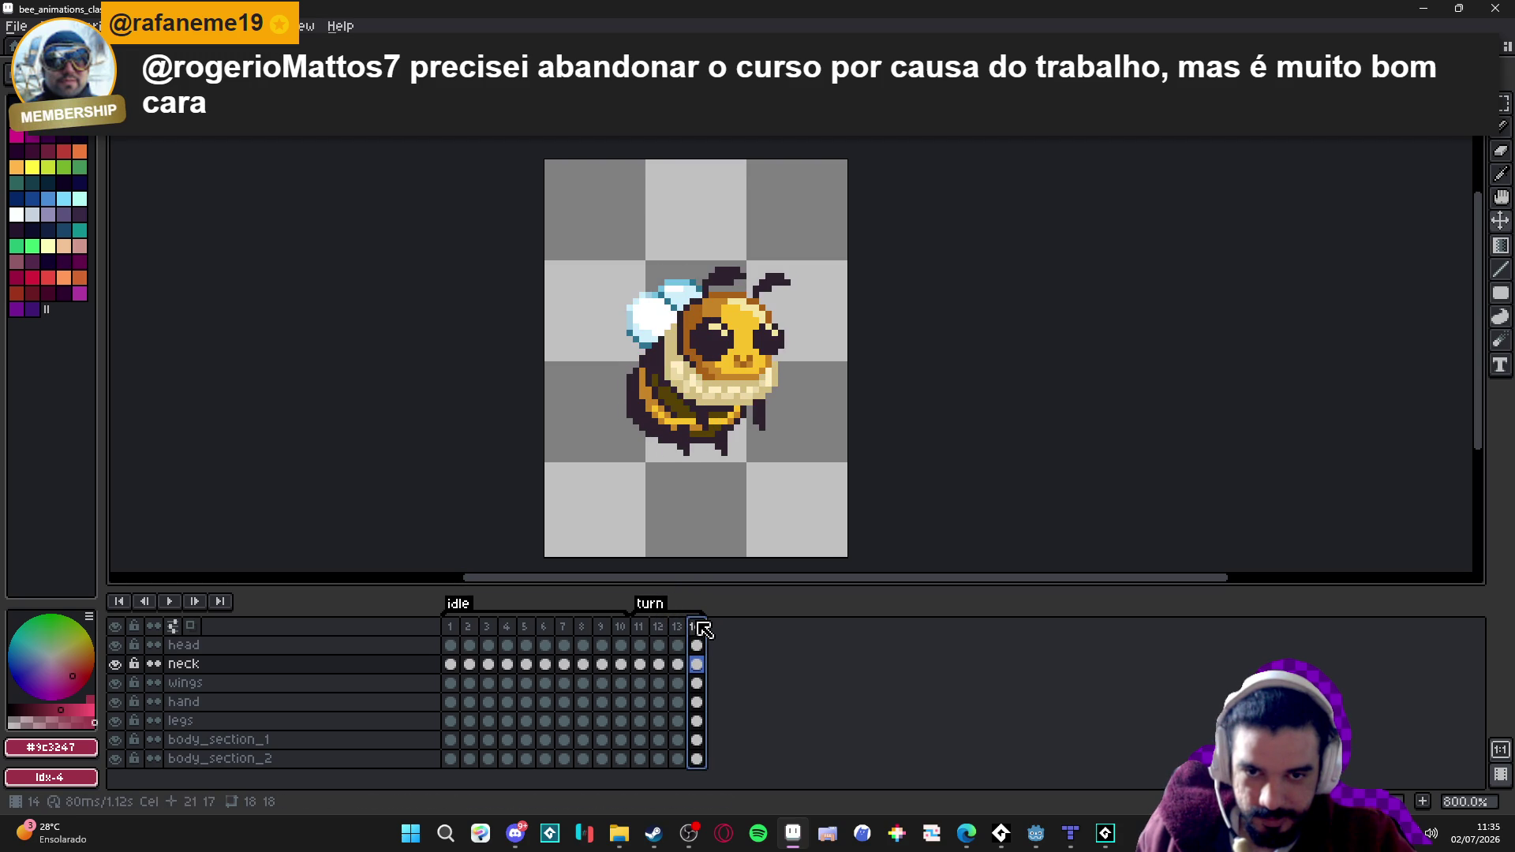
pyautogui.press('Left')
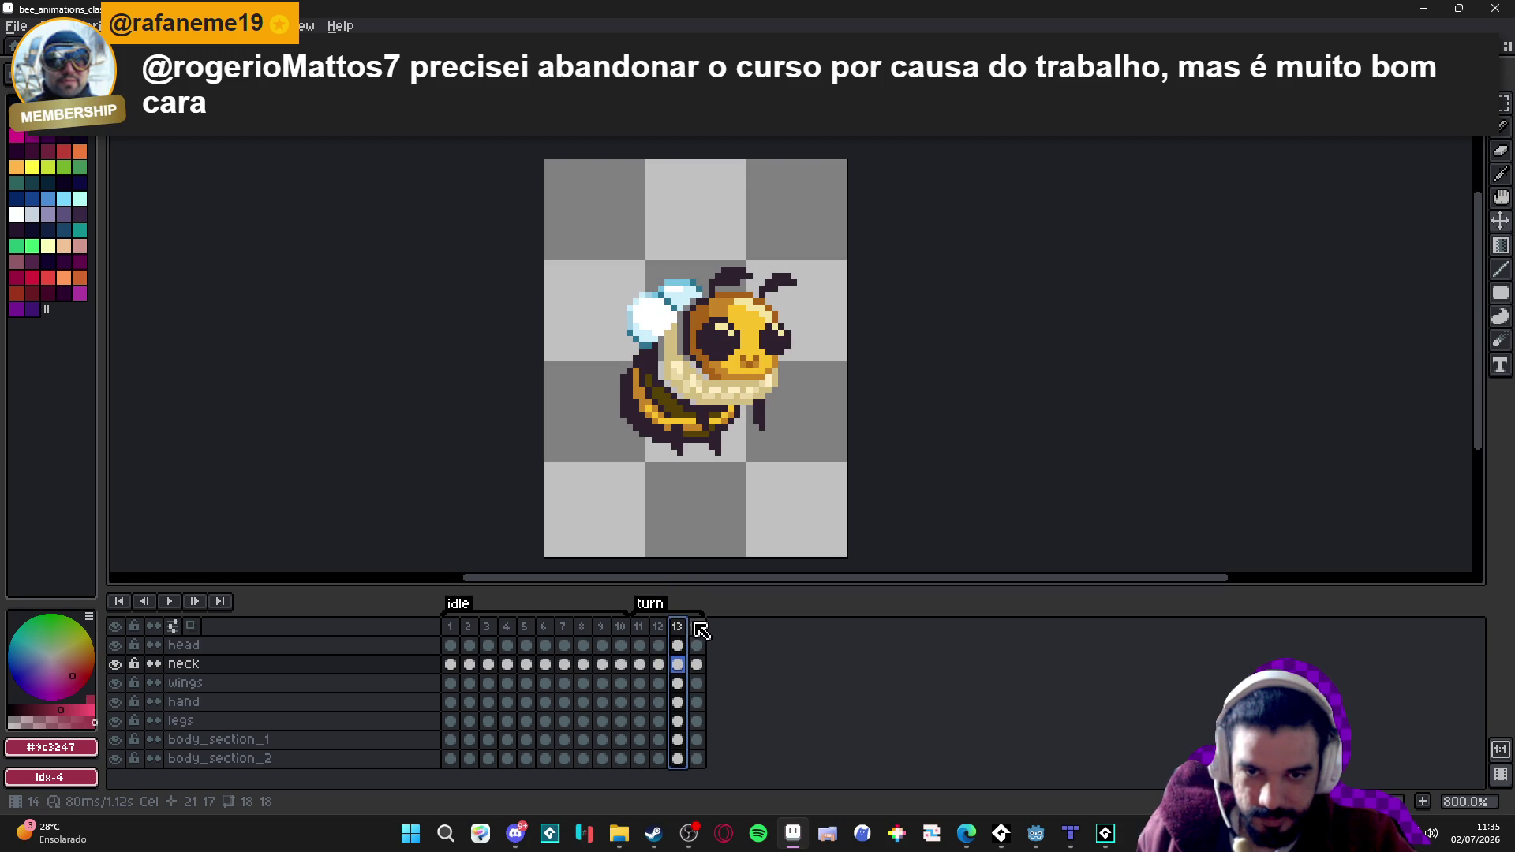
pyautogui.click(693, 628)
pyautogui.press('Left')
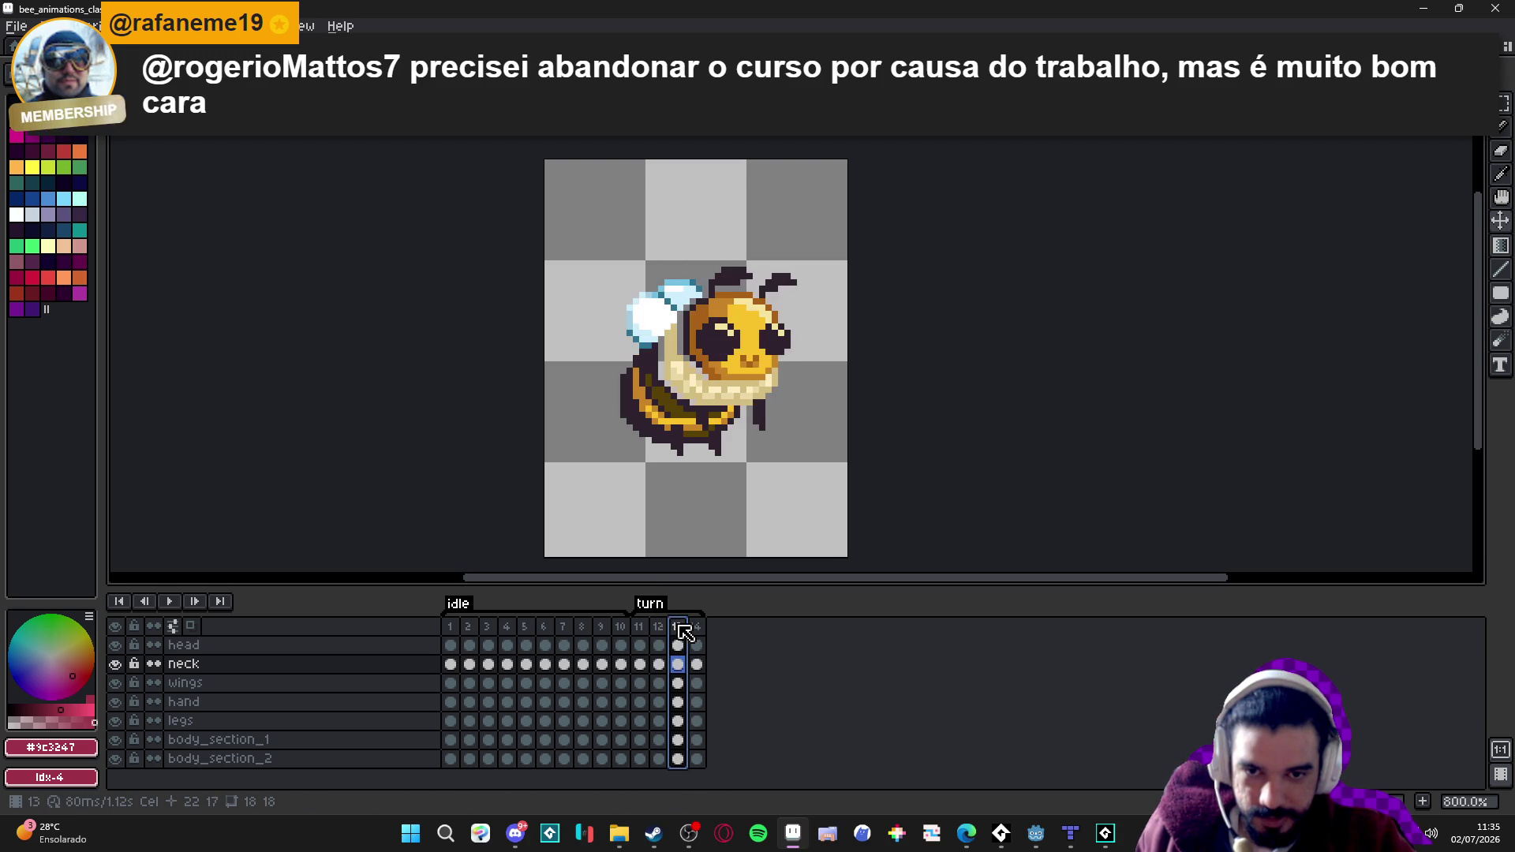
pyautogui.click(698, 626)
pyautogui.press('Left')
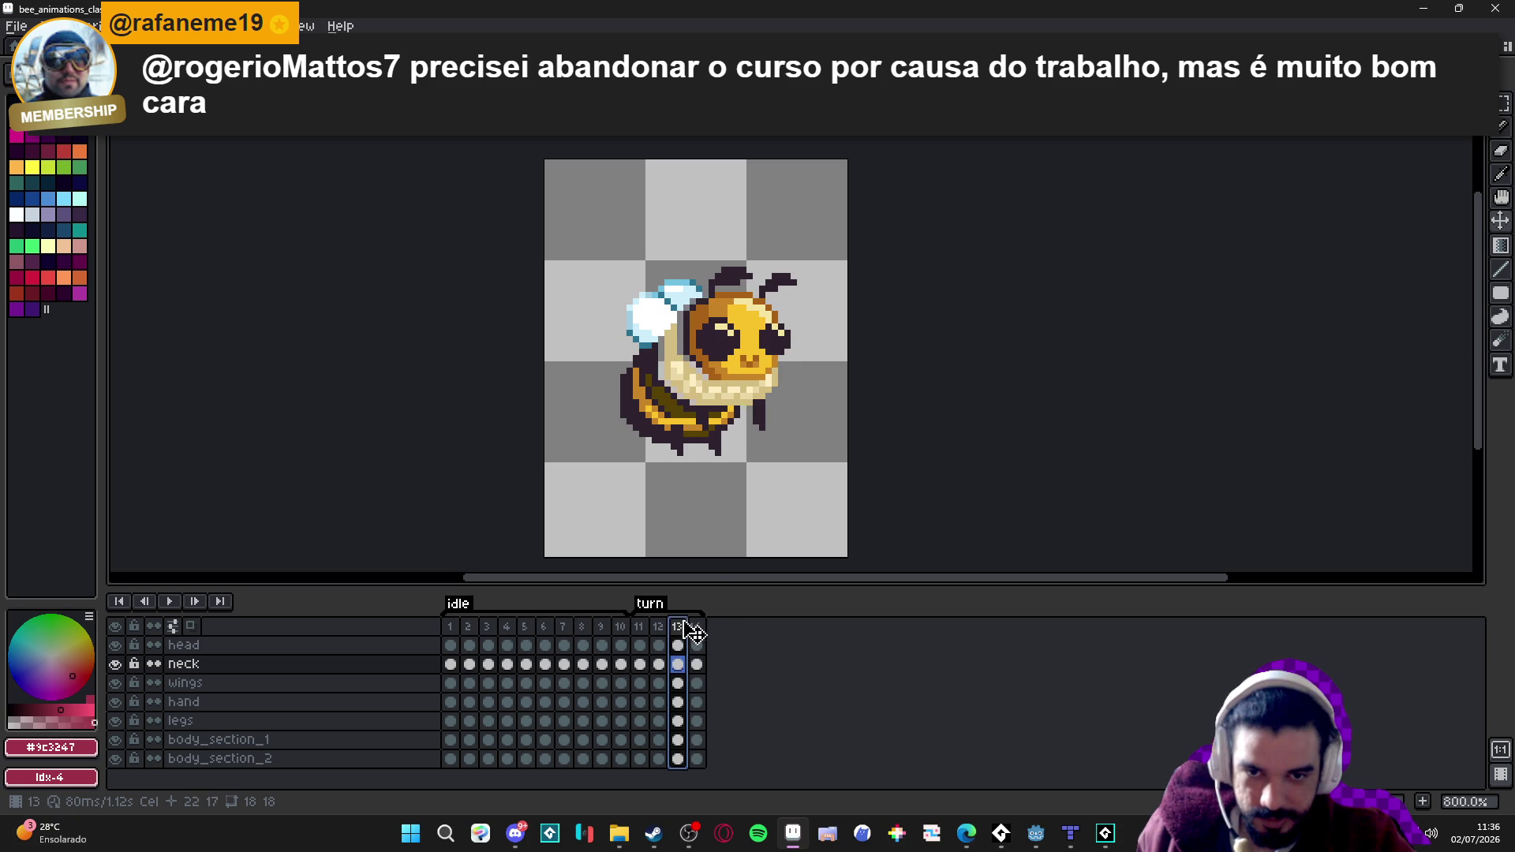
# Review the hand and legs on frames 13 and 14, then select turn frames 11–14.
pyautogui.keyDown('ctrl'); pyautogui.click(720, 432); pyautogui.keyUp('ctrl')
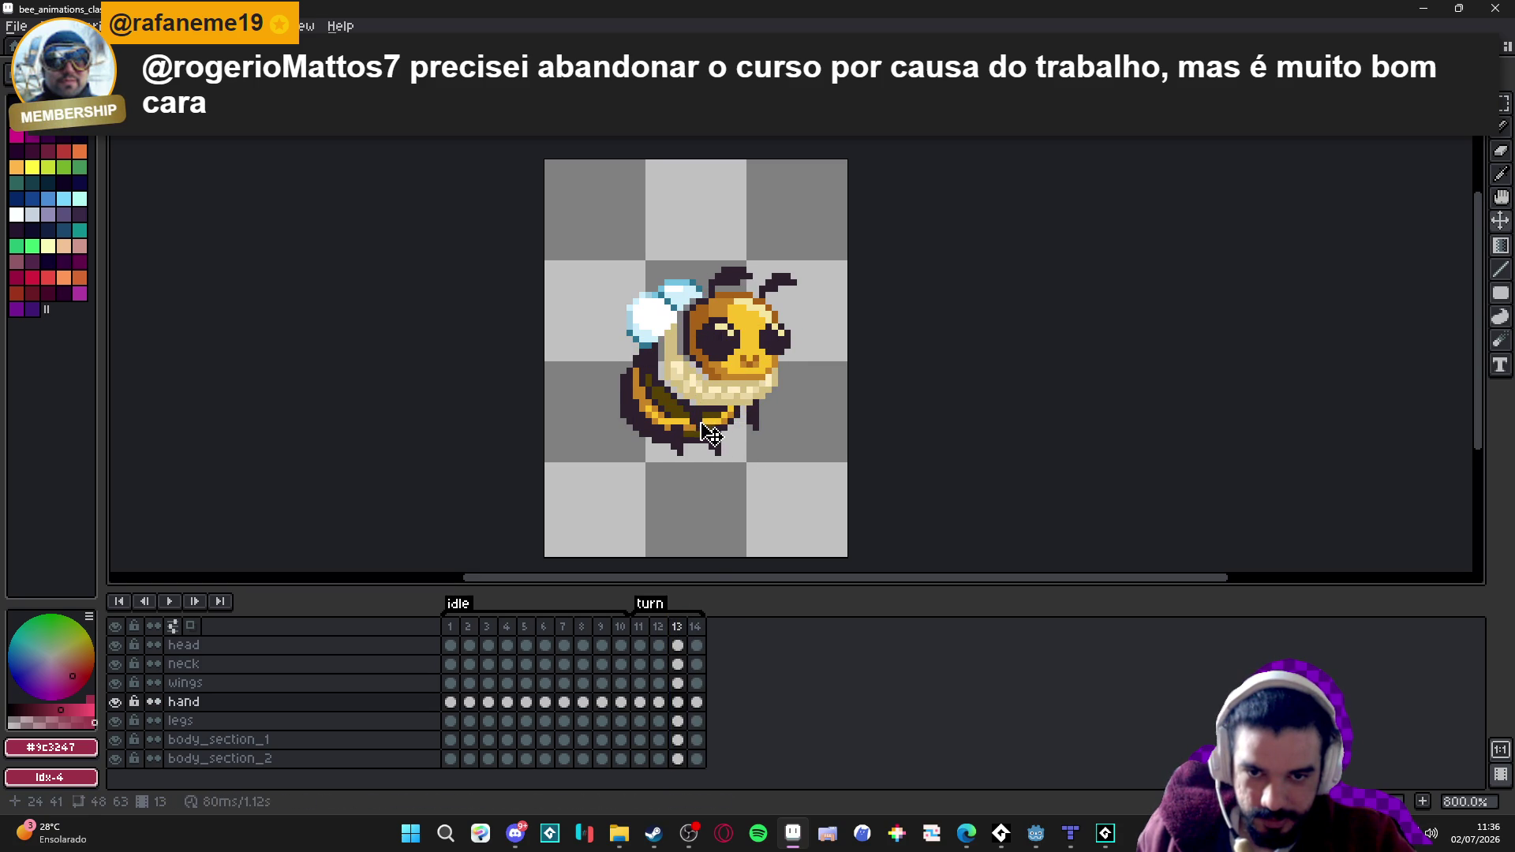
pyautogui.keyDown('ctrl'); pyautogui.click(685, 456); pyautogui.keyUp('ctrl')
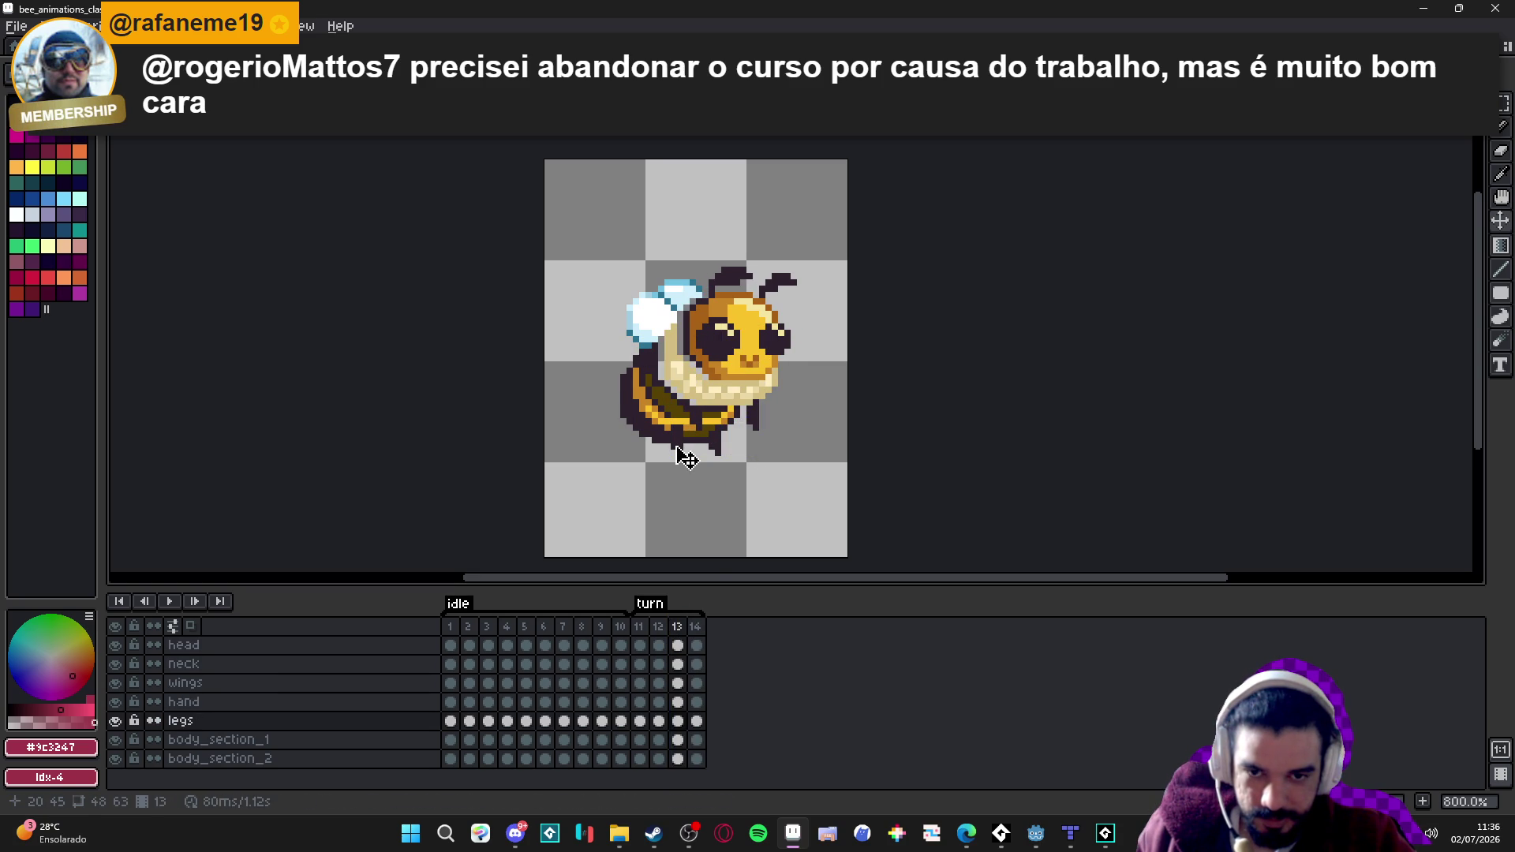
pyautogui.click(698, 628)
pyautogui.click(680, 631)
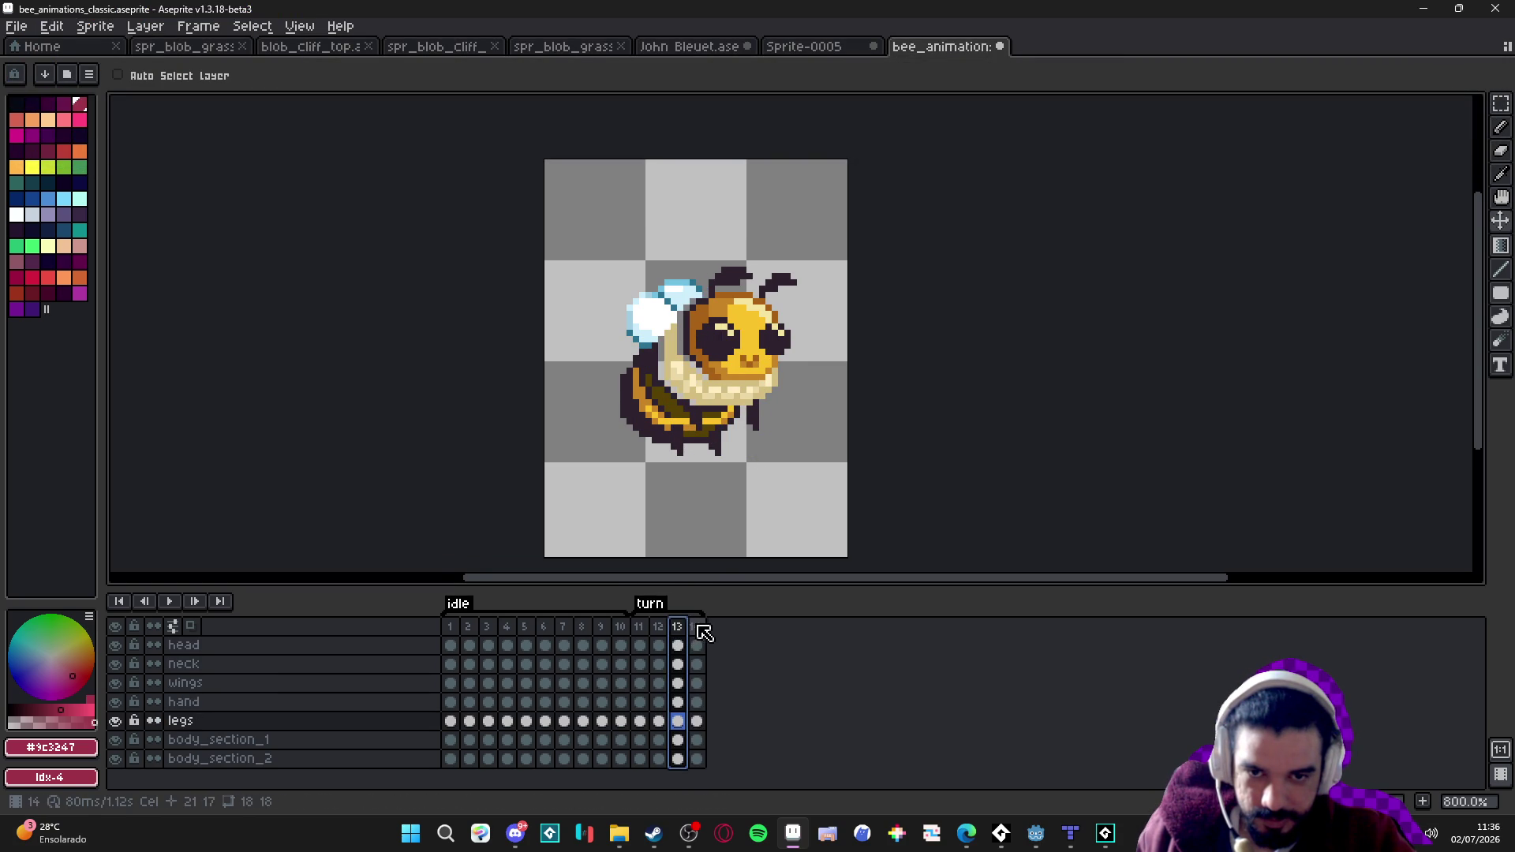
pyautogui.click(698, 627)
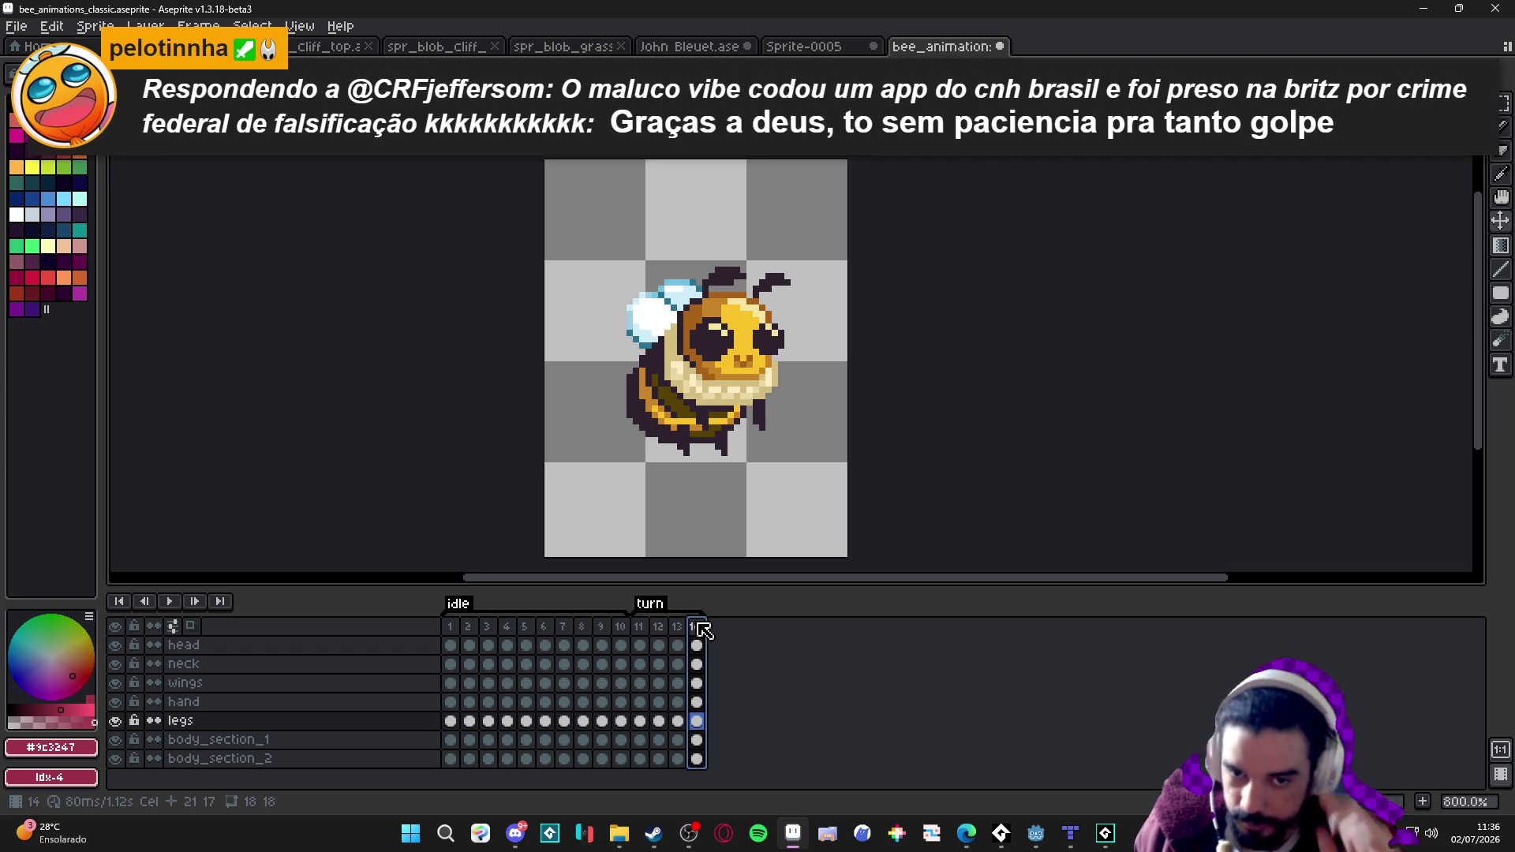
pyautogui.click(677, 627)
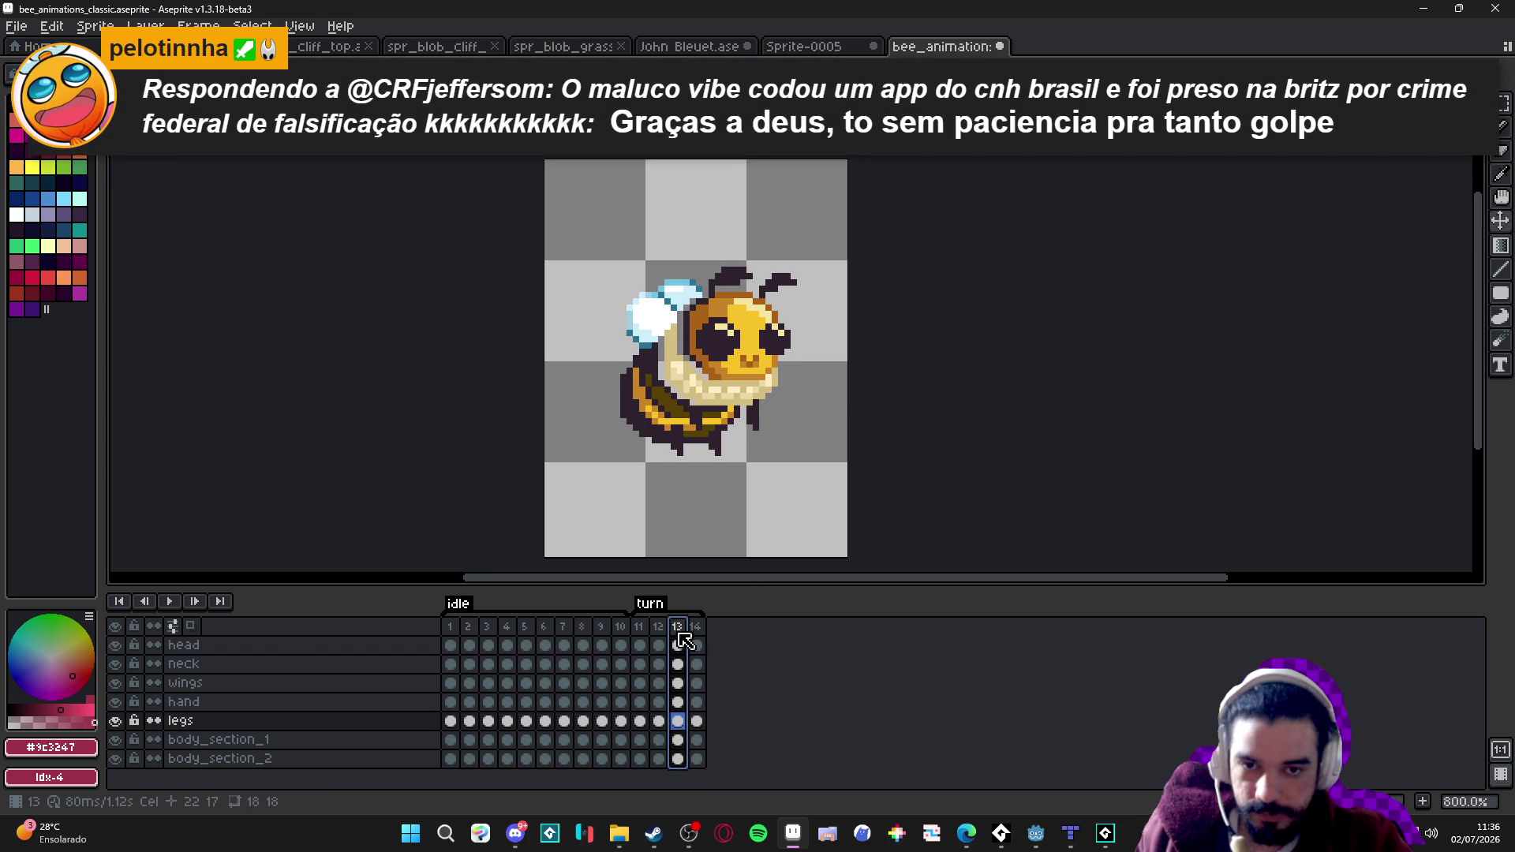
pyautogui.click(697, 629)
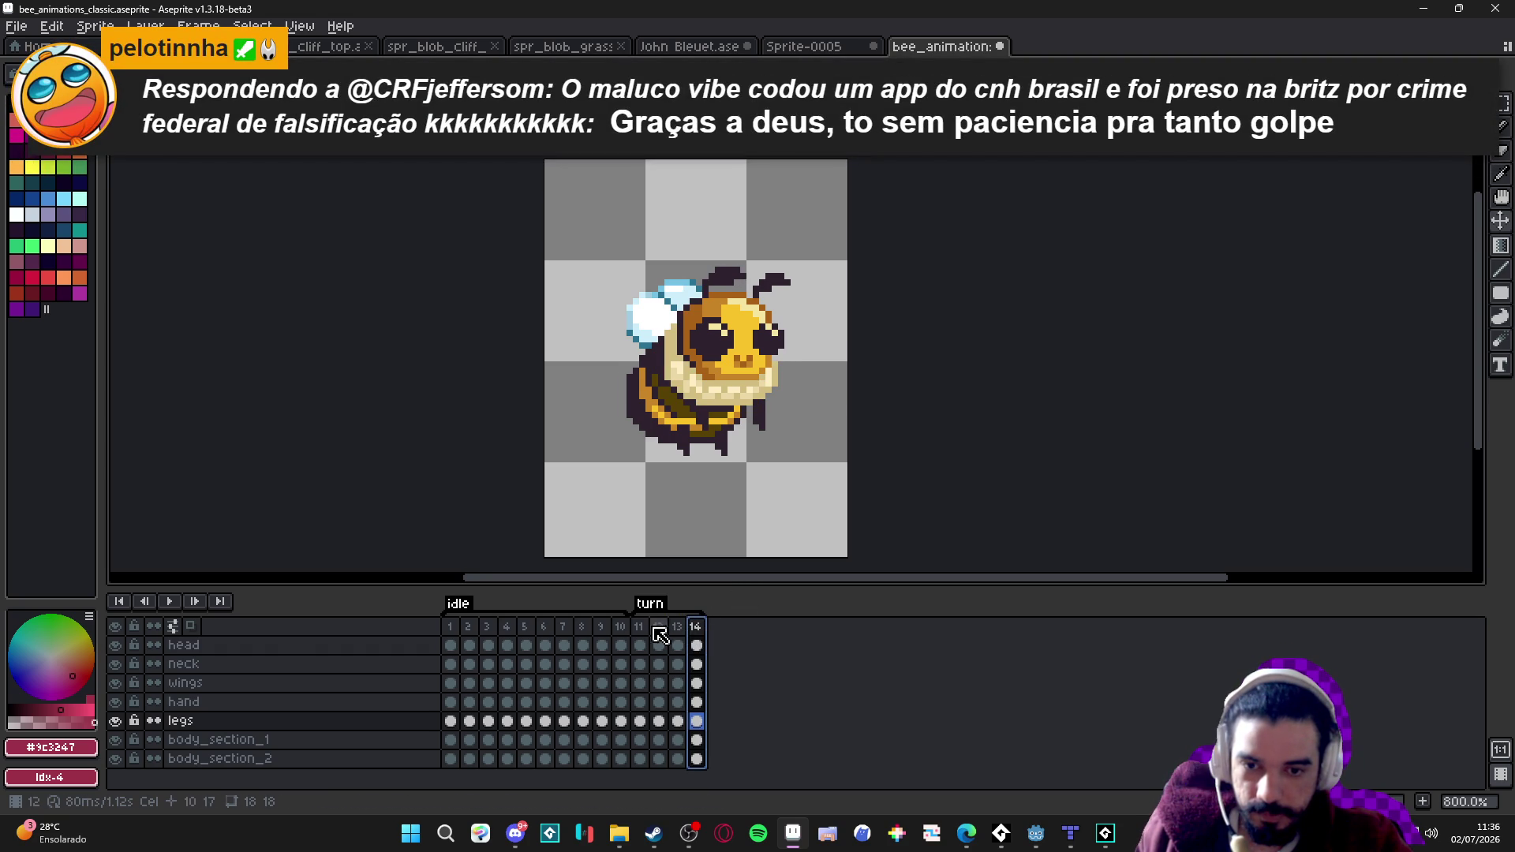
pyautogui.moveTo(639, 627); pyautogui.dragTo(697, 635)
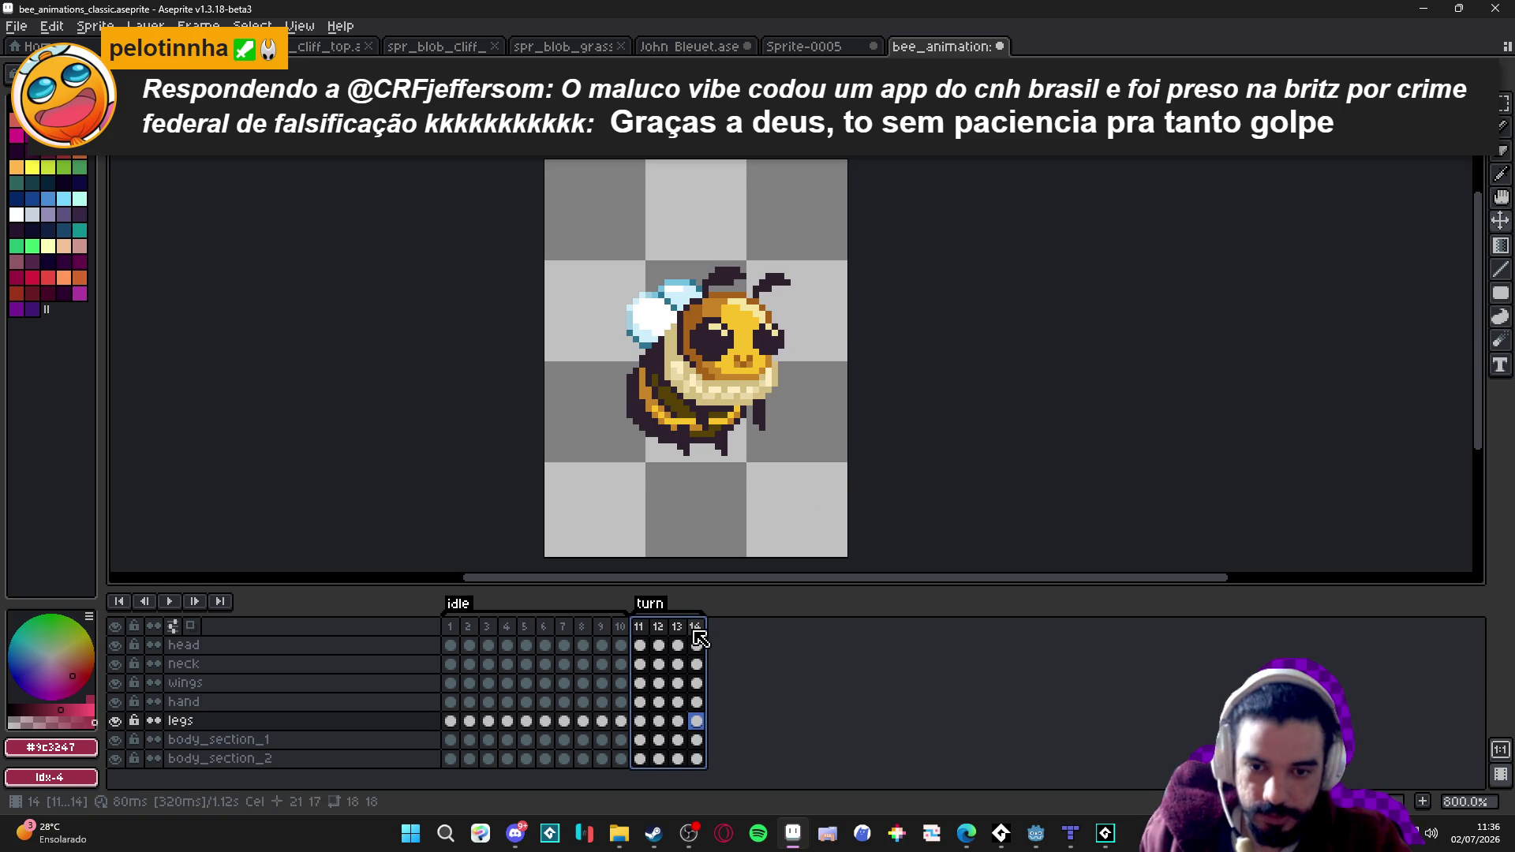
# Open frame 14's properties, then step through and preview the turn animation.
pyautogui.doubleClick(696, 629)
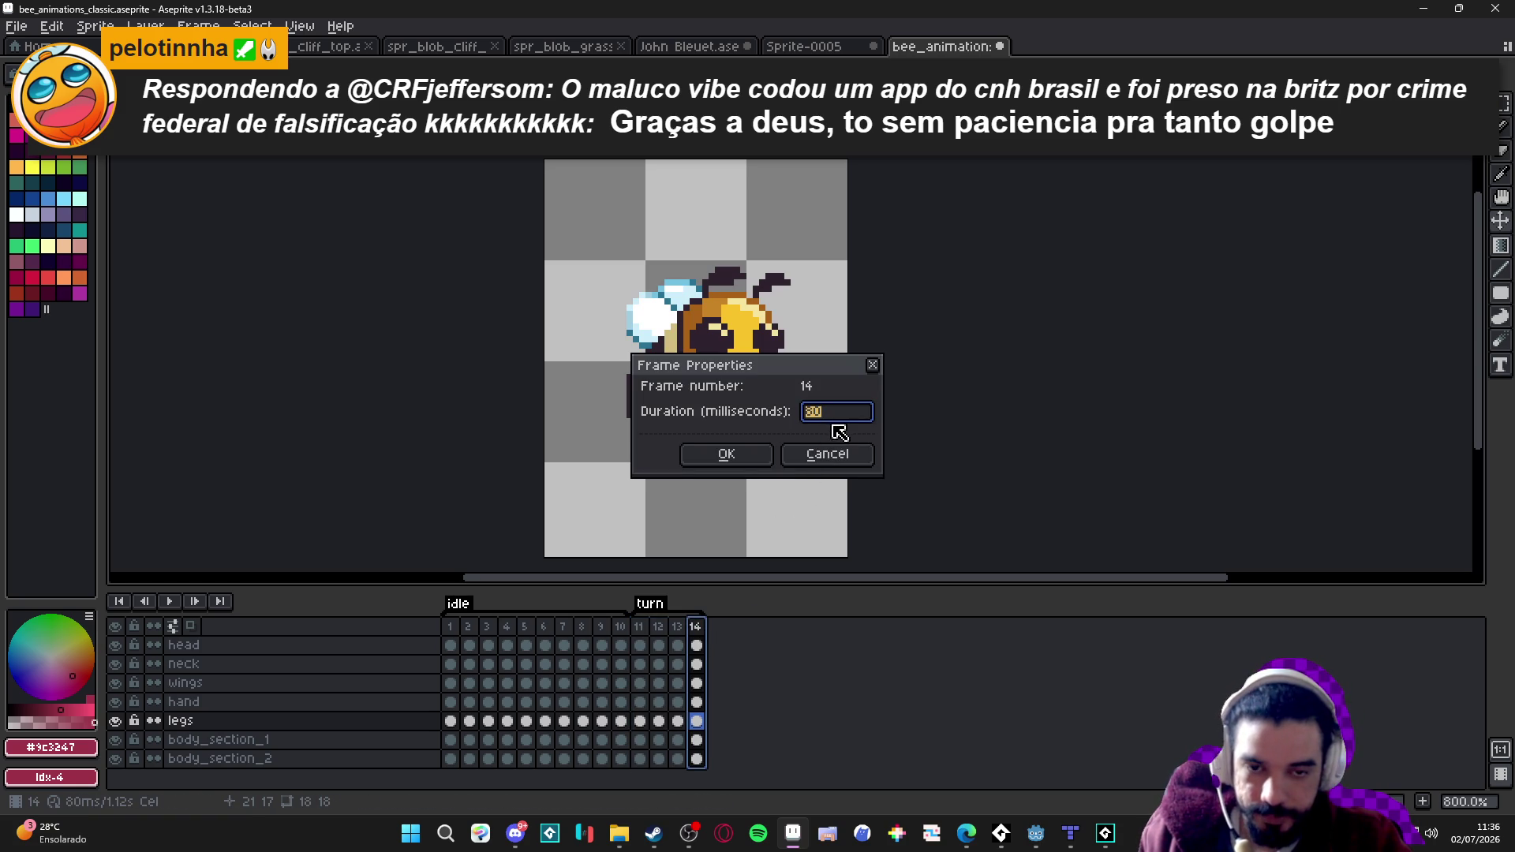
pyautogui.click(868, 455)
pyautogui.click(640, 631)
pyautogui.press('Right')
pyautogui.press('Right')
pyautogui.press('Right')
pyautogui.press('Right')
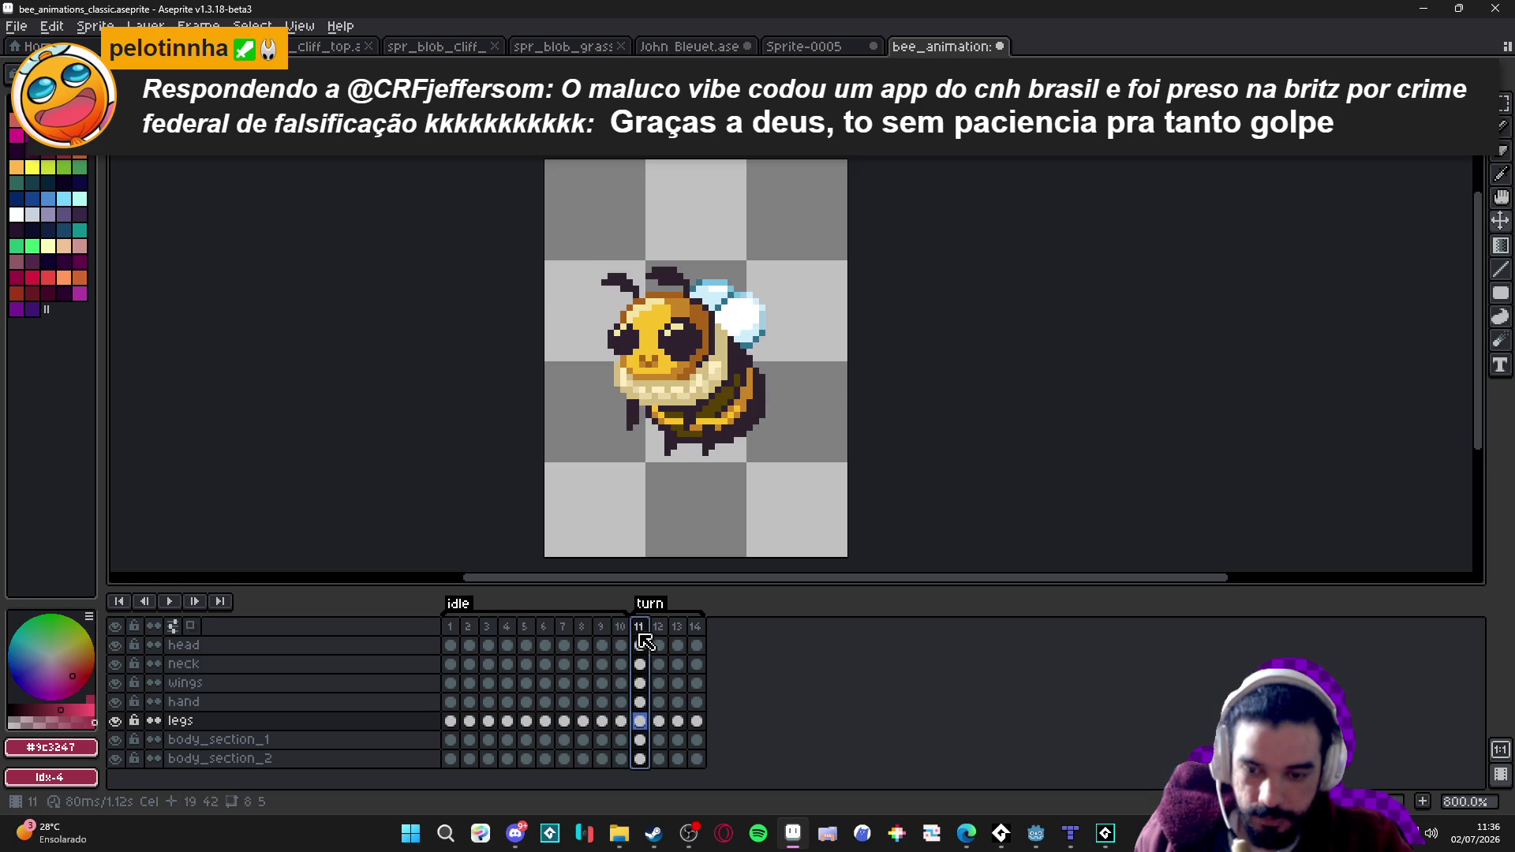
pyautogui.press('F7')
pyautogui.scroll(1, 1271, 264)
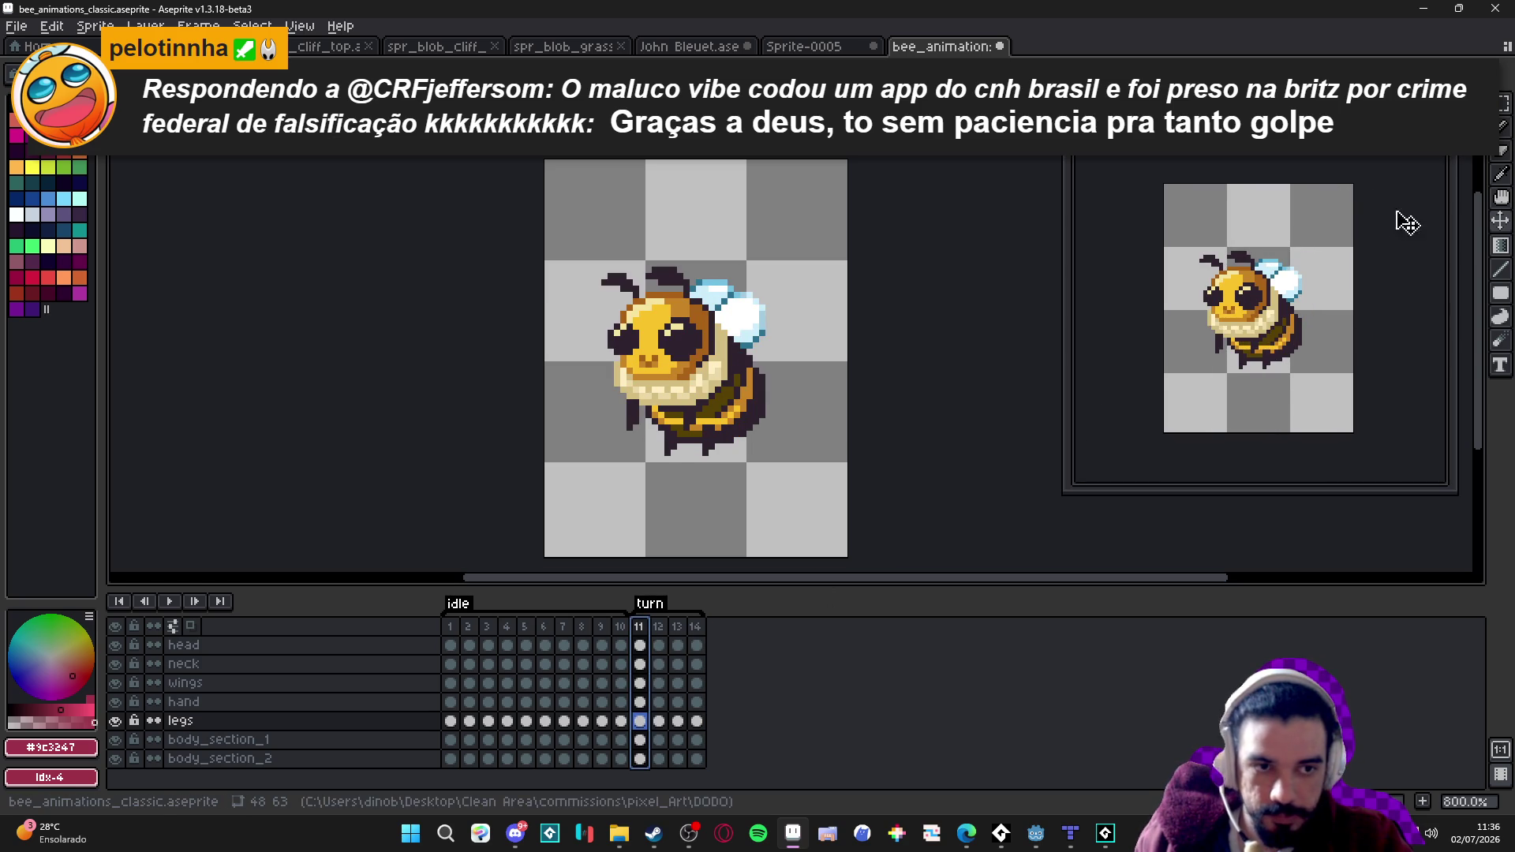
pyautogui.press('F7')
# Set frame 14's duration to 1000 ms and play the turn from frame 11.
pyautogui.doubleClick(695, 626)
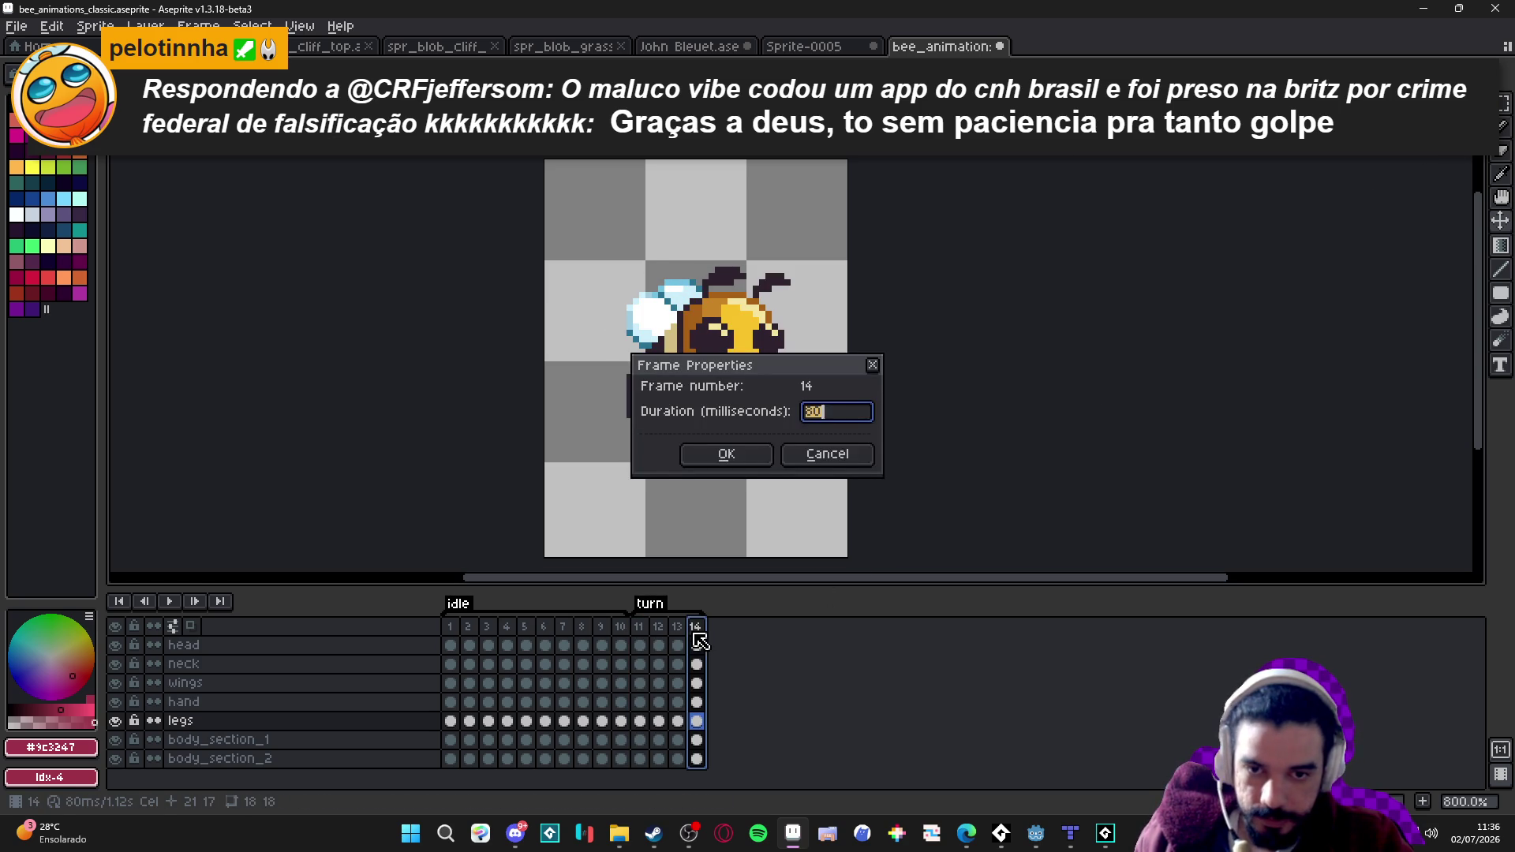
pyautogui.write('00')
pyautogui.press('Return')
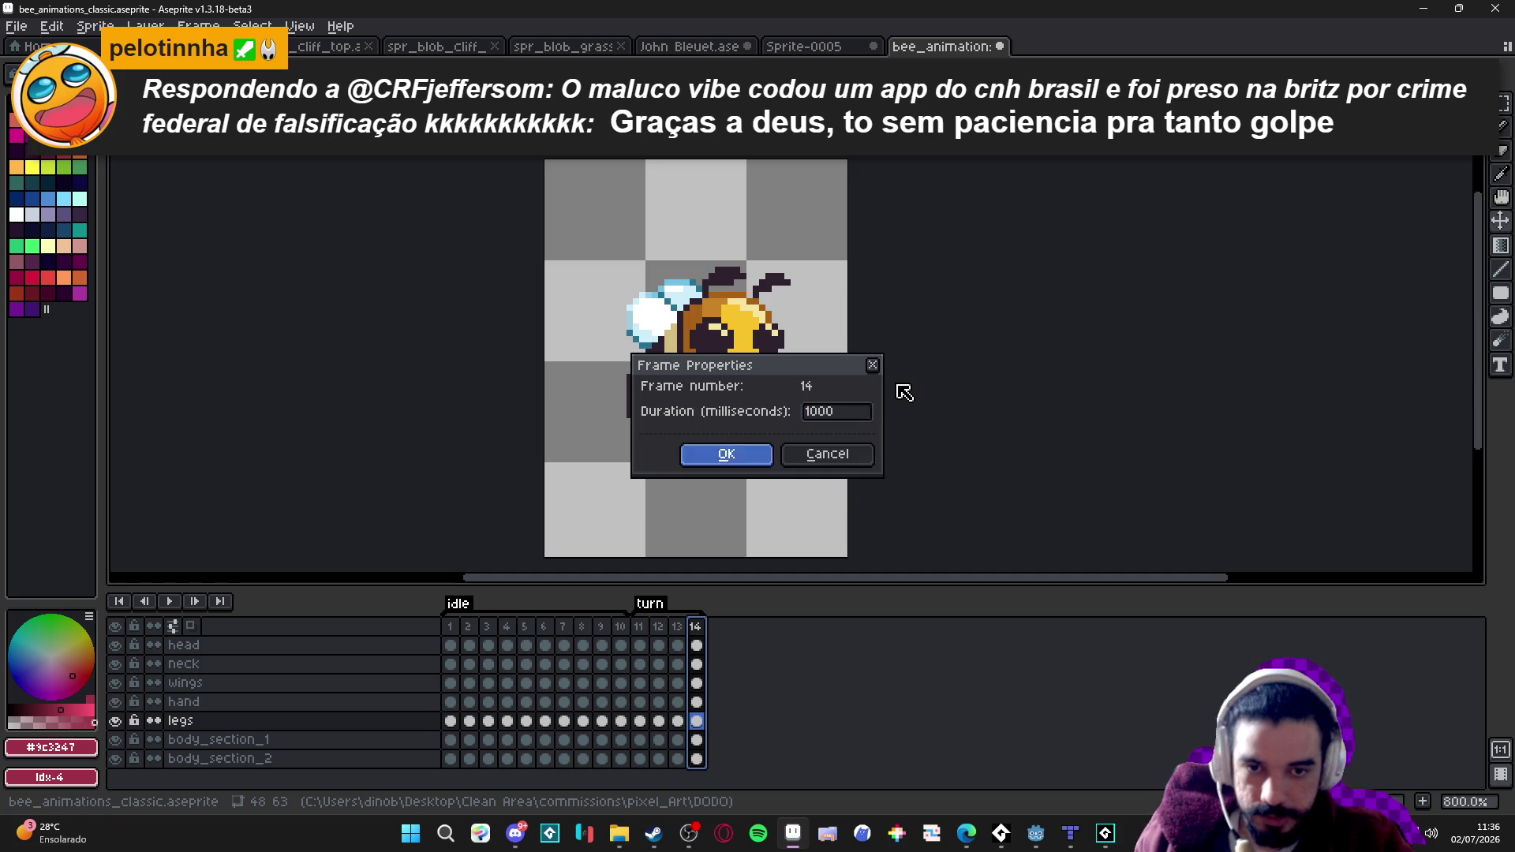
pyautogui.press('F7')
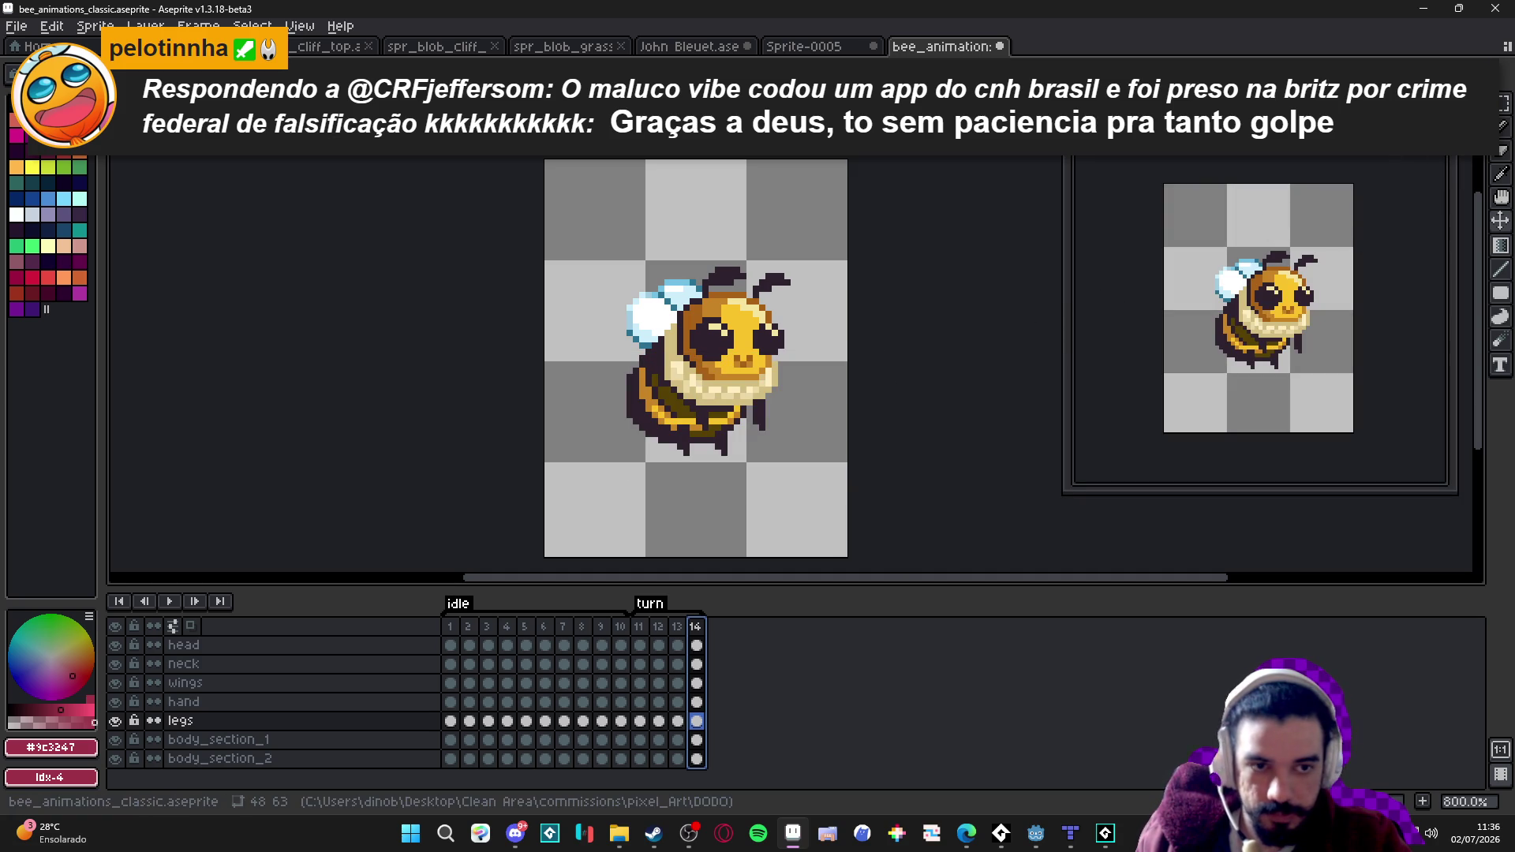
pyautogui.press('F7')
pyautogui.click(639, 626)
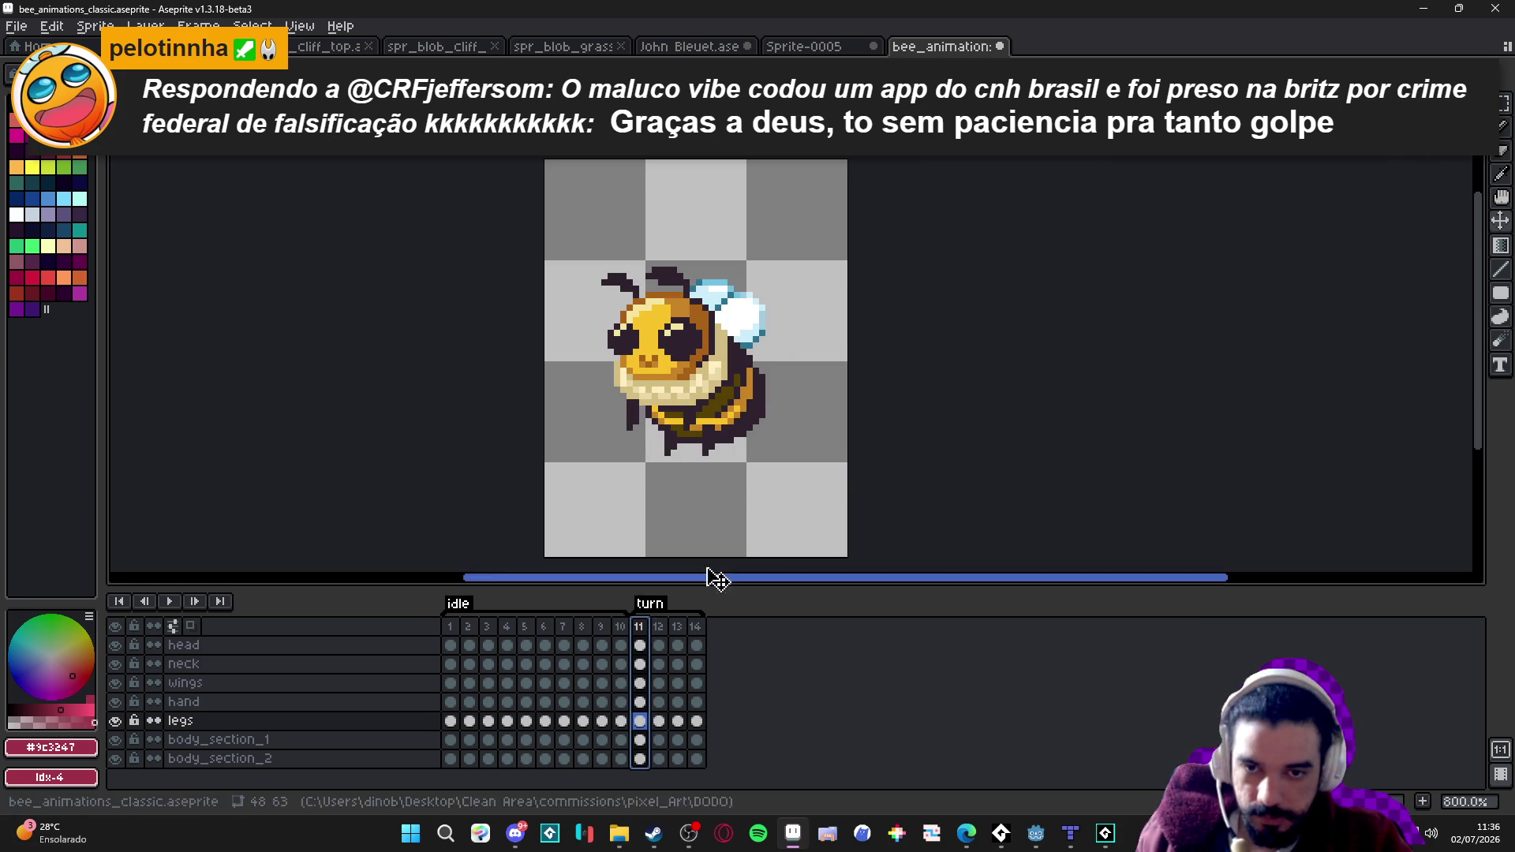
pyautogui.click(169, 603)
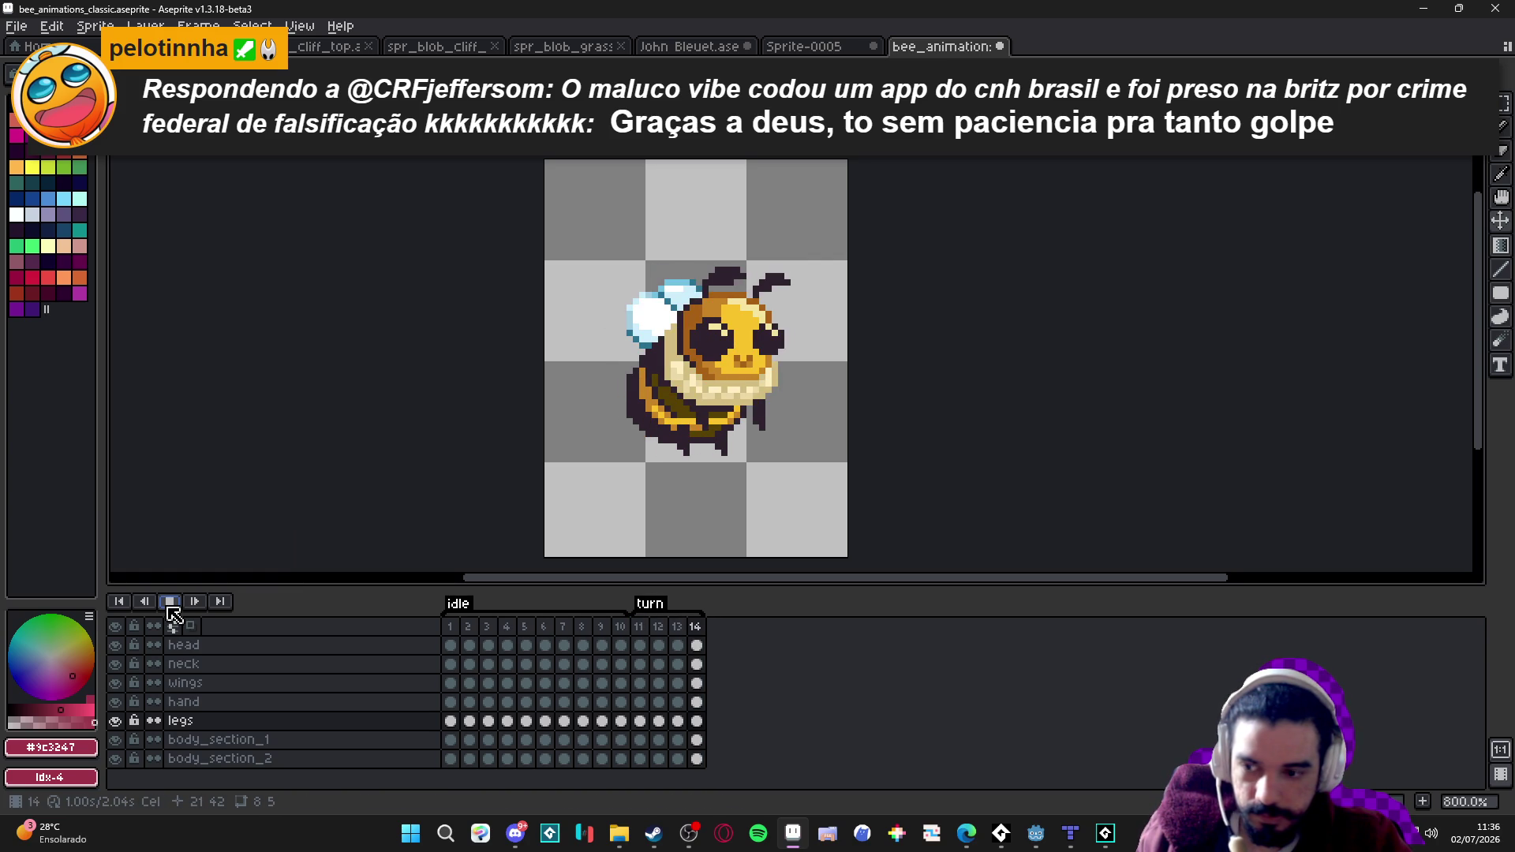
pyautogui.click(170, 601)
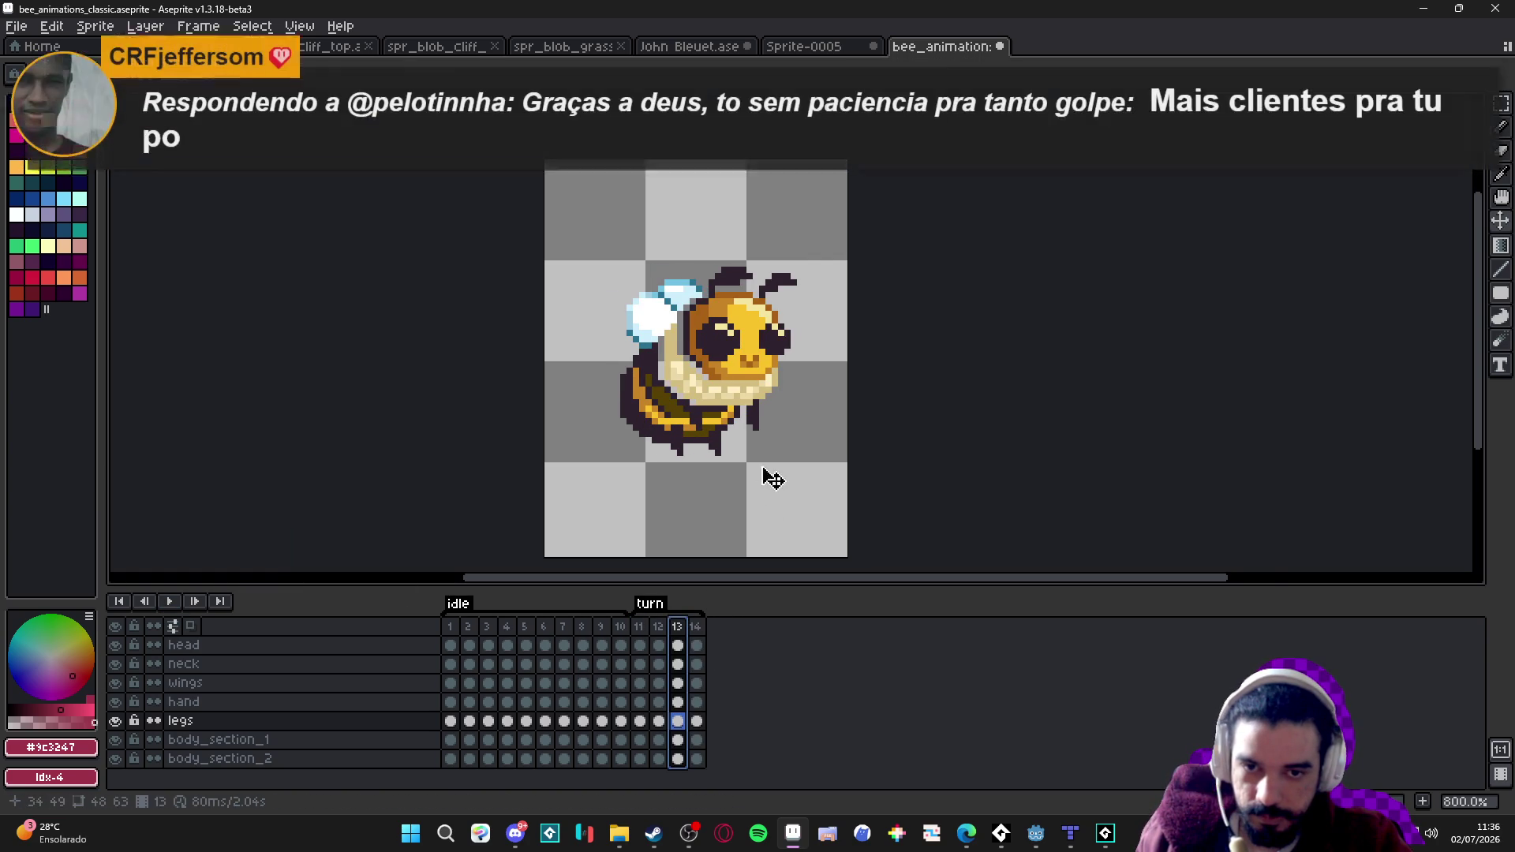
# Marquee-select the bee's hand pixels on frame 13.
pyautogui.scroll(2, 769, 466)
pyautogui.keyDown('ctrl'); pyautogui.click(764, 427); pyautogui.keyUp('ctrl')
pyautogui.moveTo(760, 443)
pyautogui.mouseDown()
pyautogui.moveTo(763, 406)
pyautogui.moveTo(738, 406)
pyautogui.moveTo(777, 375)
pyautogui.moveTo(704, 347)
pyautogui.moveTo(723, 345)
pyautogui.moveTo(744, 412)
pyautogui.moveTo(785, 439)
pyautogui.mouseUp()
pyautogui.scroll(3, 739, 406)
# Rotate the bee's hand pixels on frame 13 and commit the rotation.
pyautogui.scroll(-3, 785, 438)
pyautogui.press('Return')
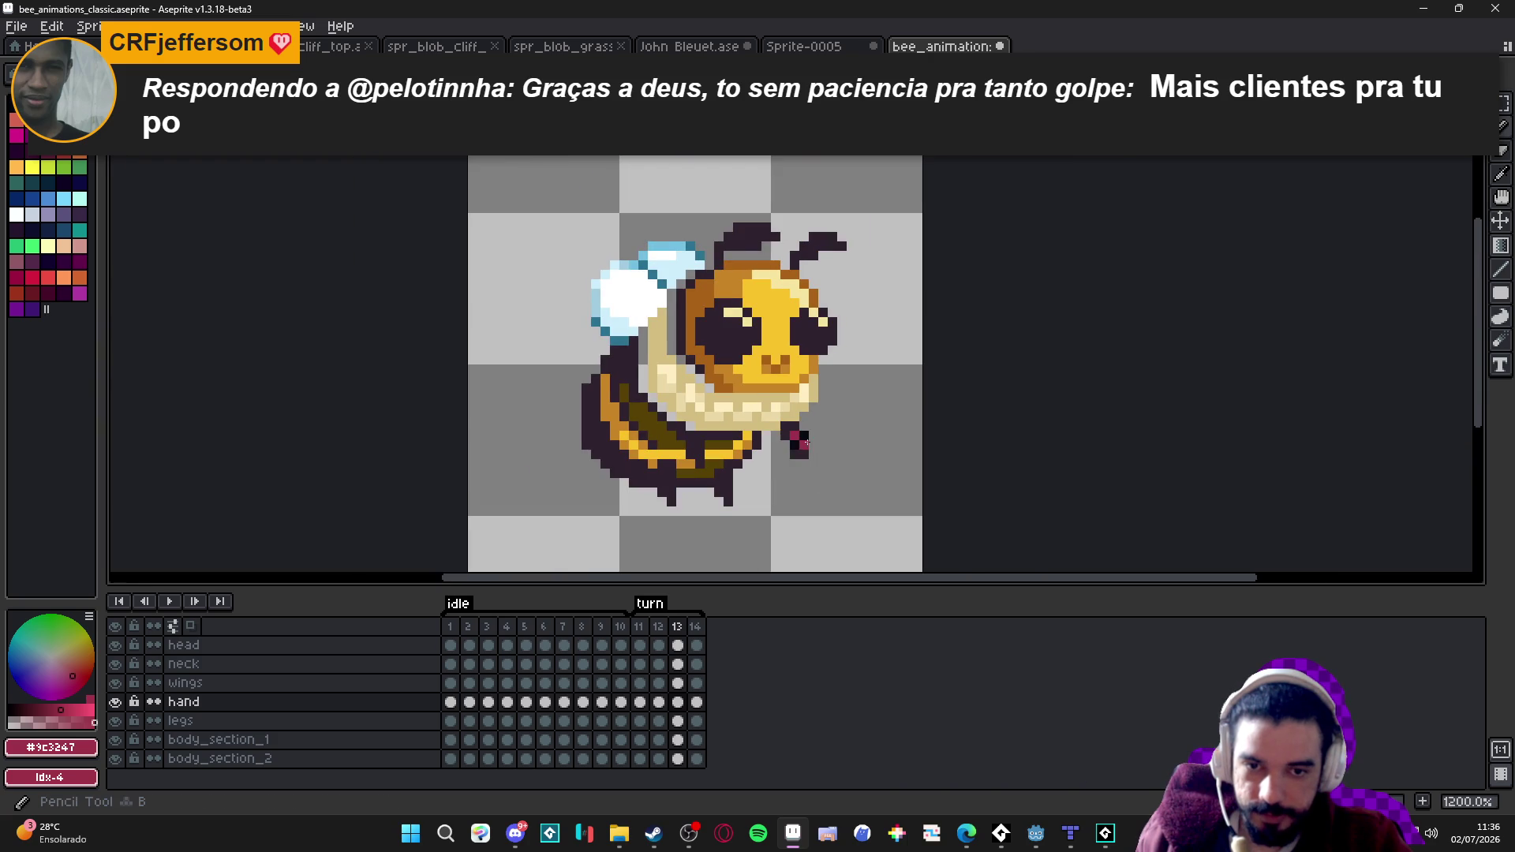
pyautogui.keyDown('alt'); pyautogui.click(799, 431); pyautogui.keyUp('alt')
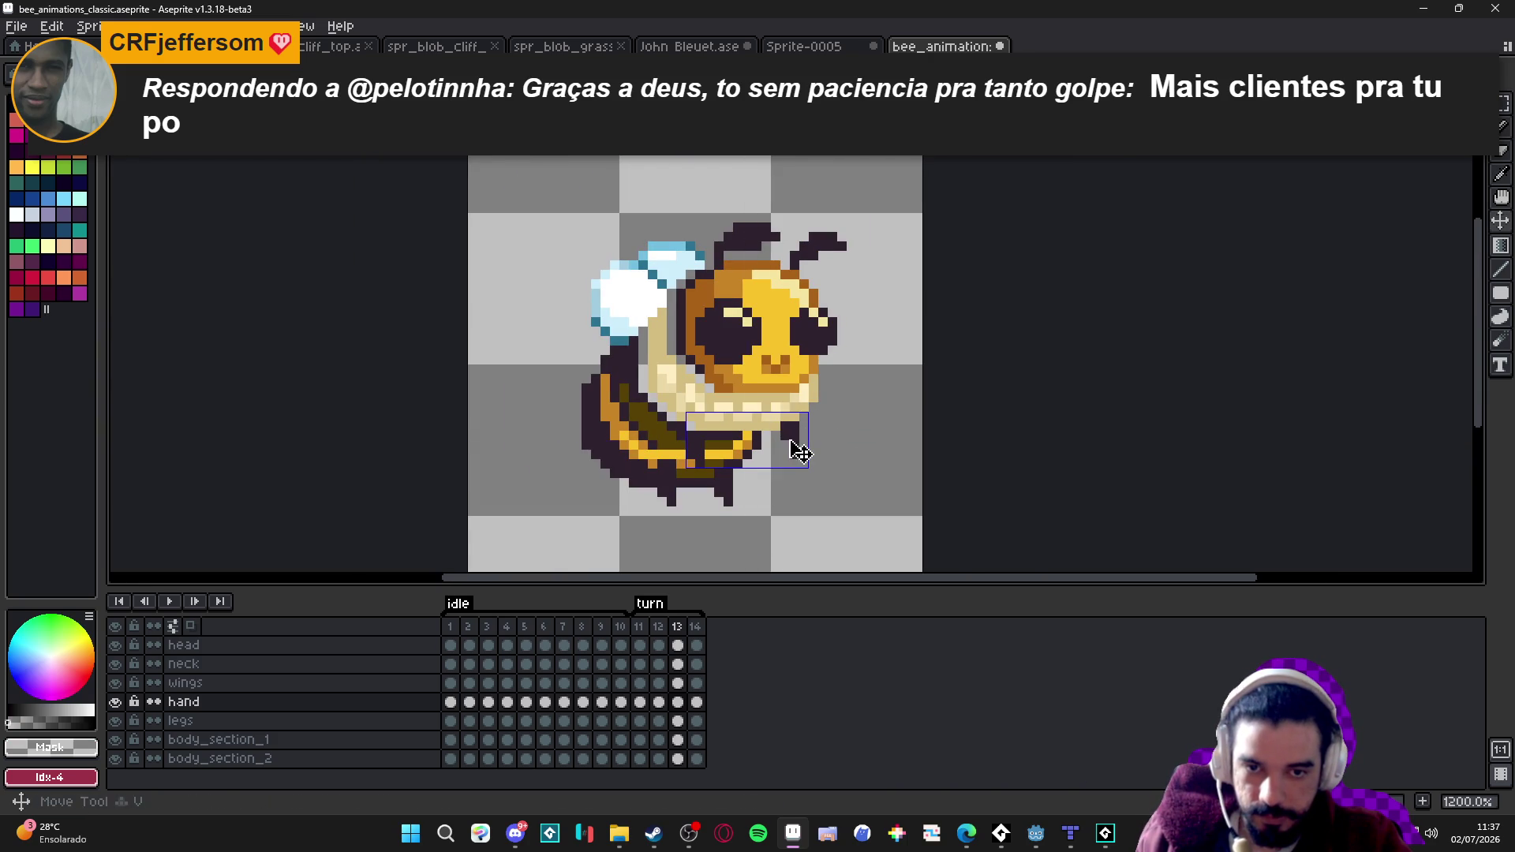
pyautogui.keyDown('alt'); pyautogui.click(806, 430); pyautogui.keyUp('alt')
pyautogui.press('v')
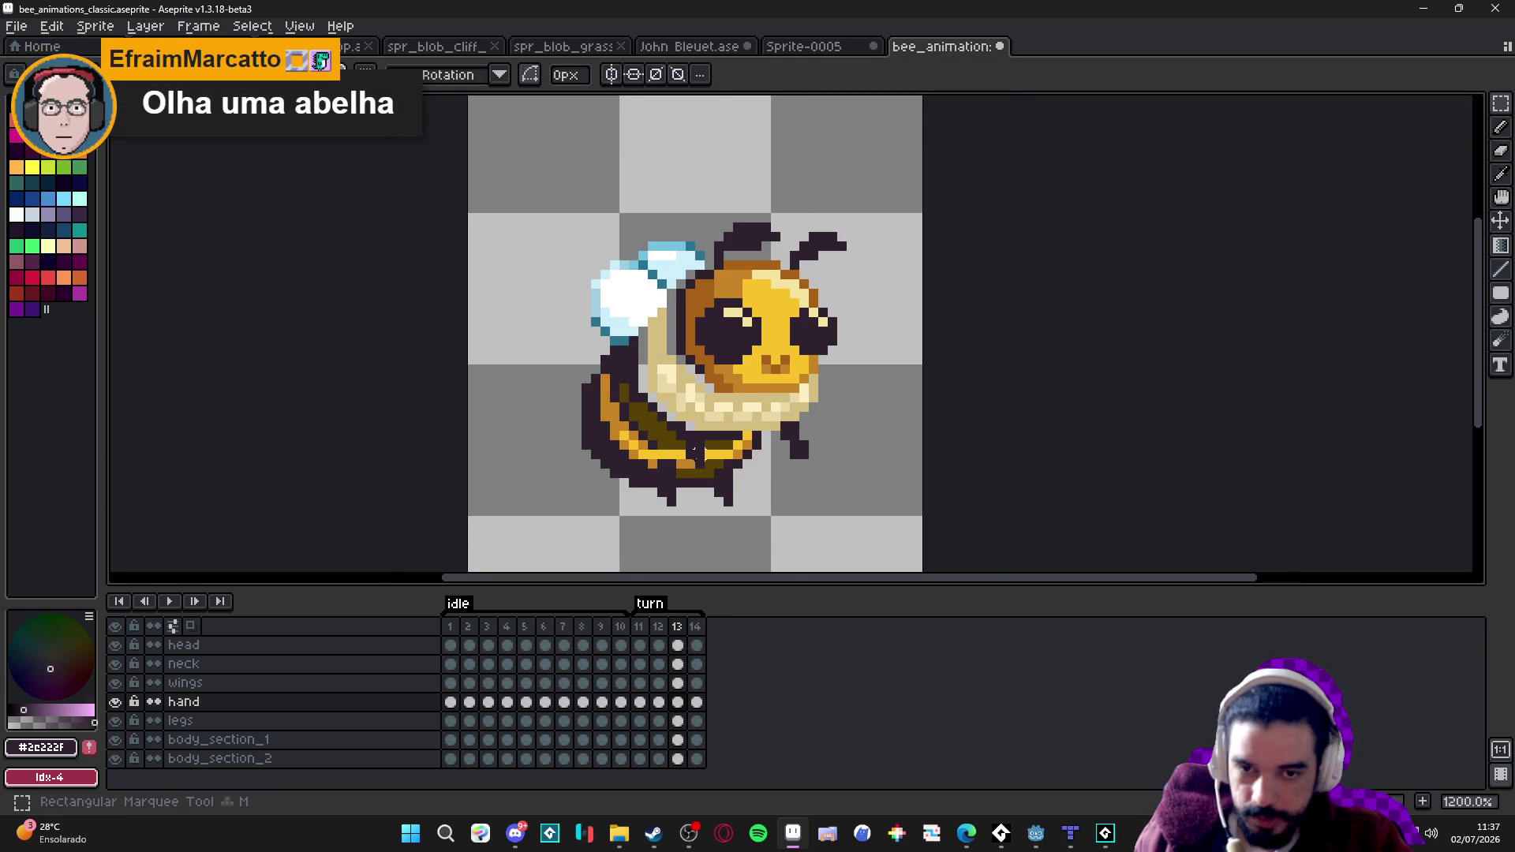
pyautogui.scroll(1, 710, 464)
pyautogui.moveTo(680, 474)
pyautogui.mouseDown()
pyautogui.moveTo(713, 416)
pyautogui.moveTo(765, 442)
pyautogui.mouseUp()
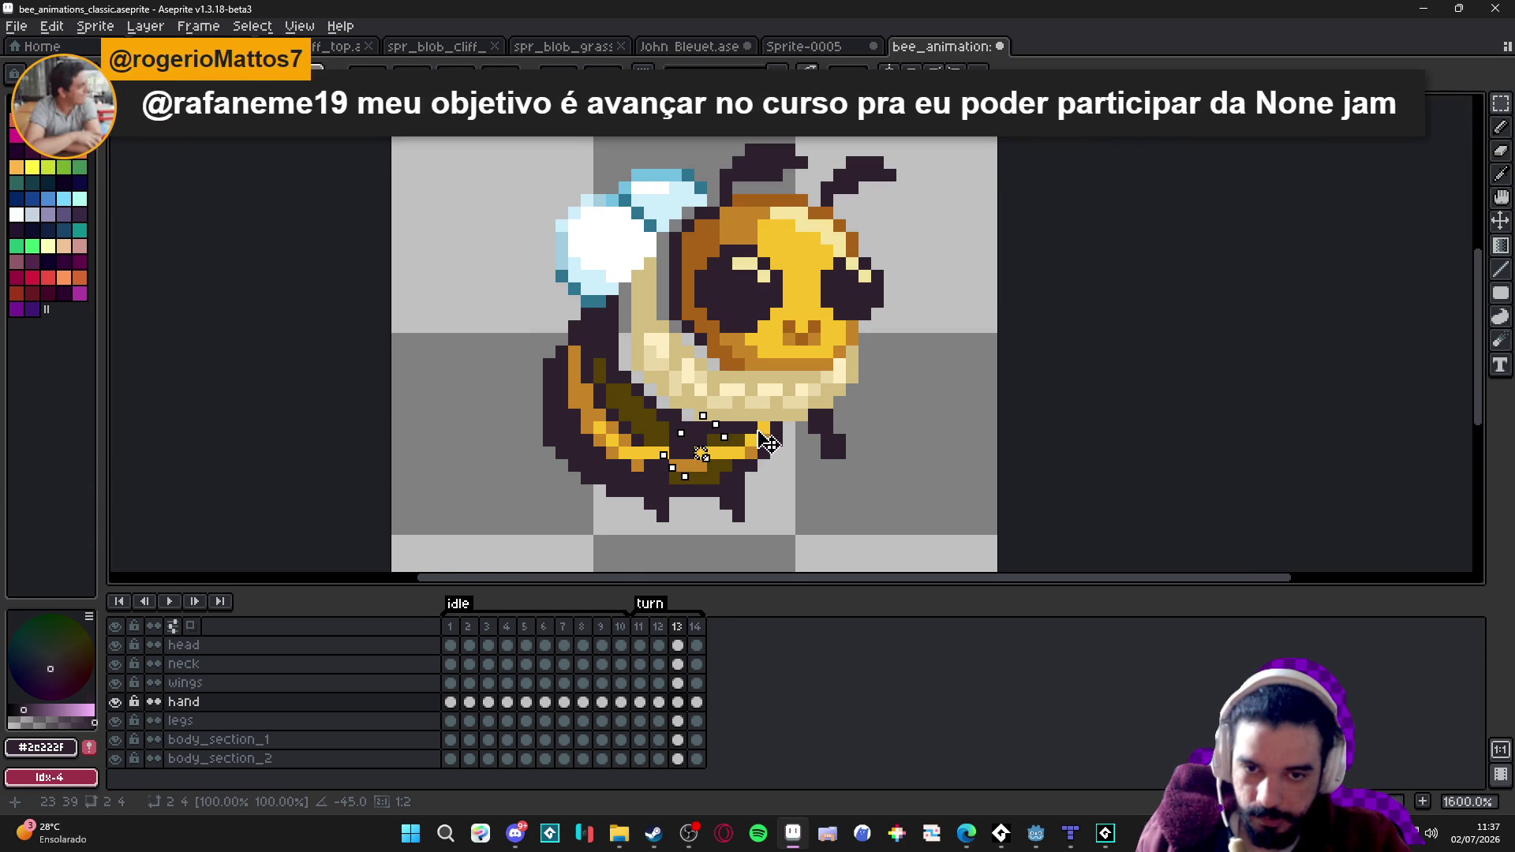
pyautogui.press('Return')
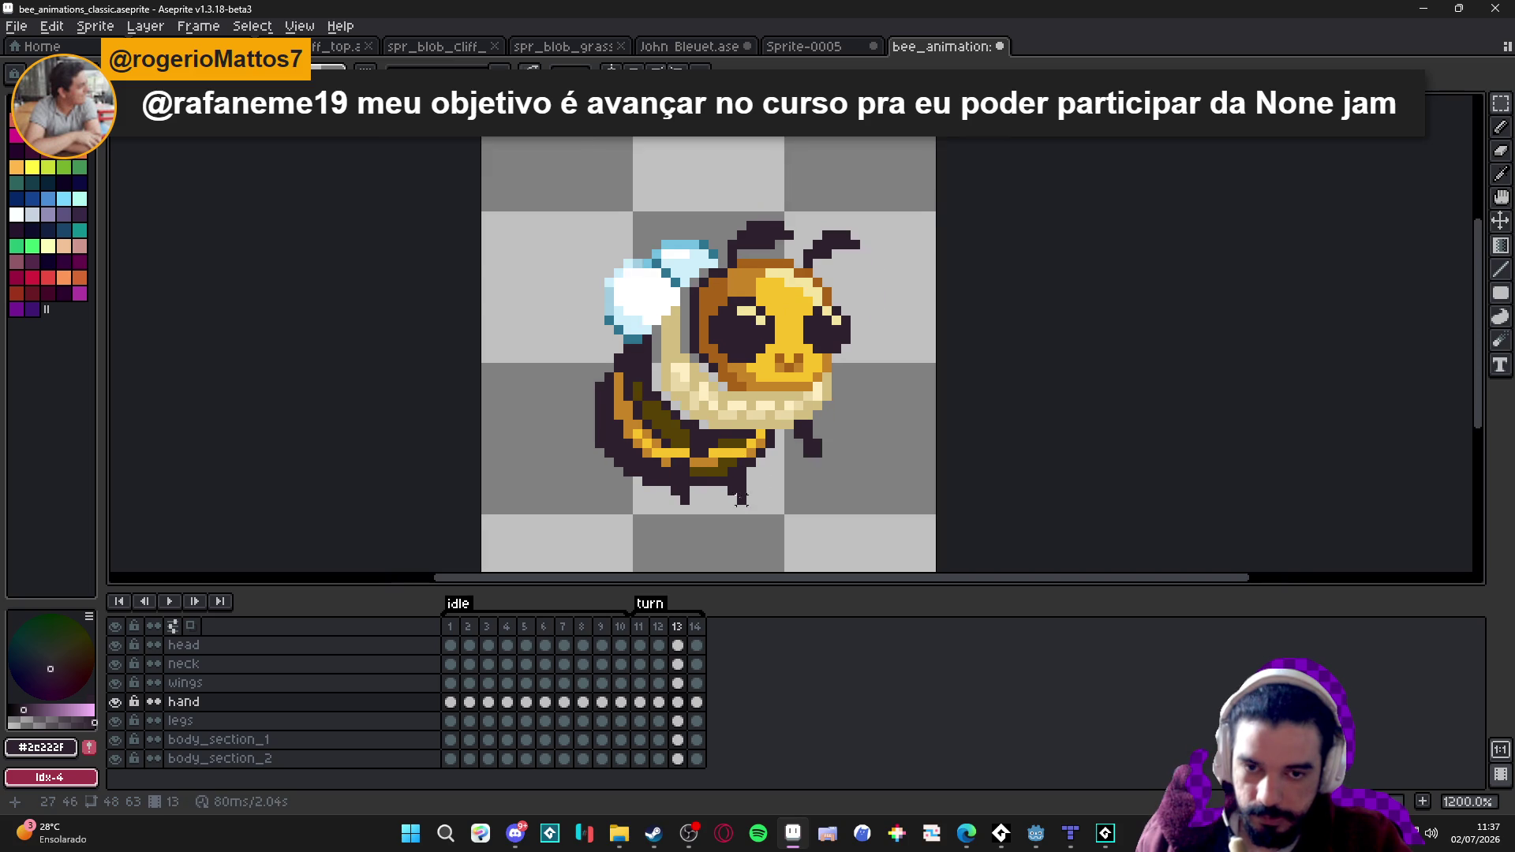
# On the legs layer, select the bee's left leg and rotate it down and outward.
pyautogui.keyDown('ctrl'); pyautogui.click(746, 492); pyautogui.keyUp('ctrl')
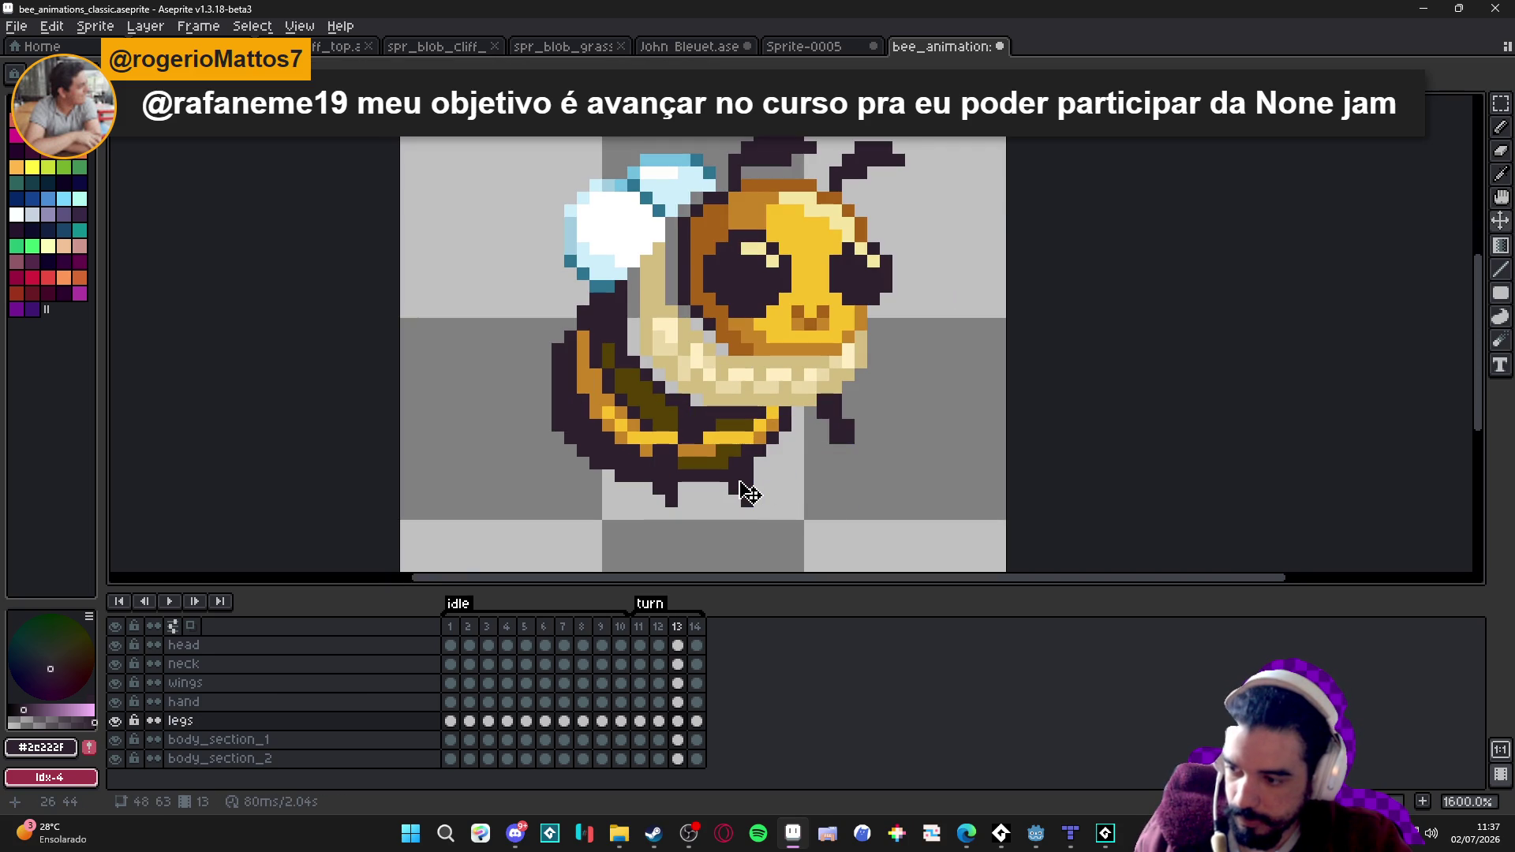
pyautogui.press('m')
pyautogui.scroll(2, 746, 493)
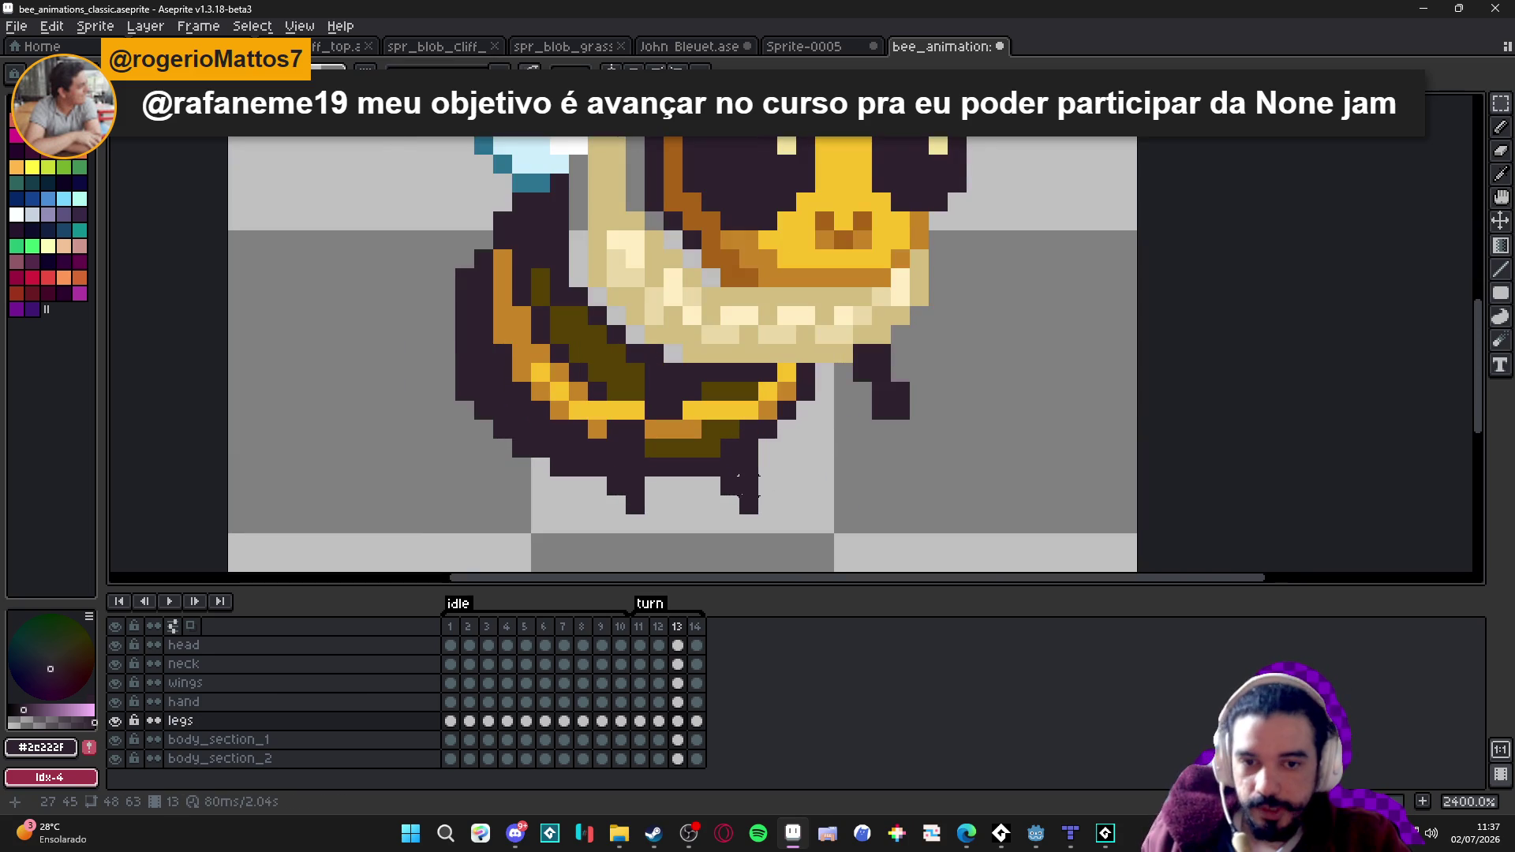
pyautogui.moveTo(750, 509)
pyautogui.mouseDown()
pyautogui.moveTo(721, 413)
pyautogui.moveTo(737, 457)
pyautogui.moveTo(764, 451)
pyautogui.moveTo(755, 474)
pyautogui.mouseUp()
pyautogui.press('Escape')
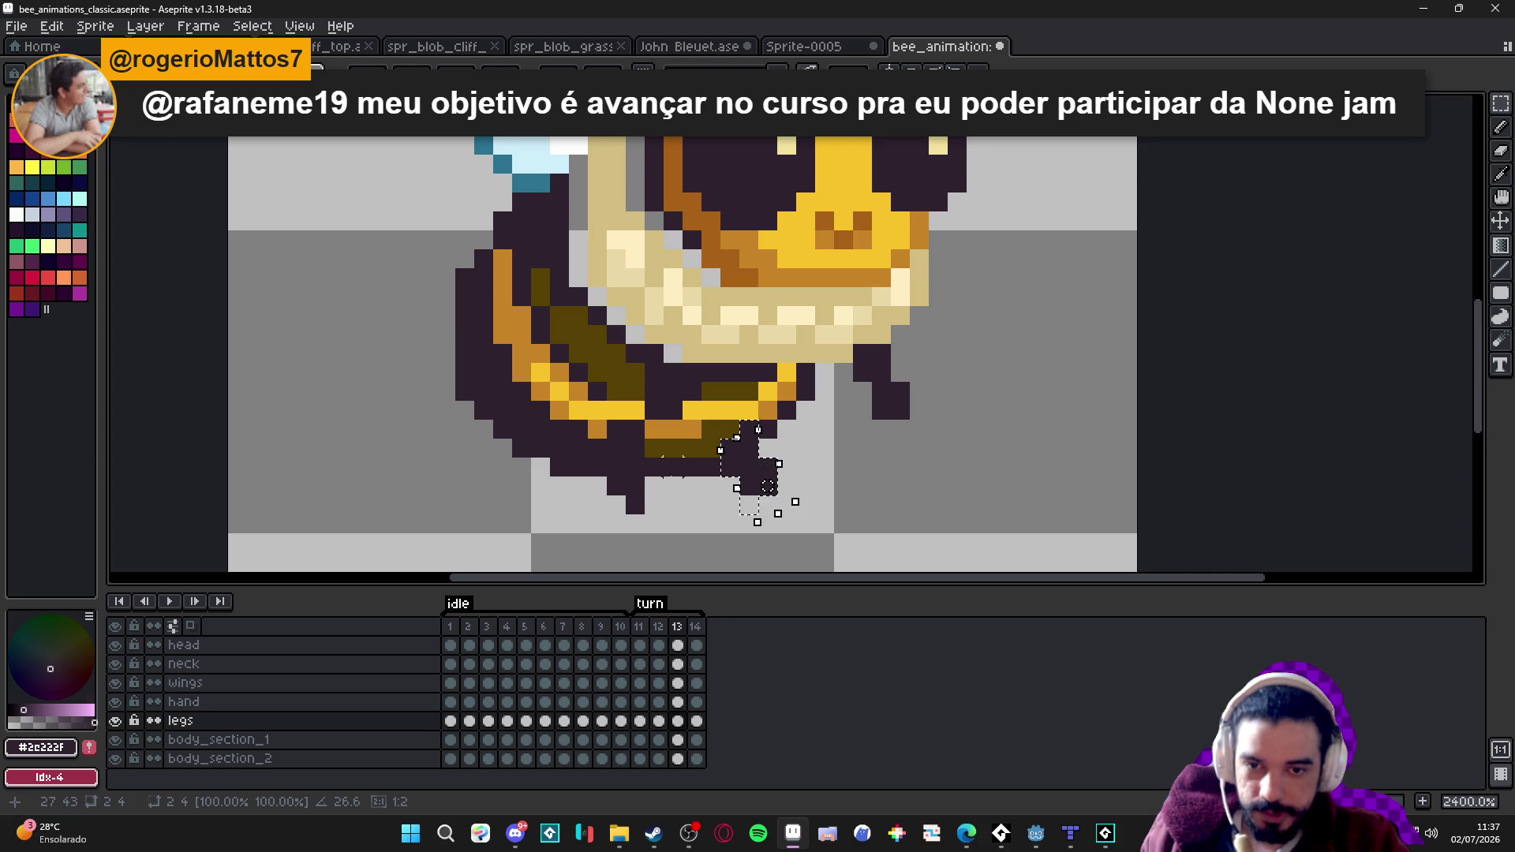
pyautogui.moveTo(647, 517)
pyautogui.mouseDown()
pyautogui.moveTo(604, 417)
pyautogui.moveTo(663, 413)
pyautogui.moveTo(686, 429)
pyautogui.moveTo(642, 429)
pyautogui.moveTo(624, 448)
pyautogui.mouseUp()
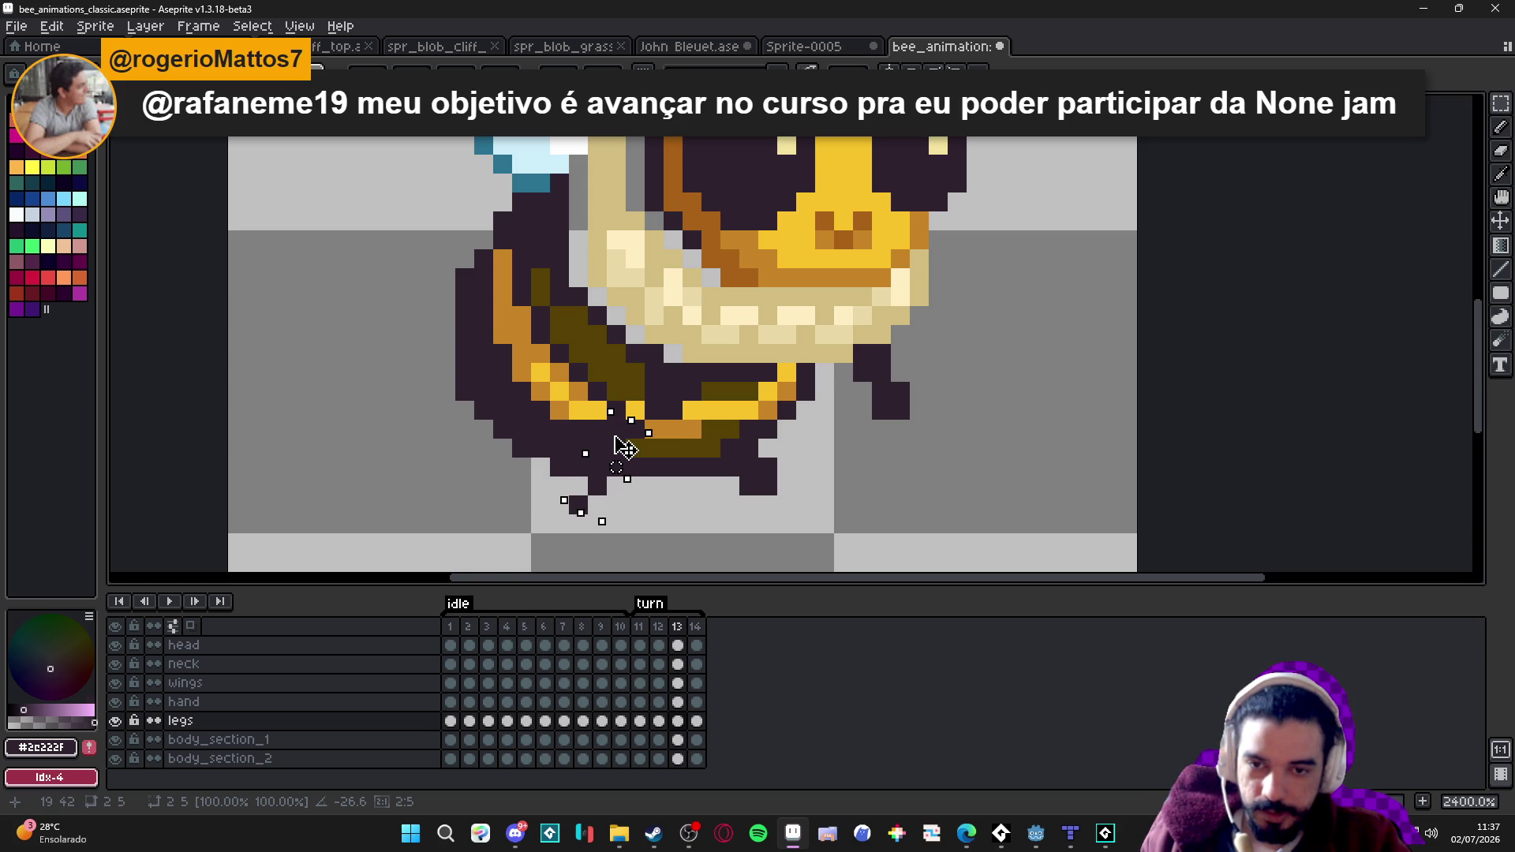
pyautogui.press('Return')
pyautogui.press('e')
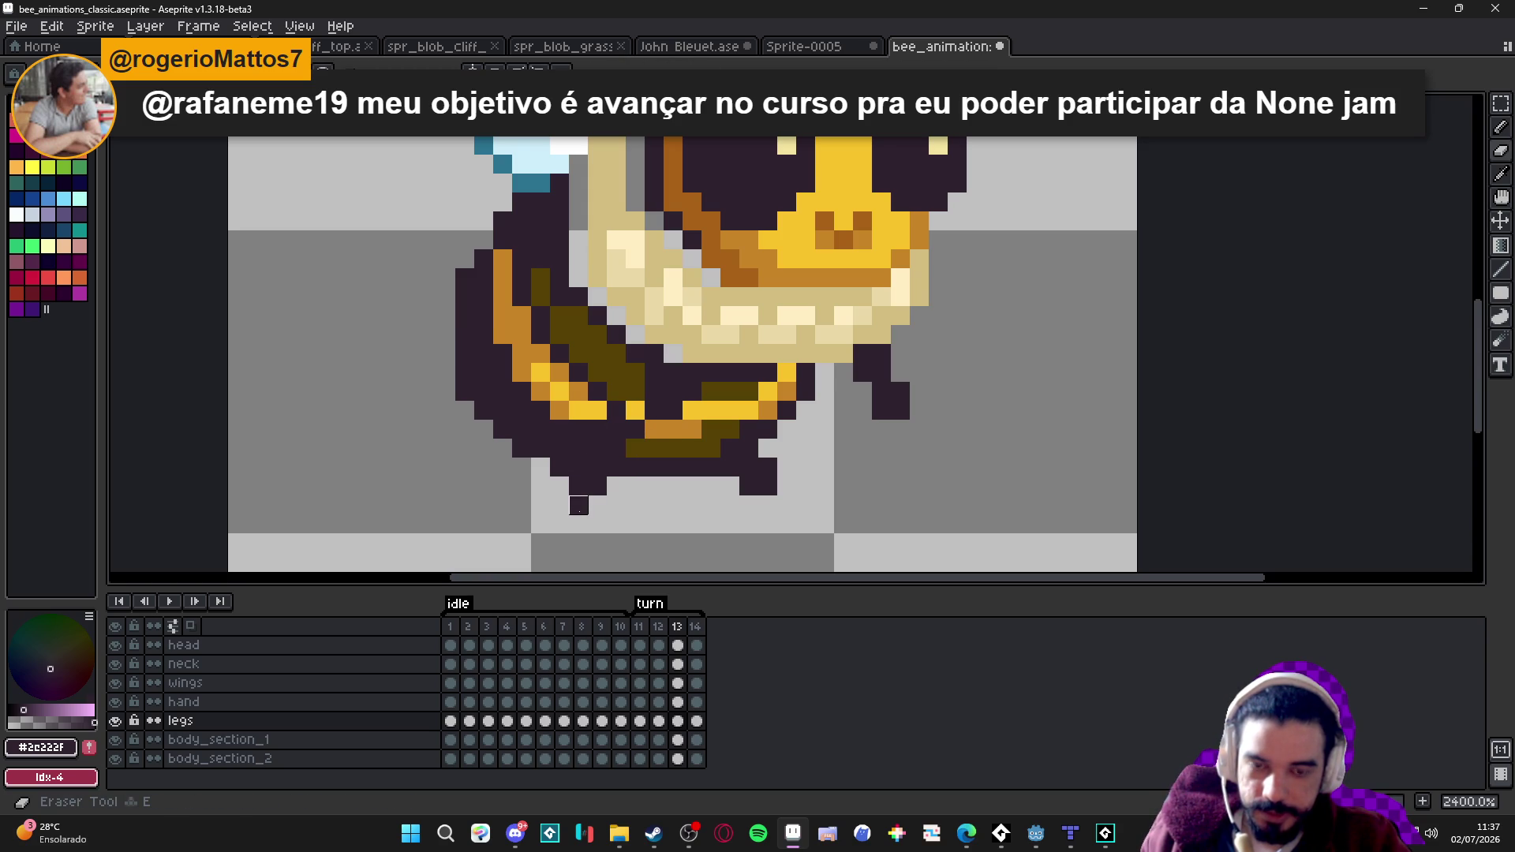
# Flip between frames 12, 13 and 14 to check the retouched legs.
pyautogui.click(658, 720)
pyautogui.click(677, 721)
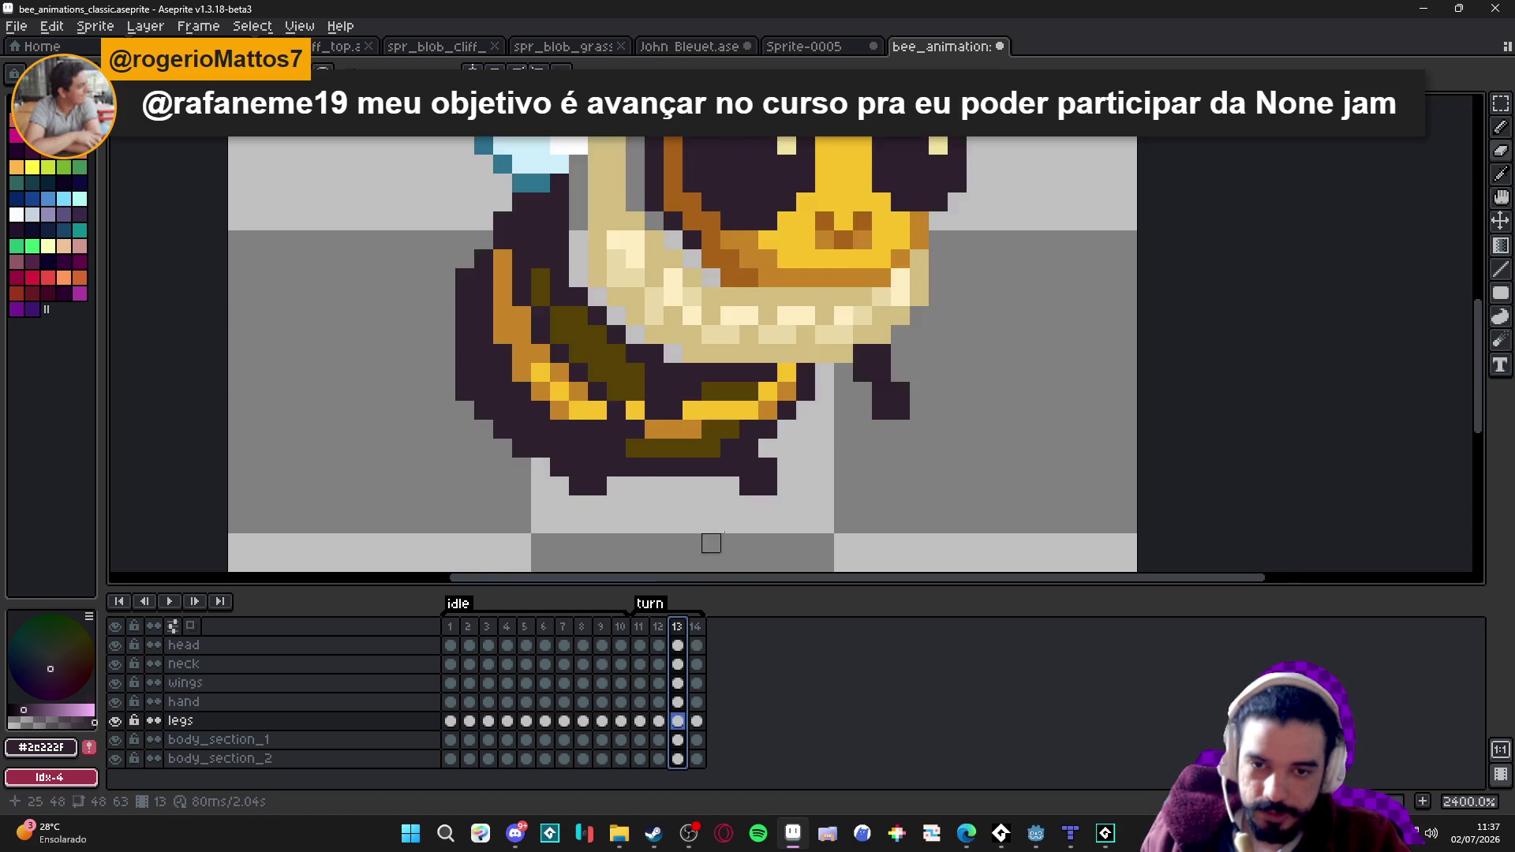
pyautogui.scroll(-5, 705, 558)
pyautogui.click(698, 628)
pyautogui.click(677, 628)
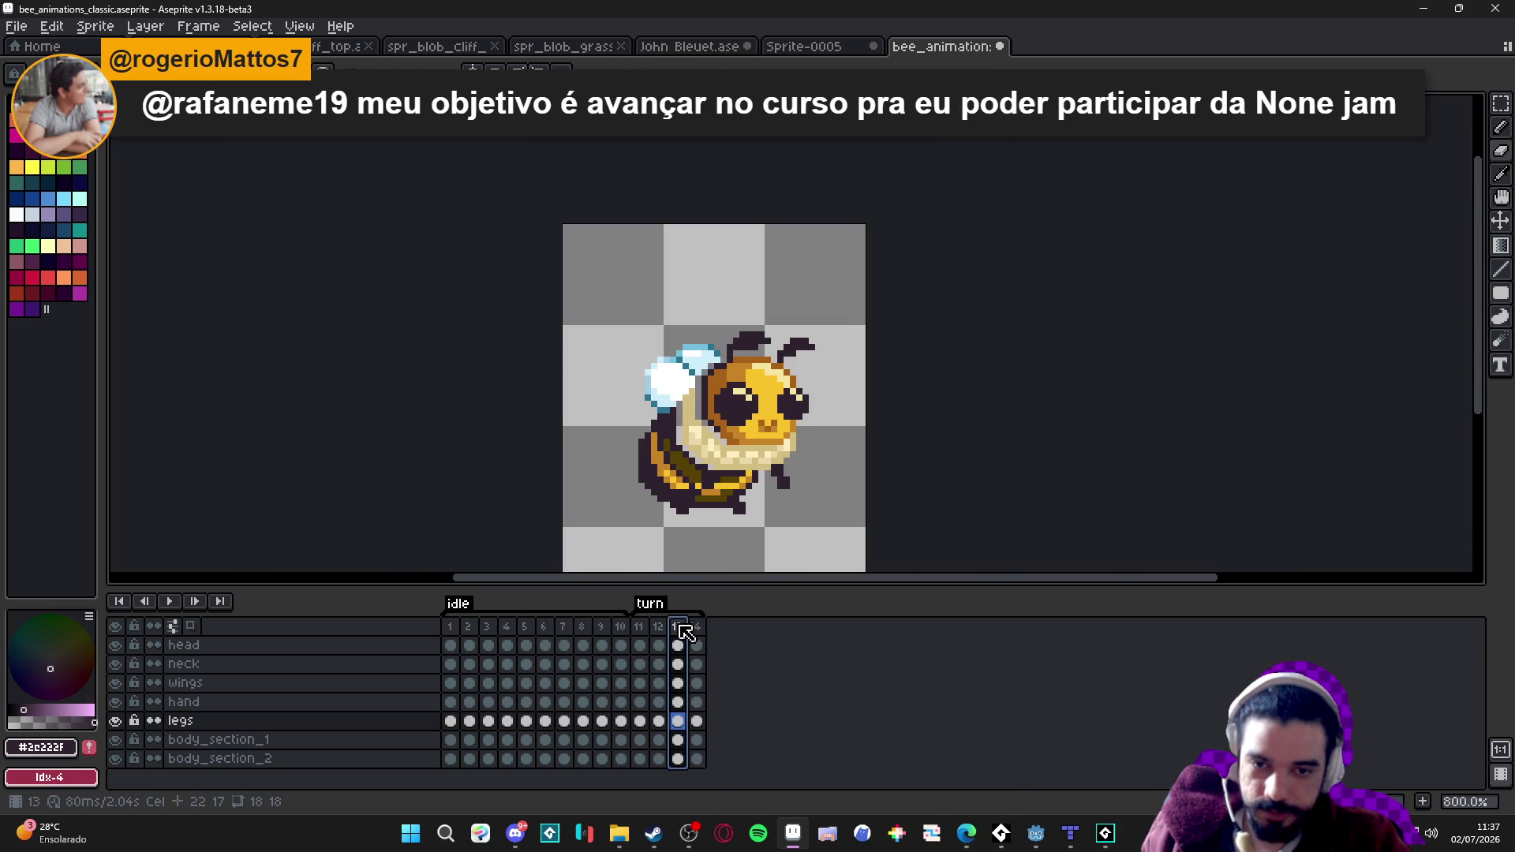
pyautogui.click(696, 627)
pyautogui.click(683, 628)
pyautogui.click(694, 628)
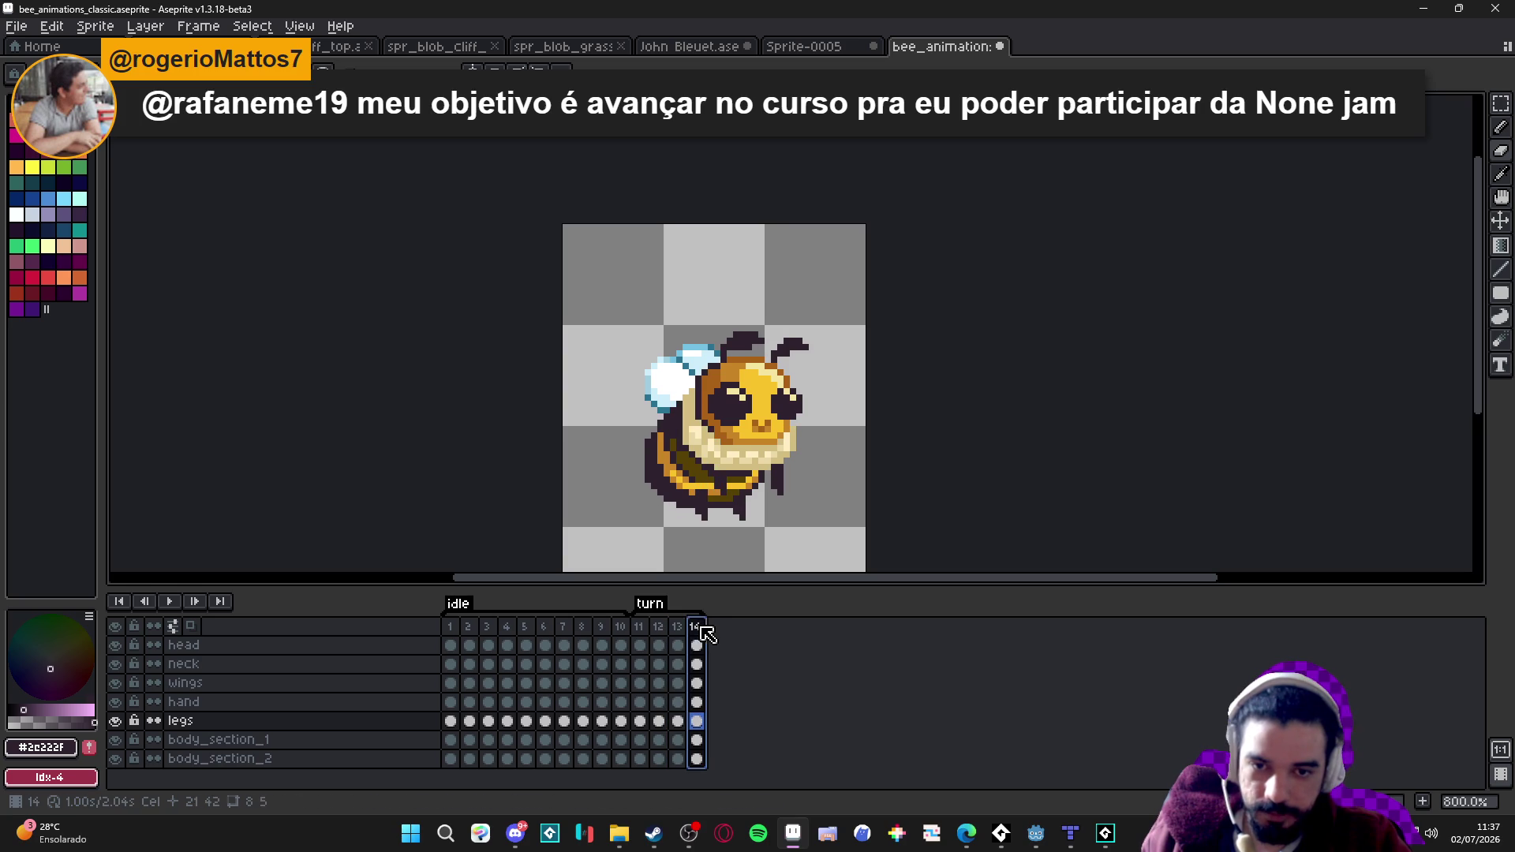
pyautogui.click(685, 628)
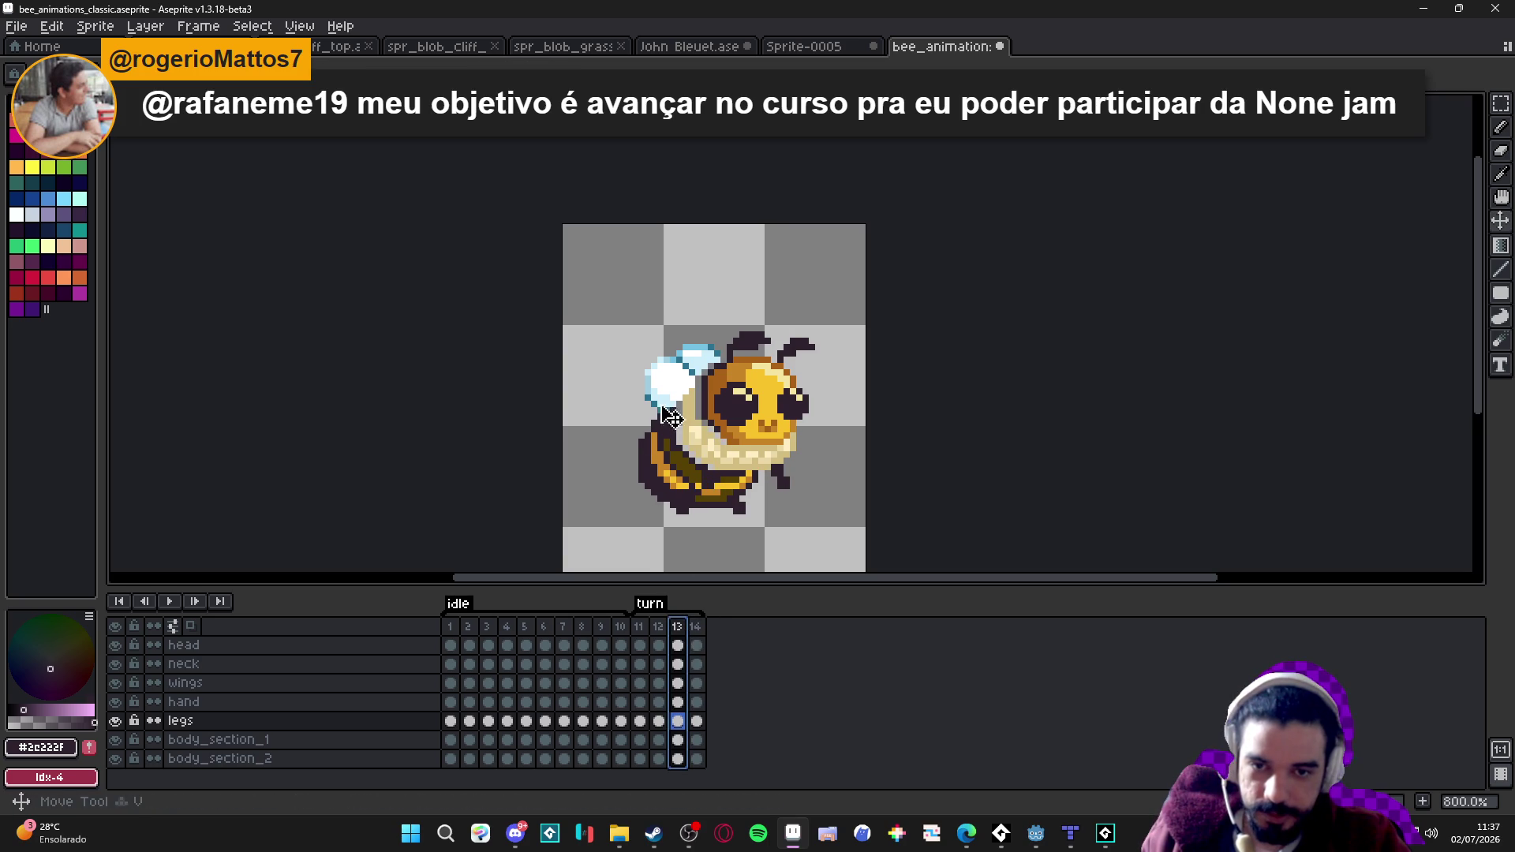
pyautogui.press('Left')
pyautogui.click(680, 627)
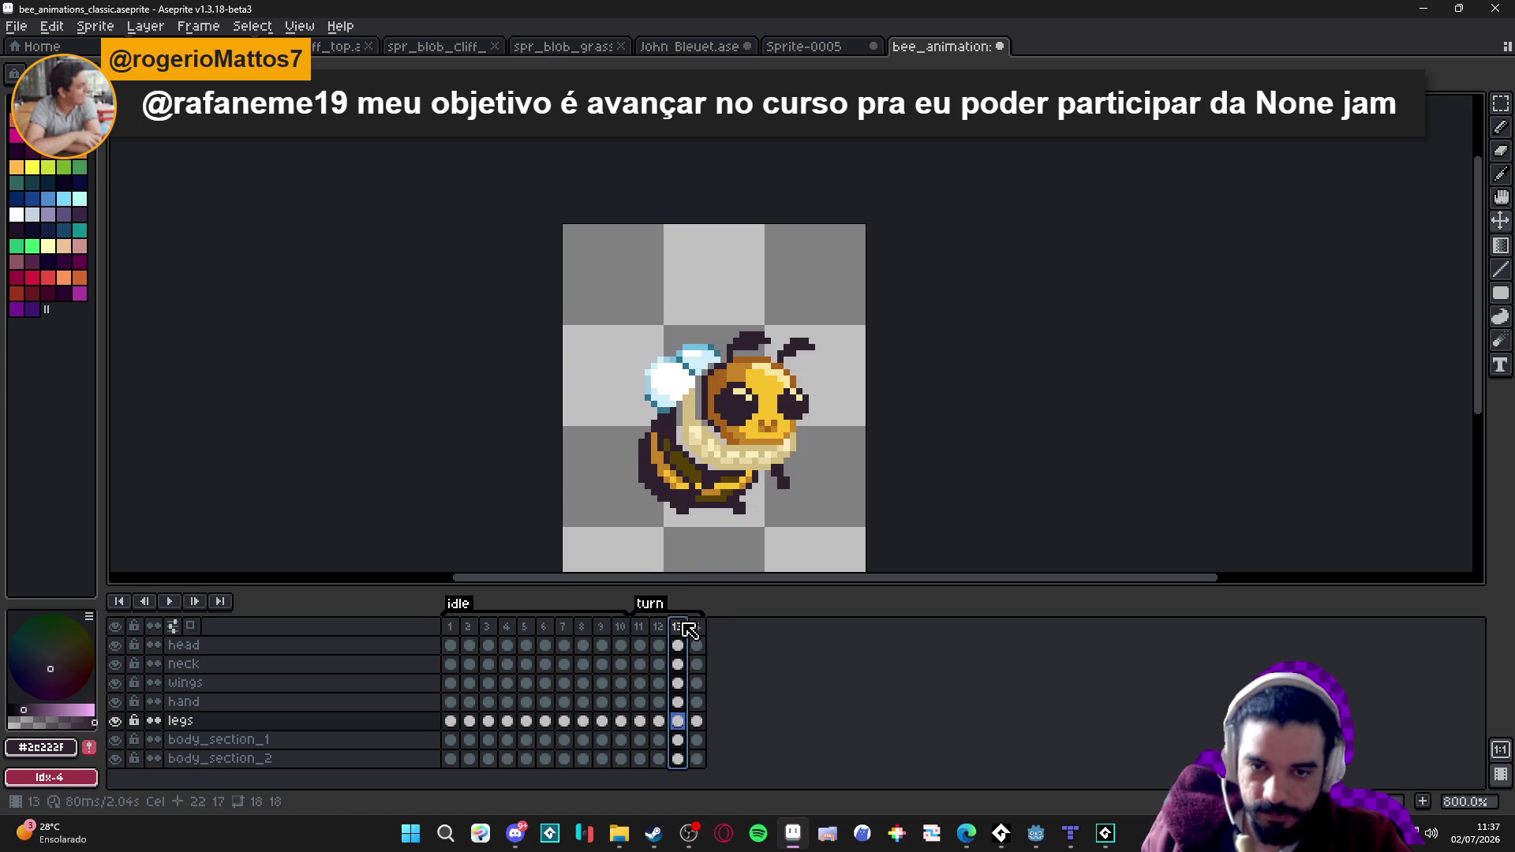
pyautogui.click(661, 627)
pyautogui.click(677, 627)
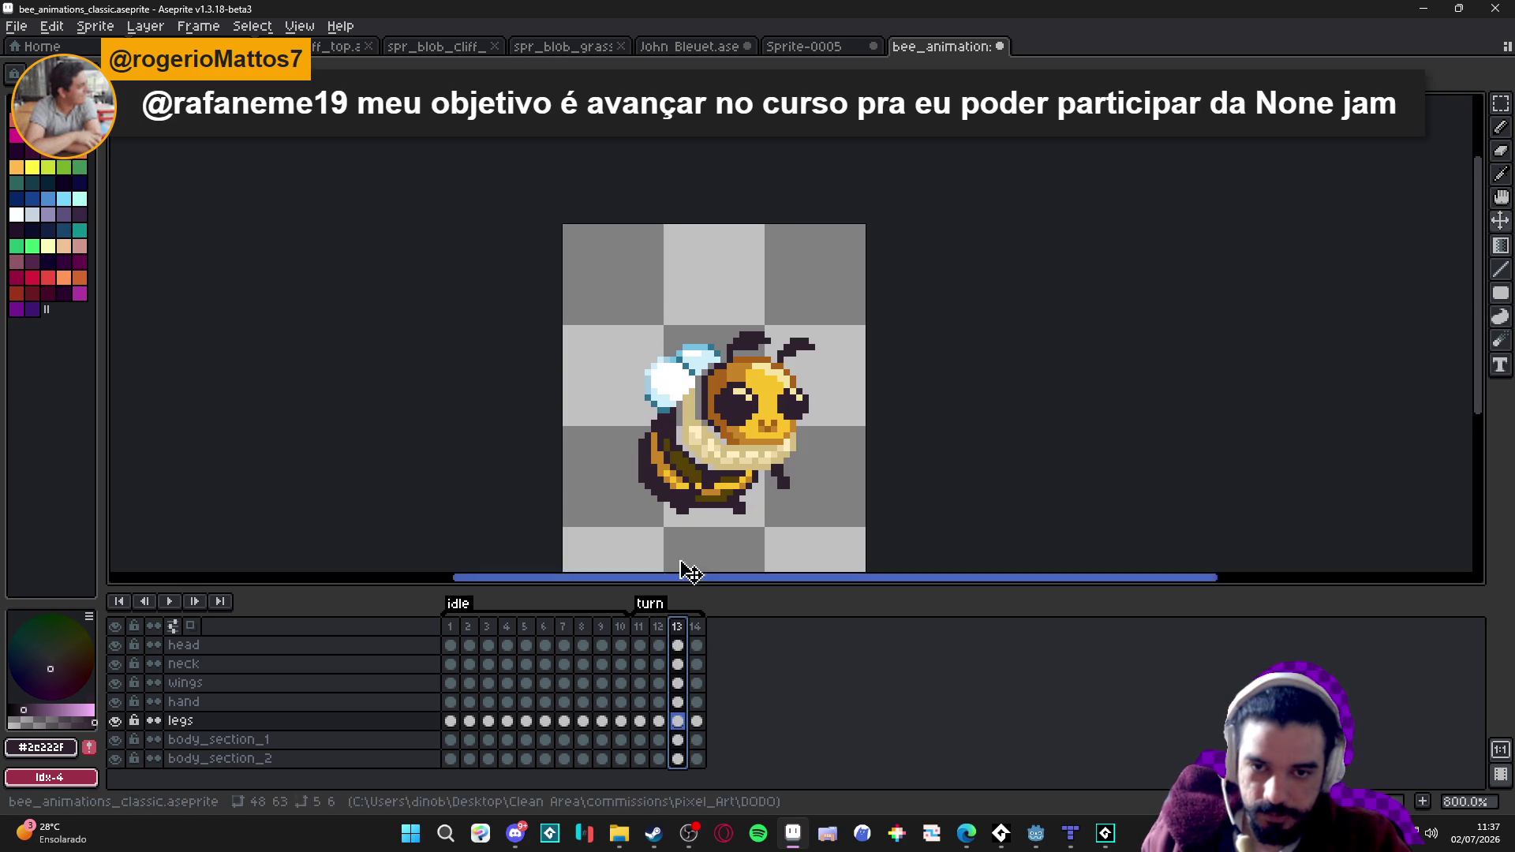
pyautogui.scroll(1, 676, 382)
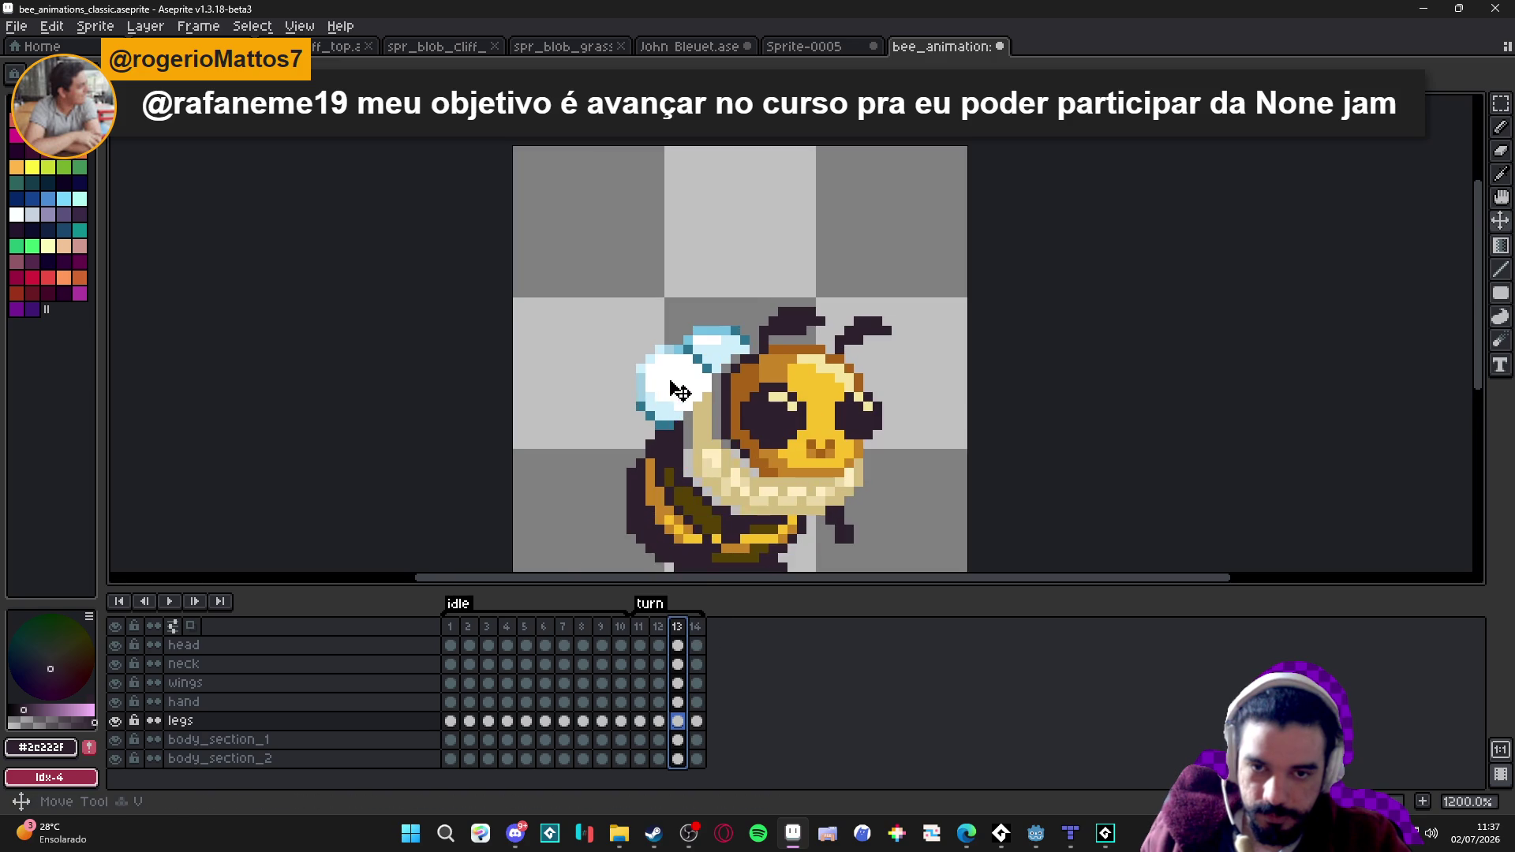
# On the wings layer, marquee-select the lower wing's pixels on frame 13.
pyautogui.click(676, 382)
pyautogui.scroll(4, 676, 382)
pyautogui.press('m')
pyautogui.moveTo(718, 379); pyautogui.dragTo(627, 340)
pyautogui.scroll(2, 625, 336)
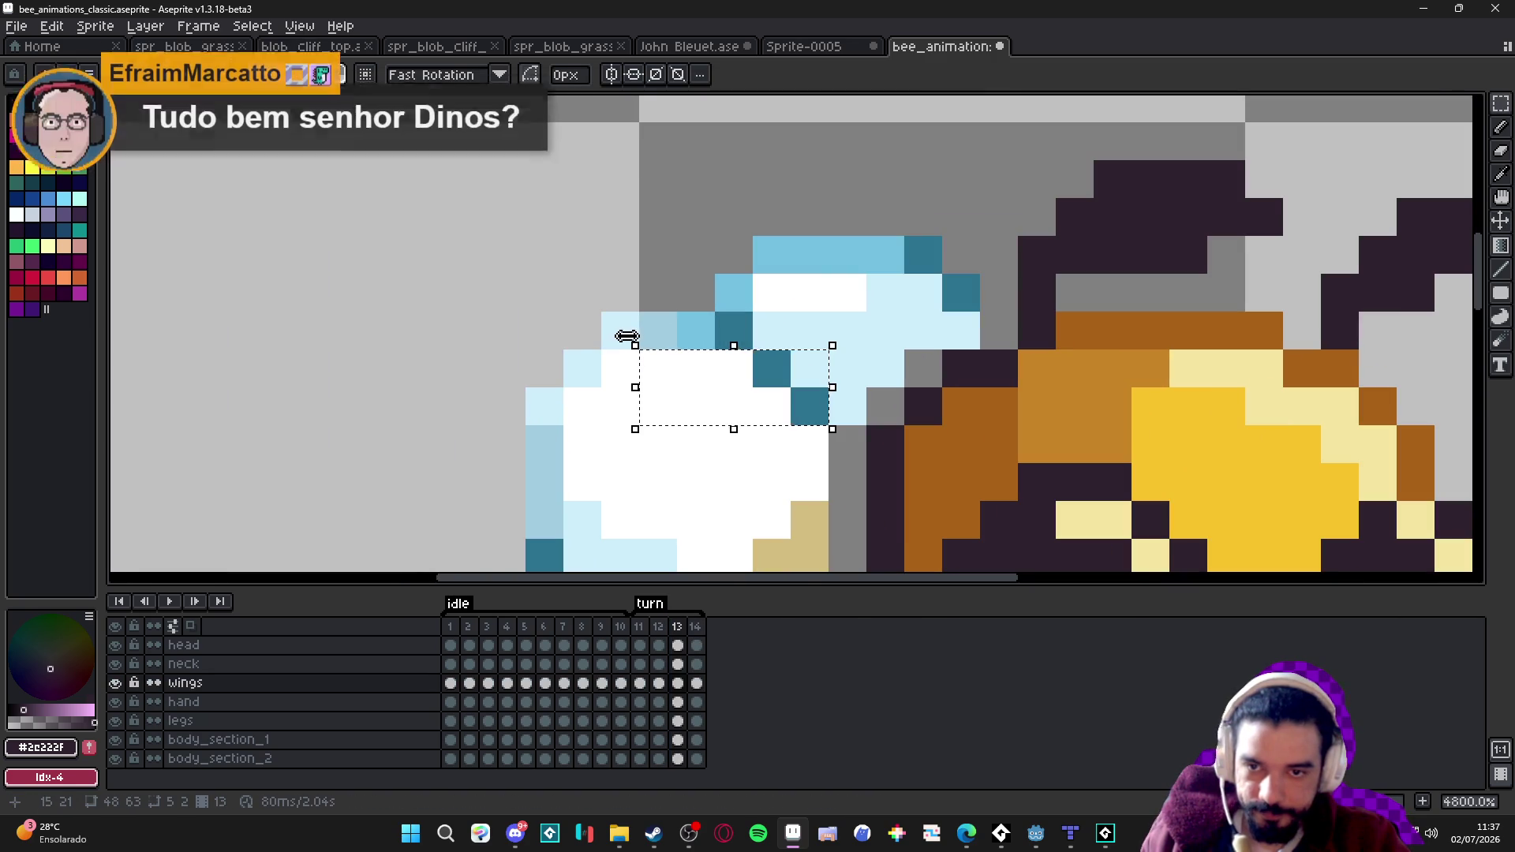
pyautogui.scroll(1, 623, 331)
pyautogui.moveTo(623, 332); pyautogui.dragTo(722, 430)
pyautogui.press('Escape')
pyautogui.scroll(-2, 768, 463)
pyautogui.moveTo(568, 259)
pyautogui.mouseDown()
pyautogui.moveTo(644, 359)
pyautogui.moveTo(619, 438)
pyautogui.mouseUp()
pyautogui.moveTo(543, 385)
pyautogui.mouseDown()
pyautogui.moveTo(593, 284)
pyautogui.moveTo(543, 385)
pyautogui.mouseUp()
pyautogui.moveTo(643, 334); pyautogui.dragTo(644, 410)
pyautogui.moveTo(669, 360); pyautogui.dragTo(669, 410)
pyautogui.moveTo(669, 309)
pyautogui.mouseDown()
pyautogui.moveTo(694, 359)
pyautogui.moveTo(720, 334)
pyautogui.mouseUp()
# Skew the selected lower wing slightly and apply it.
pyautogui.scroll(-1, 646, 329)
pyautogui.click(643, 267)
pyautogui.moveTo(643, 267); pyautogui.dragTo(642, 267)
pyautogui.press('Return')
# Enlarge the upper wing by a pixel in height and width, shift it one pixel right, and commit.
pyautogui.scroll(1, 697, 302)
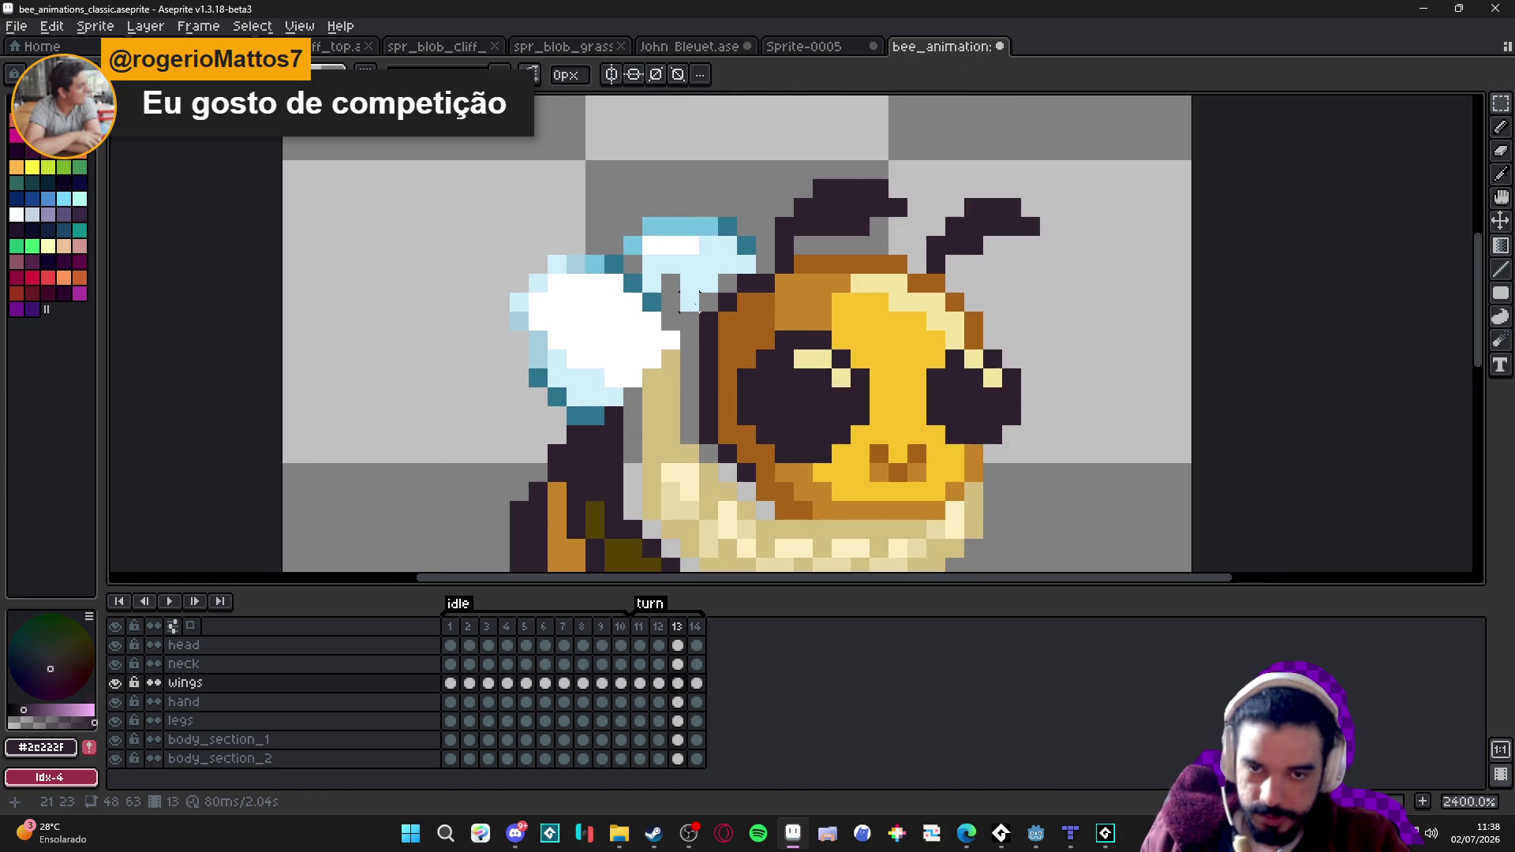
pyautogui.moveTo(643, 292); pyautogui.dragTo(738, 195)
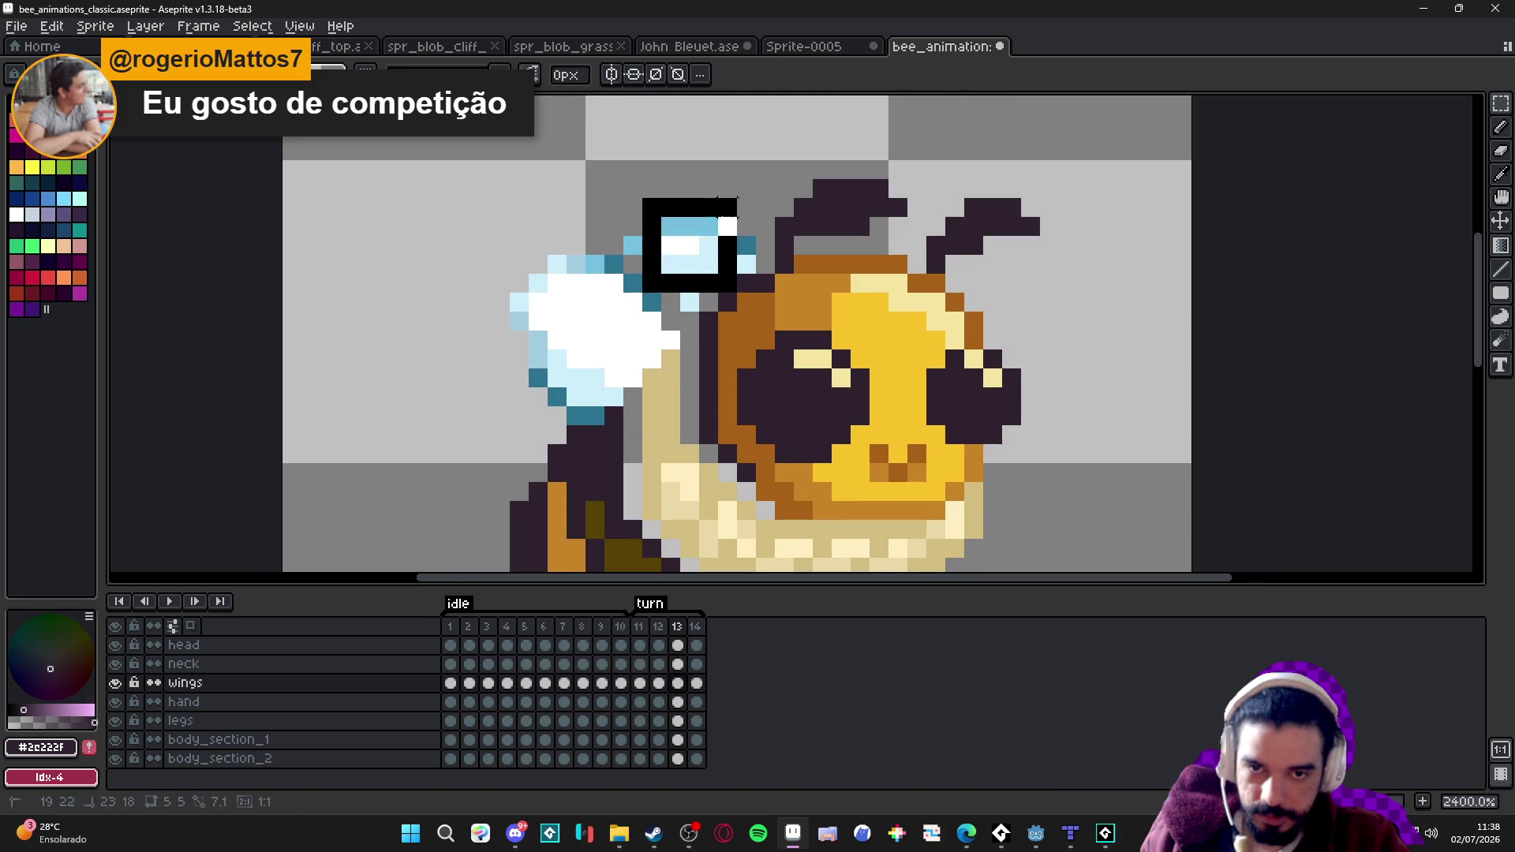
pyautogui.scroll(1, 689, 308)
pyautogui.scroll(1, 689, 308)
pyautogui.moveTo(691, 272)
pyautogui.mouseDown()
pyautogui.moveTo(691, 362)
pyautogui.moveTo(690, 316)
pyautogui.mouseUp()
pyautogui.moveTo(560, 237); pyautogui.dragTo(510, 237)
pyautogui.scroll(-1, 714, 170)
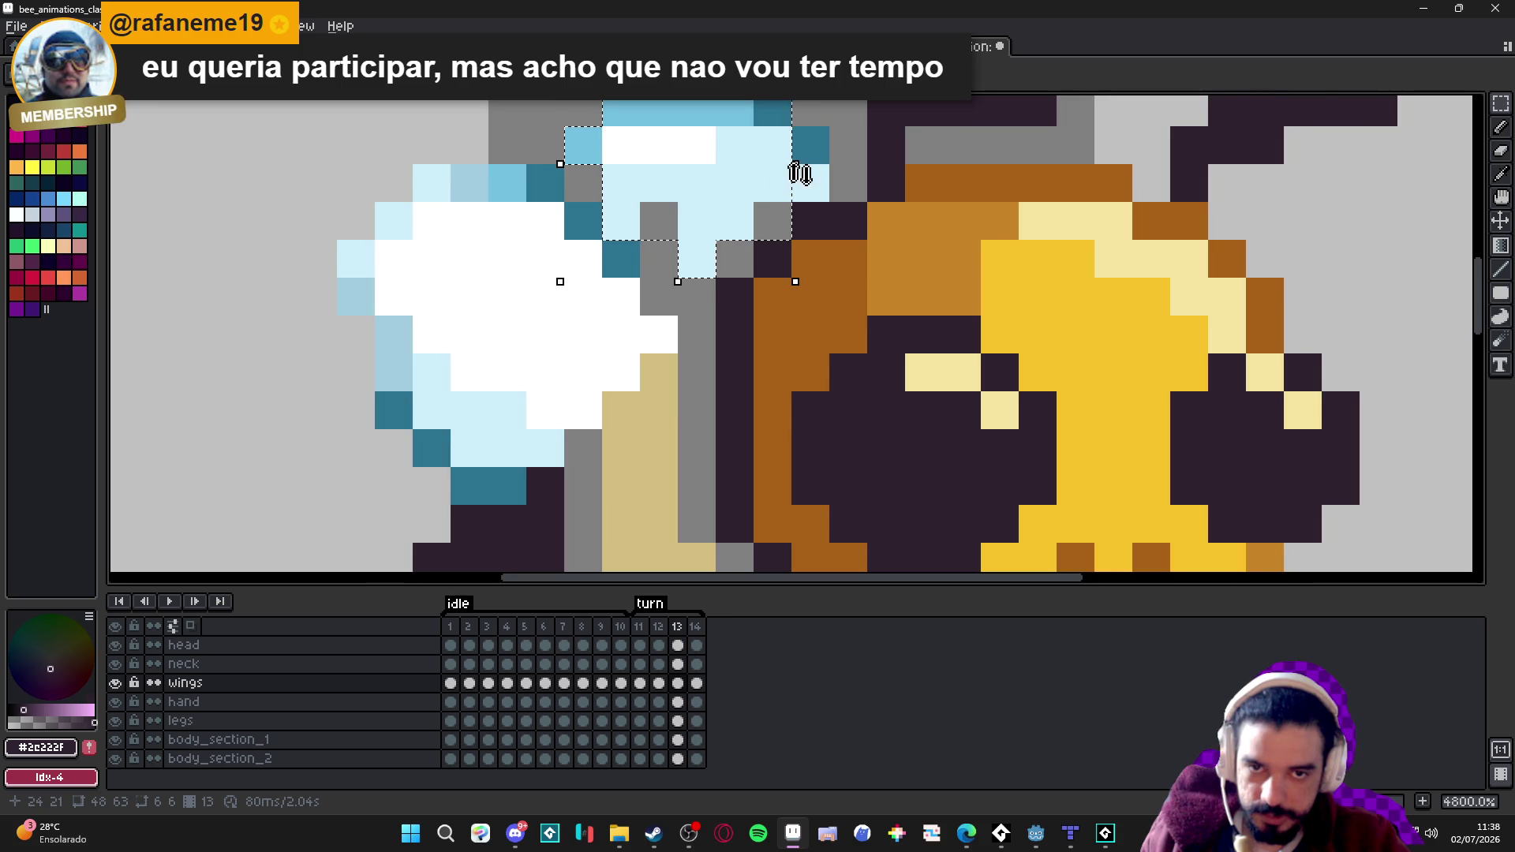
pyautogui.moveTo(678, 163)
pyautogui.mouseDown()
pyautogui.moveTo(671, 96)
pyautogui.moveTo(663, 276)
pyautogui.moveTo(680, 271)
pyautogui.mouseUp()
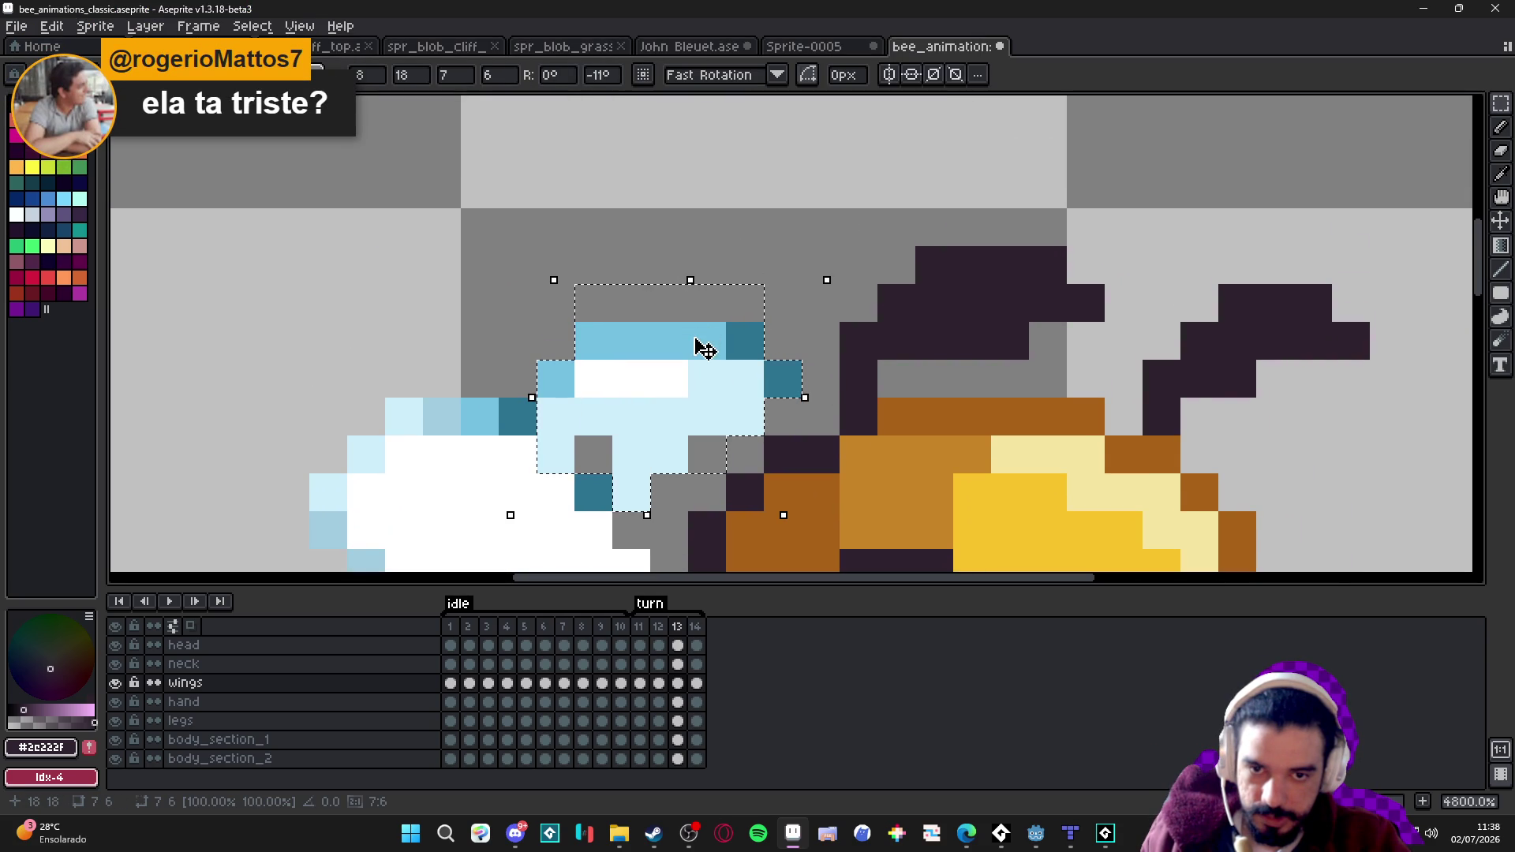
pyautogui.moveTo(726, 350); pyautogui.dragTo(748, 352)
pyautogui.press('Return')
pyautogui.scroll(-4, 748, 352)
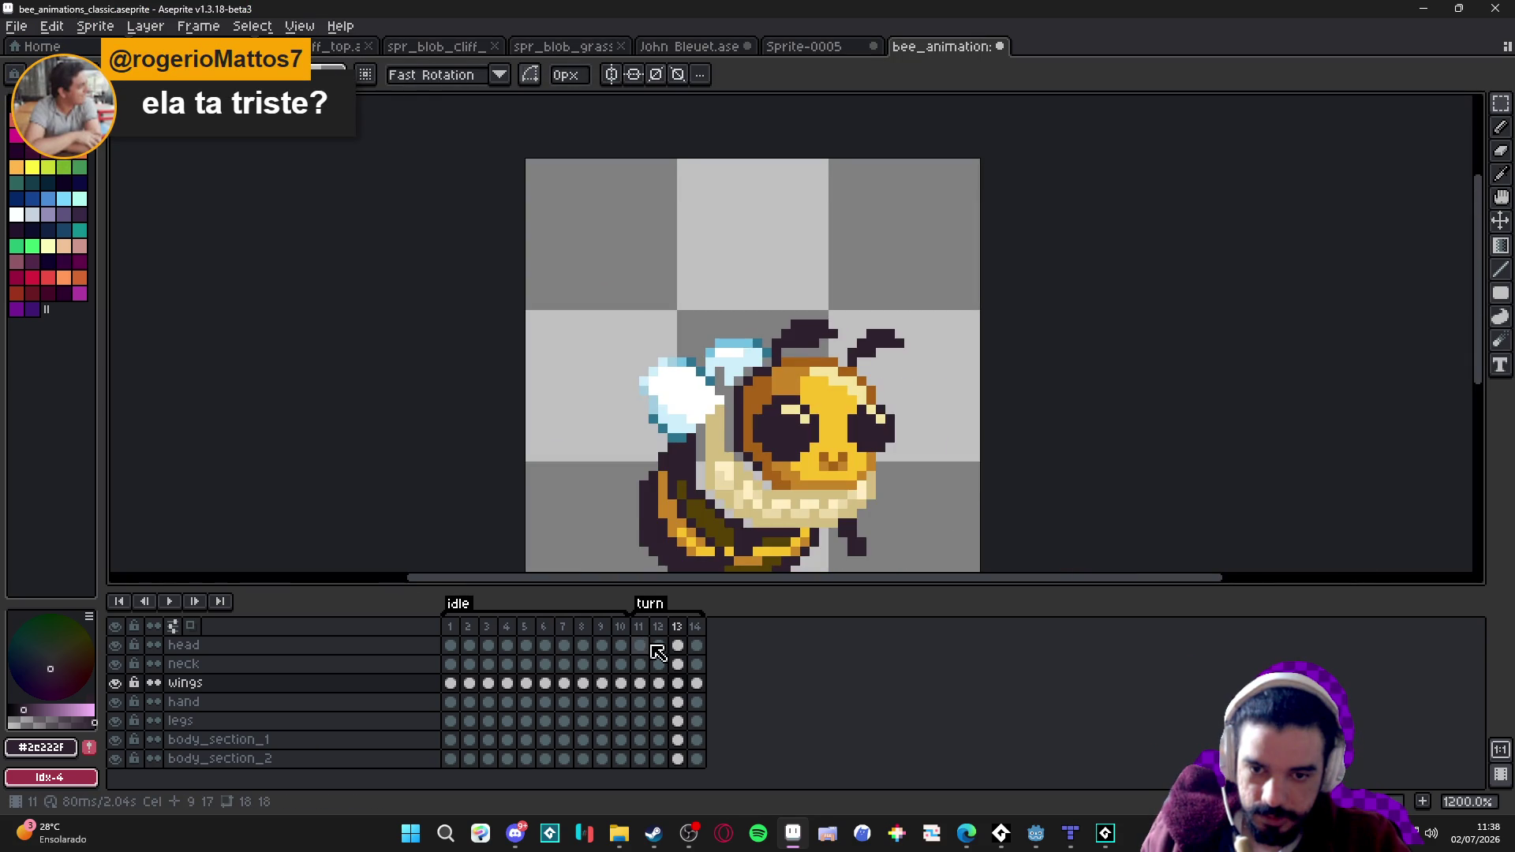
# Step back and forth through frames 12, 13 and 14, ending on the right-facing frame 14.
pyautogui.click(660, 631)
pyautogui.click(678, 629)
pyautogui.click(694, 631)
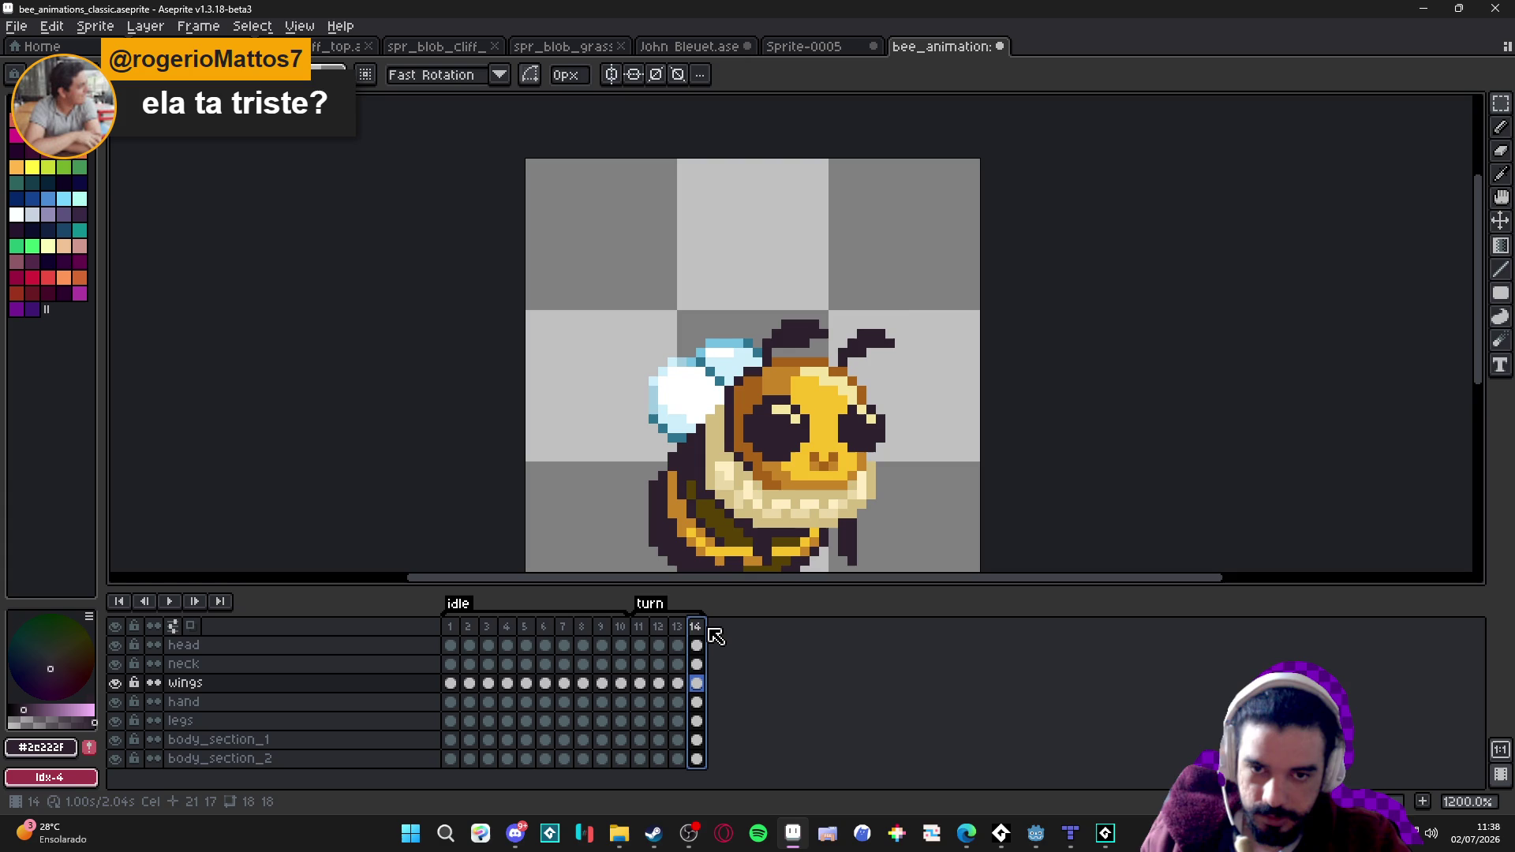
pyautogui.click(677, 627)
pyautogui.scroll(-3, 783, 376)
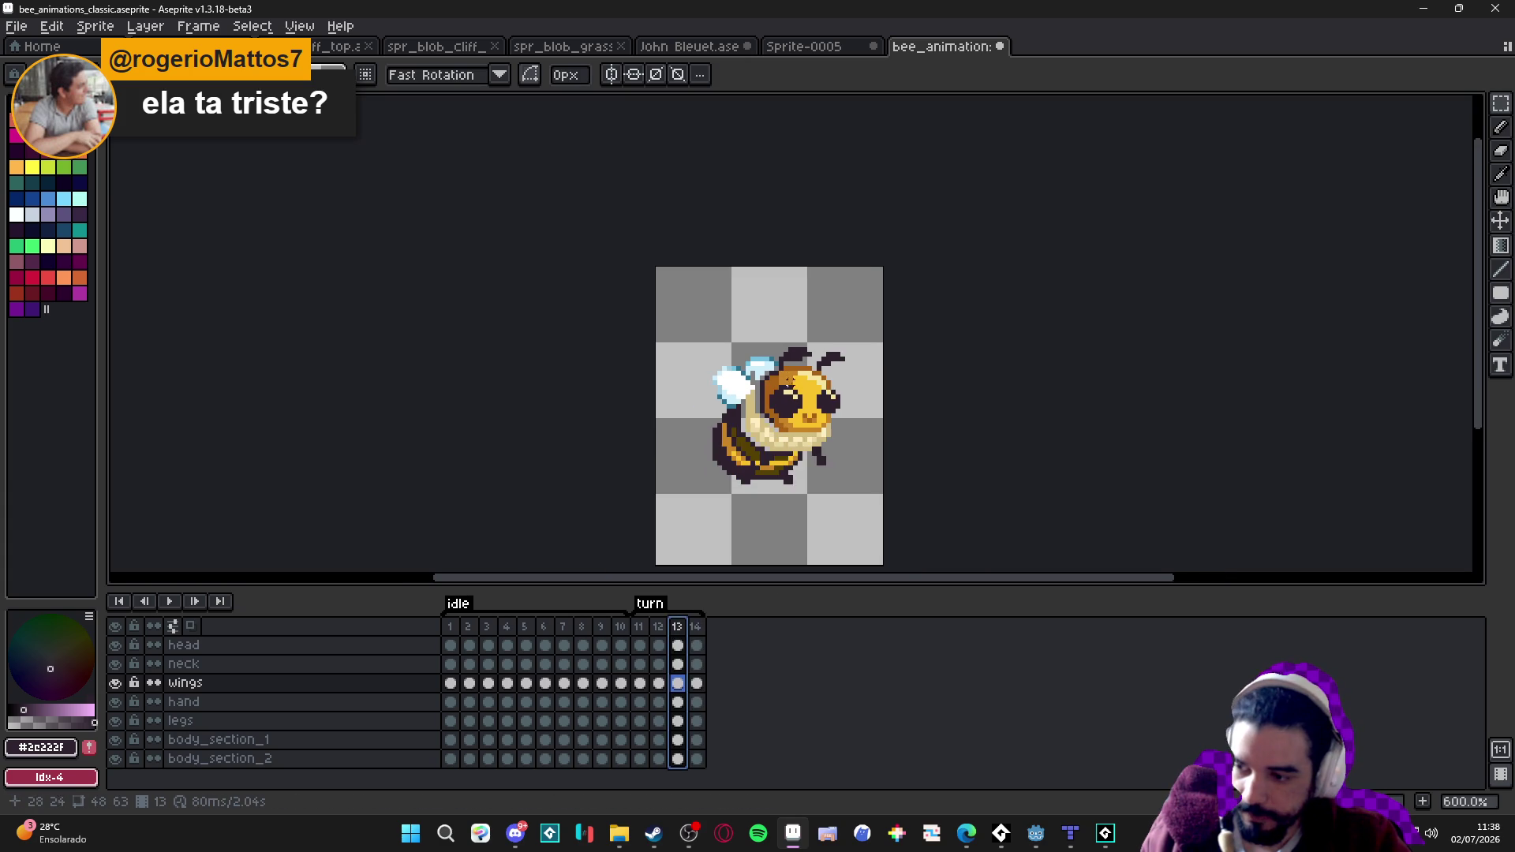
pyautogui.scroll(2, 800, 385)
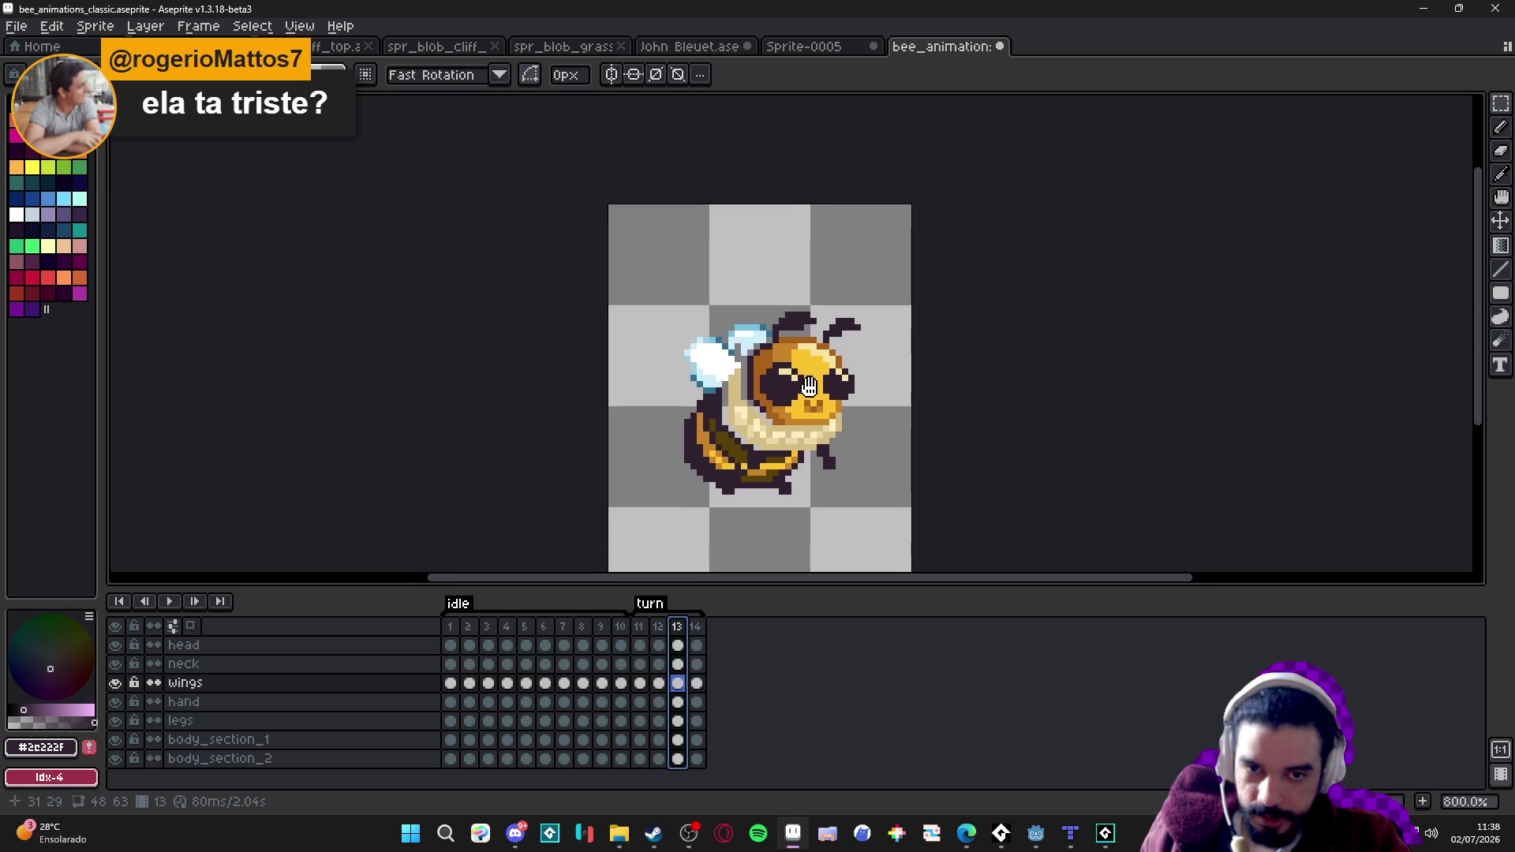
pyautogui.click(660, 635)
pyautogui.click(677, 628)
pyautogui.click(696, 630)
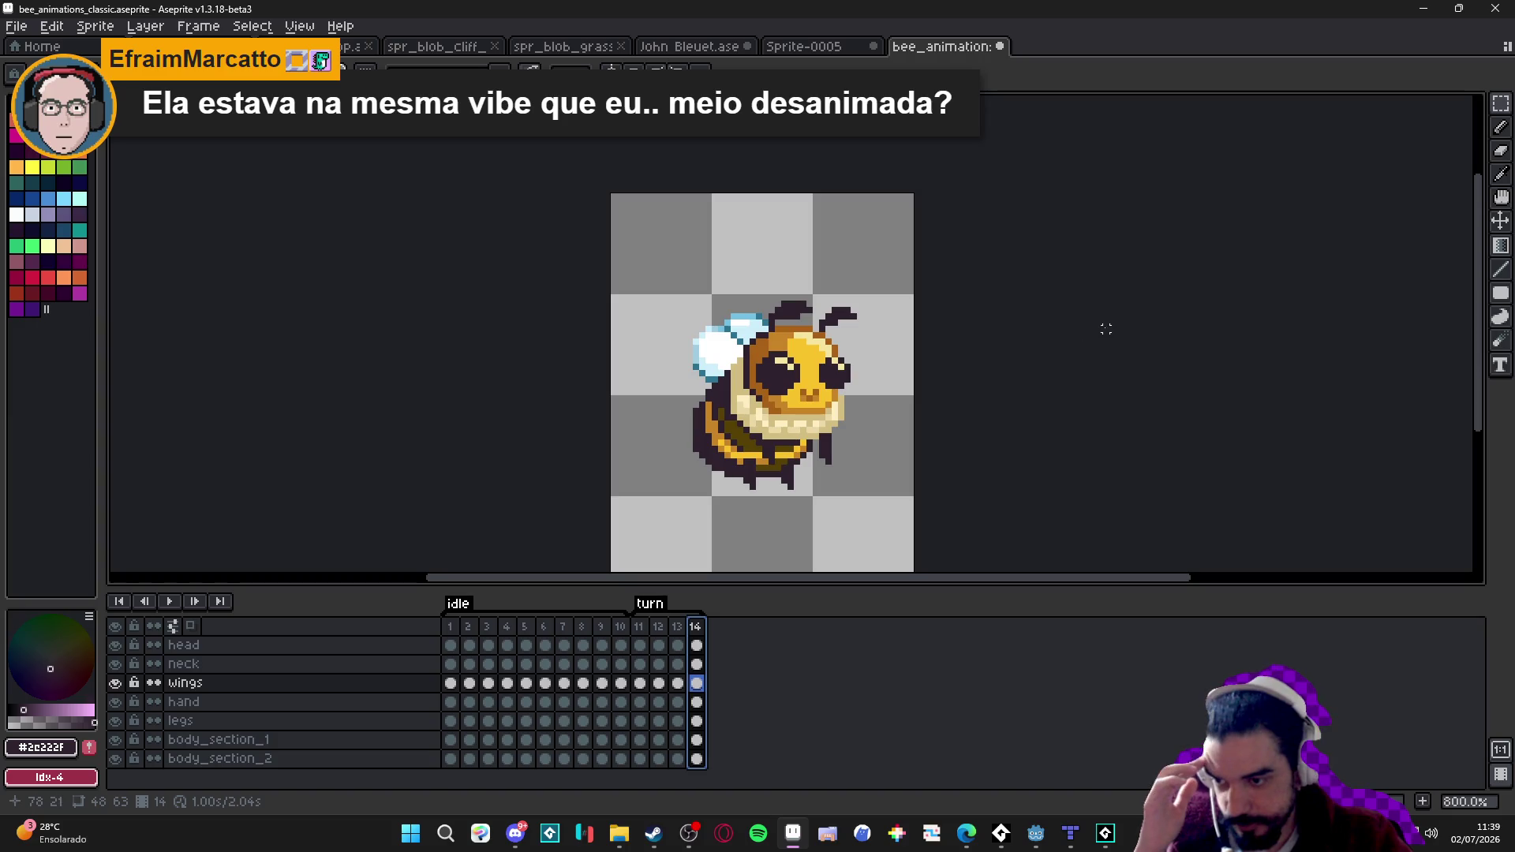
# Play and stop the bee animation, then save the sprite with Ctrl+S.
pyautogui.click(683, 642)
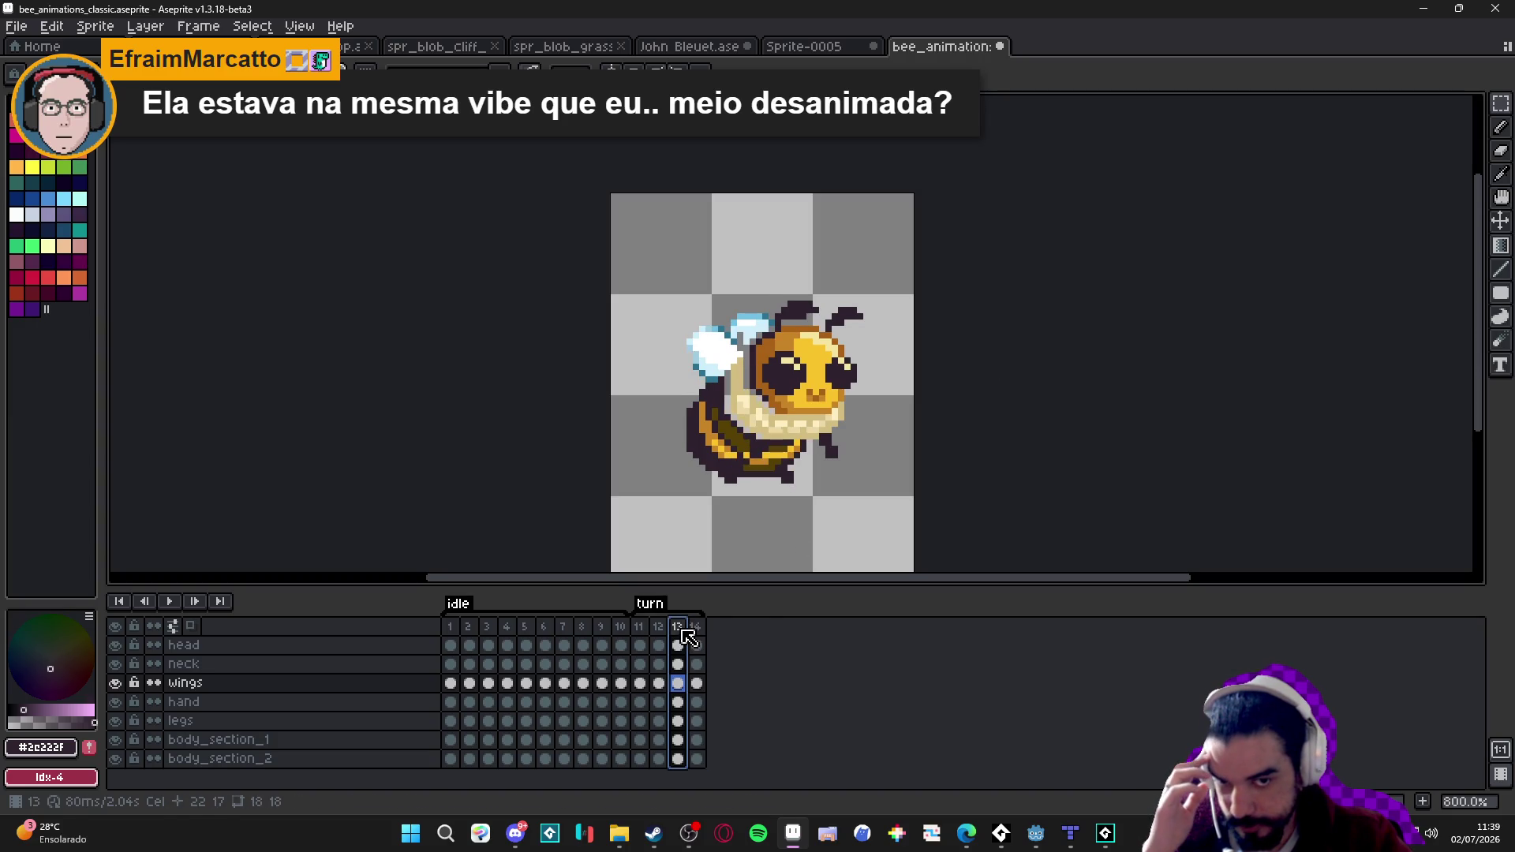
pyautogui.click(696, 643)
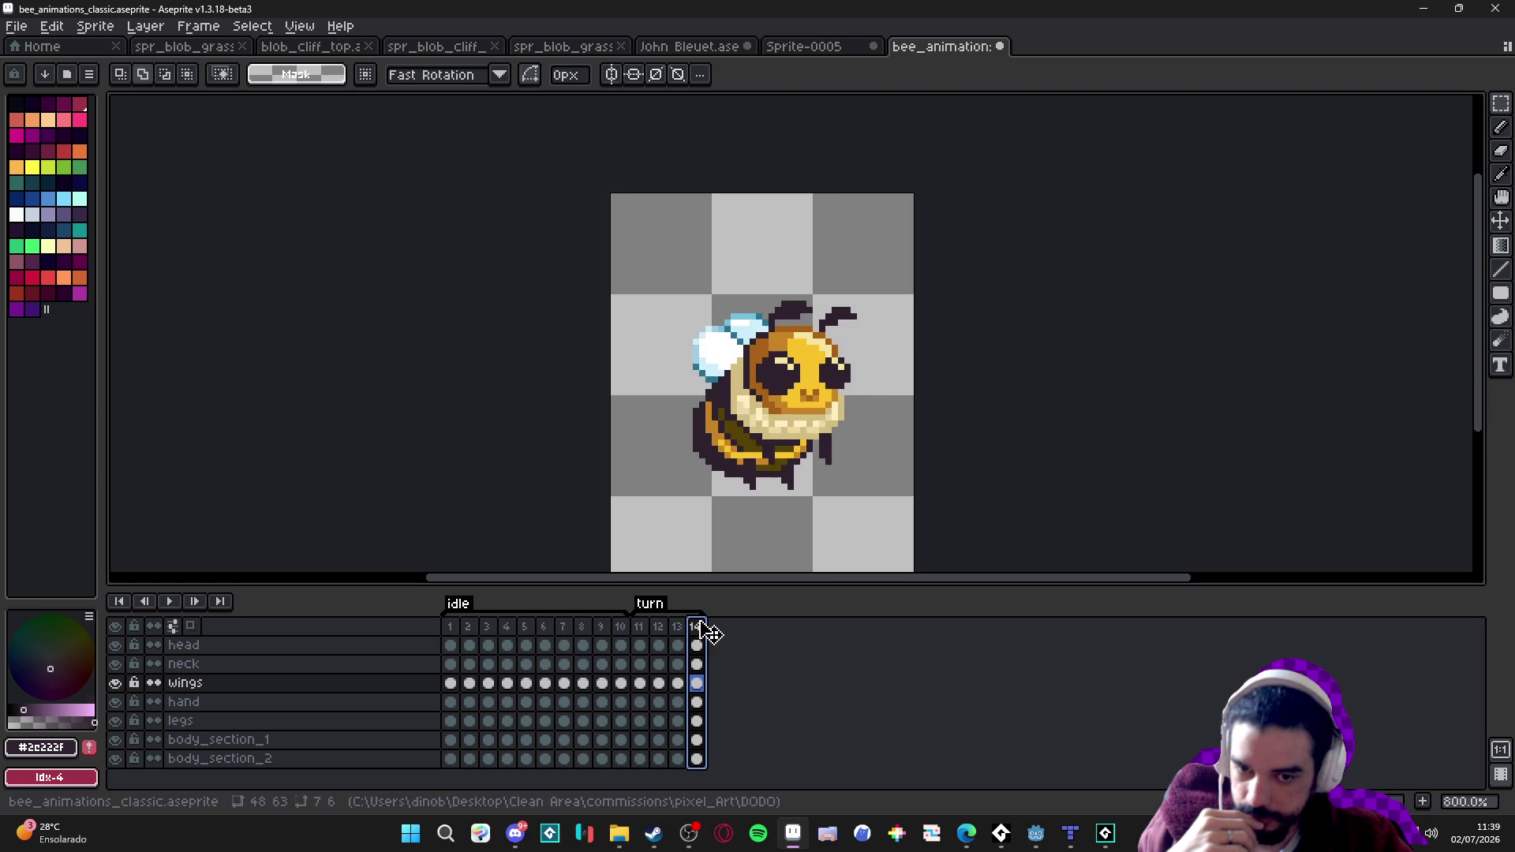
pyautogui.doubleClick(695, 627)
pyautogui.click(825, 451)
pyautogui.press('Return')
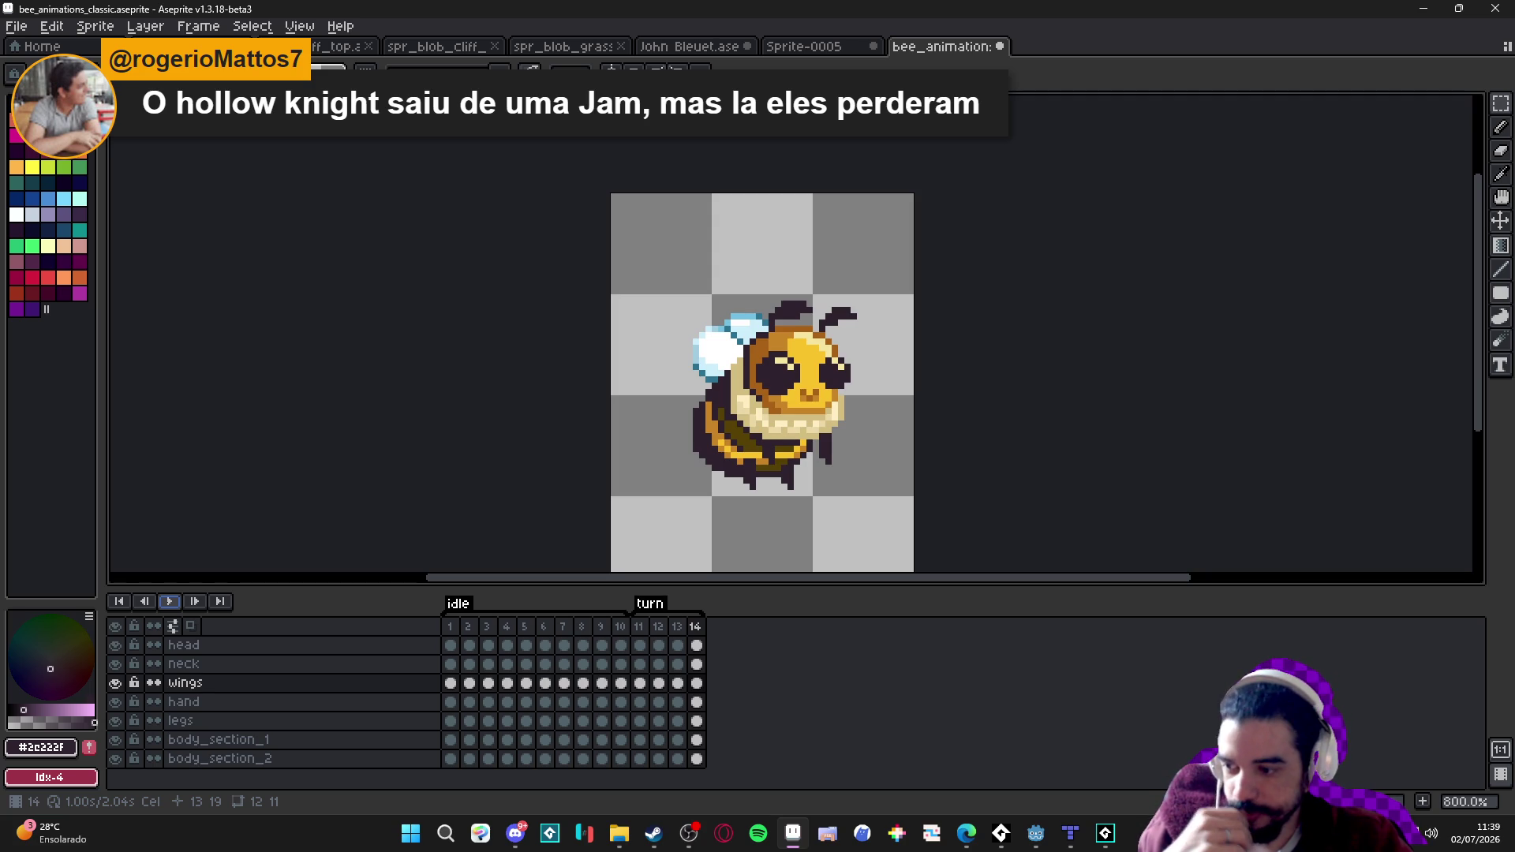
pyautogui.click(169, 602)
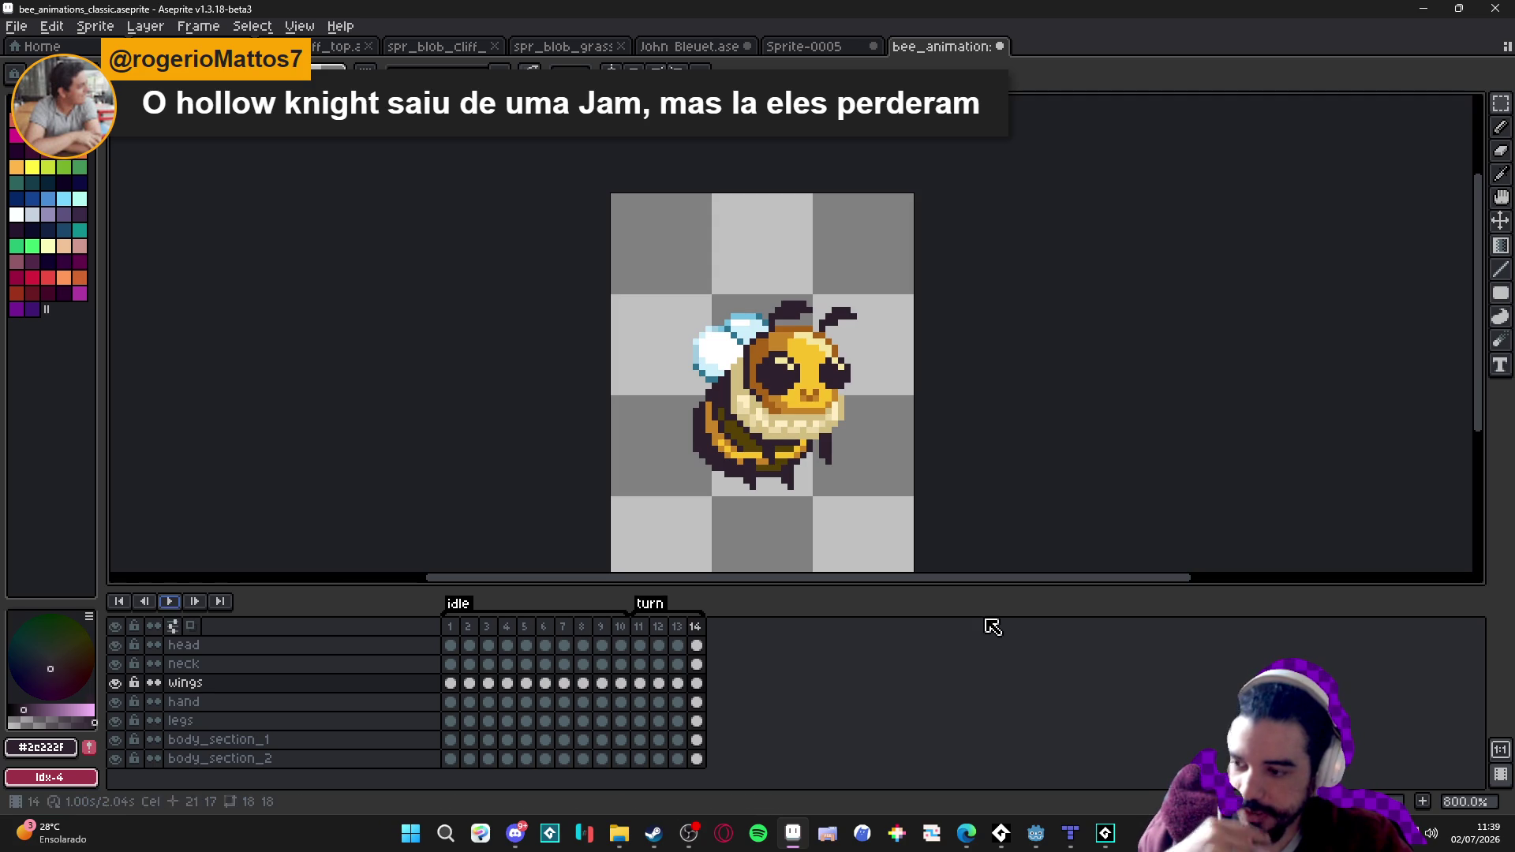
pyautogui.hotkey('ctrl', 's')
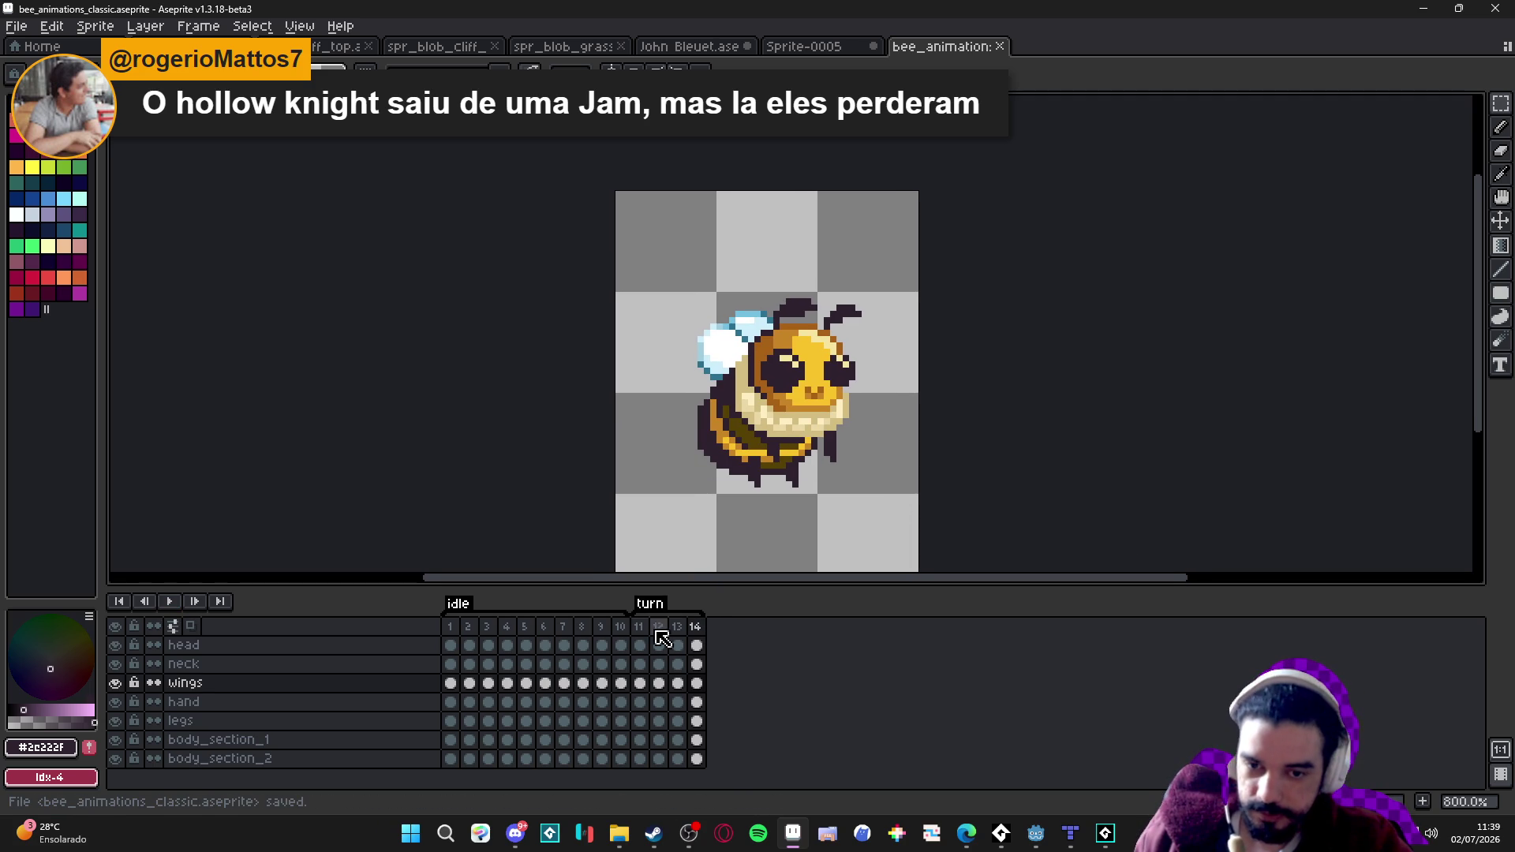
# Compare turn frames 11–14, then add a new frame 15 after frame 14 with Alt+N.
pyautogui.click(643, 627)
pyautogui.click(658, 629)
pyautogui.click(677, 629)
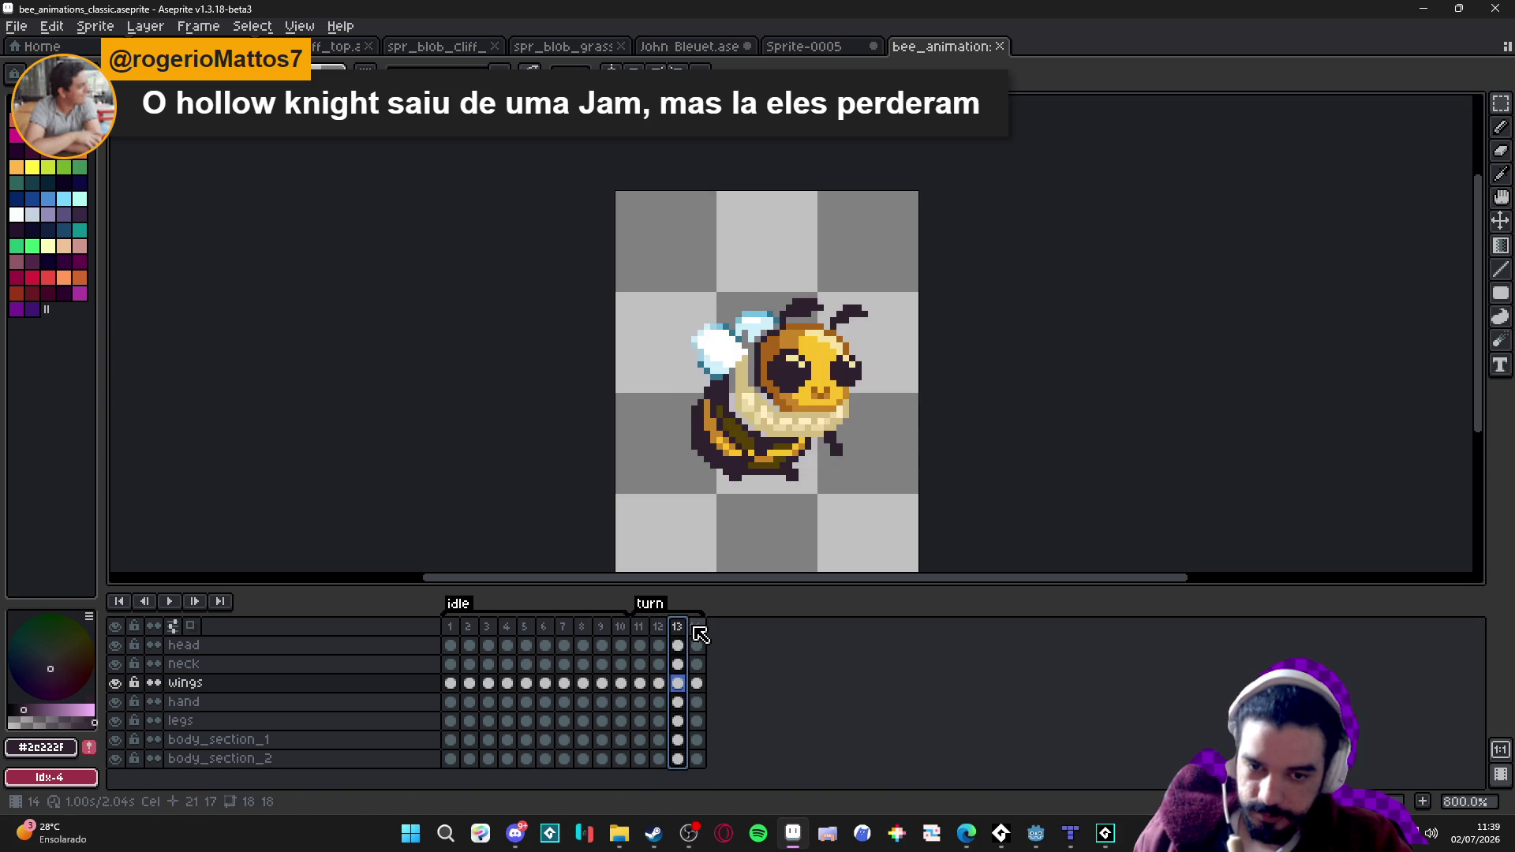
pyautogui.click(696, 628)
pyautogui.click(679, 628)
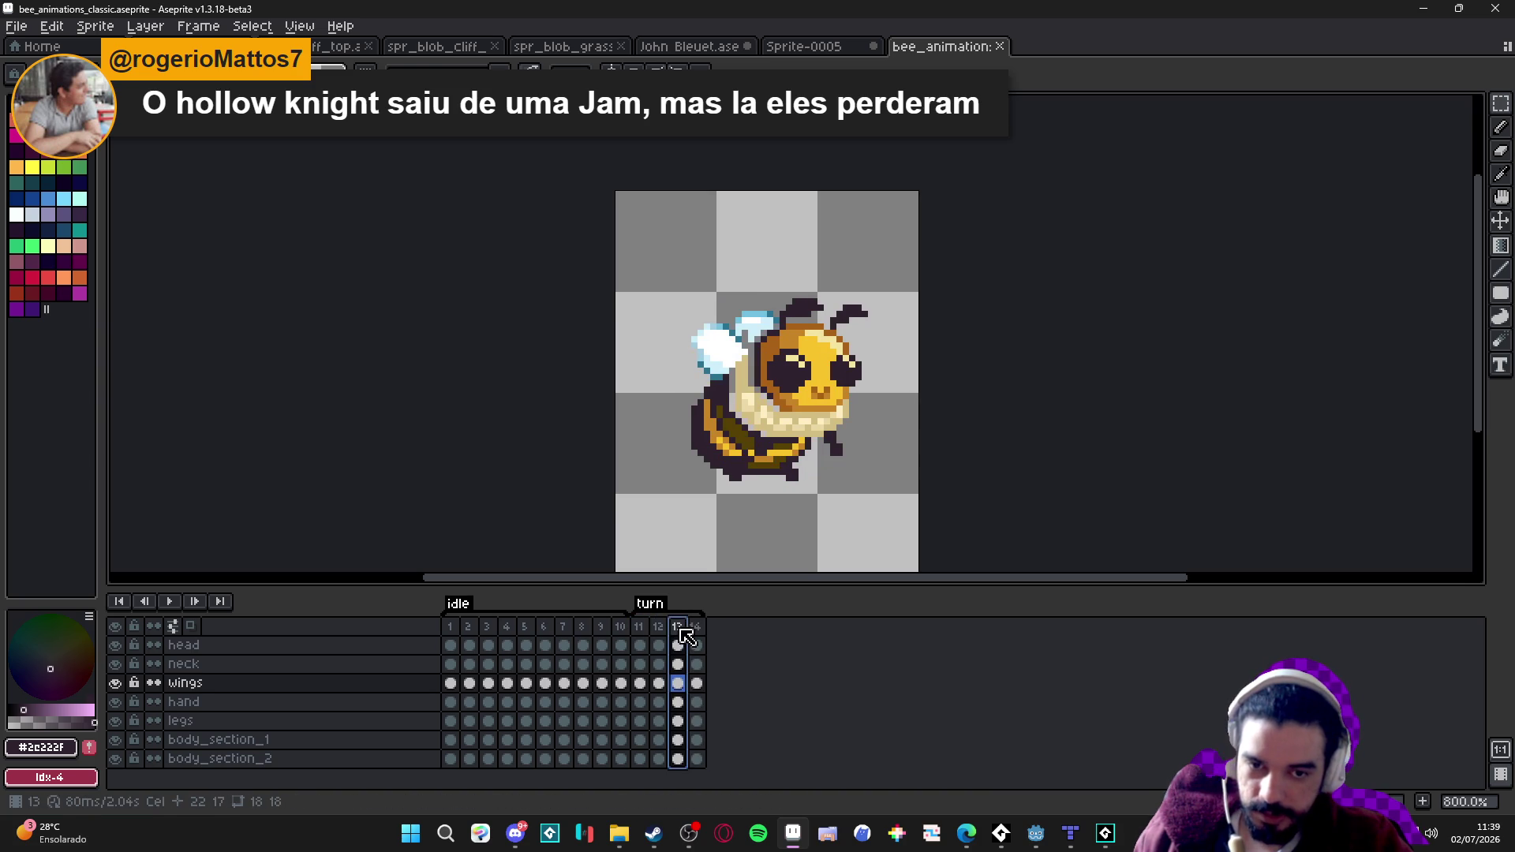
pyautogui.click(697, 629)
pyautogui.click(640, 629)
pyautogui.click(697, 631)
pyautogui.click(677, 628)
pyautogui.click(697, 630)
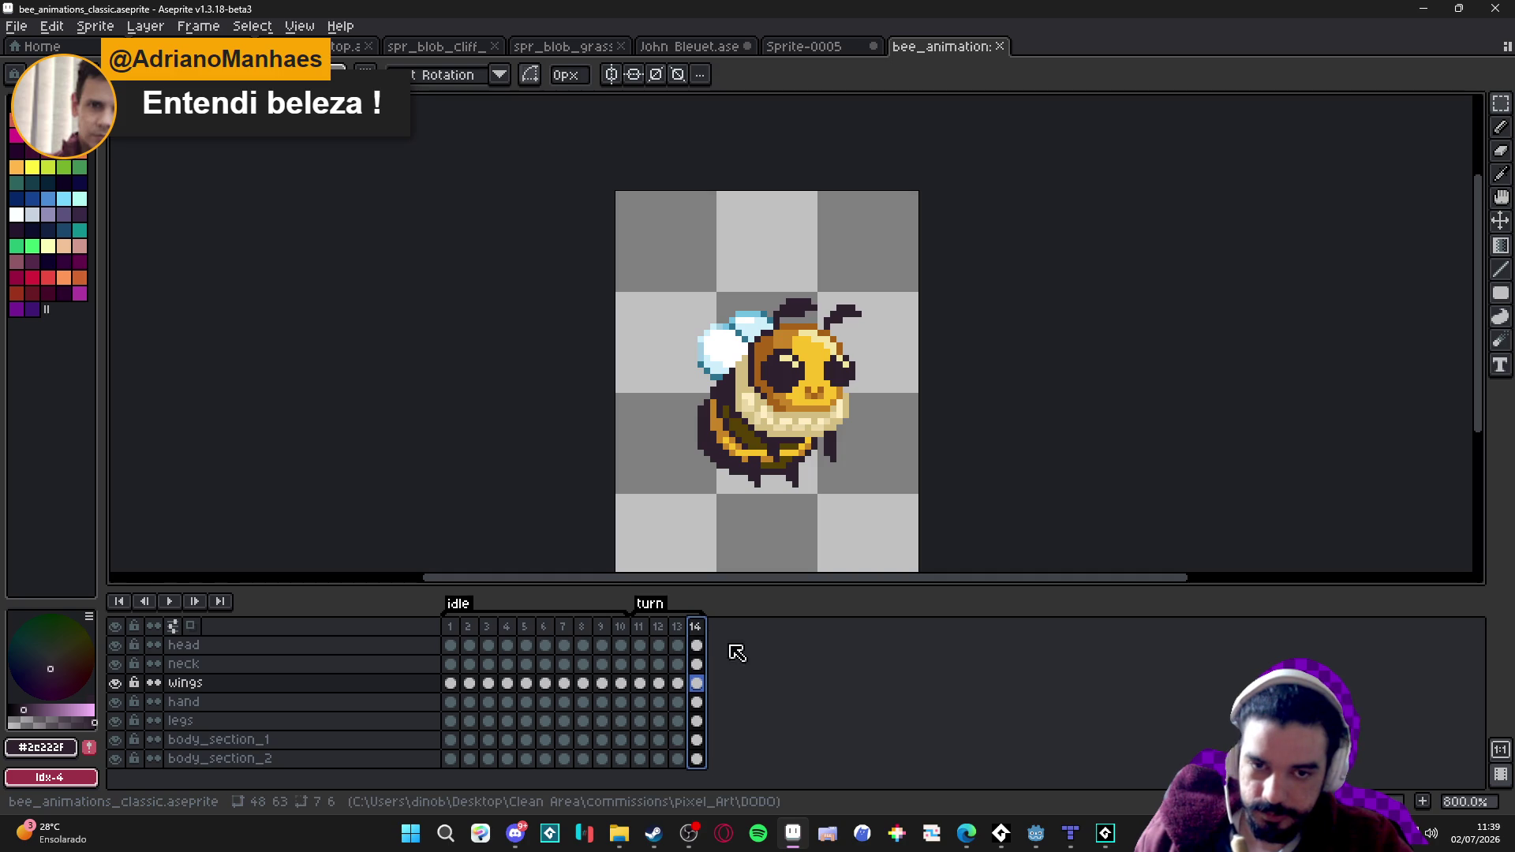
pyautogui.hotkey('alt', 'n')
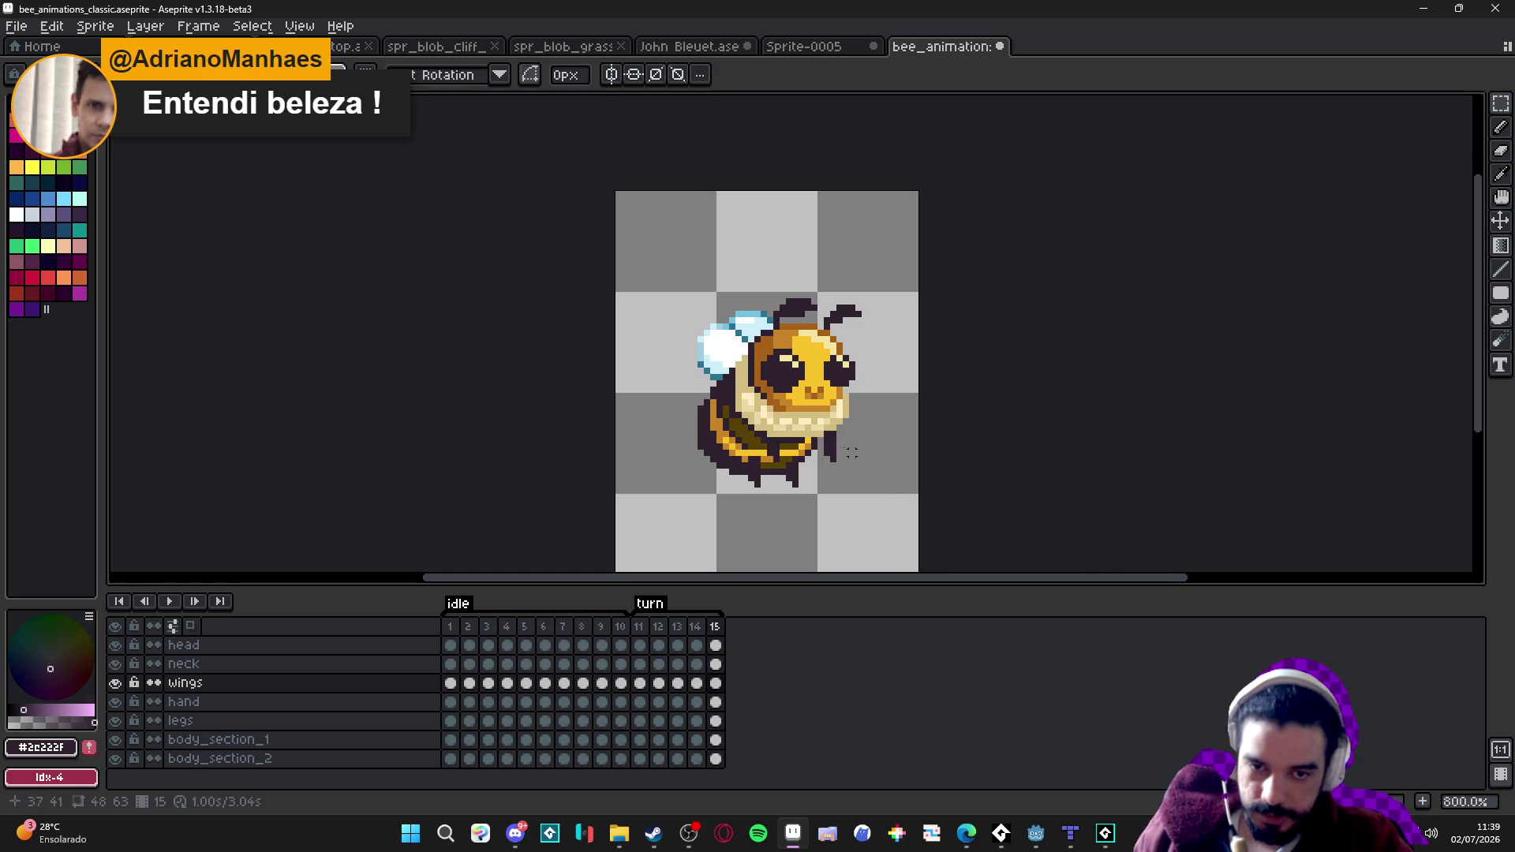
# Nudge the bee's head layer one pixel left on frame 15.
pyautogui.keyDown('ctrl'); pyautogui.click(818, 394); pyautogui.keyUp('ctrl')
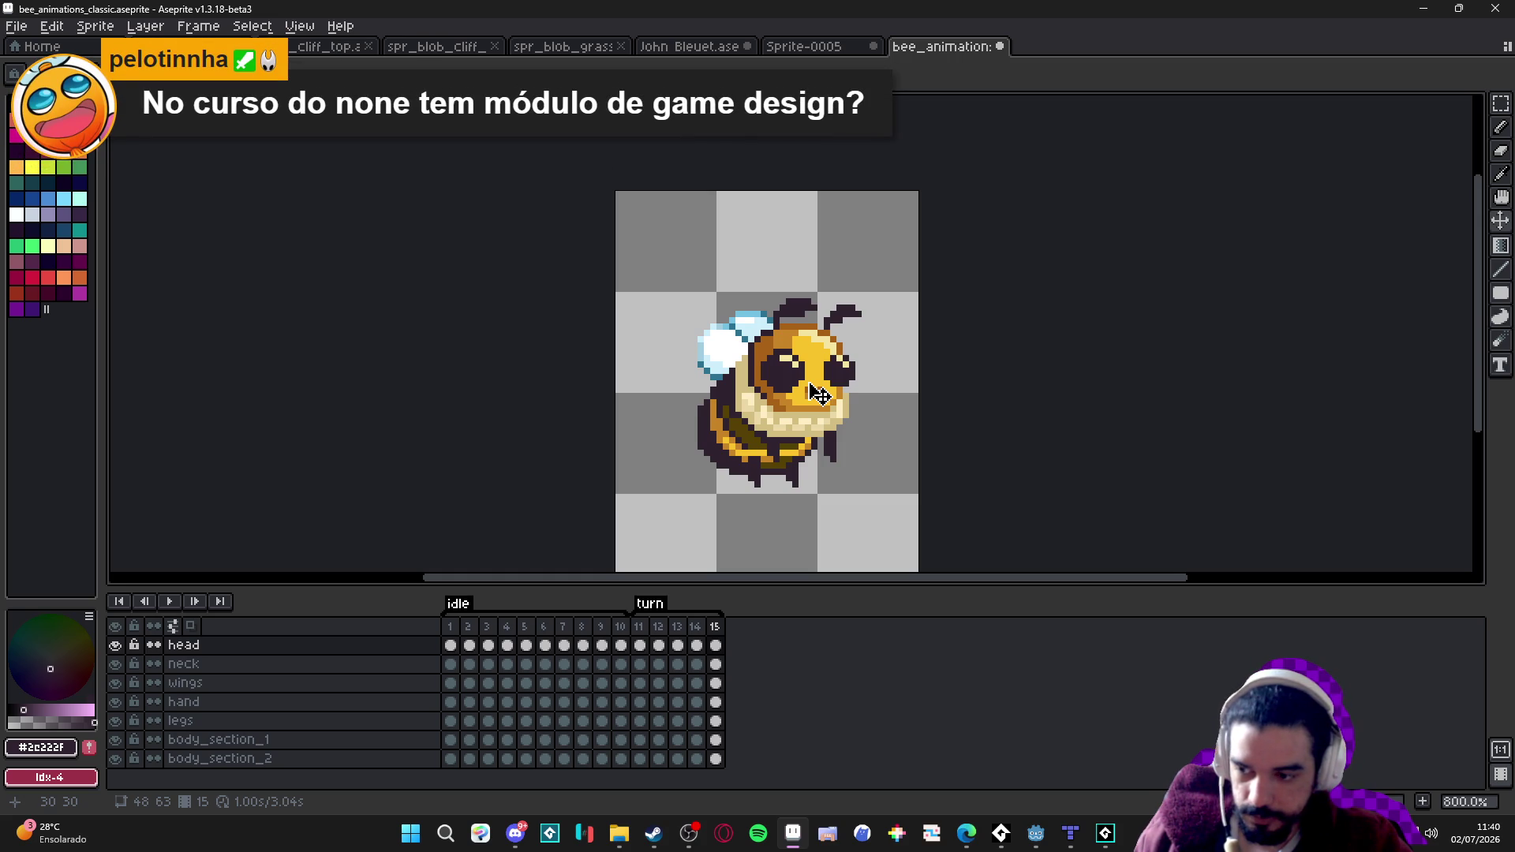
pyautogui.press('Left')
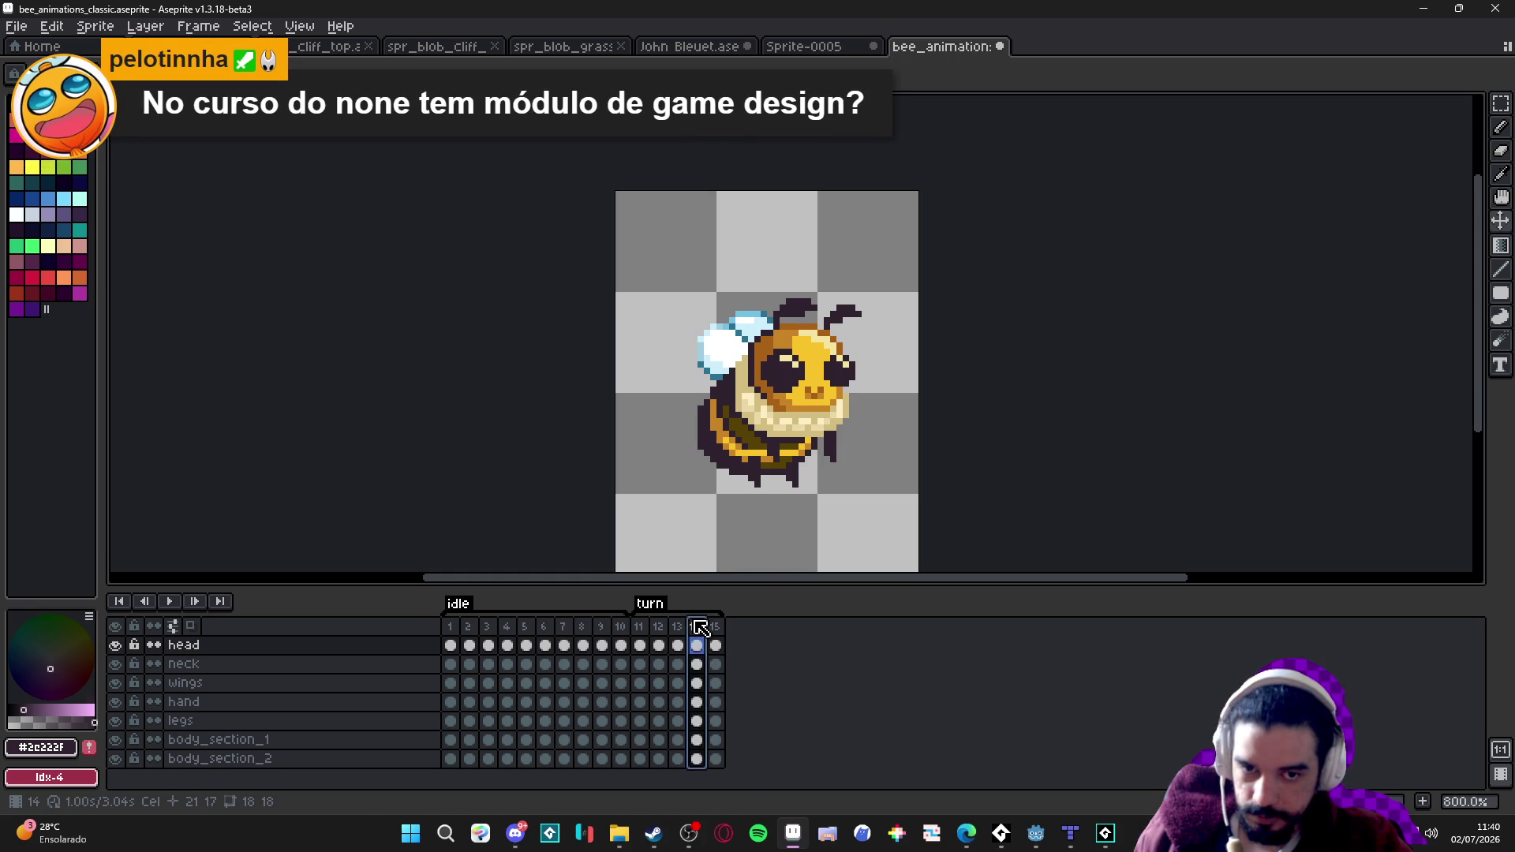
pyautogui.click(715, 626)
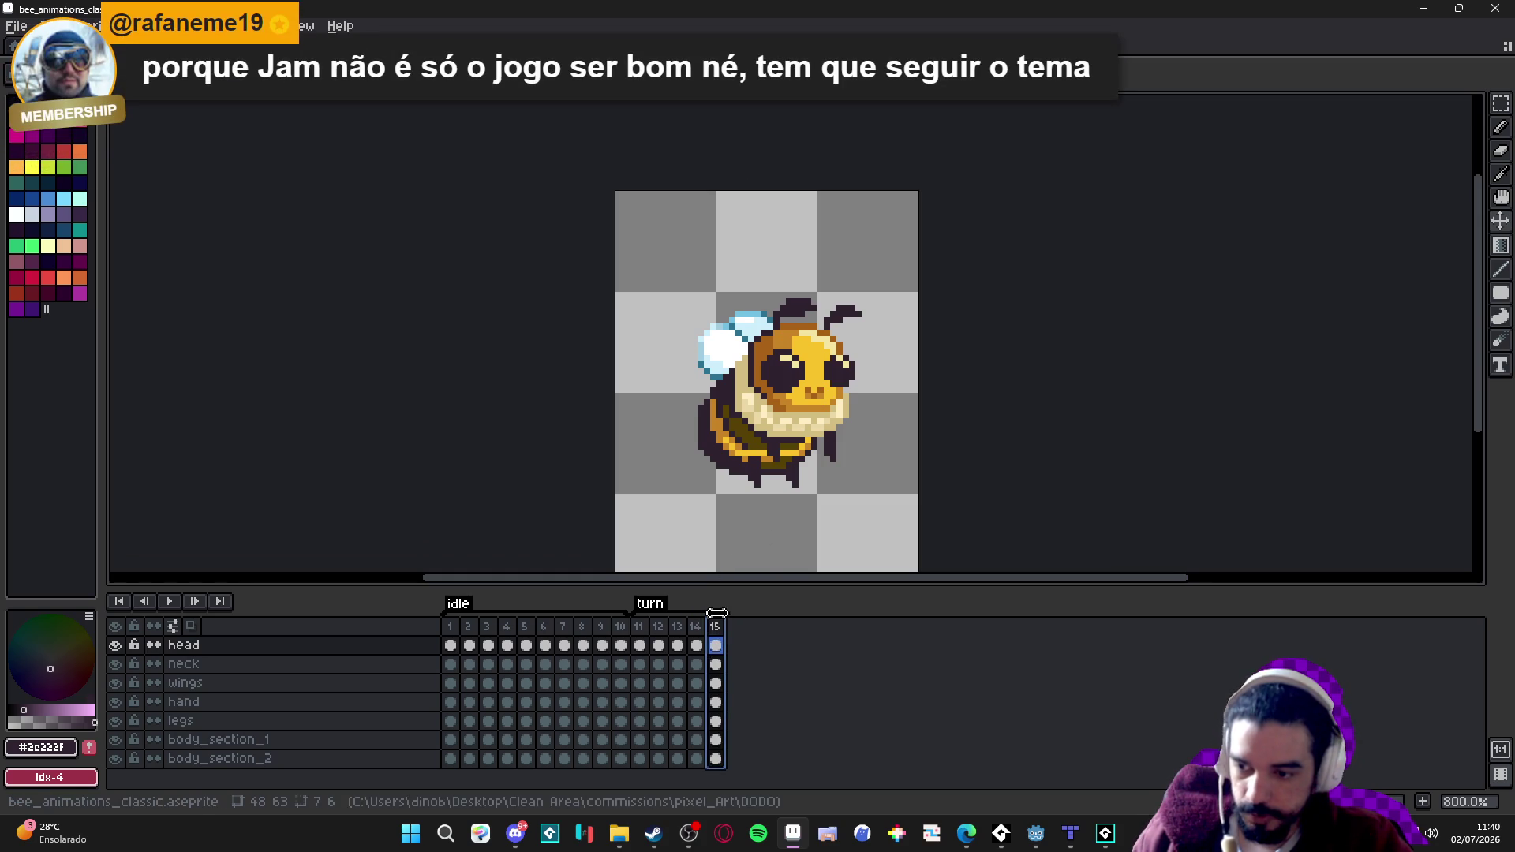
pyautogui.scroll(2, 810, 434)
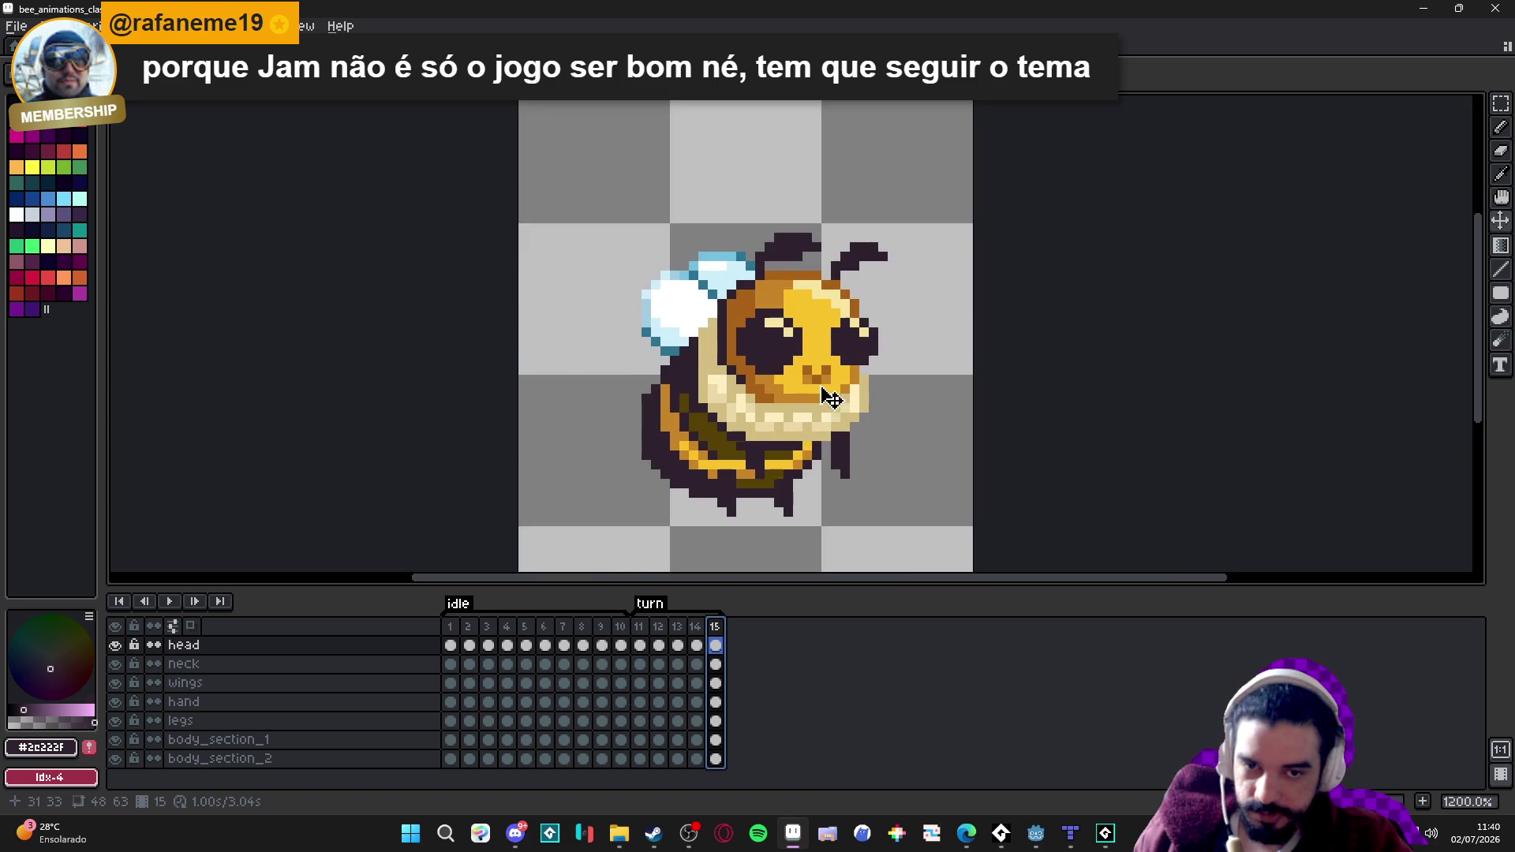
pyautogui.click(824, 383)
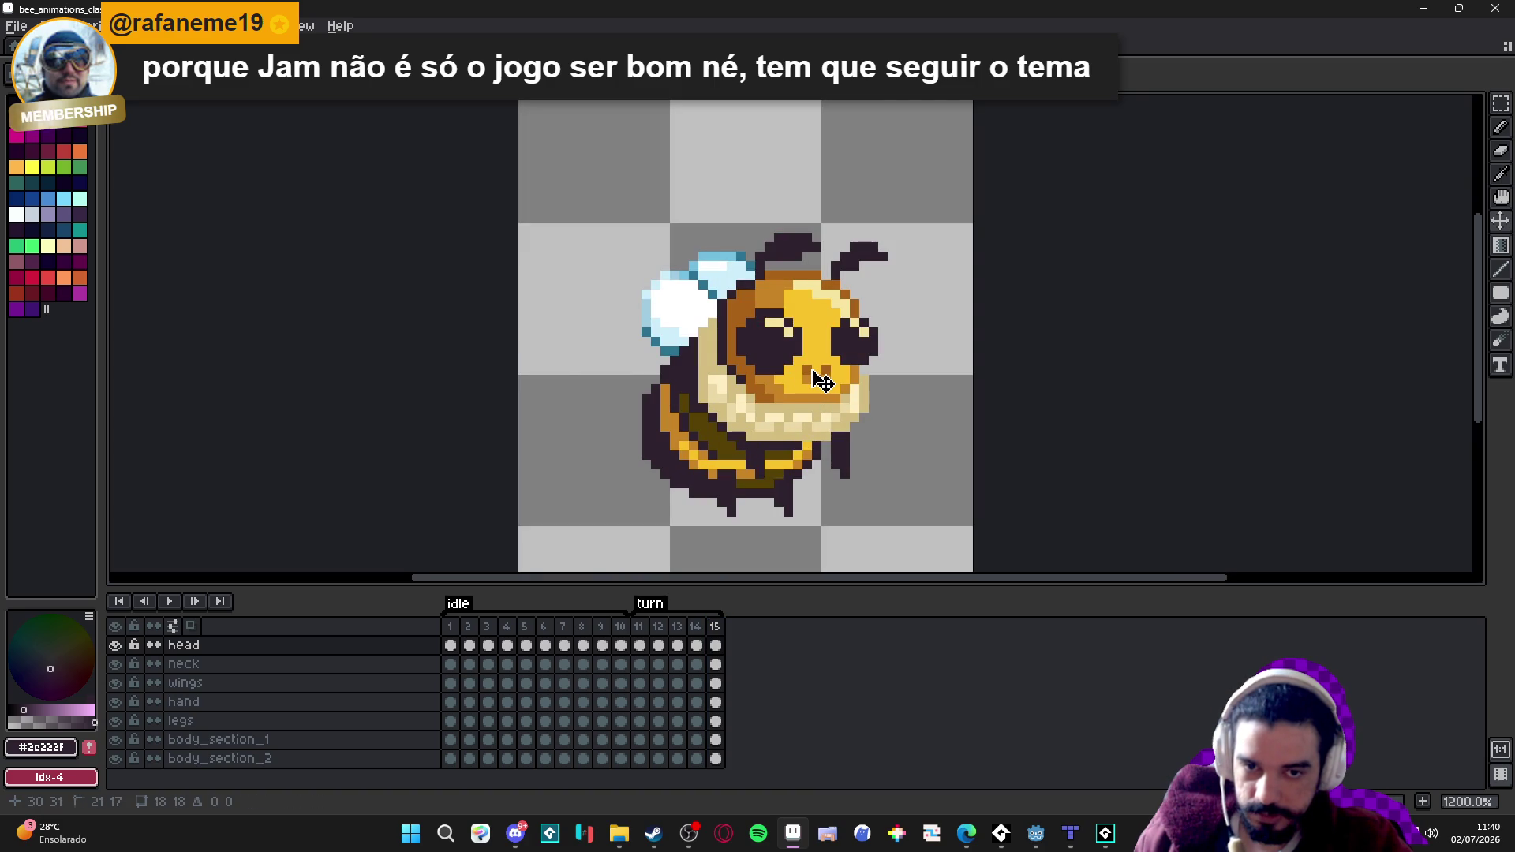
pyautogui.press('Left')
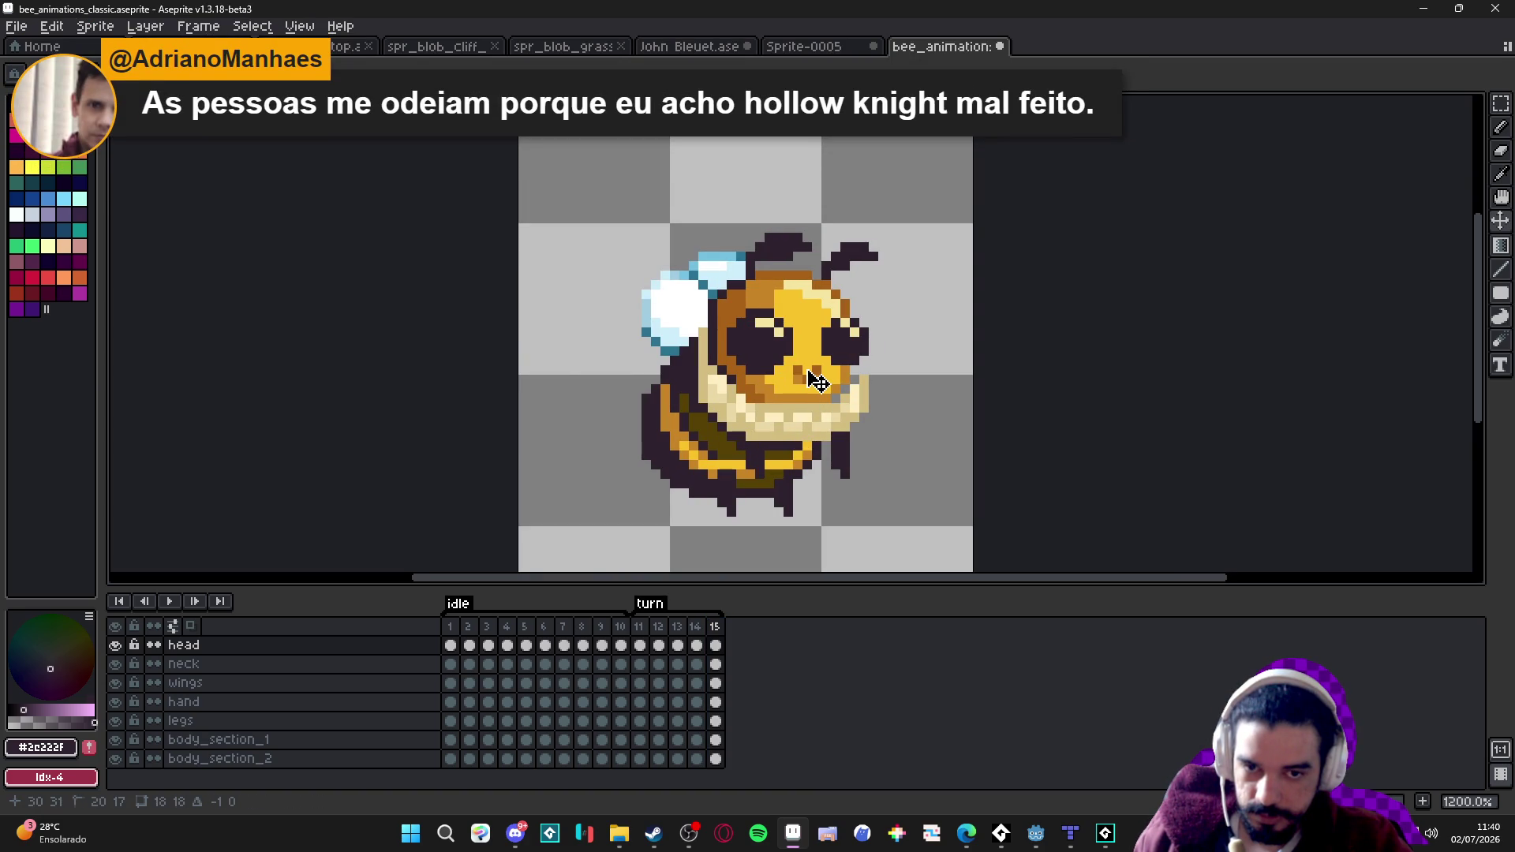
# Check the neck, body, wings and hand layers on frame 15 against frame 14.
pyautogui.keyDown('ctrl'); pyautogui.click(800, 430); pyautogui.keyUp('ctrl')
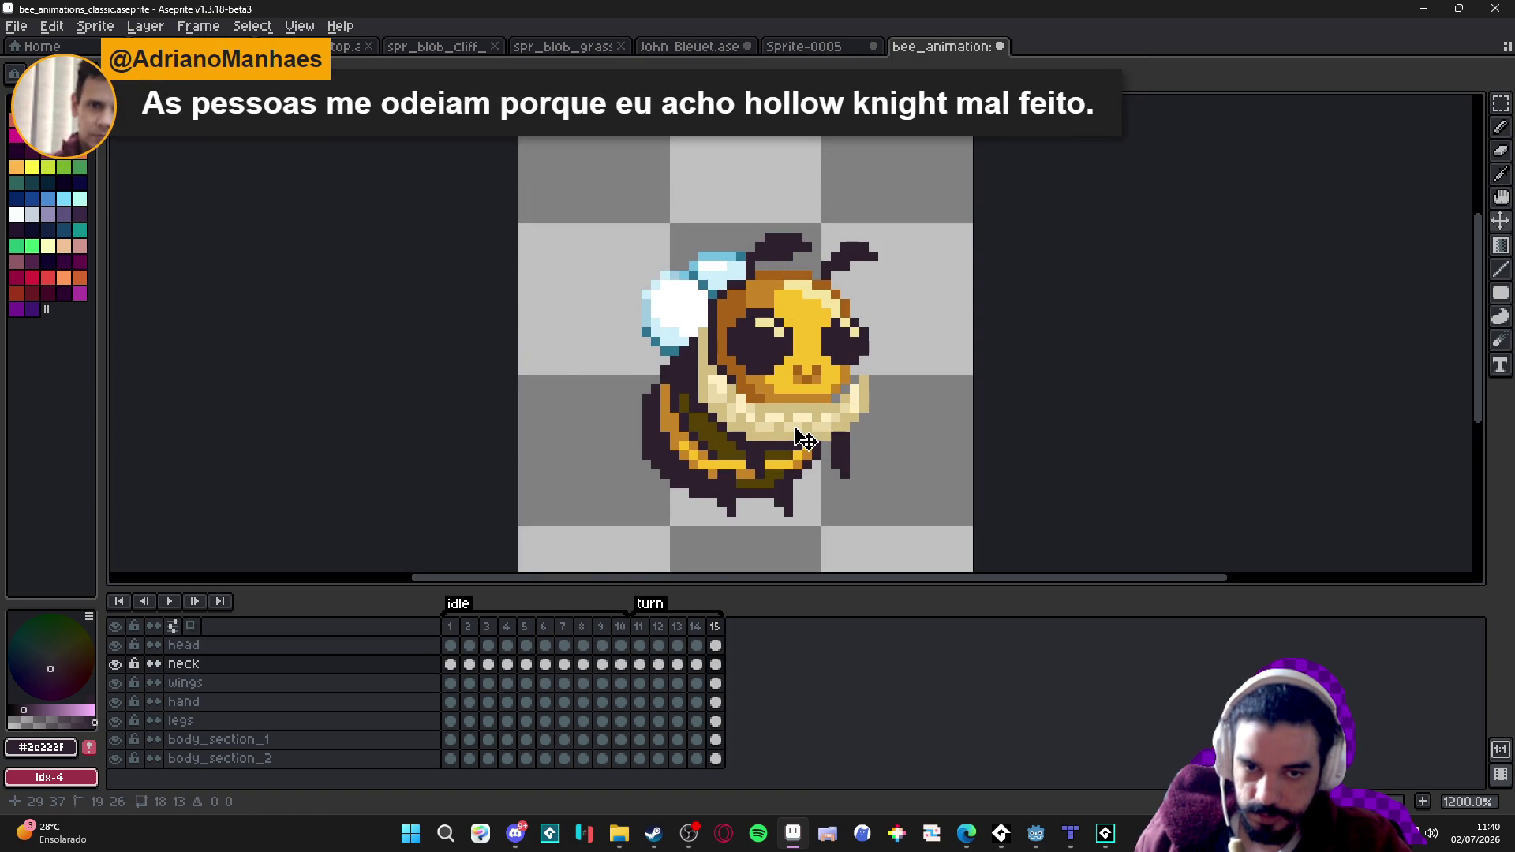
pyautogui.keyDown('ctrl'); pyautogui.click(777, 458); pyautogui.keyUp('ctrl')
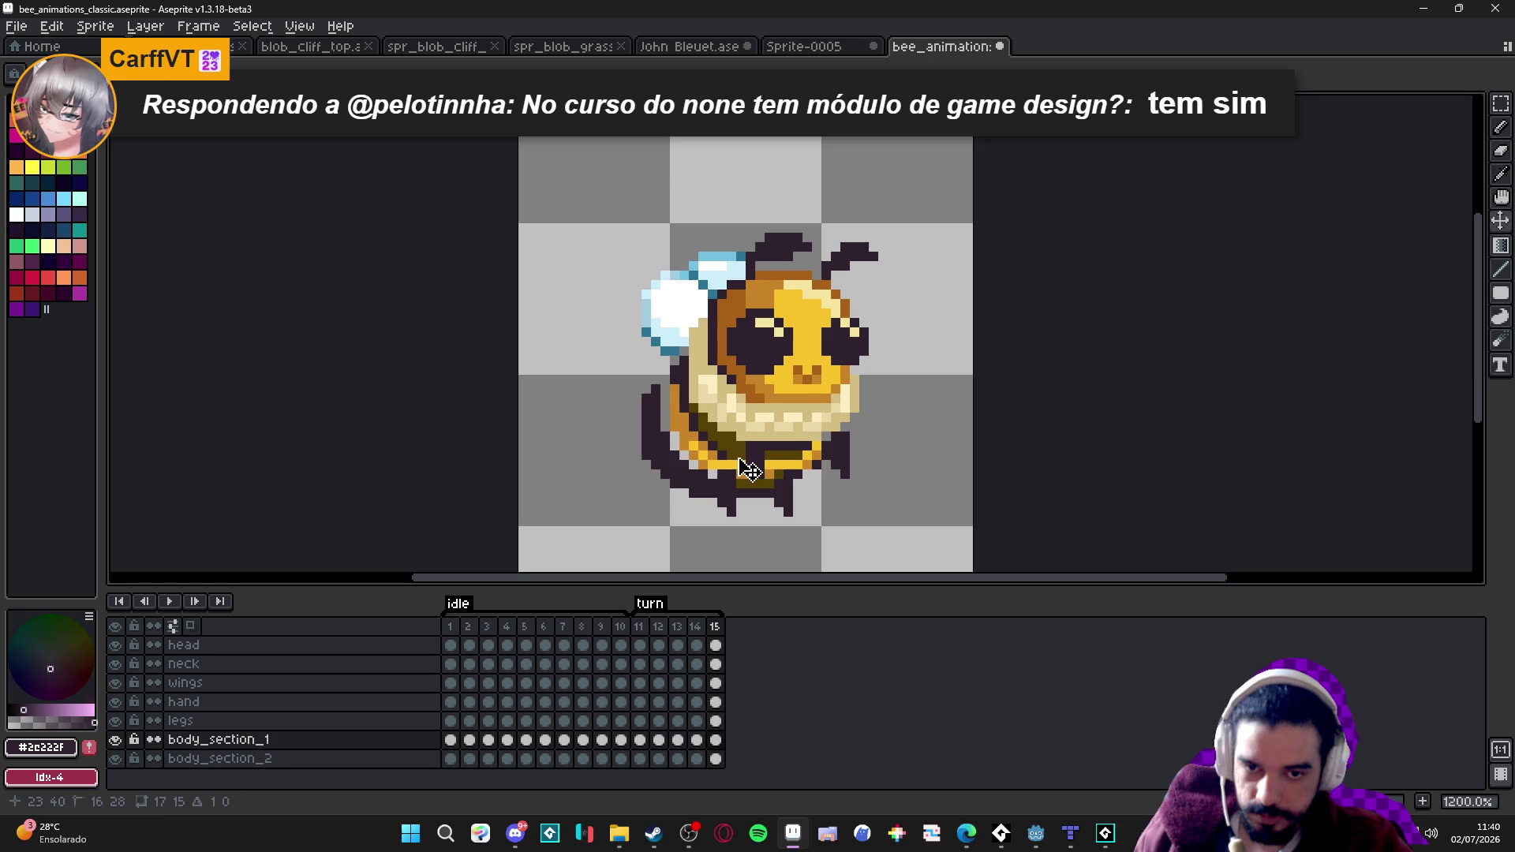
pyautogui.keyDown('ctrl'); pyautogui.click(701, 484); pyautogui.keyUp('ctrl')
pyautogui.click(699, 628)
pyautogui.click(714, 628)
pyautogui.keyDown('ctrl'); pyautogui.click(676, 330); pyautogui.keyUp('ctrl')
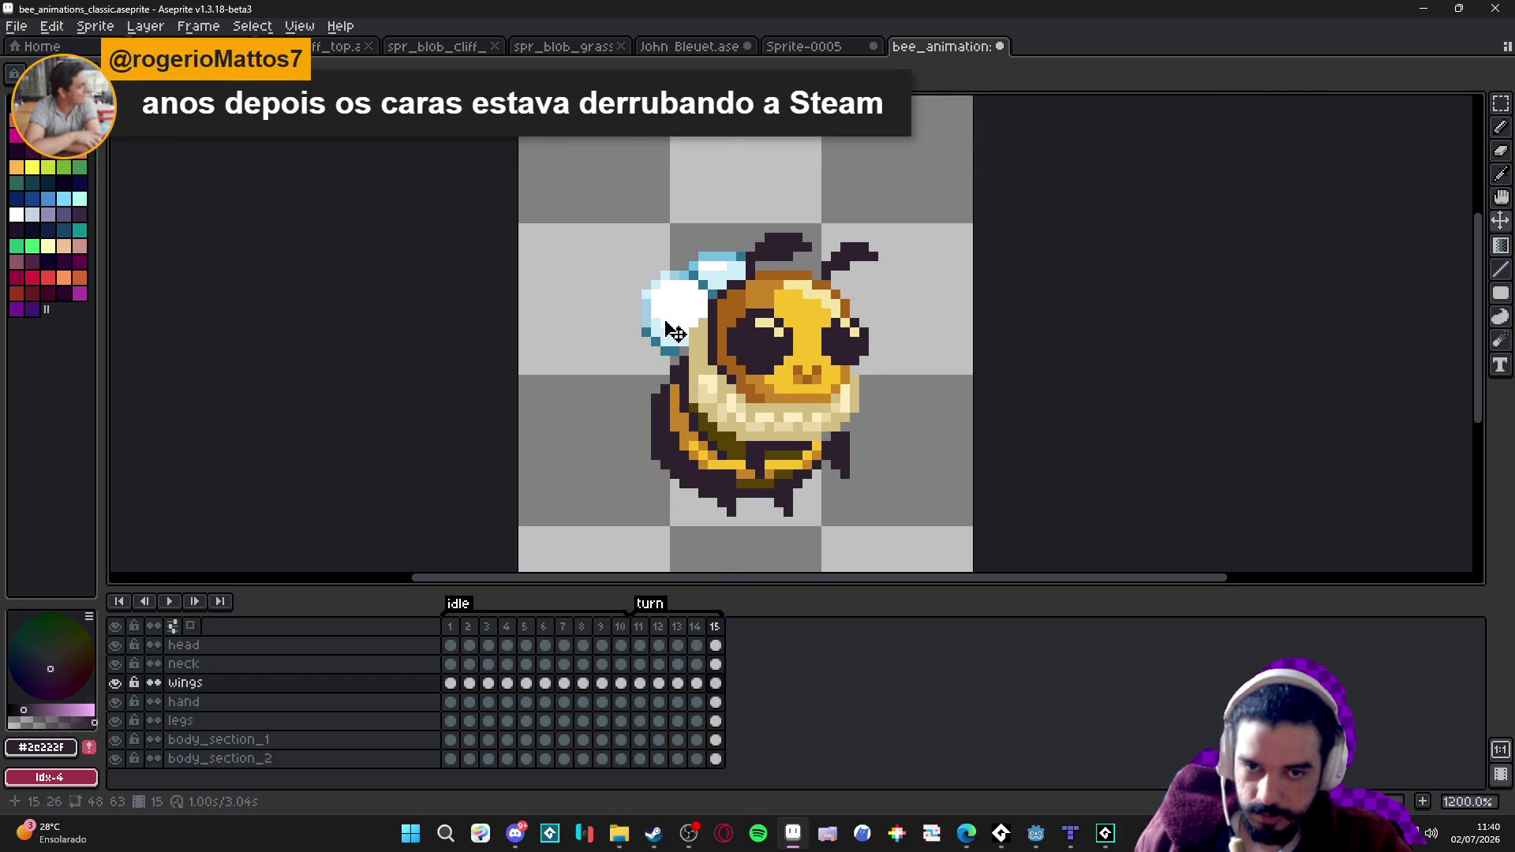
pyautogui.click(696, 627)
pyautogui.click(715, 627)
pyautogui.keyDown('ctrl'); pyautogui.click(756, 468); pyautogui.keyUp('ctrl')
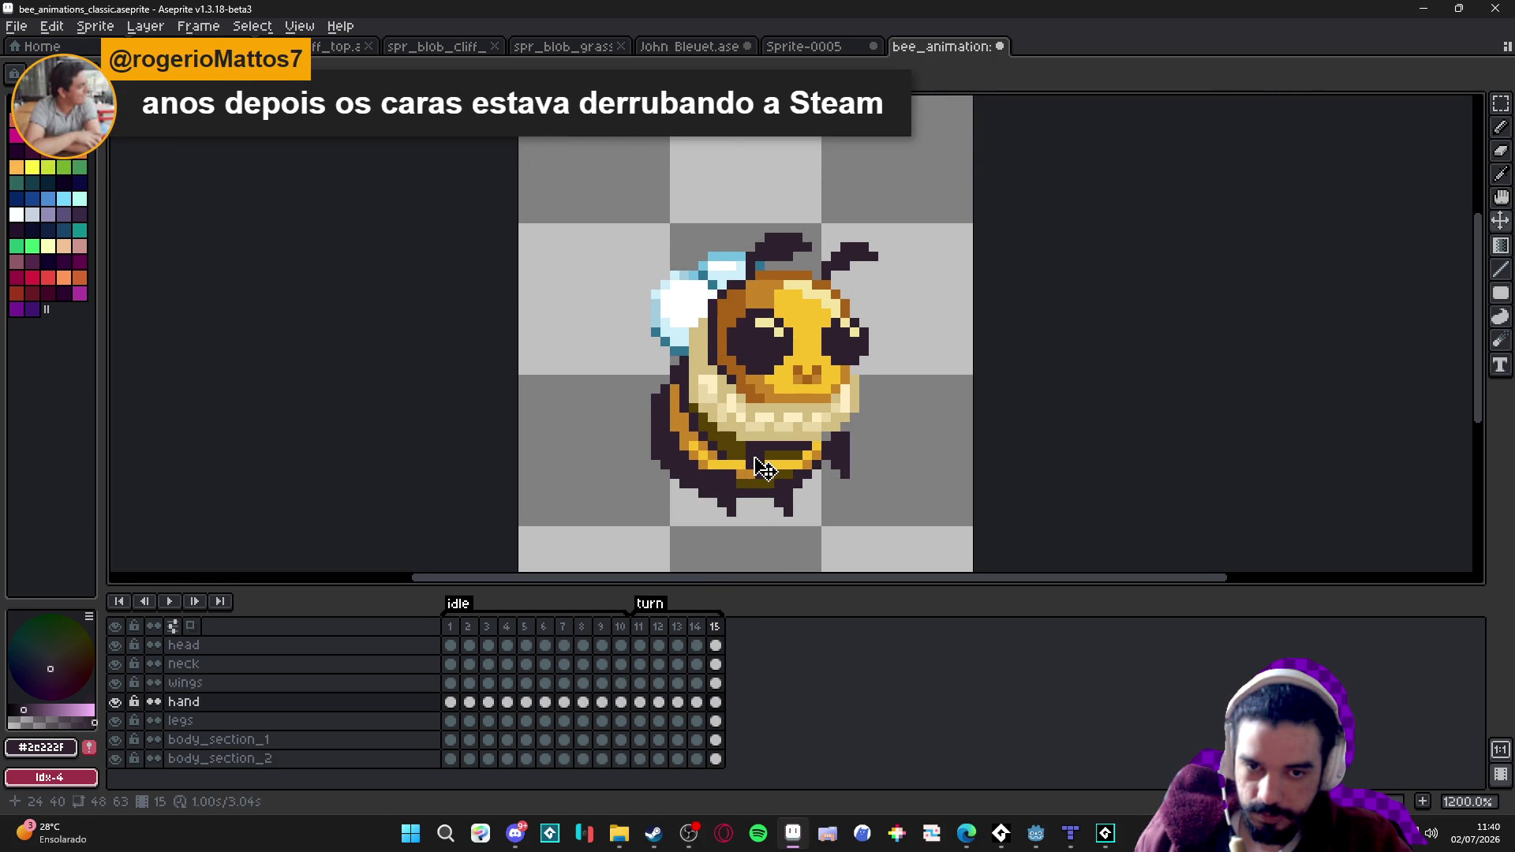
pyautogui.click(695, 627)
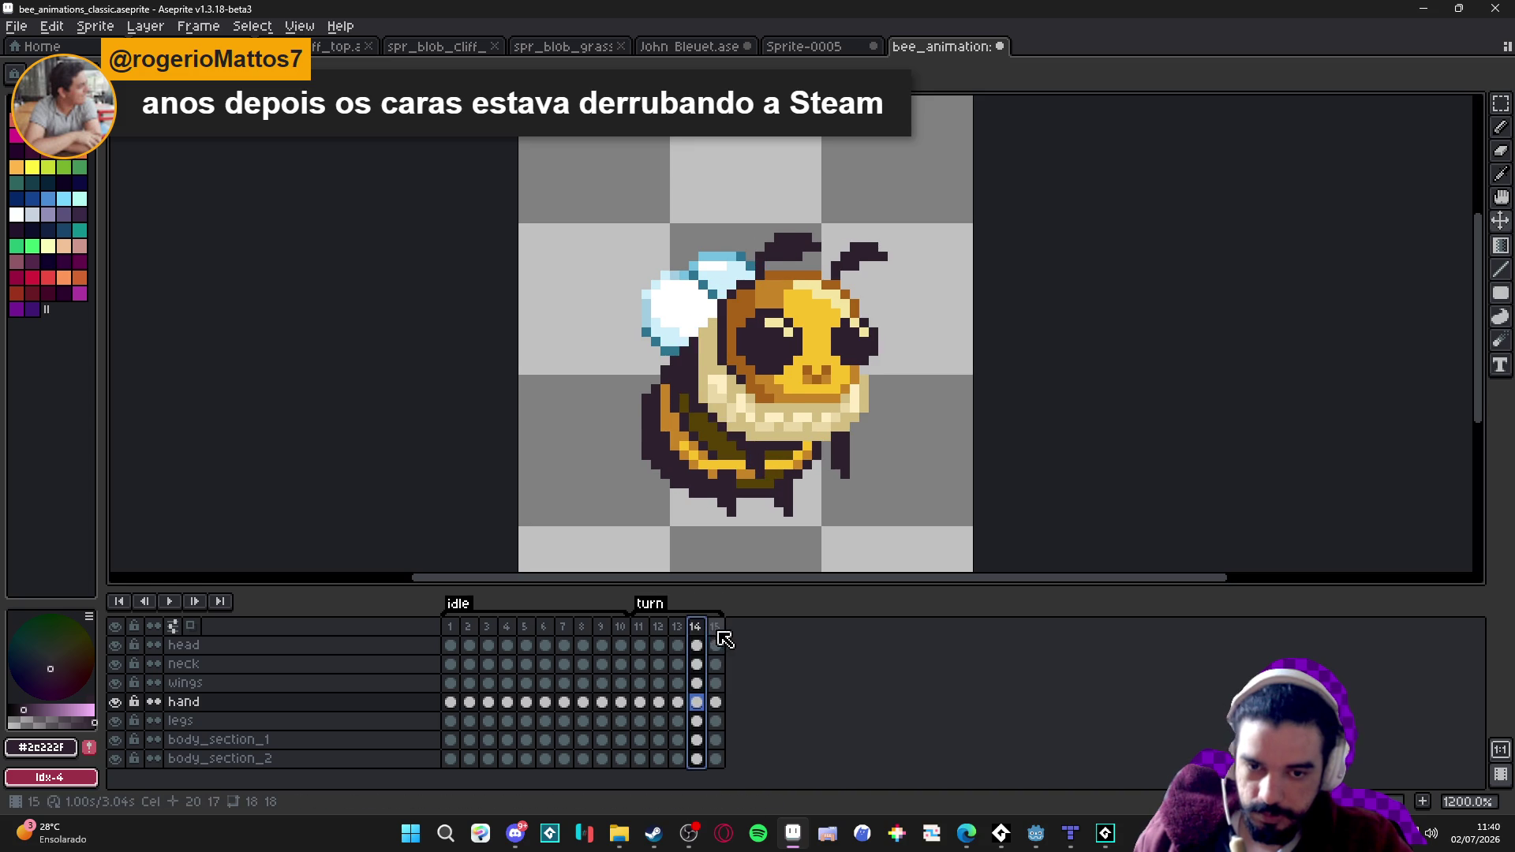
pyautogui.click(714, 627)
# Drag the legs one pixel right and compare frame 15 with frame 14.
pyautogui.moveTo(740, 499); pyautogui.dragTo(747, 507)
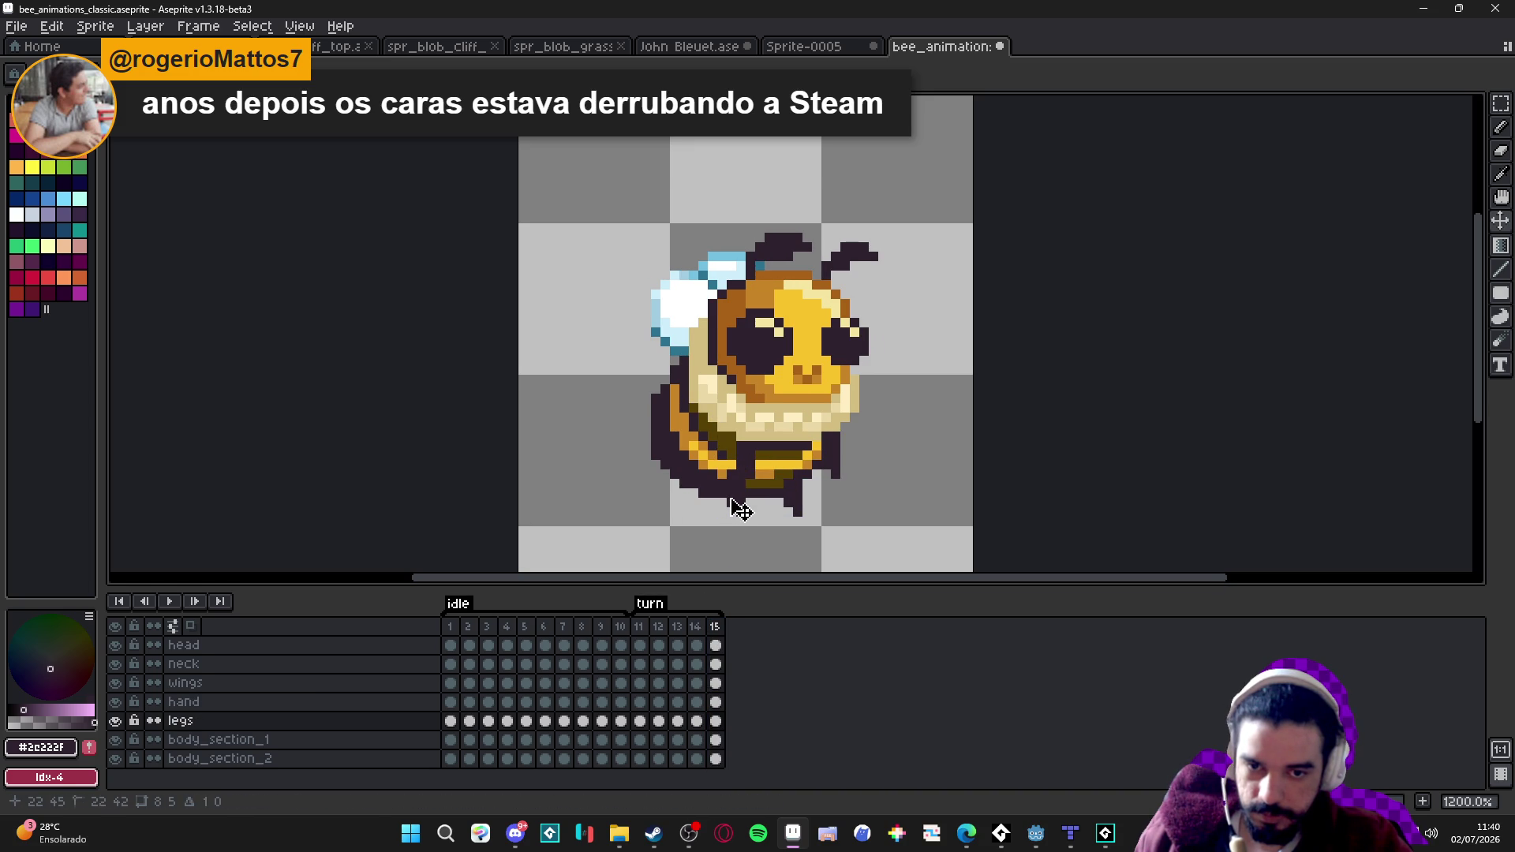
pyautogui.click(695, 627)
pyautogui.click(714, 628)
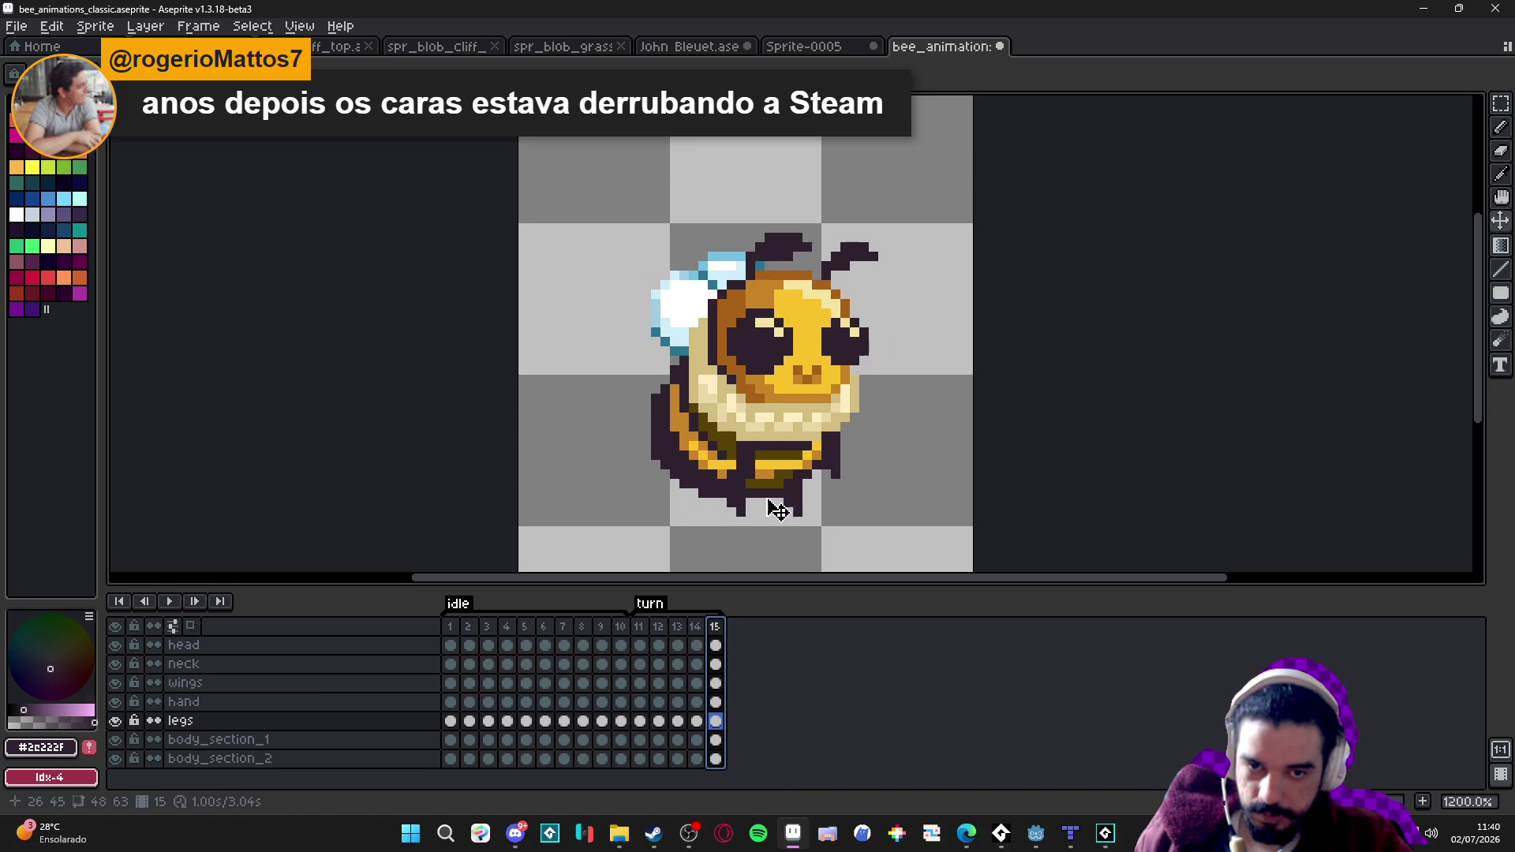
pyautogui.scroll(-2, 780, 496)
pyautogui.click(696, 627)
# Review turn frames 11–14 and delete the extra frame 15.
pyautogui.click(714, 627)
pyautogui.click(642, 628)
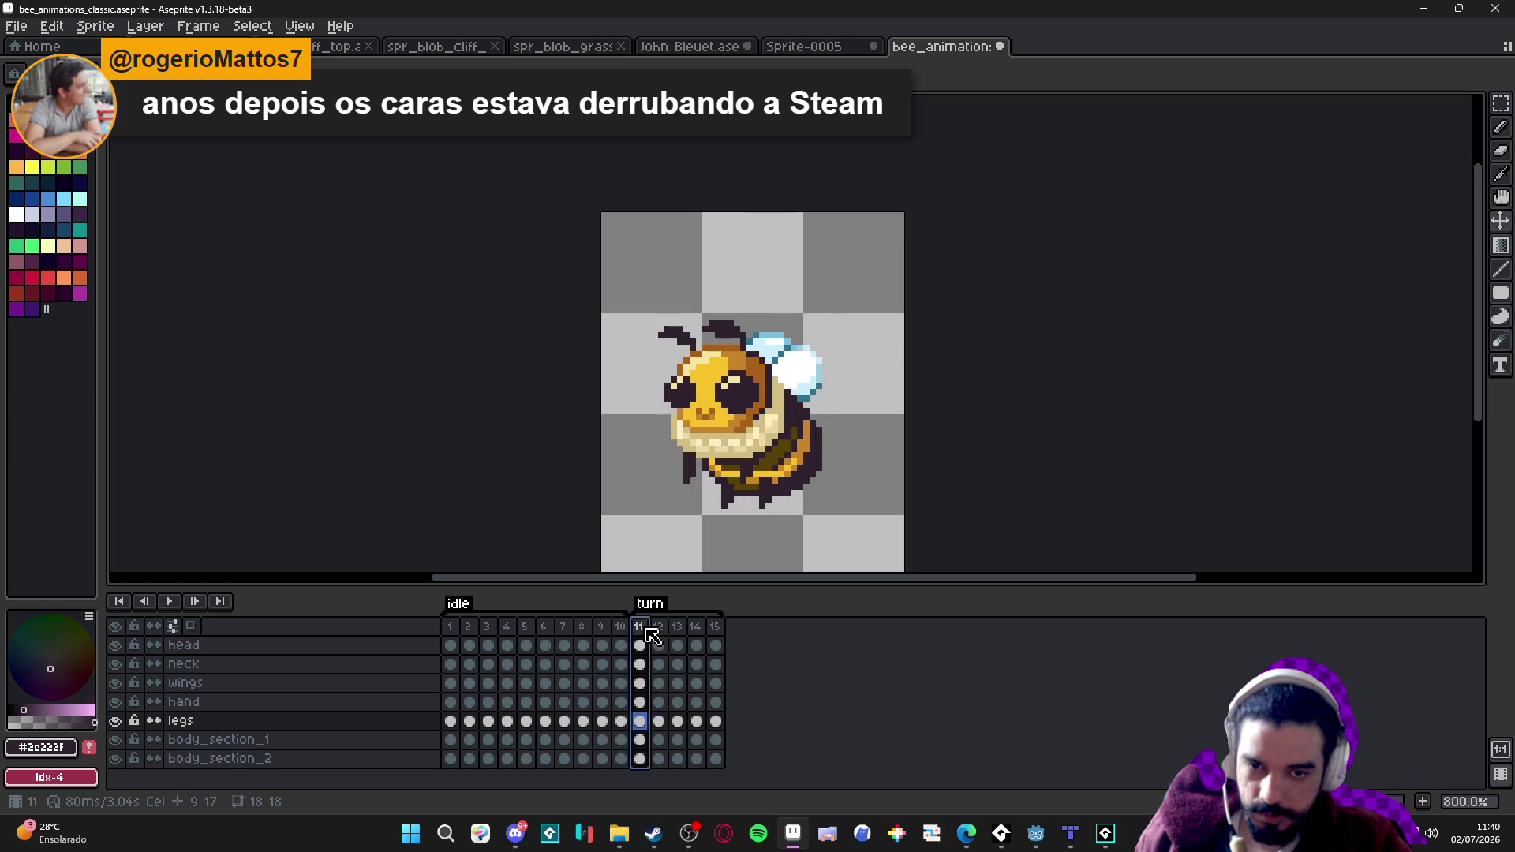
pyautogui.click(701, 631)
pyautogui.click(677, 627)
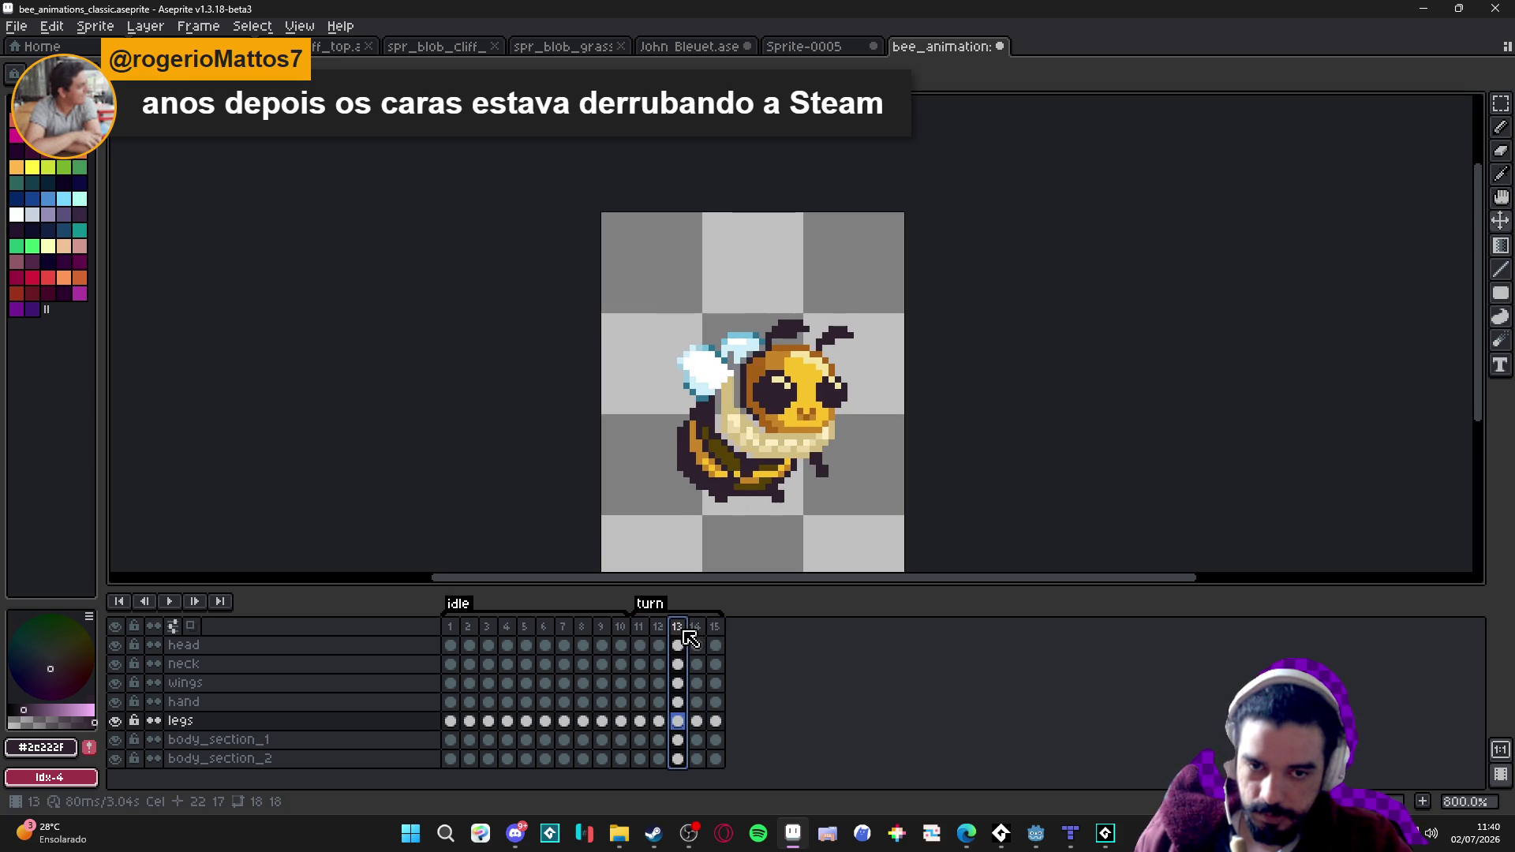
pyautogui.click(659, 627)
pyautogui.click(715, 628)
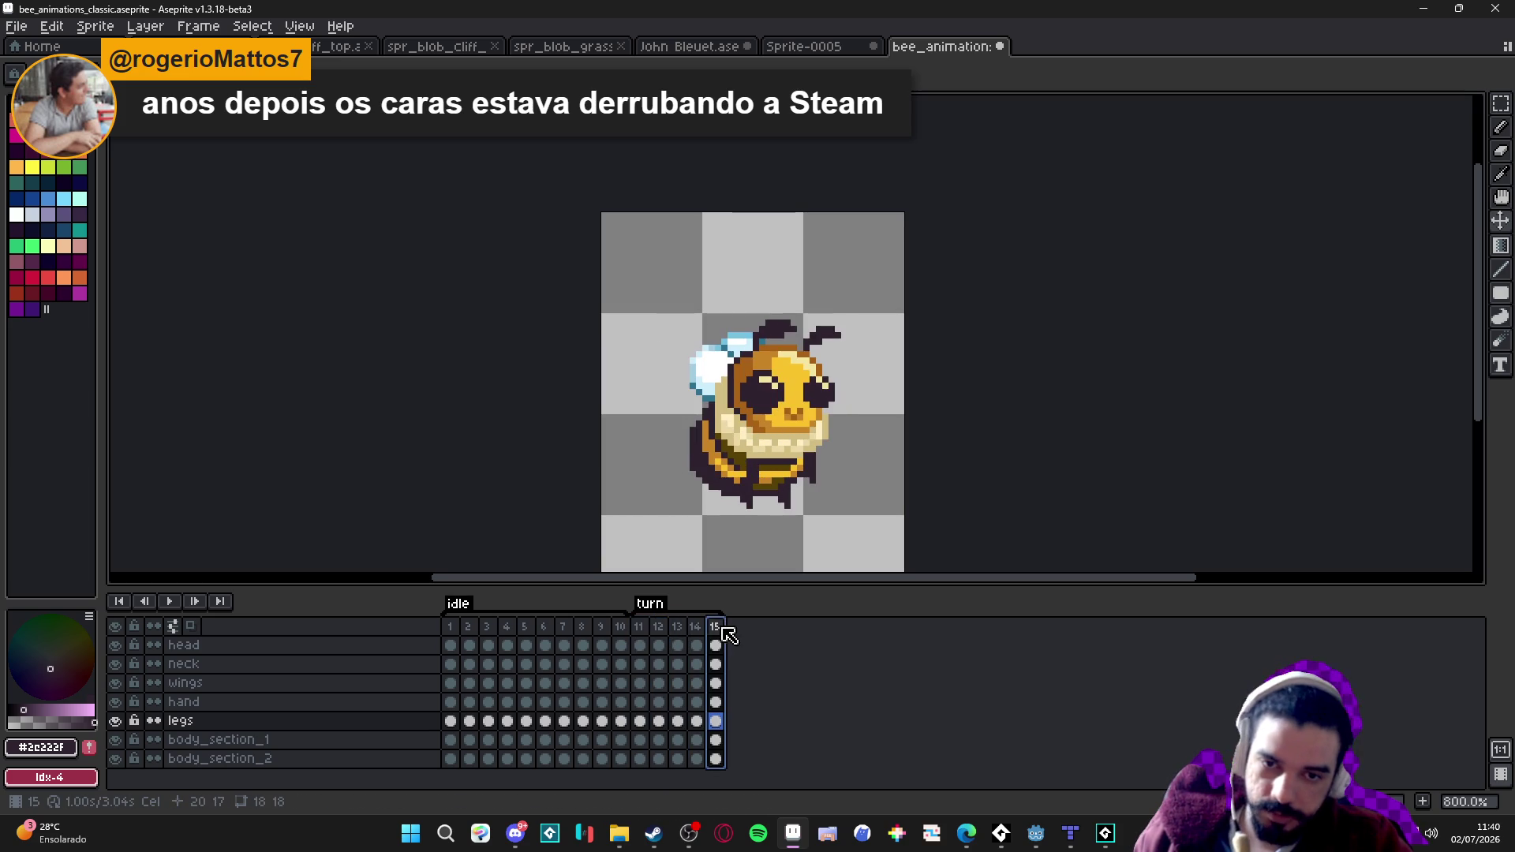
pyautogui.press('Delete')
# Compare frames 11–13 and insert a new frame after frame 12.
pyautogui.click(645, 631)
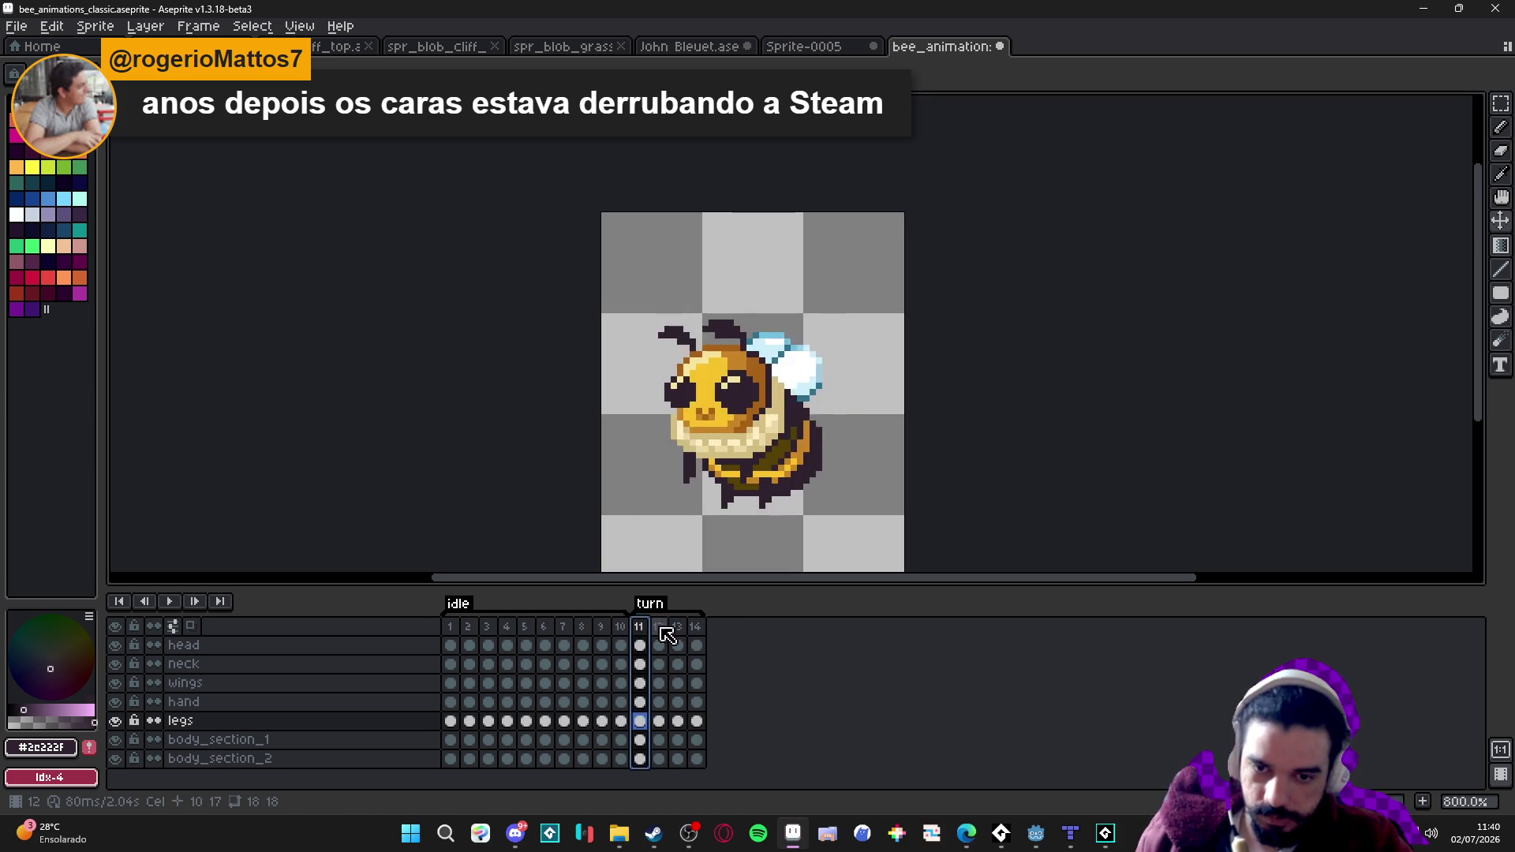
pyautogui.click(677, 628)
pyautogui.click(641, 627)
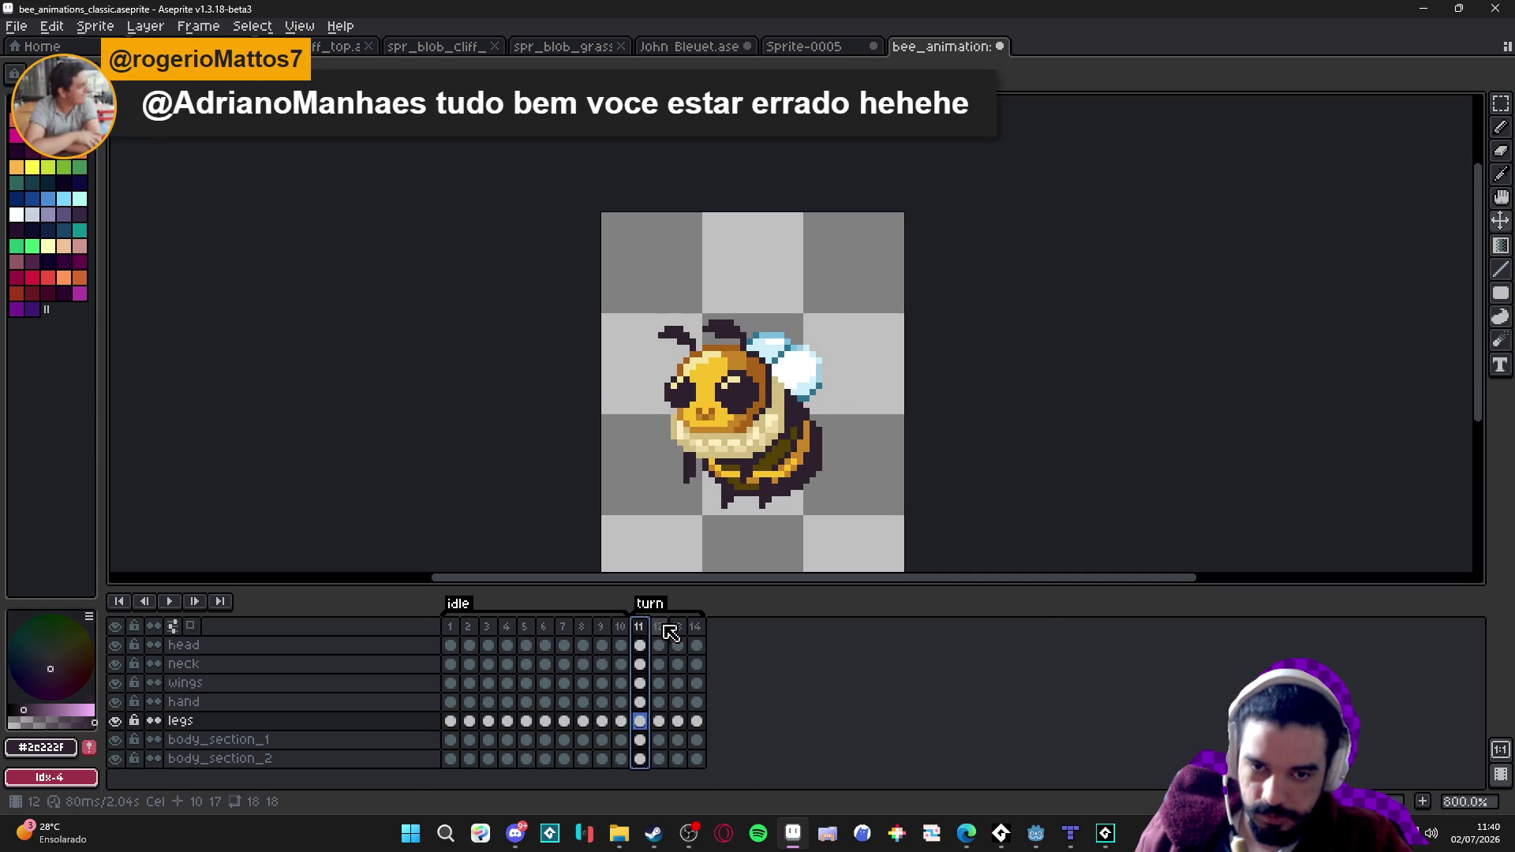
pyautogui.click(659, 628)
pyautogui.hotkey('alt', 'n')
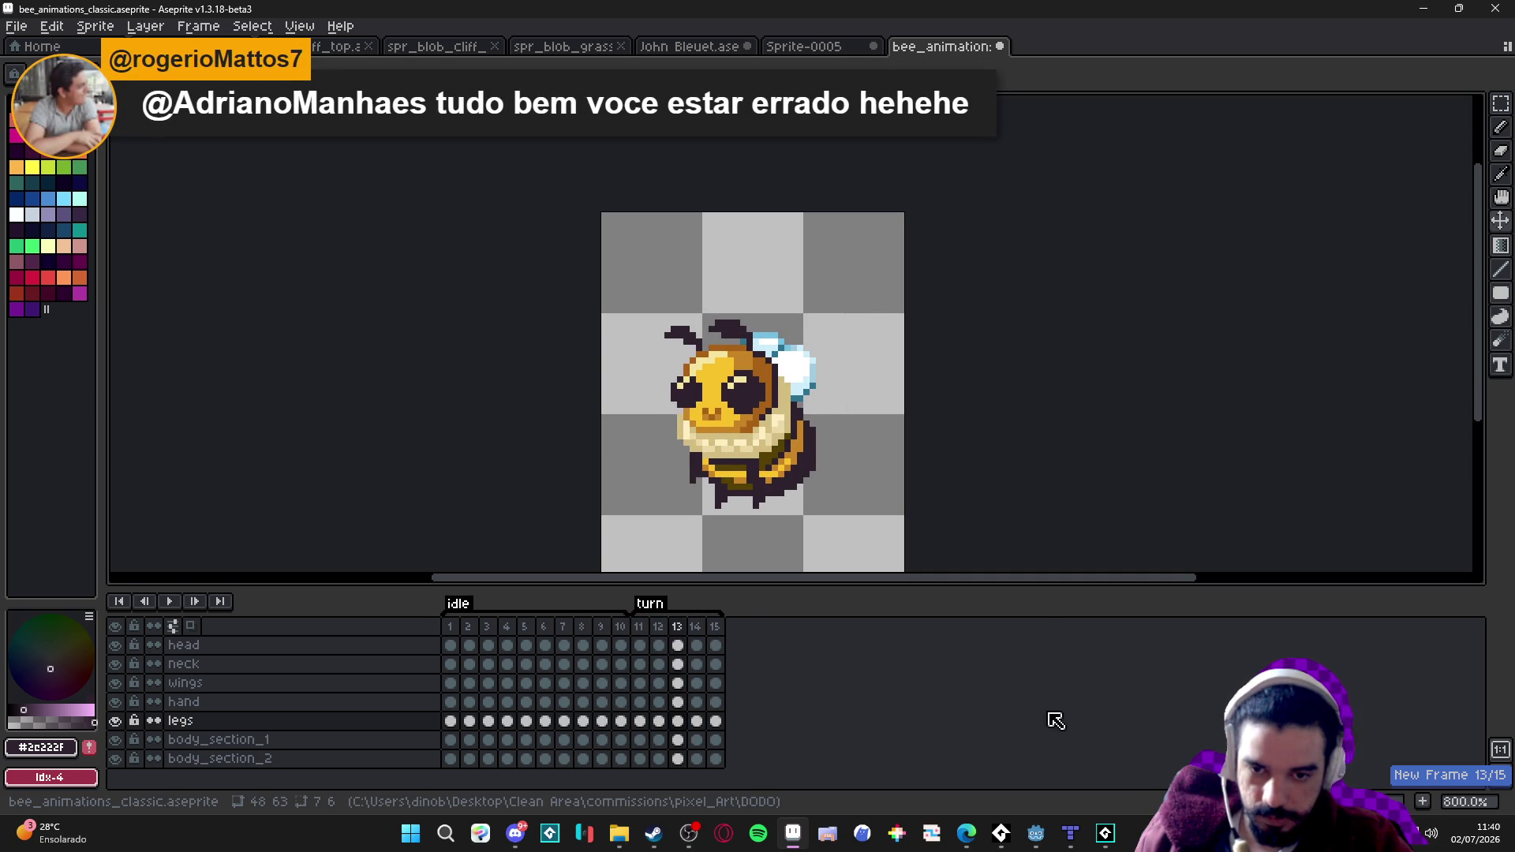
# Select frame 15's cels on all layers, flip them horizontally with Shift+H, and compare with frames 14 and 13.
pyautogui.click(716, 629)
pyautogui.click(703, 629)
pyautogui.click(715, 628)
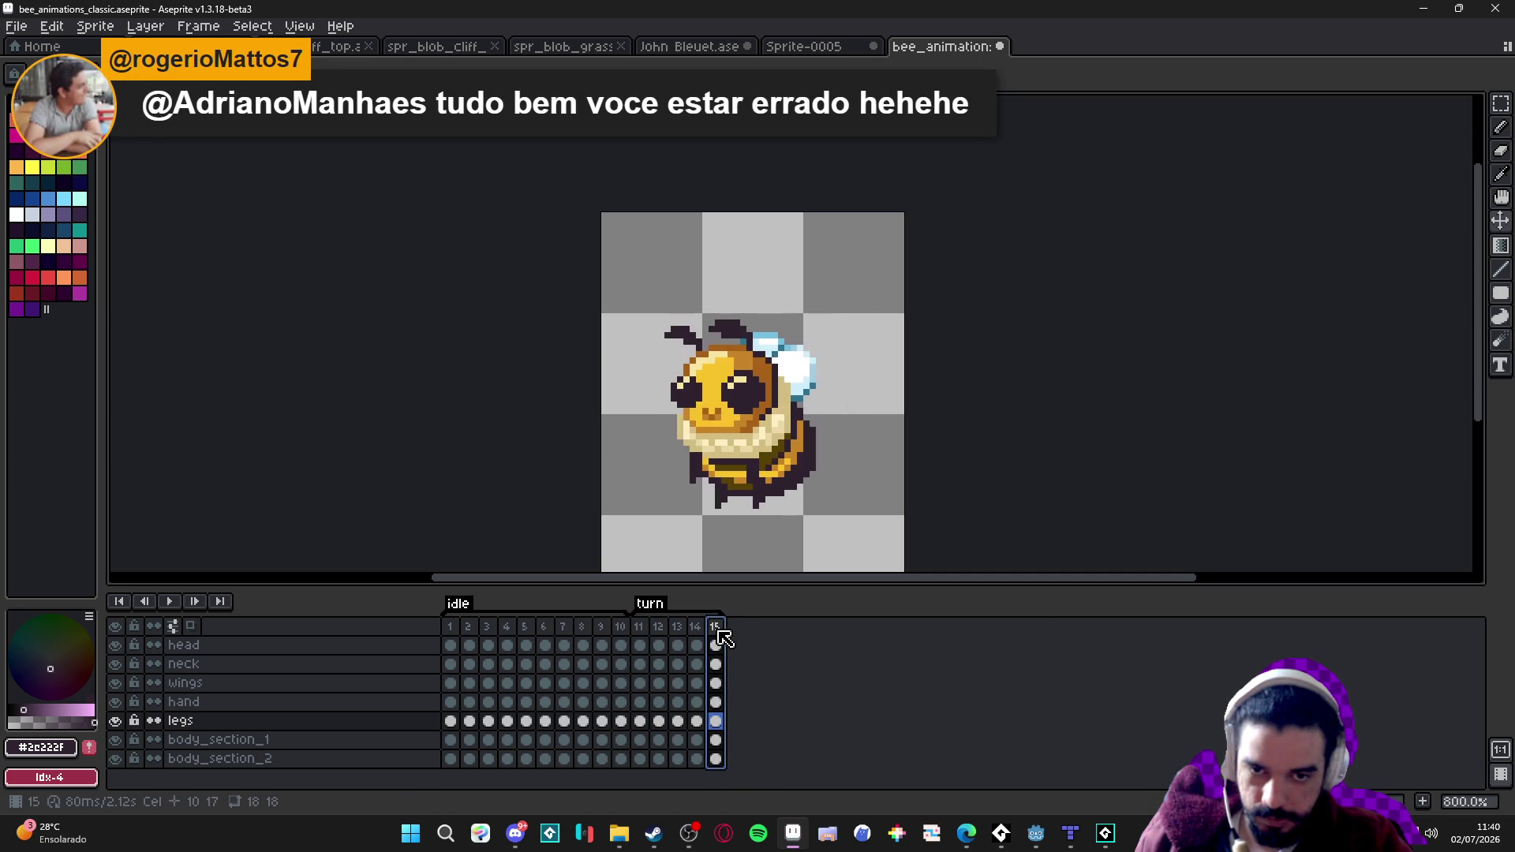
pyautogui.click(716, 646)
pyautogui.moveTo(722, 645); pyautogui.dragTo(724, 769)
pyautogui.hotkey('shift', 'h')
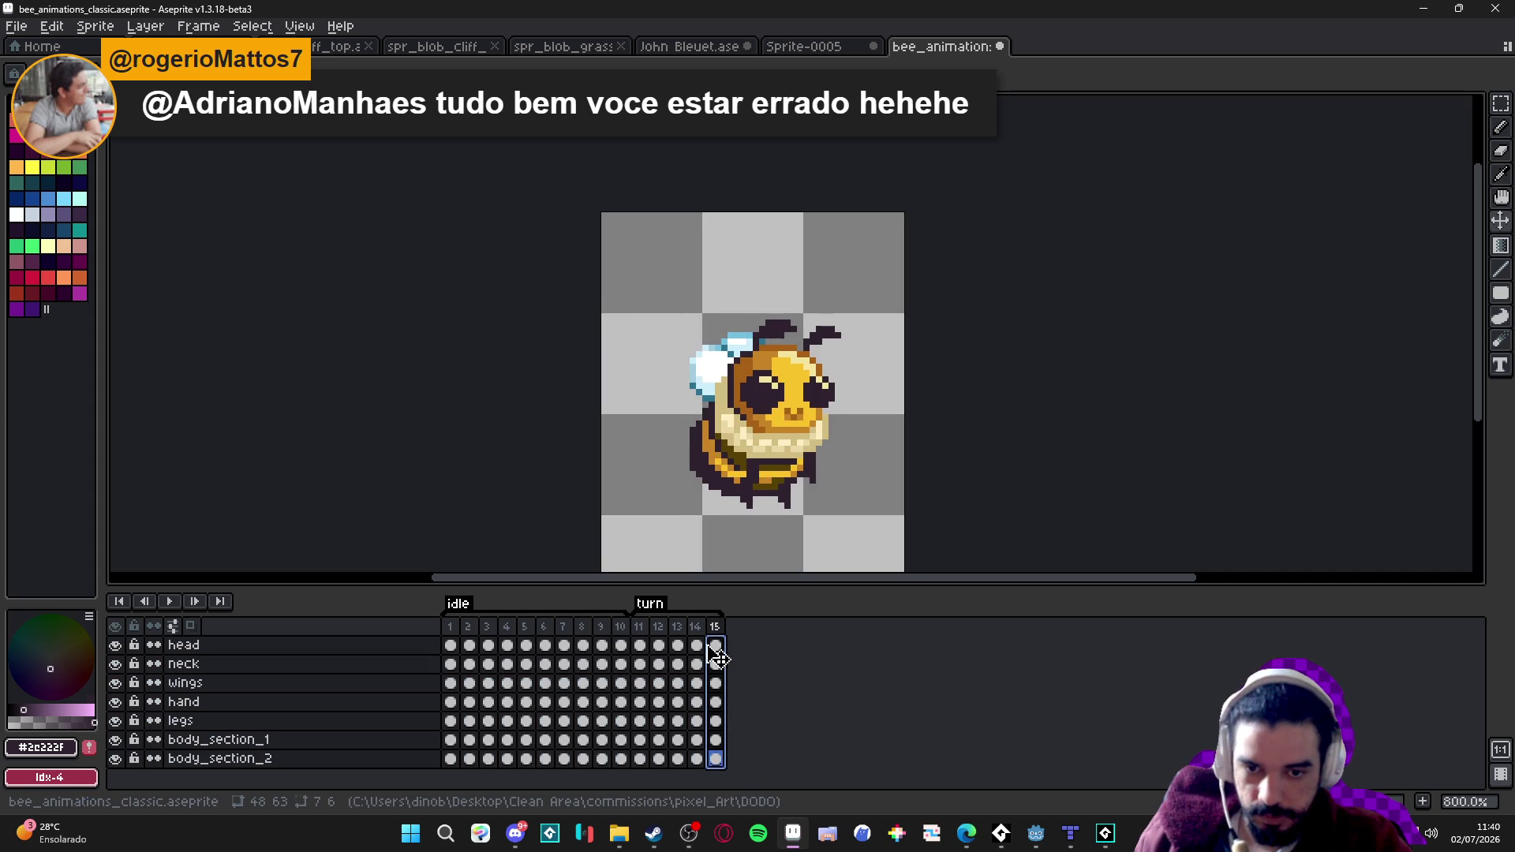
pyautogui.click(715, 629)
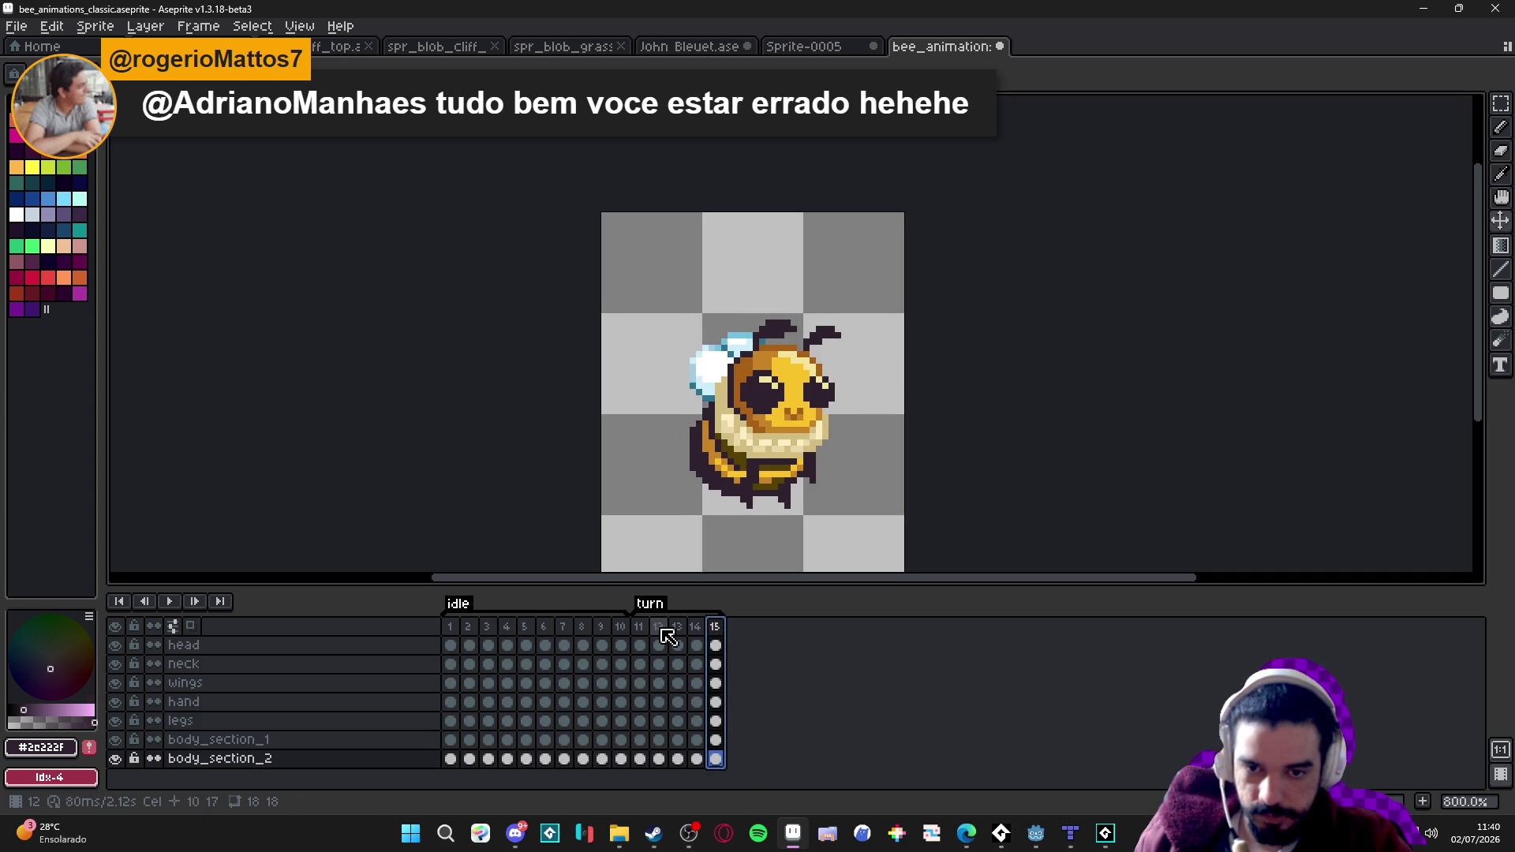
pyautogui.click(694, 629)
pyautogui.click(677, 628)
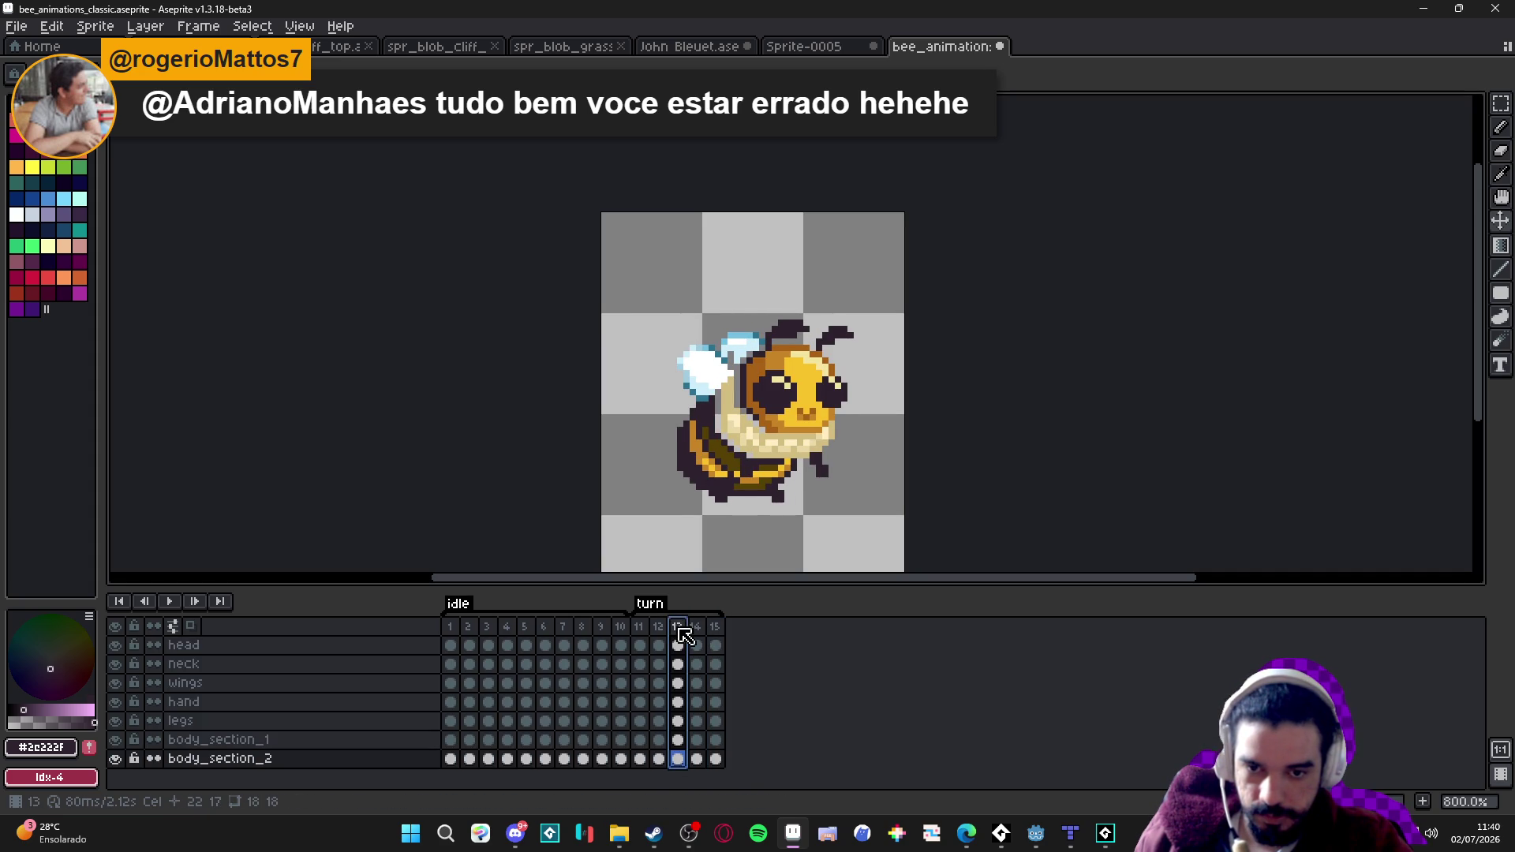
# Add a frame, move frame 14 to the end and set the turn tag's To to 16.
pyautogui.hotkey('alt', 'n')
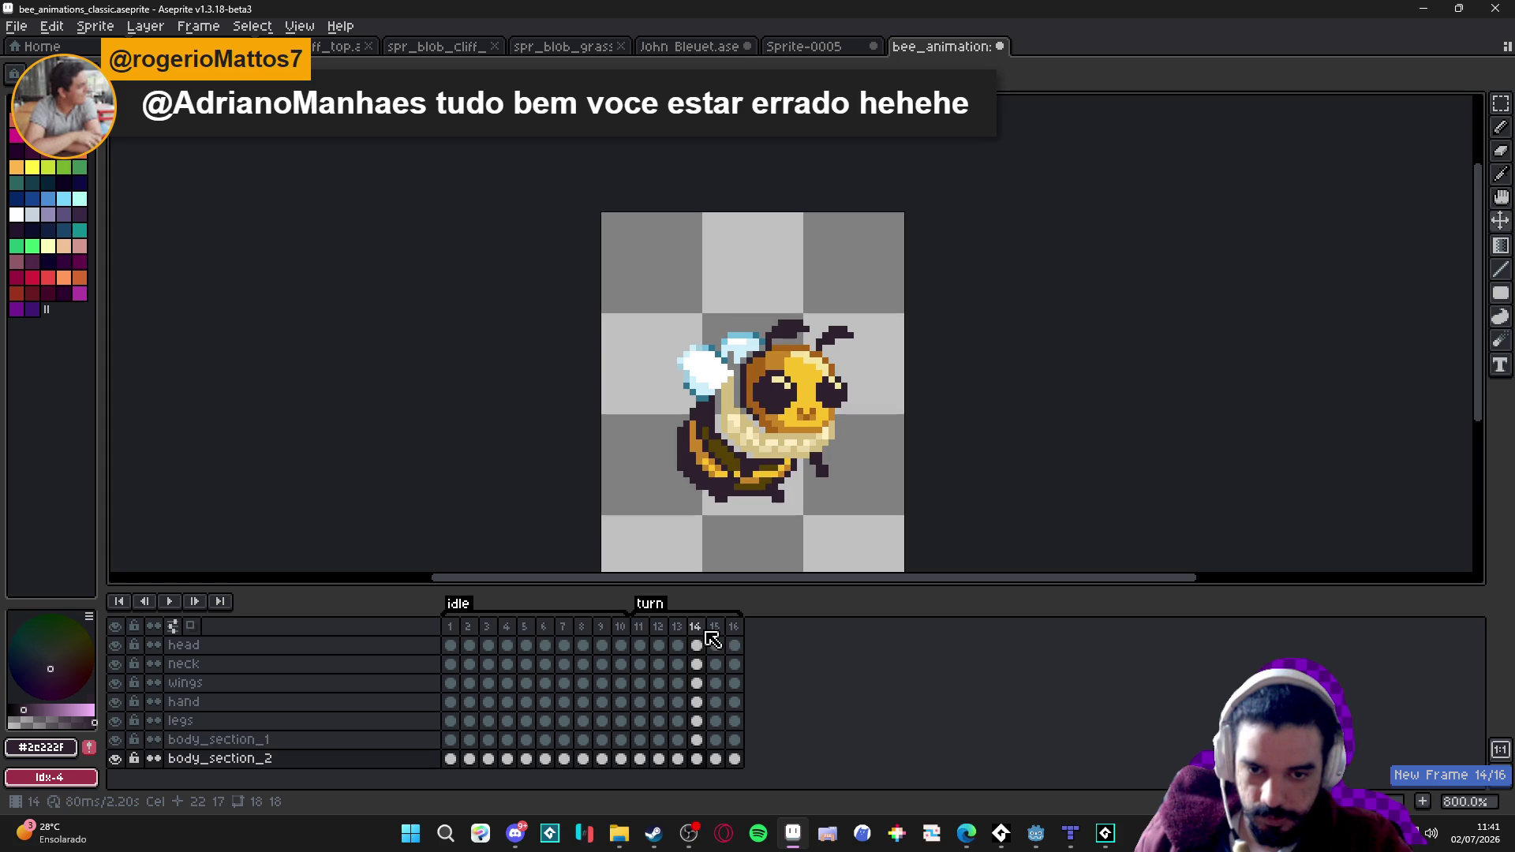
pyautogui.click(696, 627)
pyautogui.moveTo(715, 636); pyautogui.dragTo(757, 641)
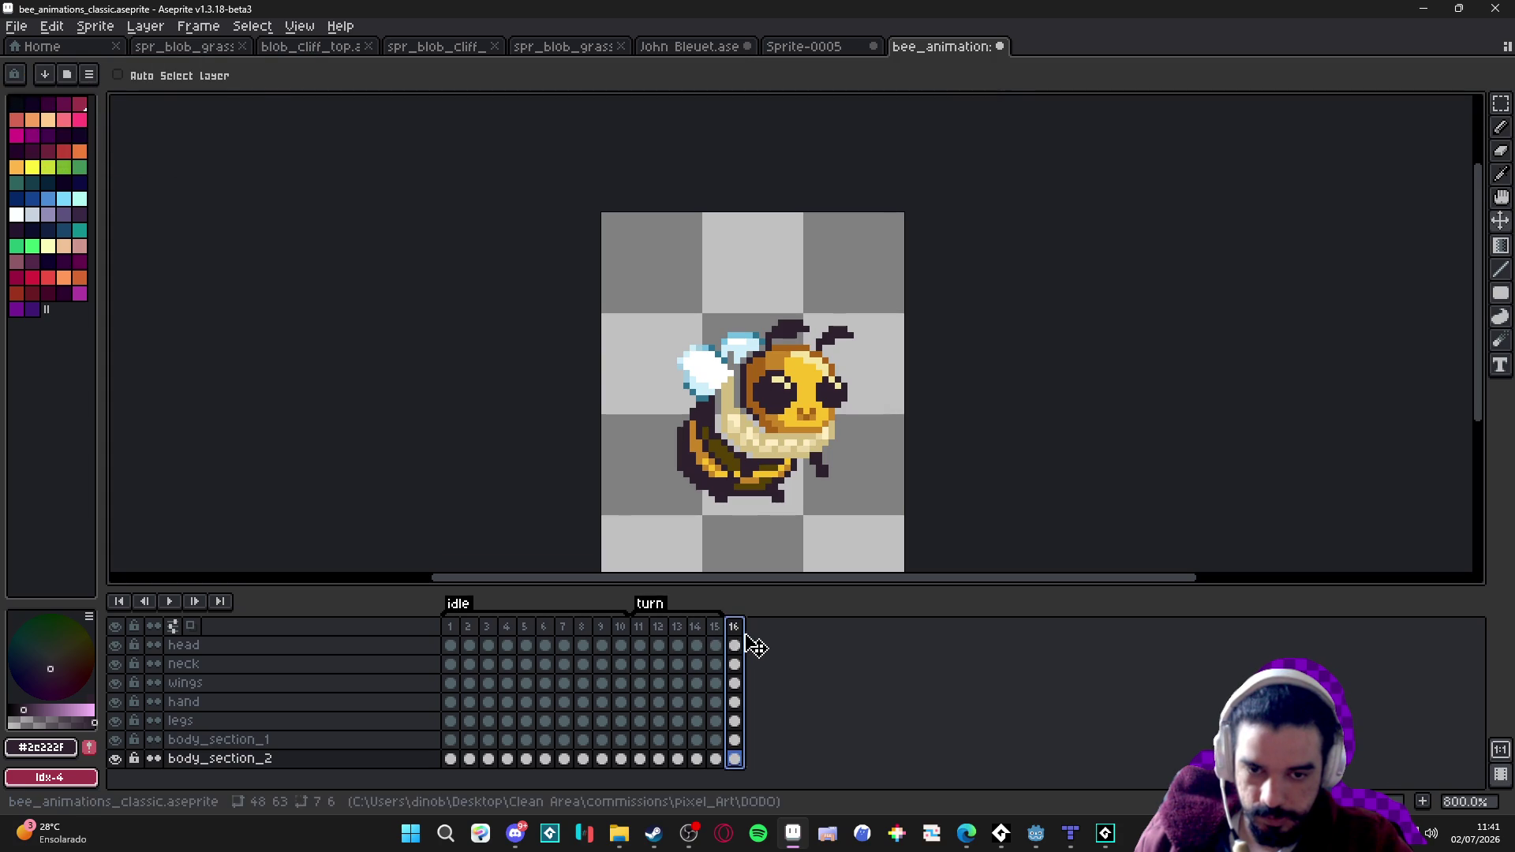
pyautogui.doubleClick(651, 605)
pyautogui.doubleClick(835, 357)
pyautogui.write('16')
pyautogui.press('Return')
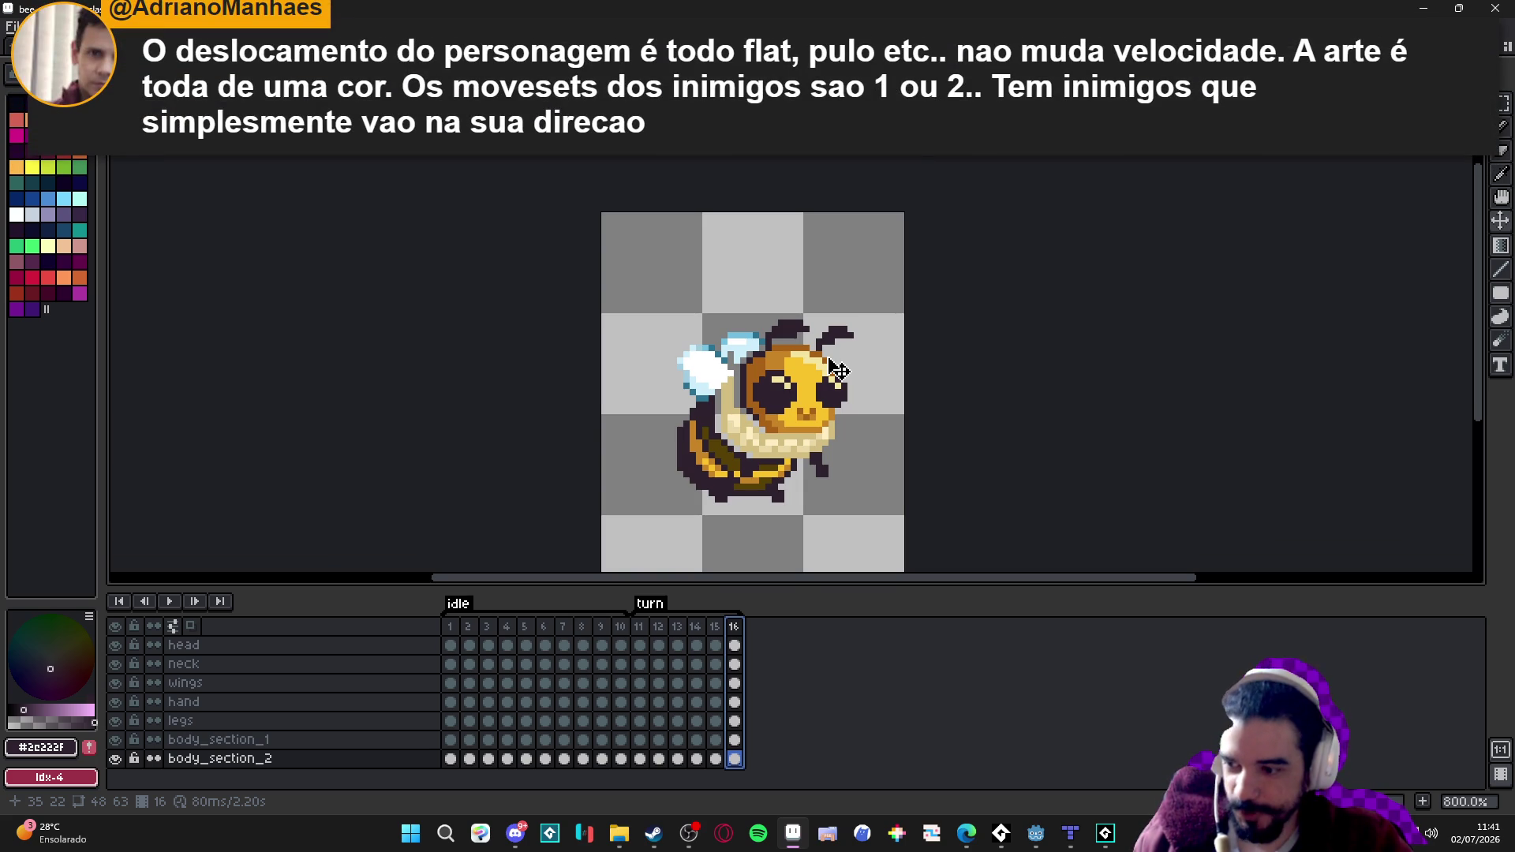
# Select frame 16's cels on every layer and flip them horizontally so the bee faces left.
pyautogui.click(715, 628)
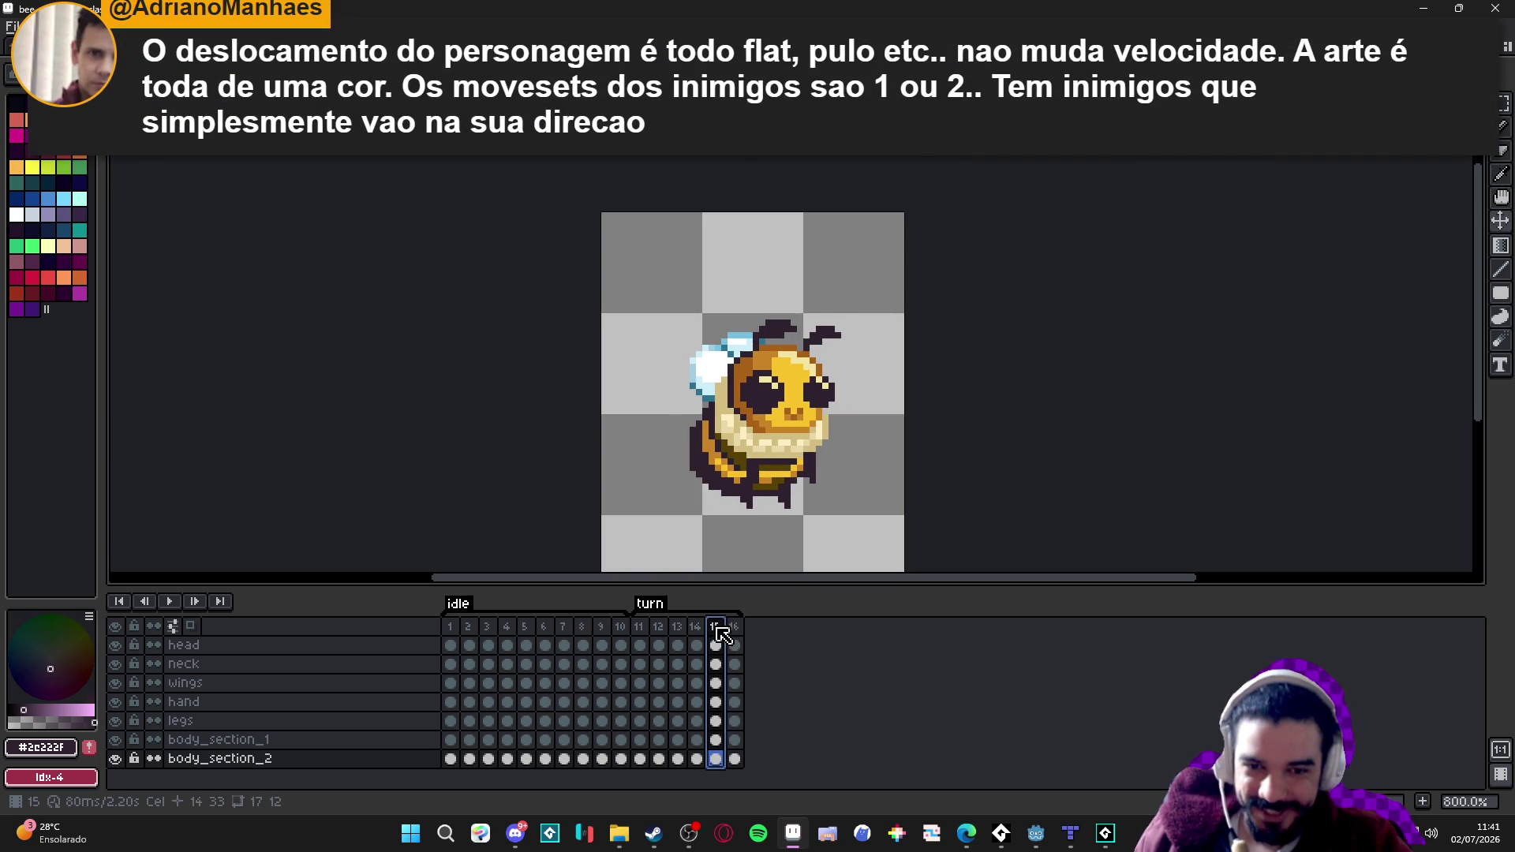
pyautogui.click(734, 629)
pyautogui.rightClick(734, 644)
pyautogui.press('Escape')
pyautogui.moveTo(734, 644); pyautogui.dragTo(744, 783)
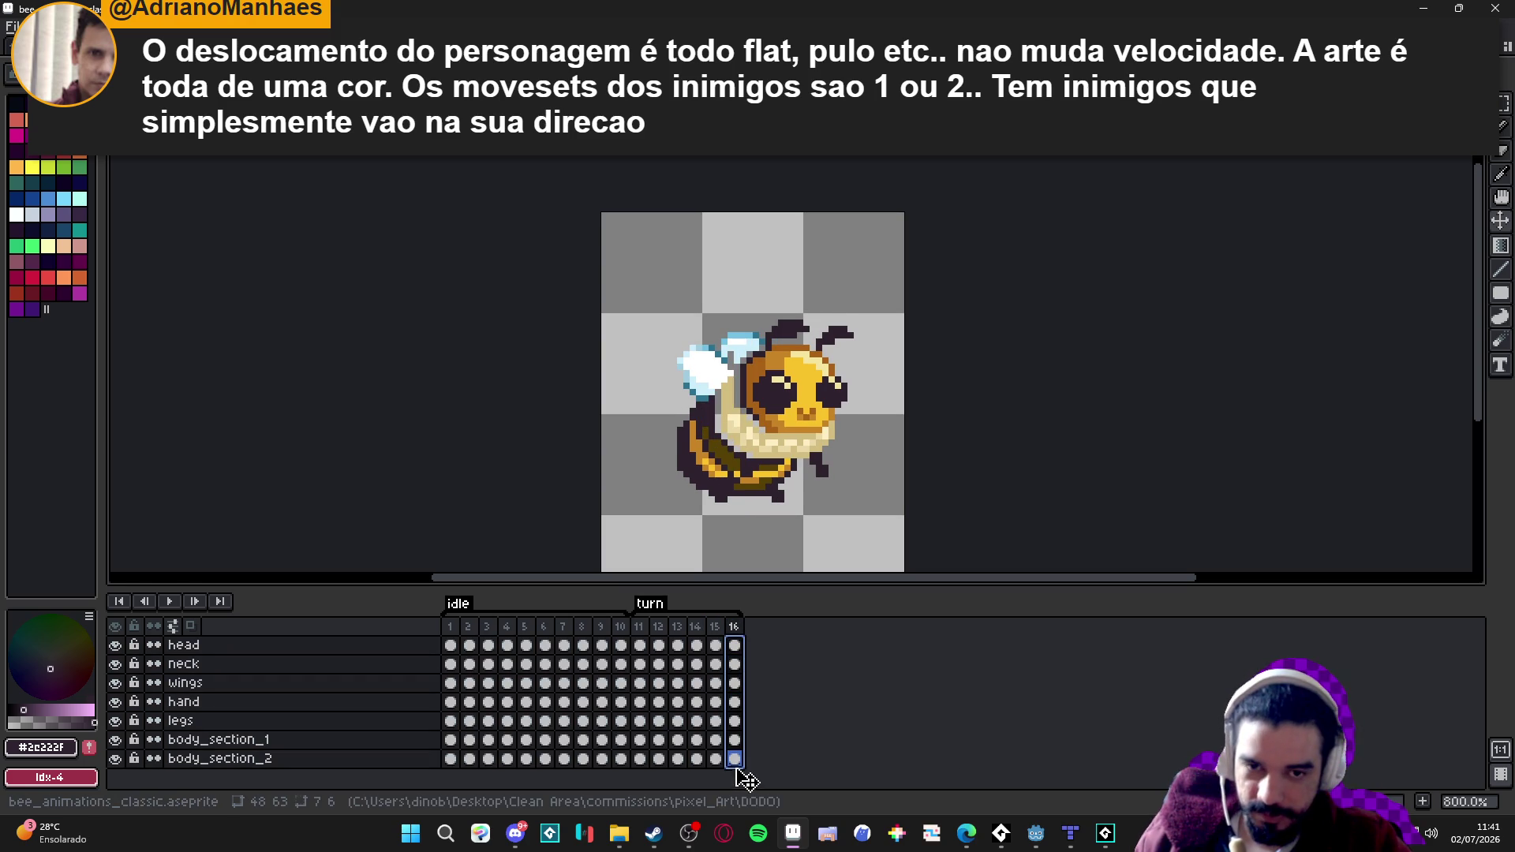
pyautogui.hotkey('shift', 'h')
# Give frame 11 a 1000 ms duration and play the animation to preview the turn.
pyautogui.click(641, 627)
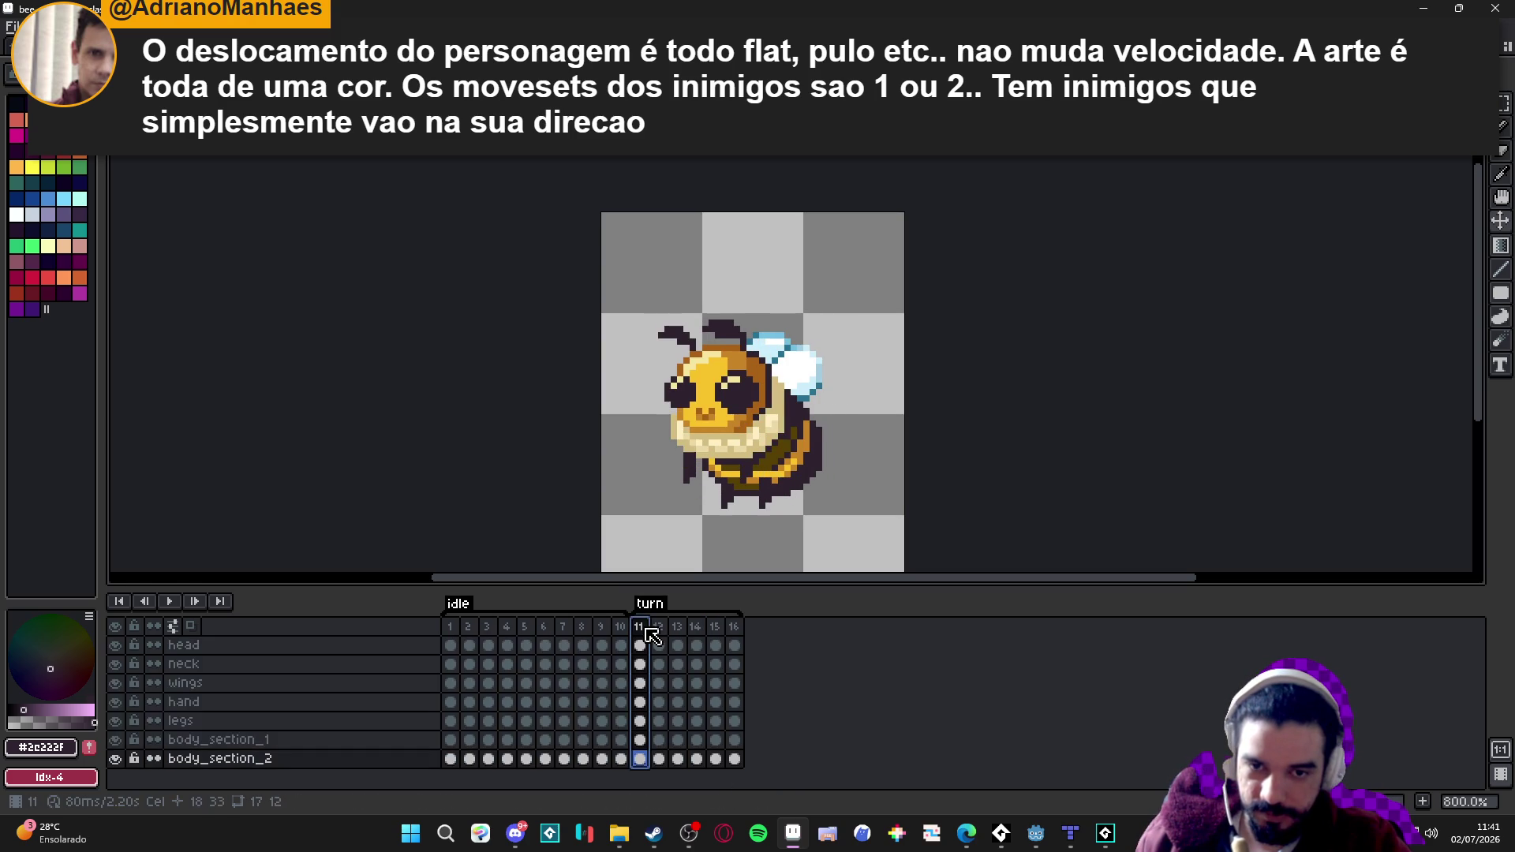
pyautogui.doubleClick(647, 630)
pyautogui.write('100')
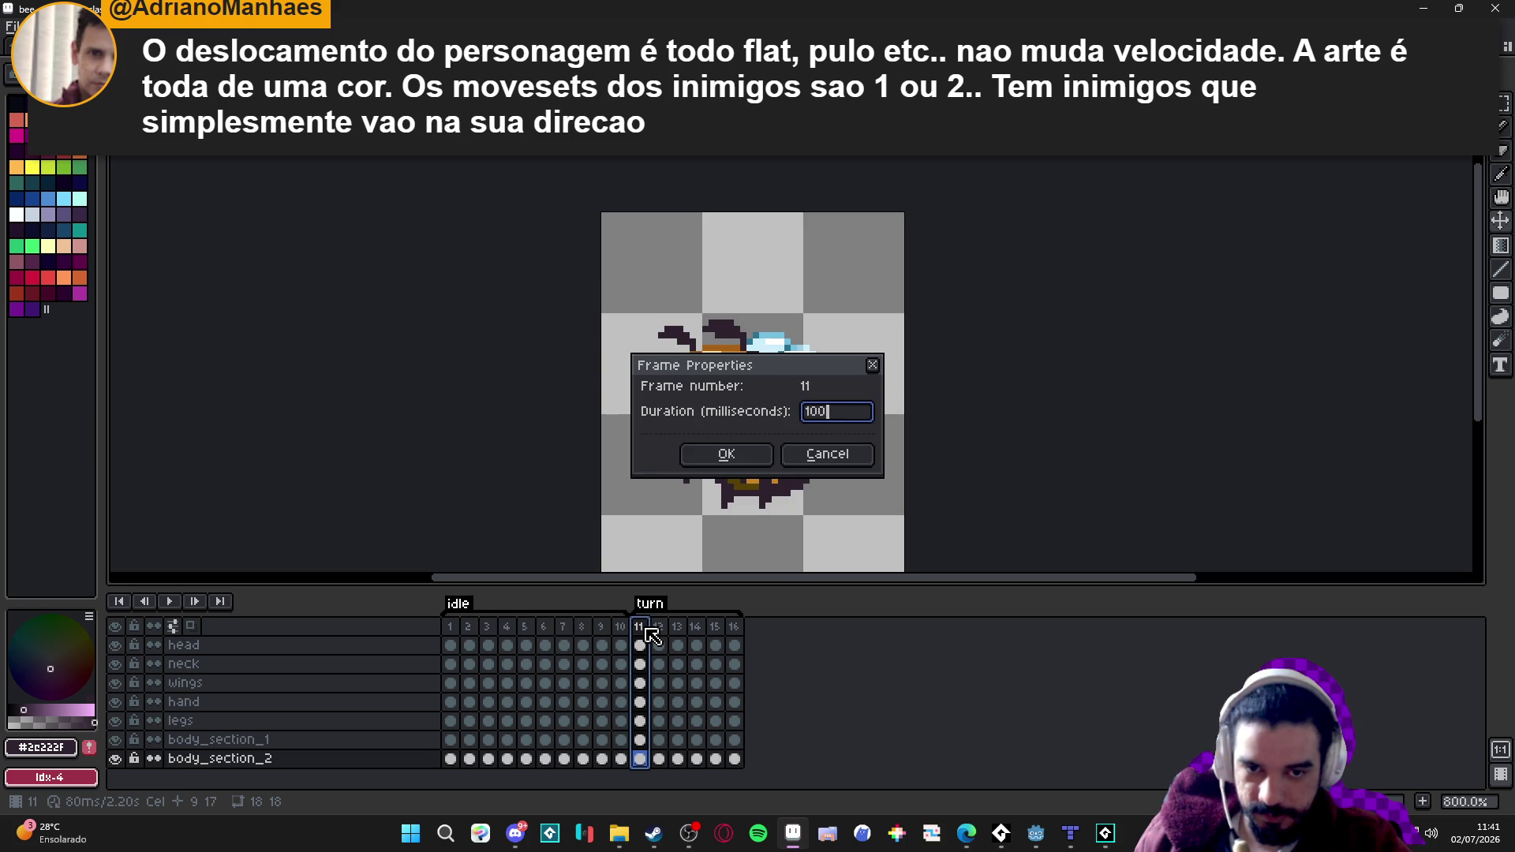
pyautogui.press('Return')
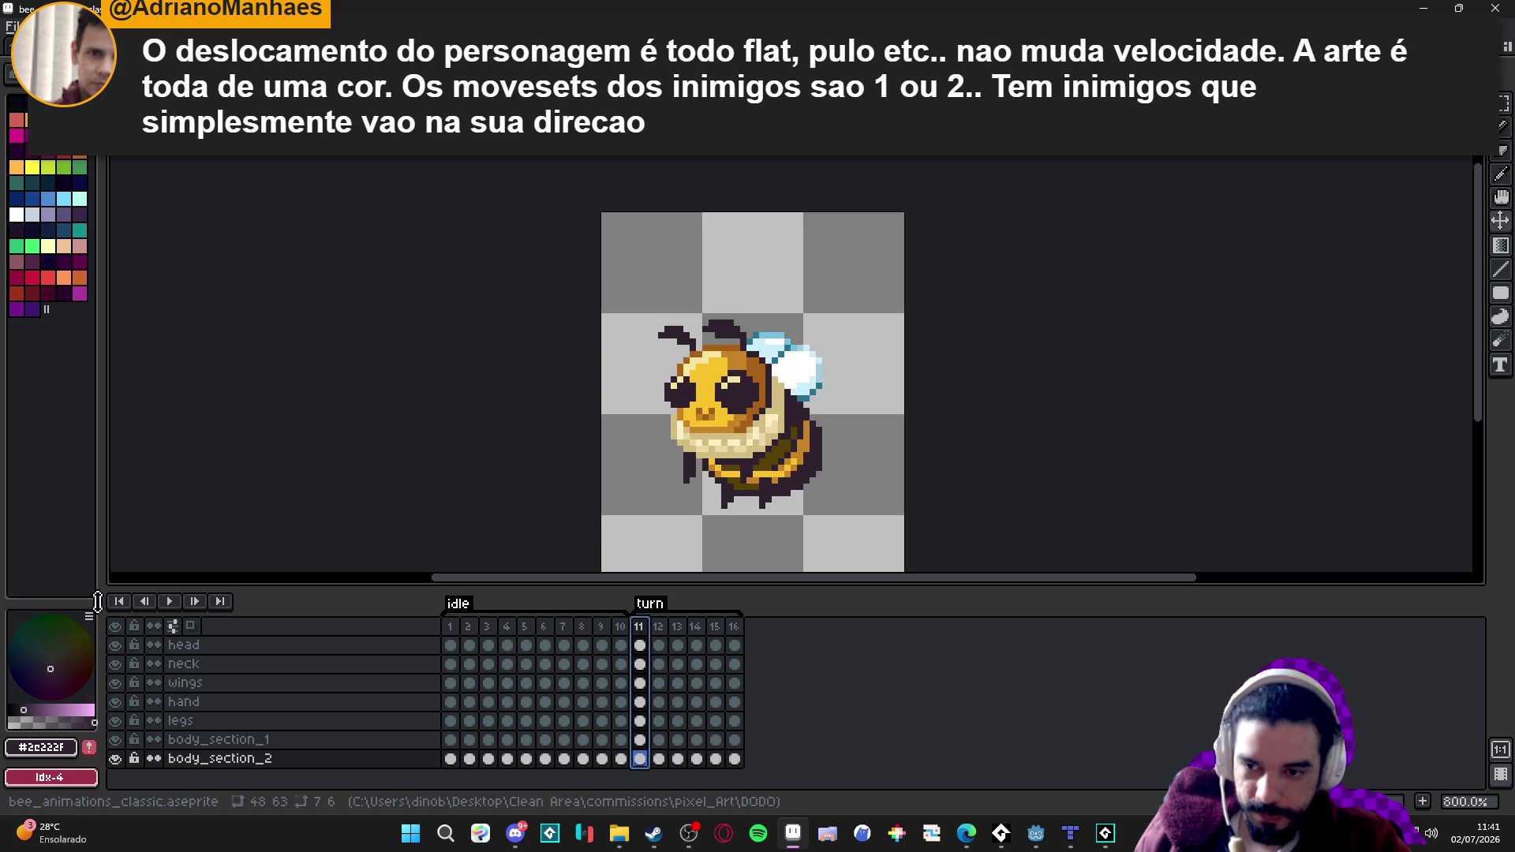
pyautogui.click(169, 603)
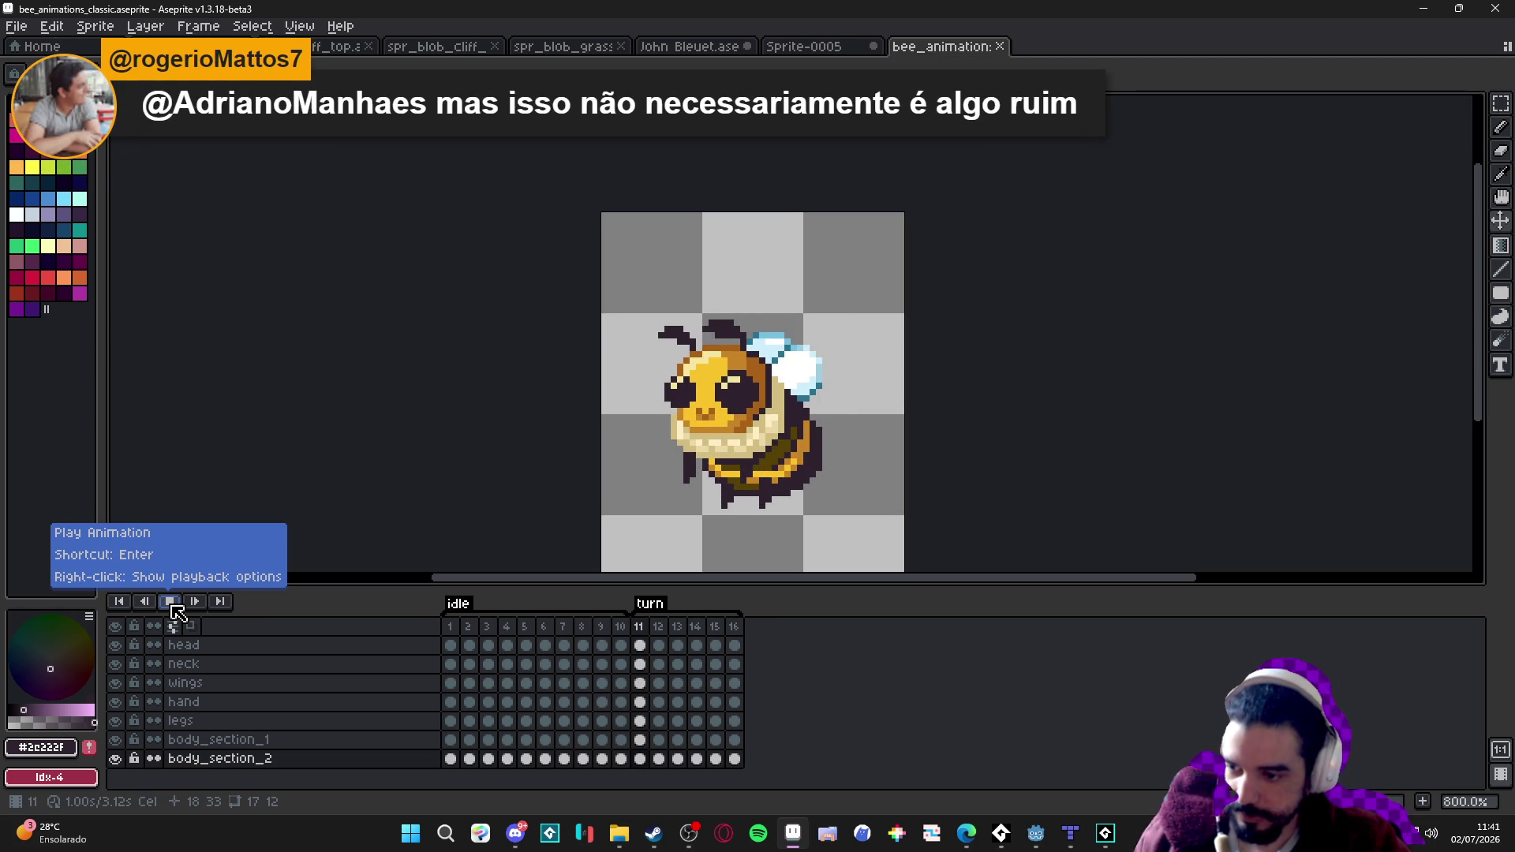
pyautogui.click(171, 603)
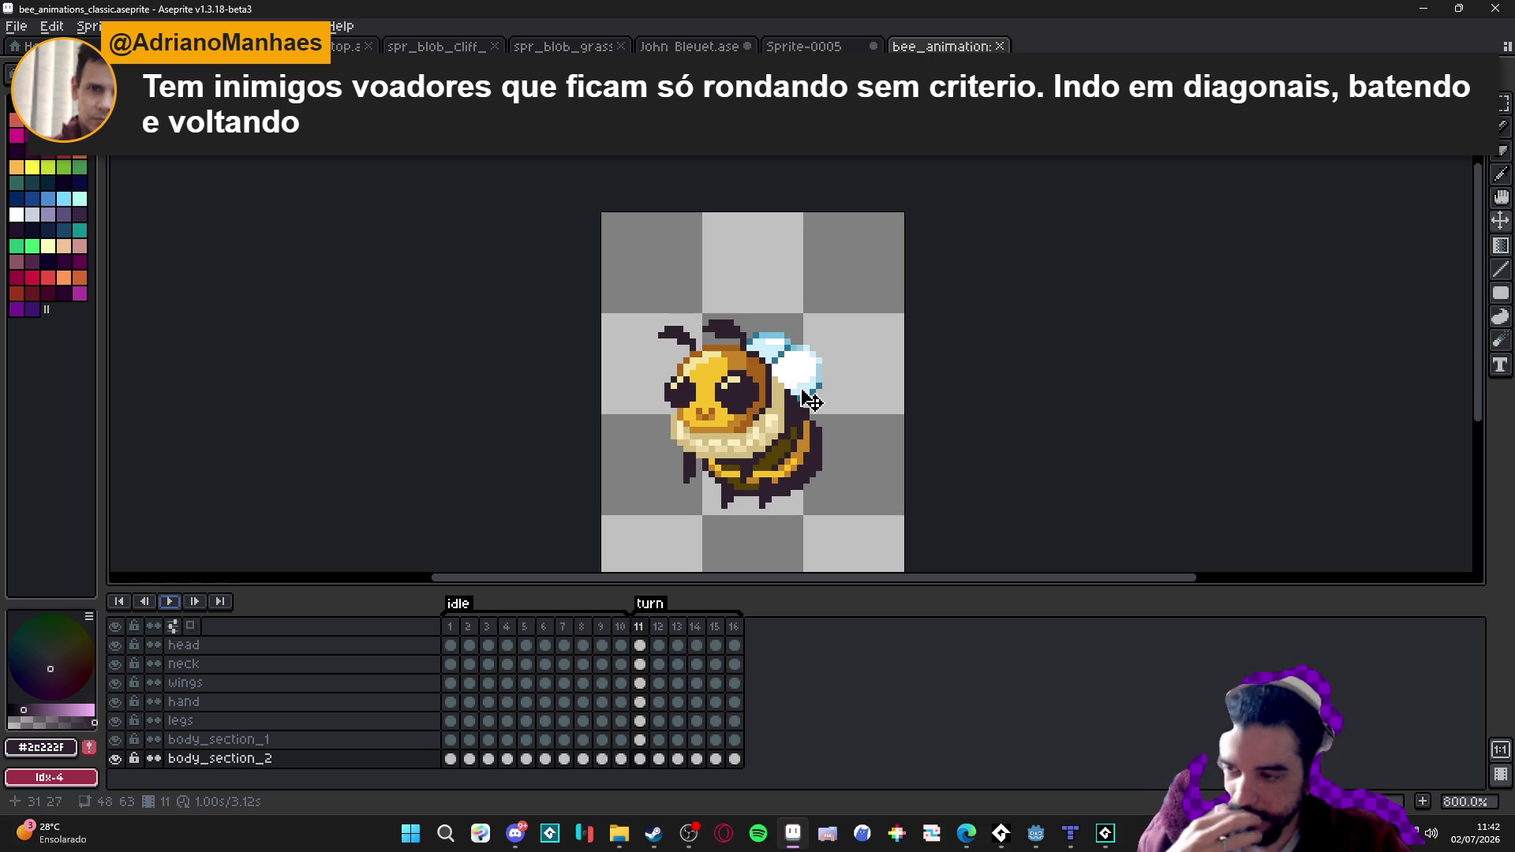
pyautogui.click(660, 631)
pyautogui.click(684, 631)
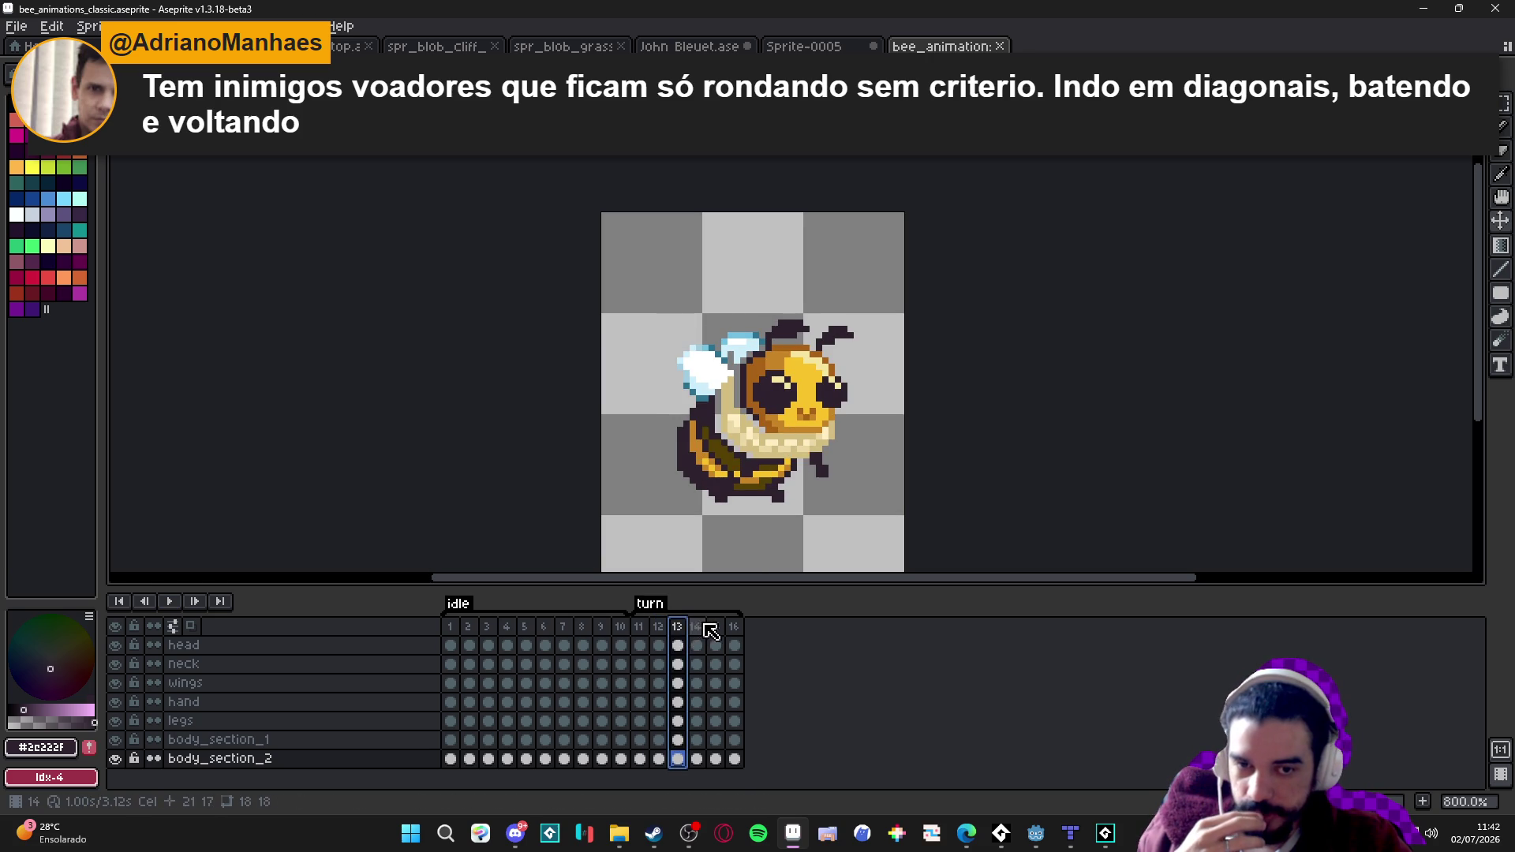
pyautogui.click(696, 628)
pyautogui.click(716, 628)
pyautogui.click(734, 628)
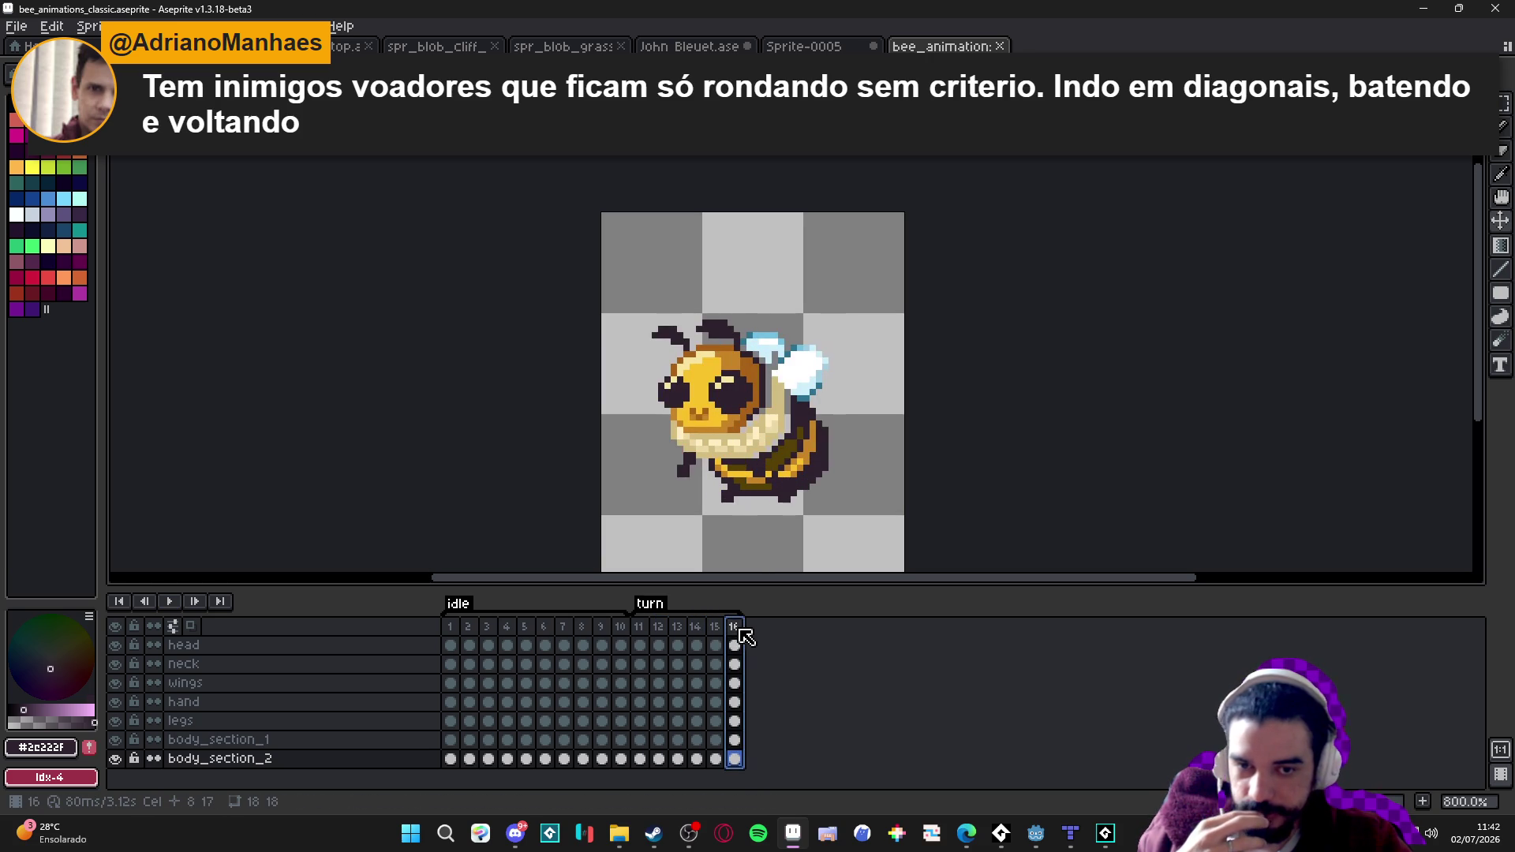
pyautogui.click(640, 628)
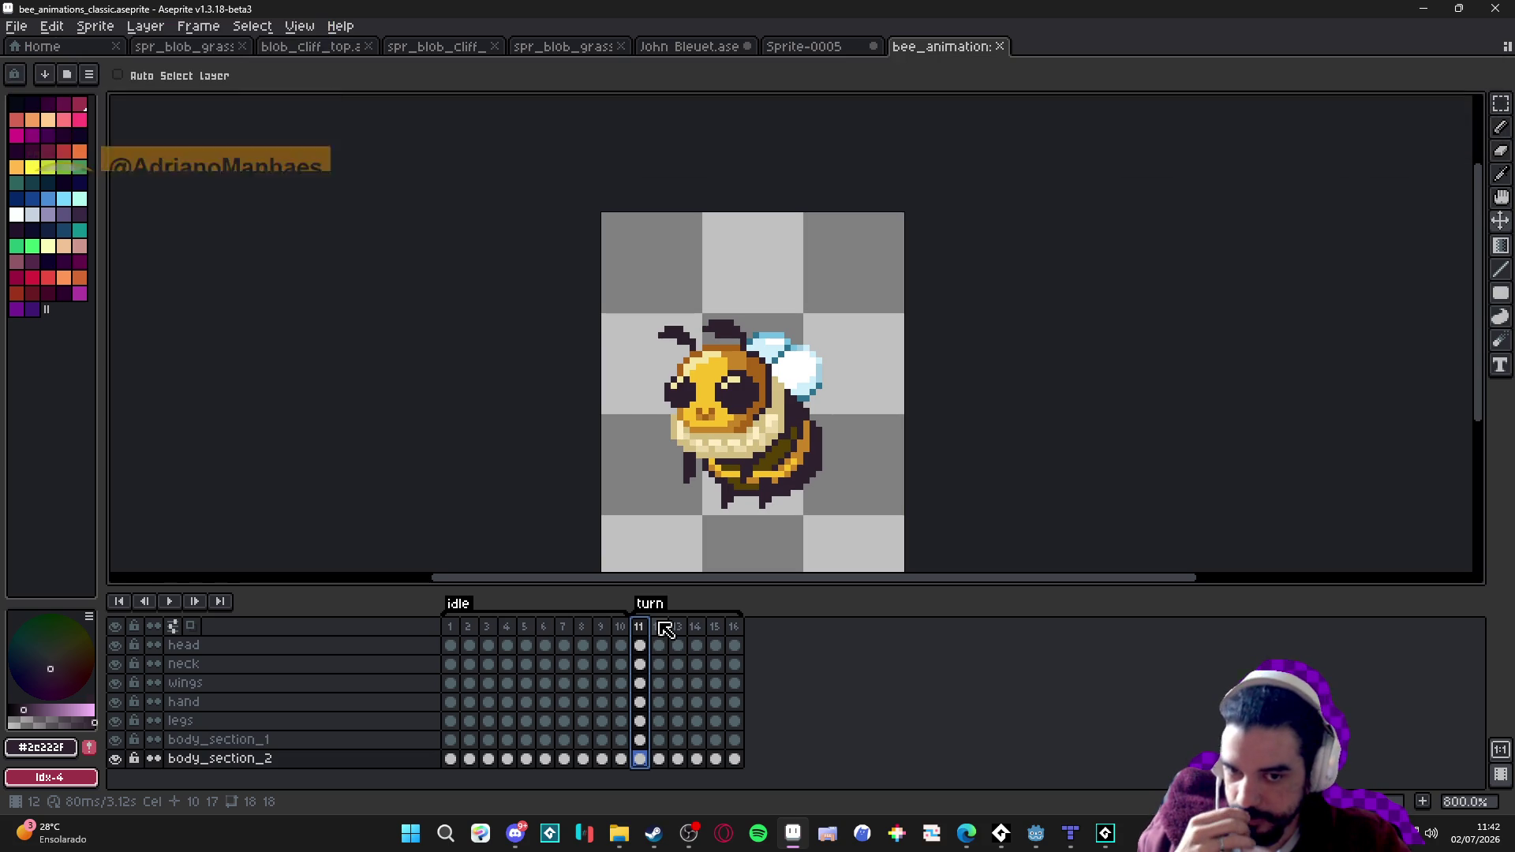
pyautogui.click(665, 629)
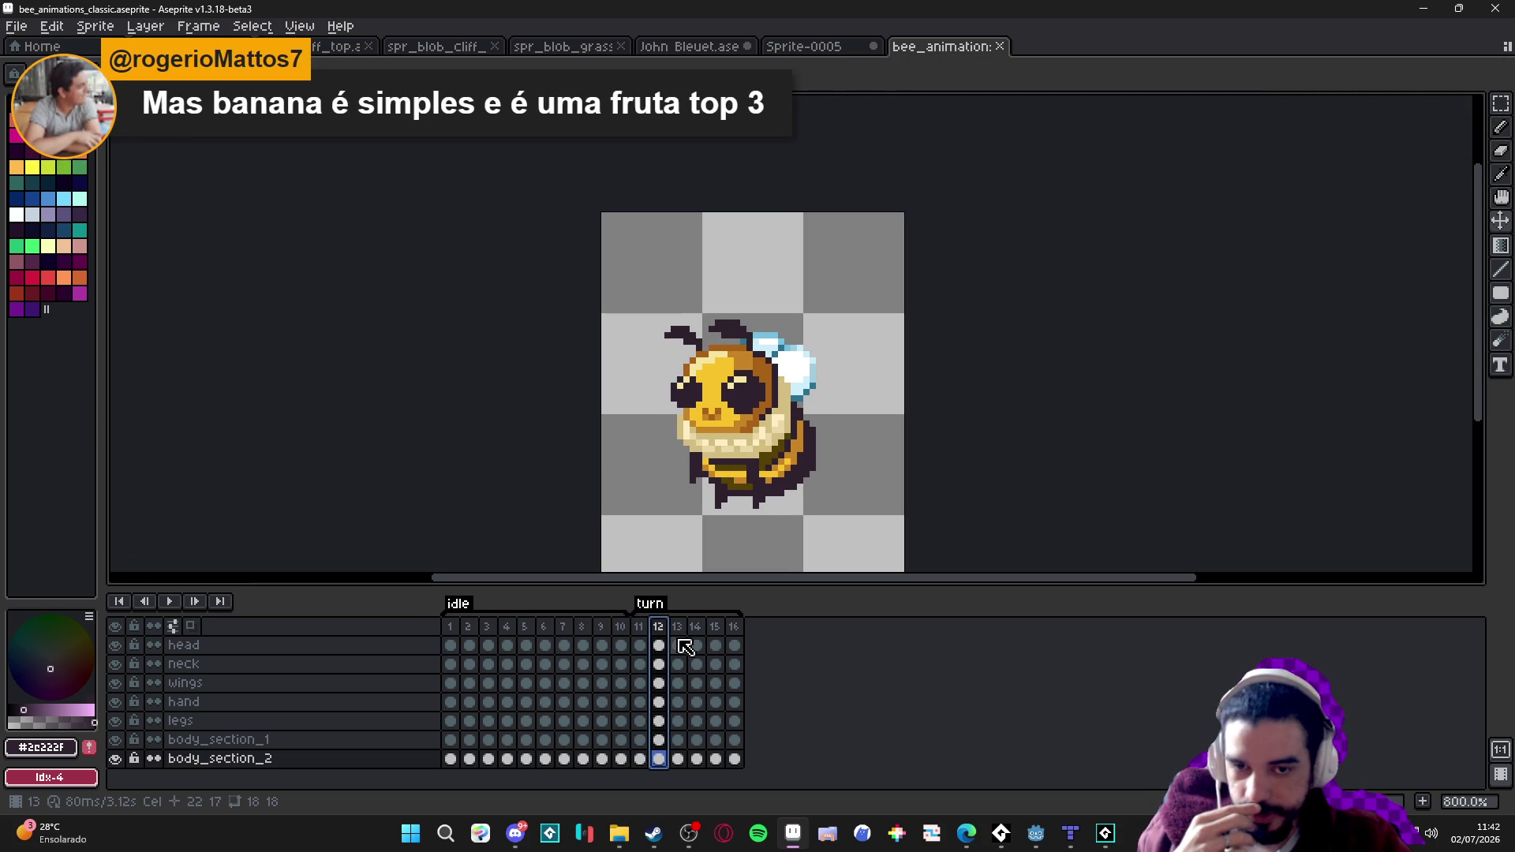
pyautogui.click(678, 629)
pyautogui.click(696, 629)
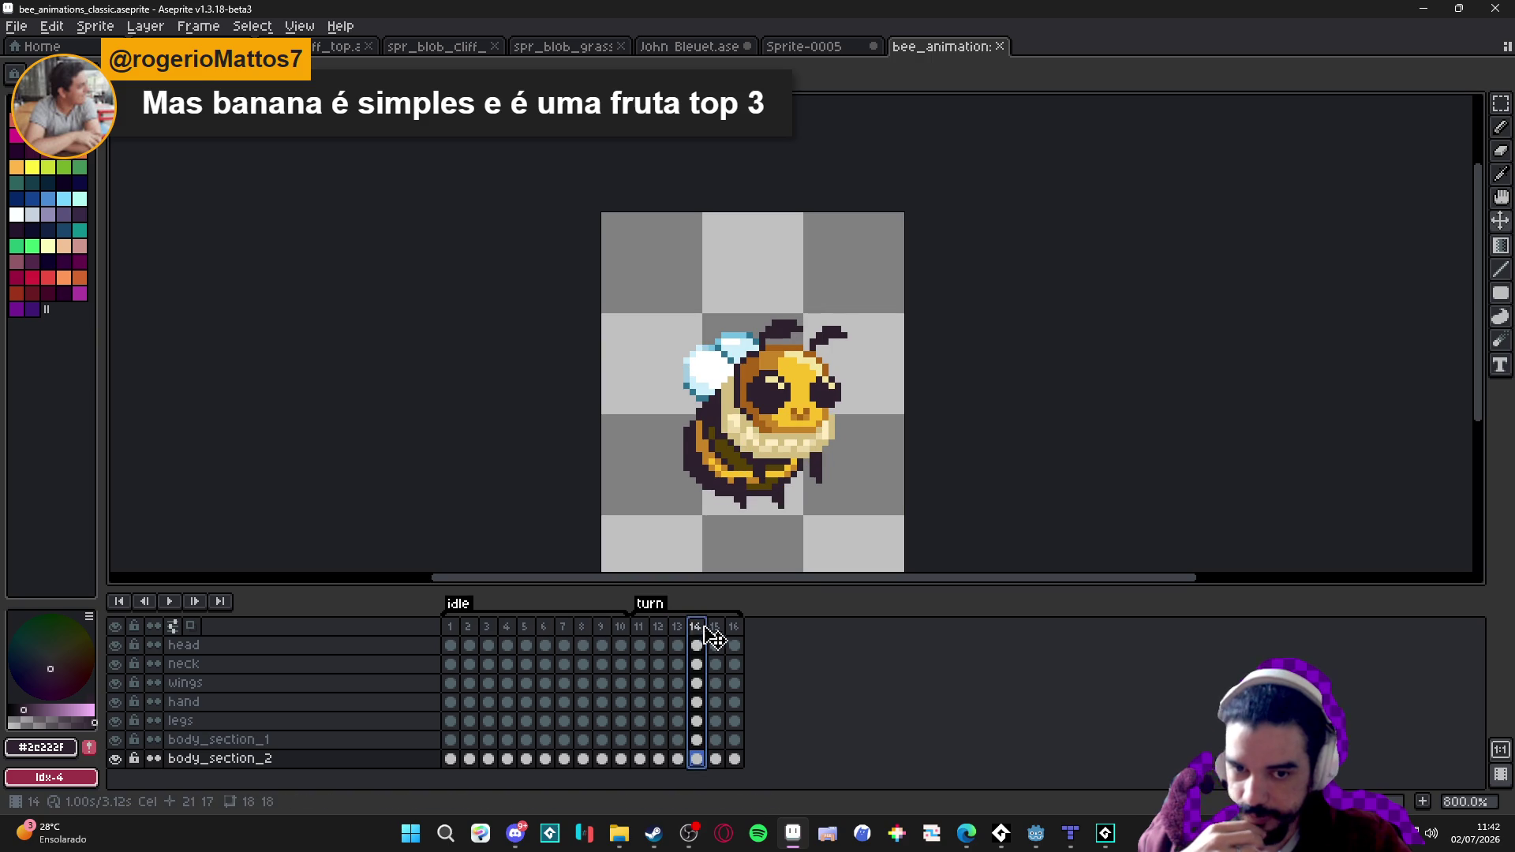
pyautogui.click(716, 629)
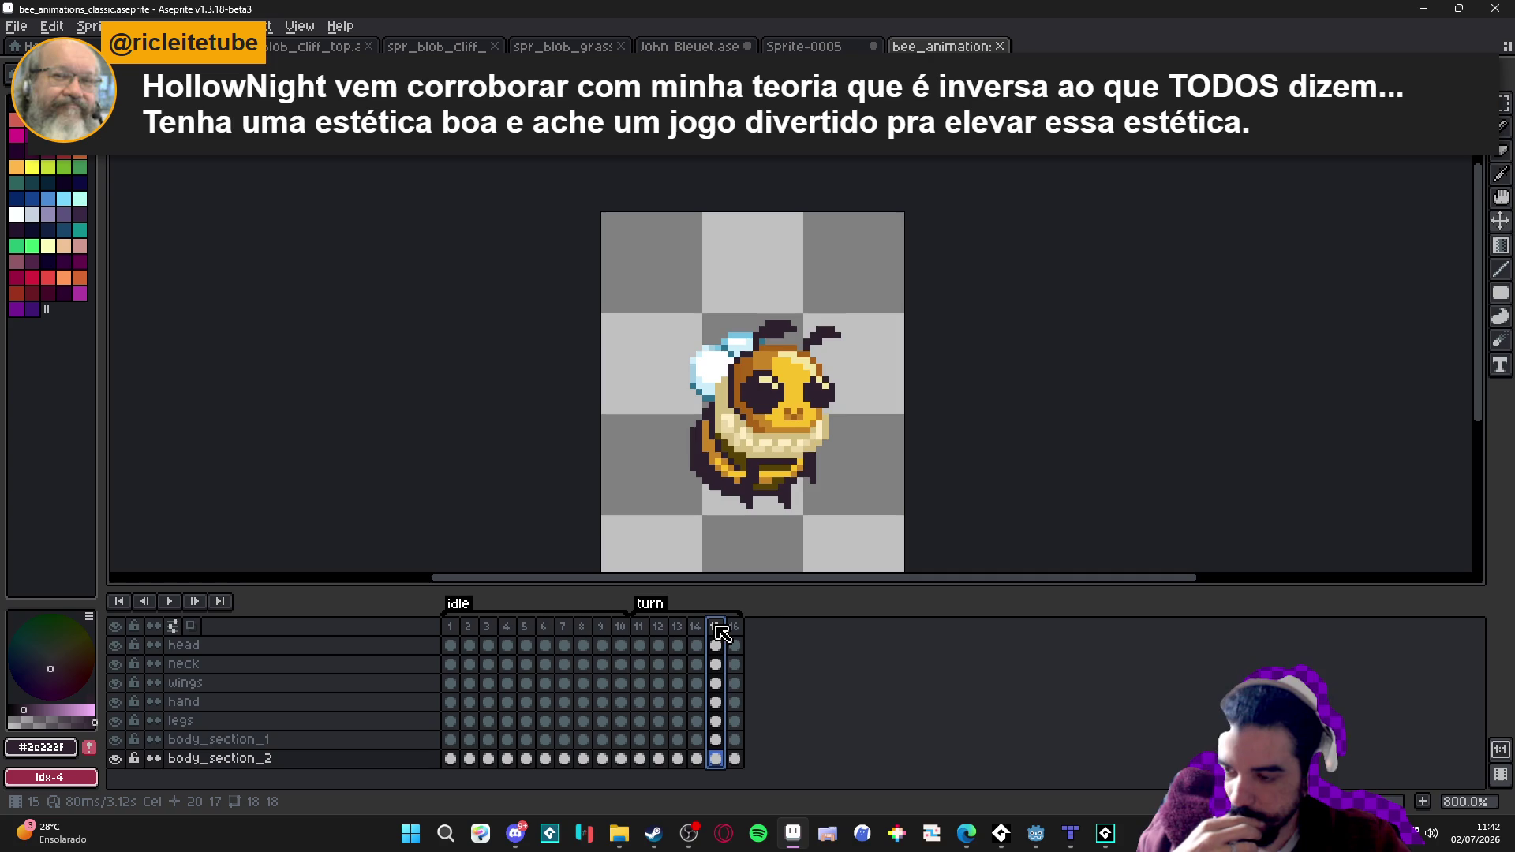
pyautogui.click(695, 627)
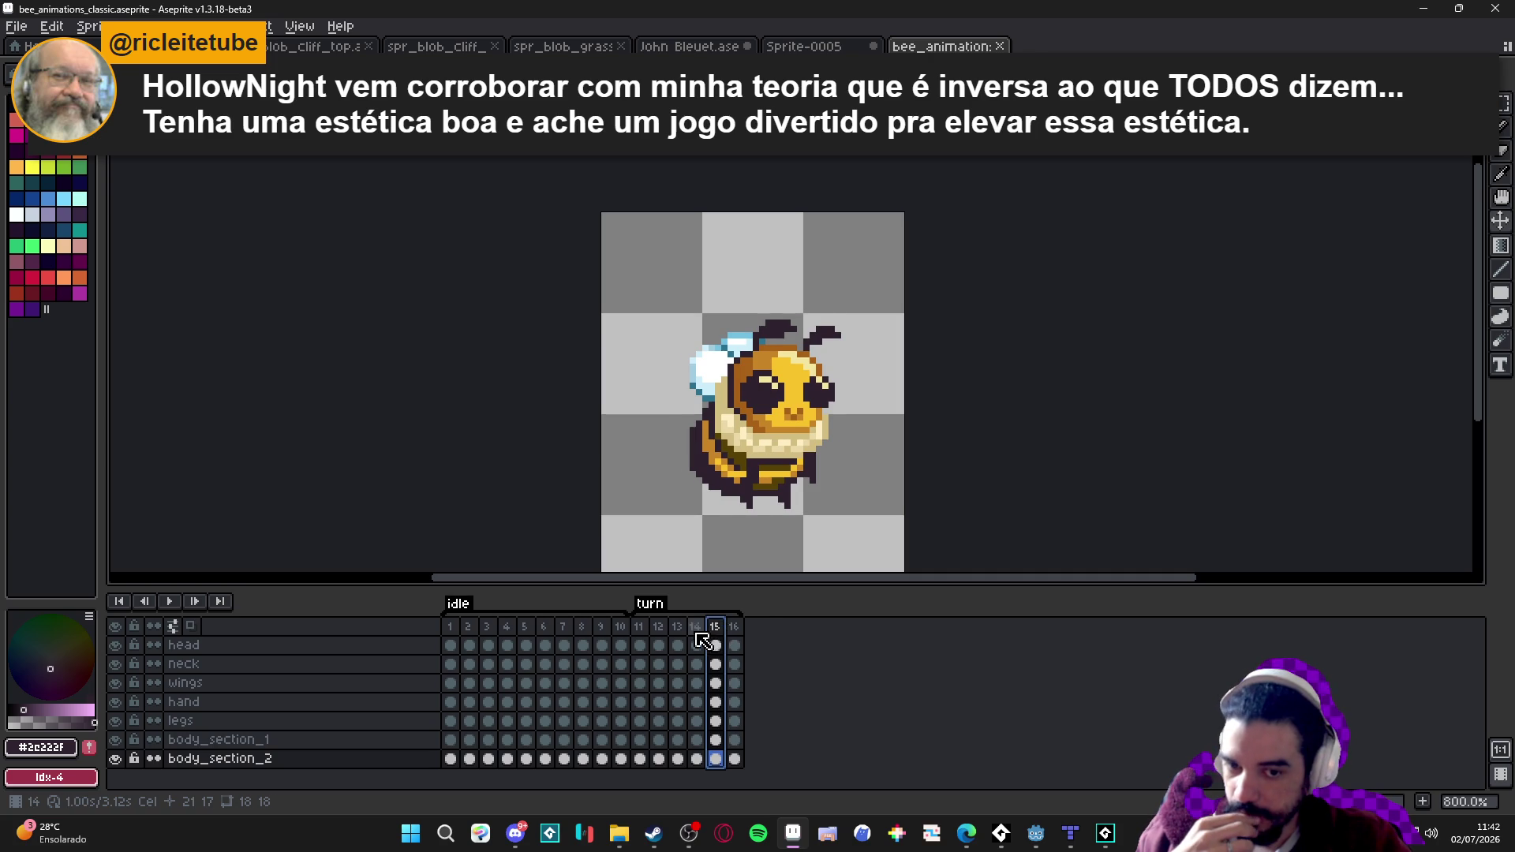
pyautogui.click(714, 627)
pyautogui.click(734, 628)
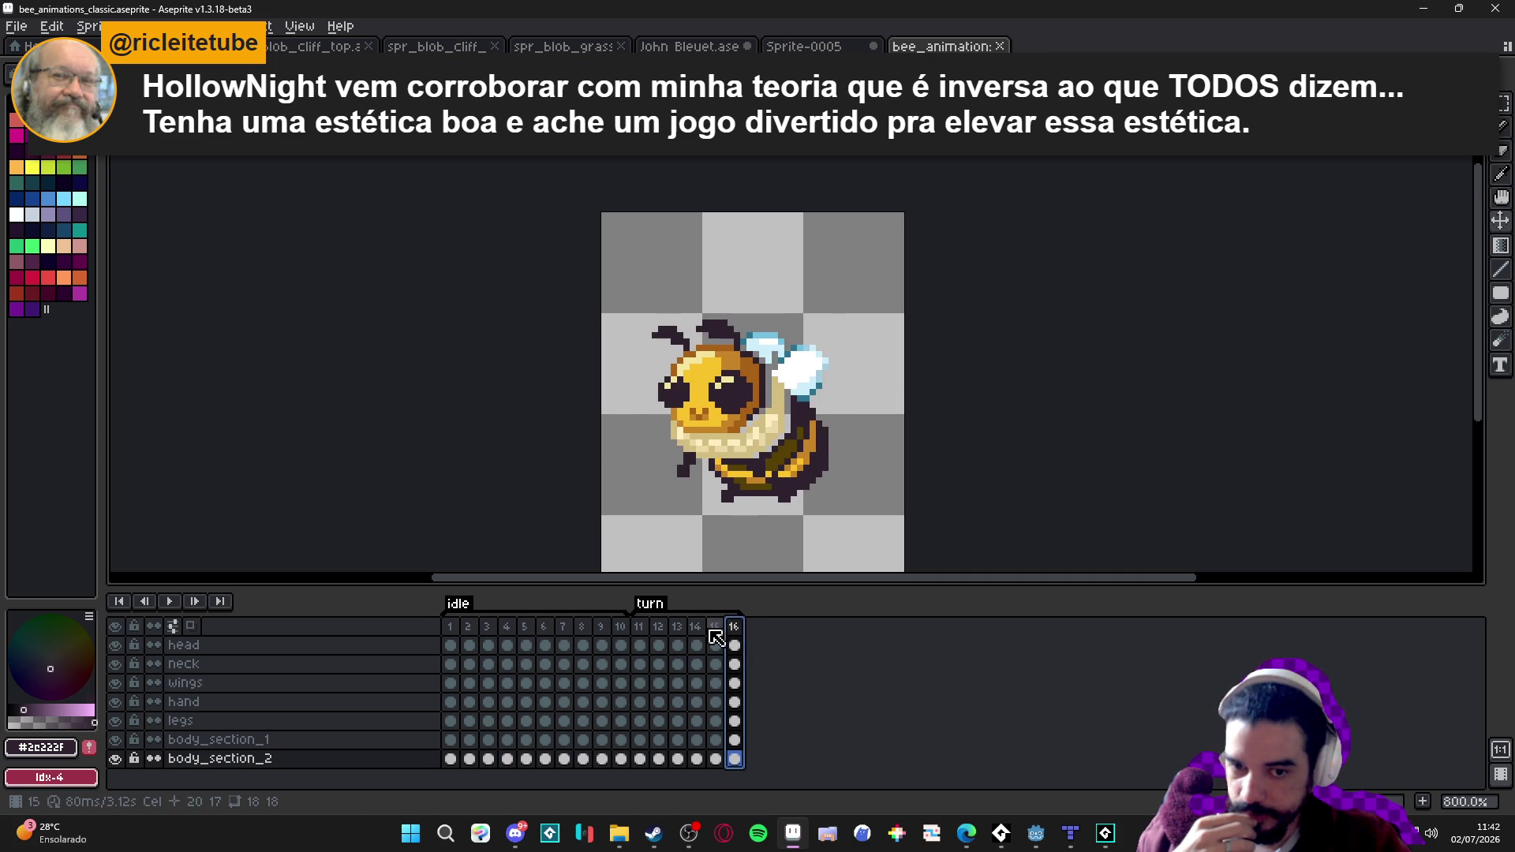
pyautogui.click(640, 629)
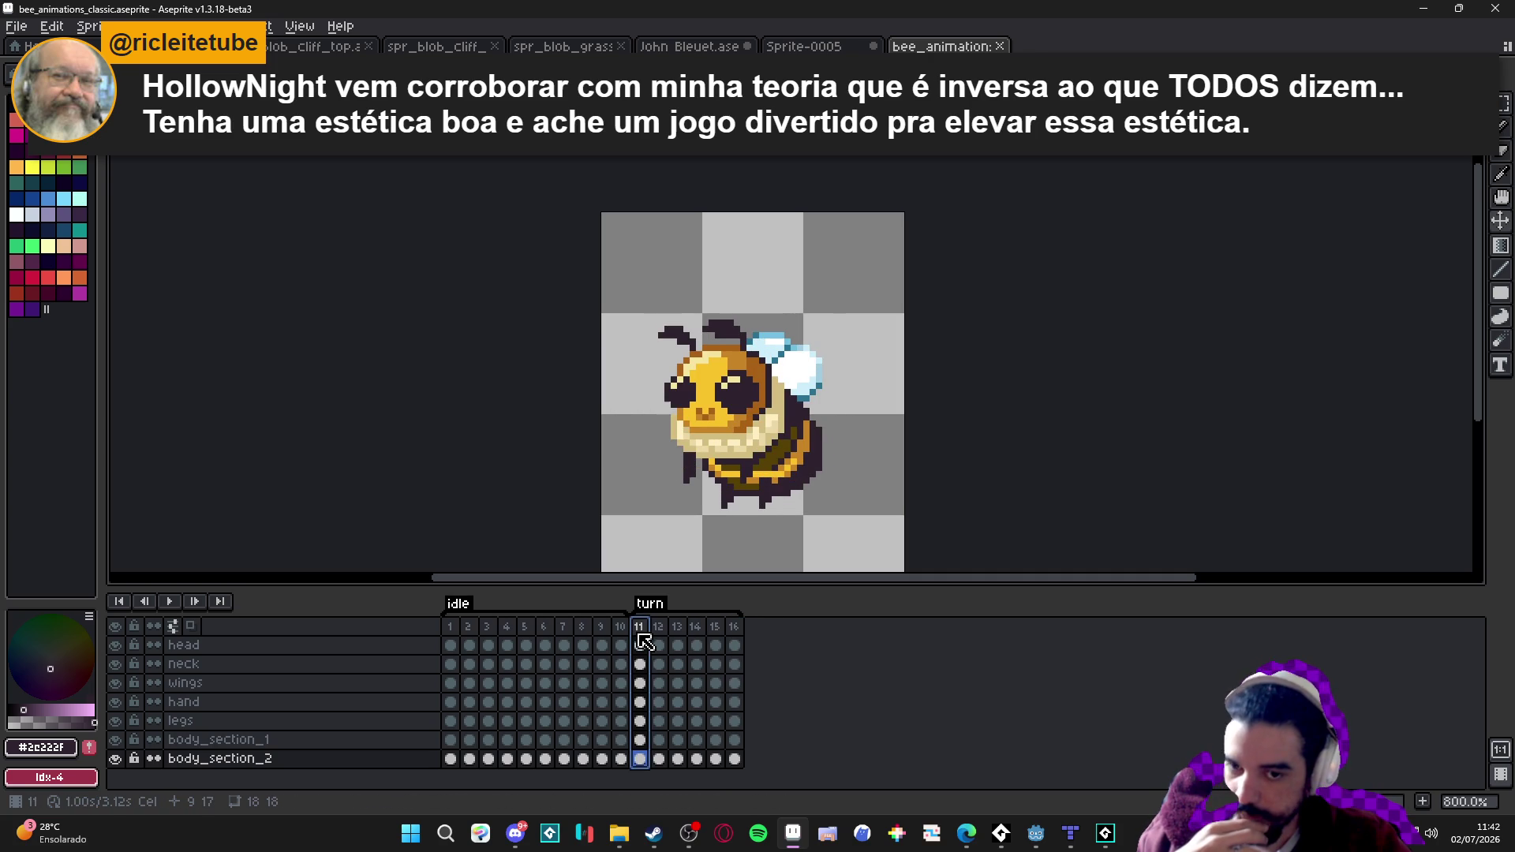
pyautogui.click(658, 627)
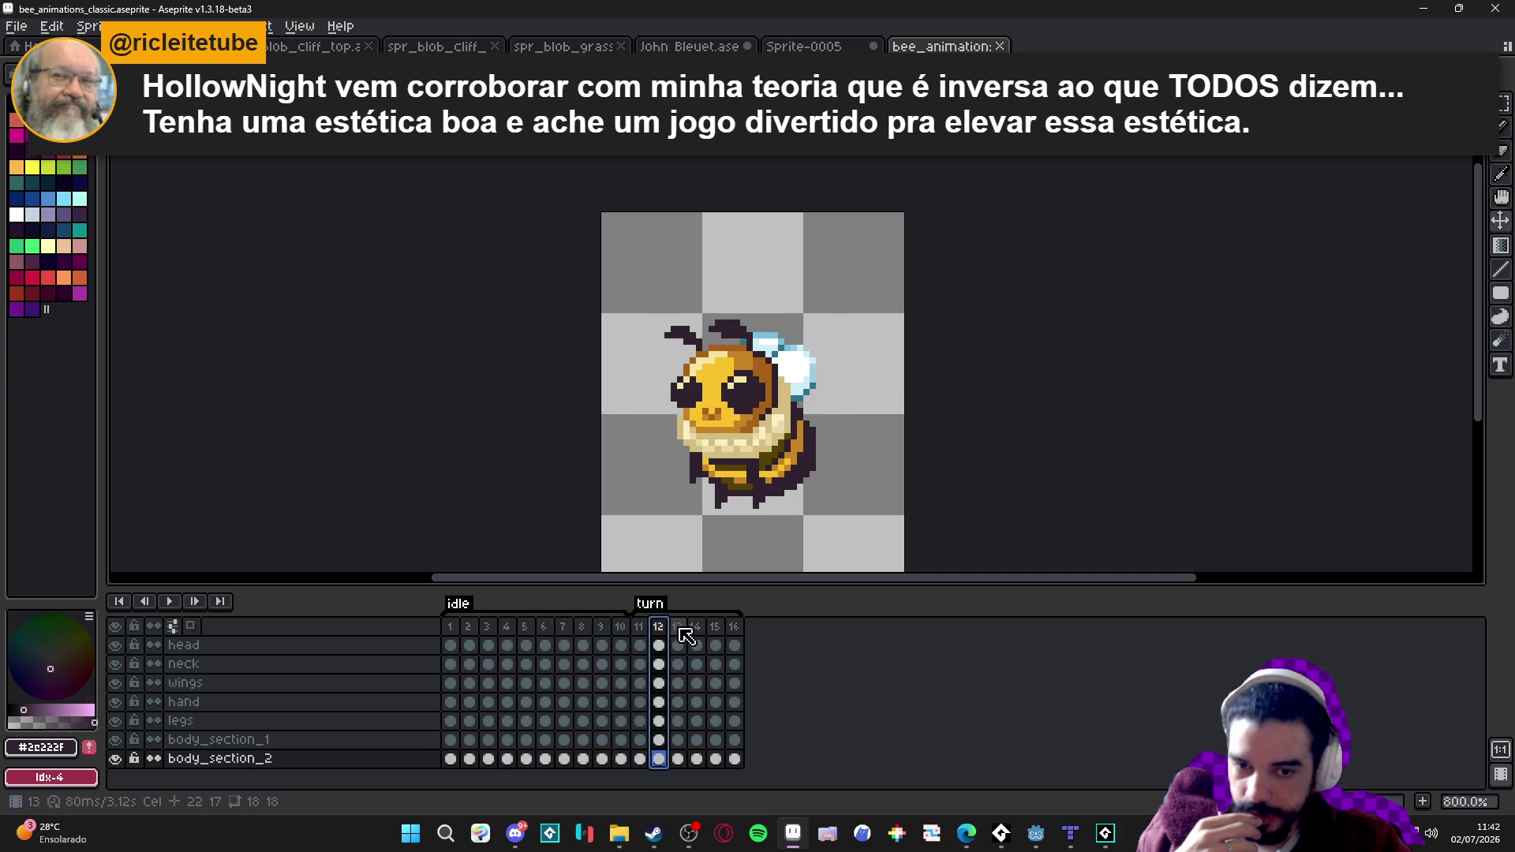
pyautogui.click(677, 628)
pyautogui.click(695, 627)
pyautogui.click(714, 627)
pyautogui.click(734, 628)
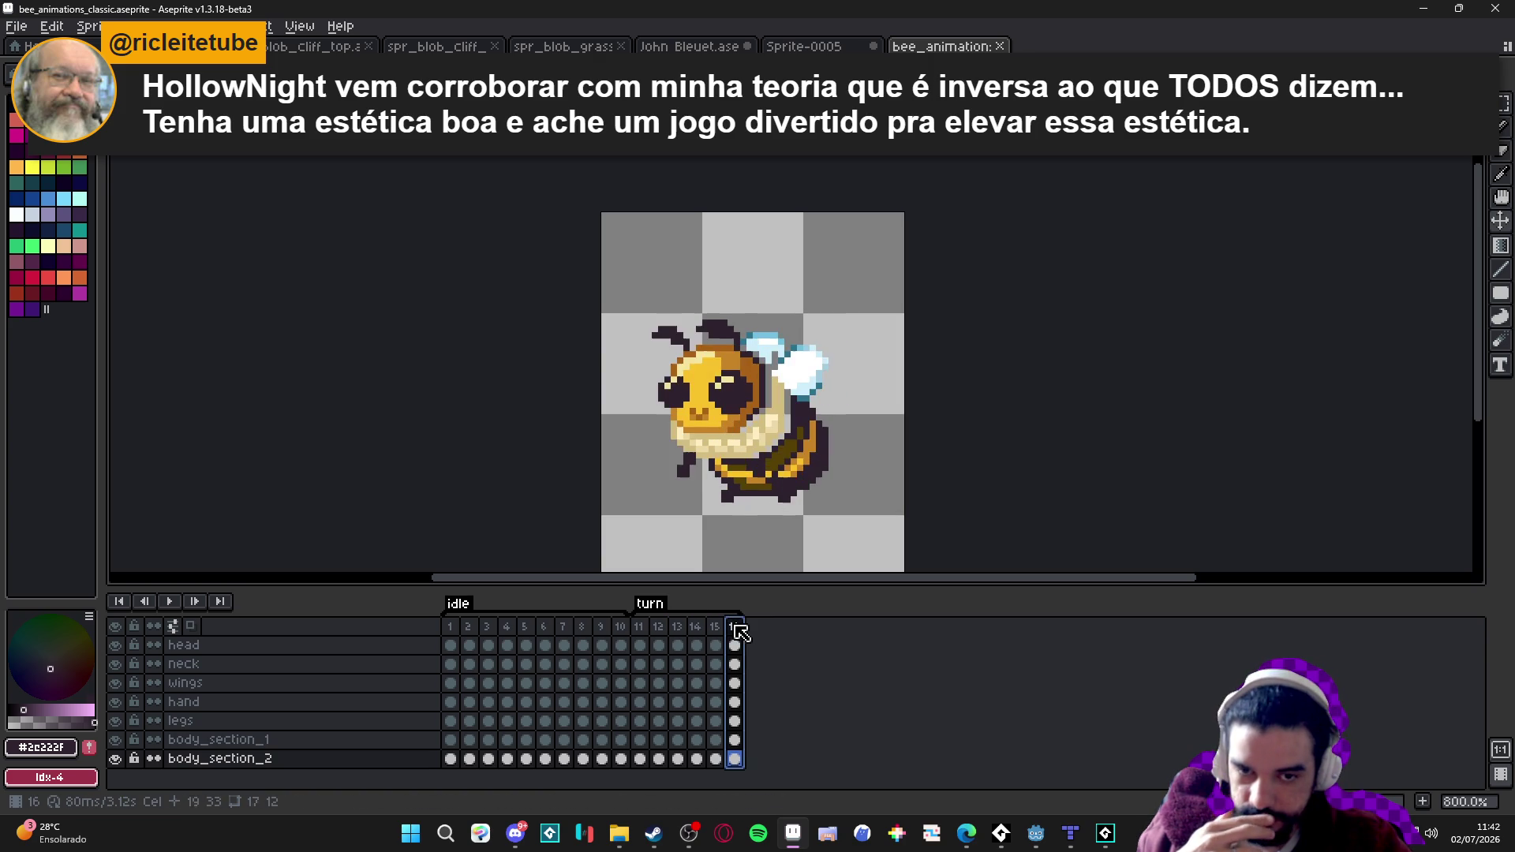
pyautogui.click(640, 629)
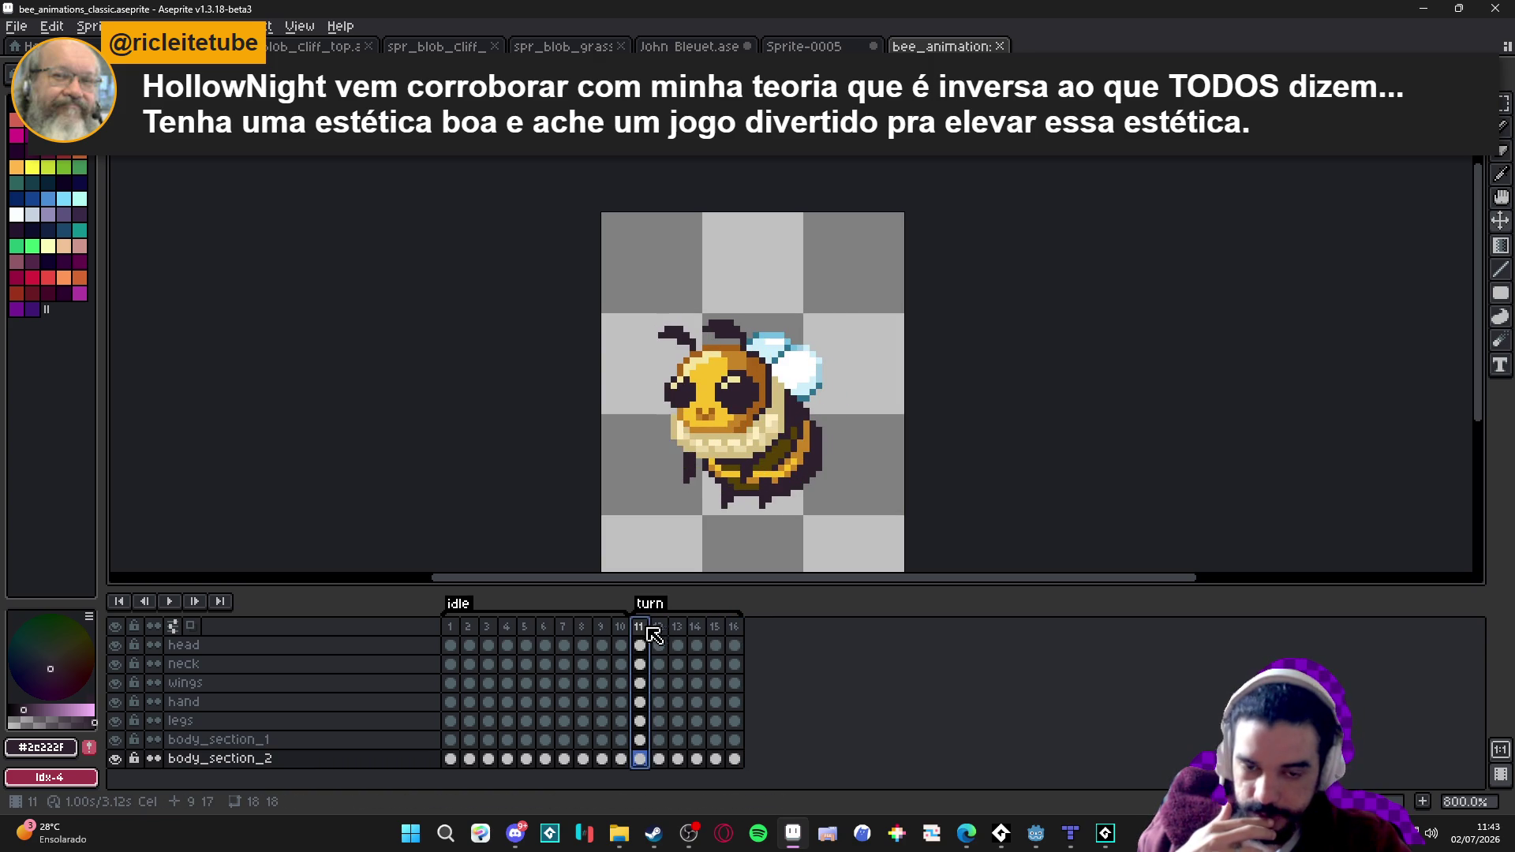
pyautogui.click(660, 630)
pyautogui.click(677, 628)
pyautogui.click(695, 627)
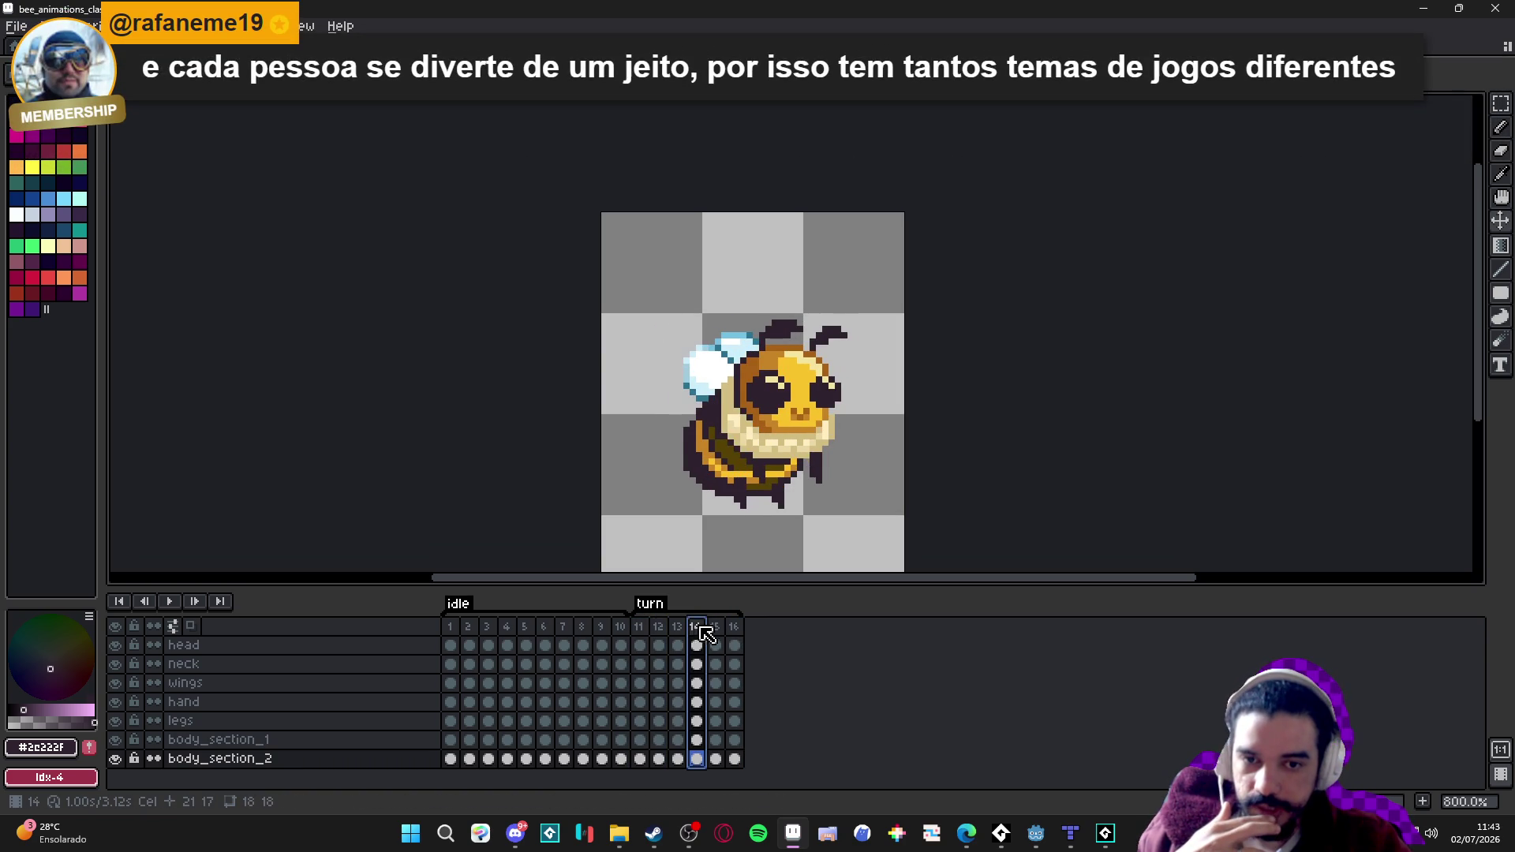
pyautogui.click(714, 627)
pyautogui.click(734, 628)
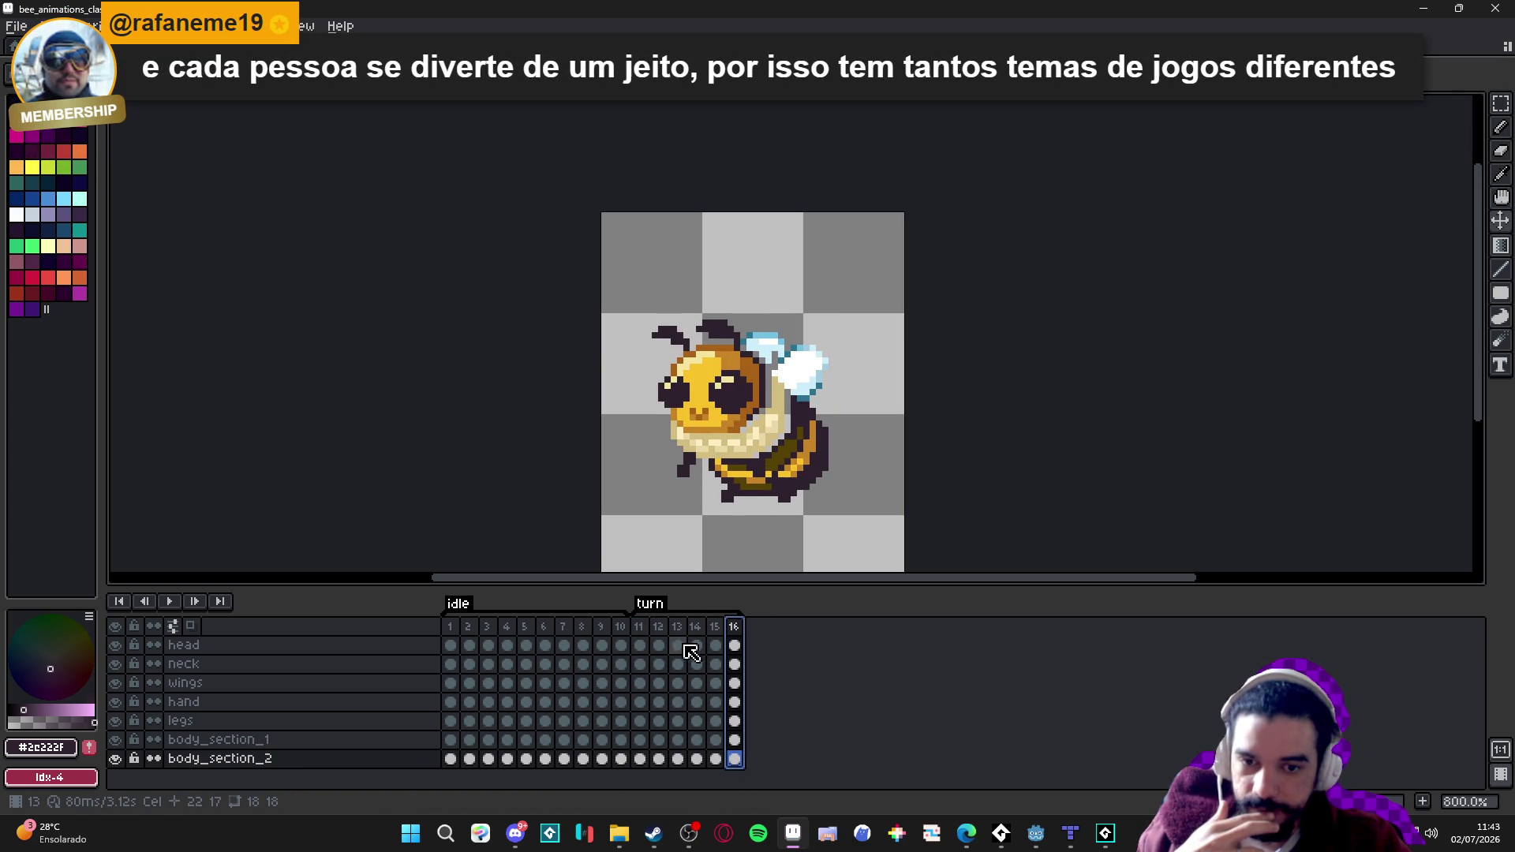
pyautogui.click(641, 628)
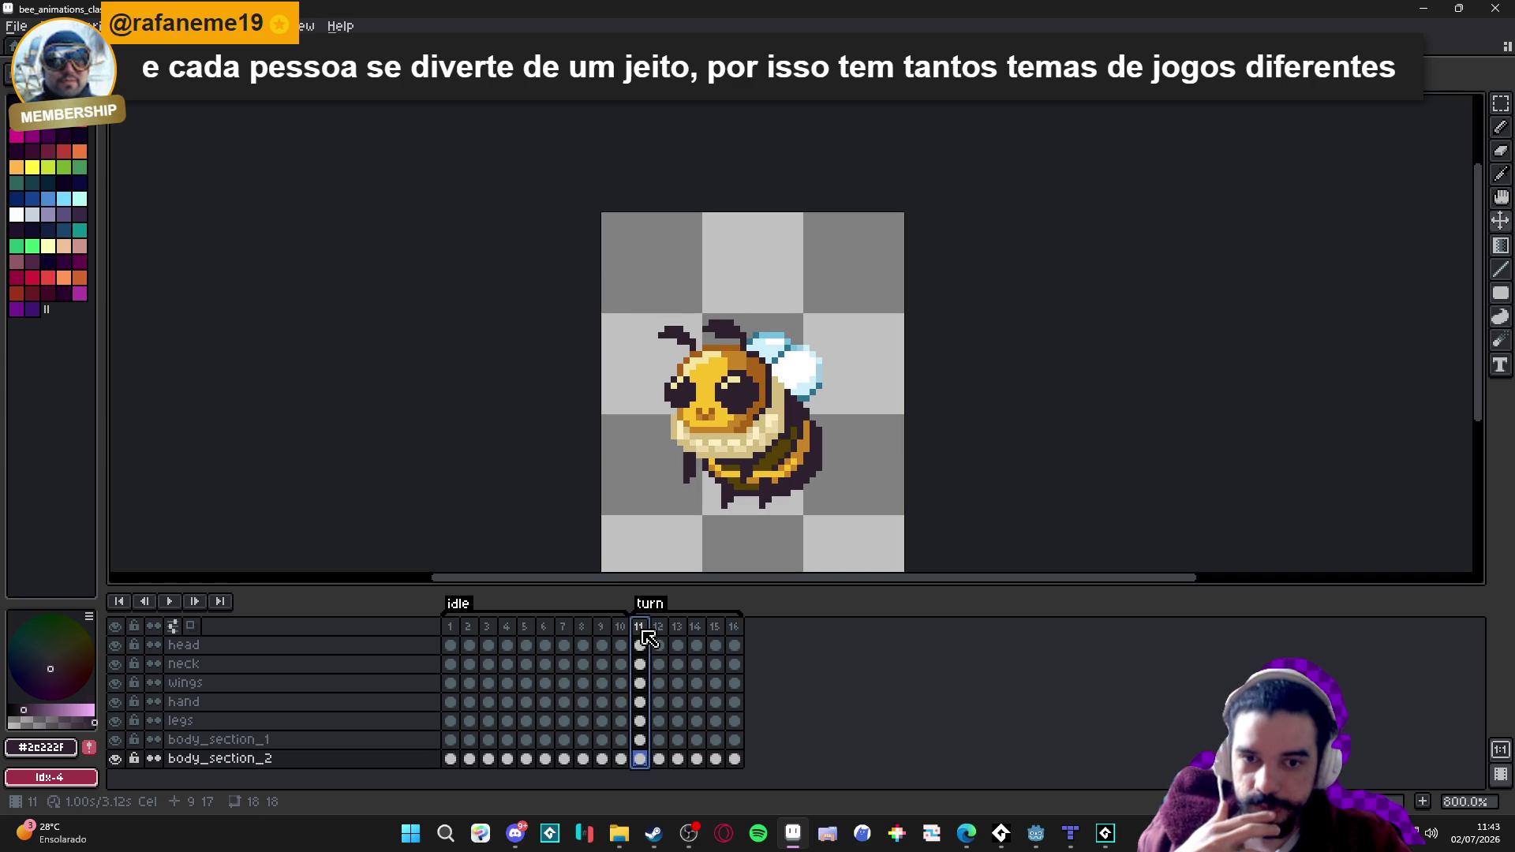
pyautogui.moveTo(710, 545); pyautogui.dragTo(660, 470)
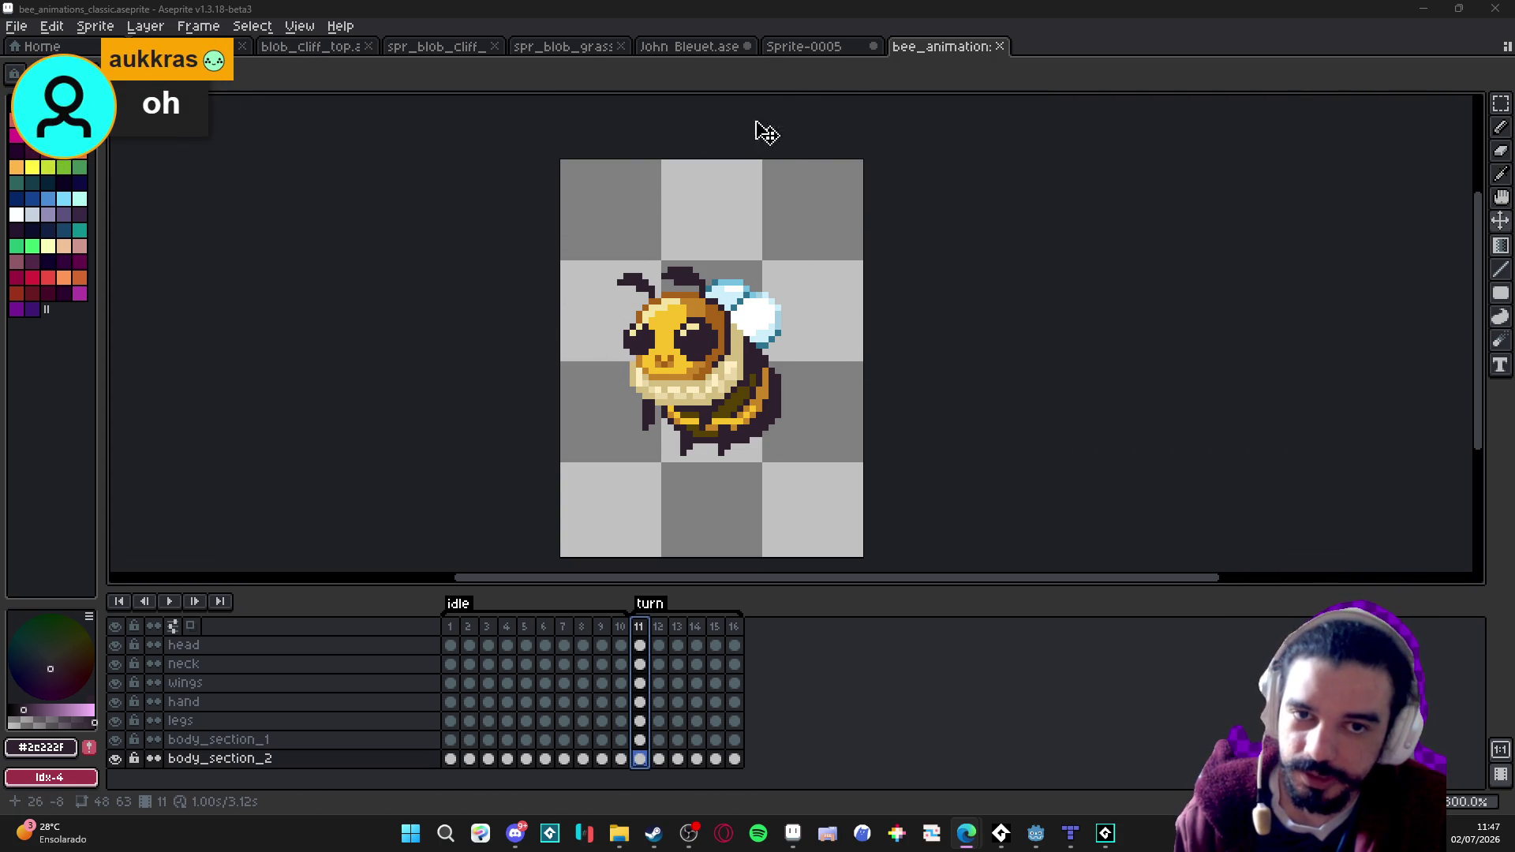
# Browse the open sprite tabs, then drag in the exported idle bee GIF and play it.
pyautogui.click(830, 48)
pyautogui.click(686, 48)
pyautogui.click(564, 48)
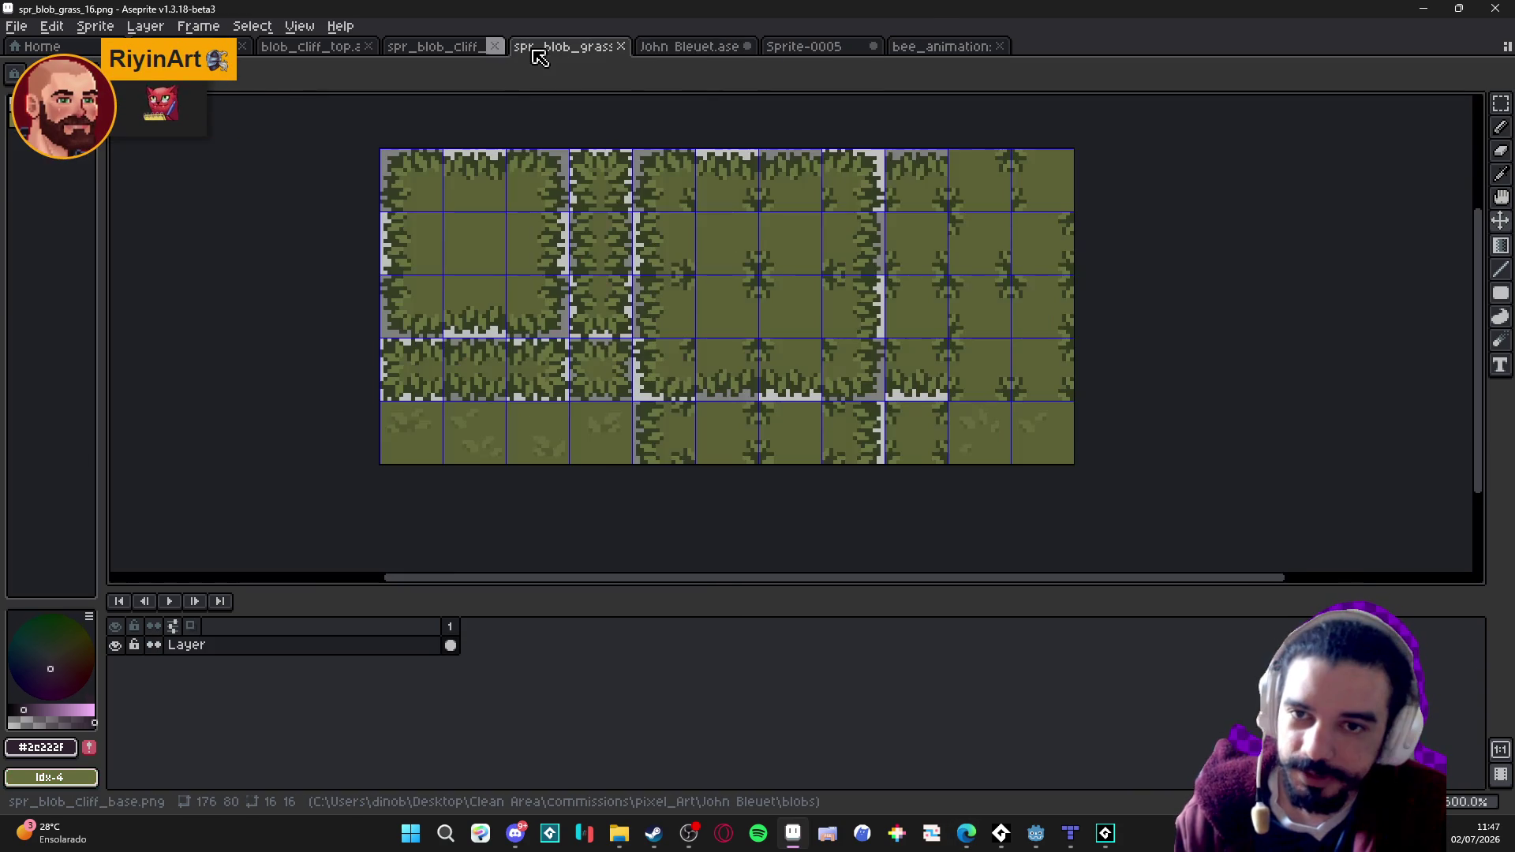
pyautogui.click(943, 47)
pyautogui.moveTo(635, 834)
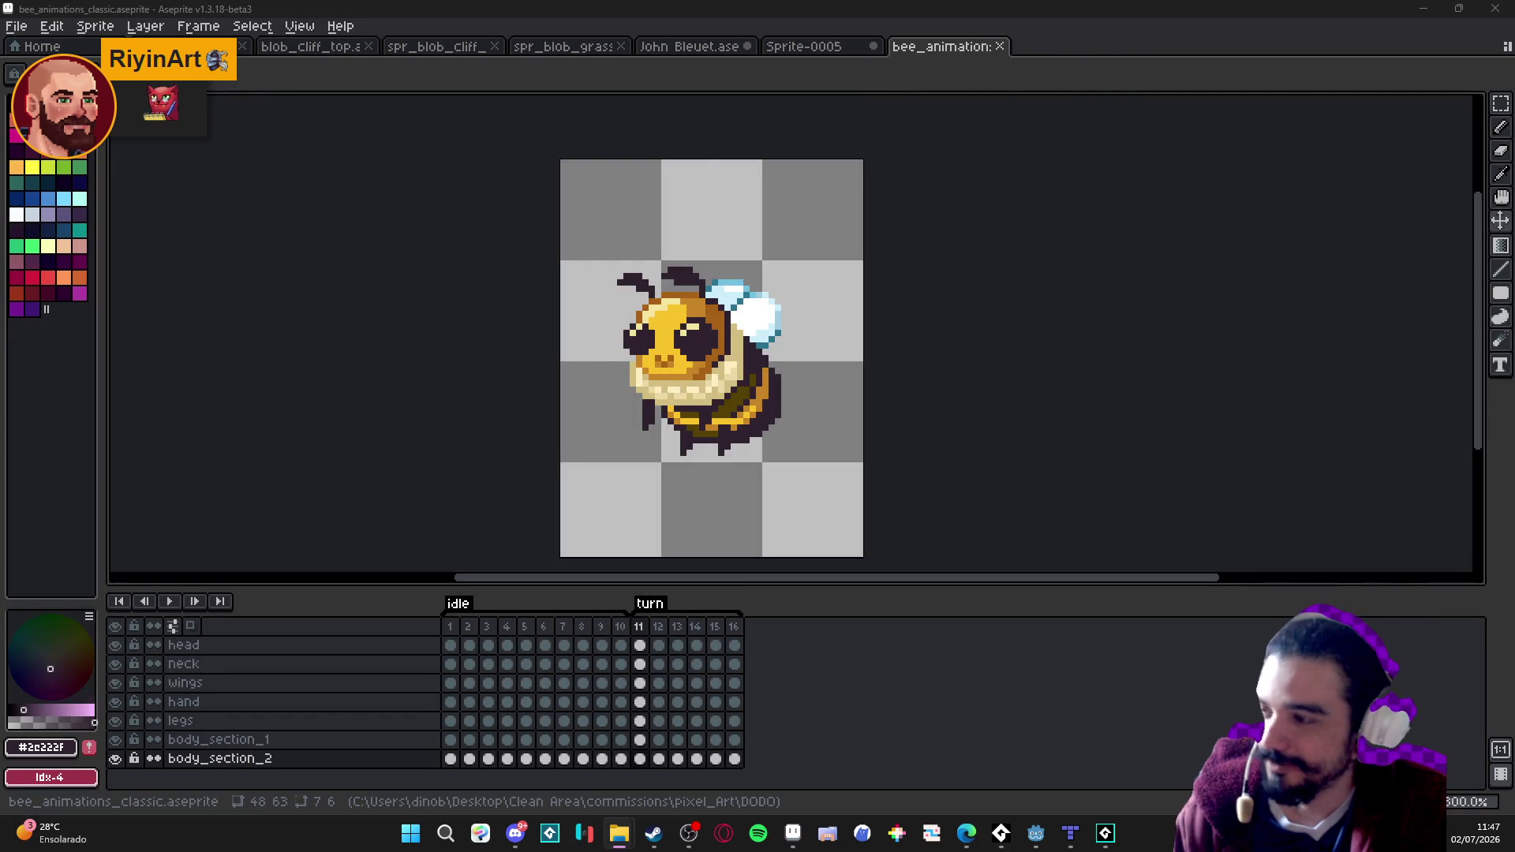
pyautogui.moveTo(1105, 61); pyautogui.dragTo(1104, 63)
pyautogui.click(169, 601)
pyautogui.scroll(-2, 372, 287)
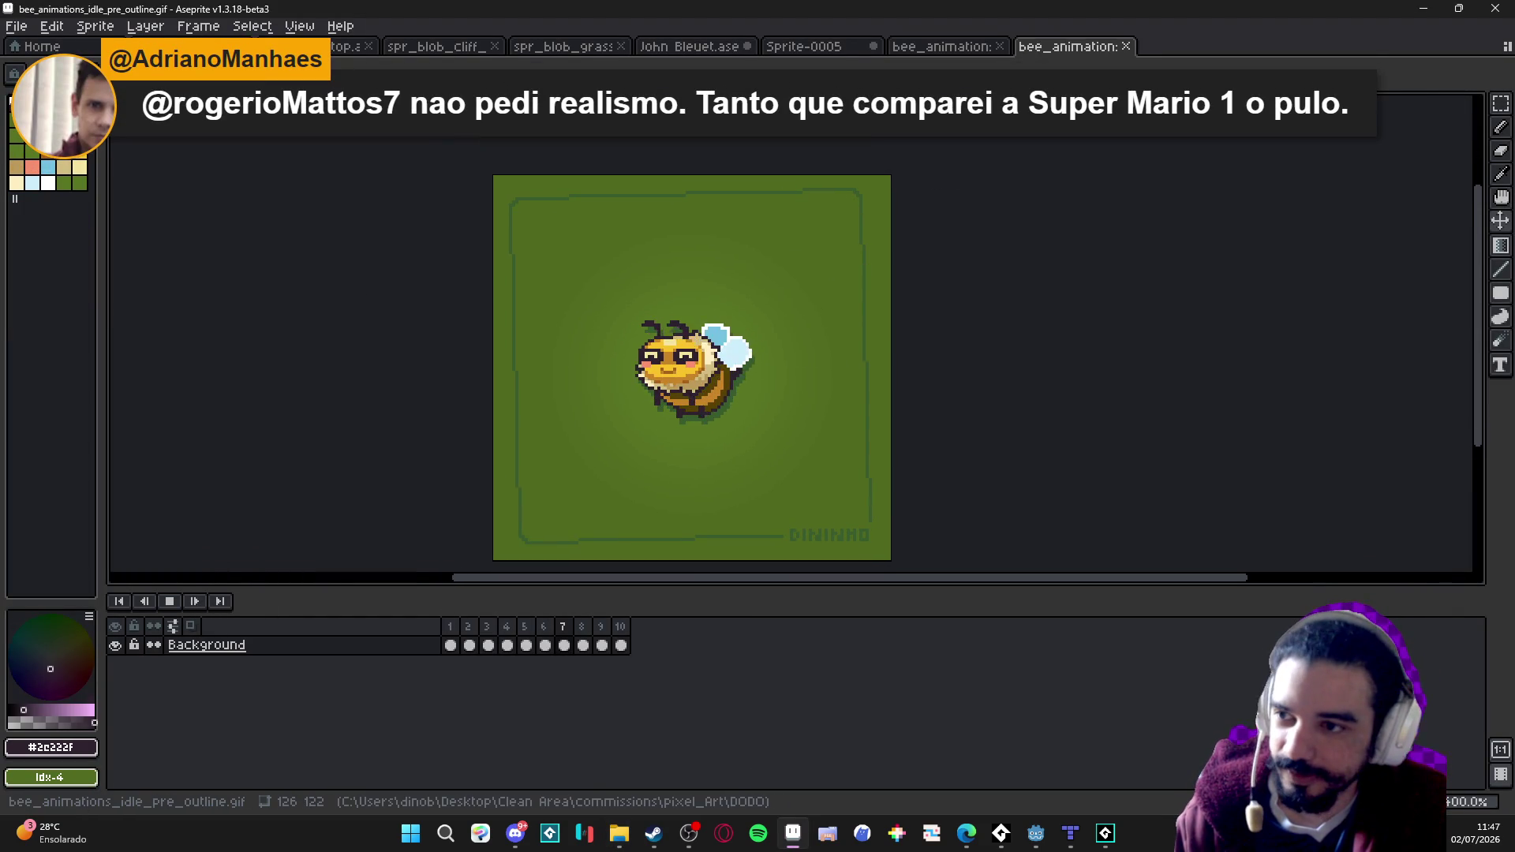
pyautogui.hscroll(-1, 714, 351)
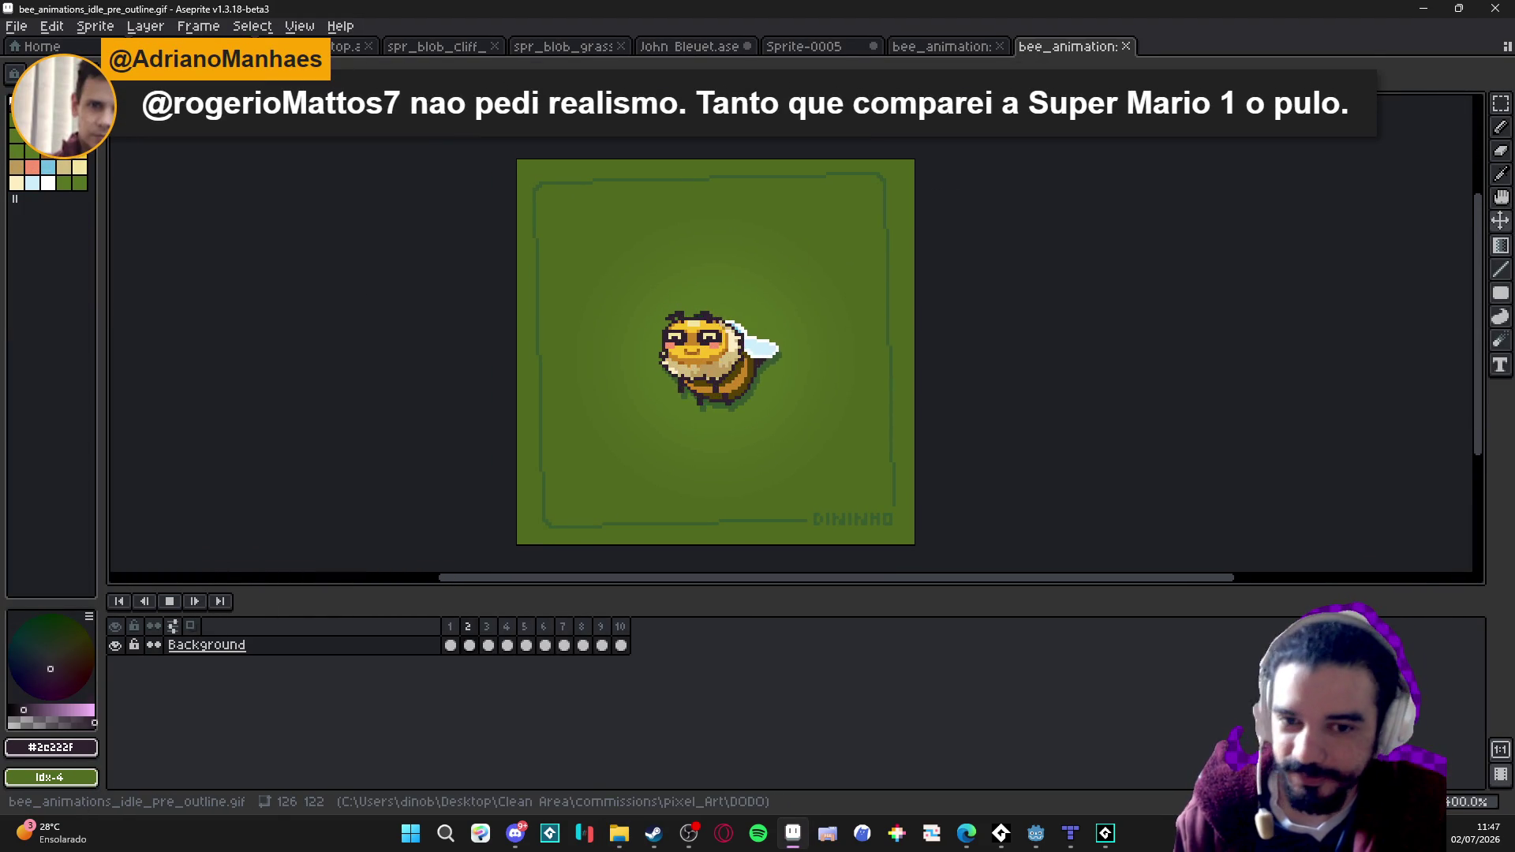
# Return to the bee_animations_classic tab and play the turn animation.
pyautogui.click(955, 47)
pyautogui.click(954, 48)
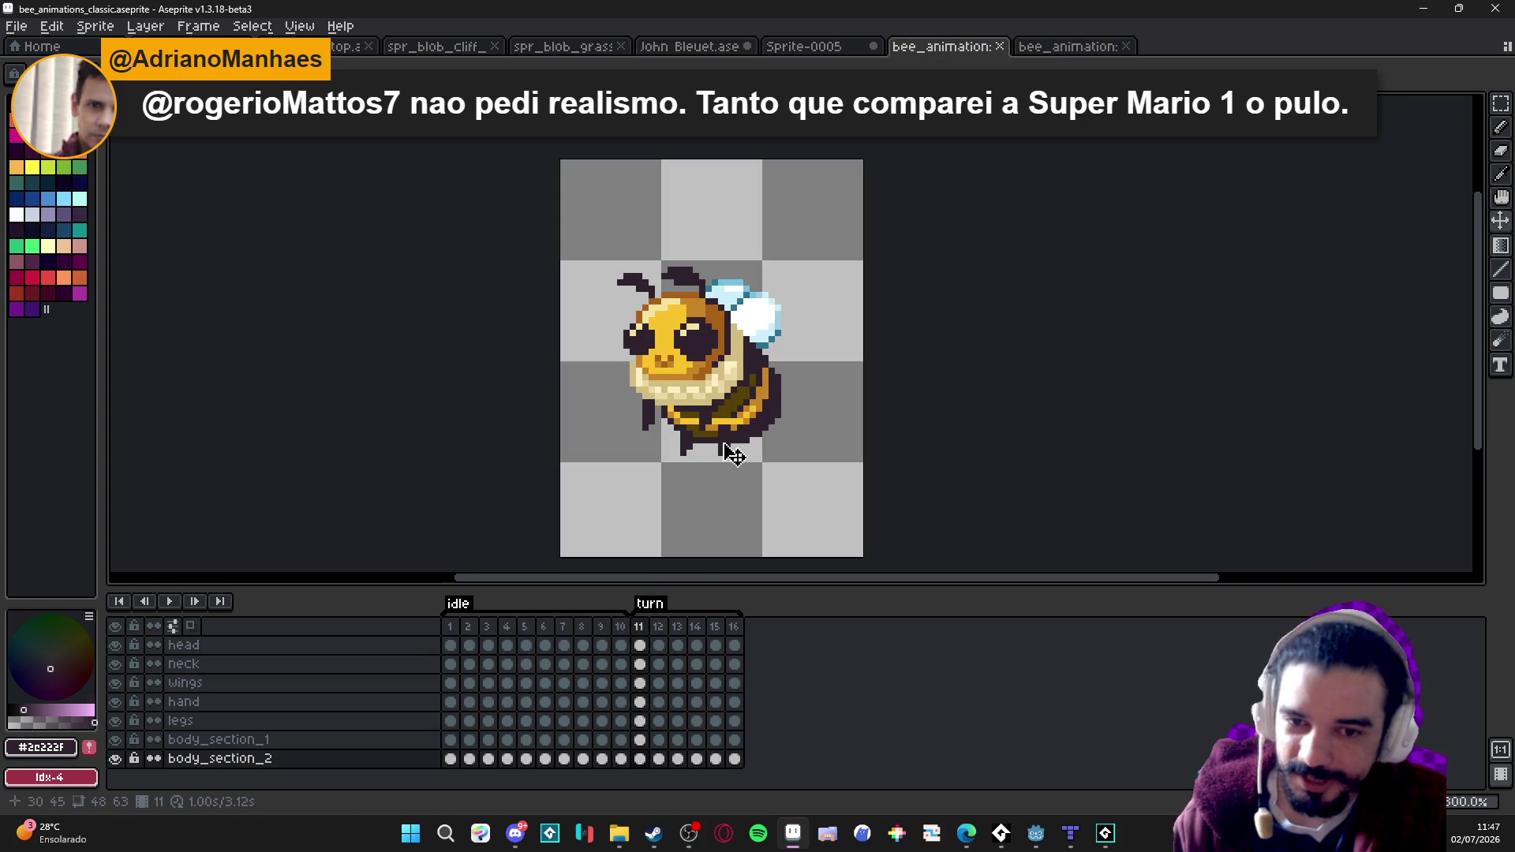
pyautogui.click(169, 602)
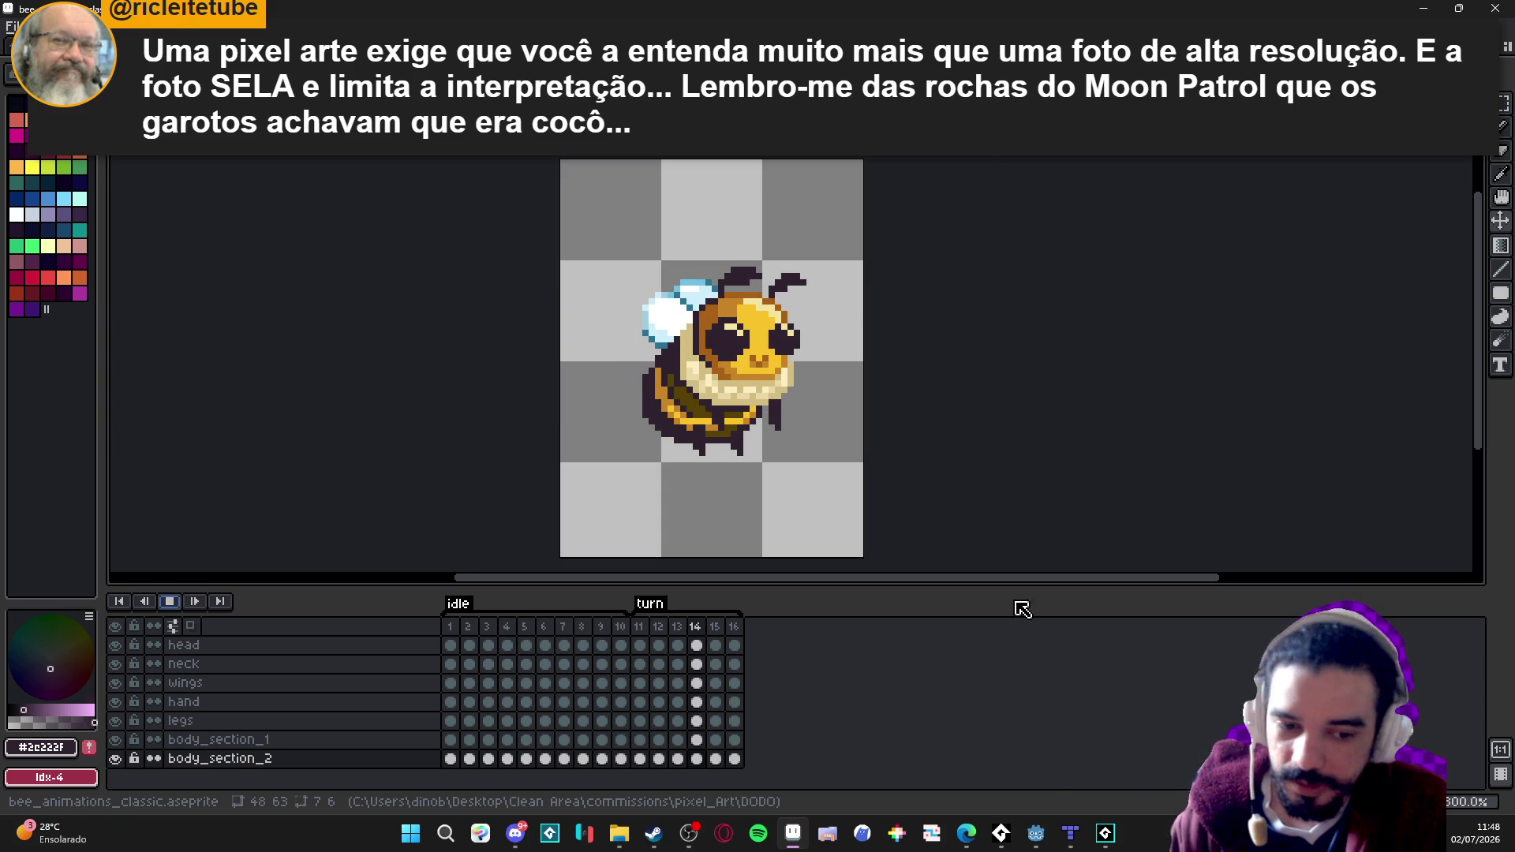
# Bring GameMaker to the front from the taskbar.
pyautogui.click(1107, 835)
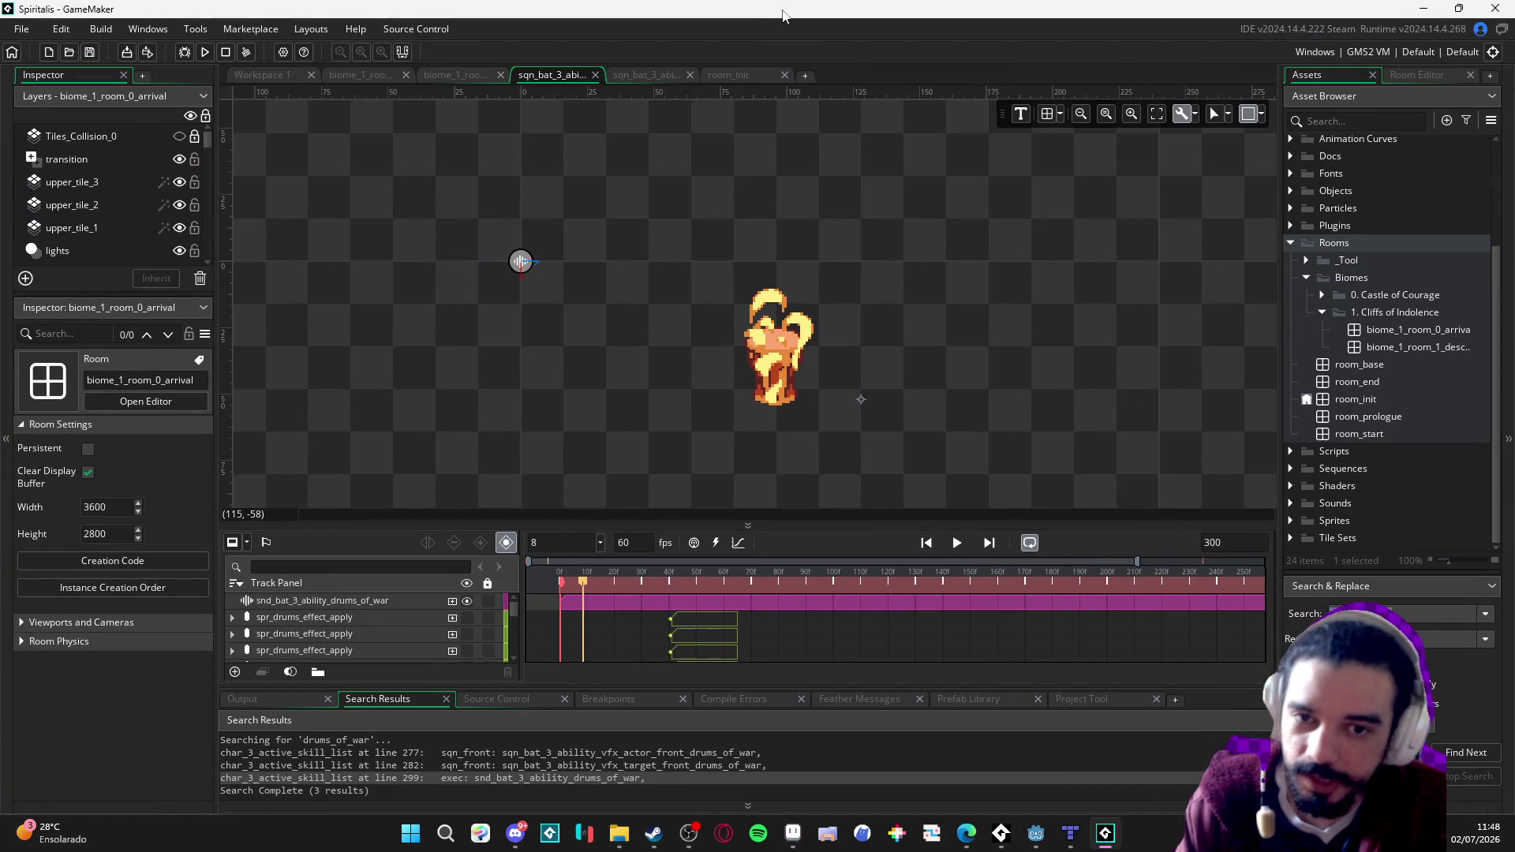
# Build and run the Spiritalis project with F5.
pyautogui.press('F5')
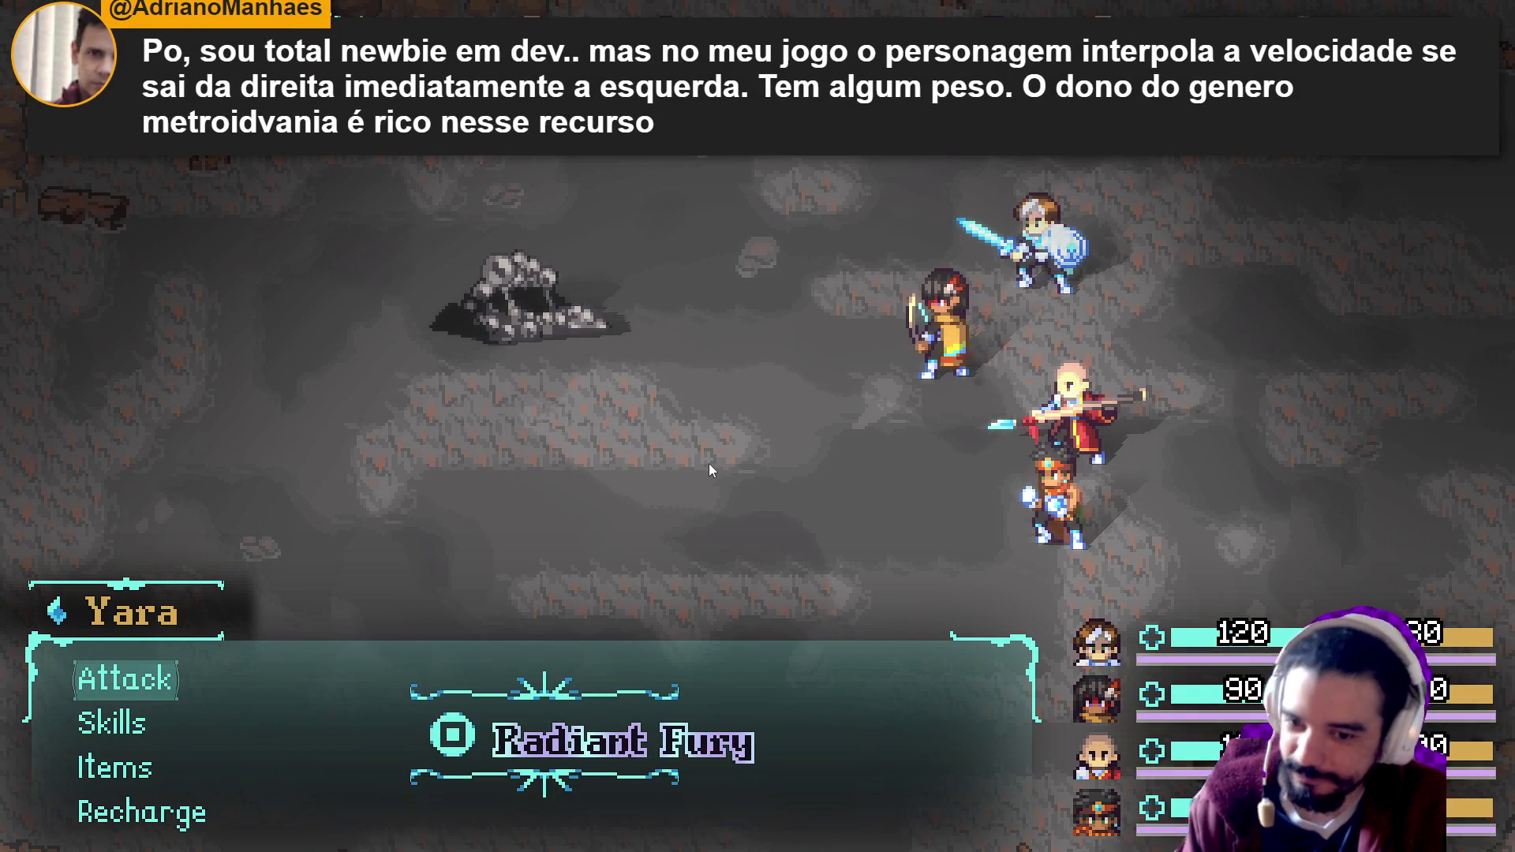
# Defeat the rock with the Thunder Strike skill, then acquire the spoils and close the results.
pyautogui.press('Down')
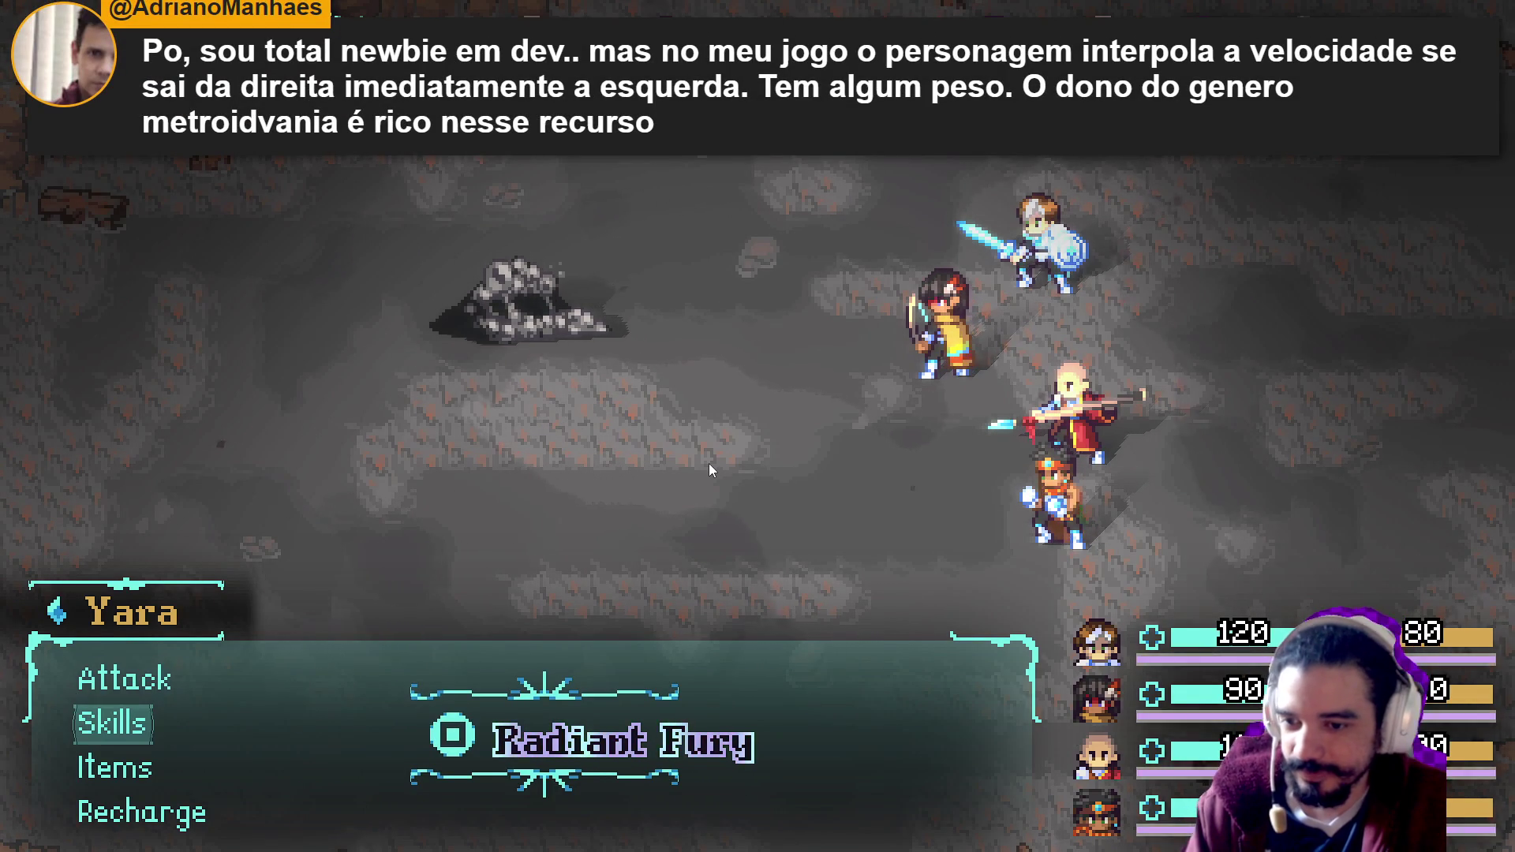
pyautogui.press('Return')
pyautogui.press('Return')
pyautogui.press('Return')
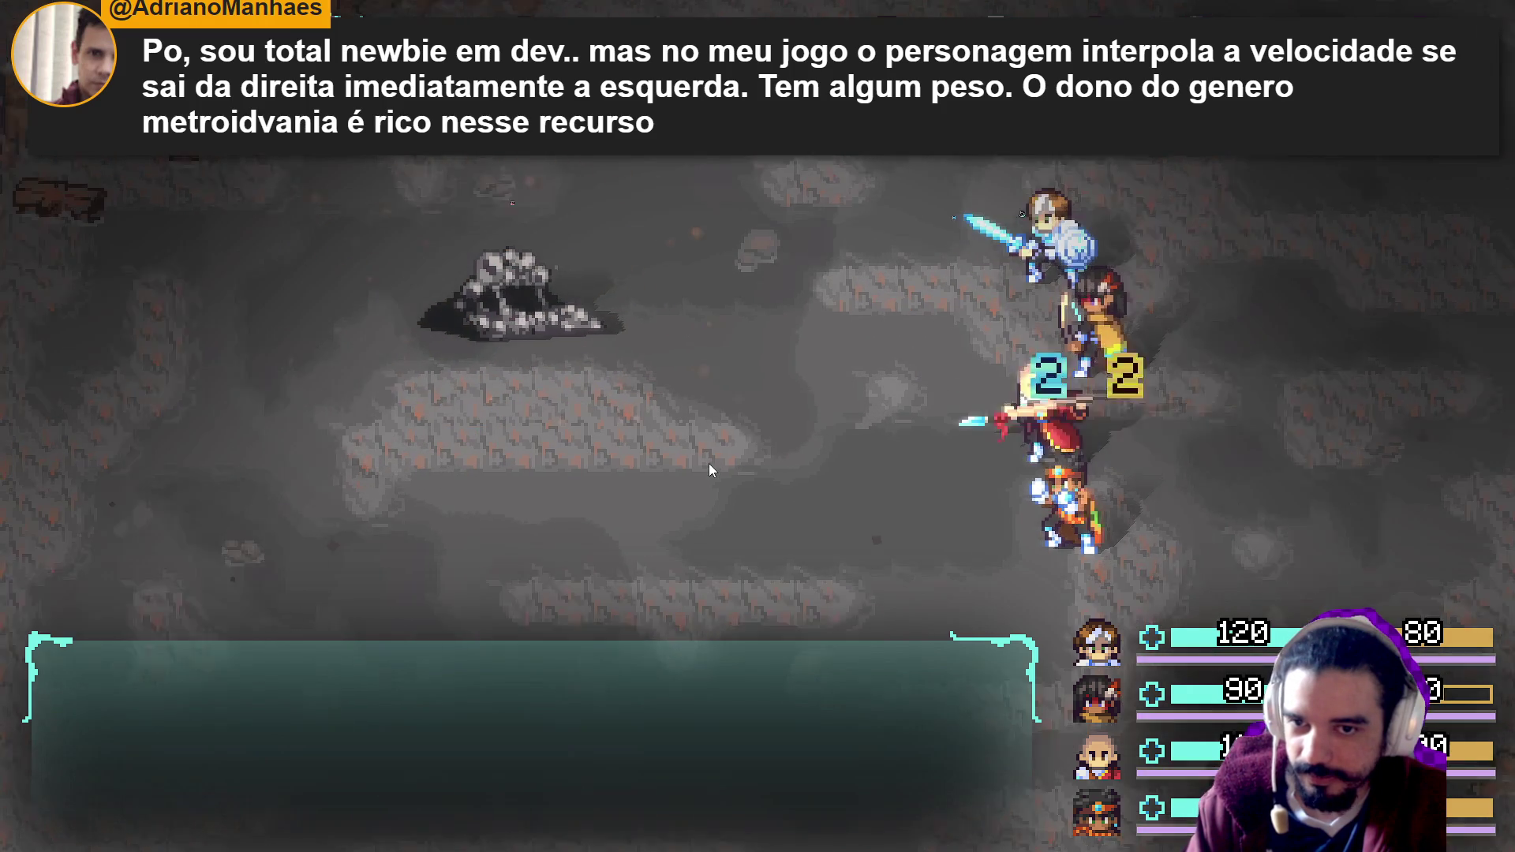
pyautogui.press('Down')
pyautogui.press('Down')
pyautogui.press('Up')
pyautogui.press('Return')
pyautogui.press('Down')
pyautogui.press('Down')
pyautogui.press('Up')
pyautogui.press('Up')
pyautogui.press('Return')
pyautogui.press('Return')
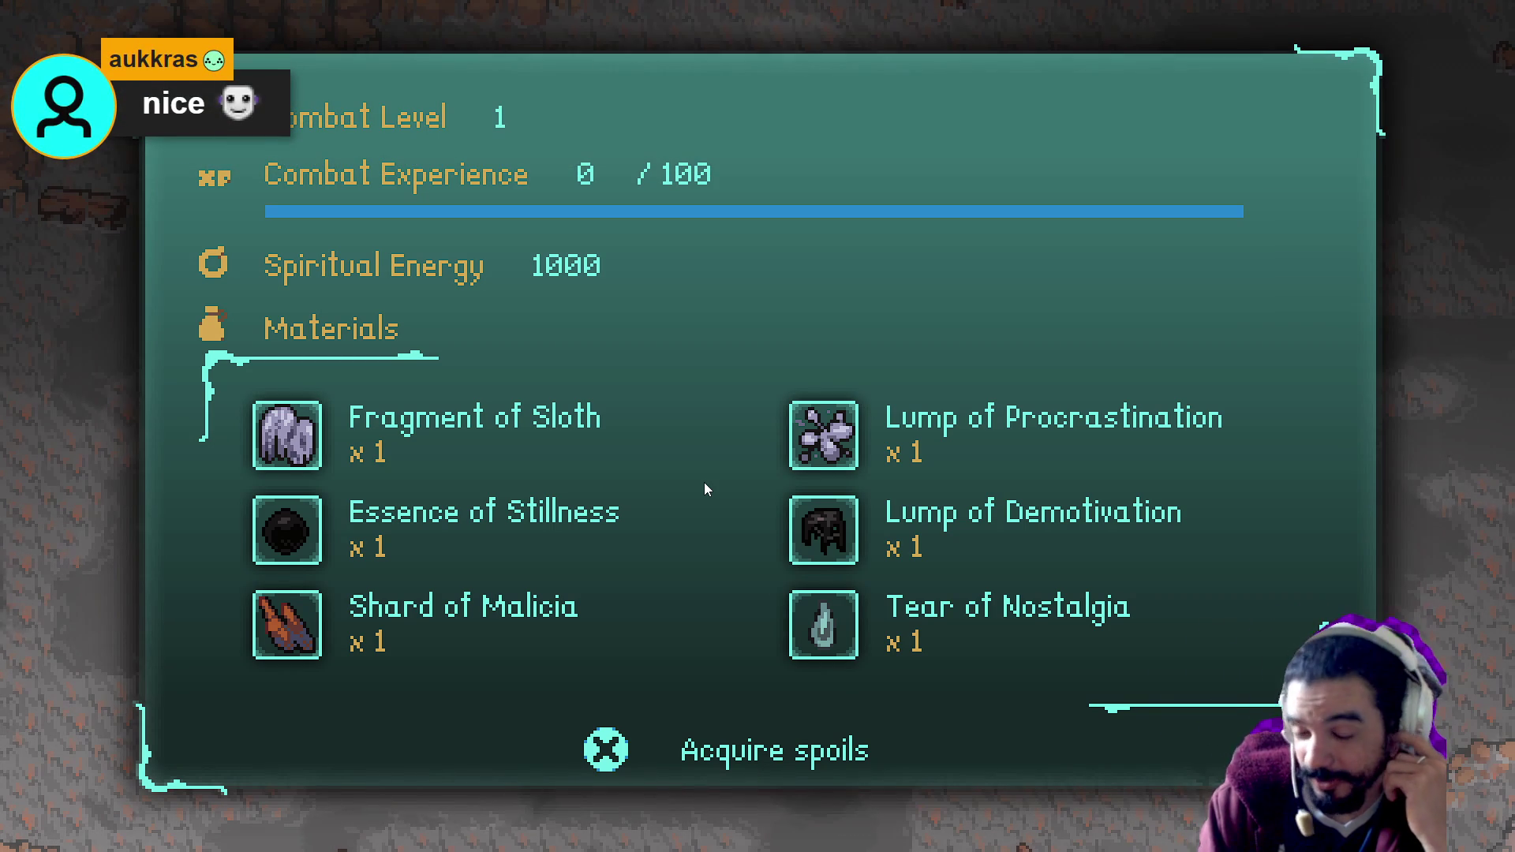
pyautogui.press('Return')
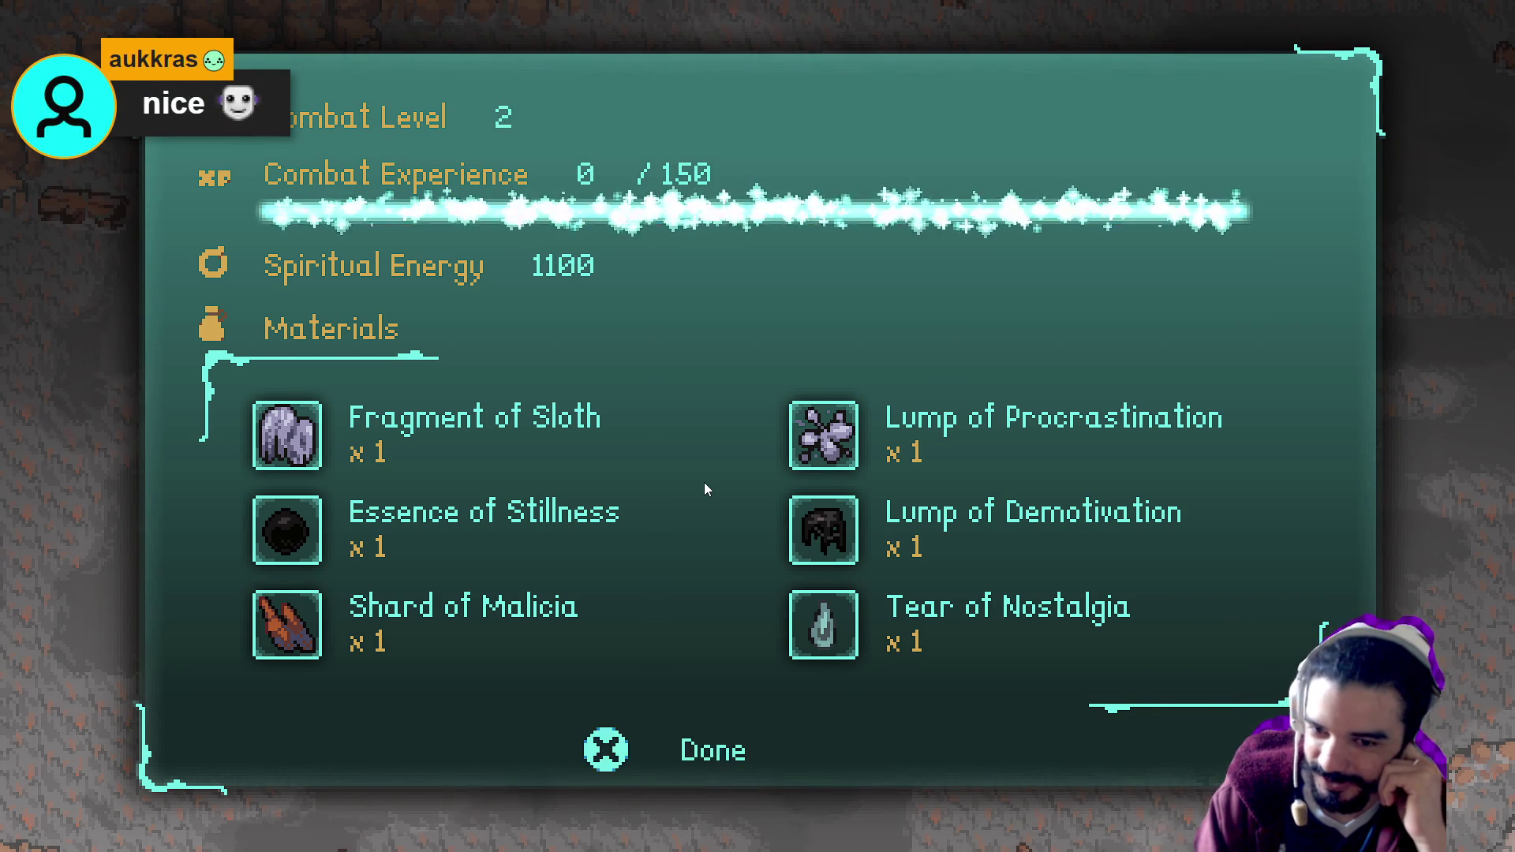
pyautogui.press('Return')
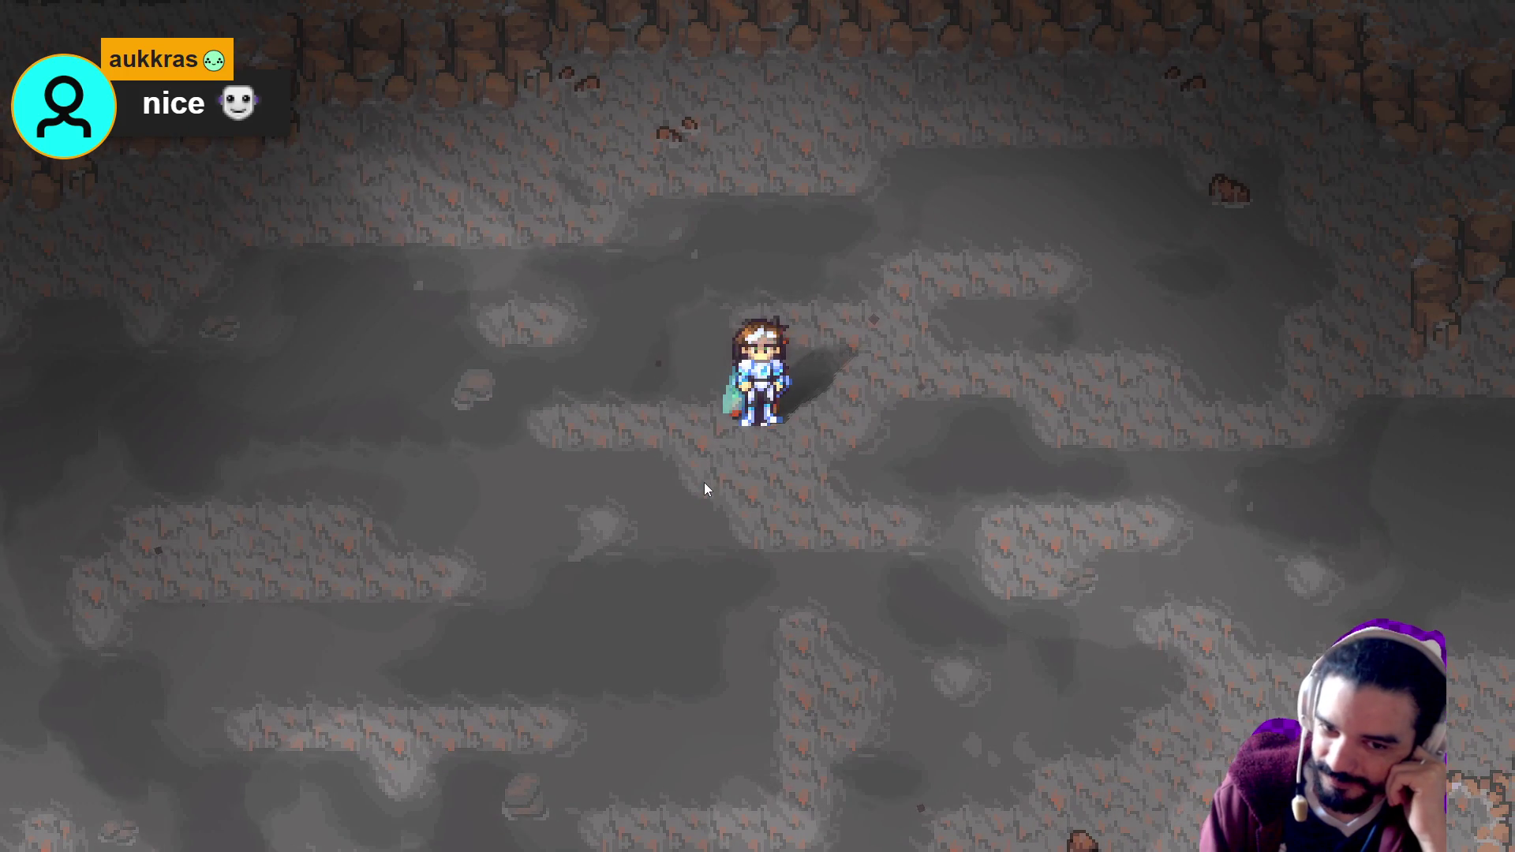
# Walk the party right and down through the cave, then view a party member's Skills screen.
pyautogui.press('Right')
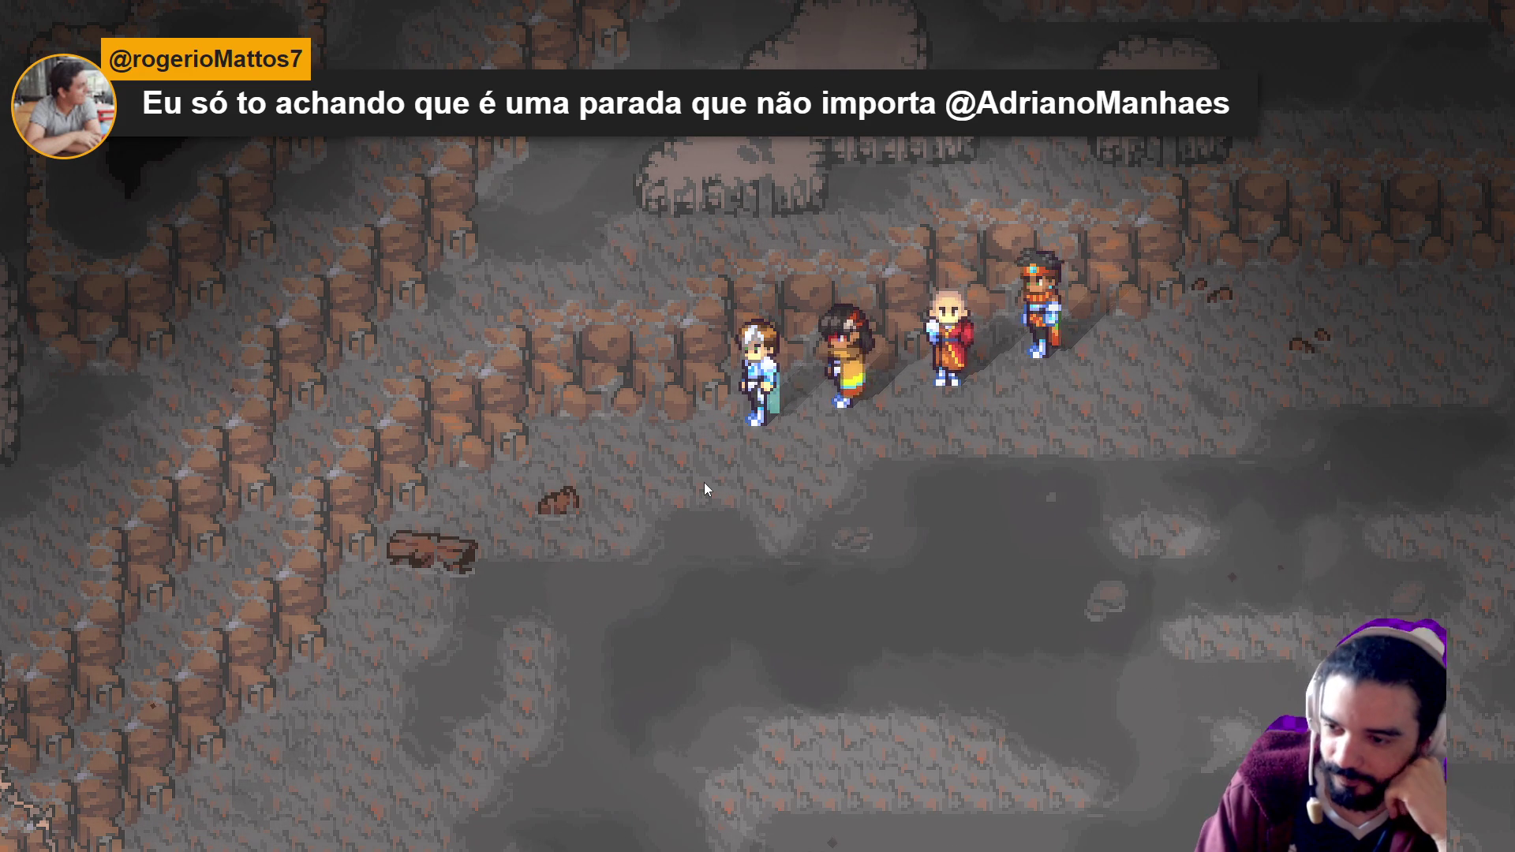
pyautogui.press('Down')
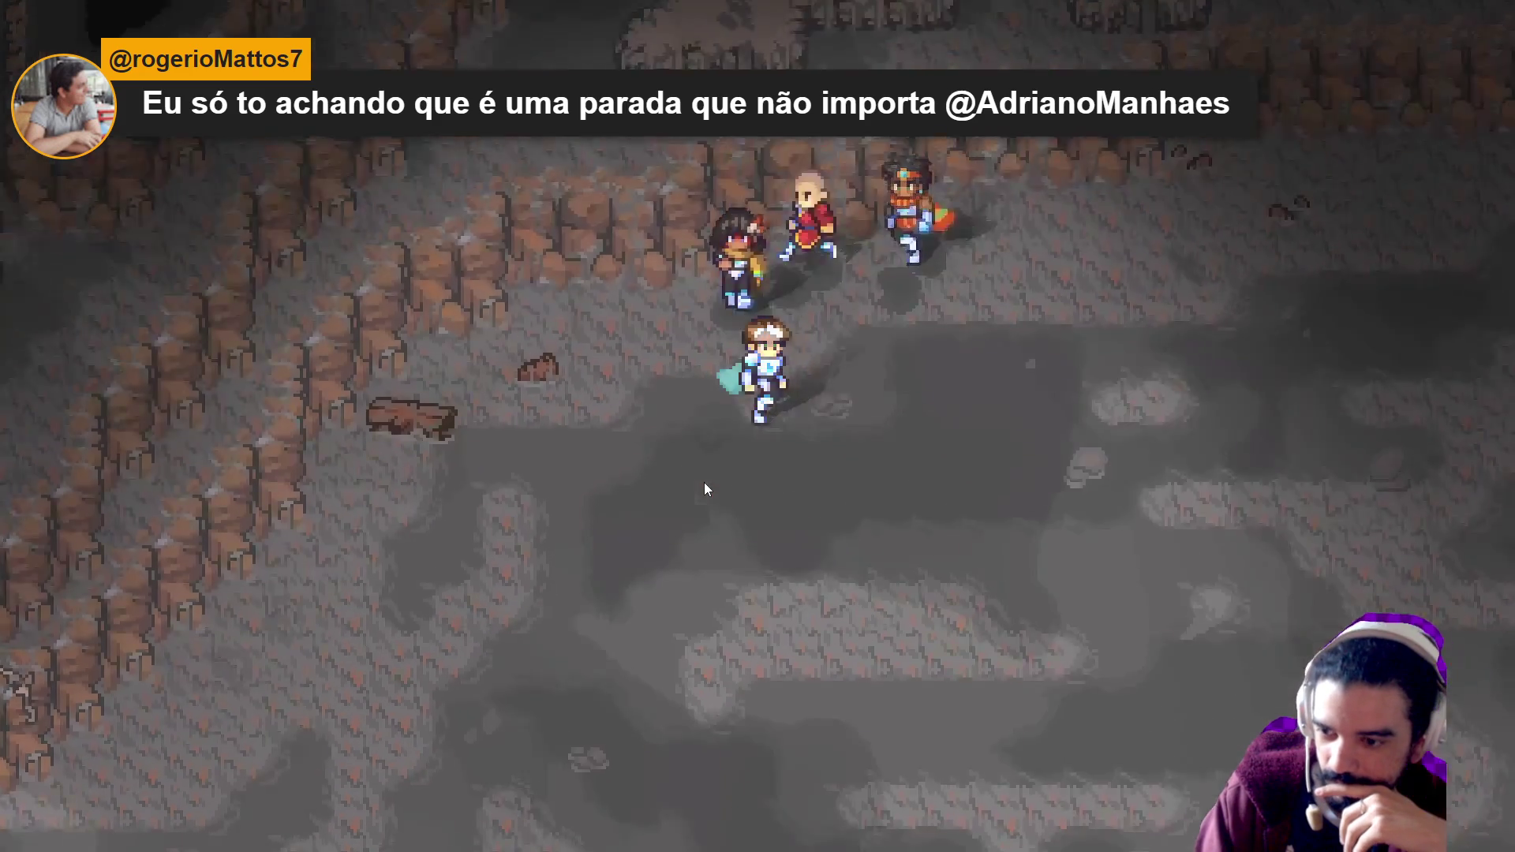
pyautogui.press('Escape')
pyautogui.press('Down')
pyautogui.press('Down')
pyautogui.press('Down')
pyautogui.press('Return')
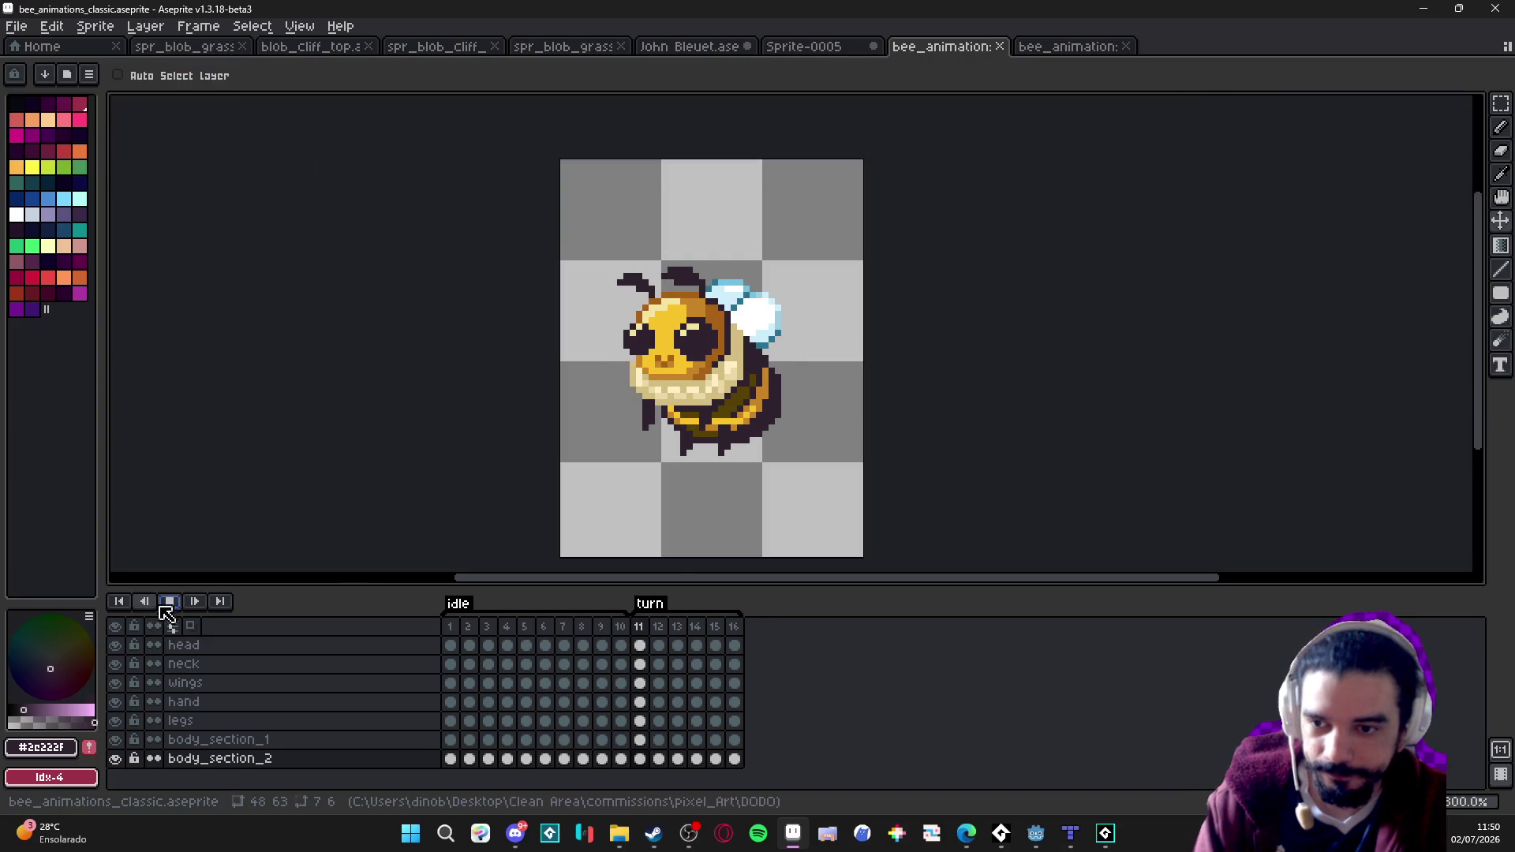
# Review turn frames 11–13, then copy the wings layer from idle frame 2.
pyautogui.click(639, 626)
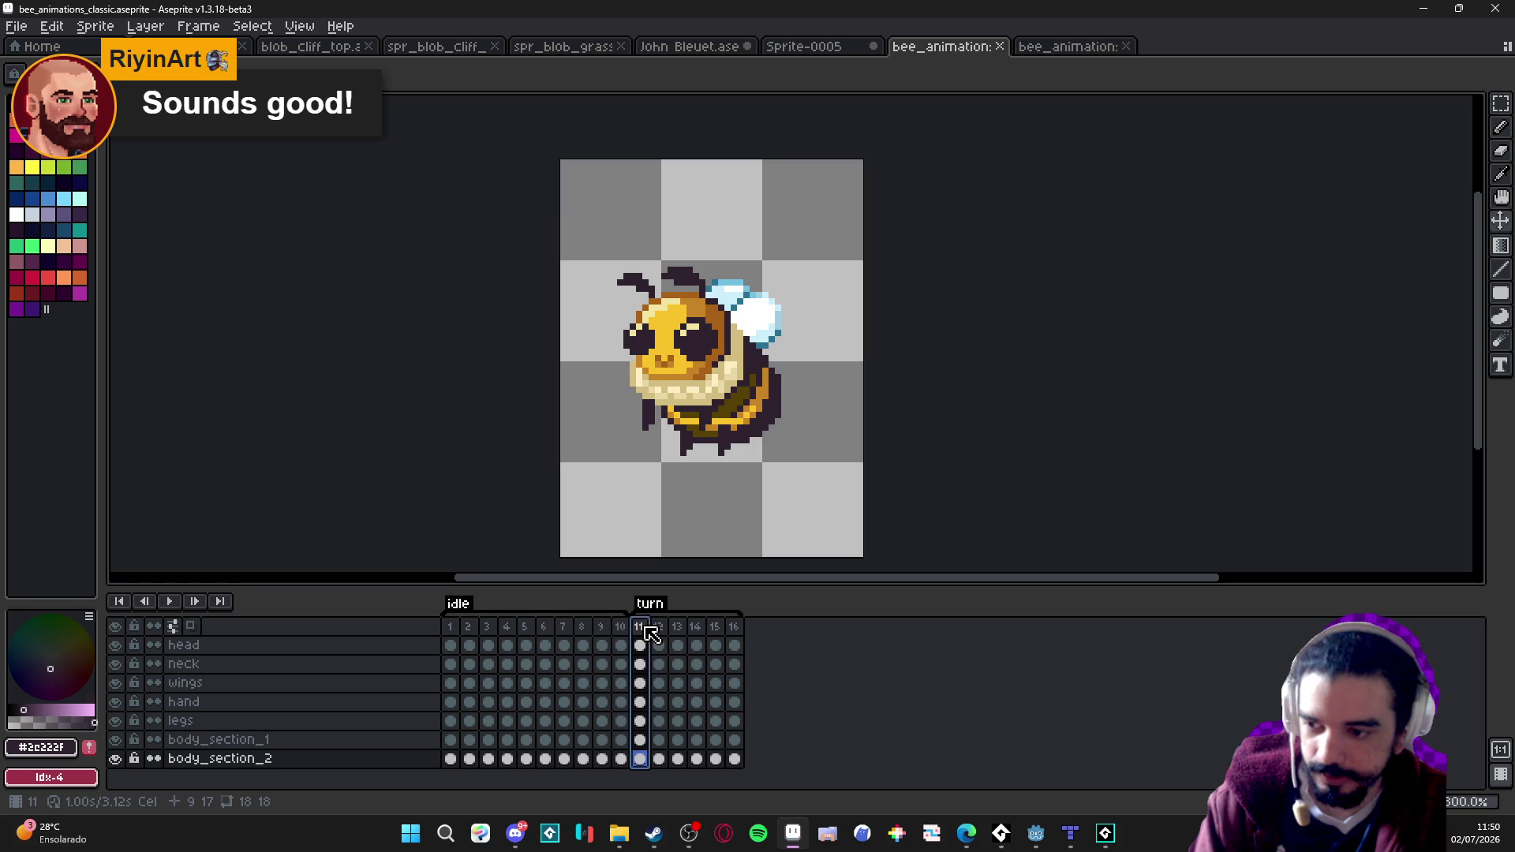
pyautogui.click(661, 631)
pyautogui.click(678, 631)
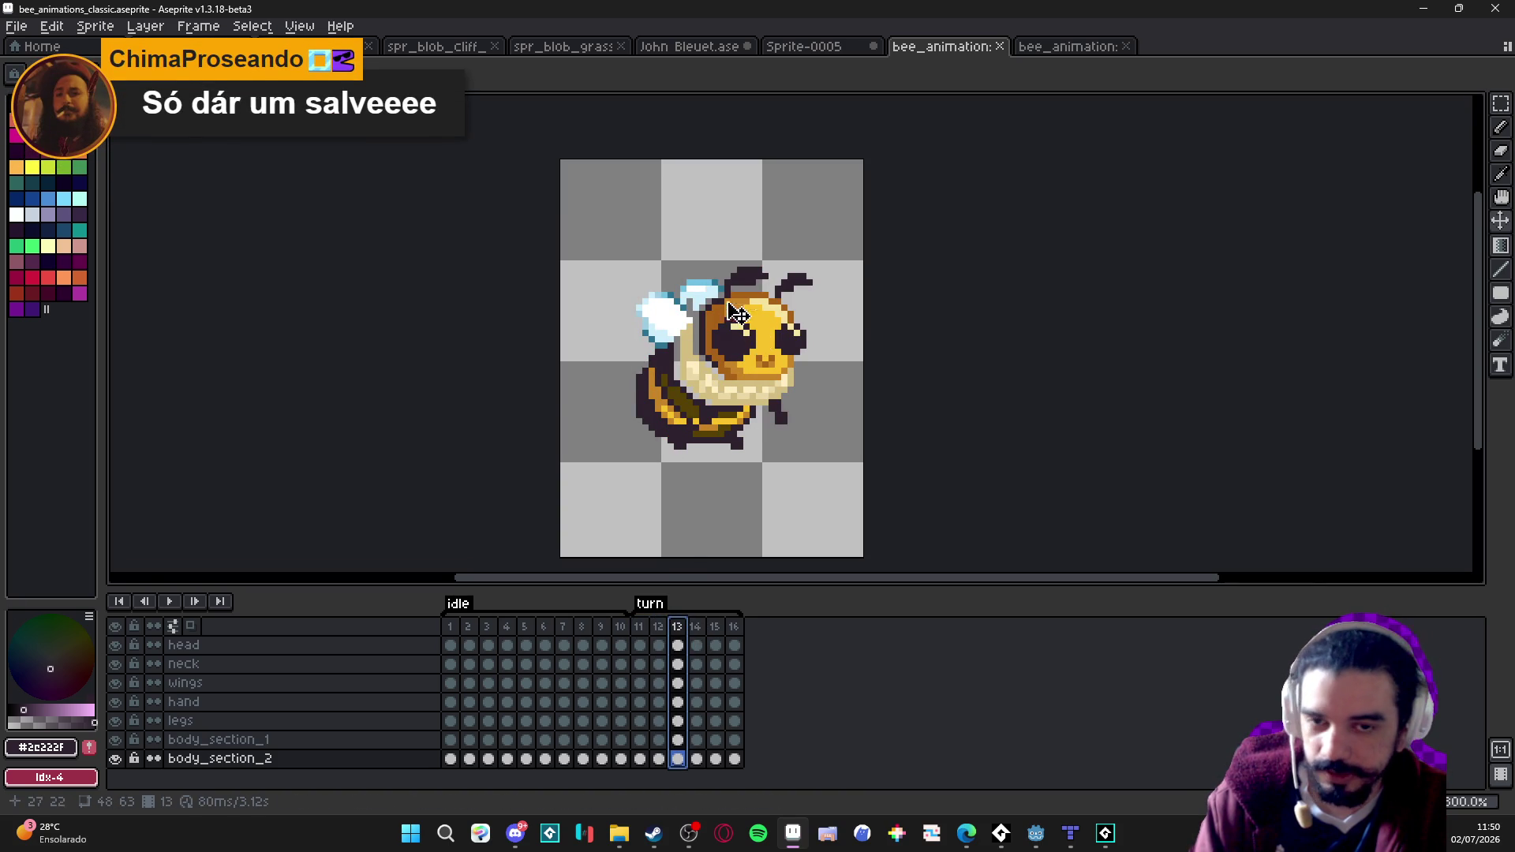
pyautogui.scroll(1, 625, 365)
pyautogui.click(461, 632)
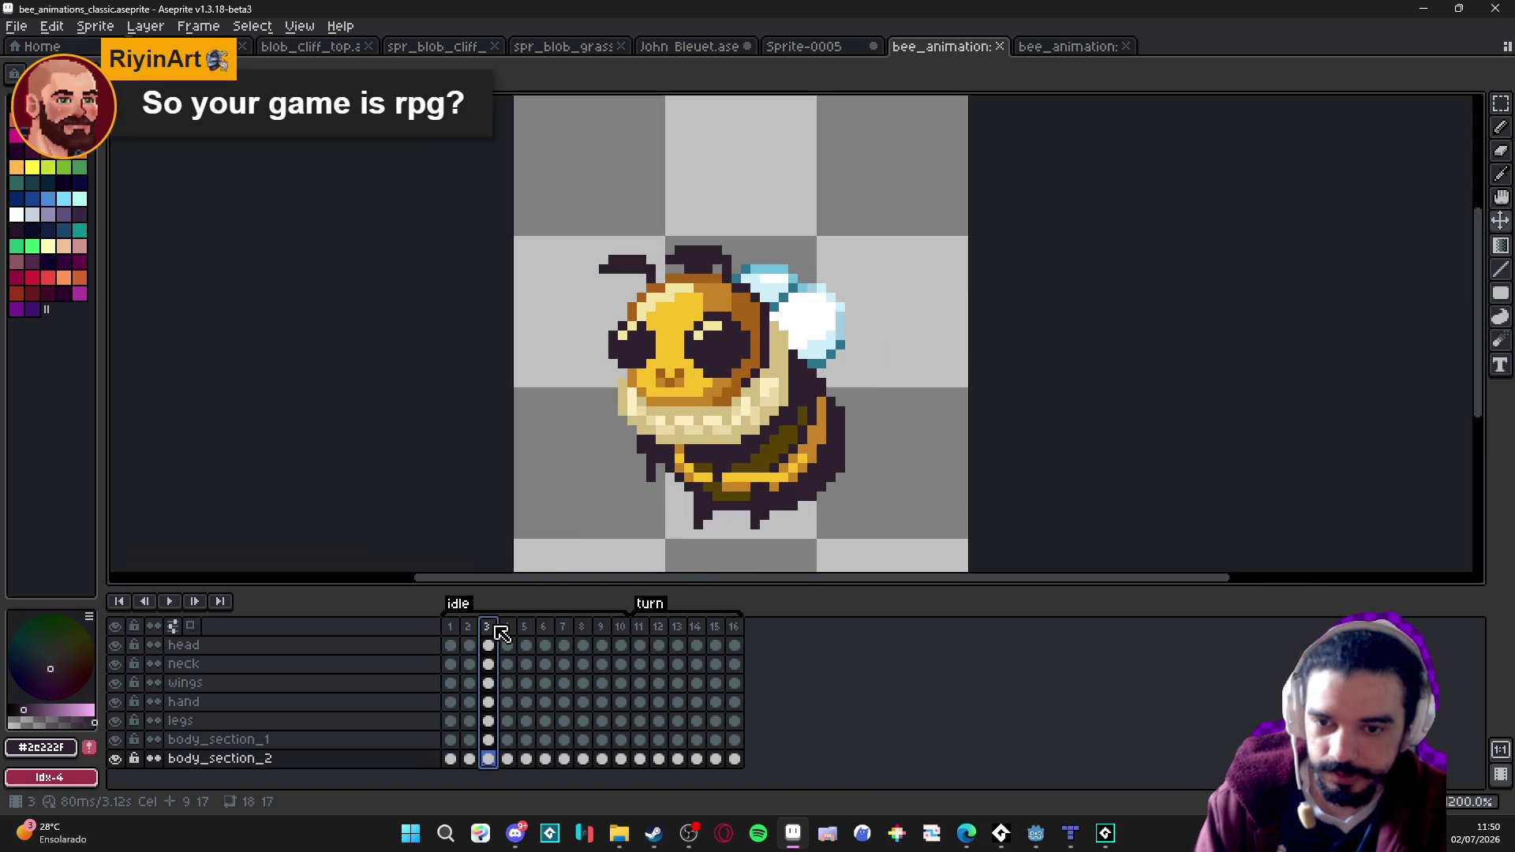
pyautogui.click(470, 628)
pyautogui.scroll(1, 803, 422)
pyautogui.keyDown('ctrl'); pyautogui.click(862, 336); pyautogui.keyUp('ctrl')
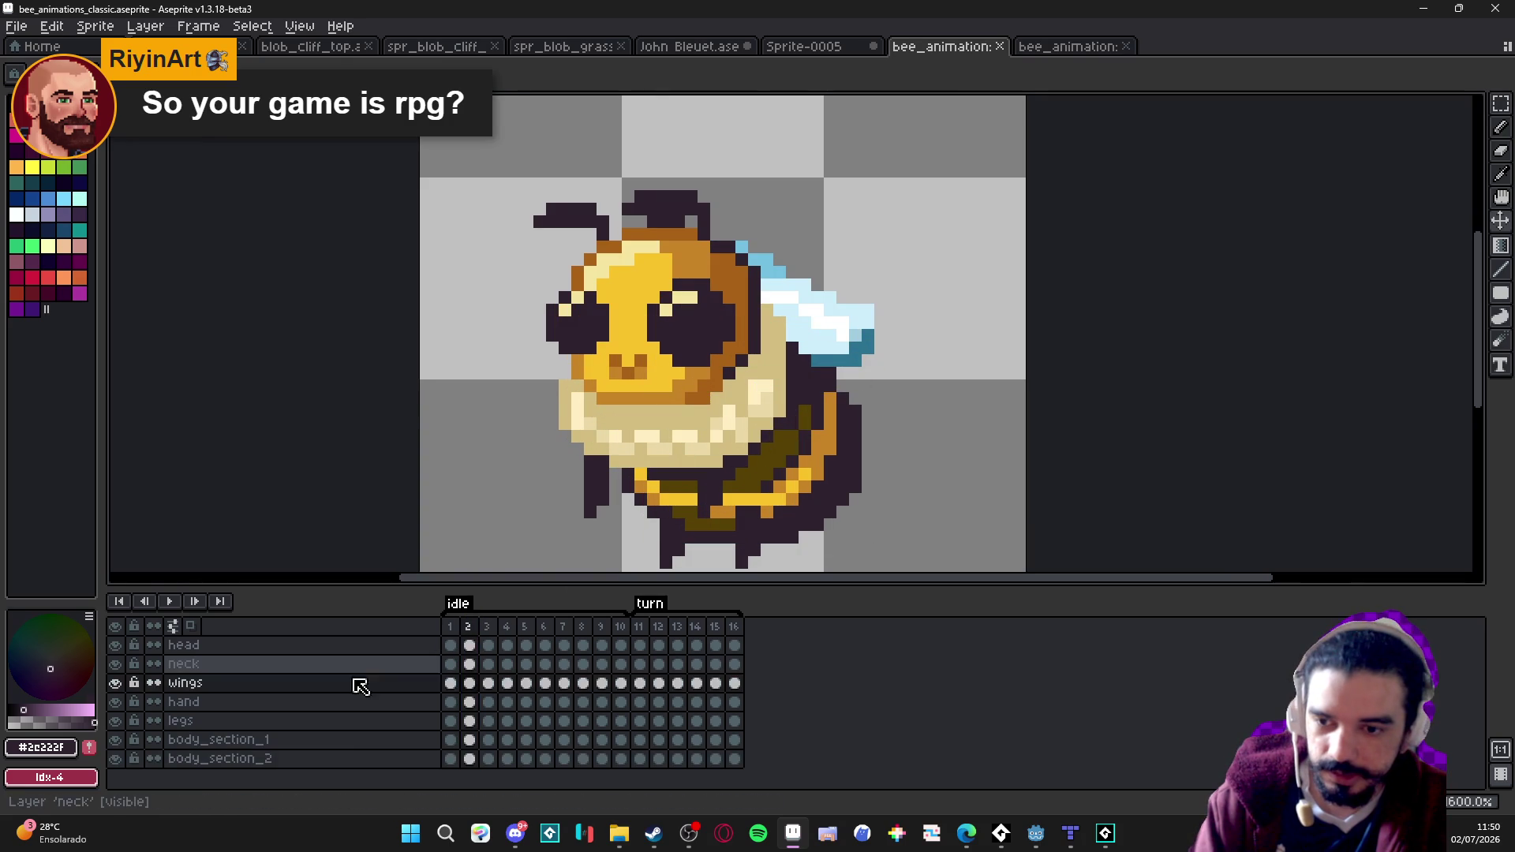
pyautogui.hotkey('ctrl', 'c')
# Step through turn frames 12 and 13 to find where the wings go.
pyautogui.click(639, 626)
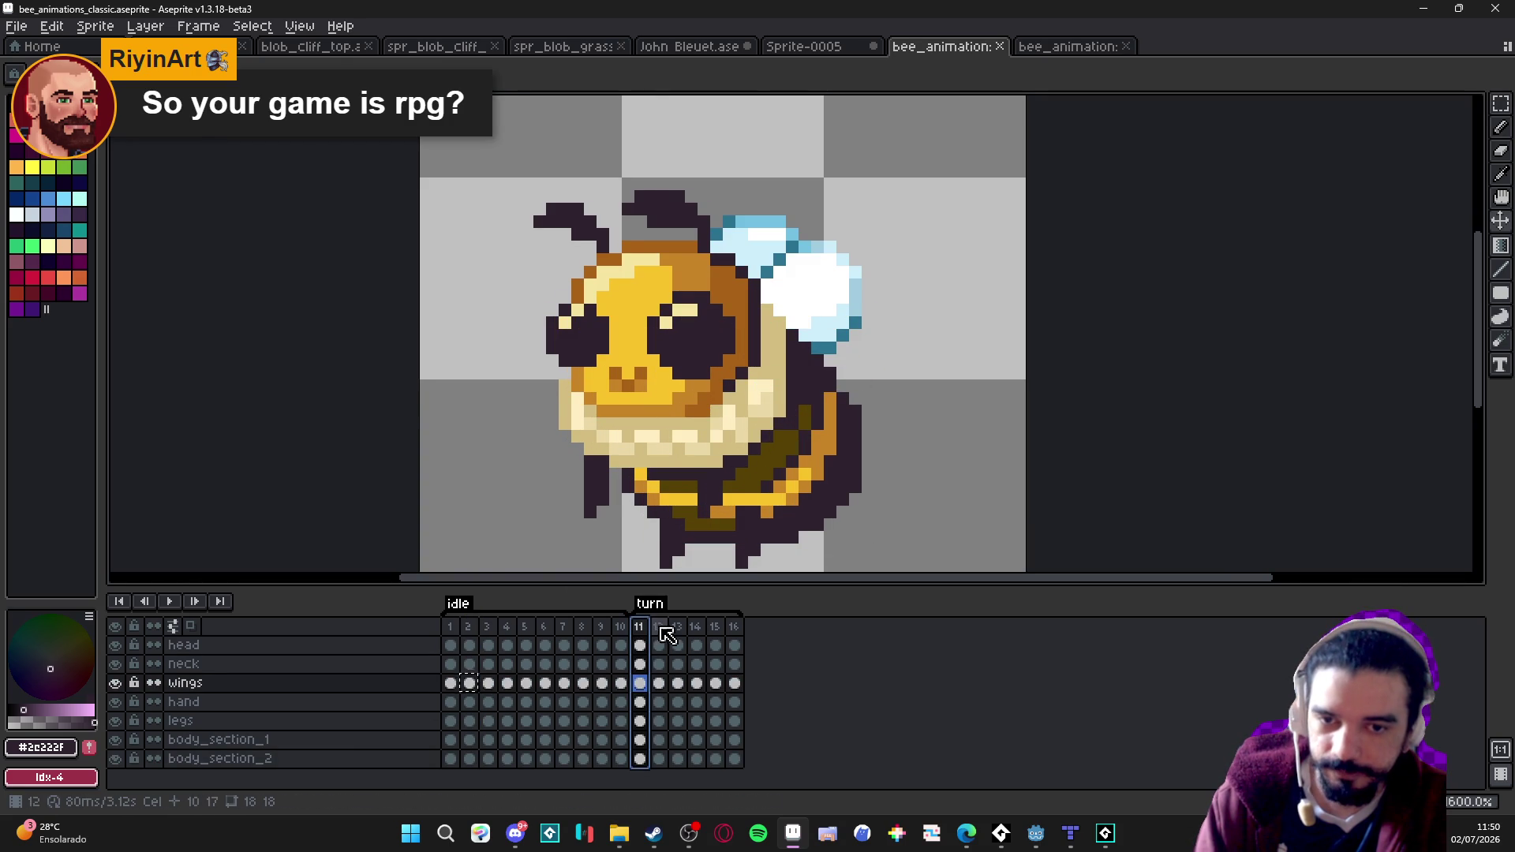
pyautogui.click(658, 627)
pyautogui.press('Right')
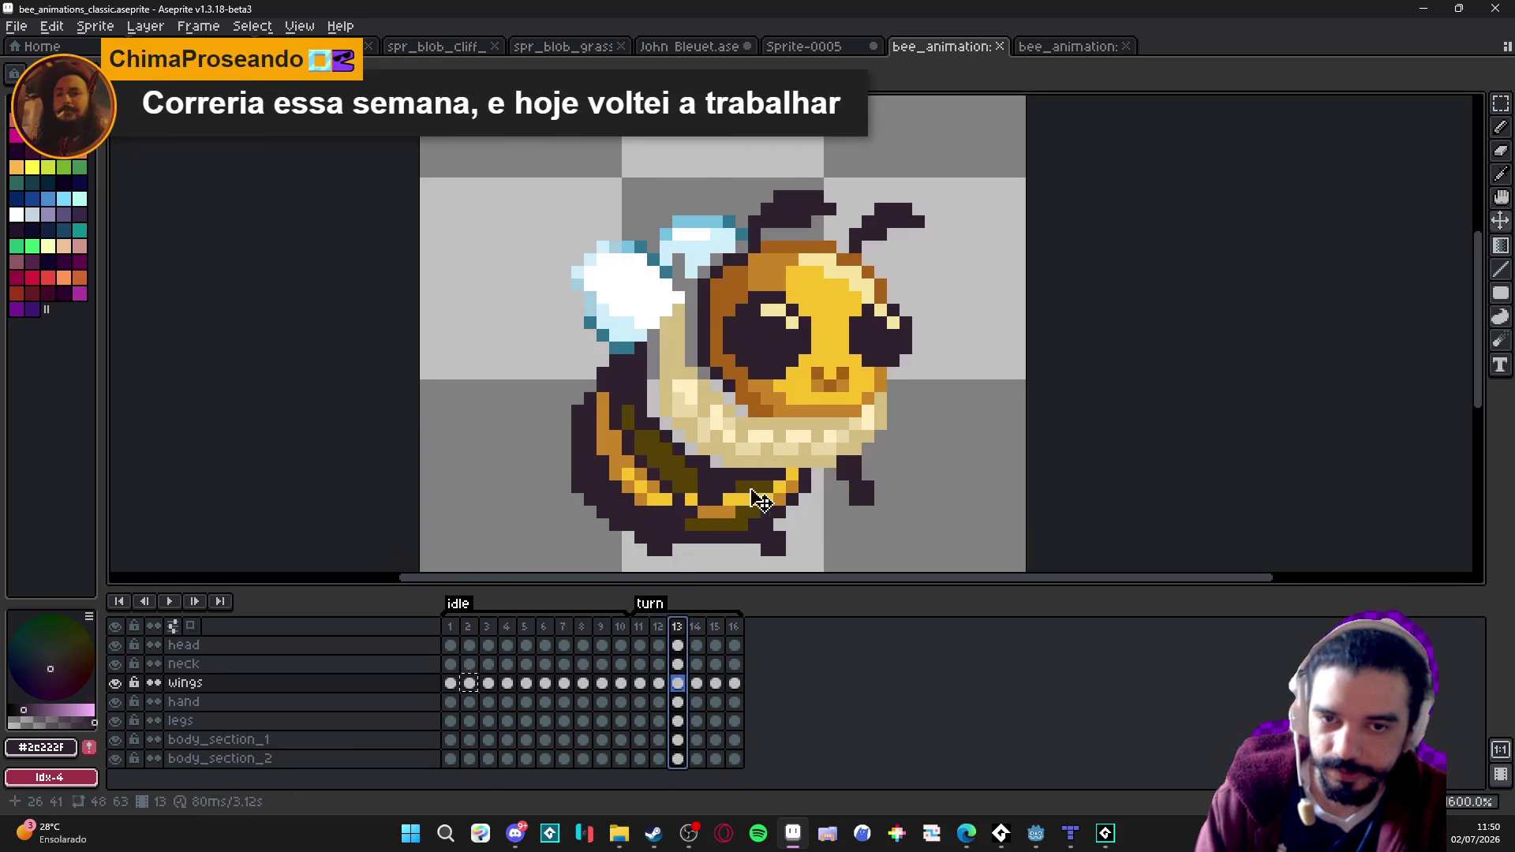
pyautogui.scroll(-1, 643, 331)
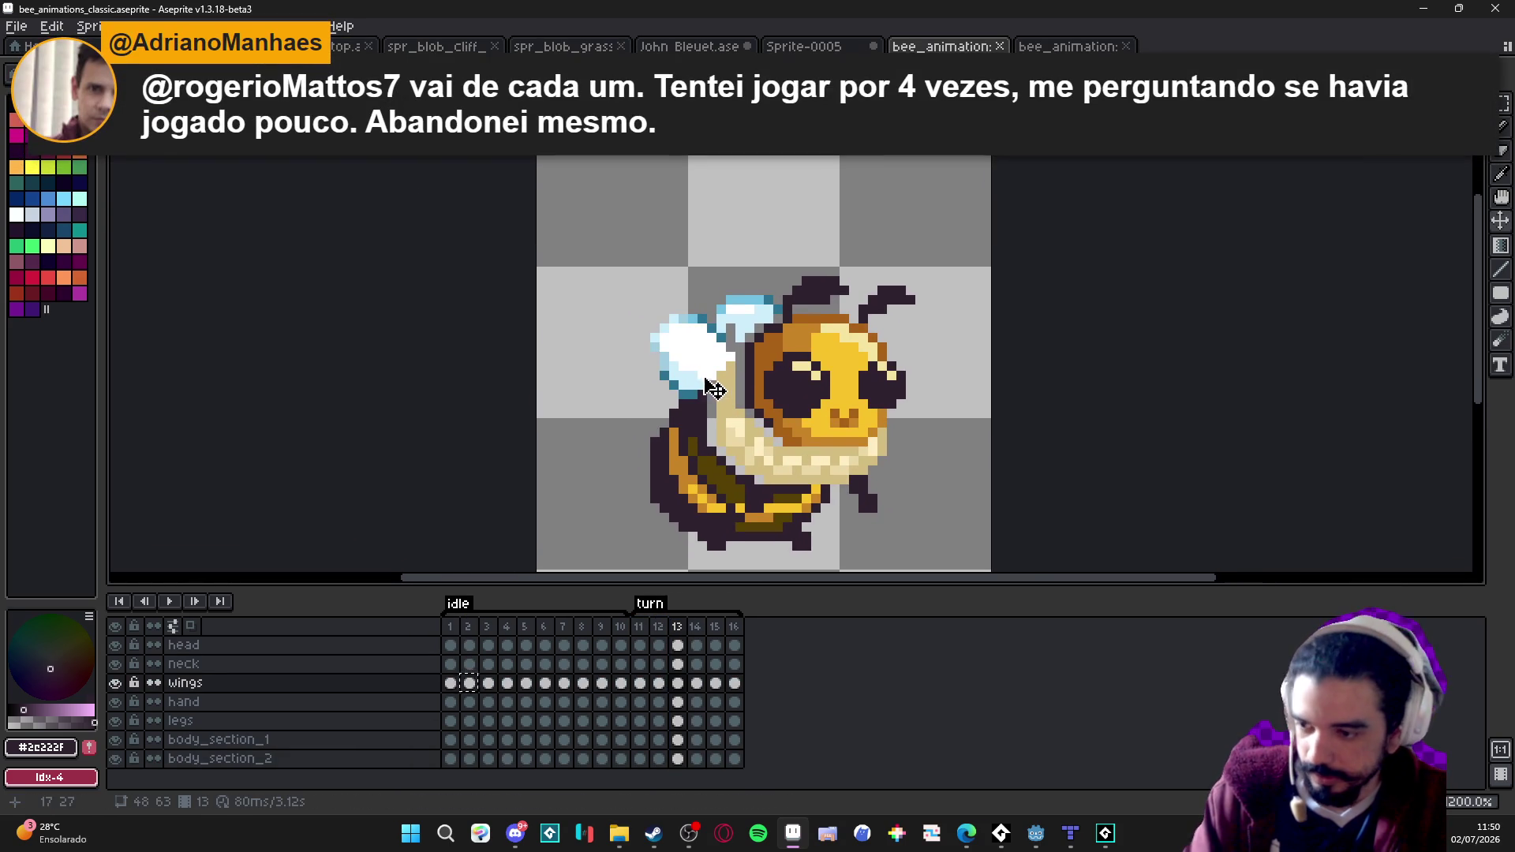
# Paste the frame 2 wing onto frame 13's left side and add pale-blue pixels along its top edge.
pyautogui.hotkey('ctrl', 'v')
pyautogui.moveTo(774, 385)
pyautogui.mouseDown()
pyautogui.moveTo(641, 380)
pyautogui.moveTo(905, 370)
pyautogui.moveTo(645, 407)
pyautogui.moveTo(735, 394)
pyautogui.mouseUp()
pyautogui.hotkey('ctrl', 'd')
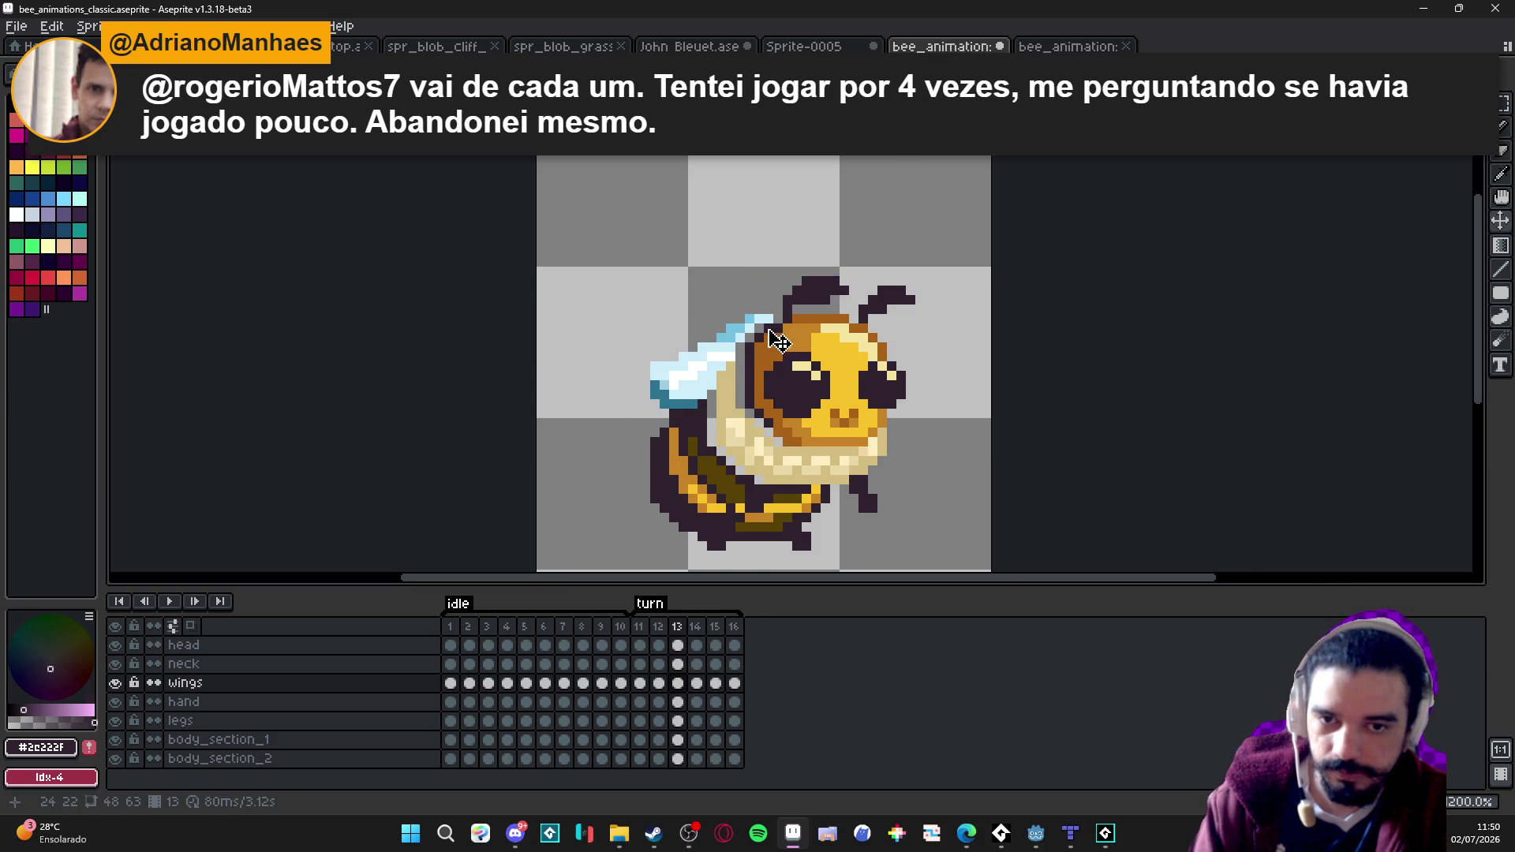
pyautogui.scroll(2, 767, 324)
pyautogui.press('b')
pyautogui.keyDown('alt'); pyautogui.click(748, 308); pyautogui.keyUp('alt')
pyautogui.click(748, 327)
pyautogui.click(730, 346)
pyautogui.click(778, 315)
pyautogui.scroll(-4, 778, 315)
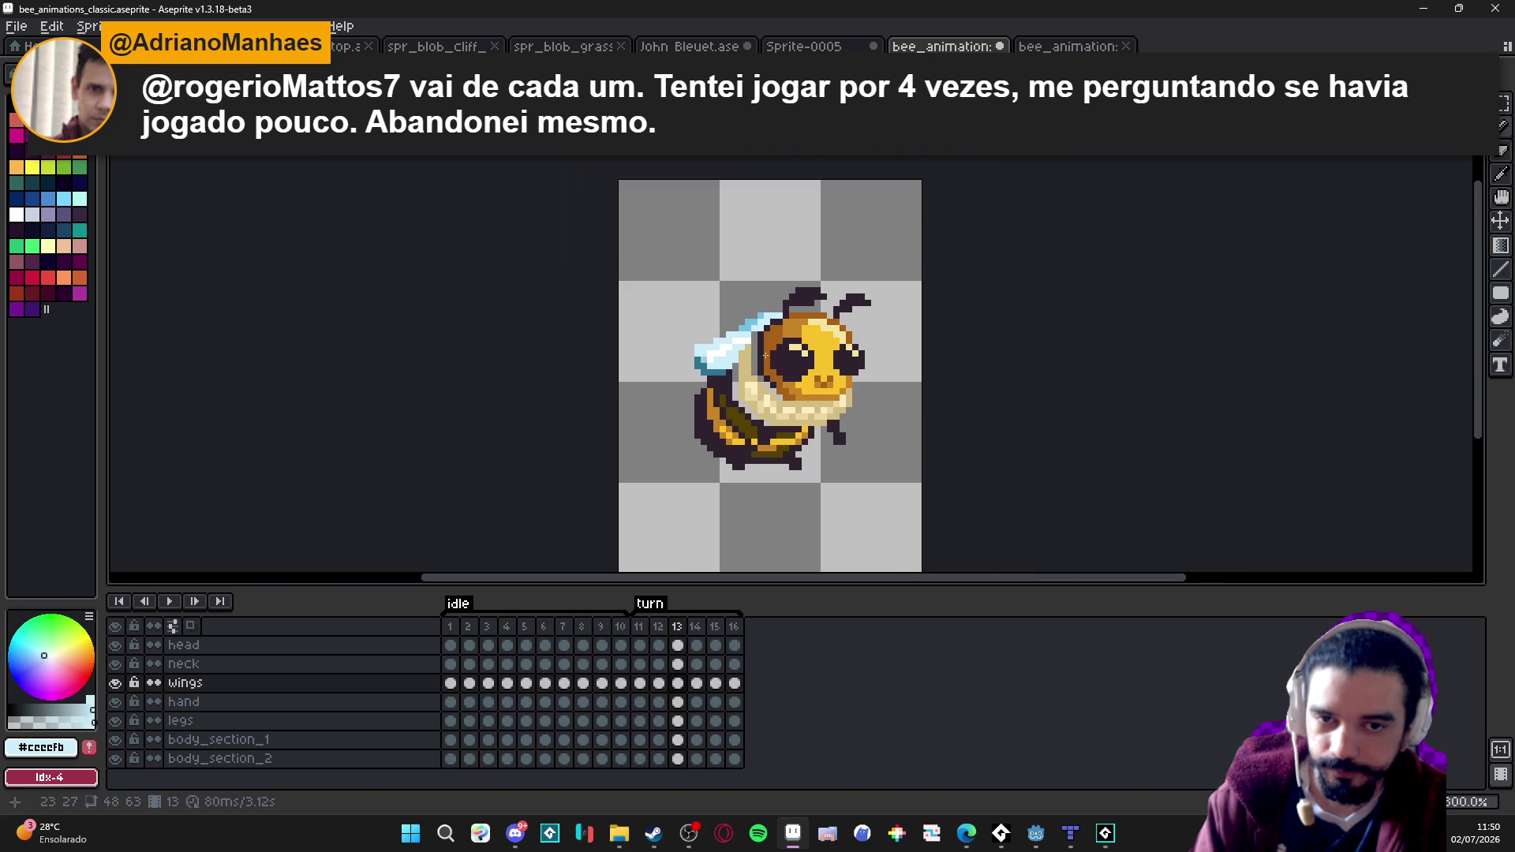
# Sample the dark #2e222f from the body and draw an outline down the bee's left side.
pyautogui.hotkey('alt', 'Tab')
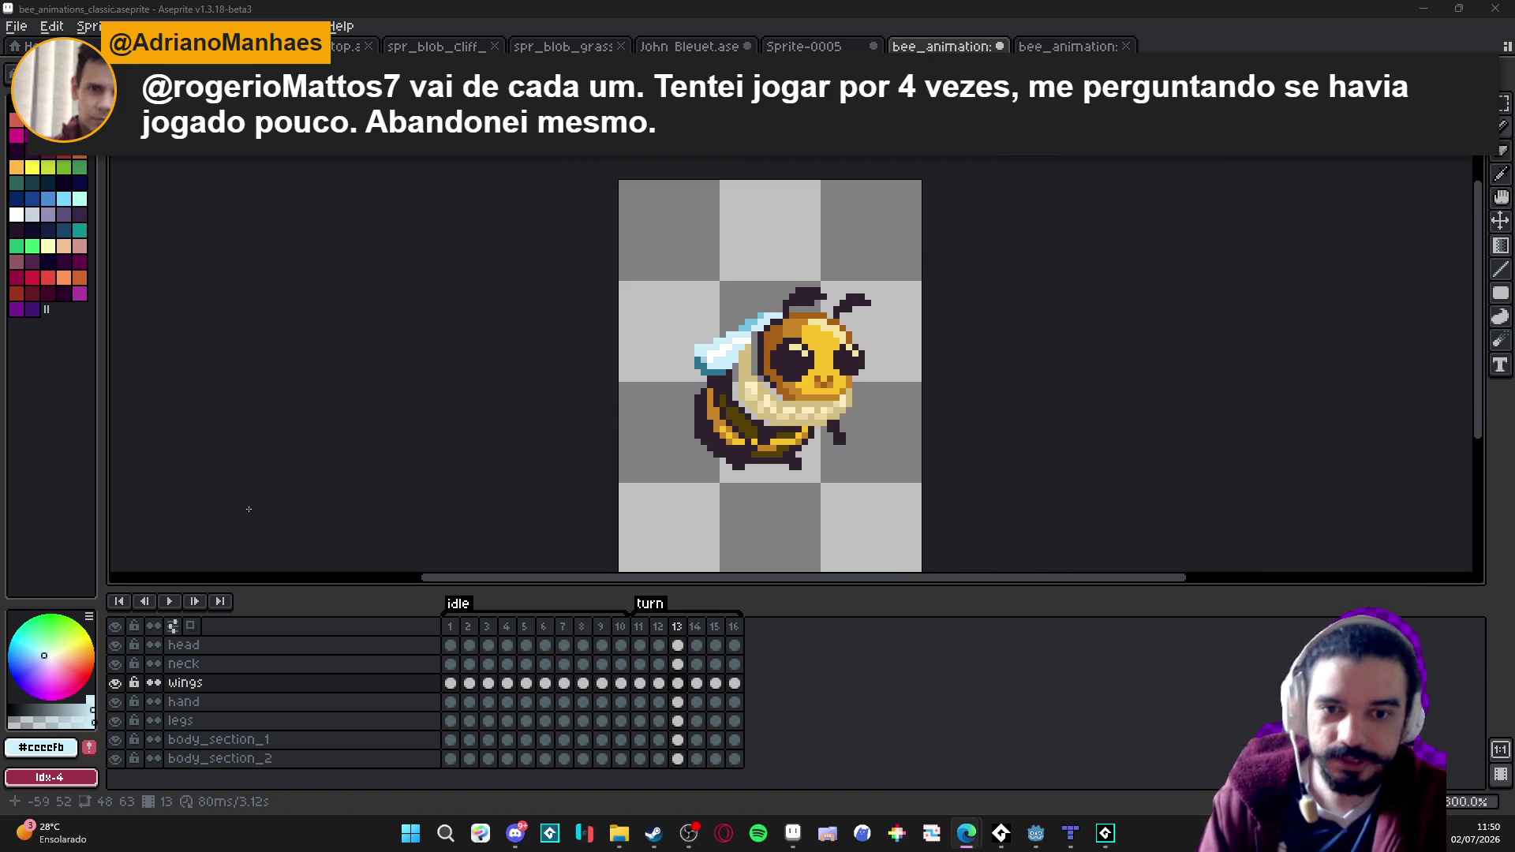
pyautogui.scroll(3, 758, 330)
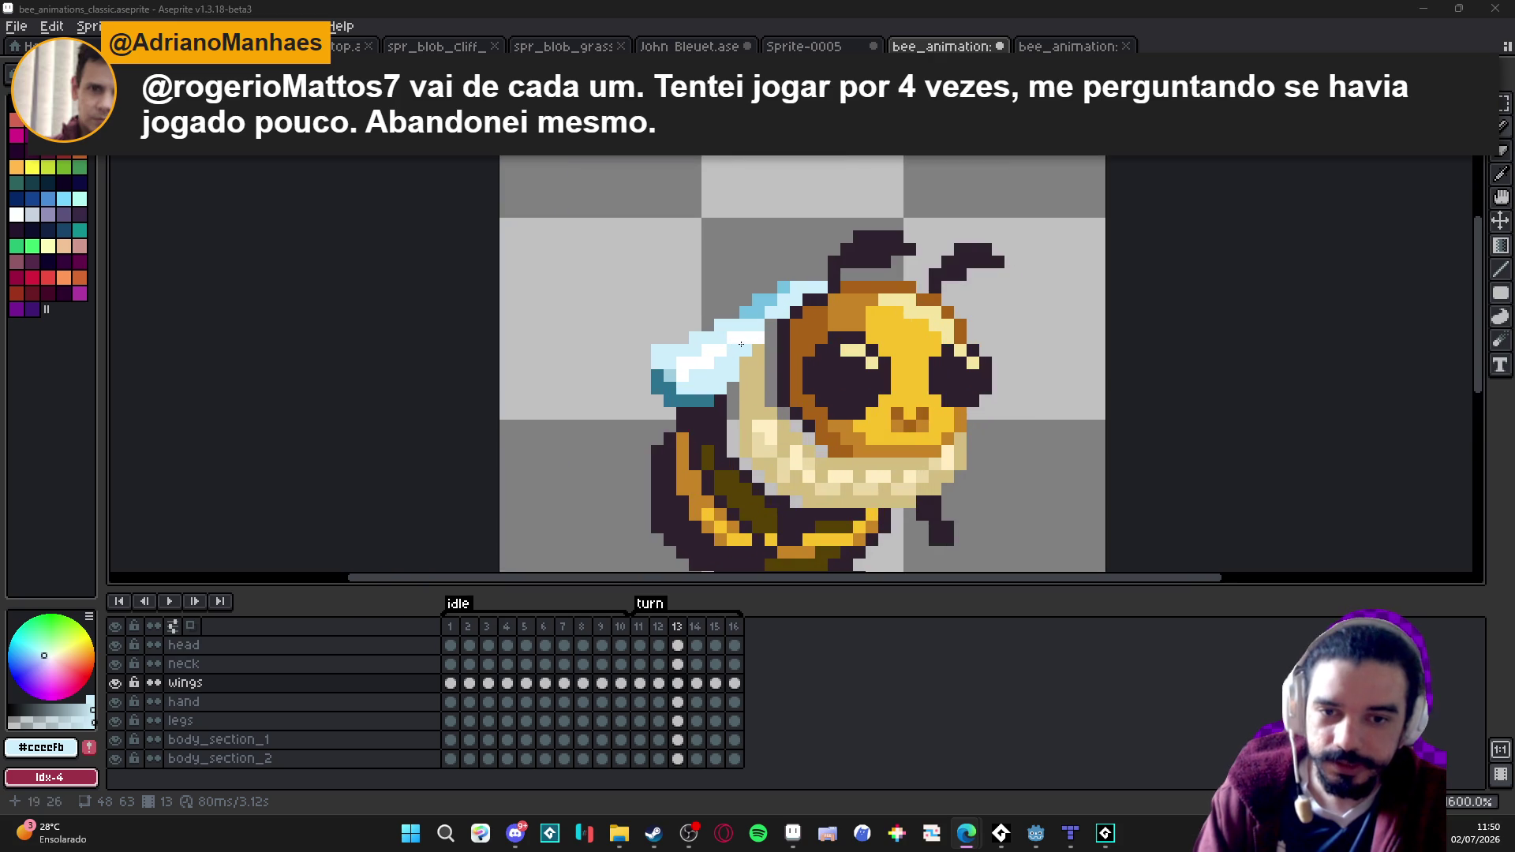
pyautogui.keyDown('alt'); pyautogui.click(777, 353); pyautogui.keyUp('alt')
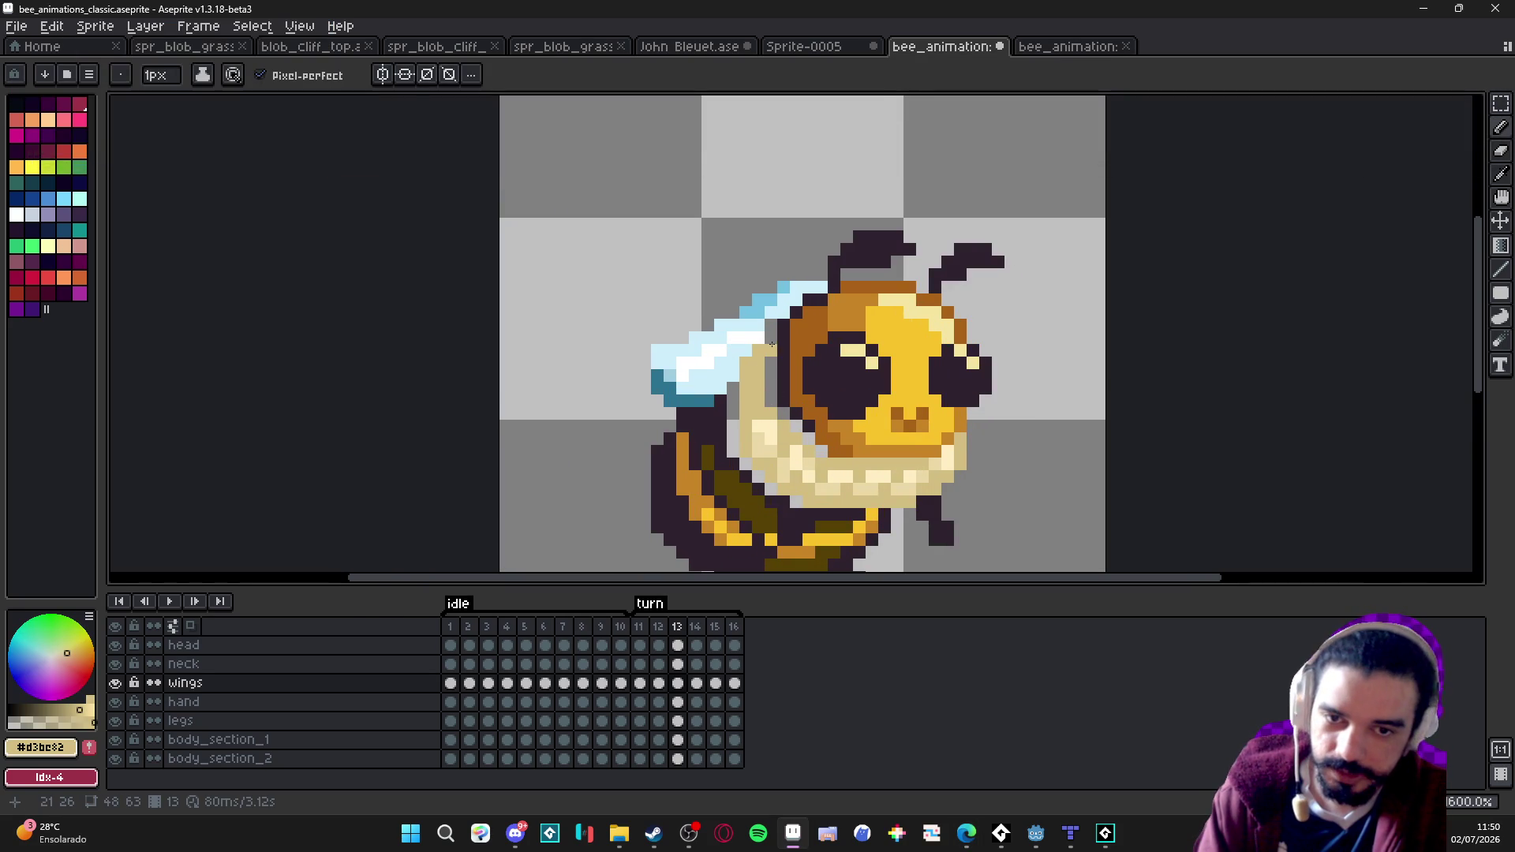
pyautogui.moveTo(781, 416); pyautogui.dragTo(812, 450)
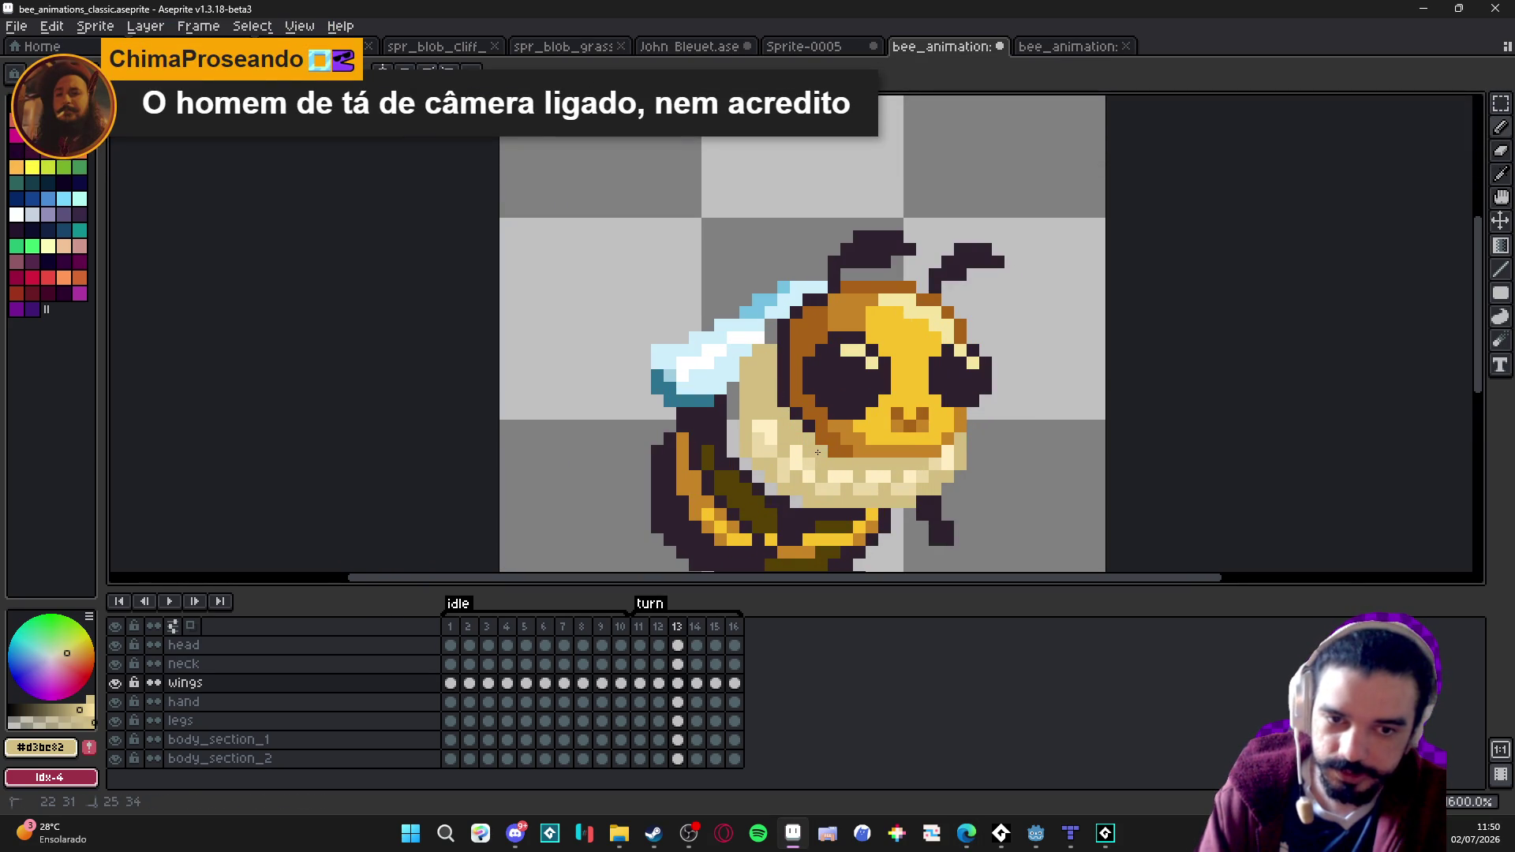
pyautogui.keyDown('alt'); pyautogui.click(713, 415); pyautogui.keyUp('alt')
pyautogui.keyDown('ctrl'); pyautogui.click(713, 415); pyautogui.keyUp('ctrl')
pyautogui.moveTo(734, 389)
pyautogui.mouseDown()
pyautogui.moveTo(732, 458)
pyautogui.moveTo(748, 472)
pyautogui.mouseUp()
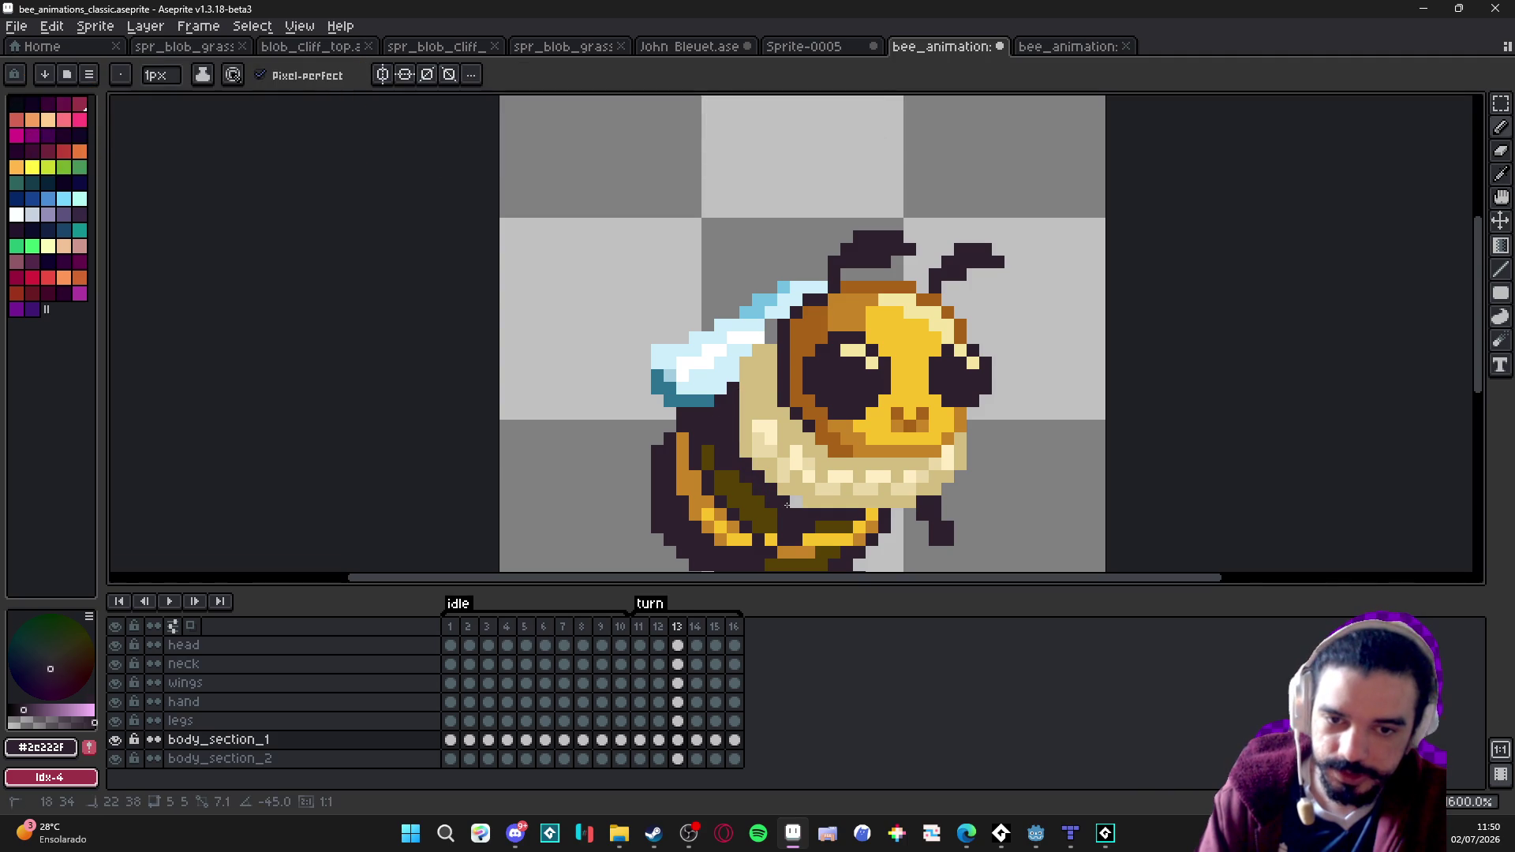
pyautogui.moveTo(824, 502); pyautogui.dragTo(855, 434)
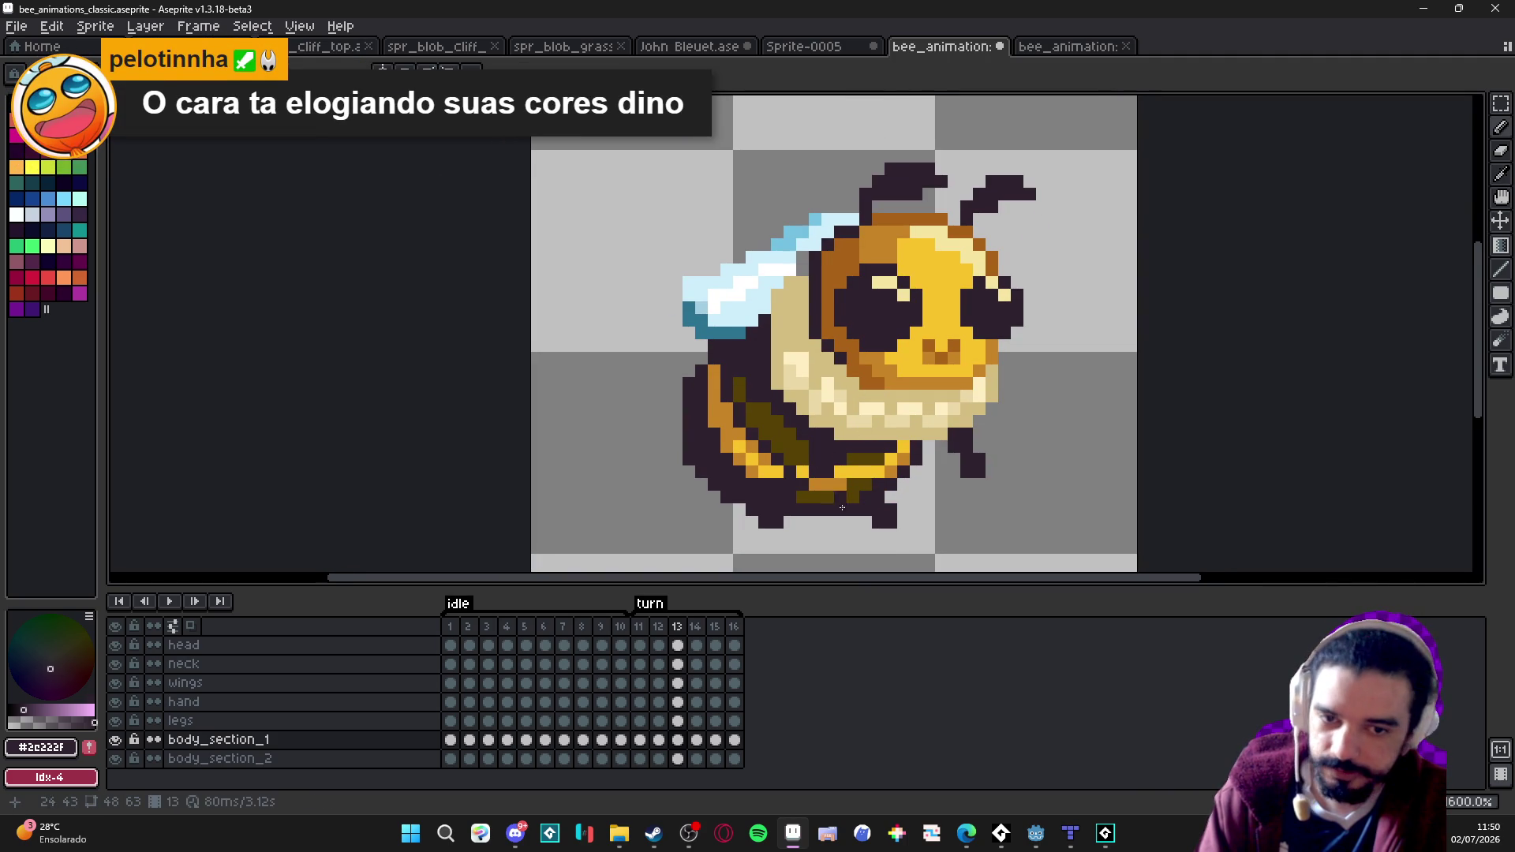
pyautogui.keyDown('ctrl'); pyautogui.click(885, 519); pyautogui.keyUp('ctrl')
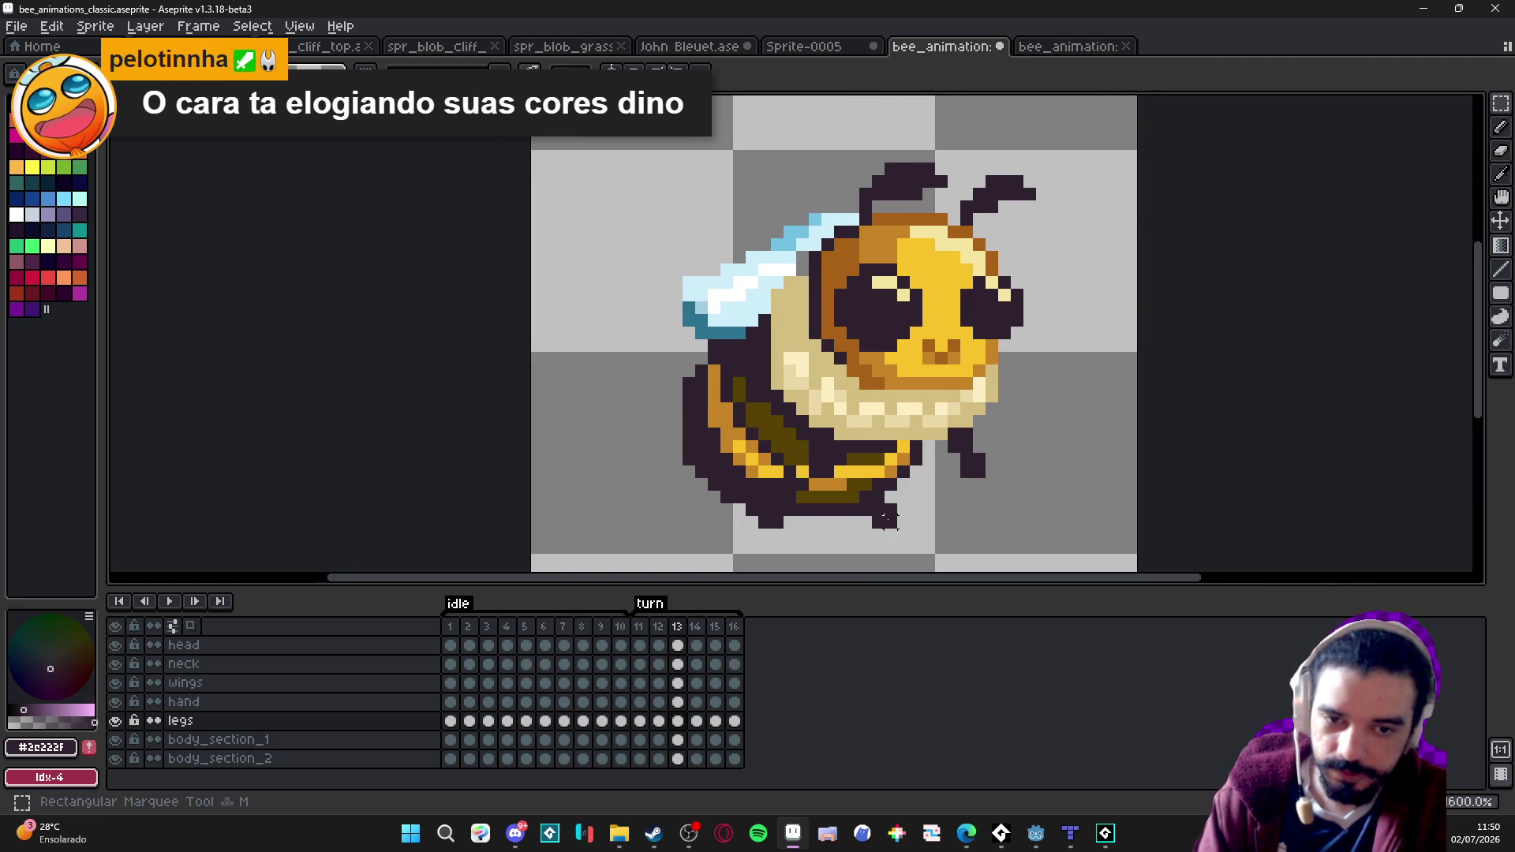
pyautogui.press('v')
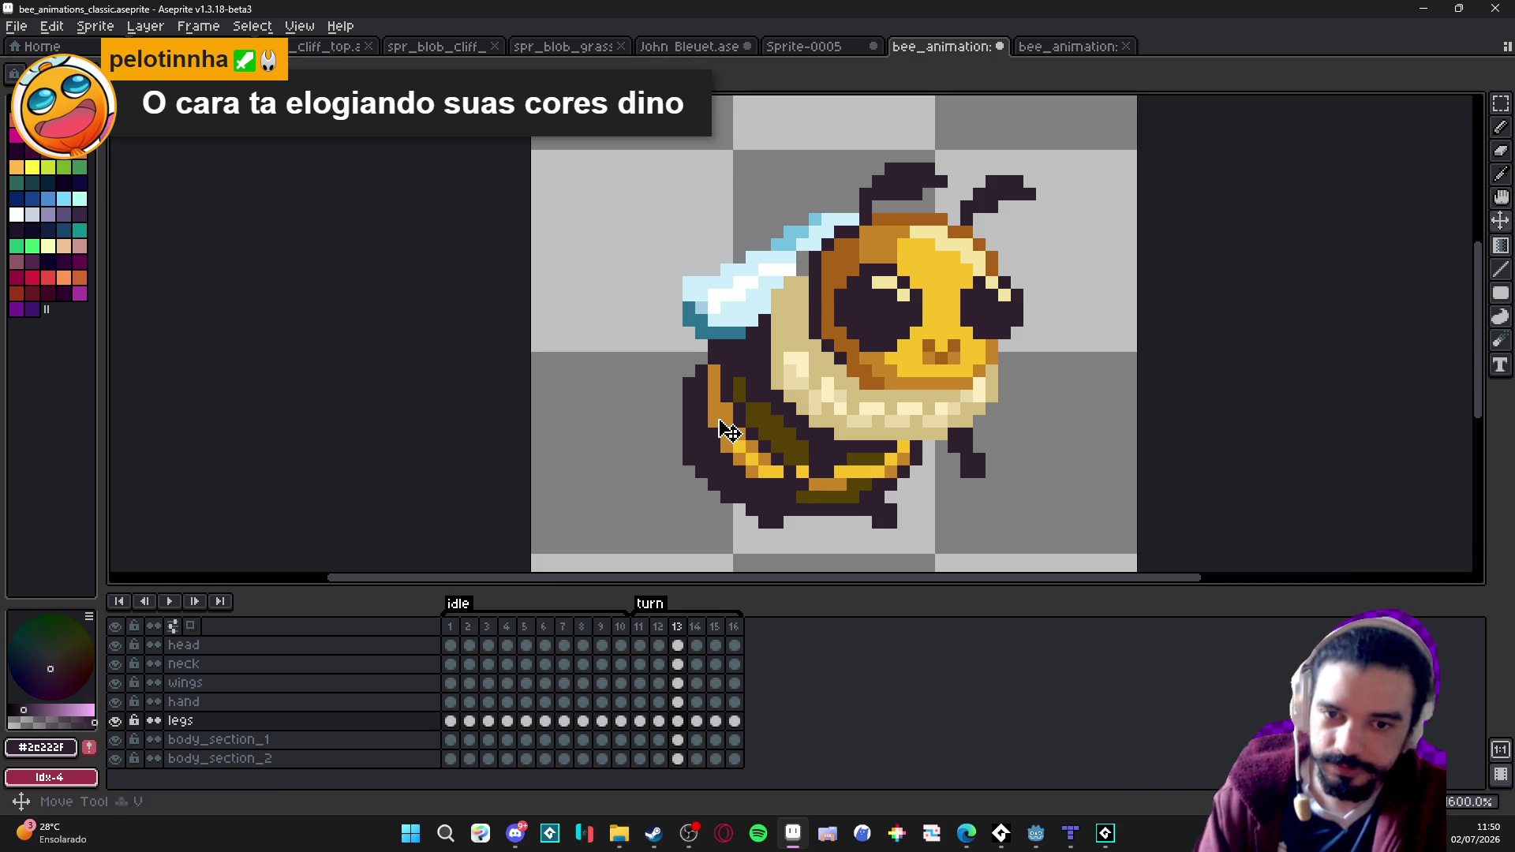
pyautogui.keyDown('ctrl'); pyautogui.click(729, 431); pyautogui.keyUp('ctrl')
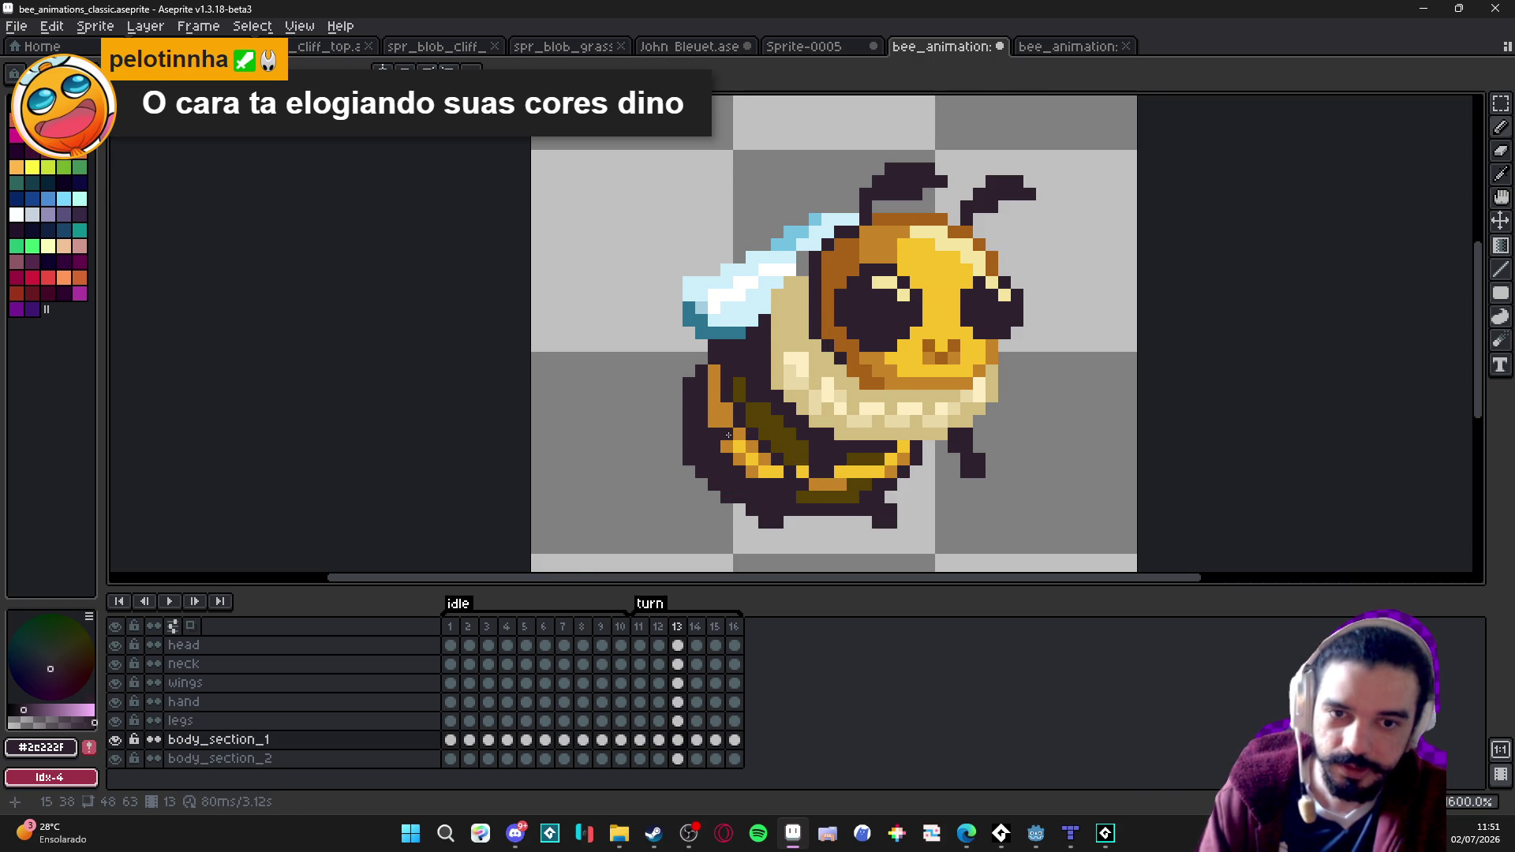
pyautogui.scroll(-1, 728, 435)
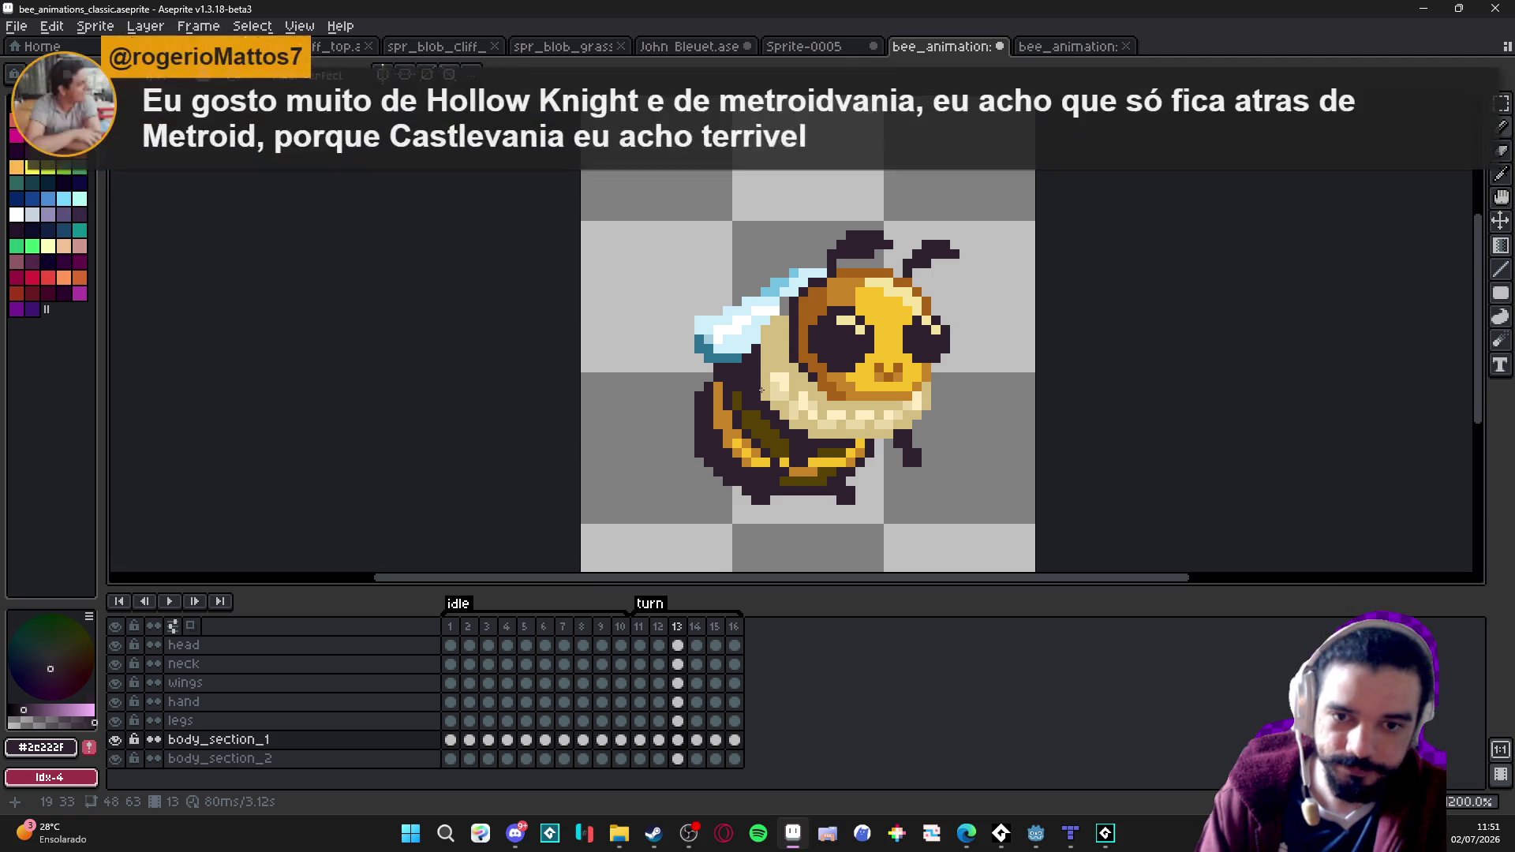
pyautogui.scroll(1, 765, 410)
pyautogui.keyDown('alt'); pyautogui.click(764, 411); pyautogui.keyUp('alt')
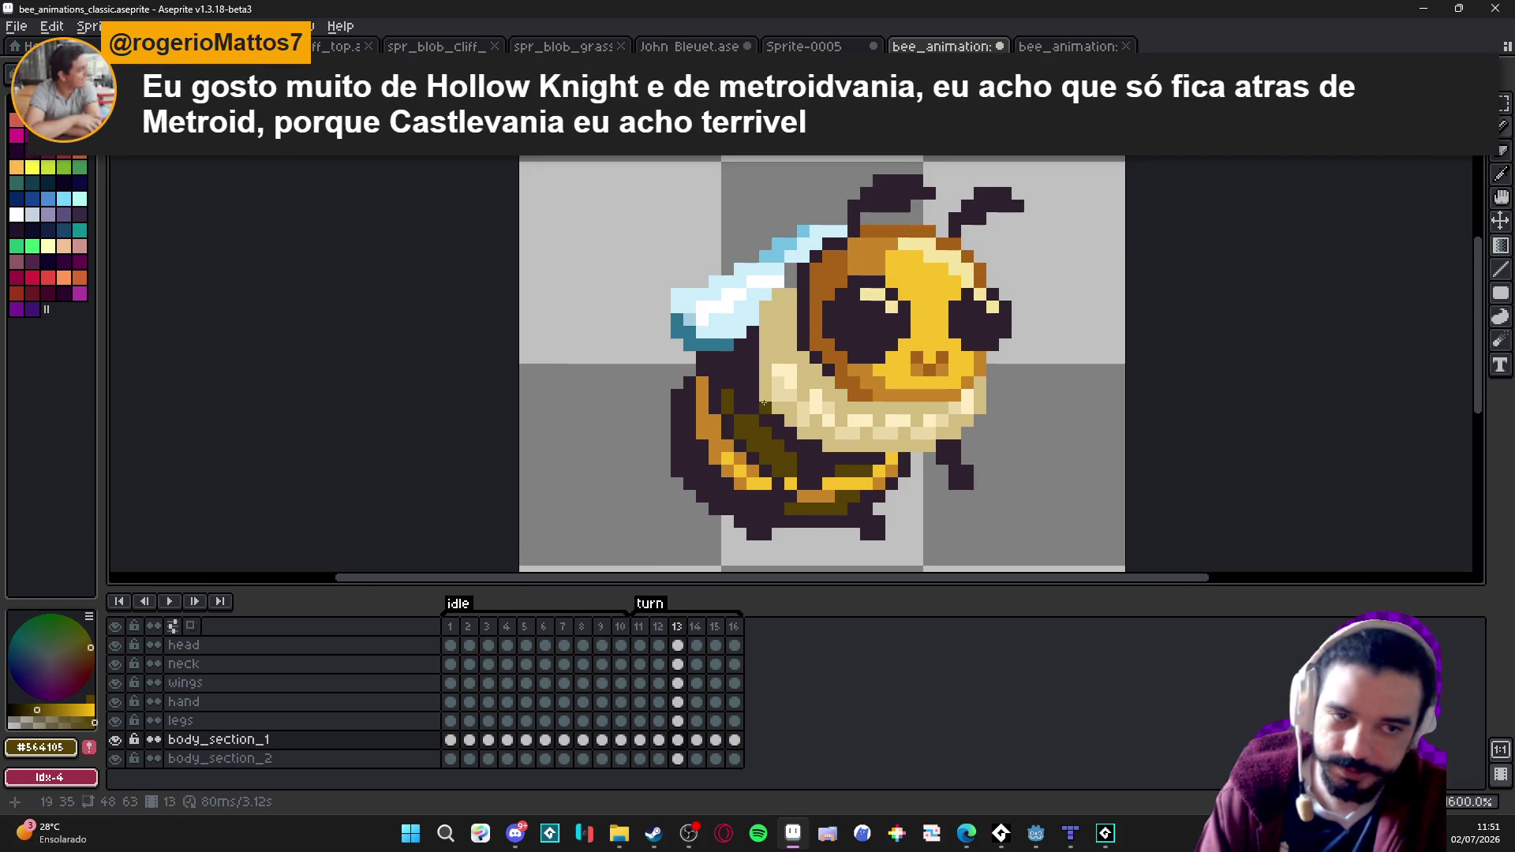
pyautogui.keyDown('alt'); pyautogui.click(764, 404); pyautogui.keyUp('alt')
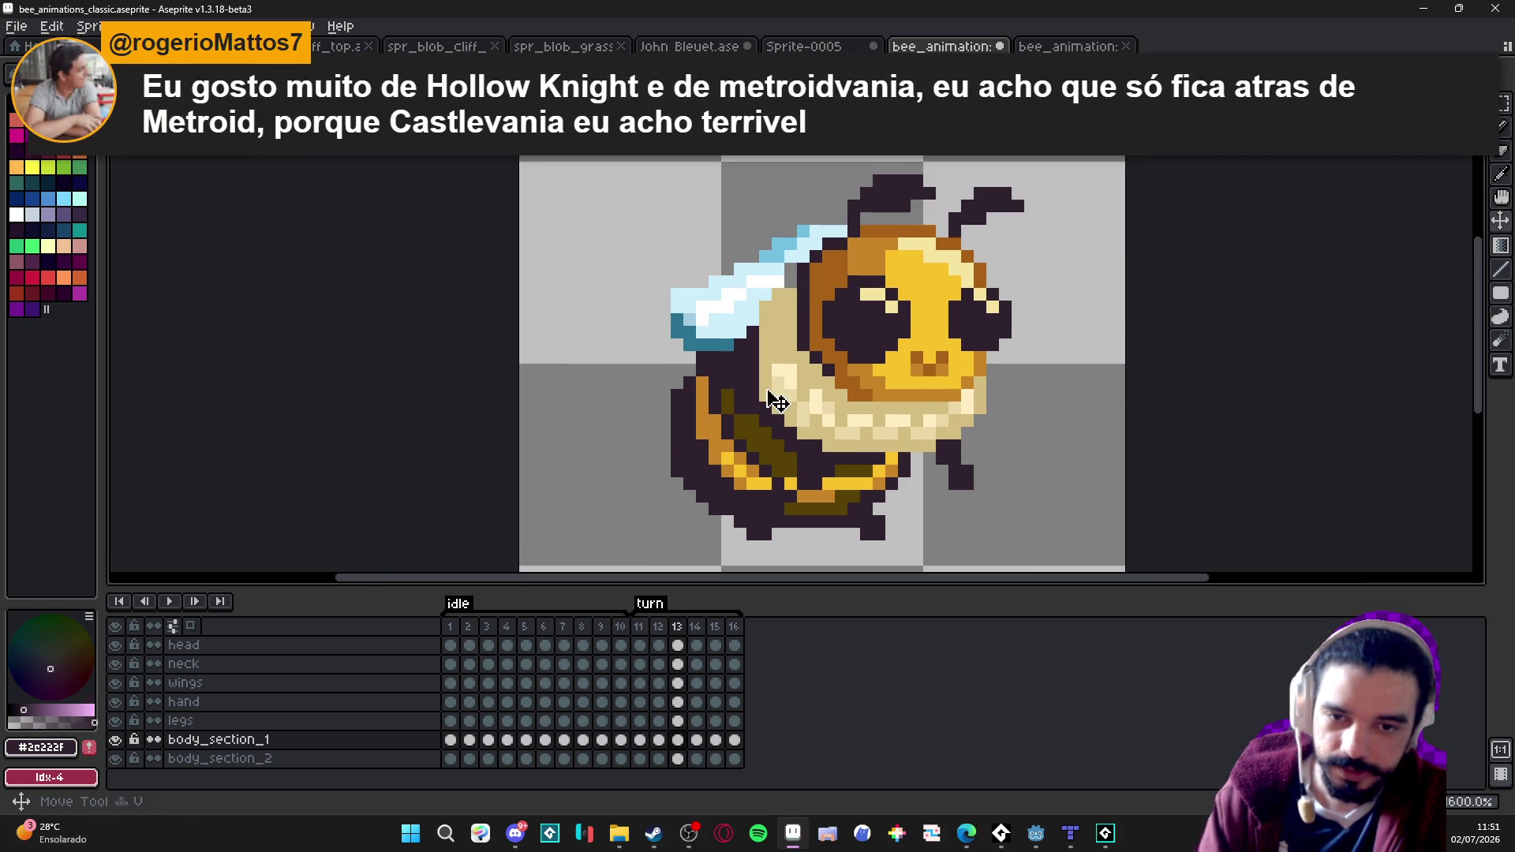
pyautogui.keyDown('ctrl'); pyautogui.click(768, 395); pyautogui.keyUp('ctrl')
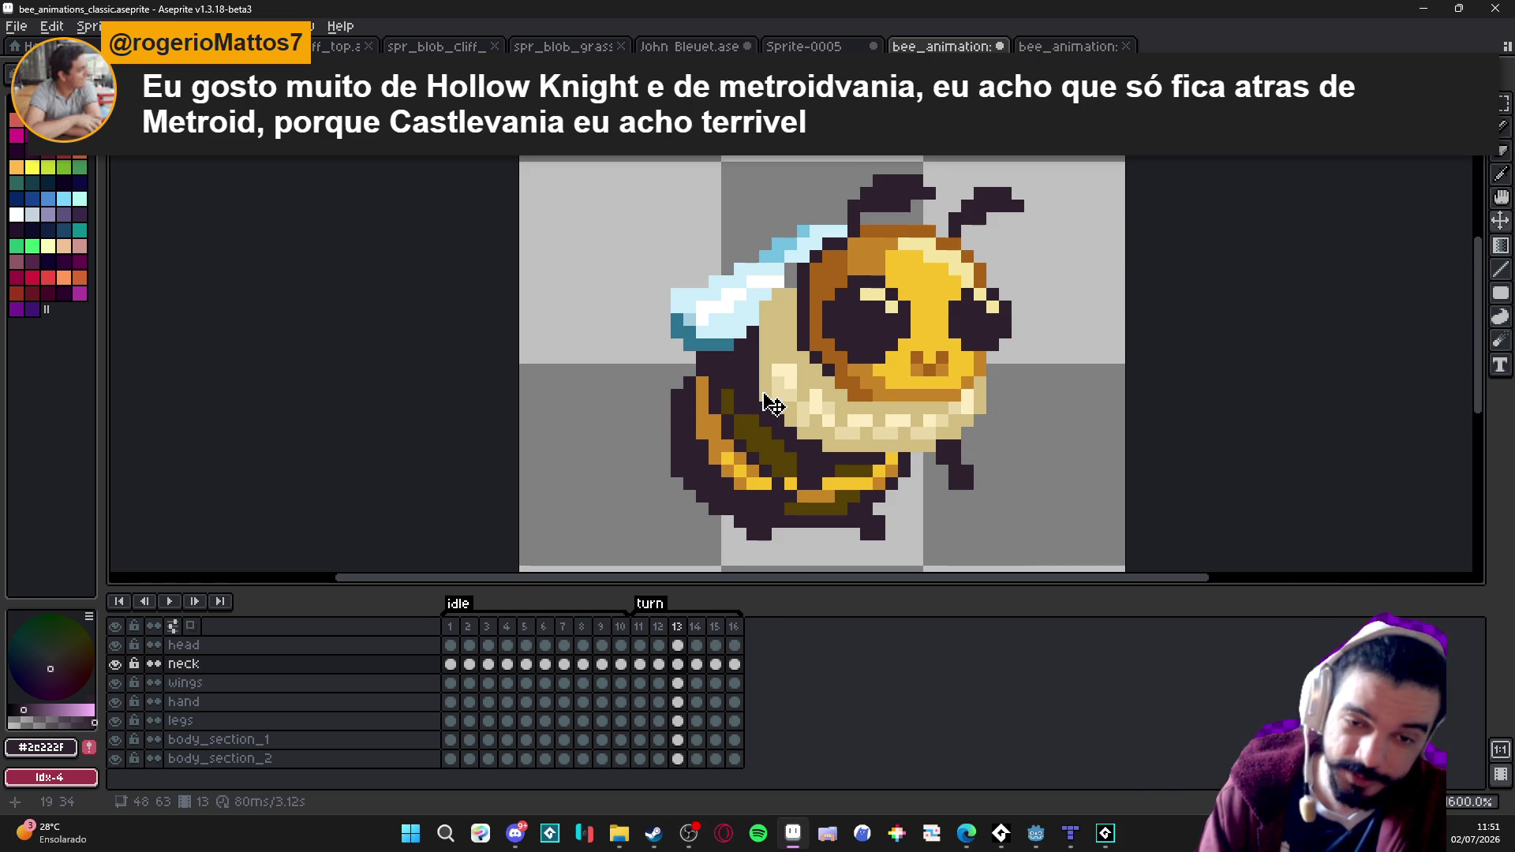
pyautogui.press('e')
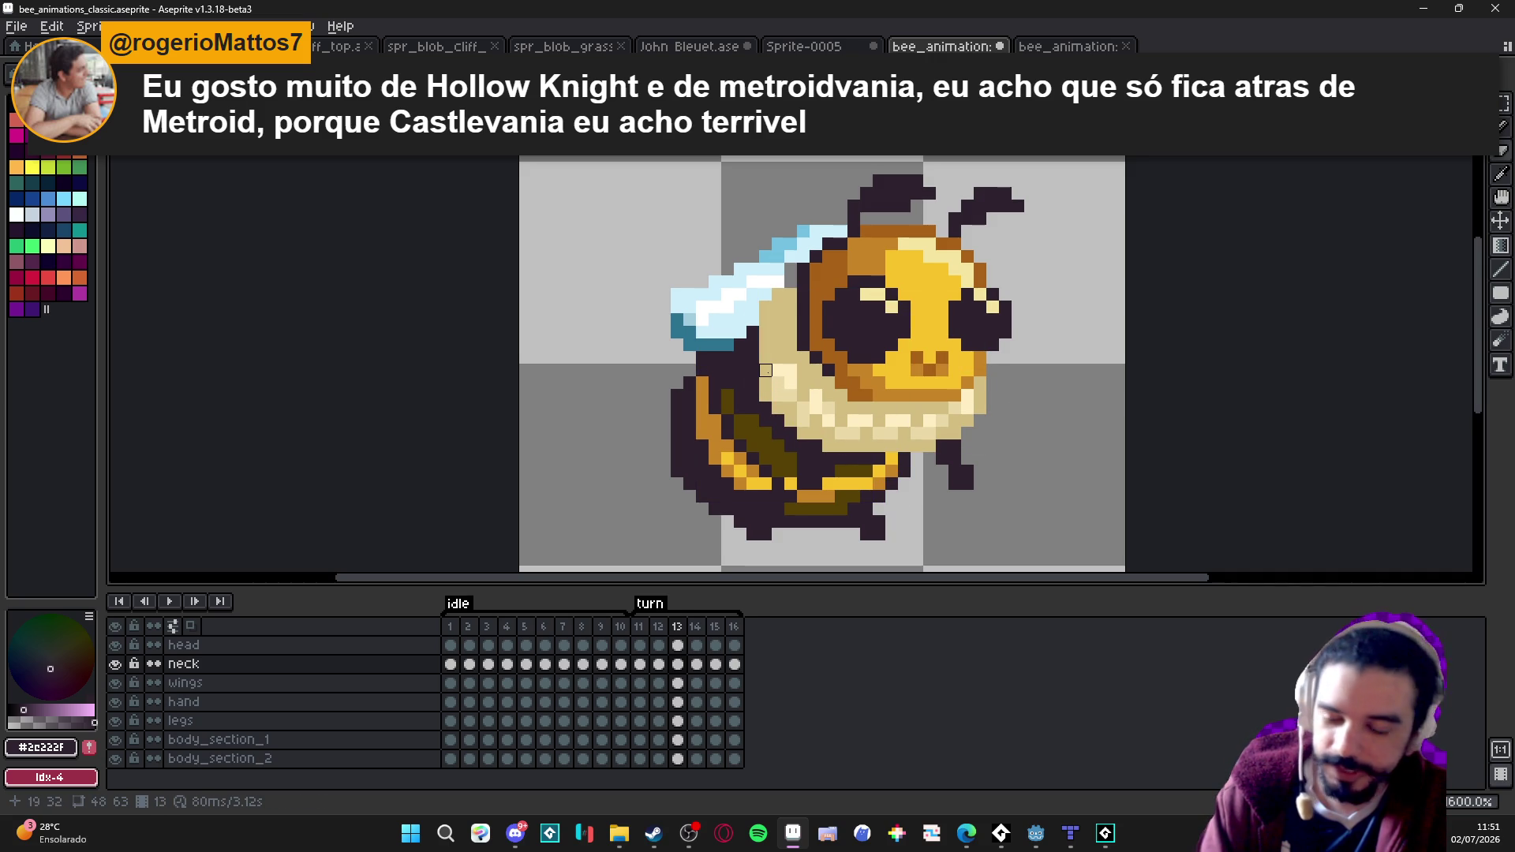
pyautogui.press('b')
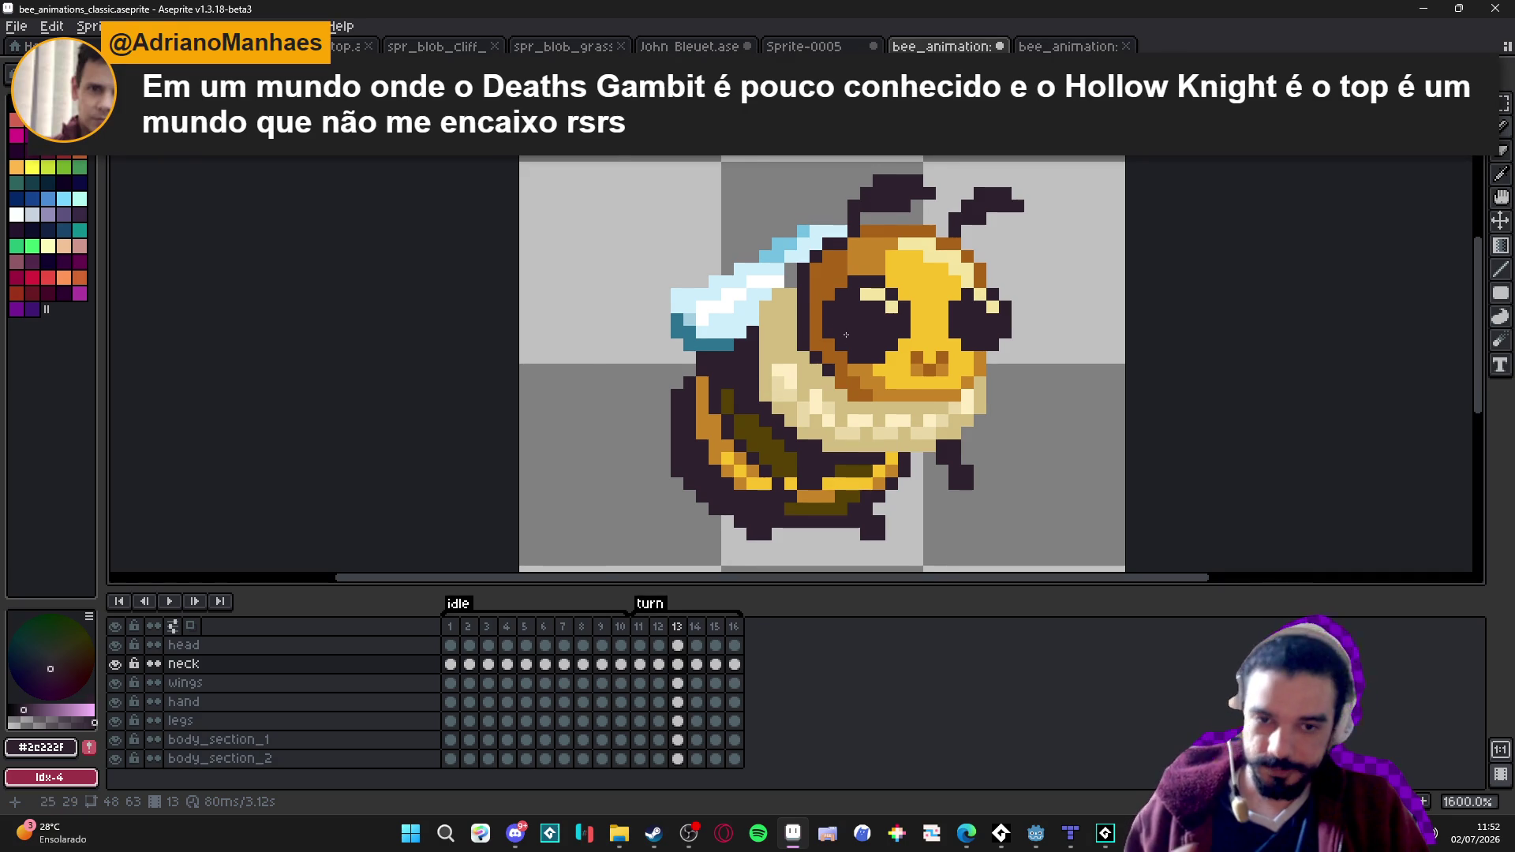
pyautogui.scroll(-1, 866, 374)
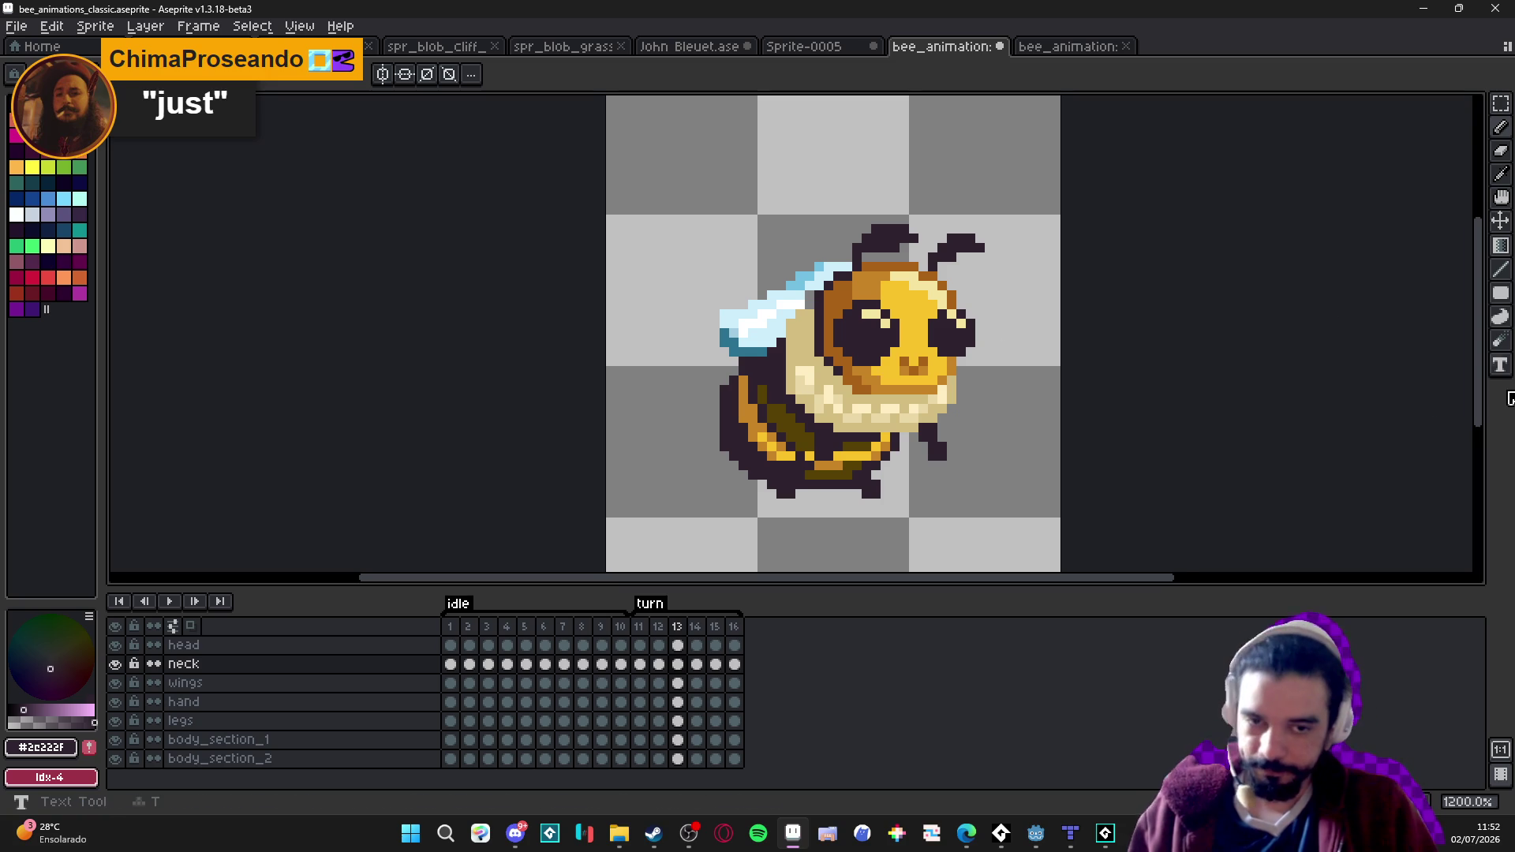
# Add a dark pixel above the head, then a light-blue wing-edge pixel on frame 13.
pyautogui.click(828, 248)
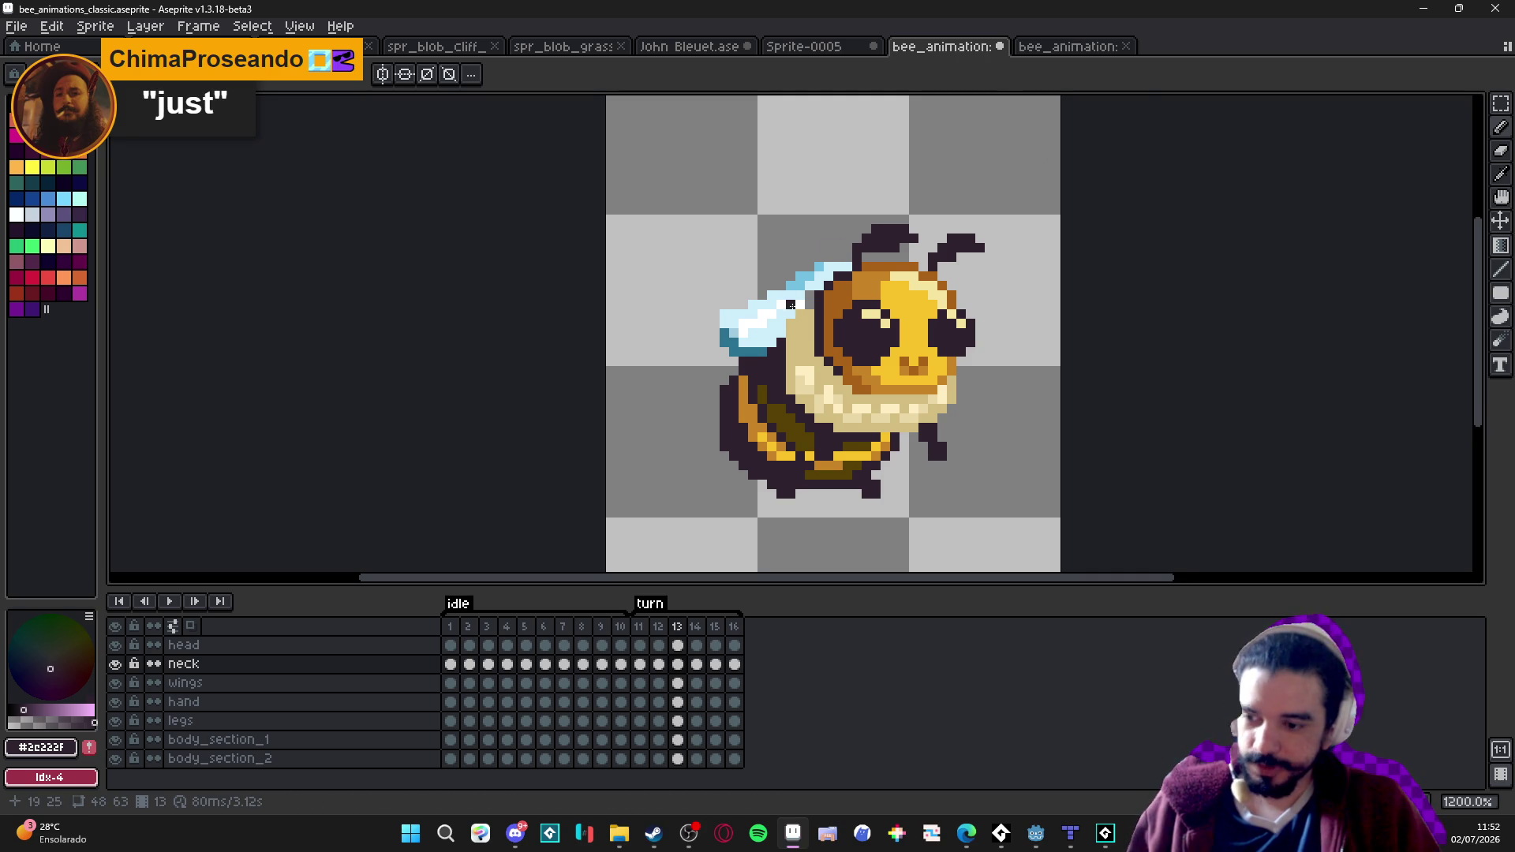
pyautogui.scroll(1, 800, 302)
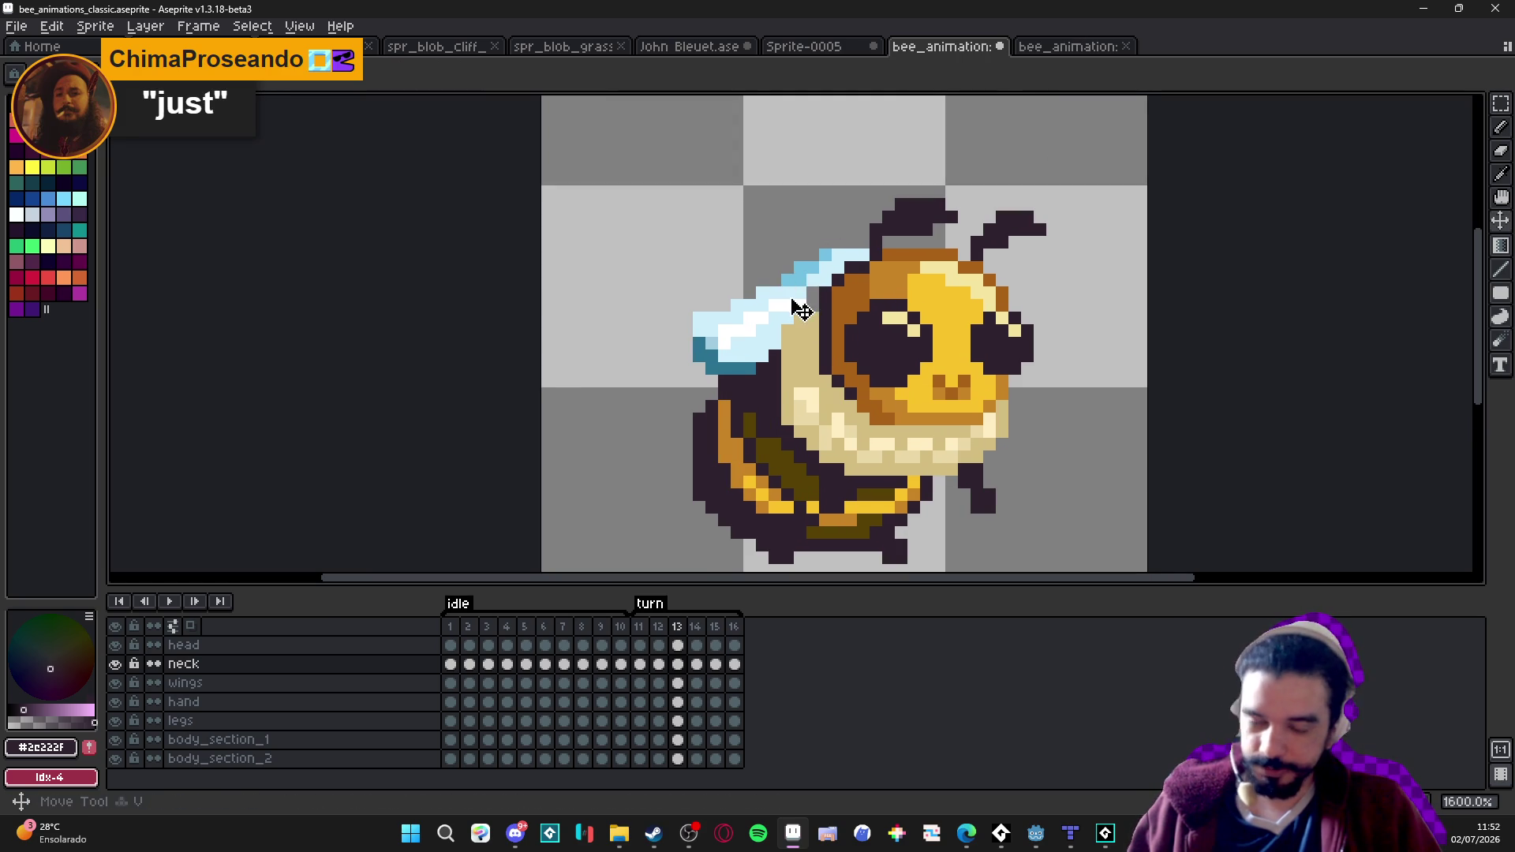
pyautogui.keyDown('ctrl'); pyautogui.click(797, 303); pyautogui.keyUp('ctrl')
pyautogui.keyDown('alt'); pyautogui.click(813, 298); pyautogui.keyUp('alt')
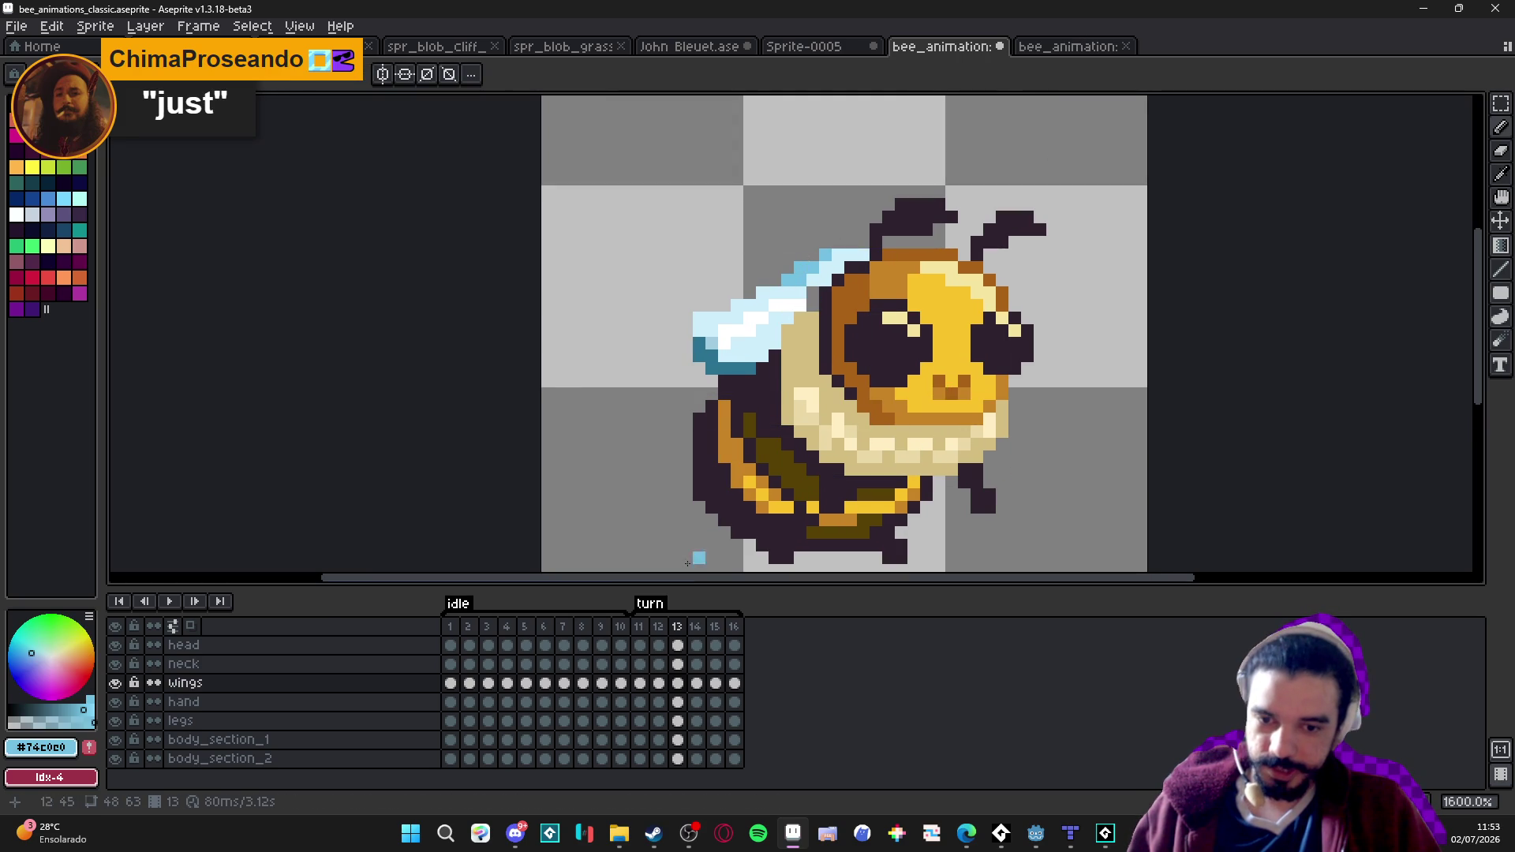
pyautogui.click(695, 628)
pyautogui.click(681, 628)
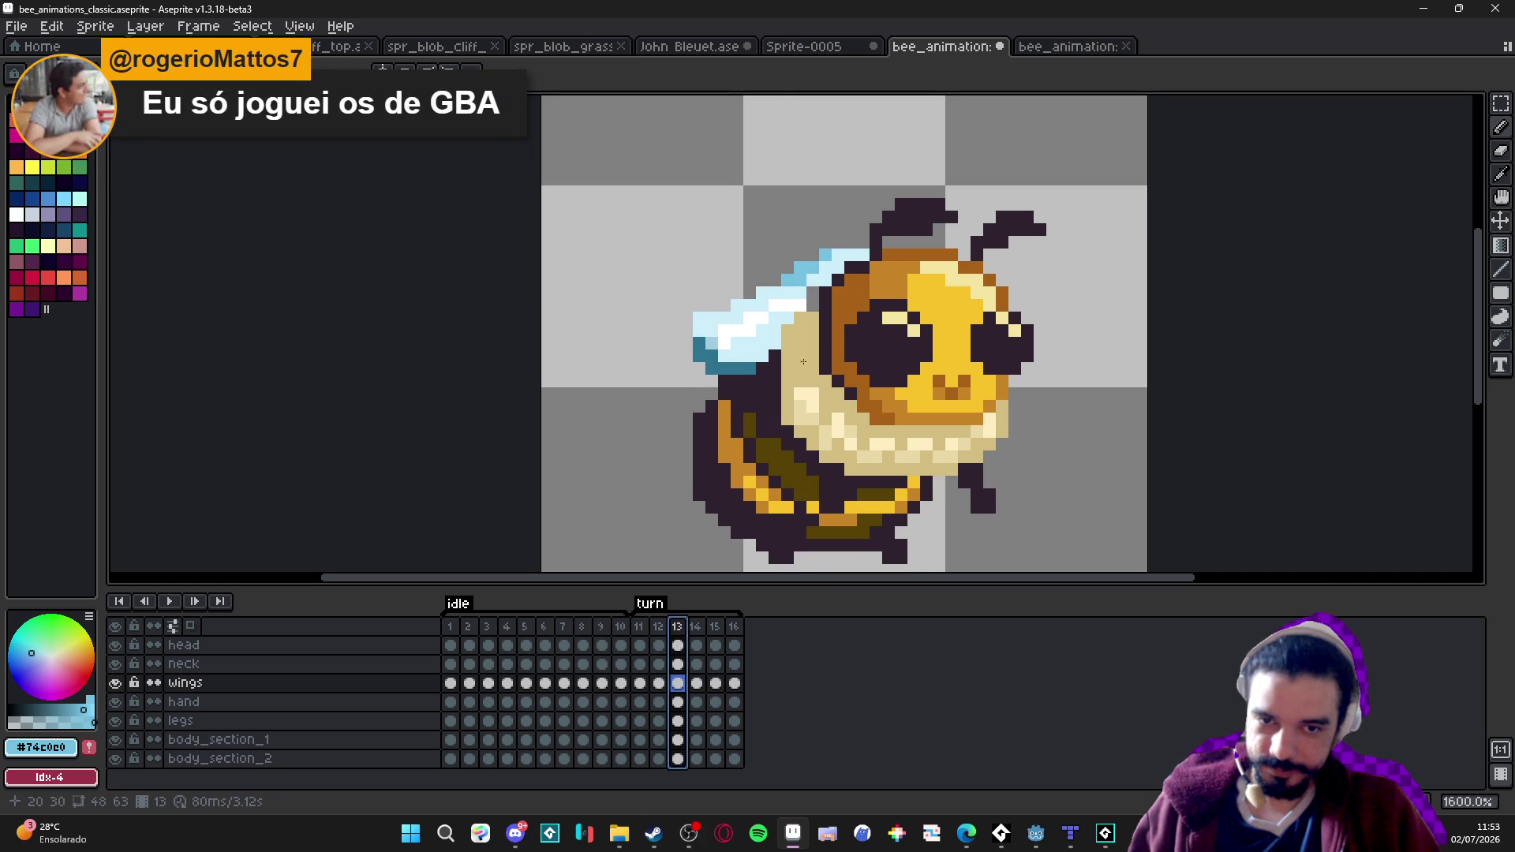
pyautogui.press('b')
pyautogui.click(813, 297)
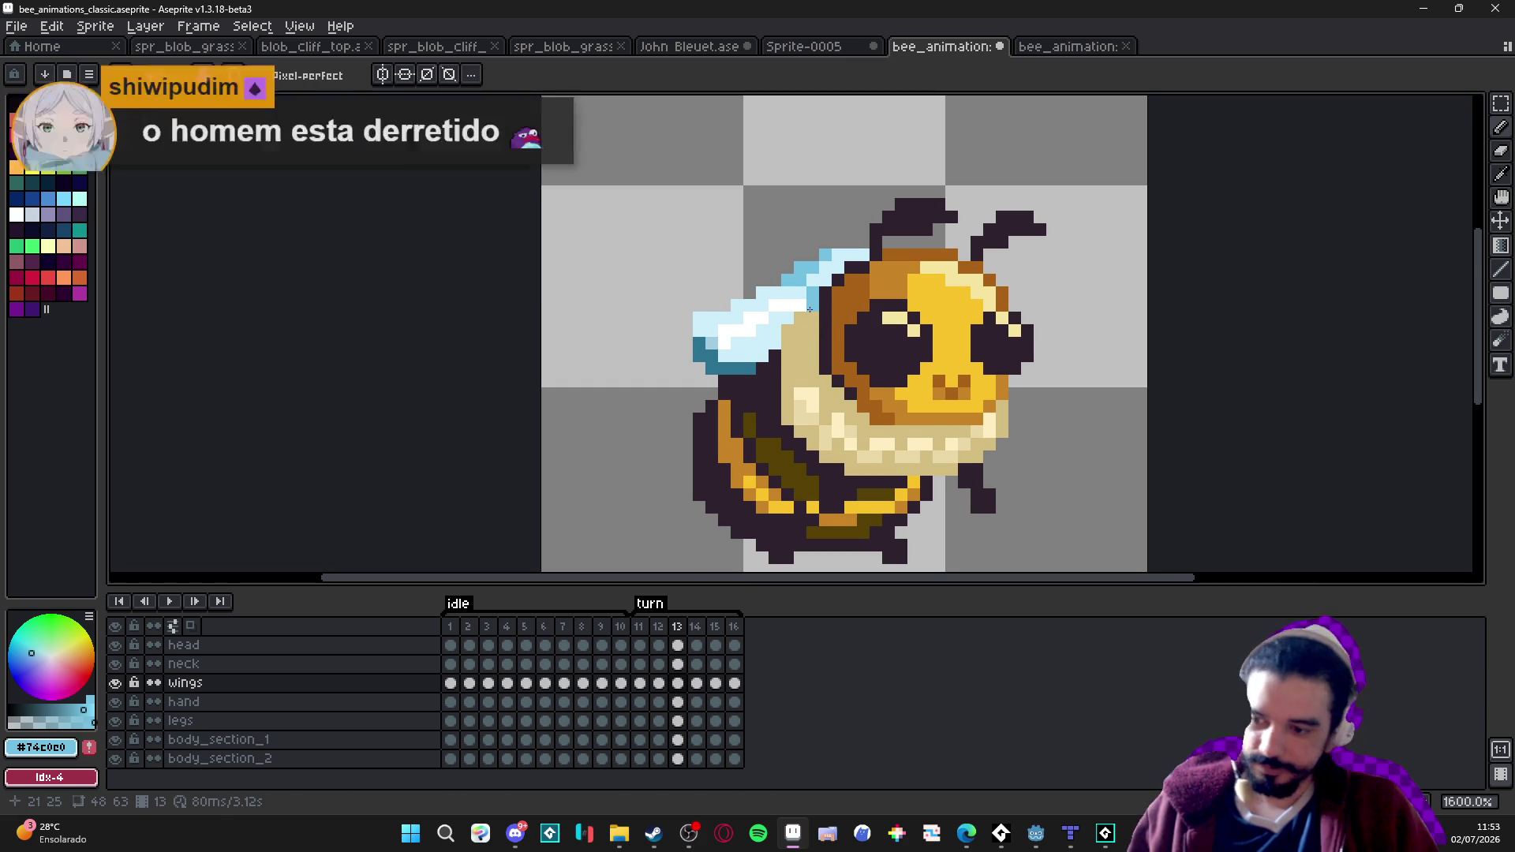
# On frame 16, add a light-blue wing pixel and a dark teal #2c7290 shading pixel.
pyautogui.click(695, 628)
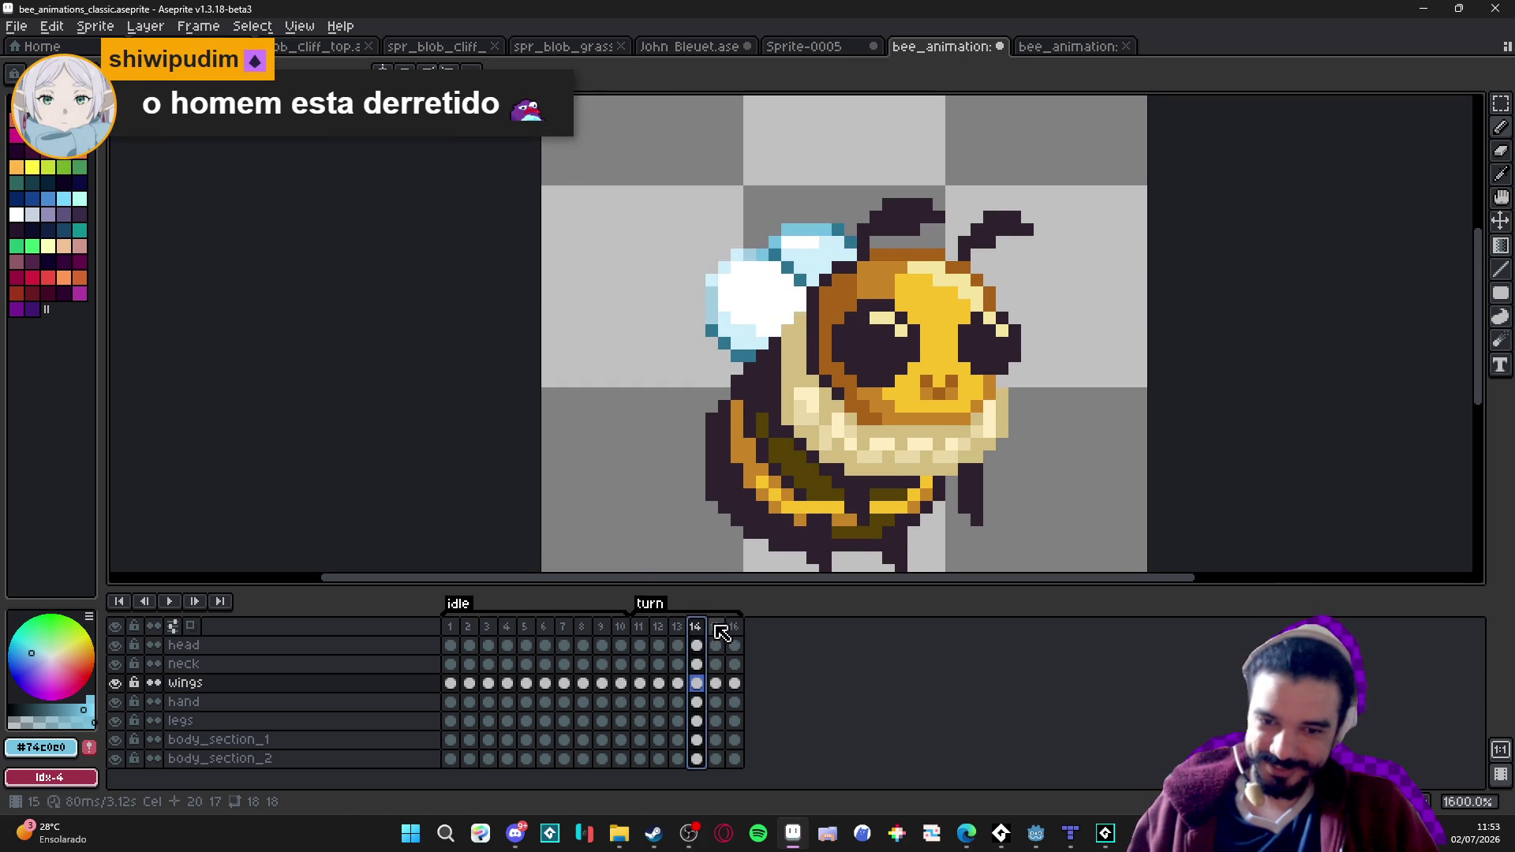
pyautogui.click(715, 627)
pyautogui.click(733, 627)
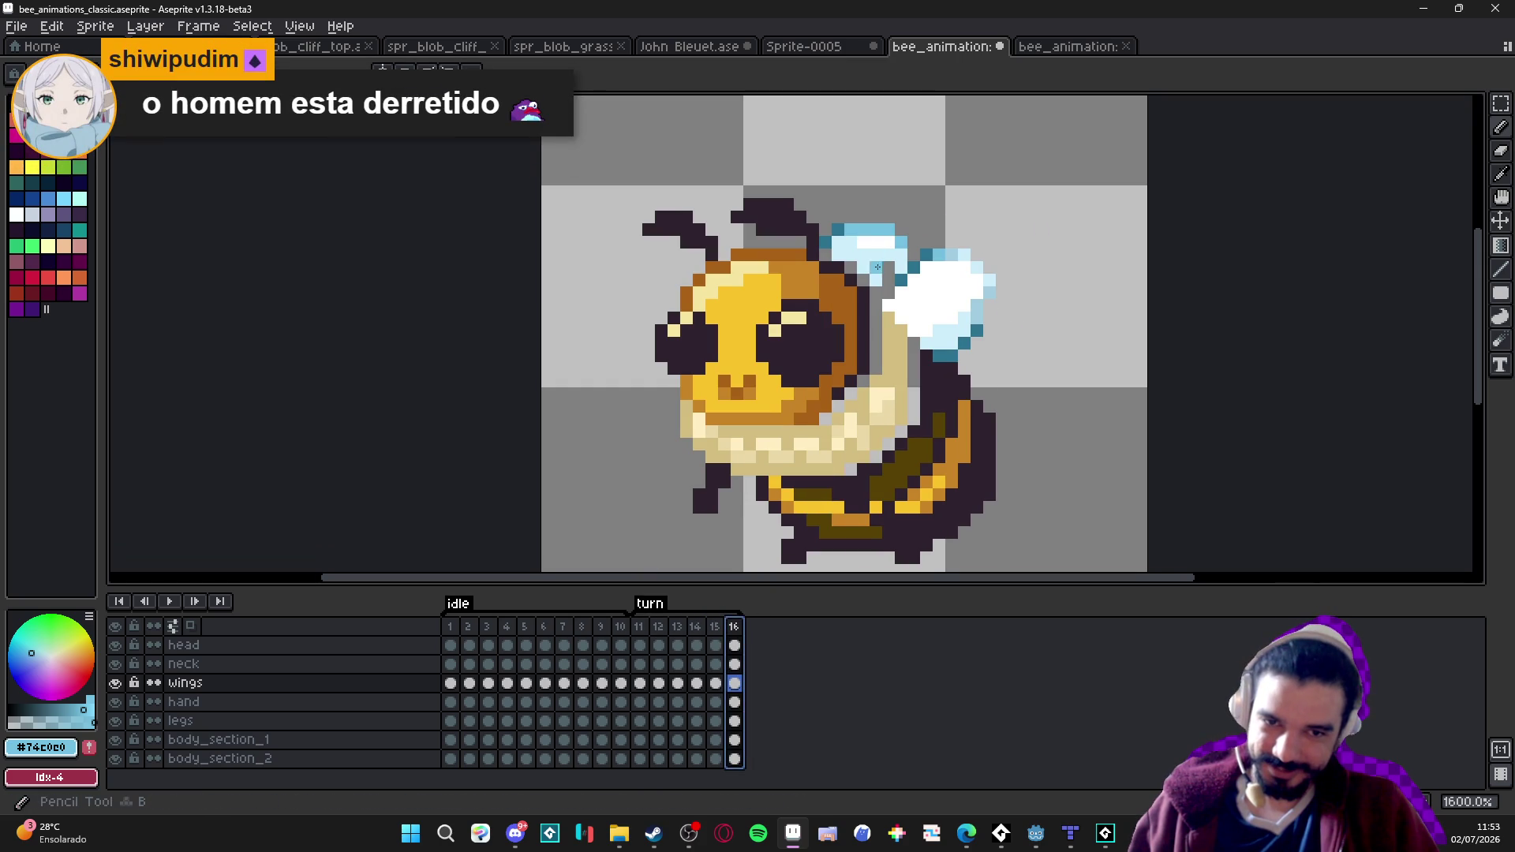
pyautogui.click(889, 290)
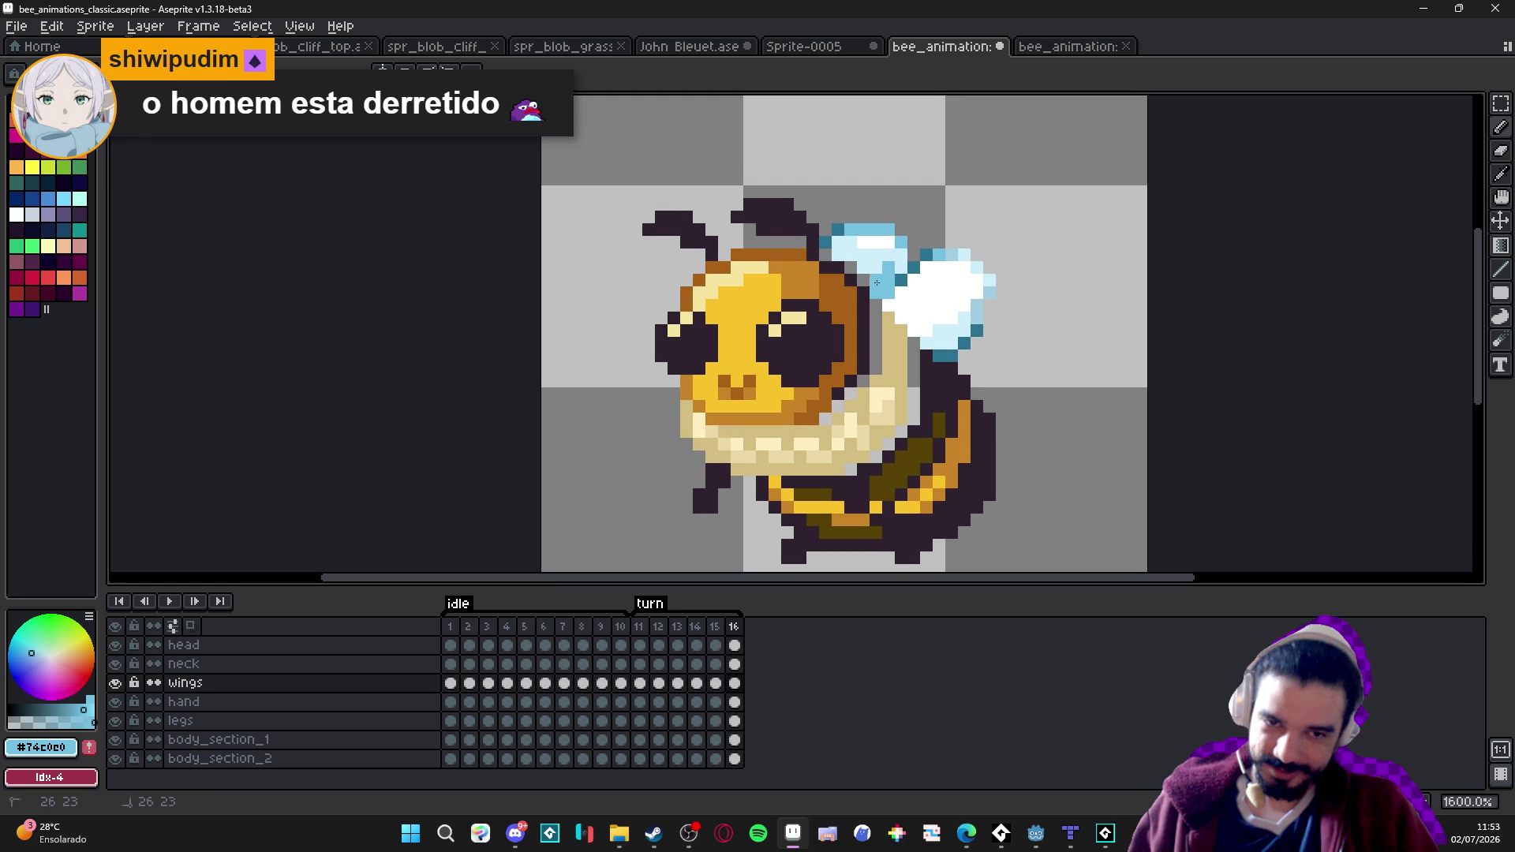
pyautogui.keyDown('alt'); pyautogui.click(902, 268); pyautogui.keyUp('alt')
pyautogui.click(888, 266)
pyautogui.scroll(-3, 946, 309)
pyautogui.scroll(3, 937, 349)
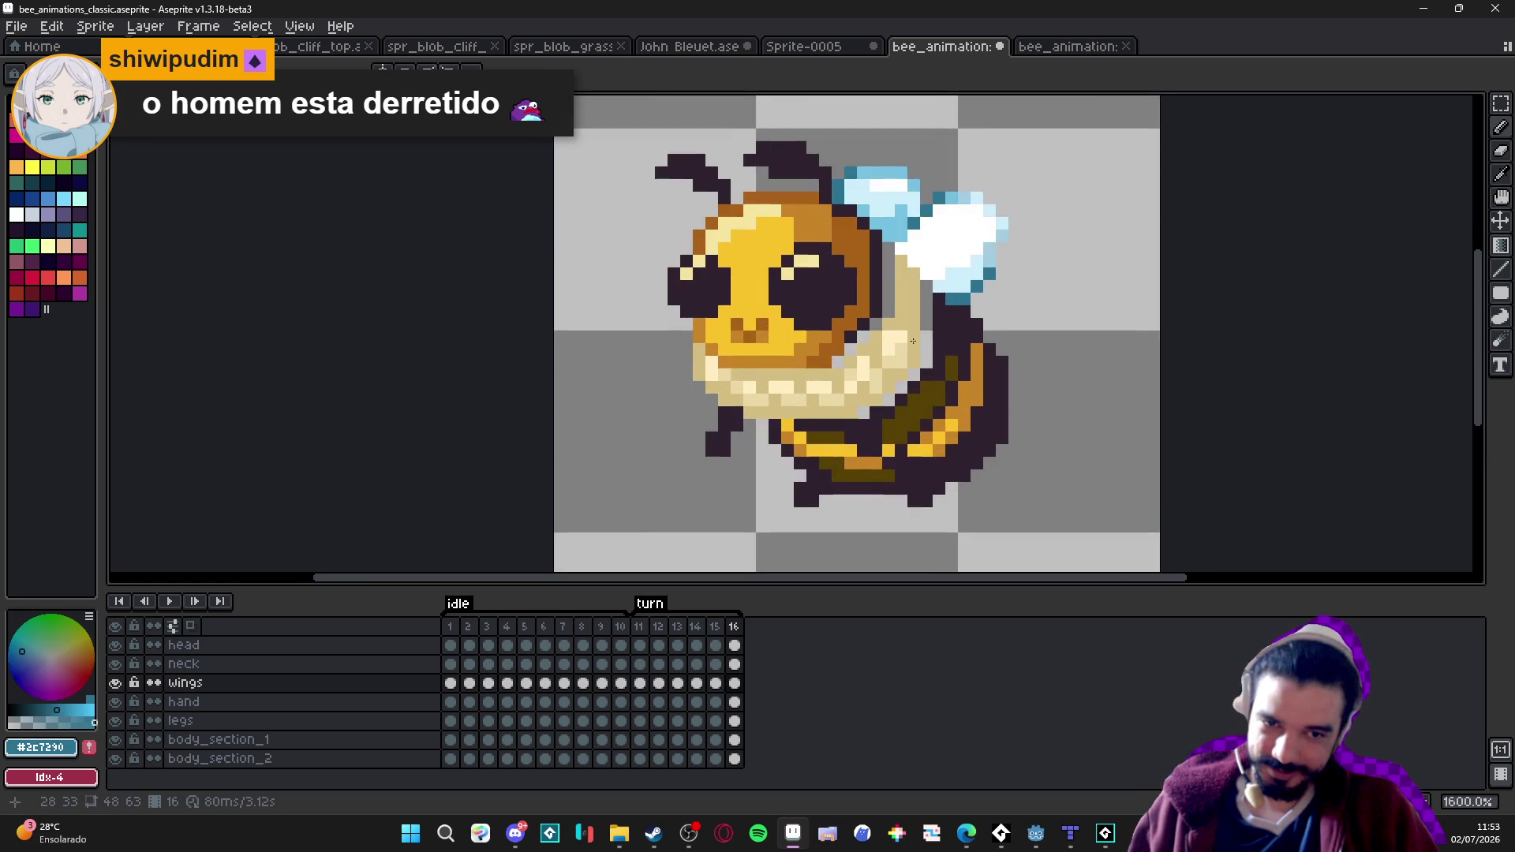
# Scrub turn frames 12–14 to check the wings, ending on frame 13's body_section_1.
pyautogui.click(640, 627)
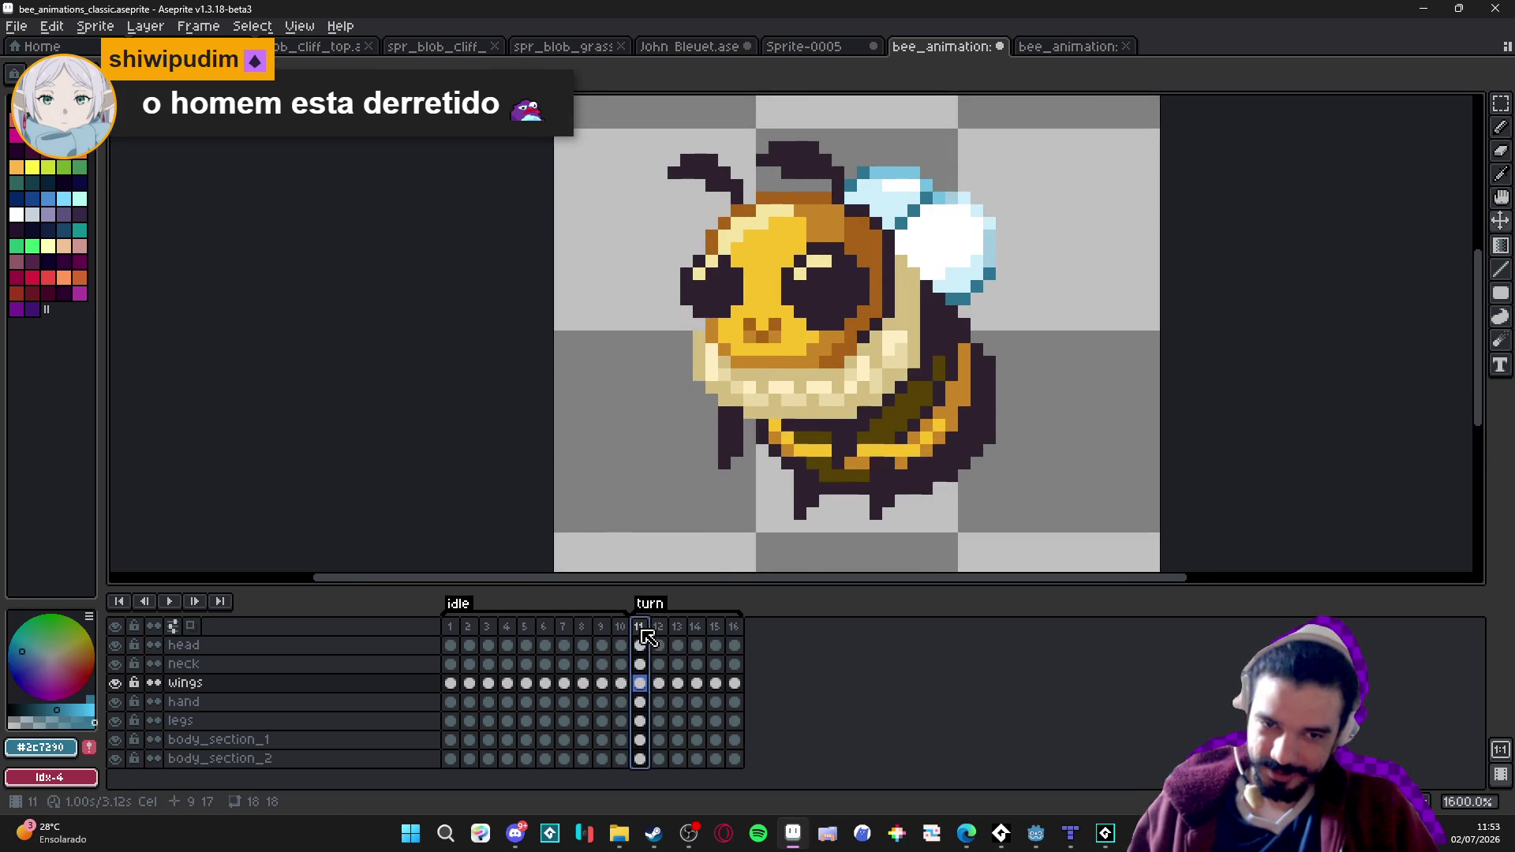
pyautogui.click(660, 627)
pyautogui.click(681, 628)
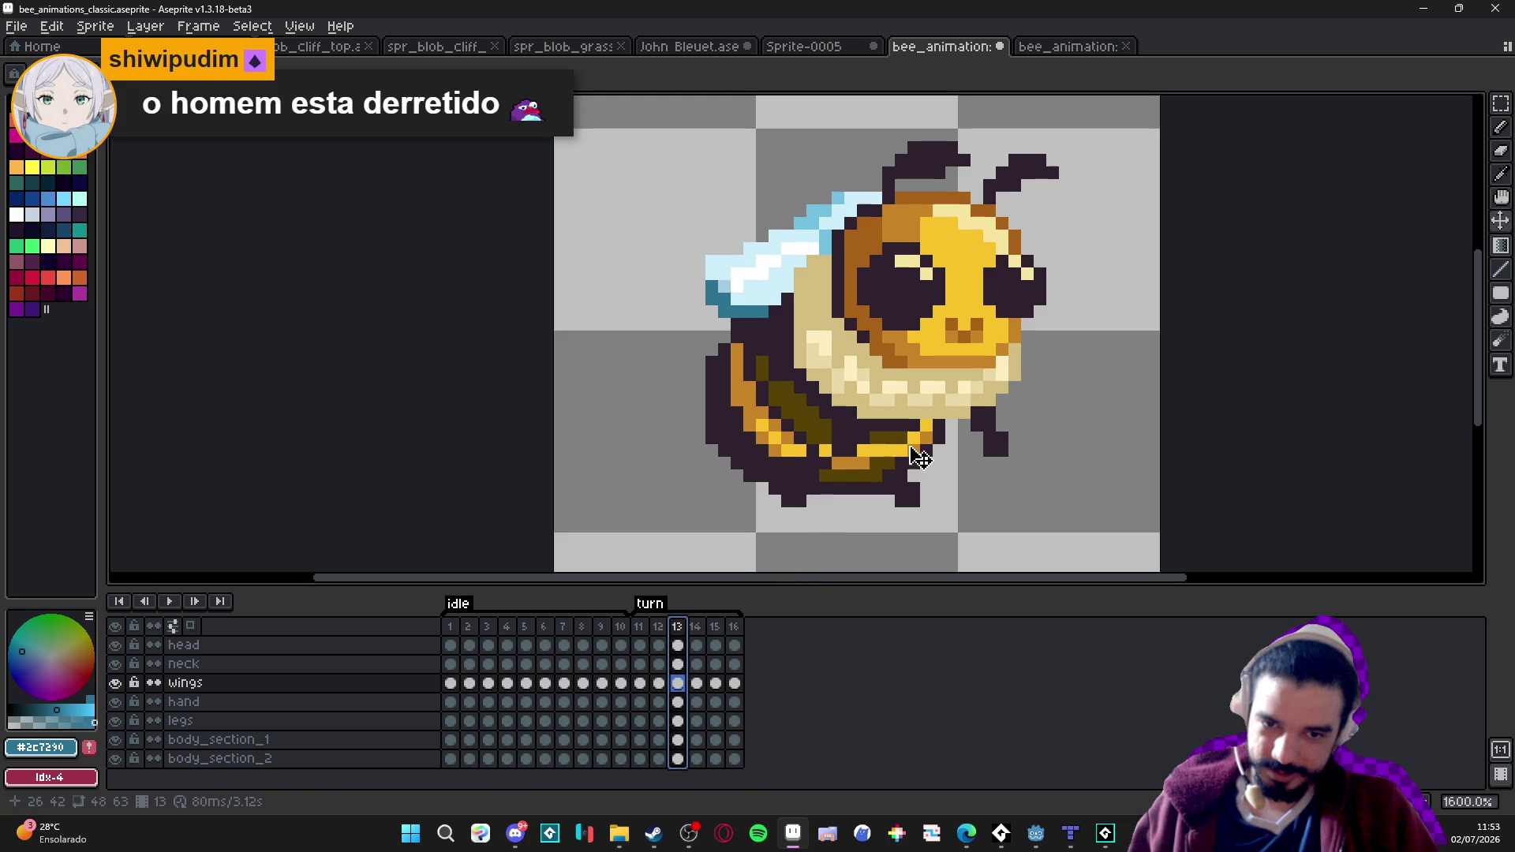
pyautogui.click(698, 627)
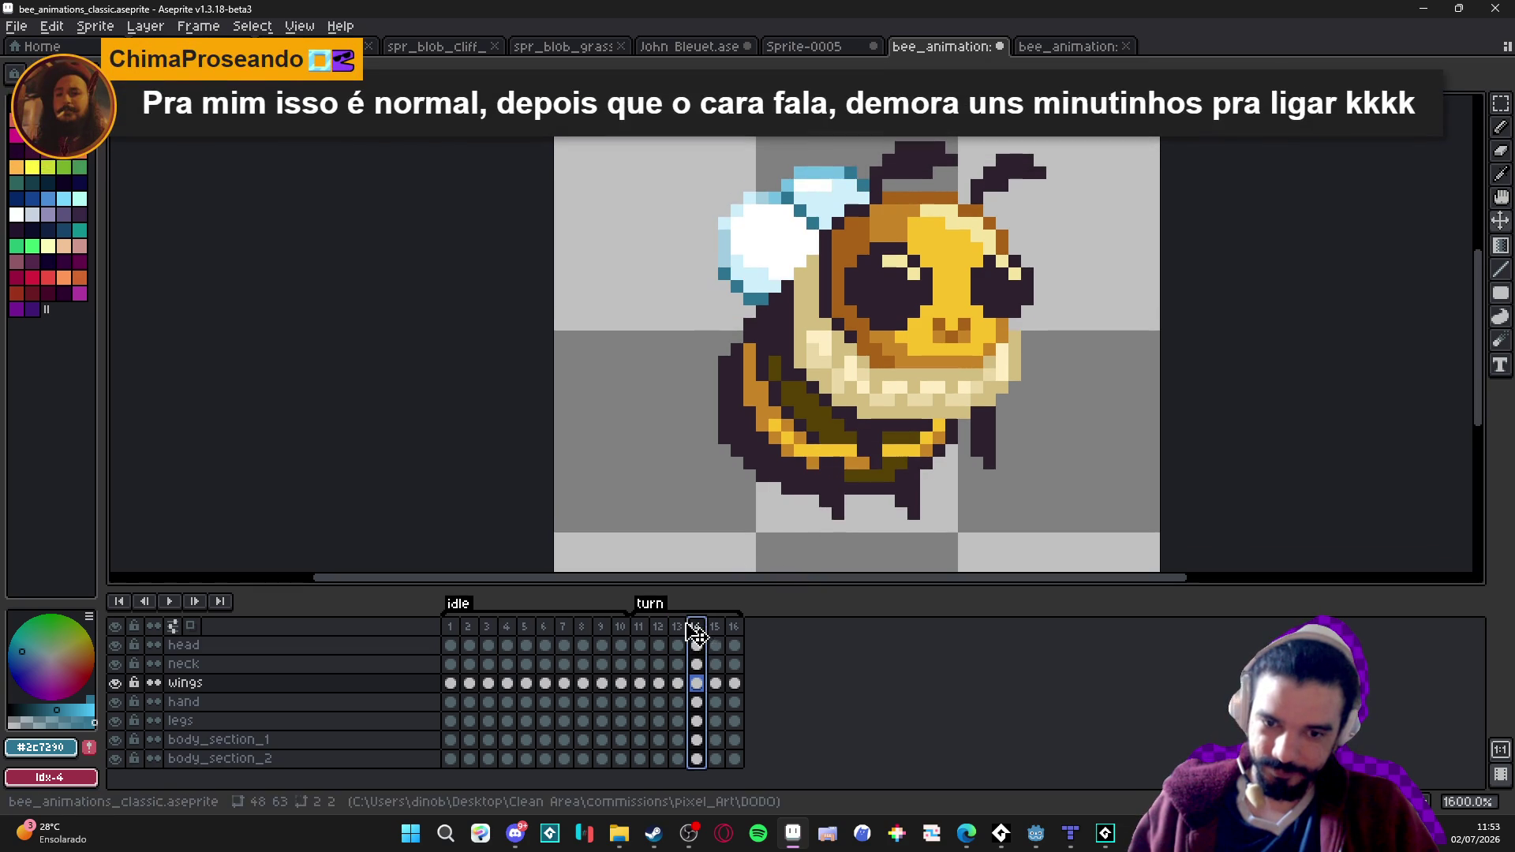
pyautogui.click(678, 627)
pyautogui.keyDown('ctrl'); pyautogui.click(776, 491); pyautogui.keyUp('ctrl')
pyautogui.scroll(-1, 776, 490)
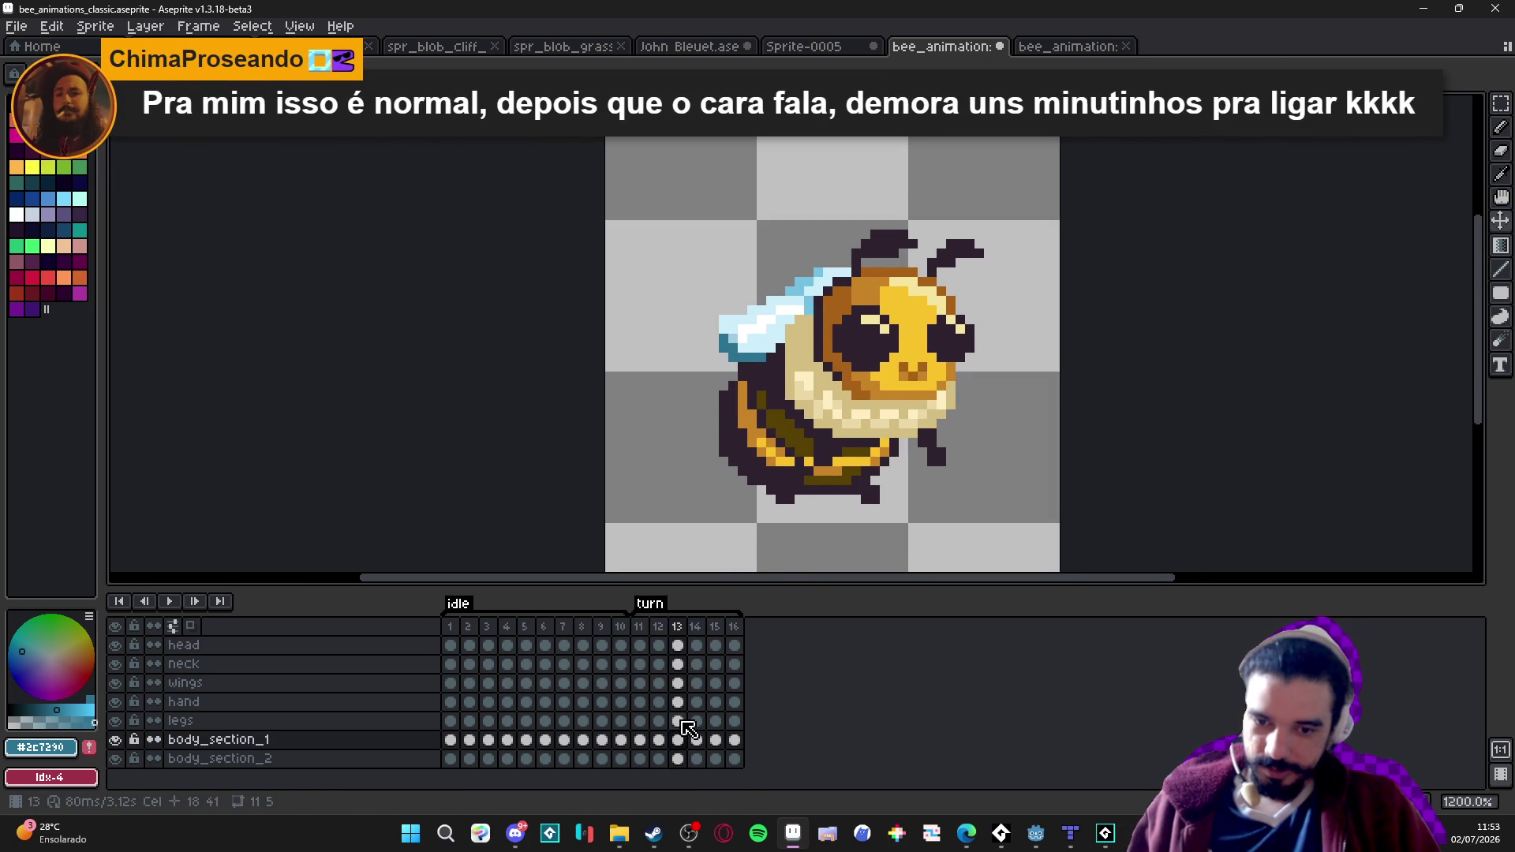
# Select frame 16's cels from head to legs and flip them horizontally so the bee faces left.
pyautogui.moveTo(683, 649); pyautogui.dragTo(677, 758)
pyautogui.click(738, 647)
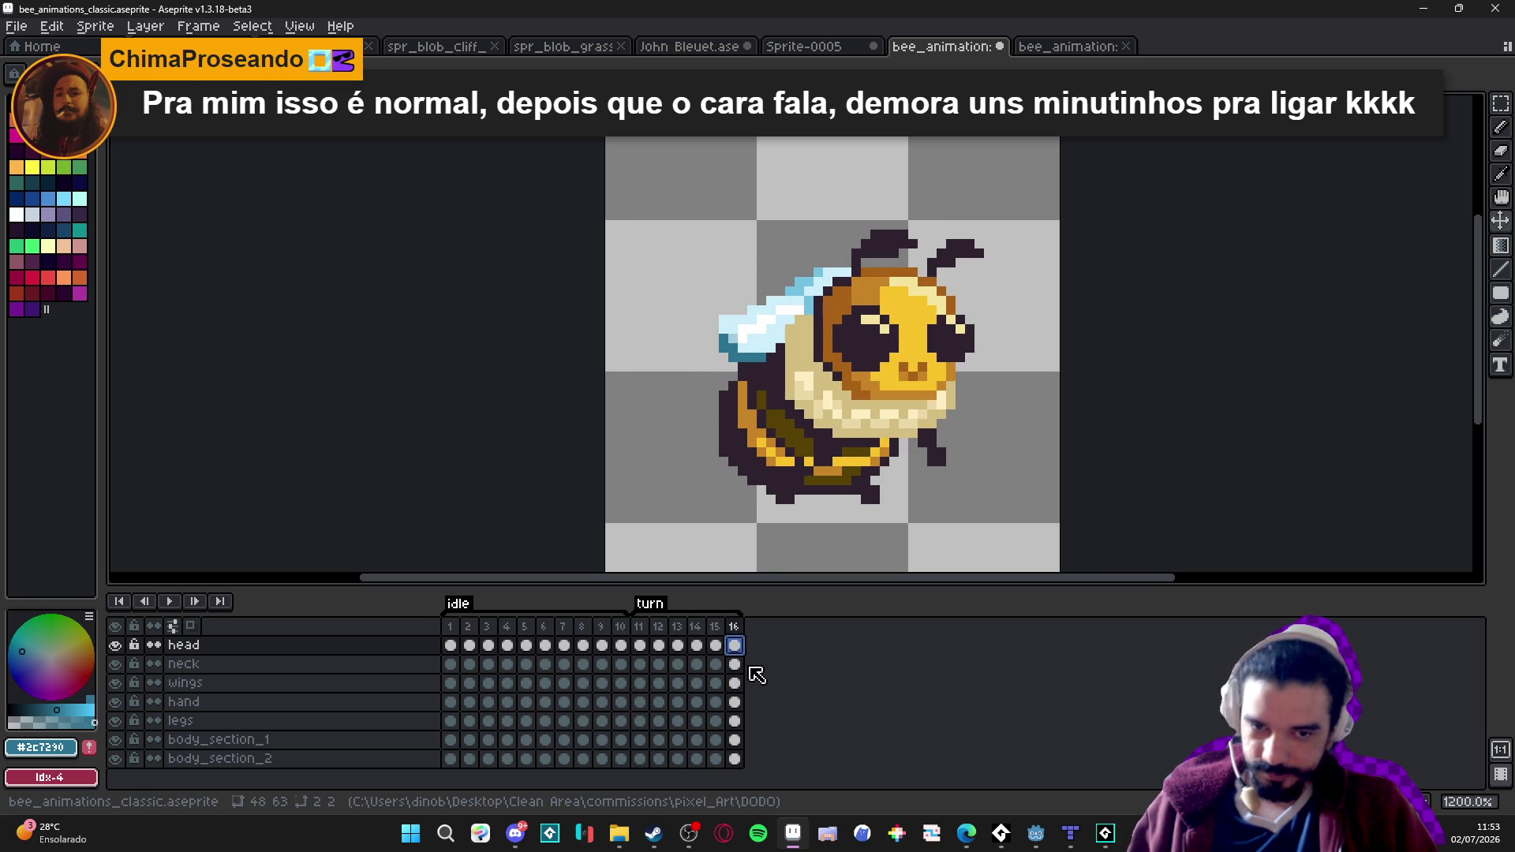
pyautogui.moveTo(734, 647); pyautogui.dragTo(740, 787)
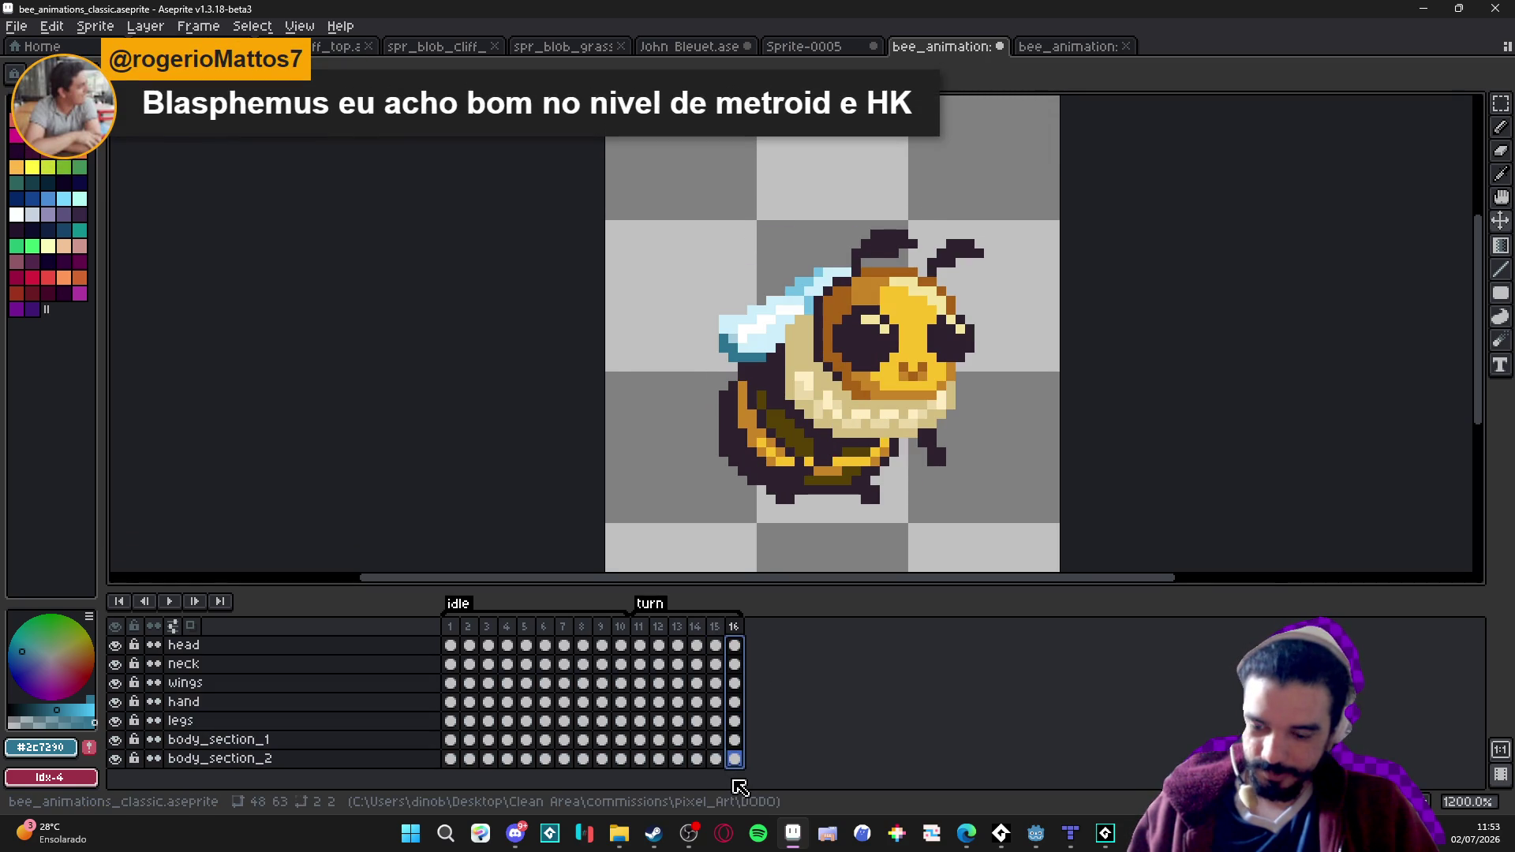
pyautogui.hotkey('shift', 'h')
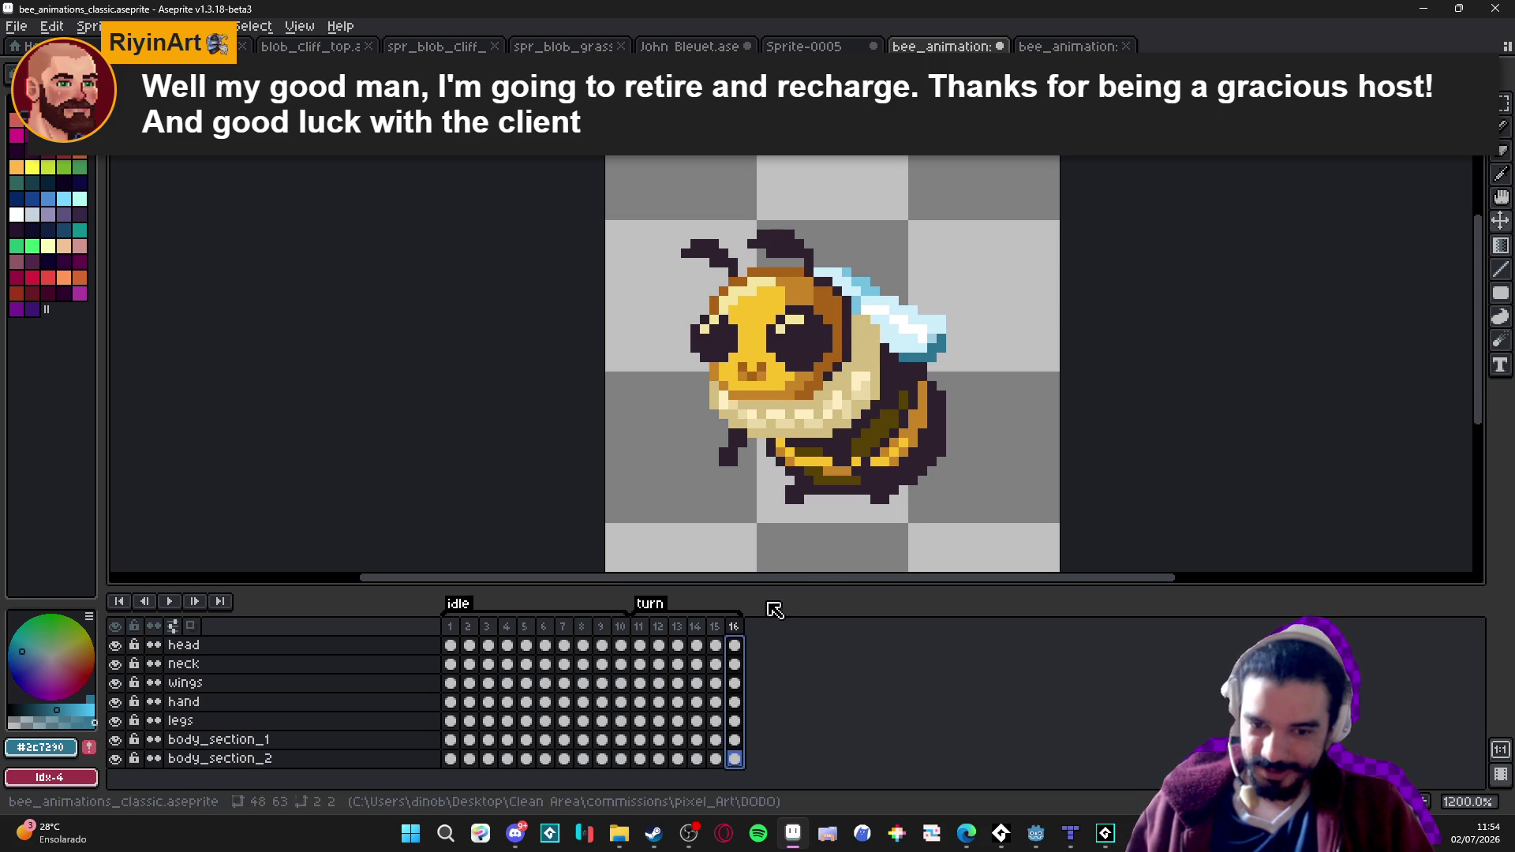
pyautogui.click(715, 628)
# Jump to turn frame 11, open the floating animation preview with F7, and pan the sprite view.
pyautogui.click(735, 628)
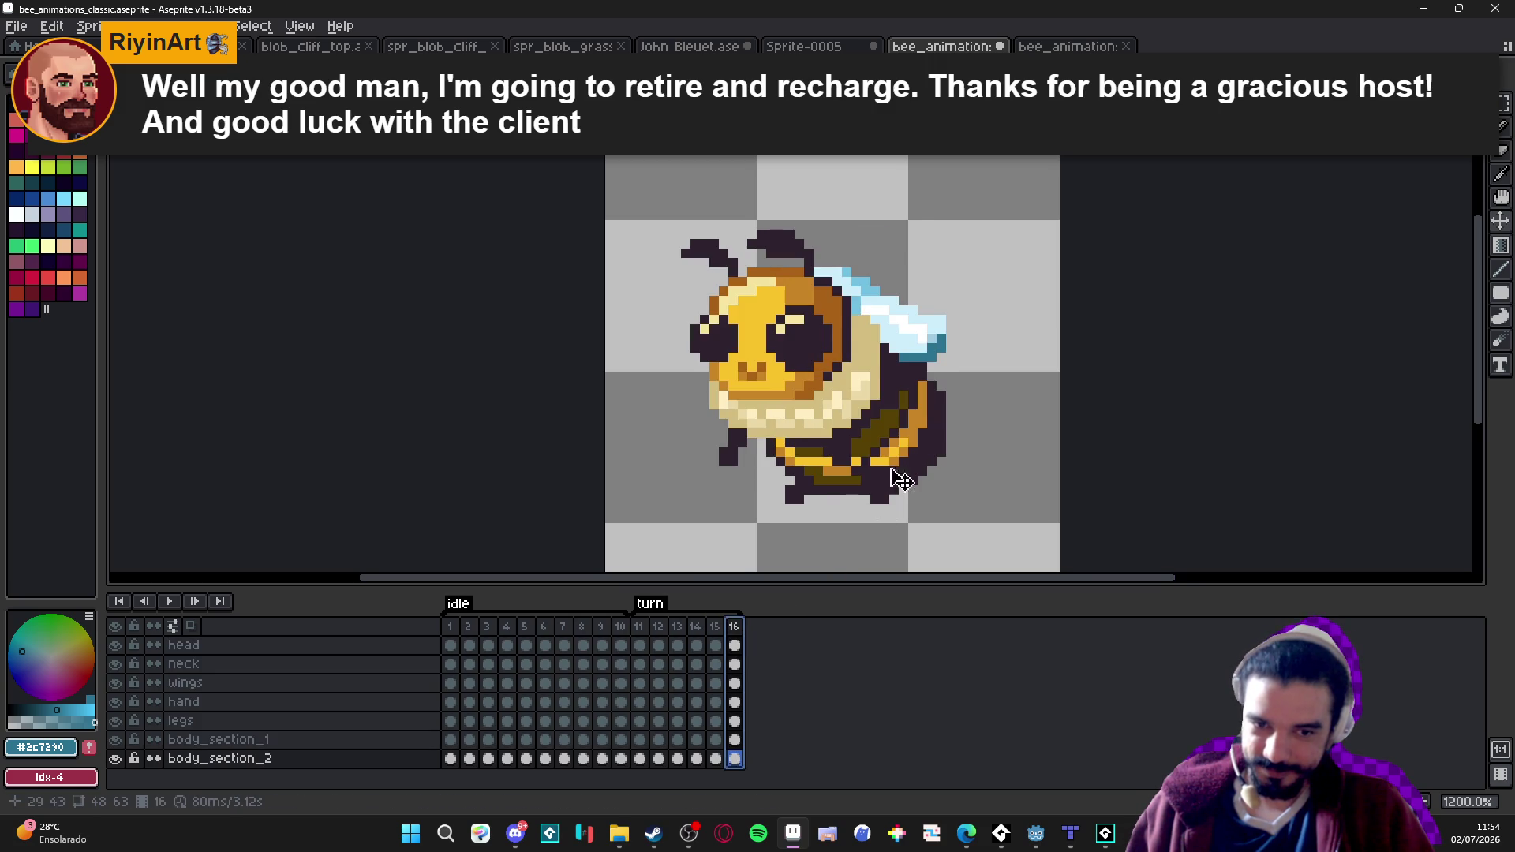
pyautogui.scroll(-1, 801, 541)
pyautogui.click(640, 629)
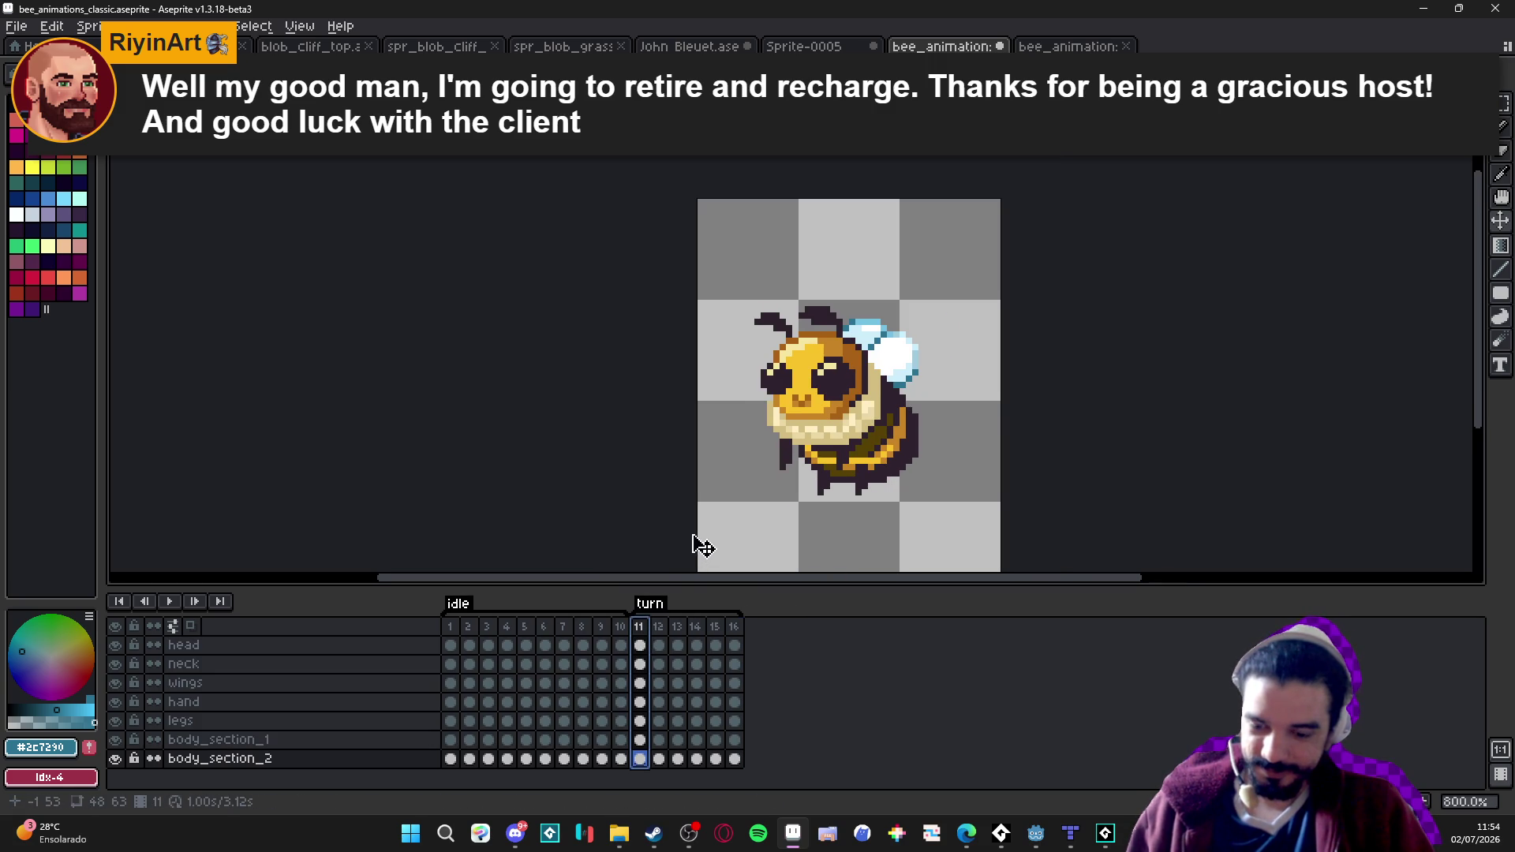
pyautogui.press('F7')
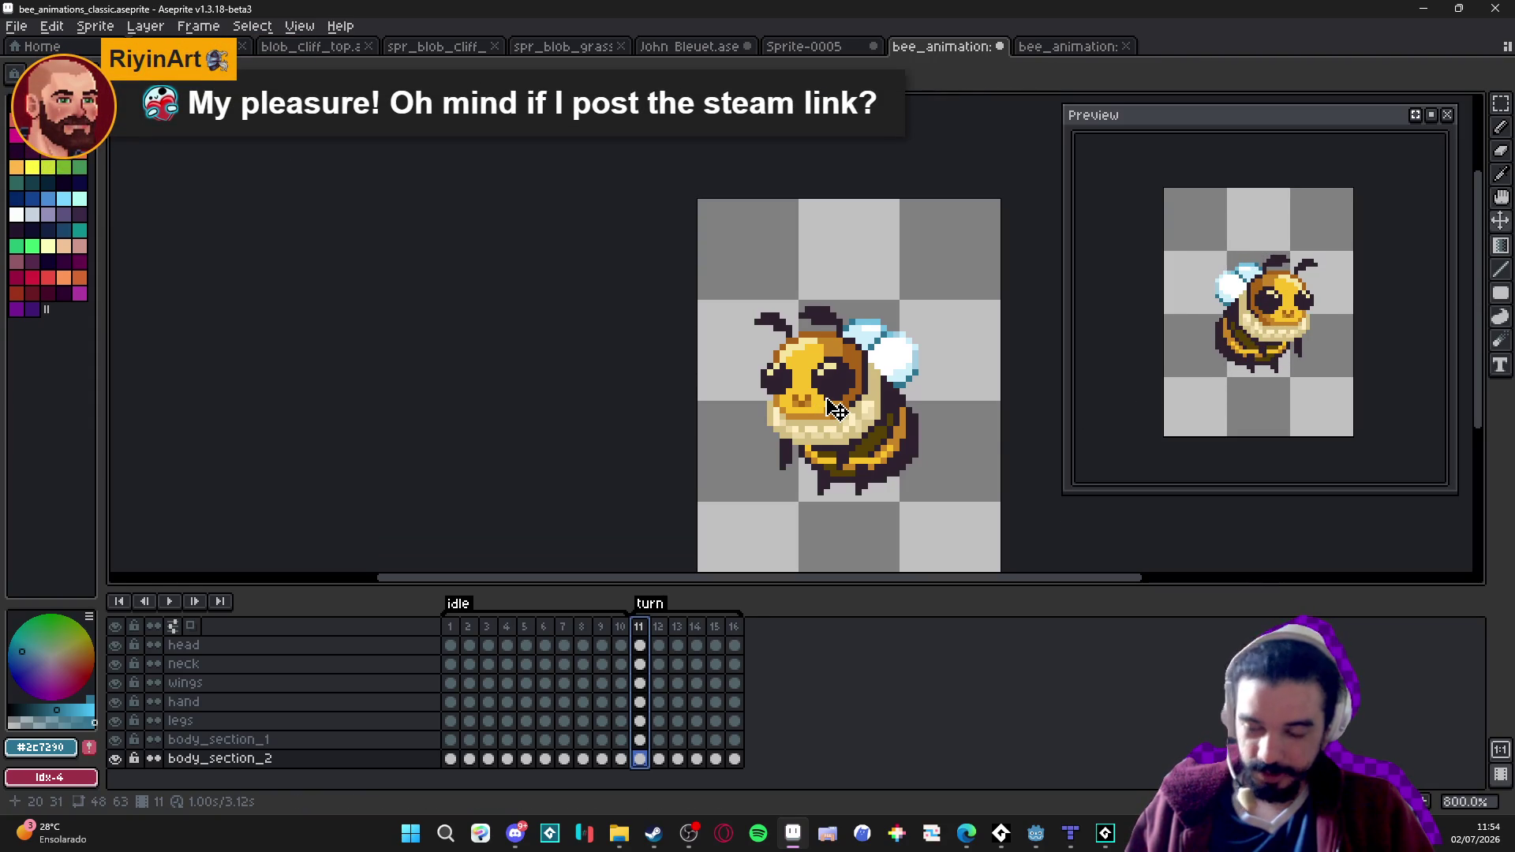
pyautogui.moveTo(835, 407); pyautogui.dragTo(751, 359)
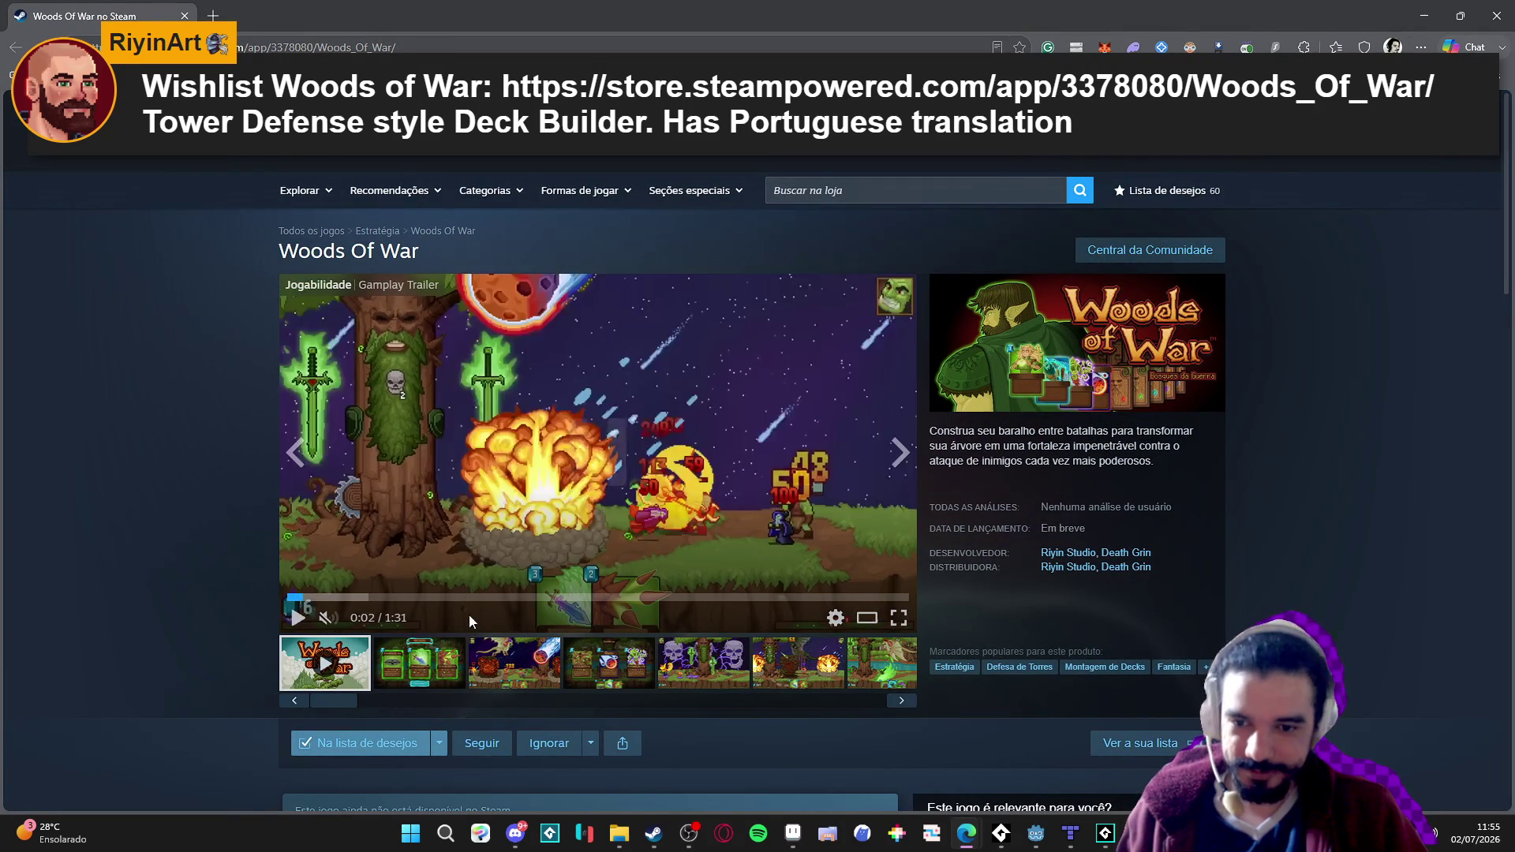
# View the card-hand, meteor card and Mão Inicial screenshots, then minimize the browser.
pyautogui.click(442, 667)
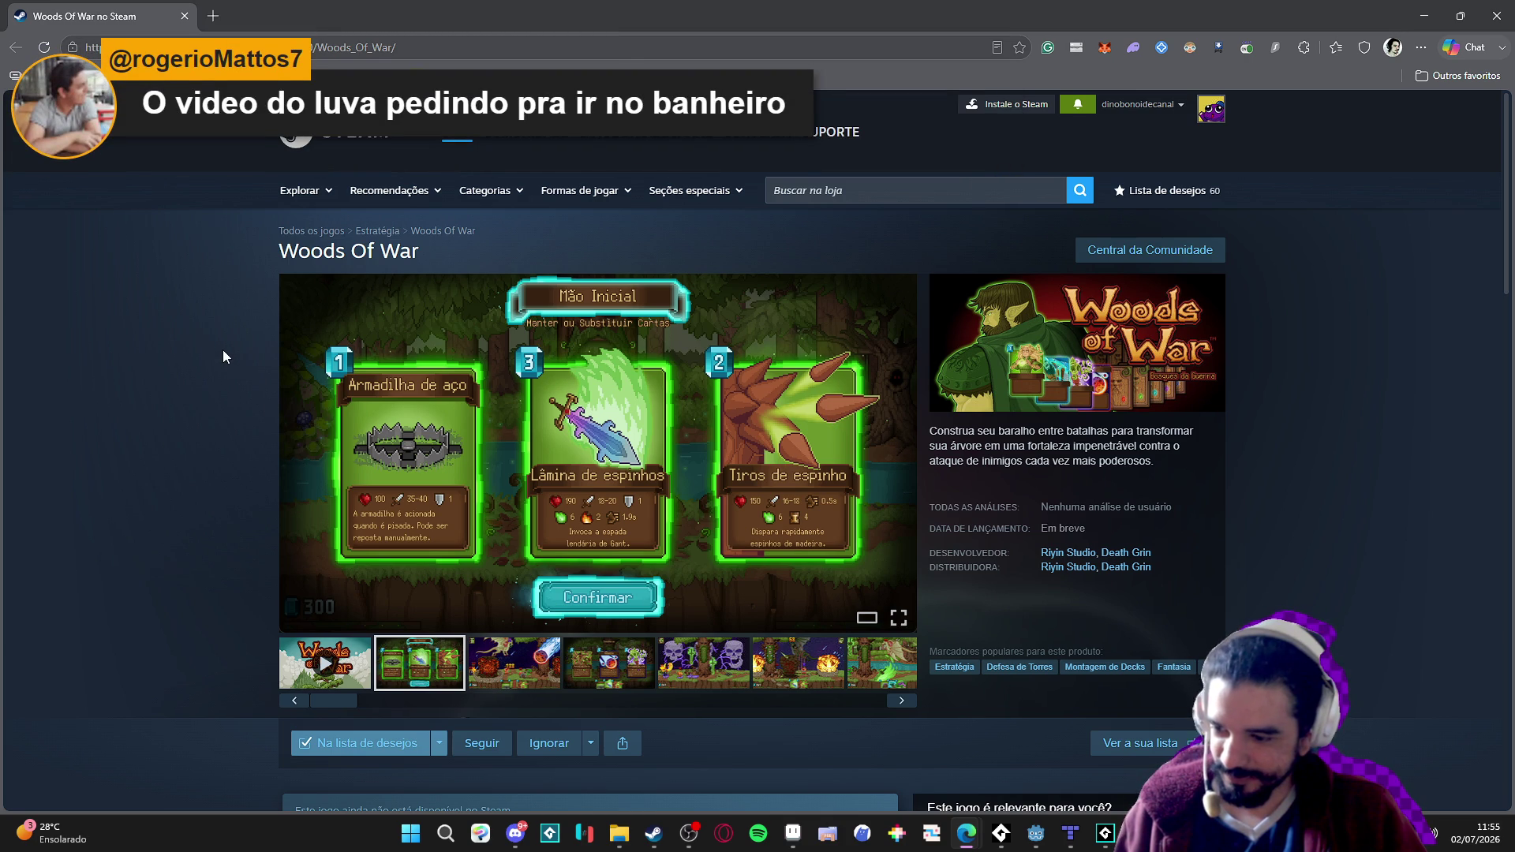
pyautogui.click(497, 666)
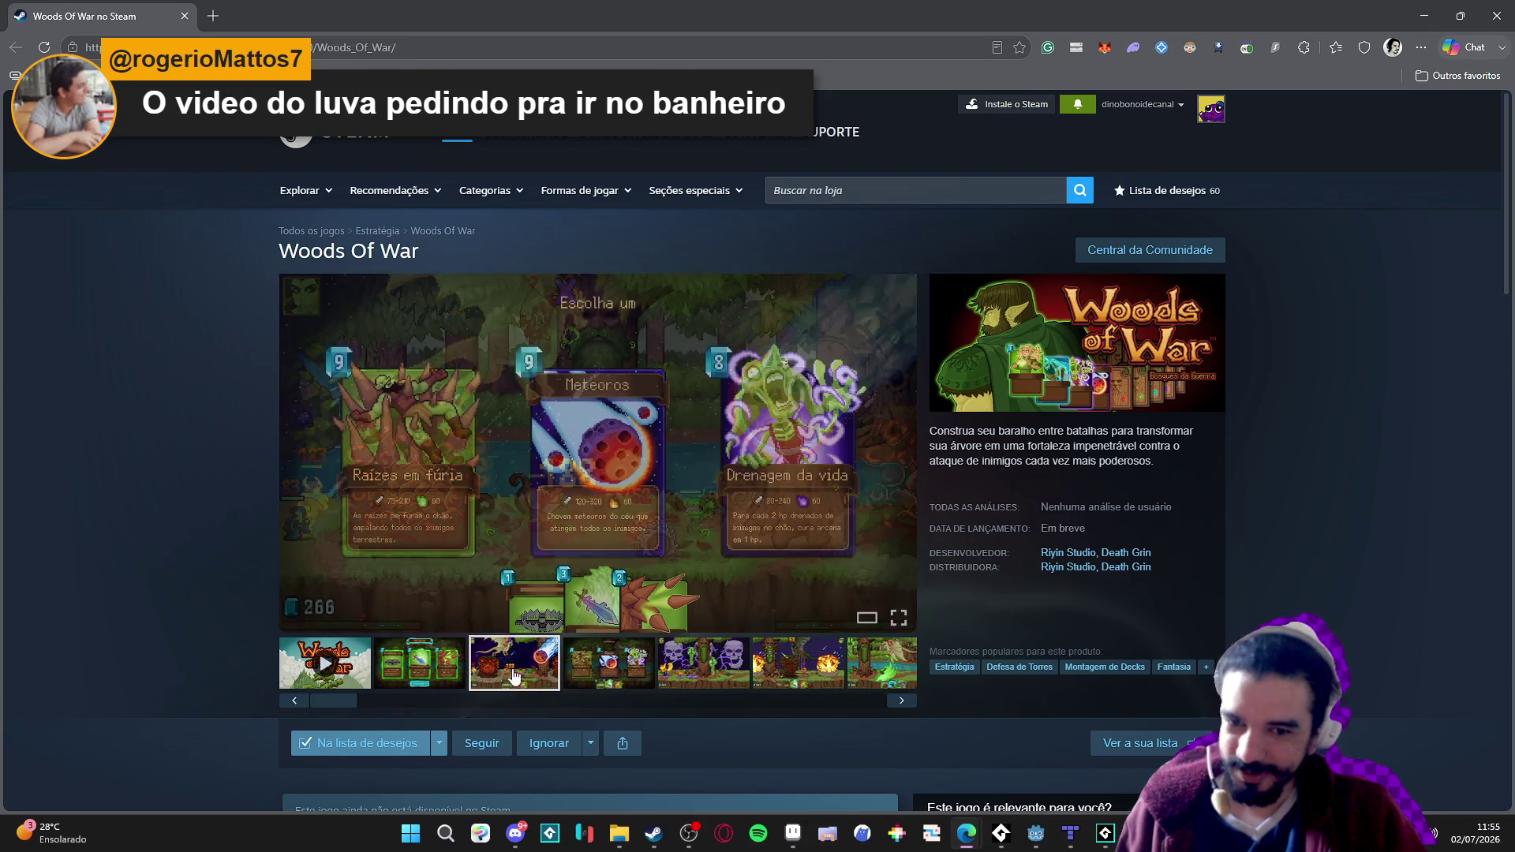
pyautogui.click(436, 657)
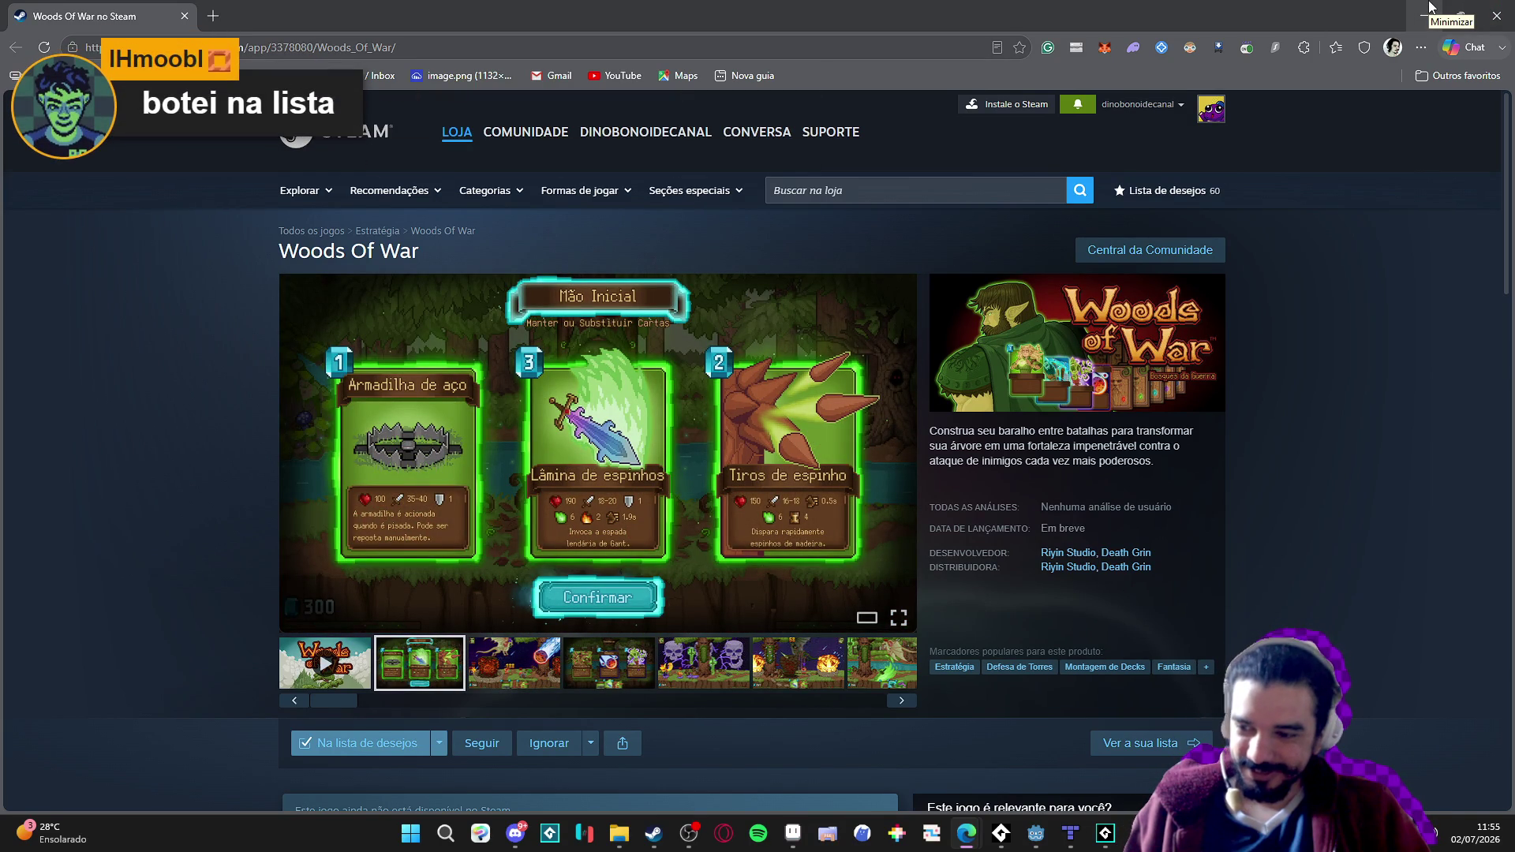
pyautogui.click(1428, 8)
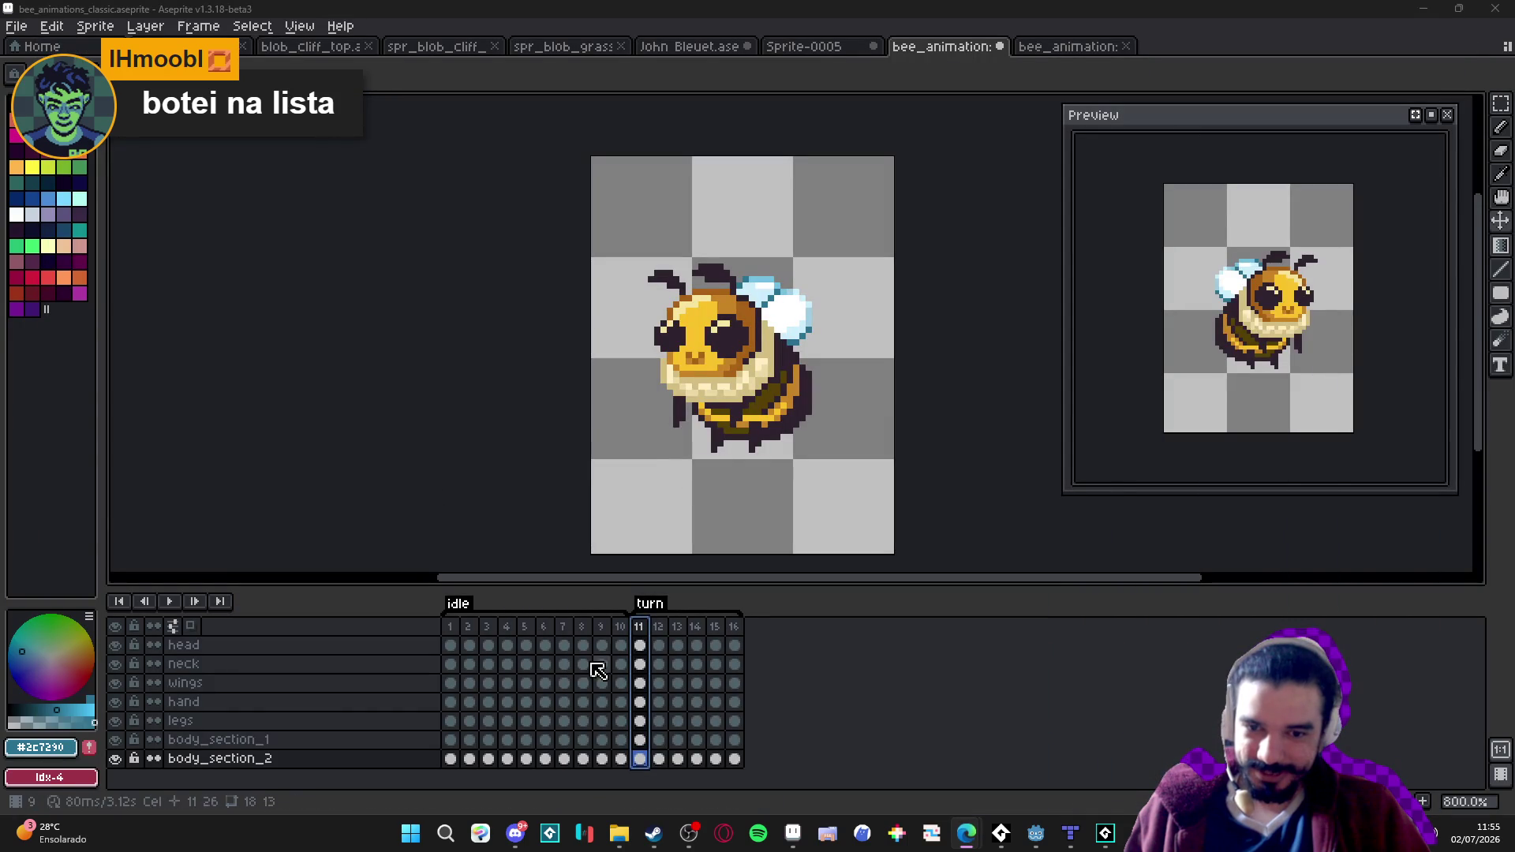
# Play the bee turn animation, then view frames 12 and 13.
pyautogui.click(170, 601)
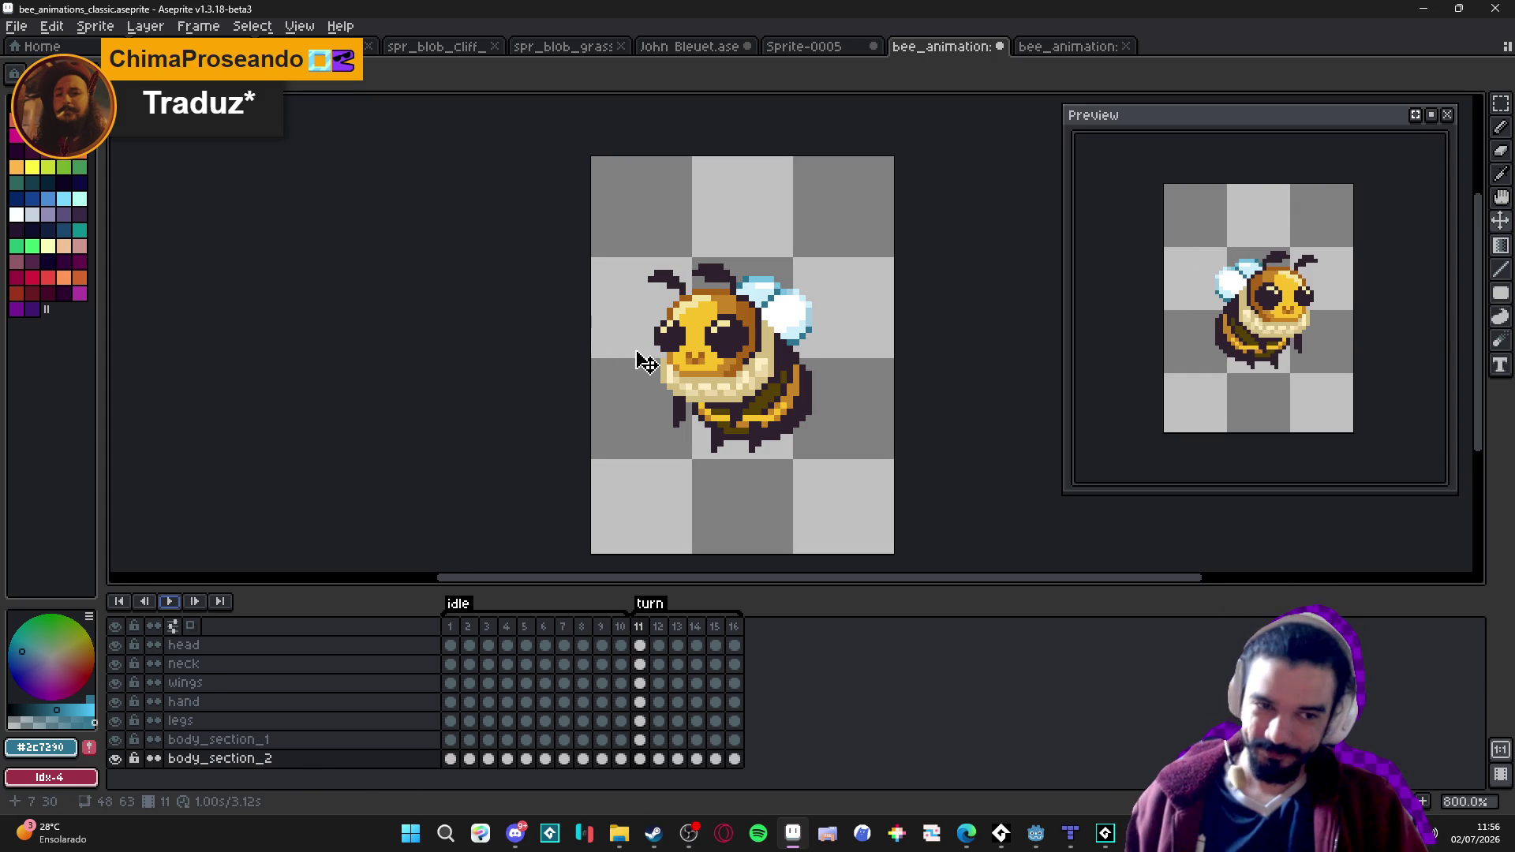
pyautogui.click(661, 631)
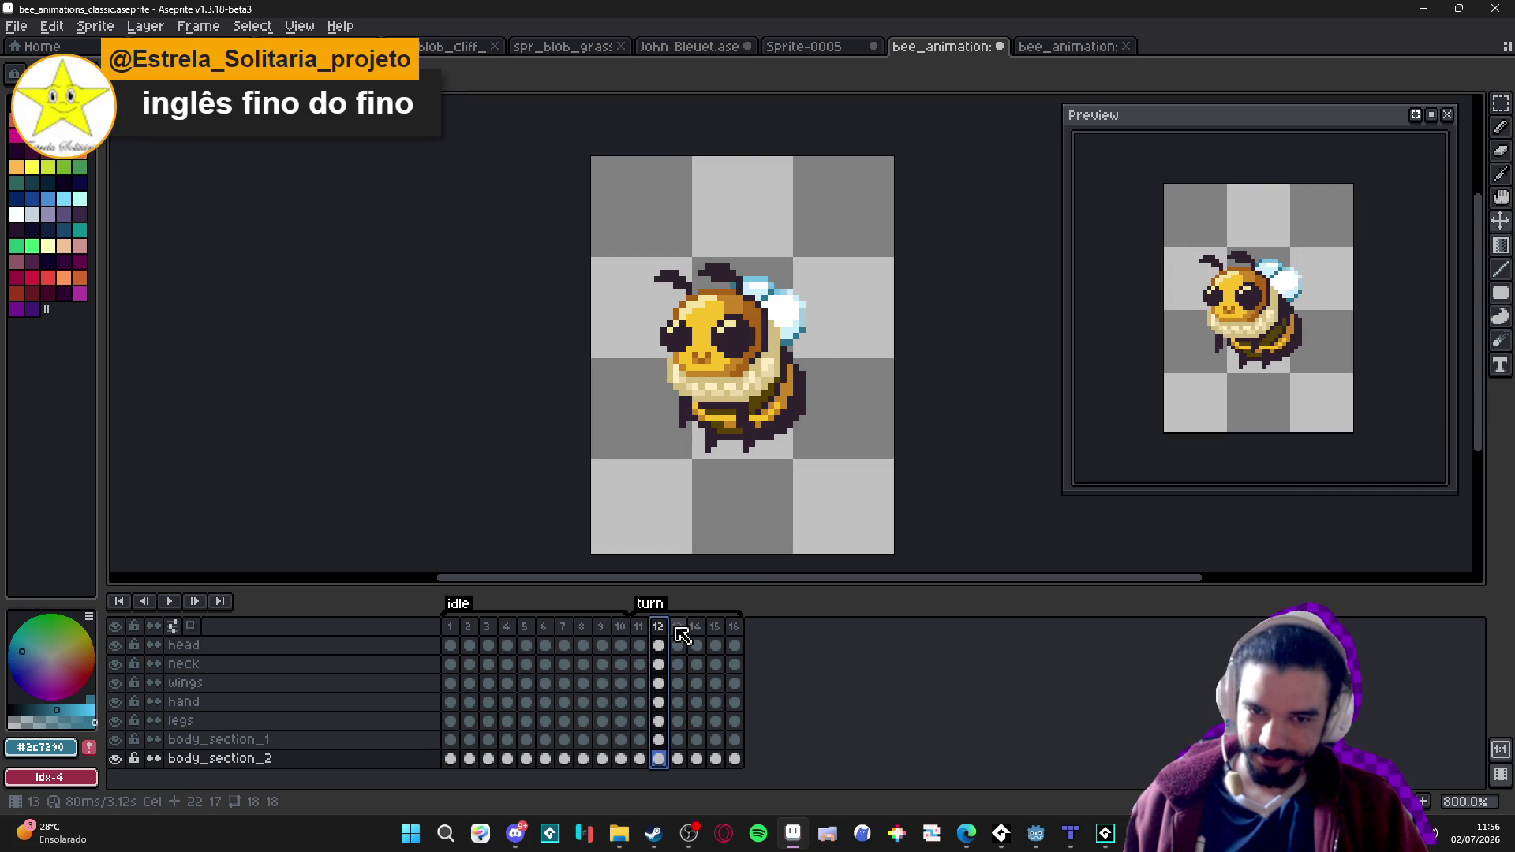
pyautogui.click(677, 631)
pyautogui.scroll(2, 853, 297)
pyautogui.scroll(1, 852, 298)
pyautogui.scroll(-2, 853, 297)
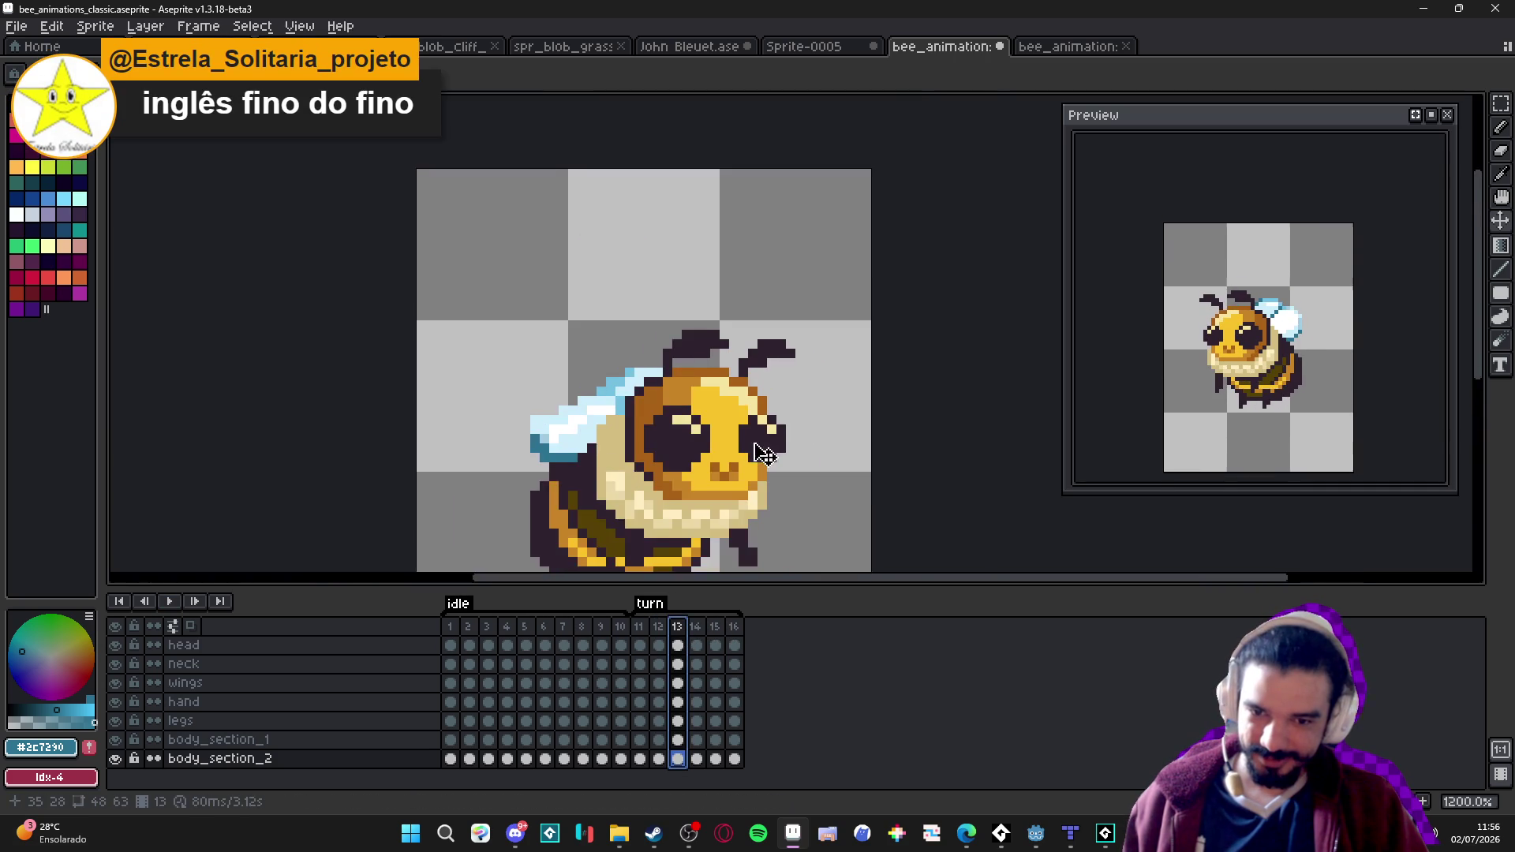
# Step to frame 14, return to frame 13, and auto-select the head layer from its artwork.
pyautogui.click(658, 632)
pyautogui.click(695, 631)
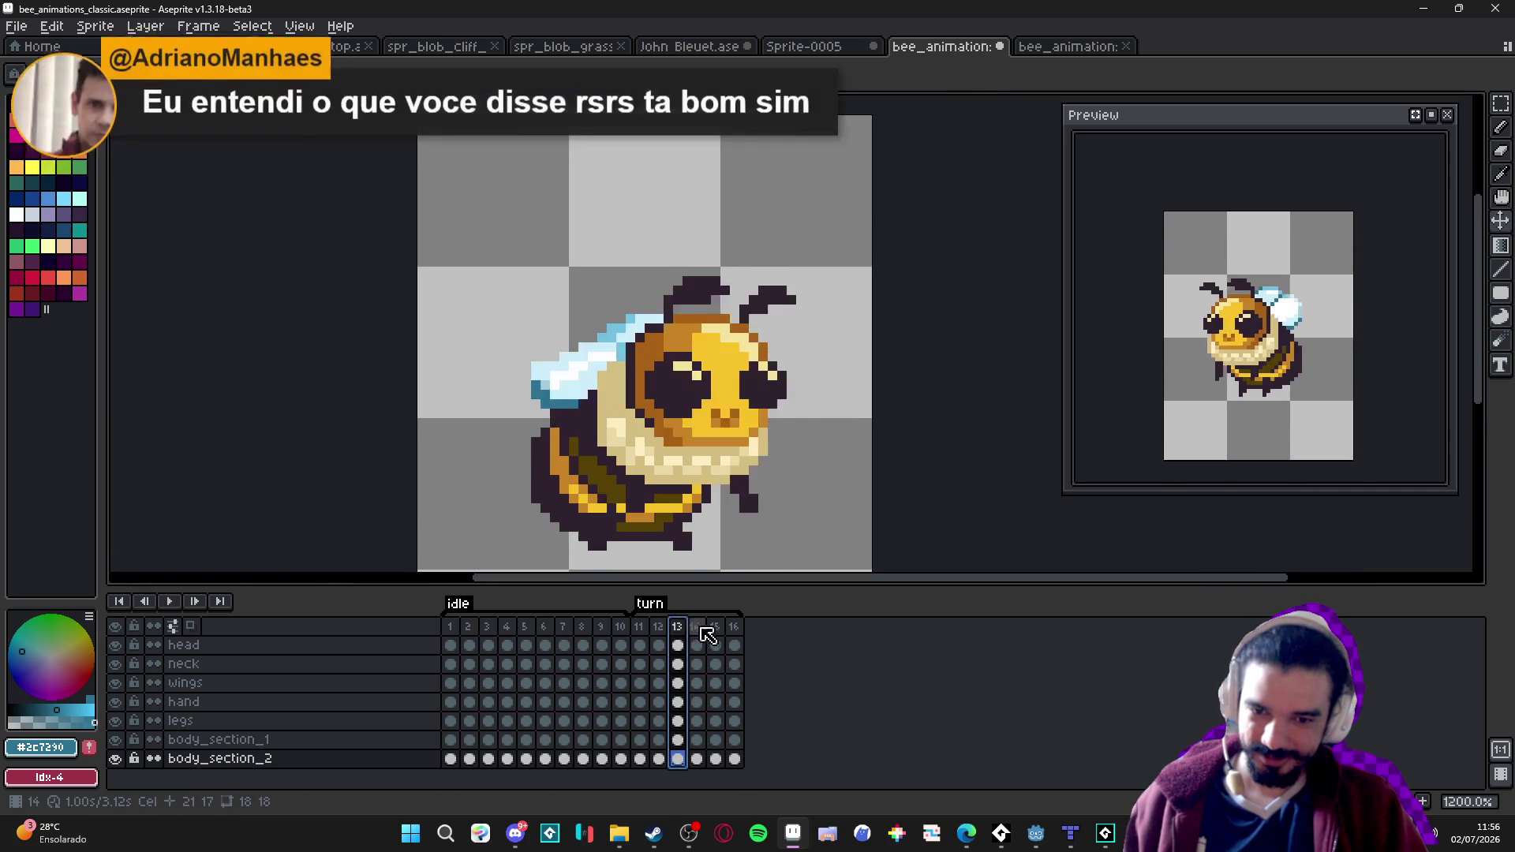
pyautogui.click(677, 635)
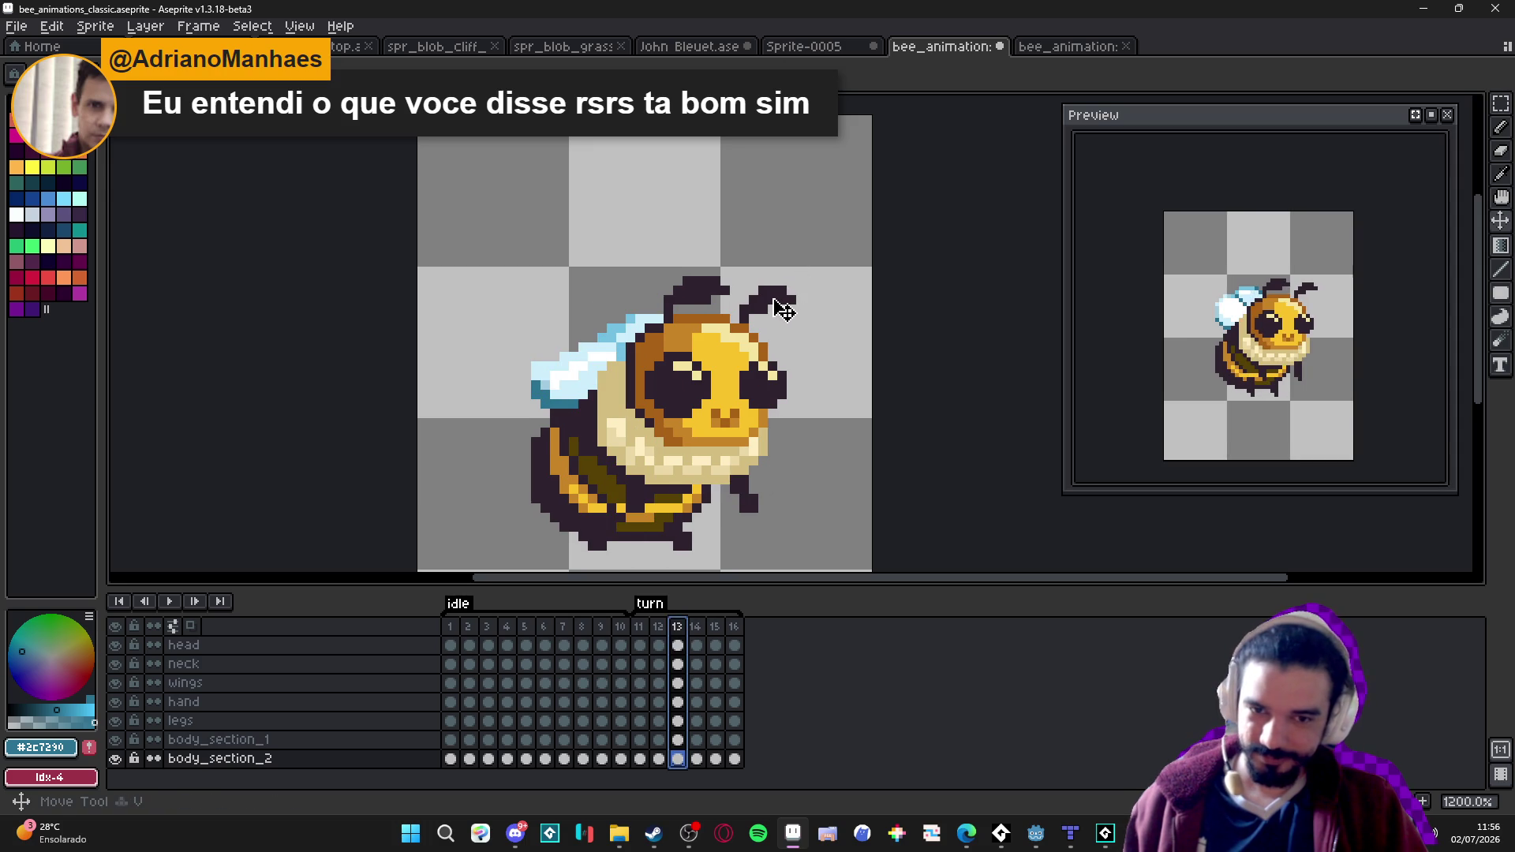
pyautogui.click(785, 308)
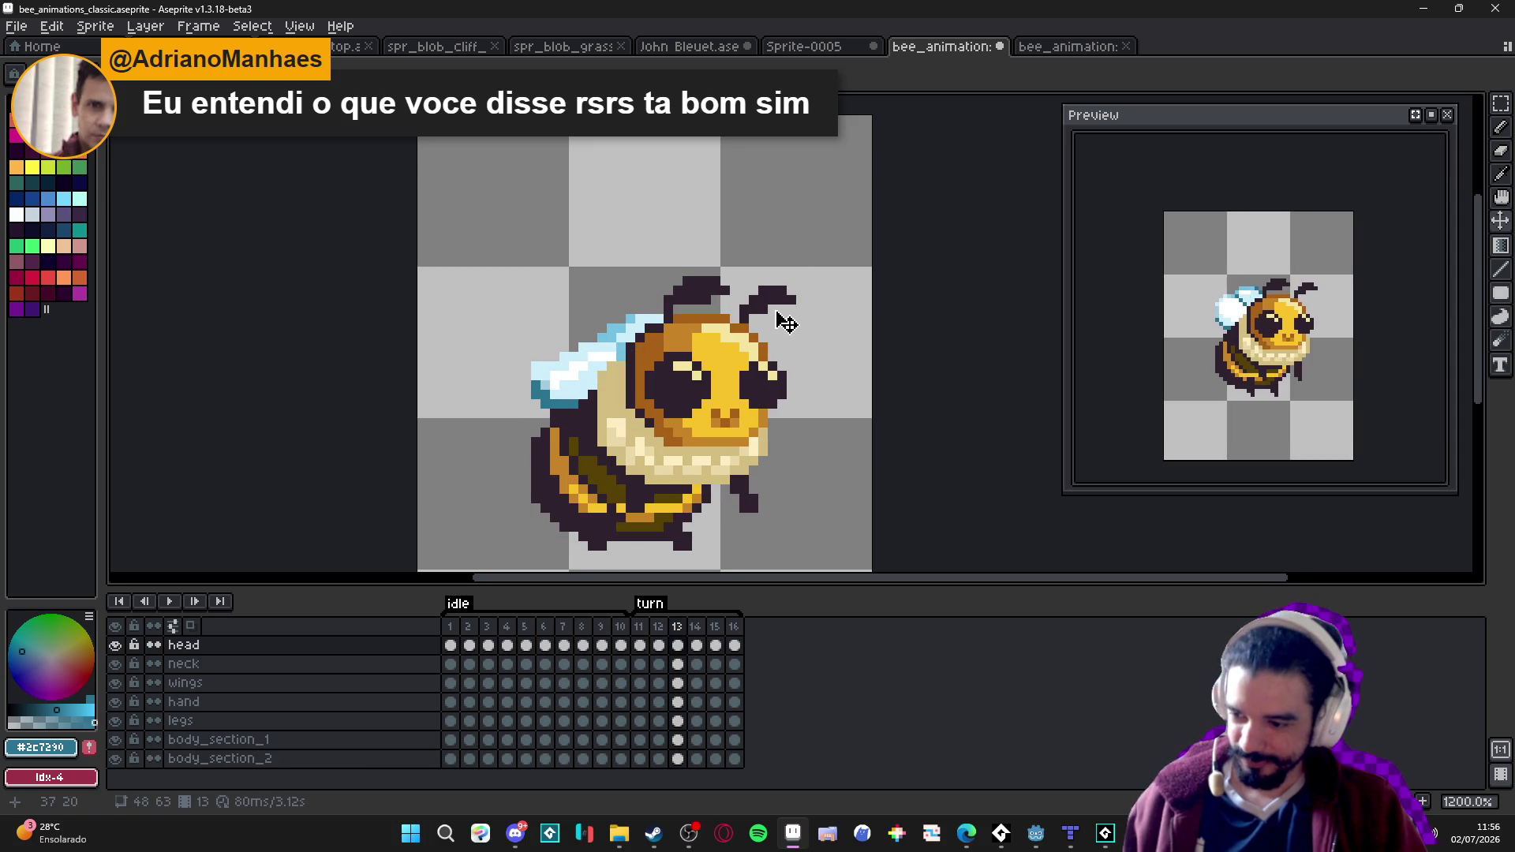
# Select the right antenna tip, shift it lower and outward, and deselect.
pyautogui.press('m')
pyautogui.scroll(3, 778, 313)
pyautogui.moveTo(749, 298)
pyautogui.mouseDown()
pyautogui.moveTo(853, 344)
pyautogui.moveTo(824, 341)
pyautogui.mouseUp()
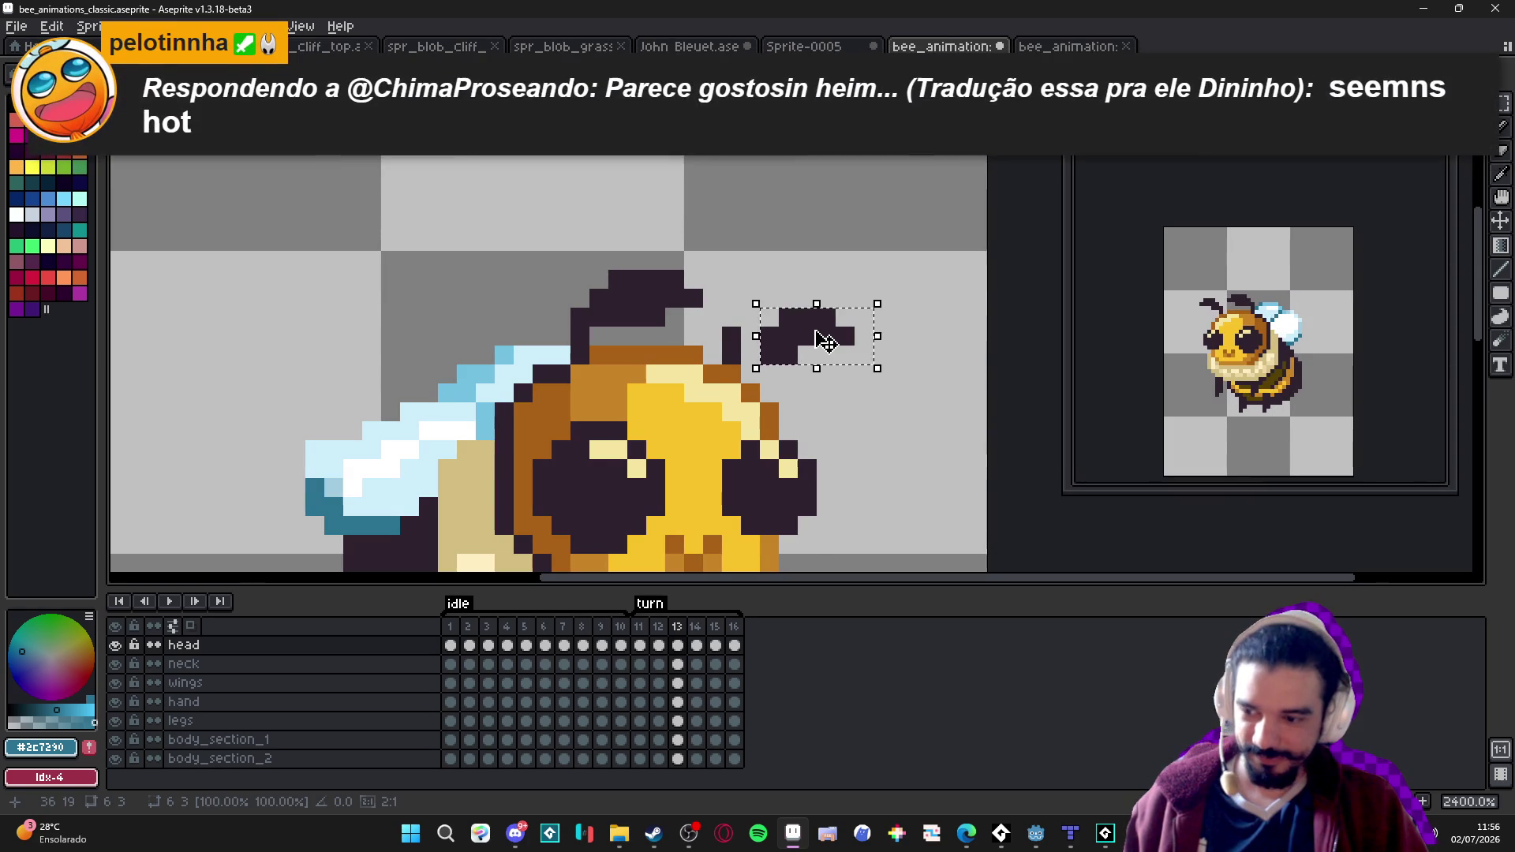
pyautogui.hotkey('ctrl', 'd')
# Patch the right antenna's base gap in dark outline #2c222f, then select the left antenna.
pyautogui.keyDown('alt'); pyautogui.click(732, 355); pyautogui.keyUp('alt')
pyautogui.click(750, 355)
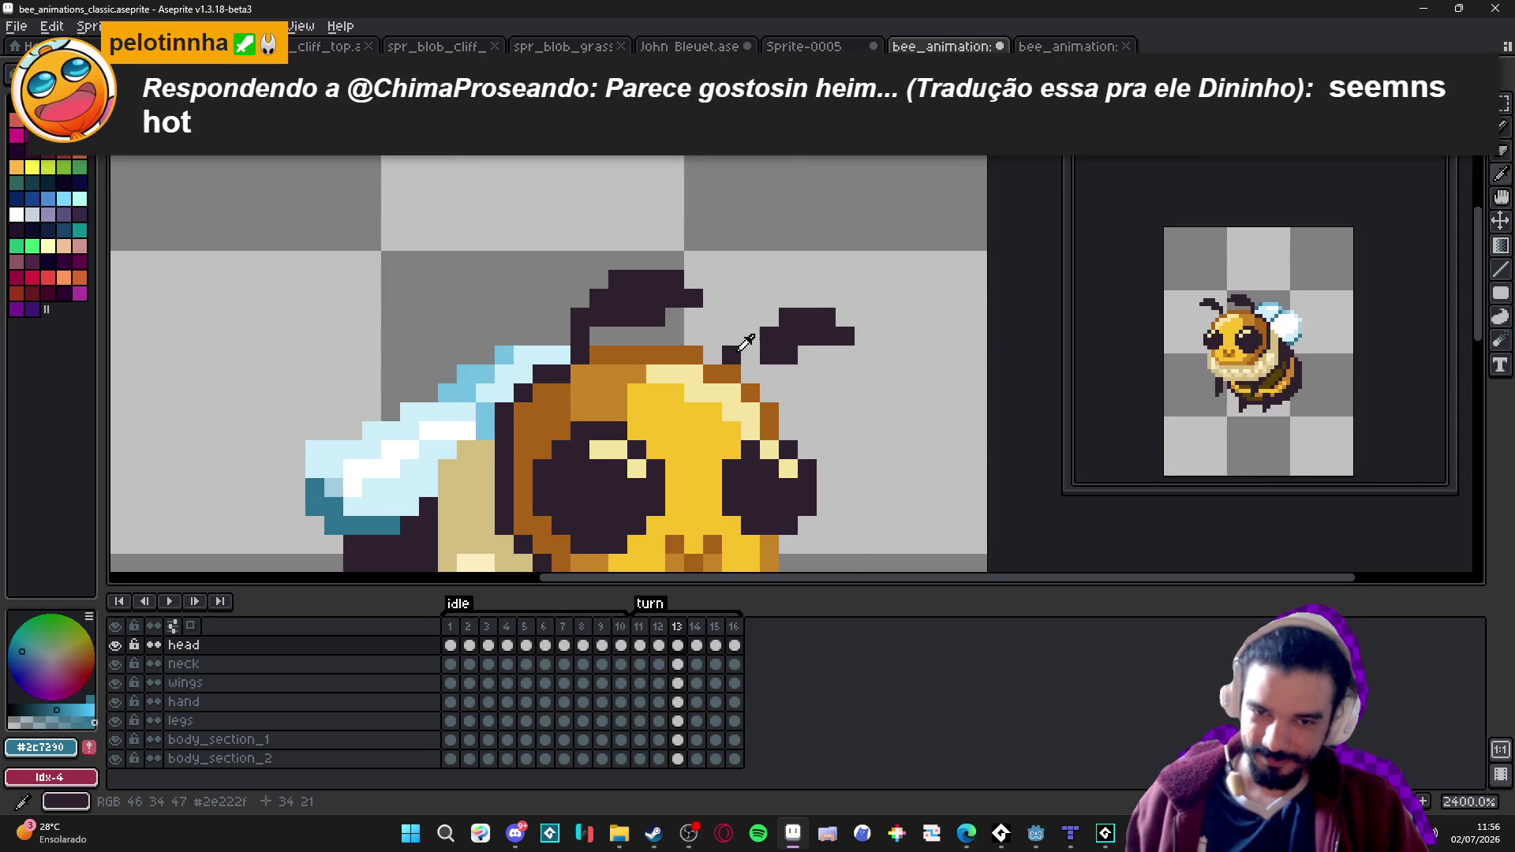
pyautogui.press('m')
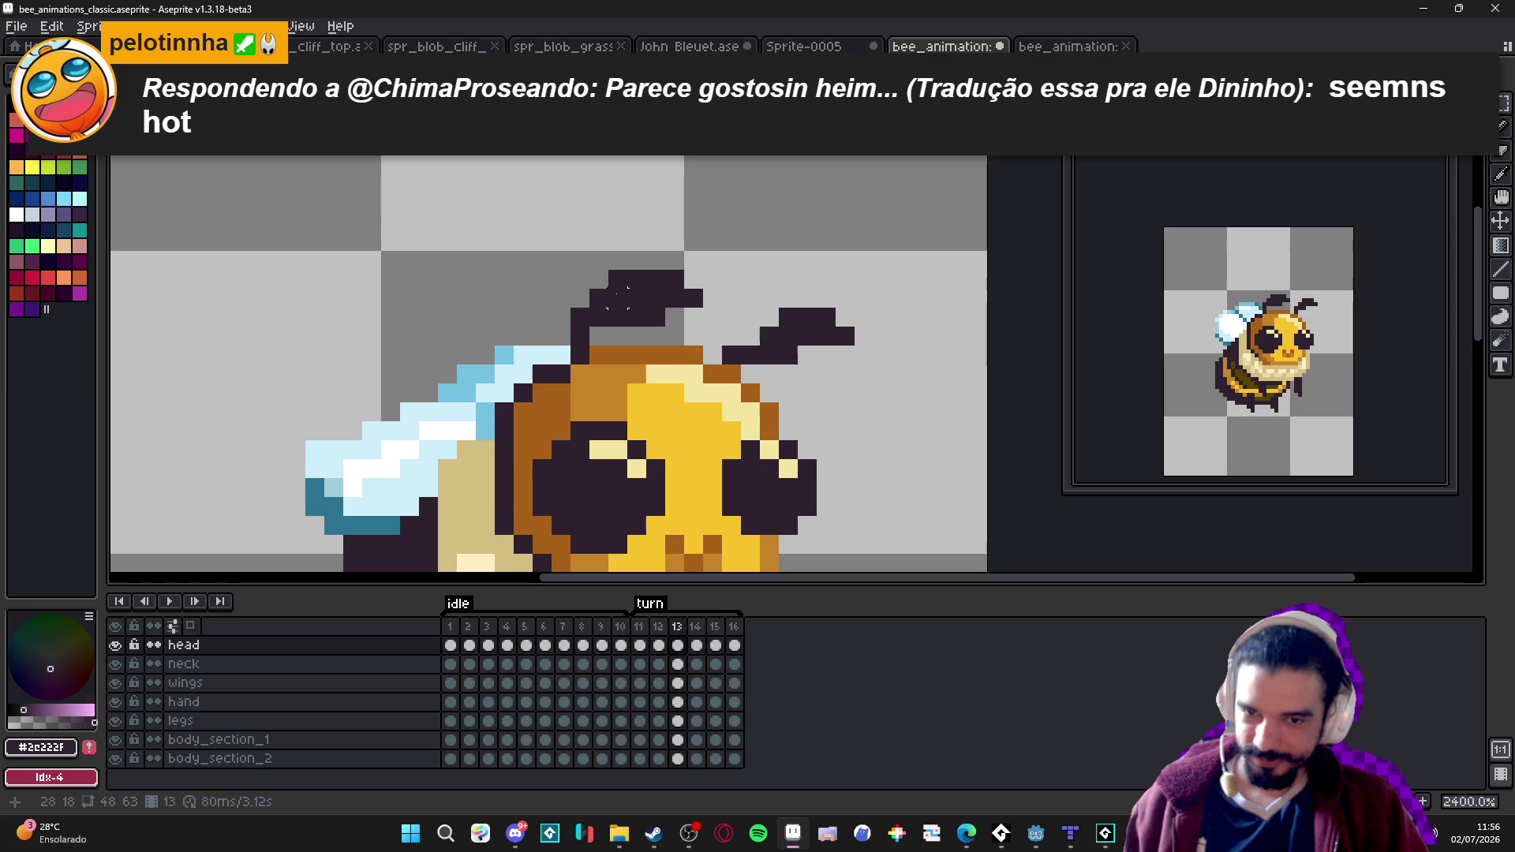
pyautogui.moveTo(587, 267)
pyautogui.mouseDown()
pyautogui.moveTo(706, 330)
pyautogui.moveTo(667, 329)
pyautogui.mouseUp()
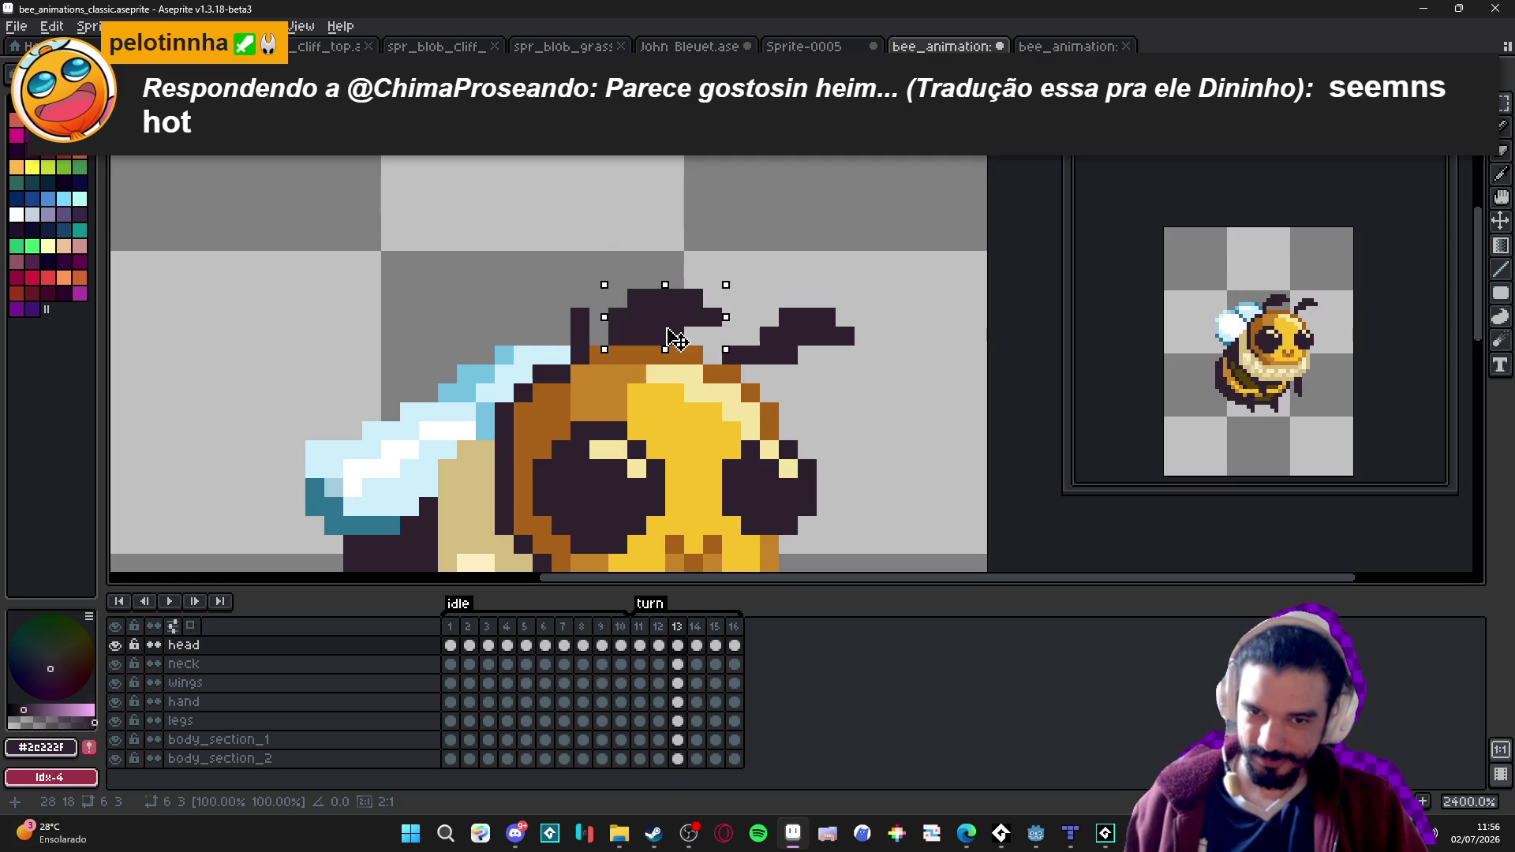